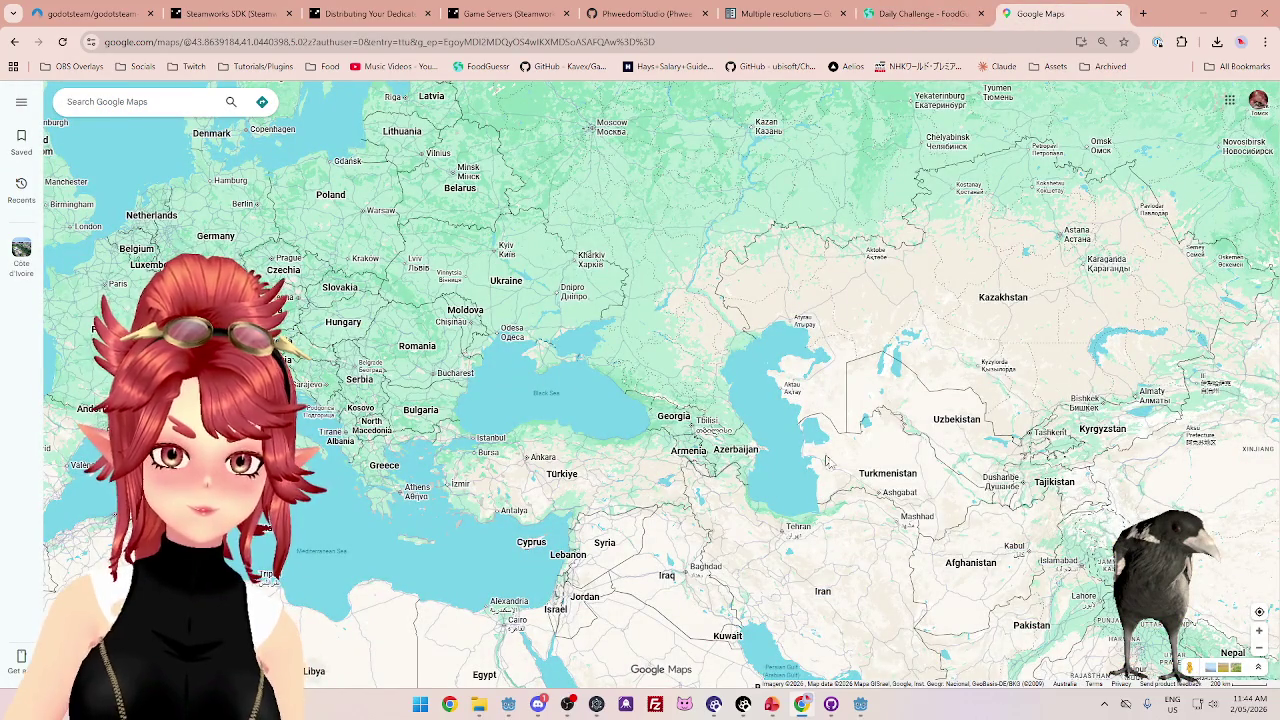
- Study the Caucasus region on the Google Maps tab, comparing it with the FoodGuessr round
{"action": "scroll", "coordinate": [818, 457], "scroll_direction": "up", "scroll_amount": 2}
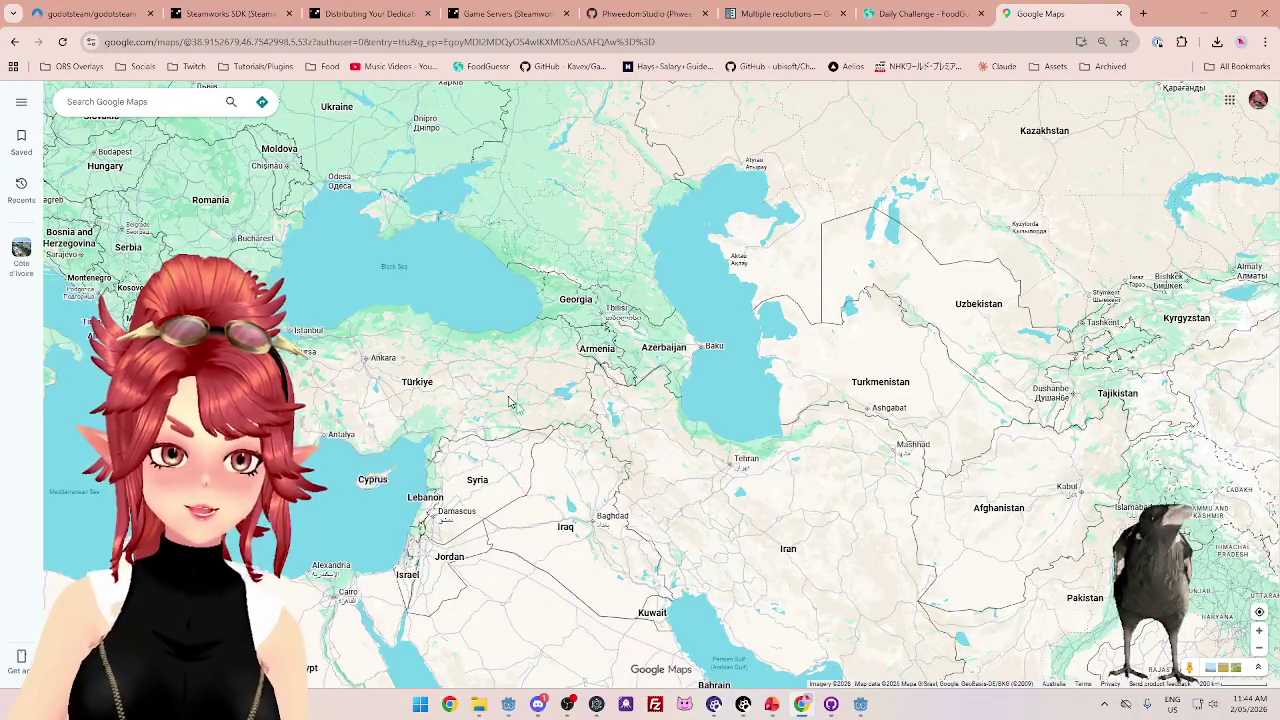
{"action": "mouse_move", "coordinate": [358, 364]}
{"action": "left_mouse_down"}
{"action": "mouse_move", "coordinate": [462, 444]}
{"action": "mouse_move", "coordinate": [474, 412]}
{"action": "left_mouse_up"}
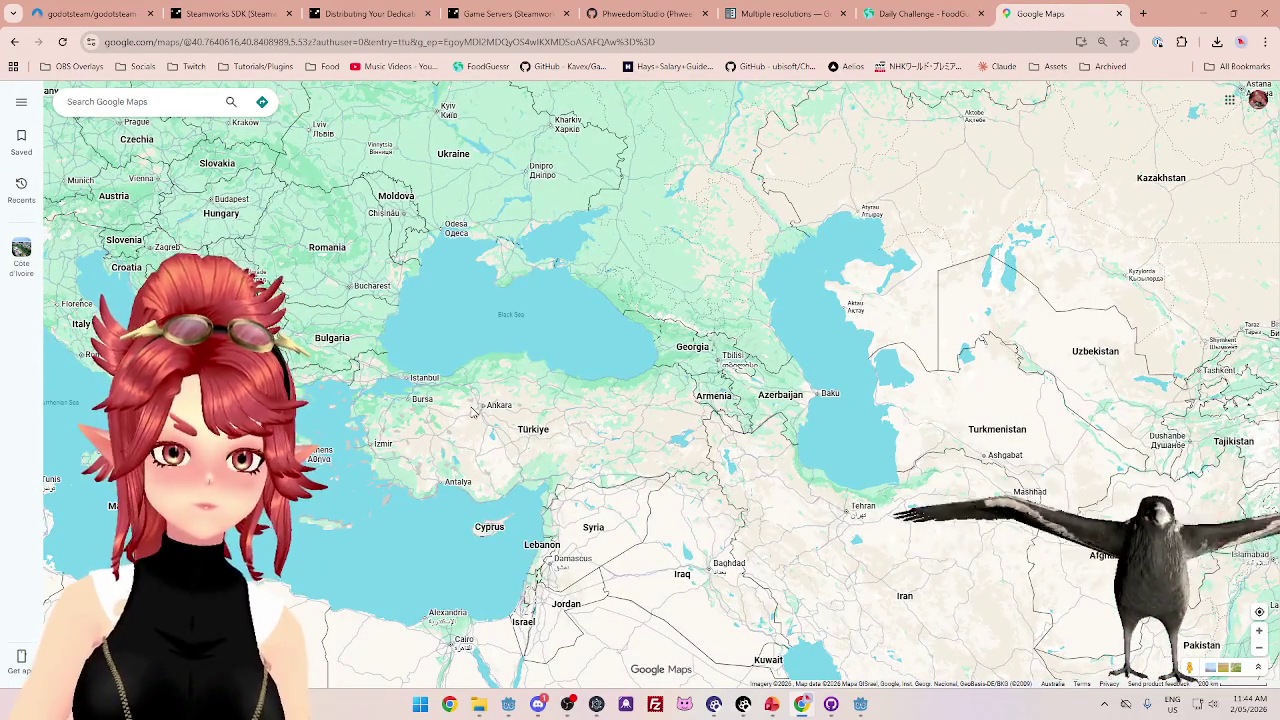
{"action": "mouse_move", "coordinate": [796, 420]}
{"action": "left_mouse_down"}
{"action": "mouse_move", "coordinate": [656, 317]}
{"action": "mouse_move", "coordinate": [735, 402]}
{"action": "left_mouse_up"}
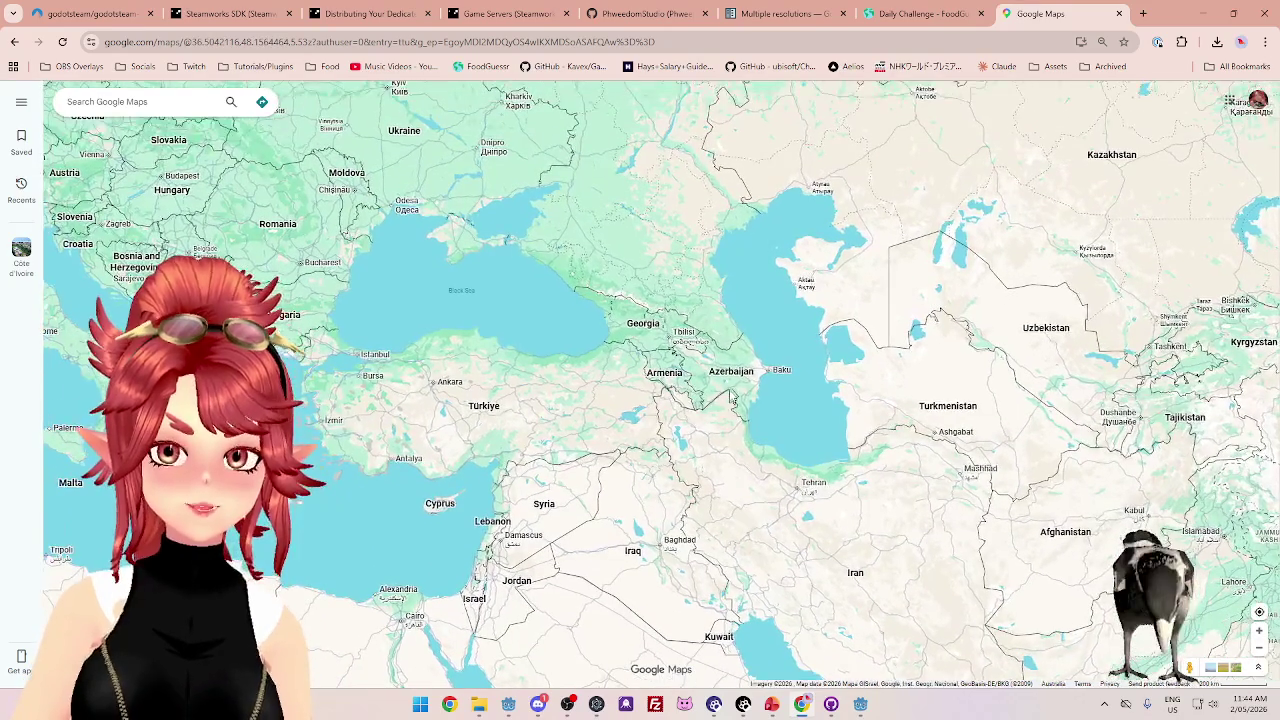
{"action": "left_click", "coordinate": [925, 14]}
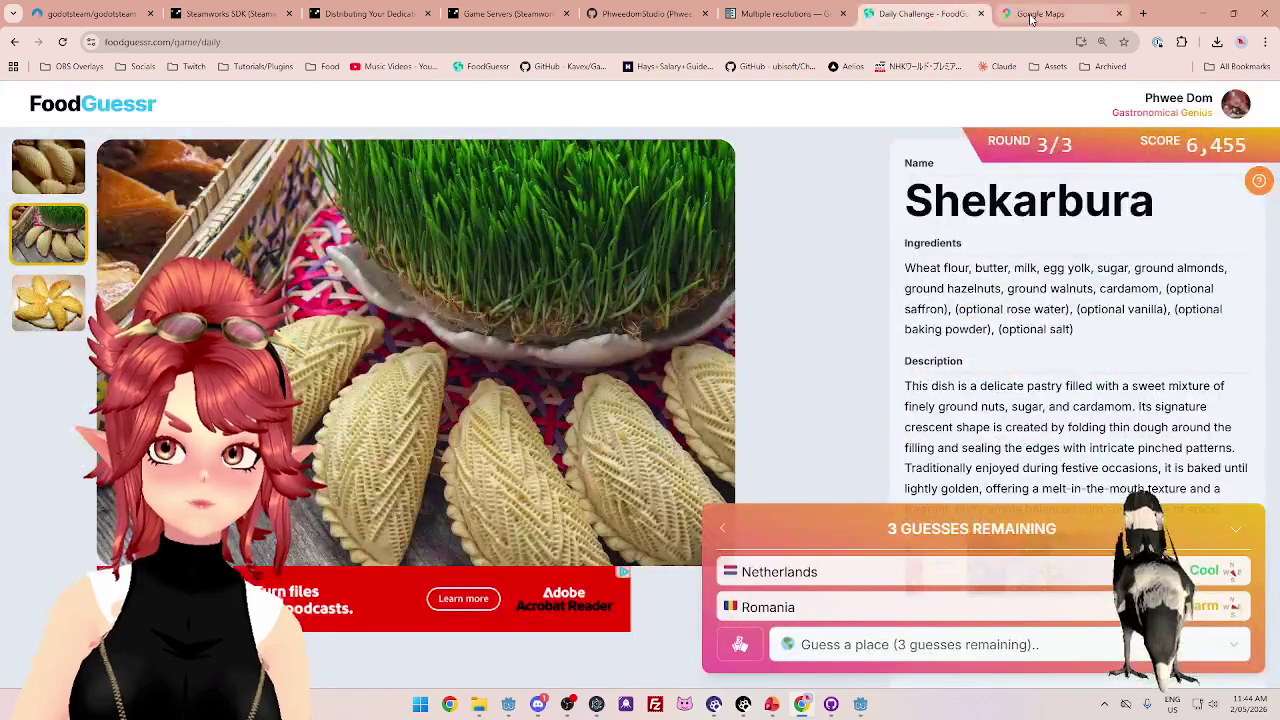
{"action": "left_click", "coordinate": [1031, 18]}
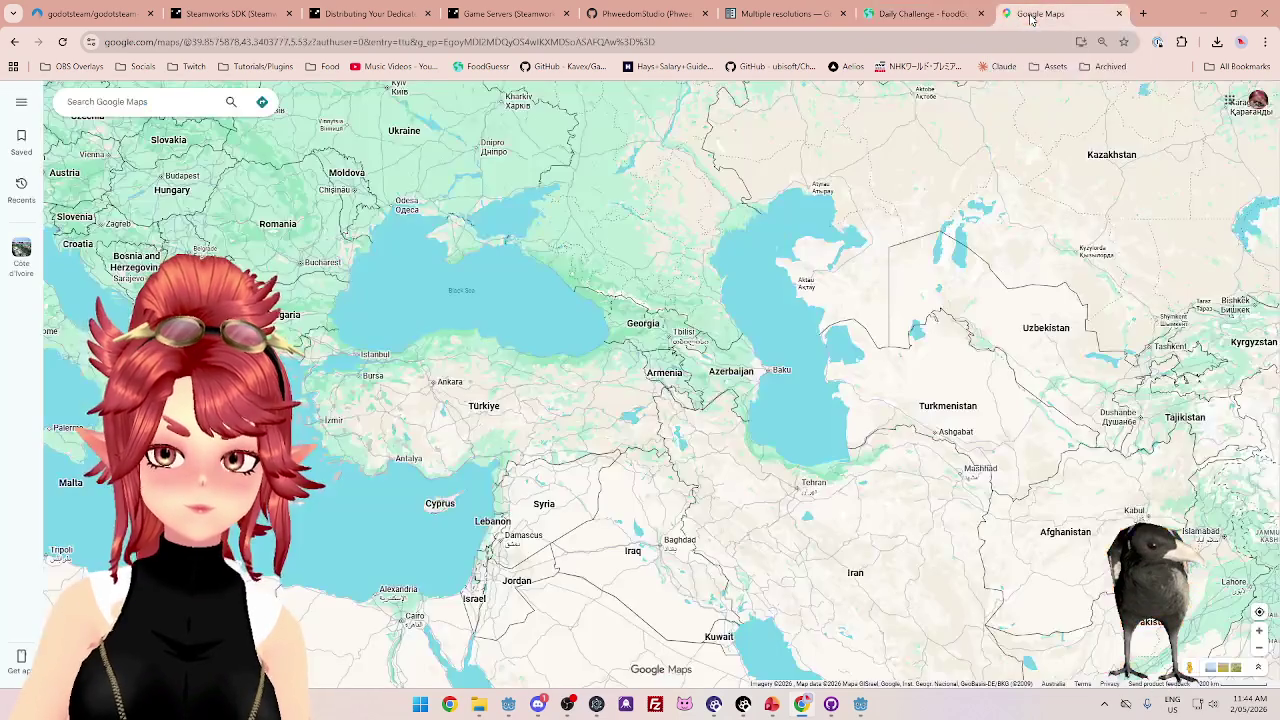
{"action": "scroll", "coordinate": [560, 340], "scroll_direction": "down", "scroll_amount": 4}
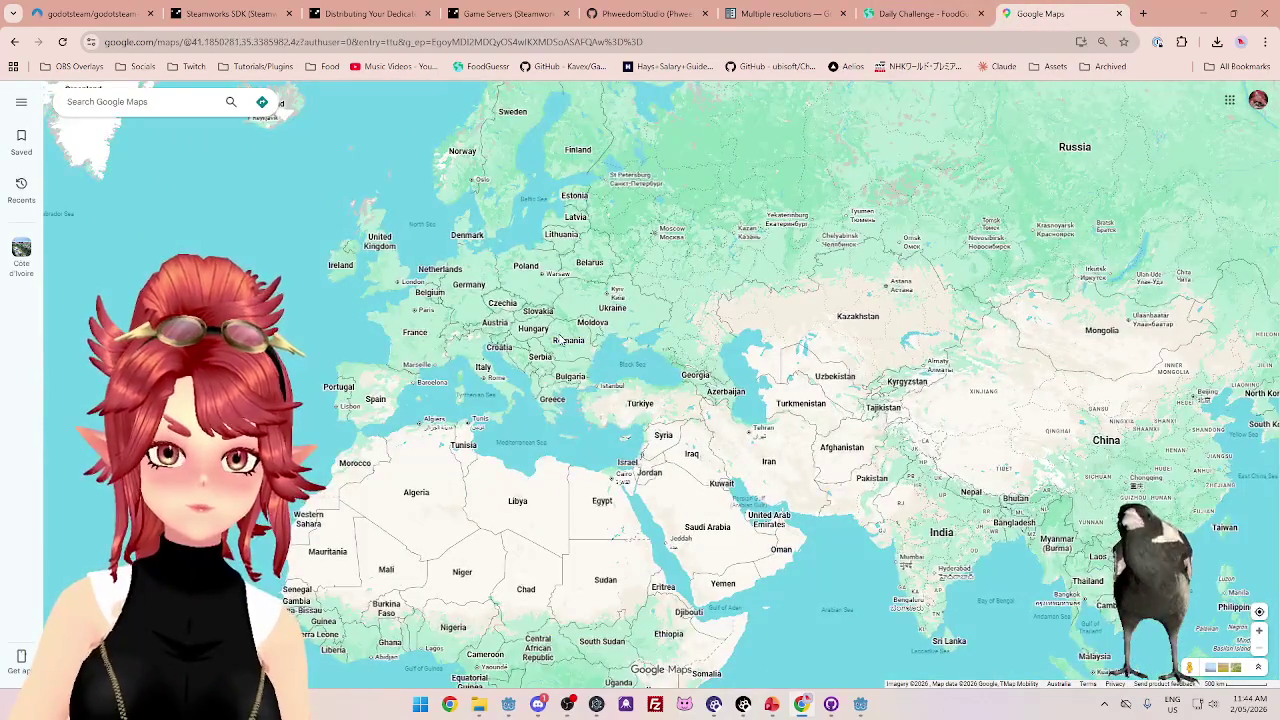
{"action": "scroll", "coordinate": [560, 340], "scroll_direction": "up", "scroll_amount": 2}
{"action": "scroll", "coordinate": [560, 340], "scroll_direction": "up", "scroll_amount": 1}
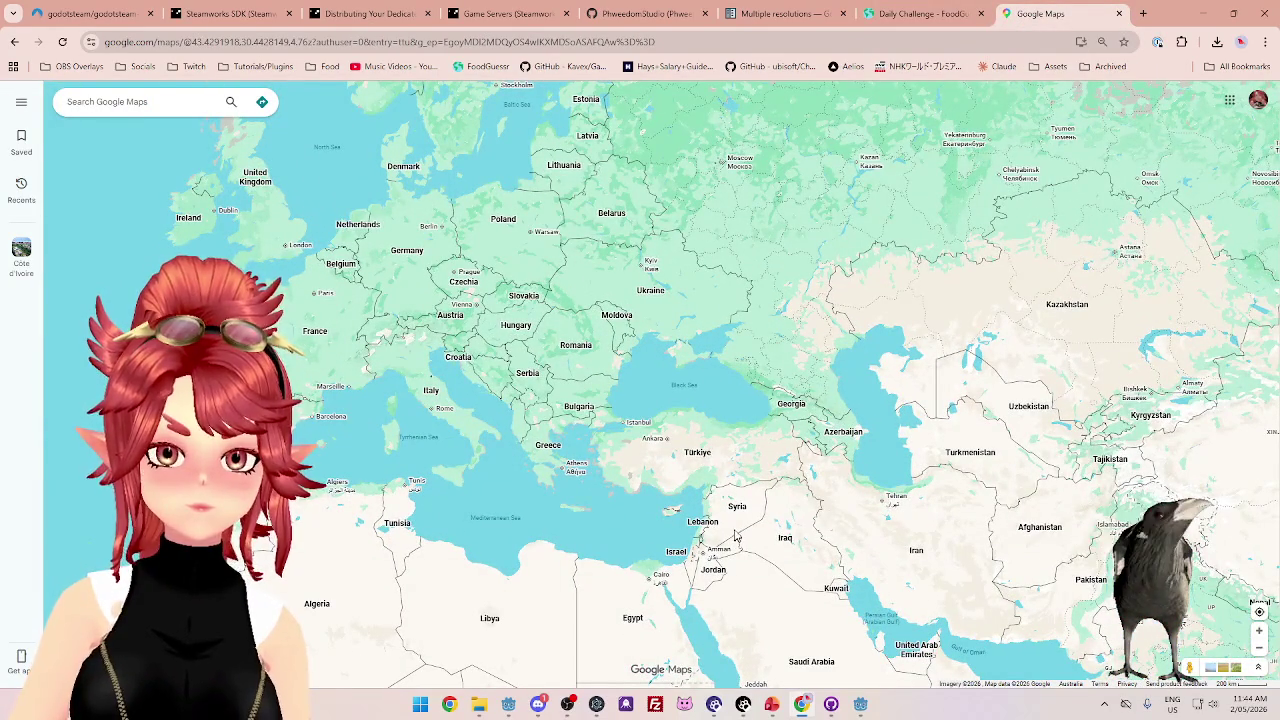
{"action": "scroll", "coordinate": [838, 421], "scroll_direction": "up", "scroll_amount": 2}
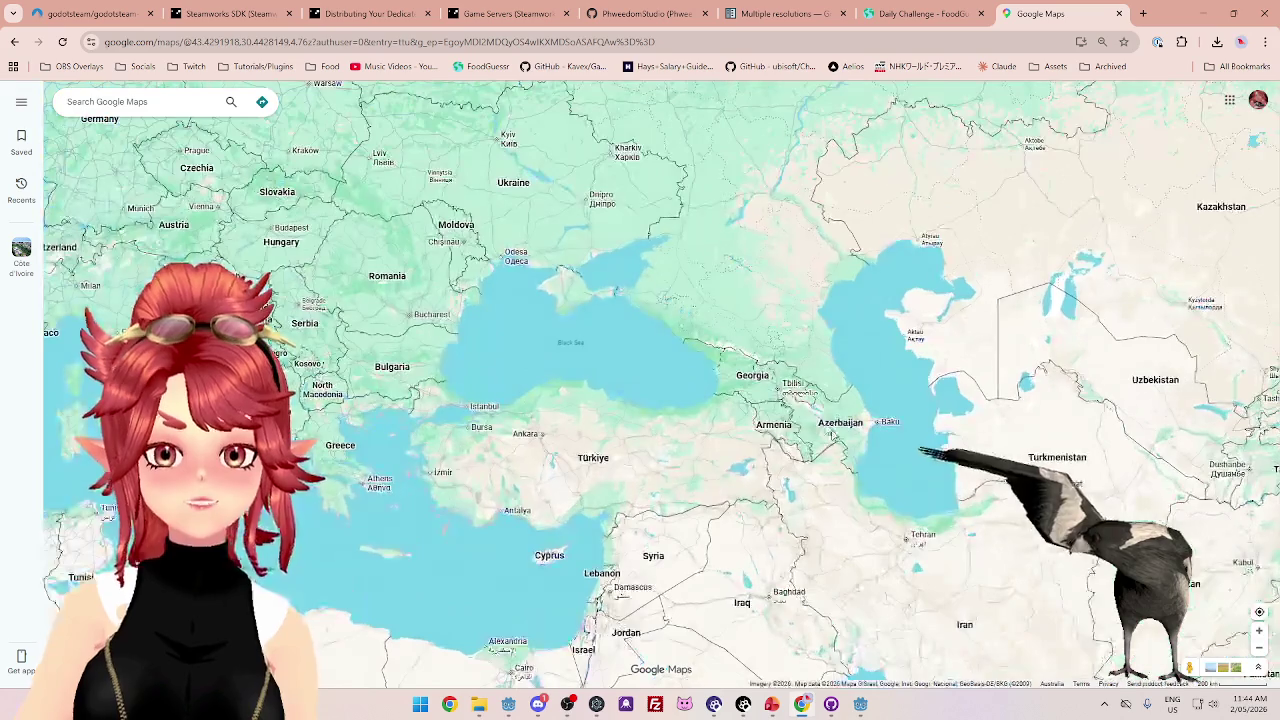
{"action": "left_click", "coordinate": [951, 20]}
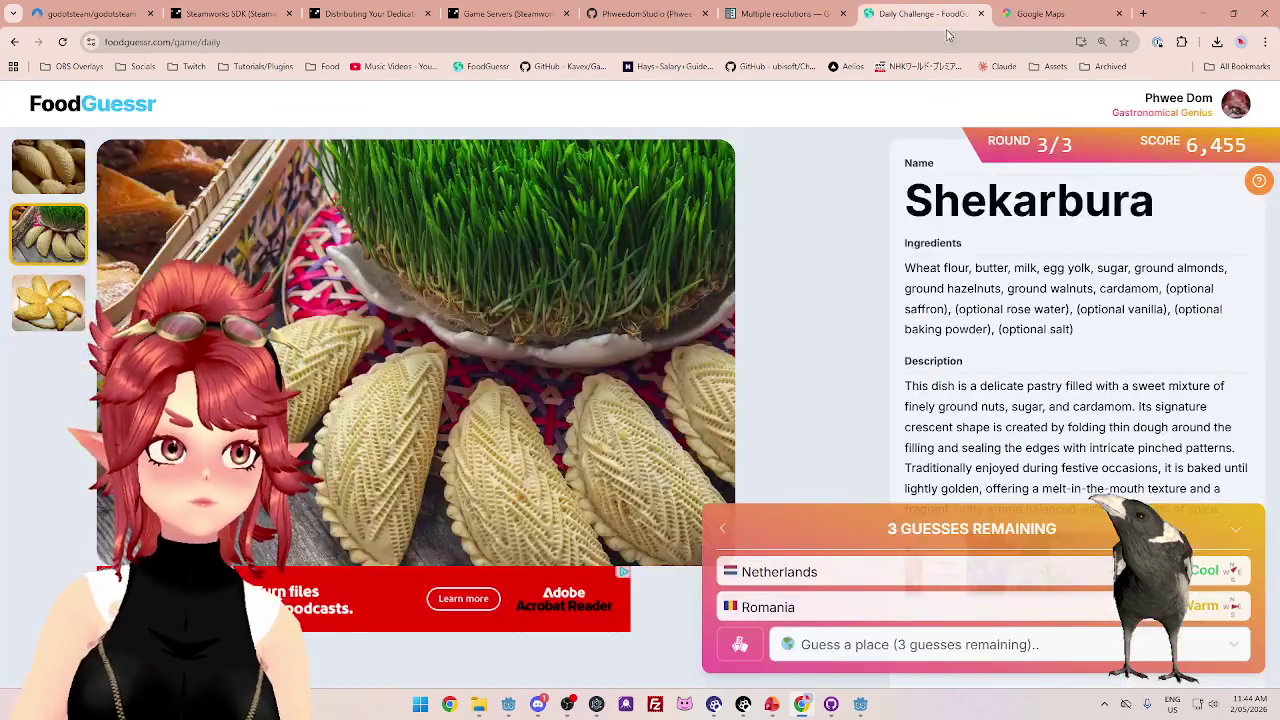
- Guess Georgia for the Shekarbura round
{"action": "left_click", "coordinate": [1006, 645]}
{"action": "type", "text": "geo"}
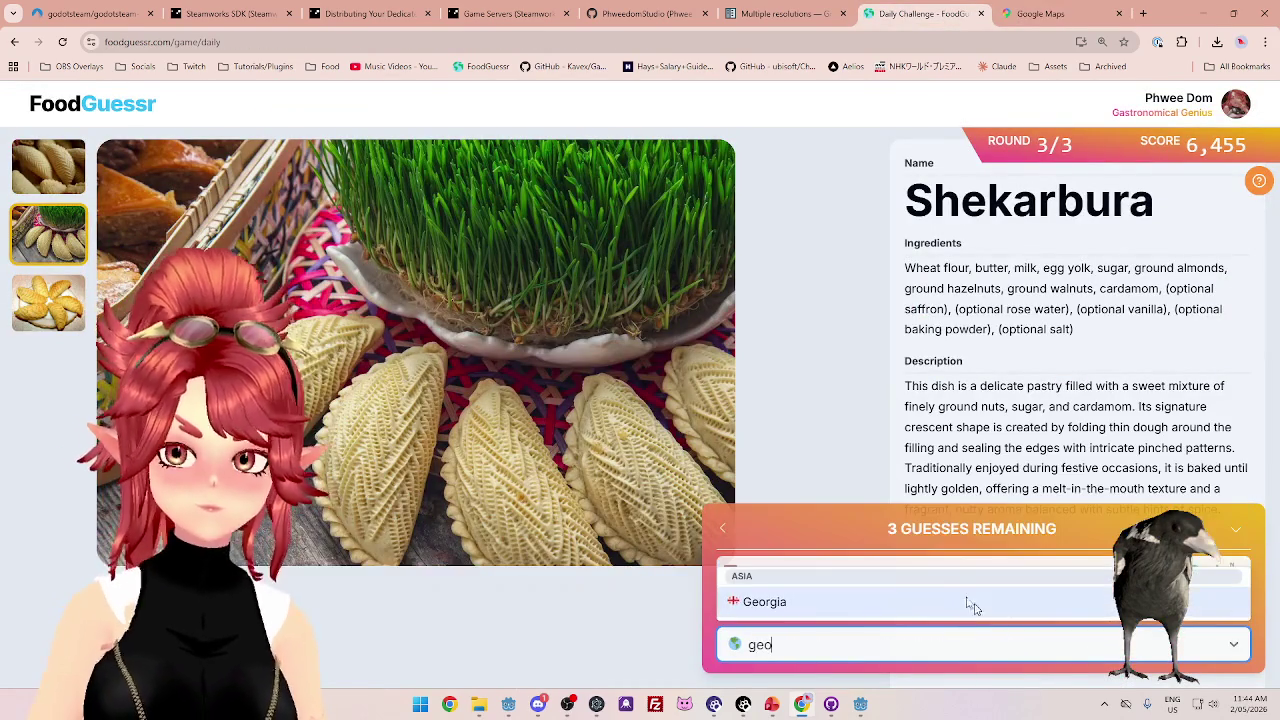
{"action": "left_click", "coordinate": [942, 601]}
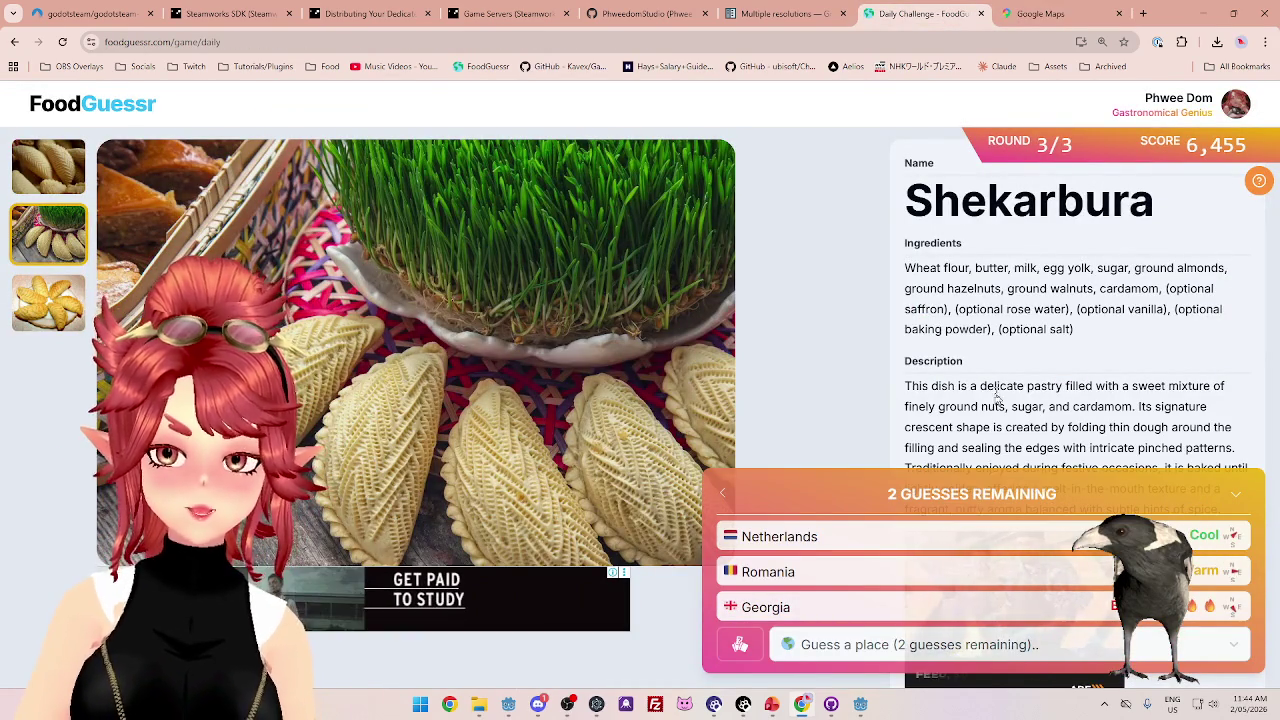
- Recheck the Caucasus map, then enter Azerbaijan as the next guess
{"action": "left_click", "coordinate": [1033, 18]}
{"action": "scroll", "coordinate": [785, 405], "scroll_direction": "up", "scroll_amount": 2}
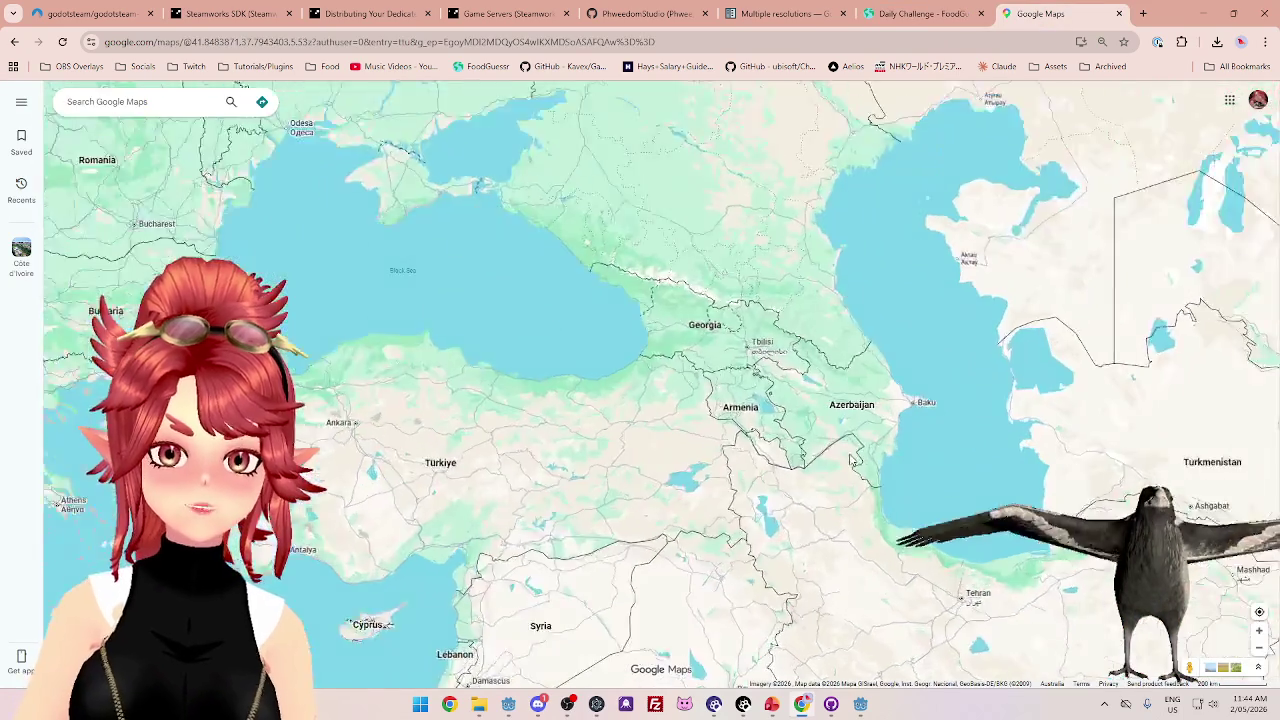
{"action": "scroll", "coordinate": [810, 397], "scroll_direction": "up", "scroll_amount": 1}
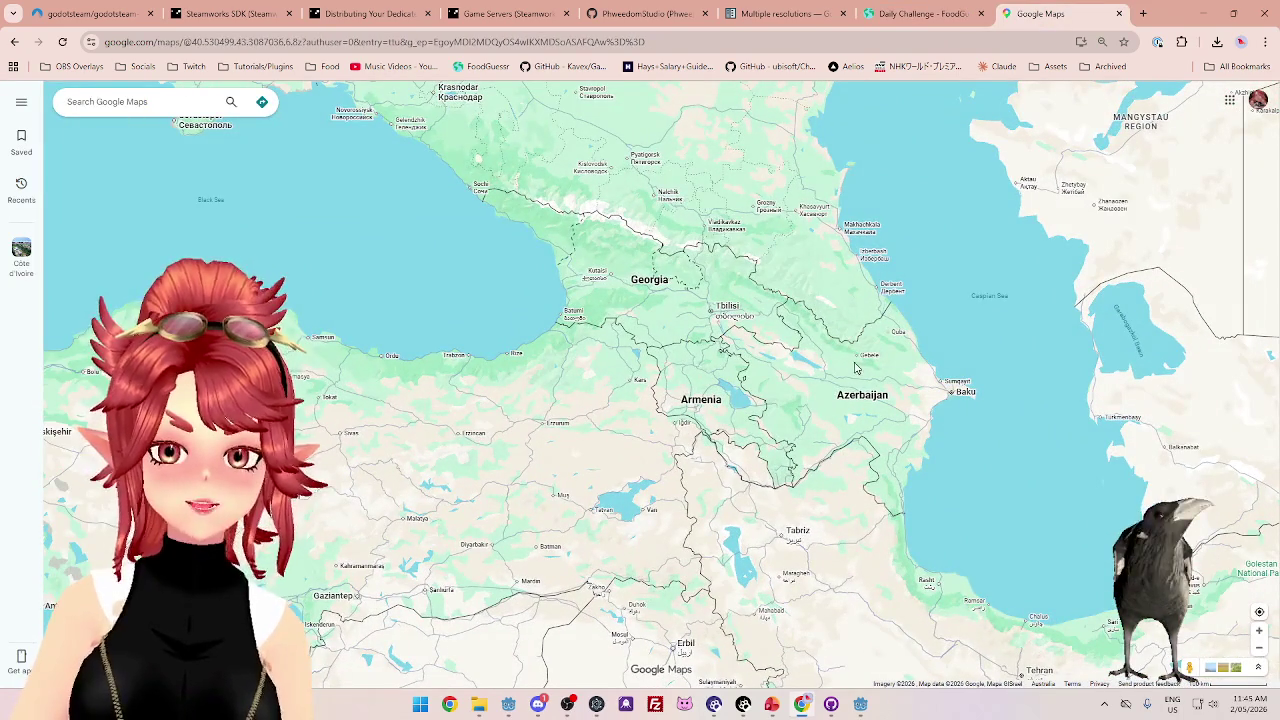
{"action": "left_click", "coordinate": [940, 22]}
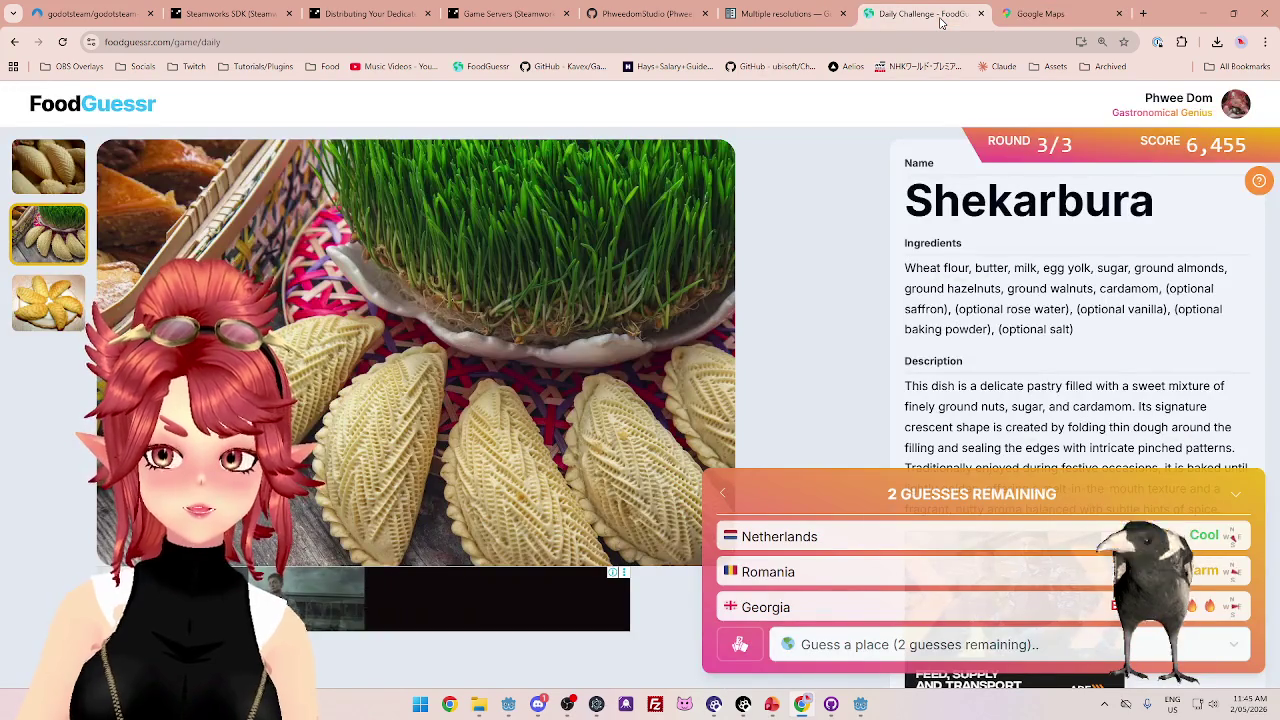
{"action": "left_click", "coordinate": [1040, 18]}
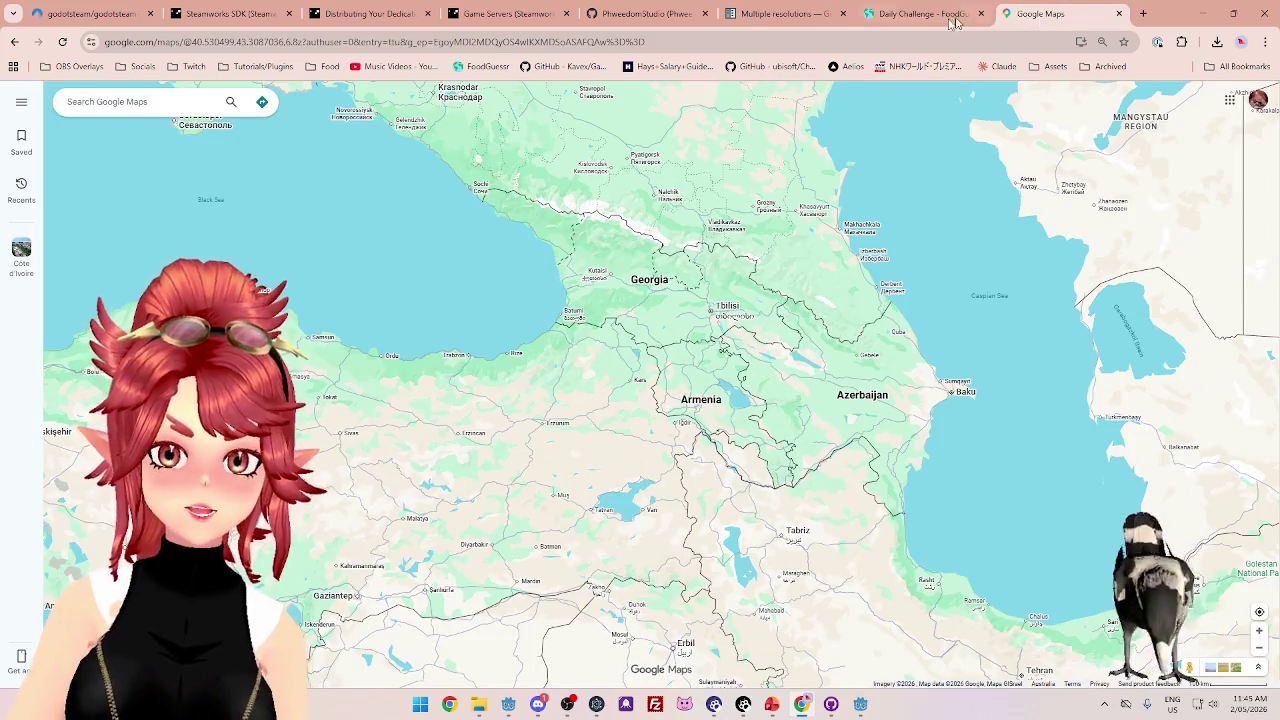
{"action": "left_click", "coordinate": [955, 22]}
{"action": "left_click", "coordinate": [940, 644]}
{"action": "type", "text": "az"}
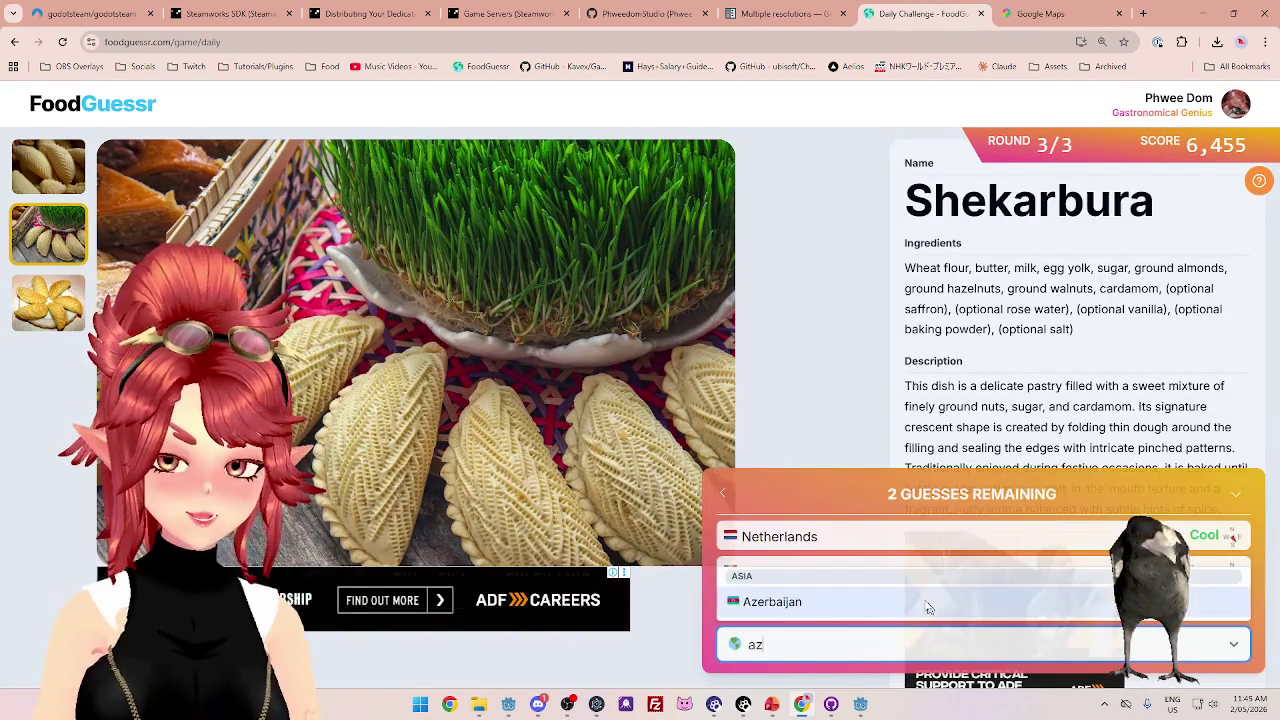
{"action": "left_click", "coordinate": [909, 603]}
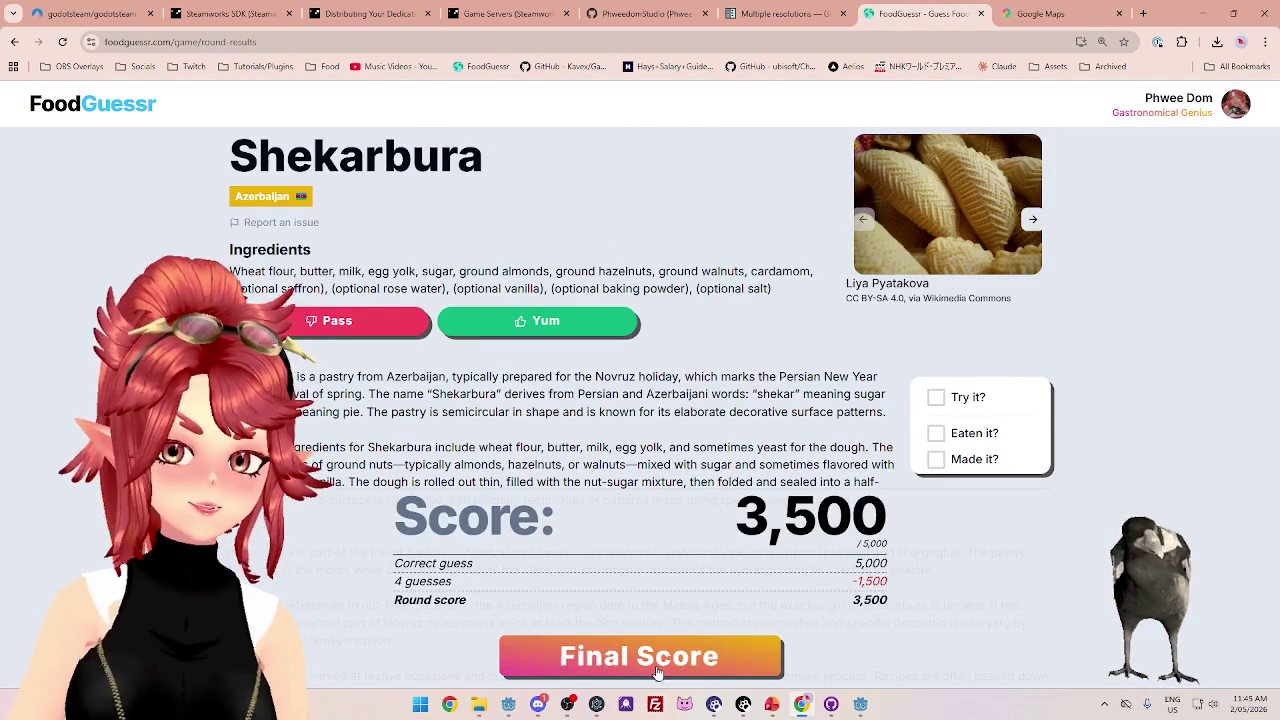
- View the 9,955 final score recap, then close the FoodGuessr and map tabs
{"action": "left_click", "coordinate": [674, 659]}
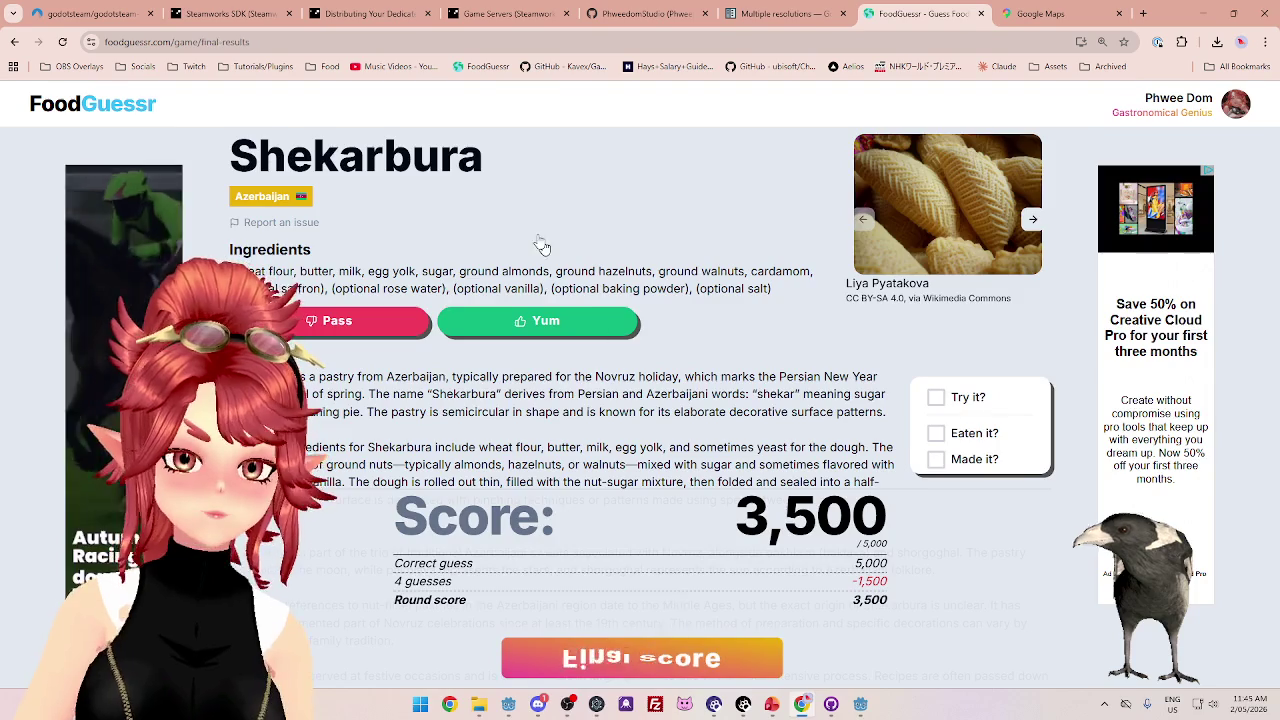
{"action": "mouse_move", "coordinate": [362, 342]}
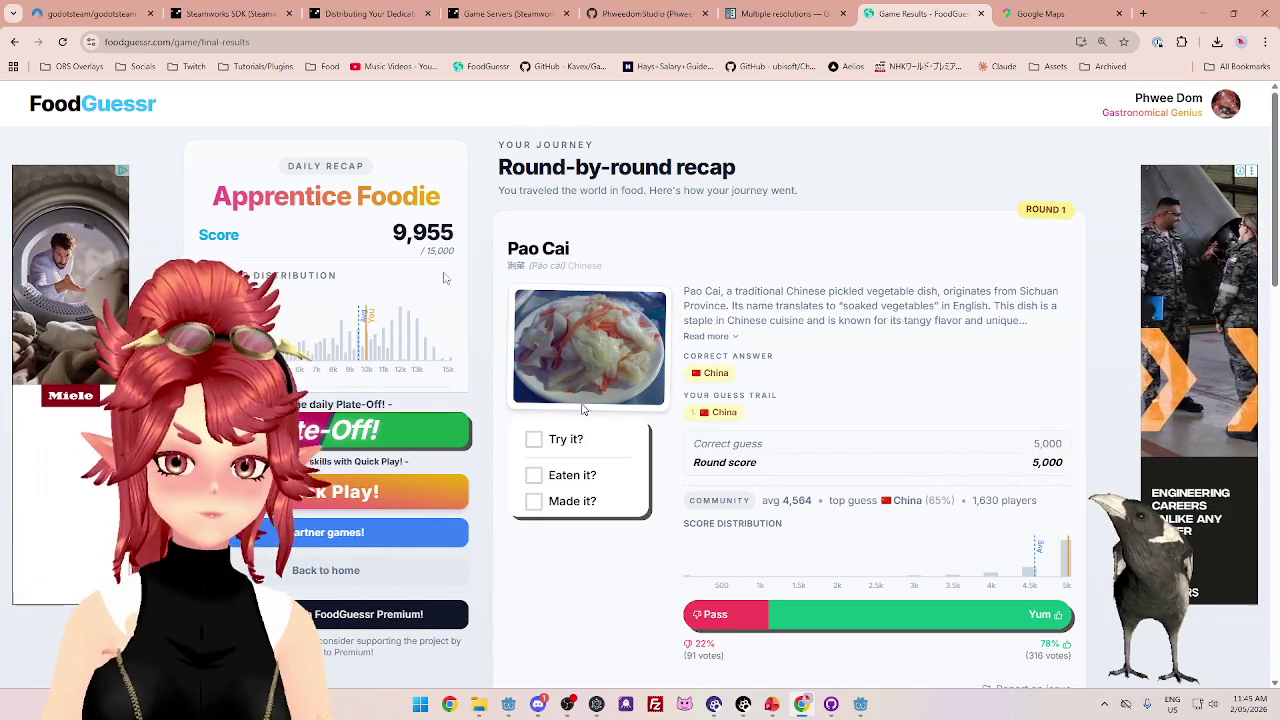
{"action": "left_click", "coordinate": [981, 13]}
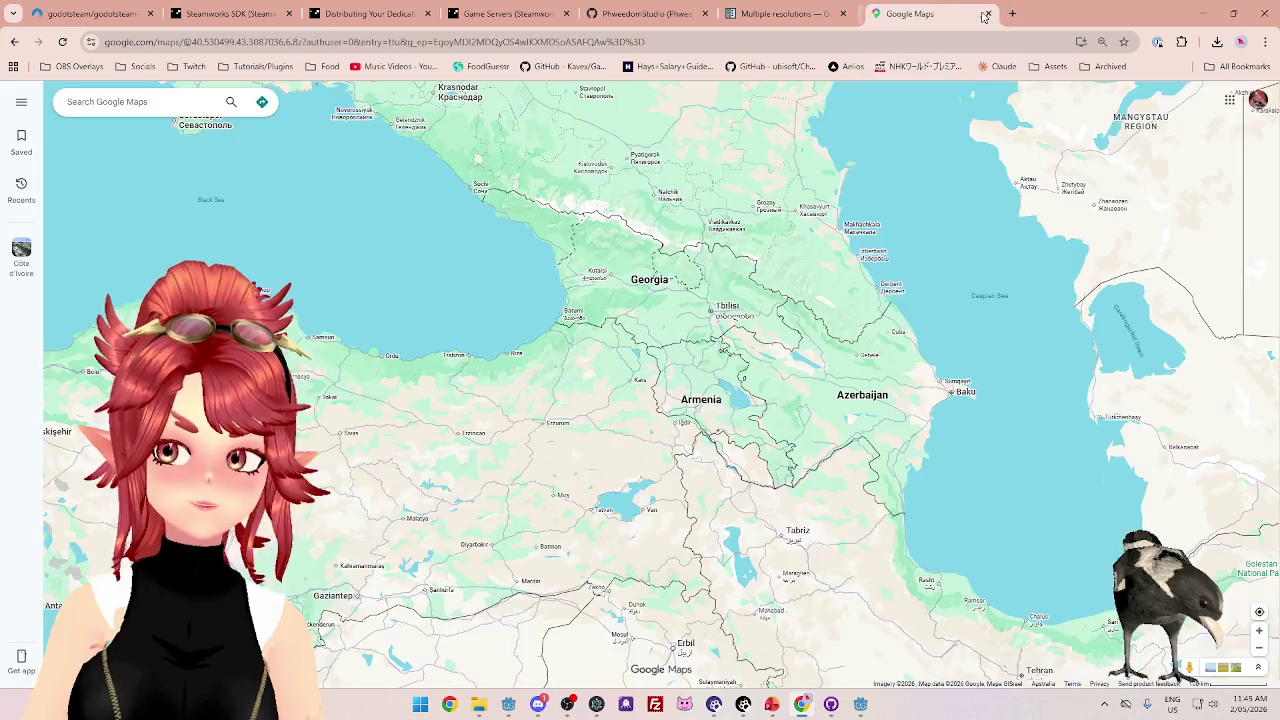
{"action": "left_click", "coordinate": [981, 13]}
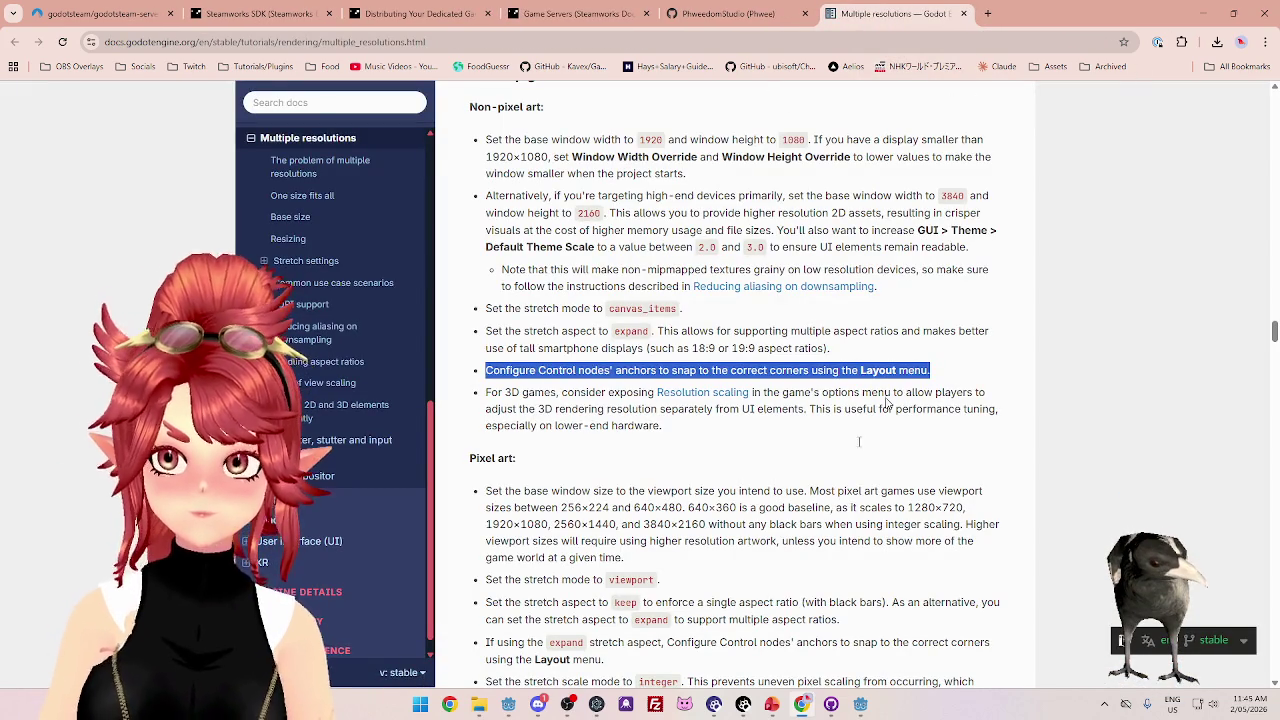
- Highlight the Control node anchors line in the docs, then open MainMenu's node options in Godot
{"action": "left_click", "coordinate": [866, 706]}
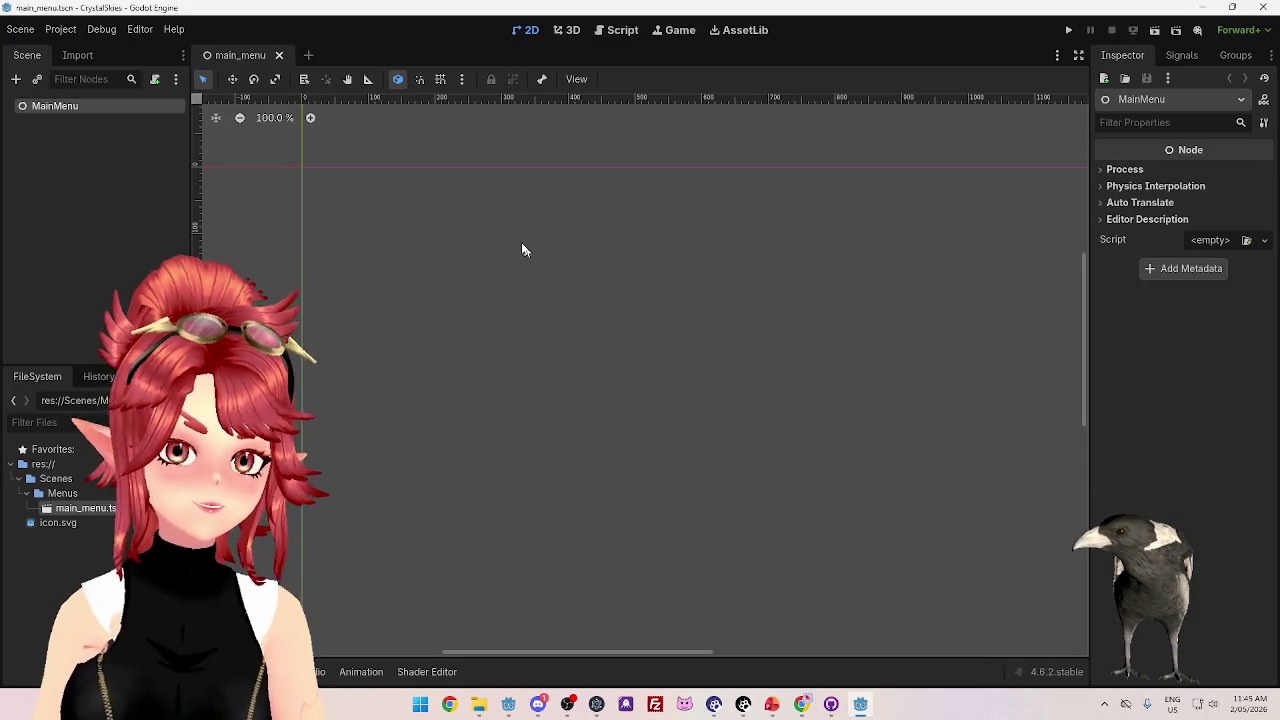
{"action": "left_click", "coordinate": [802, 704]}
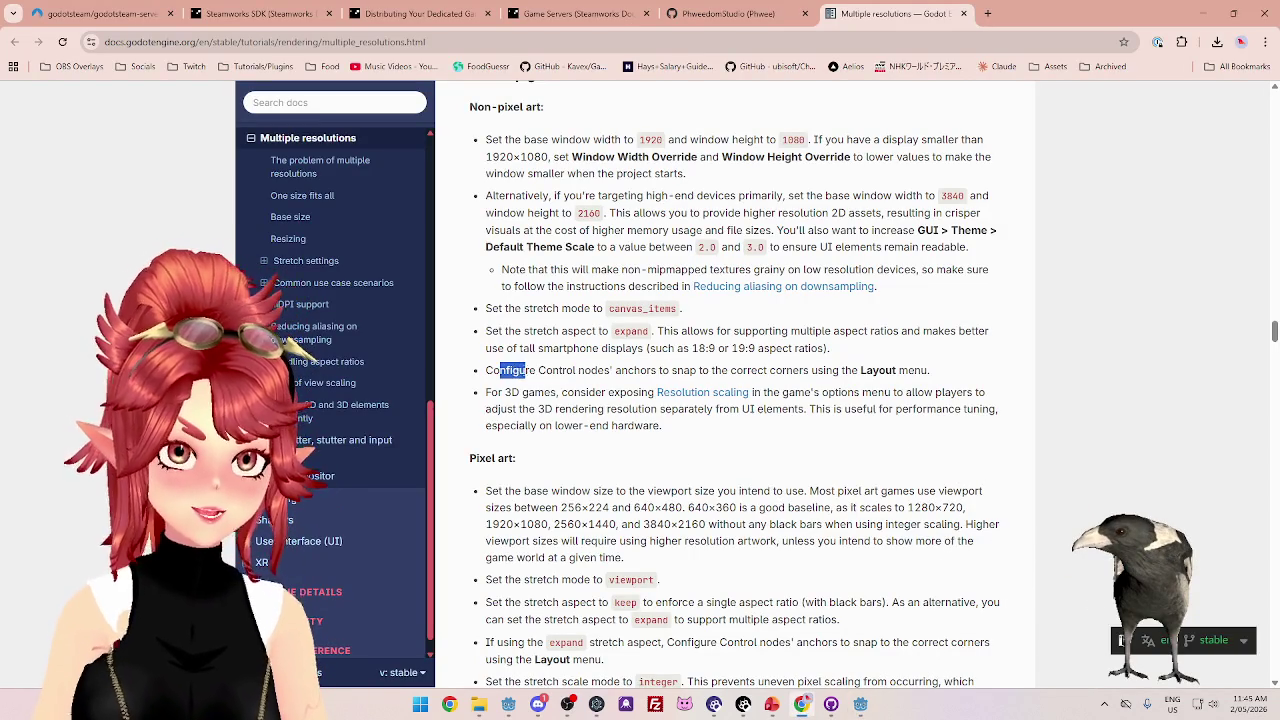
{"action": "left_click_drag", "start_coordinate": [584, 371], "coordinate": [789, 379]}
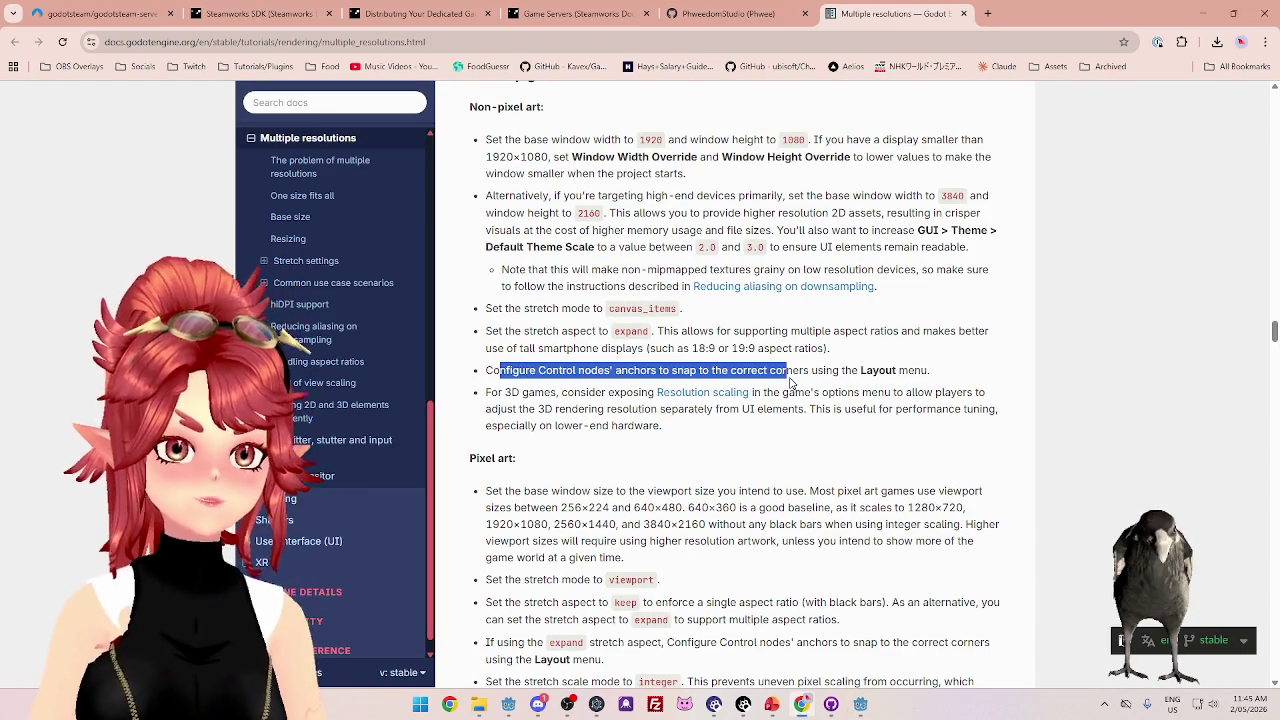
{"action": "mouse_move", "coordinate": [898, 372]}
{"action": "left_mouse_down"}
{"action": "mouse_move", "coordinate": [531, 368]}
{"action": "mouse_move", "coordinate": [840, 385]}
{"action": "left_mouse_up"}
{"action": "left_click", "coordinate": [540, 371]}
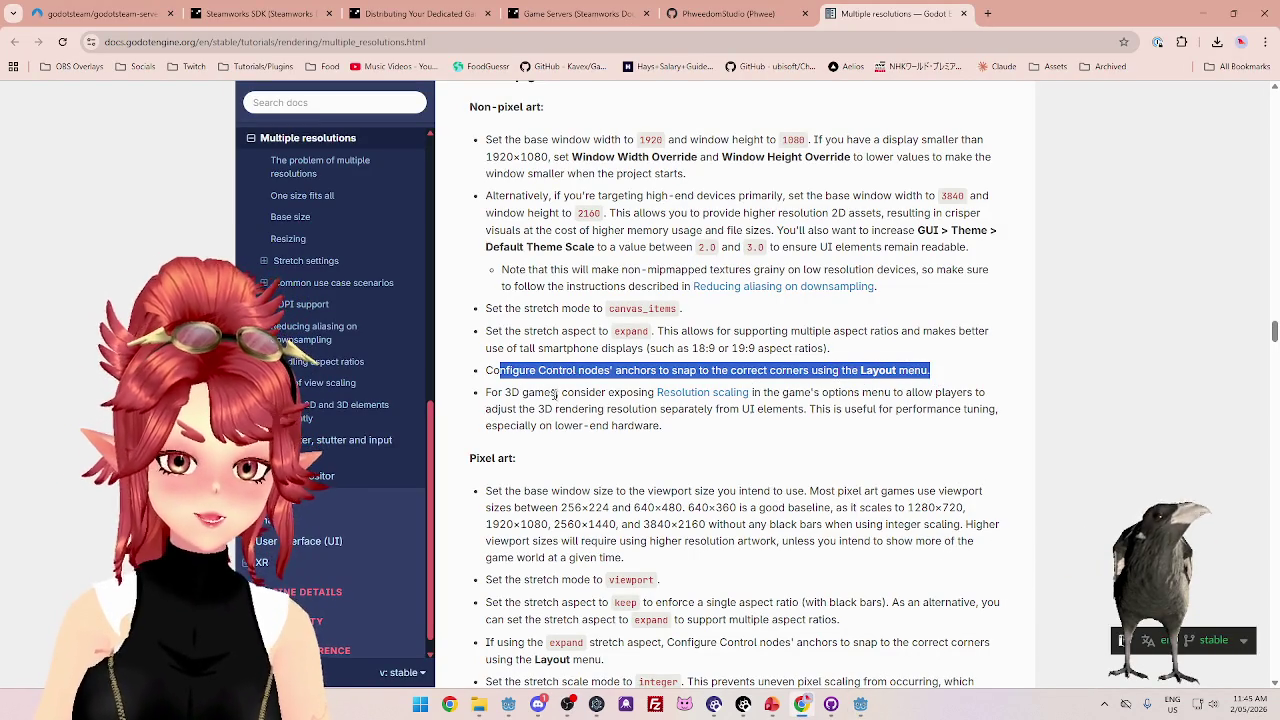
{"action": "left_click", "coordinate": [509, 371]}
{"action": "left_click_drag", "start_coordinate": [486, 371], "coordinate": [514, 372]}
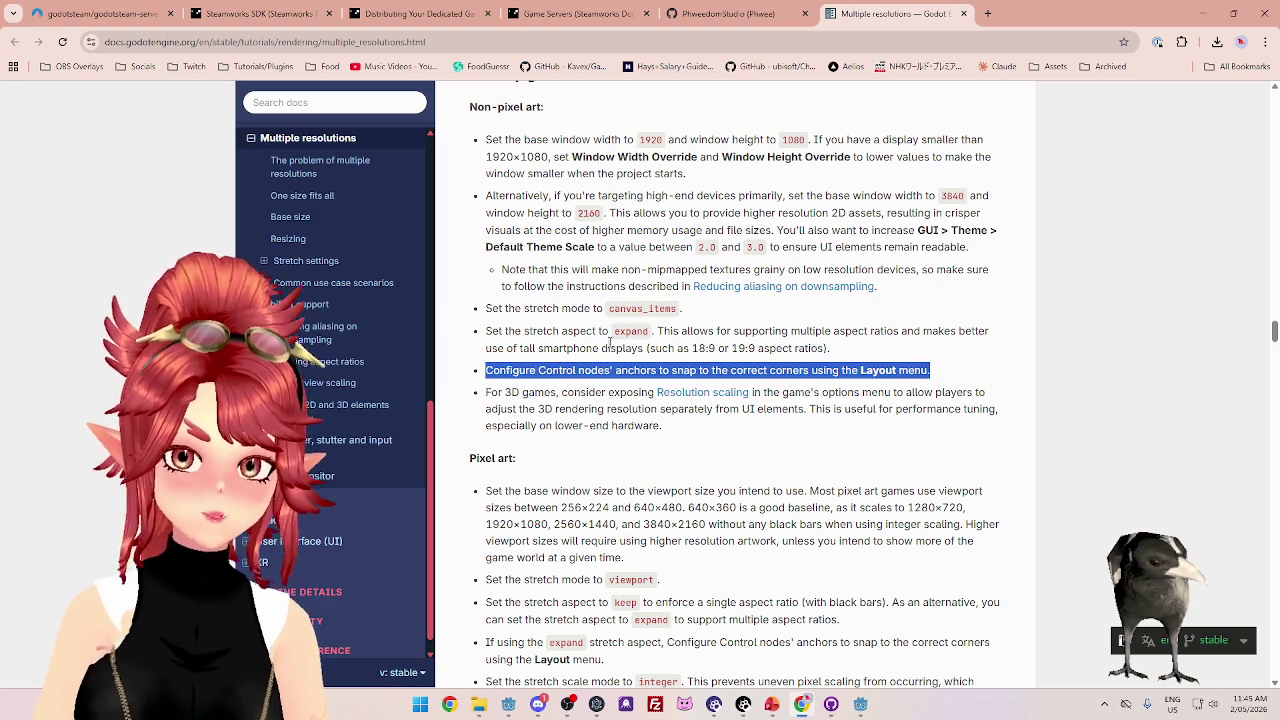
{"action": "left_click", "coordinate": [861, 705]}
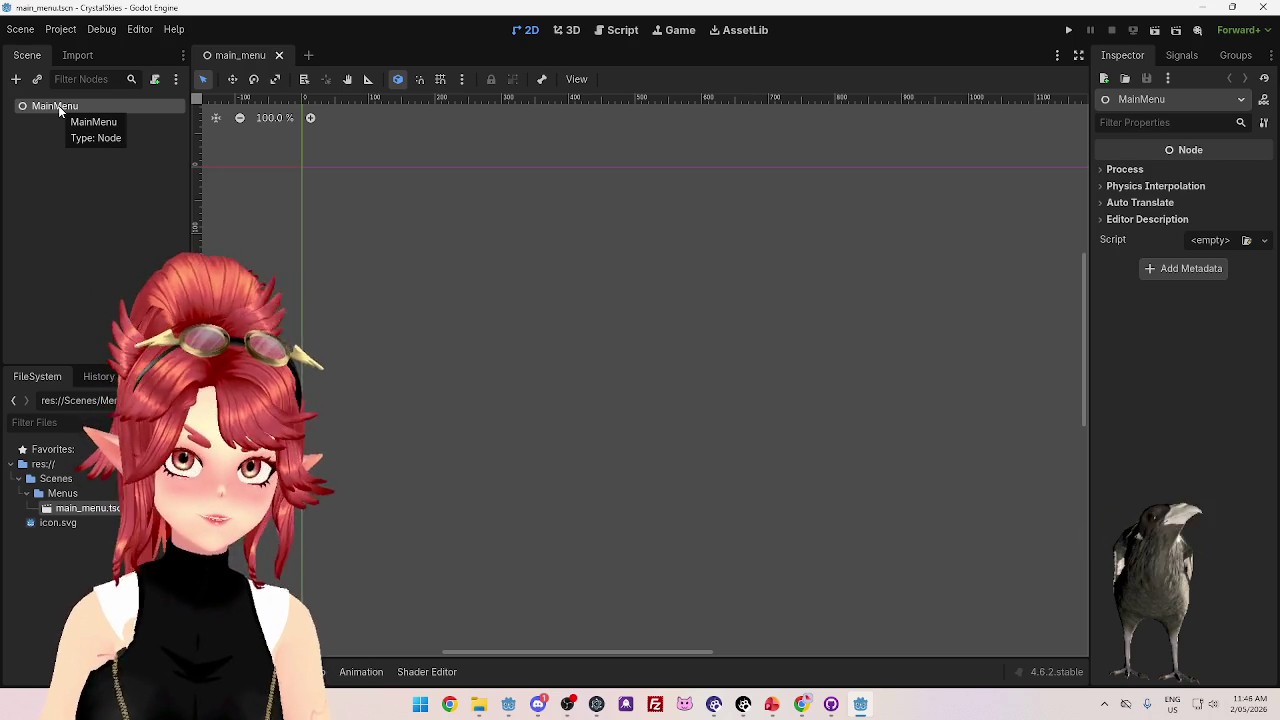
{"action": "right_click", "coordinate": [58, 105]}
- Browse the Control node types in Create New Node, then cancel without adding anything
{"action": "left_click", "coordinate": [100, 117]}
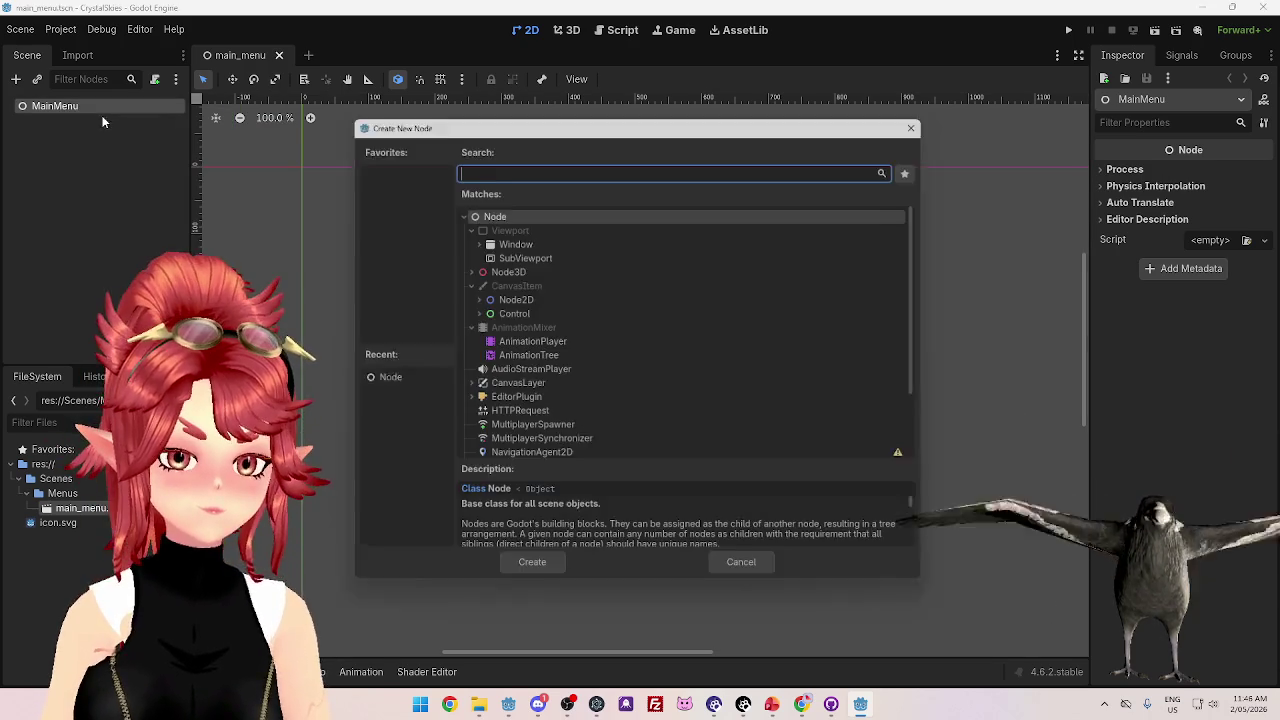
{"action": "left_click", "coordinate": [472, 312]}
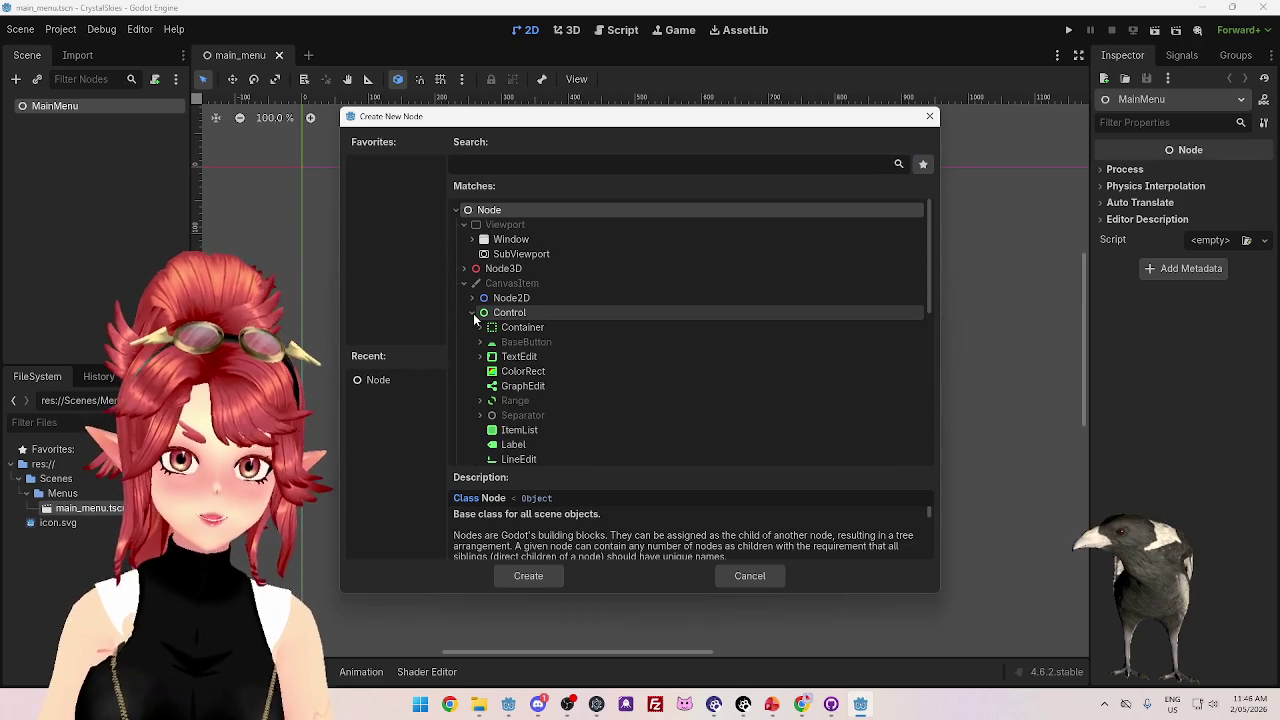
{"action": "scroll", "coordinate": [605, 366], "scroll_direction": "down", "scroll_amount": 1}
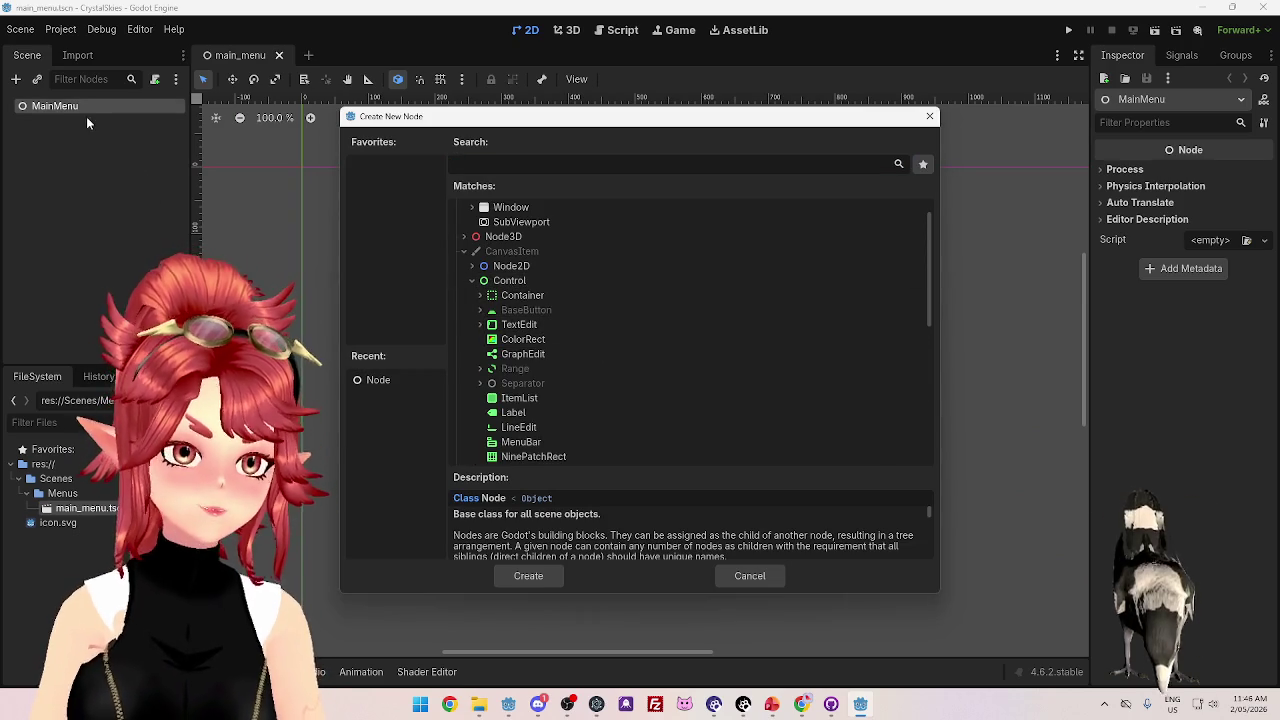
{"action": "left_click", "coordinate": [770, 578]}
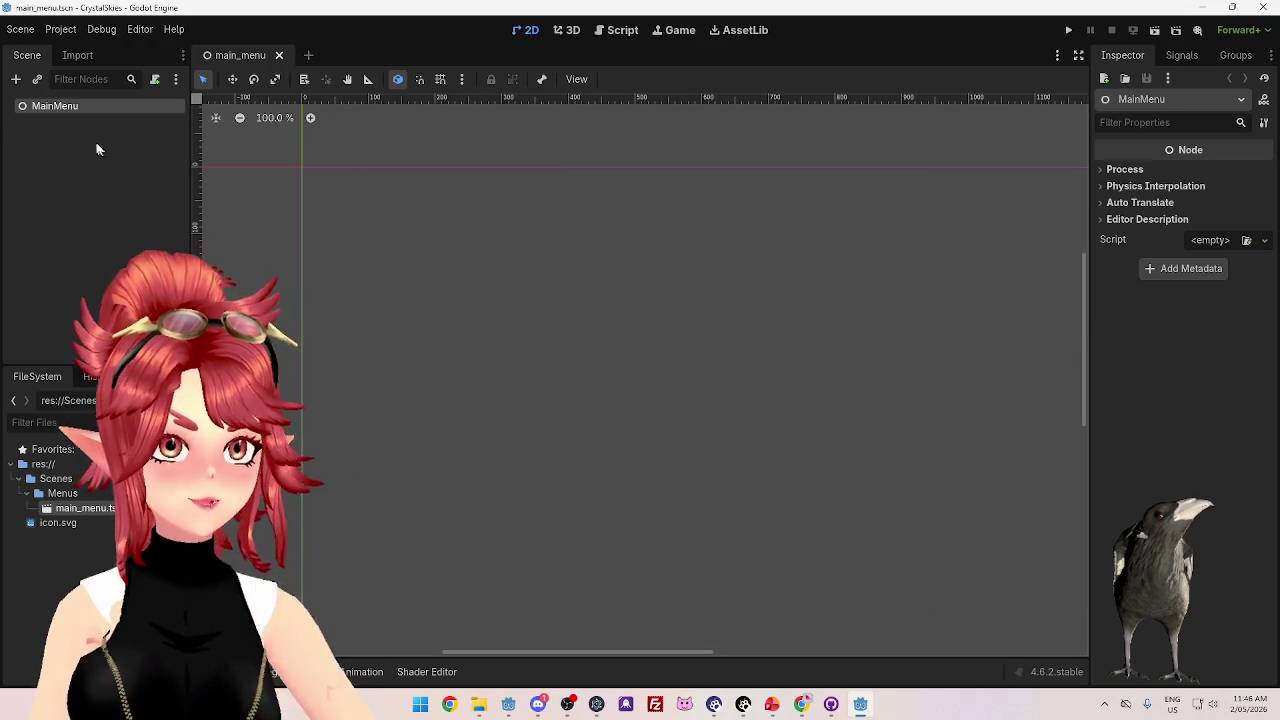
- Delete the old root and create a User Interface Control root renamed MainMenu
{"action": "key", "text": "Delete"}
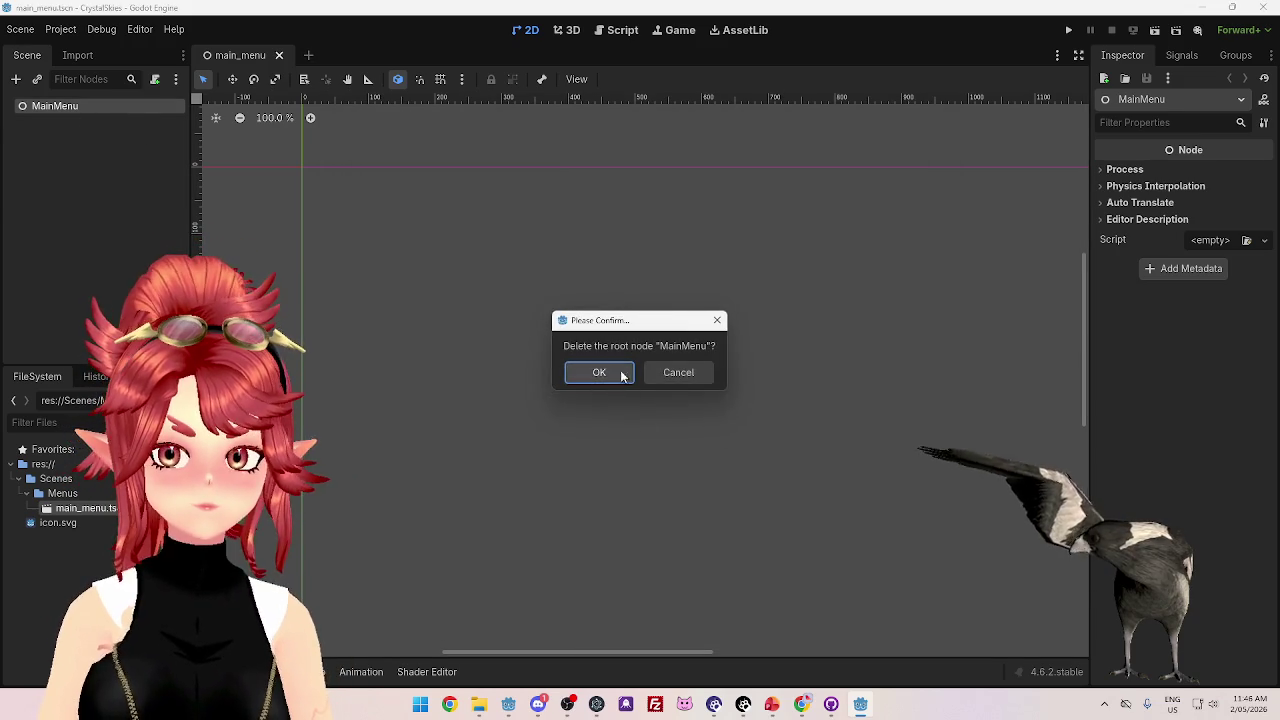
{"action": "key", "text": "Return"}
{"action": "left_click", "coordinate": [68, 176]}
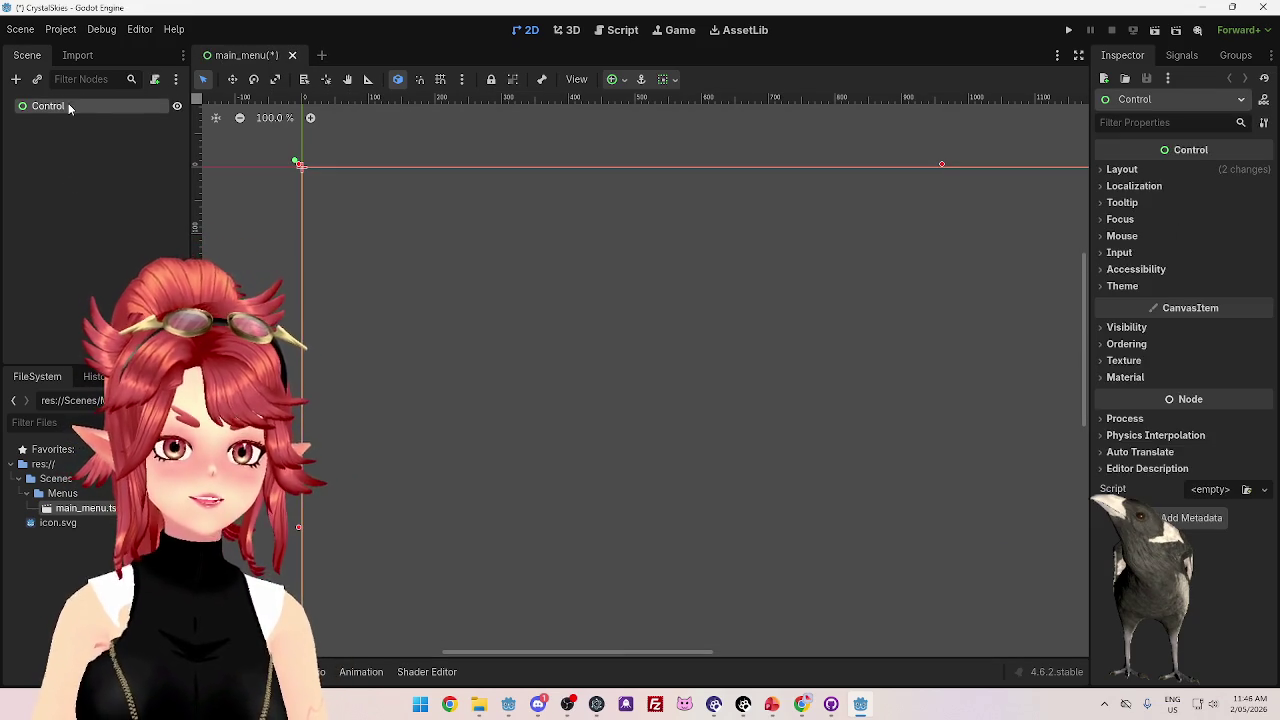
{"action": "double_click", "coordinate": [48, 106]}
{"action": "type", "text": "Main"}
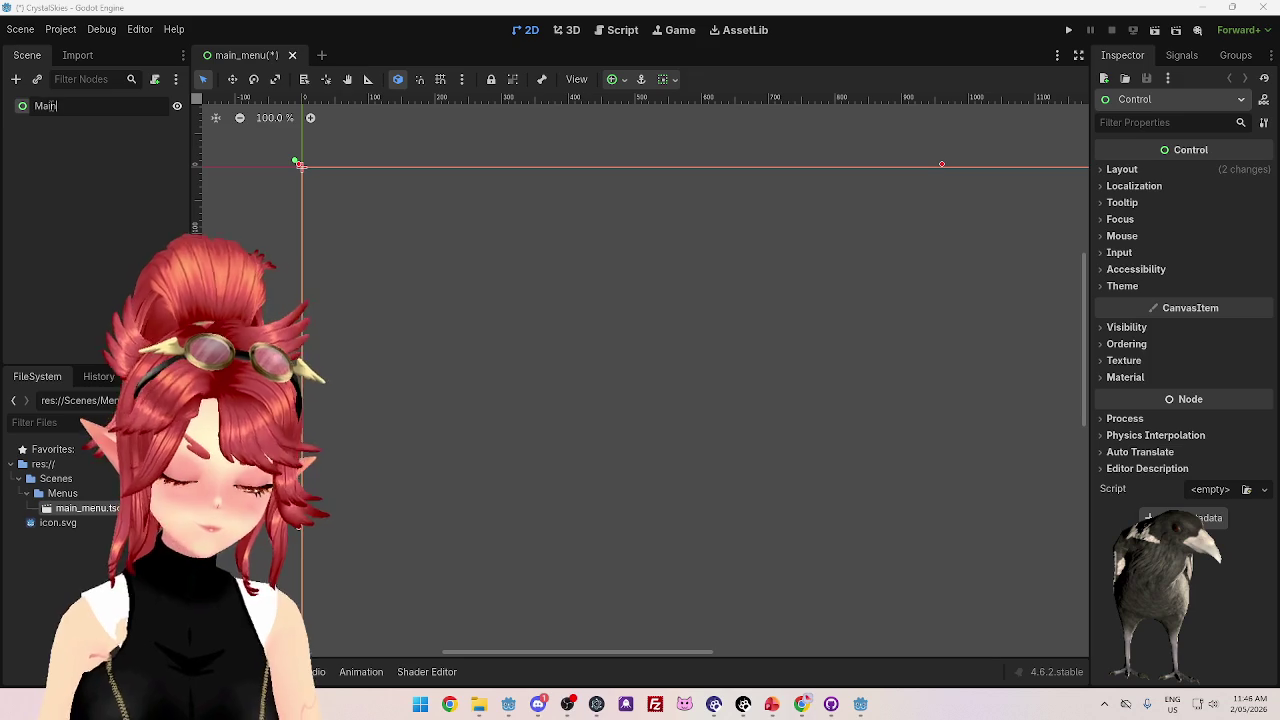
{"action": "type", "text": "Menu"}
{"action": "key", "text": "Return"}
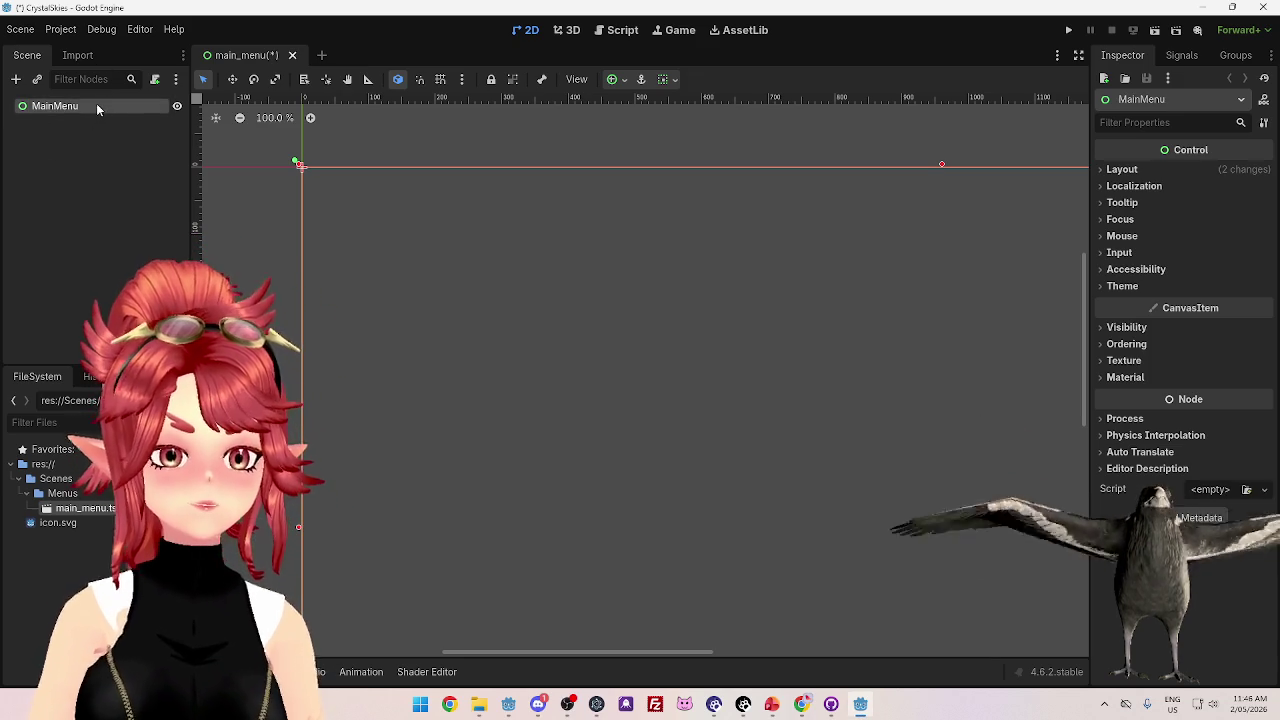
{"action": "left_click", "coordinate": [802, 704]}
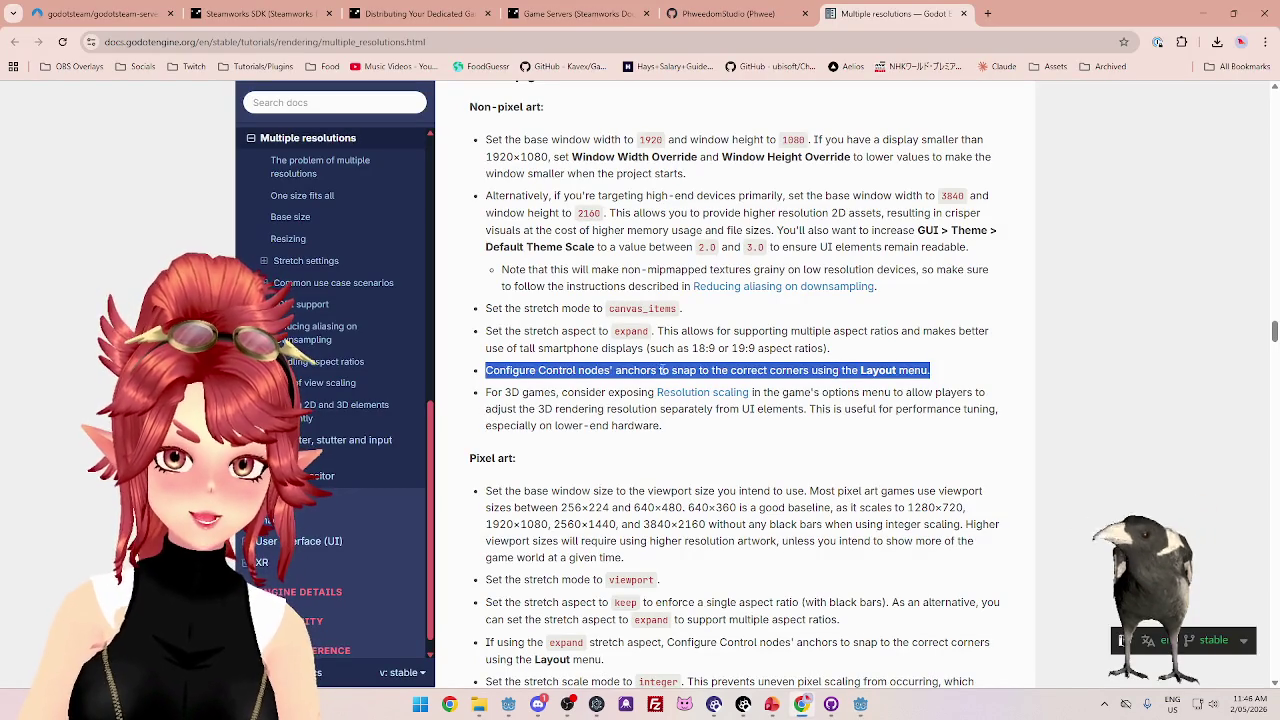
- Recheck the anchors phrase in the docs, then set MainMenu's Anchors Preset to Center
{"action": "left_click", "coordinate": [557, 375]}
{"action": "left_click_drag", "start_coordinate": [546, 371], "coordinate": [668, 371]}
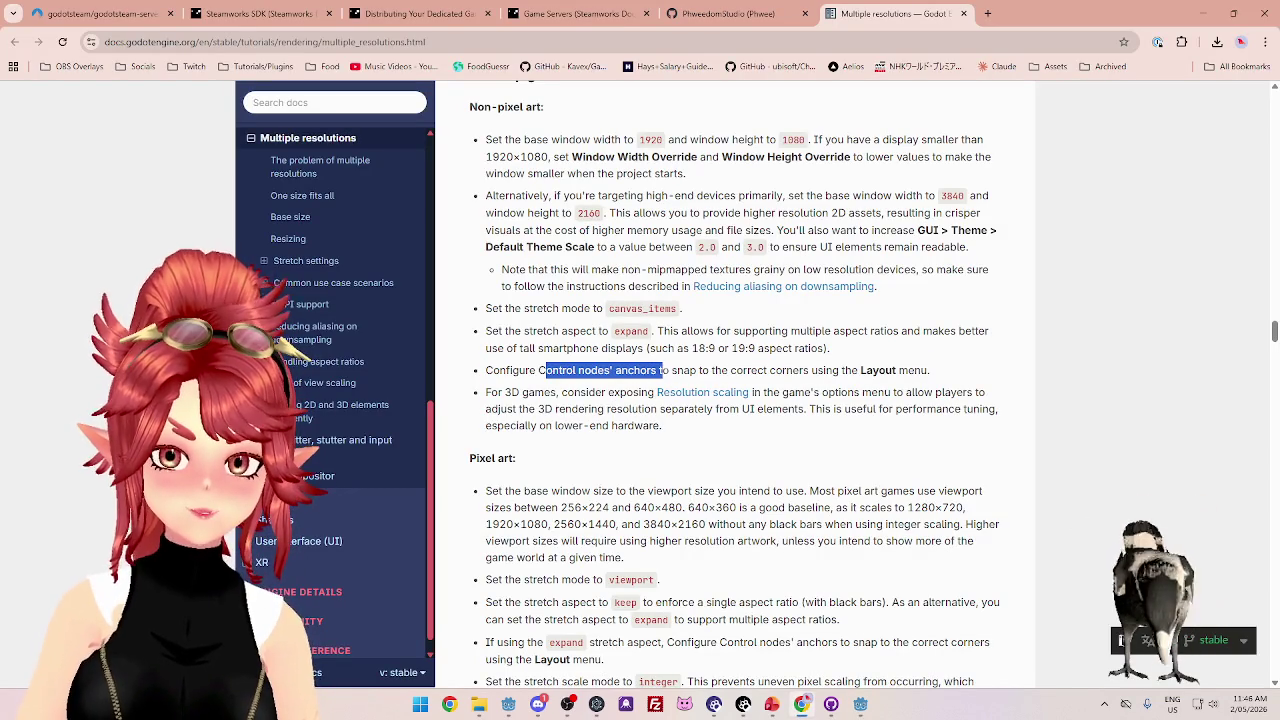
{"action": "left_click", "coordinate": [861, 706]}
{"action": "left_click", "coordinate": [1103, 170]}
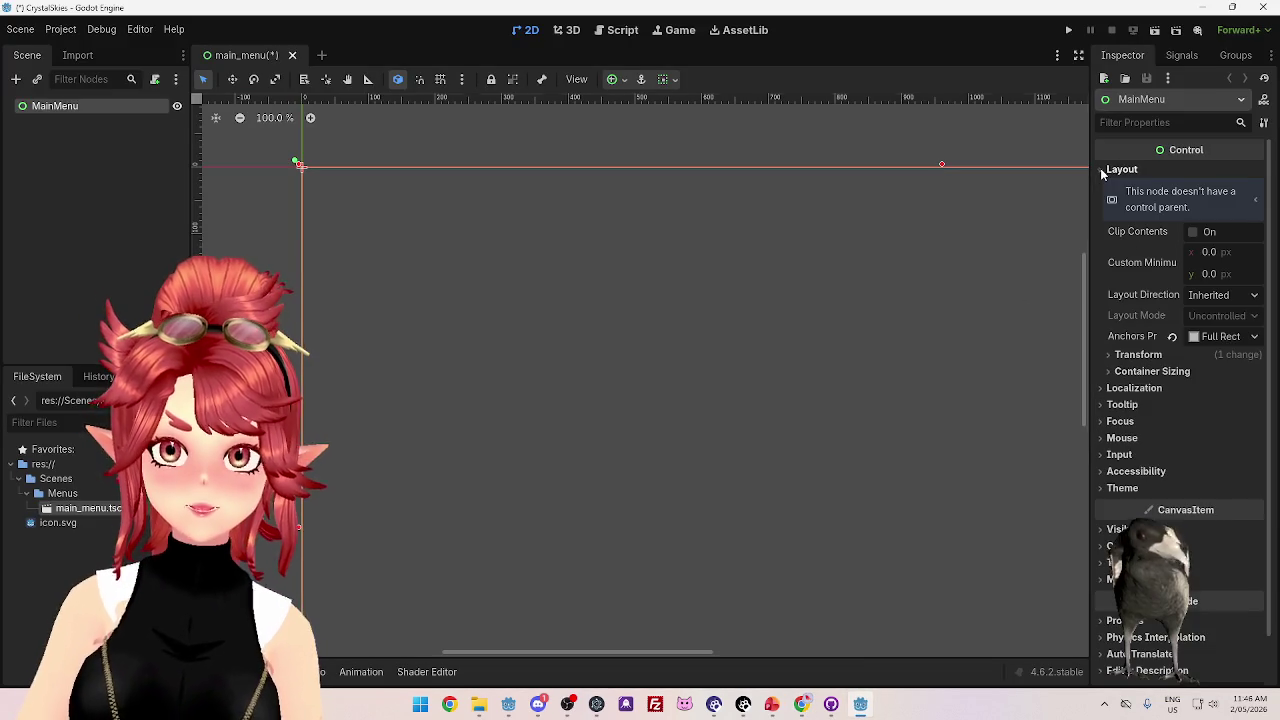
{"action": "left_click_drag", "start_coordinate": [1089, 309], "coordinate": [917, 298]}
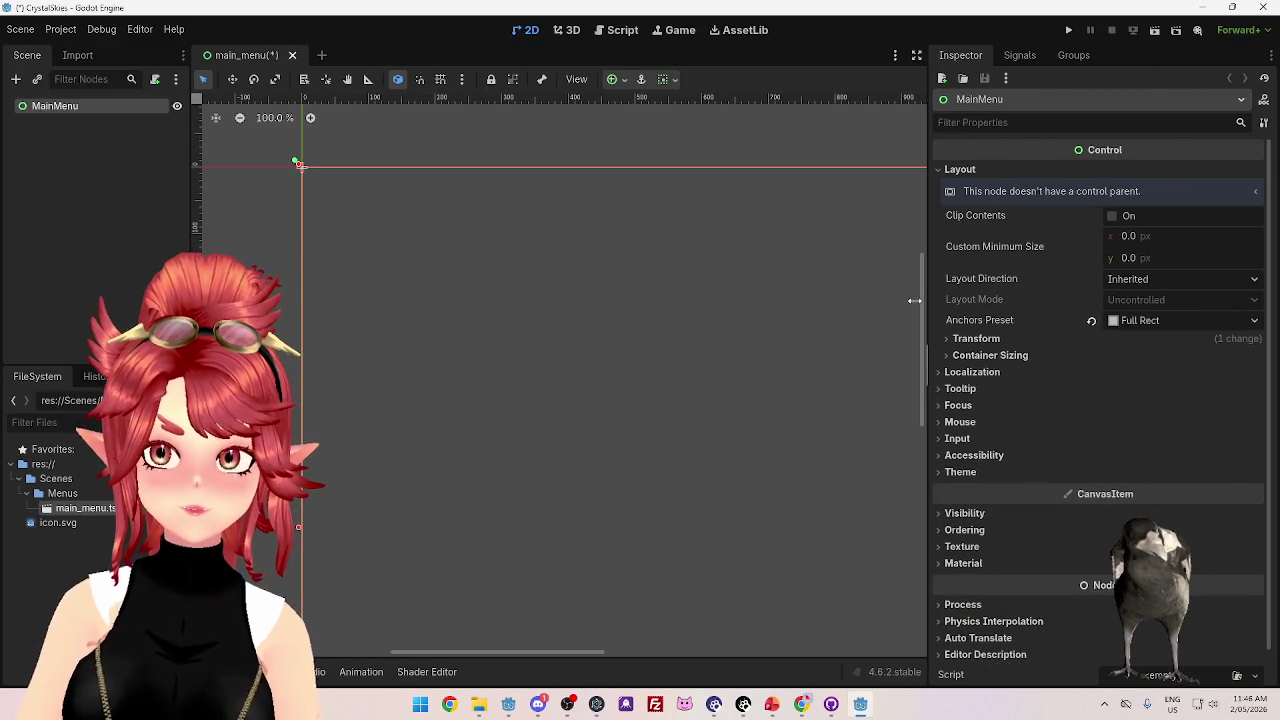
{"action": "left_click", "coordinate": [1133, 325]}
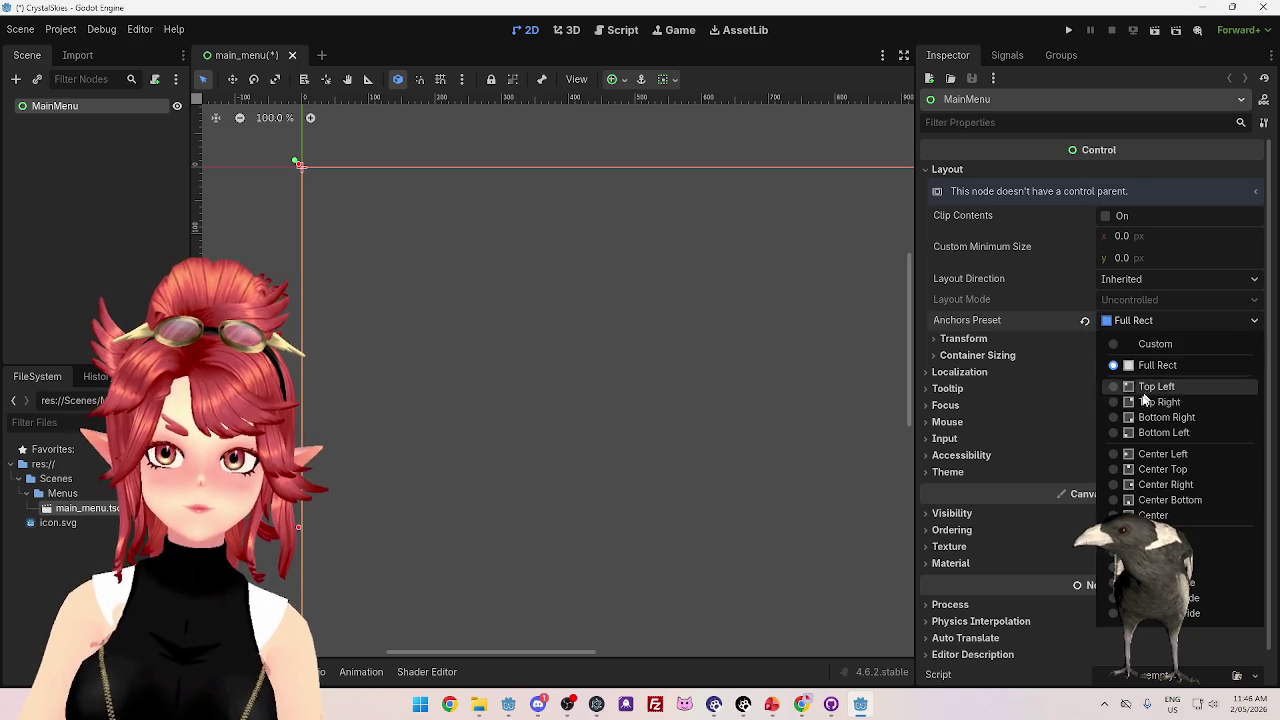
{"action": "left_click", "coordinate": [1150, 515]}
{"action": "scroll", "coordinate": [540, 300], "scroll_direction": "down", "scroll_amount": 6}
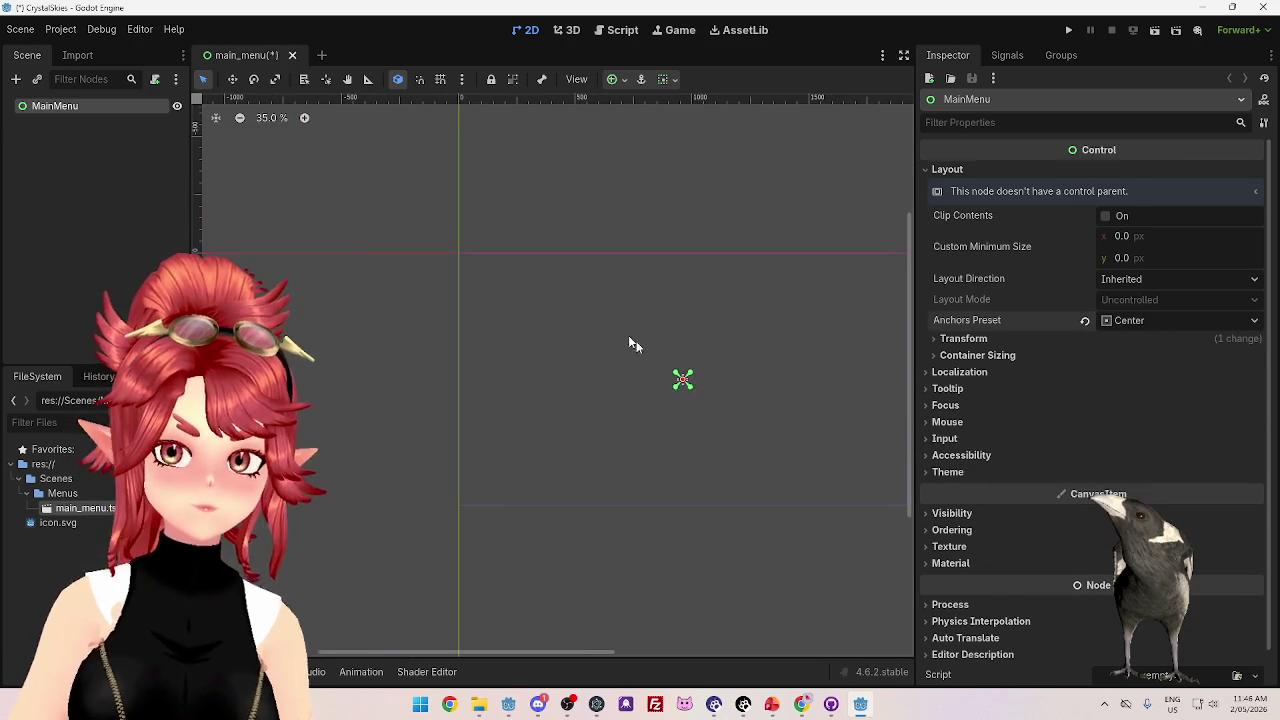
{"action": "left_click_drag", "start_coordinate": [760, 340], "coordinate": [205, 180]}
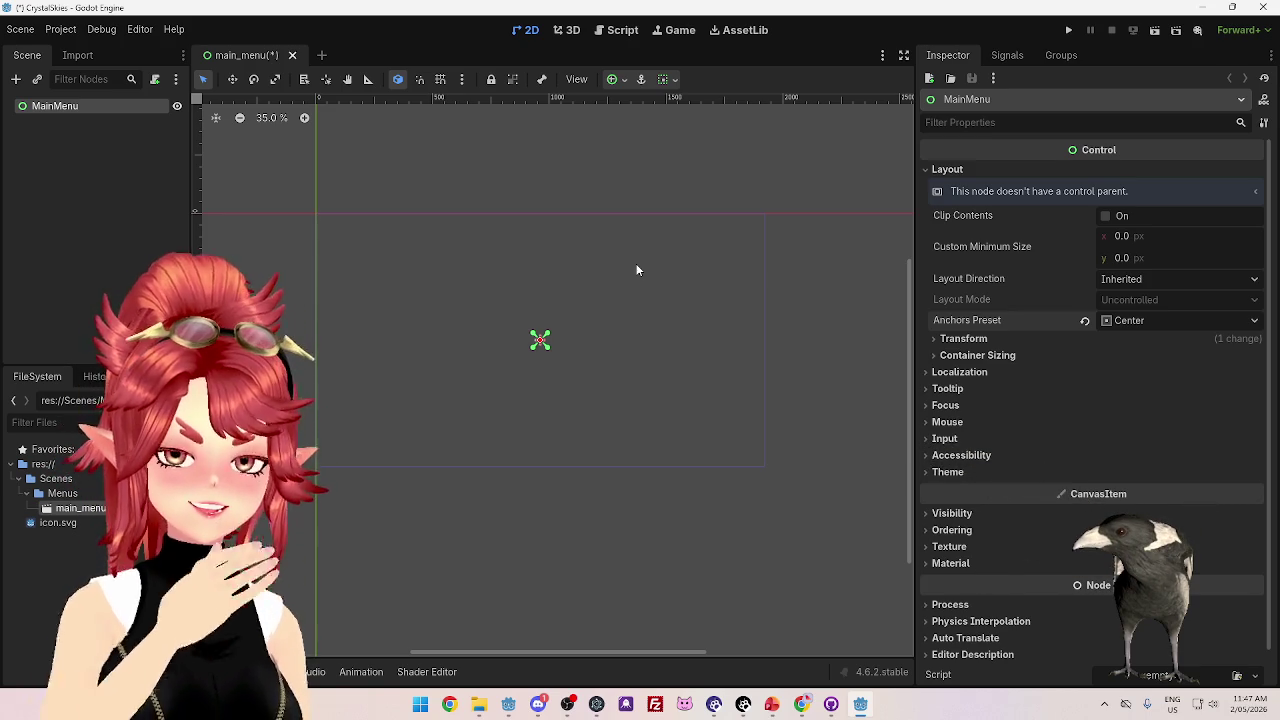
- Revisit the docs page, then bring GitHub Desktop to the front
{"action": "left_click", "coordinate": [801, 704]}
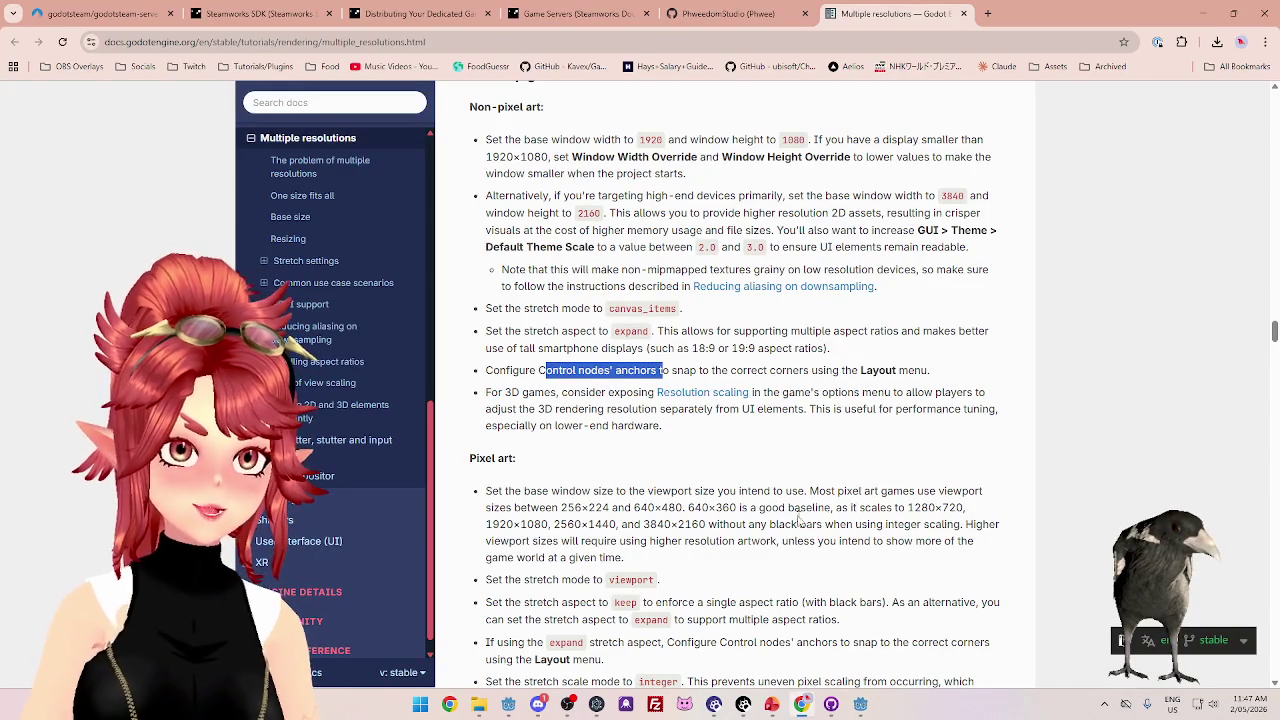
{"action": "key", "text": "alt+Tab"}
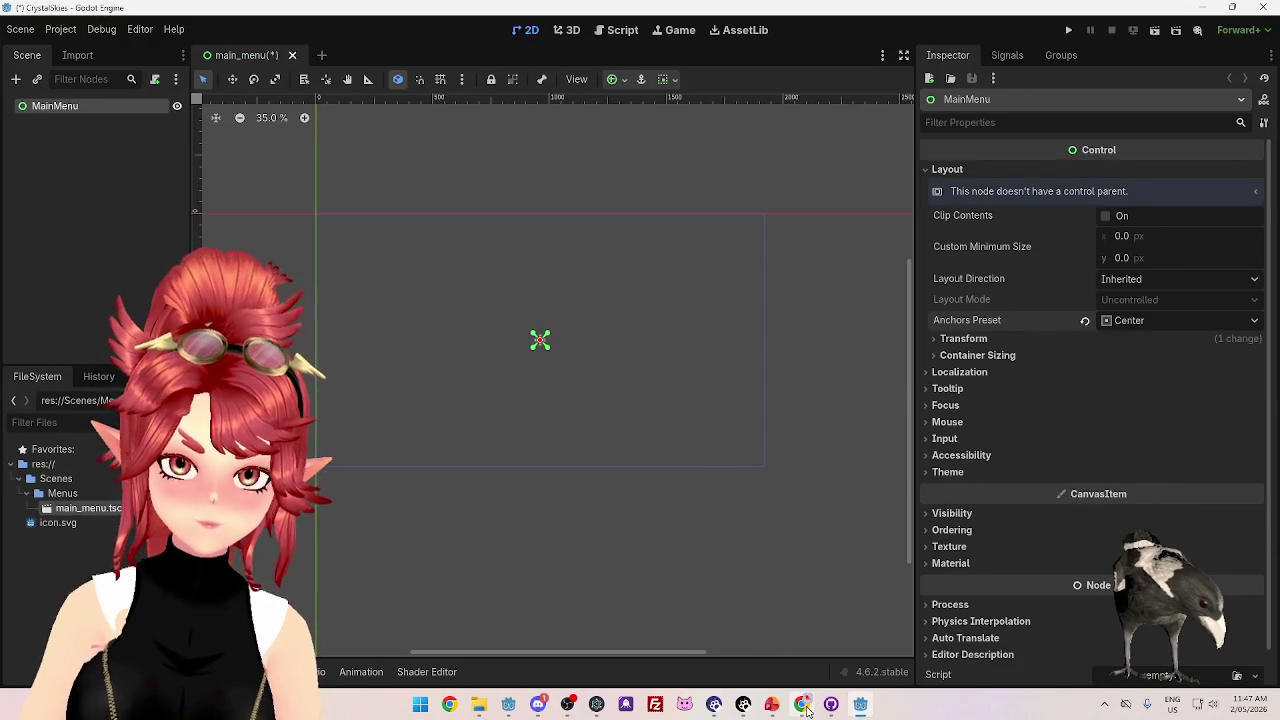
{"action": "mouse_move", "coordinate": [830, 708]}
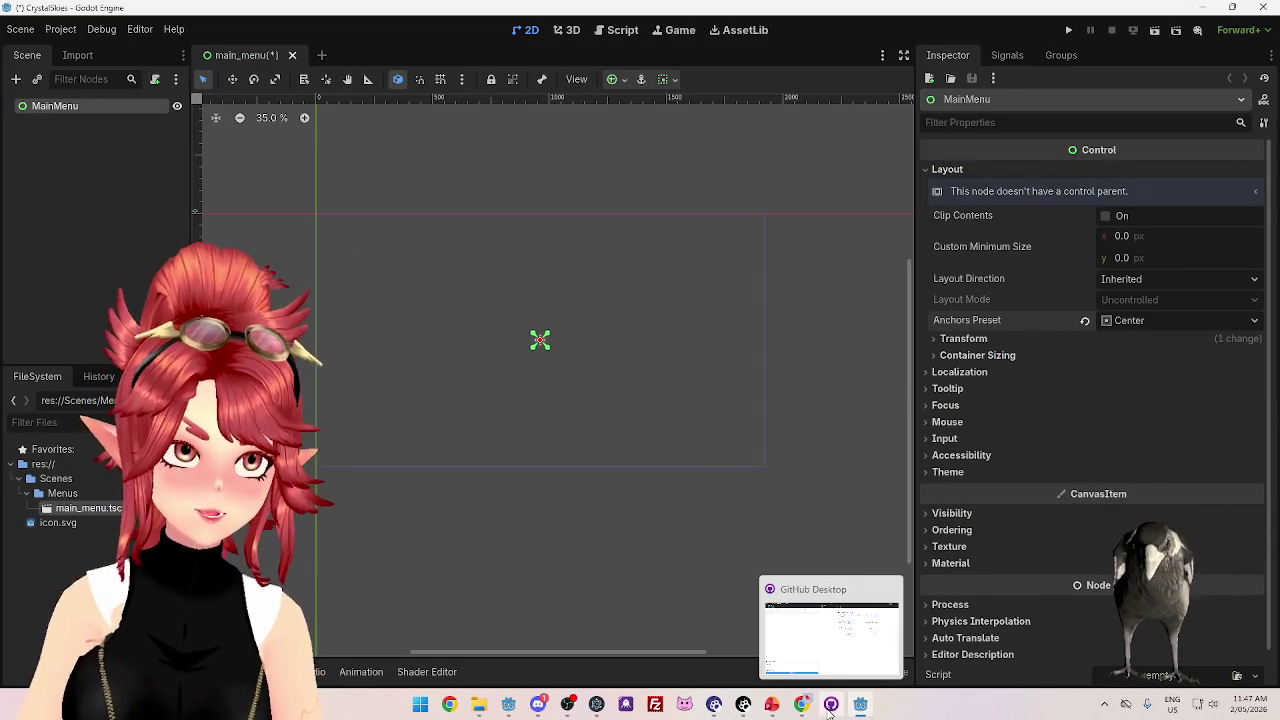
{"action": "left_click", "coordinate": [829, 708]}
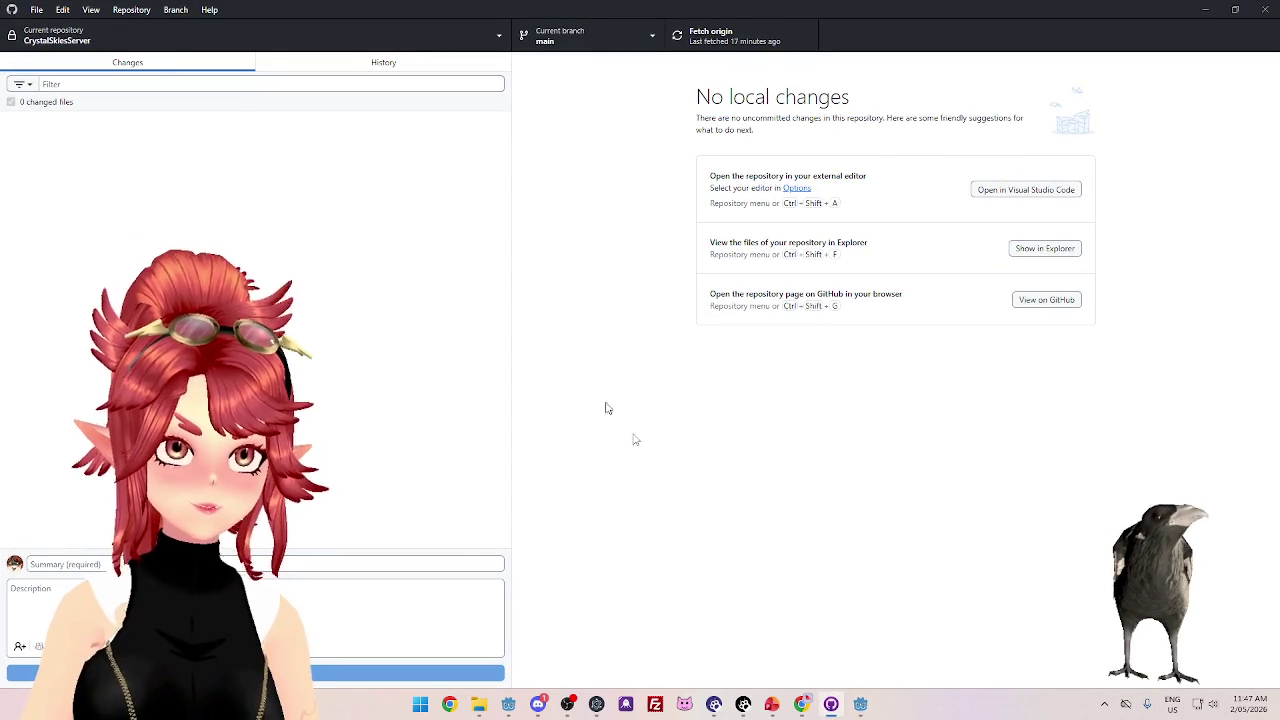
- Fetch origin for CrystalSkiesServer, check History, then return to the Changes list
{"action": "left_click", "coordinate": [860, 706]}
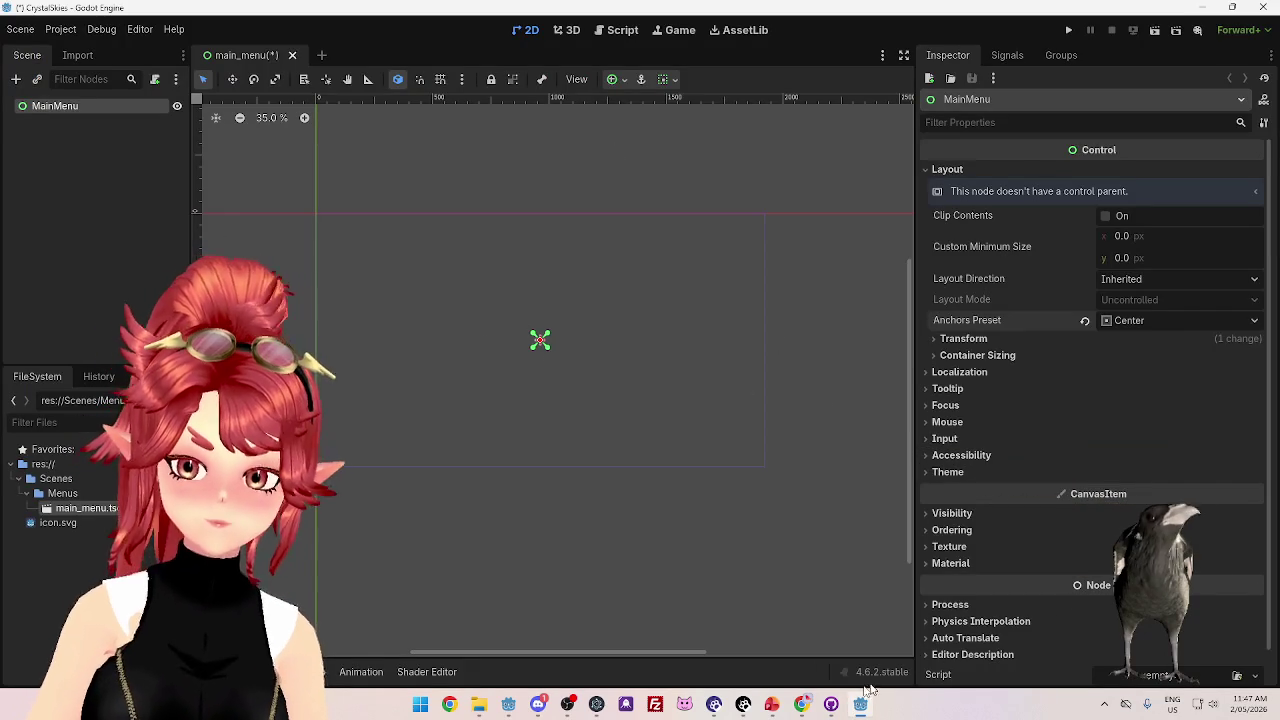
{"action": "left_click", "coordinate": [830, 705]}
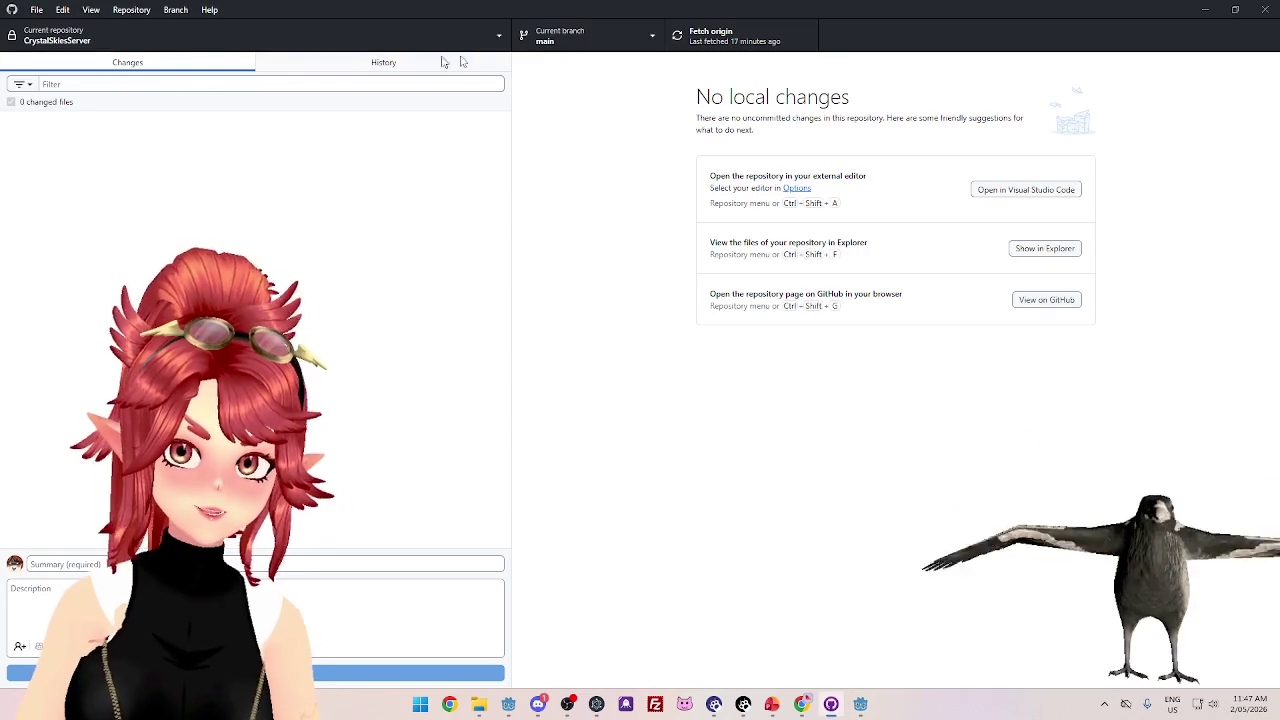
{"action": "left_click", "coordinate": [714, 34]}
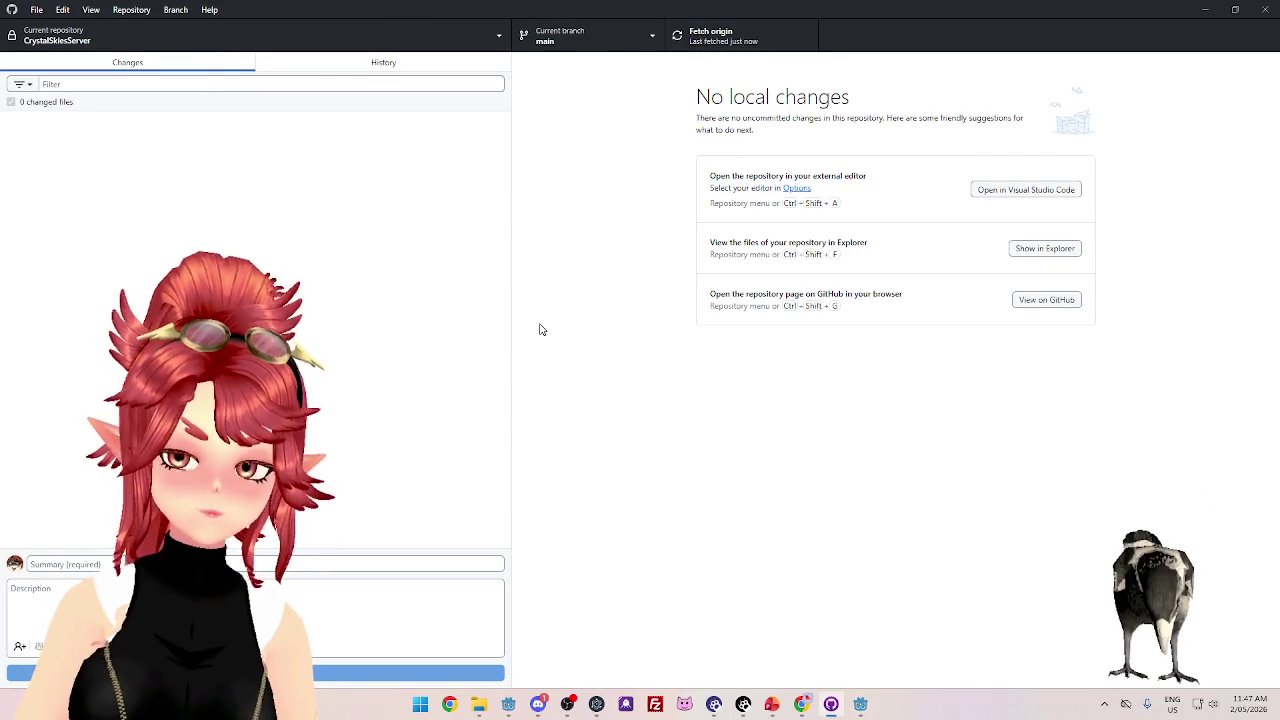
{"action": "left_click", "coordinate": [314, 64]}
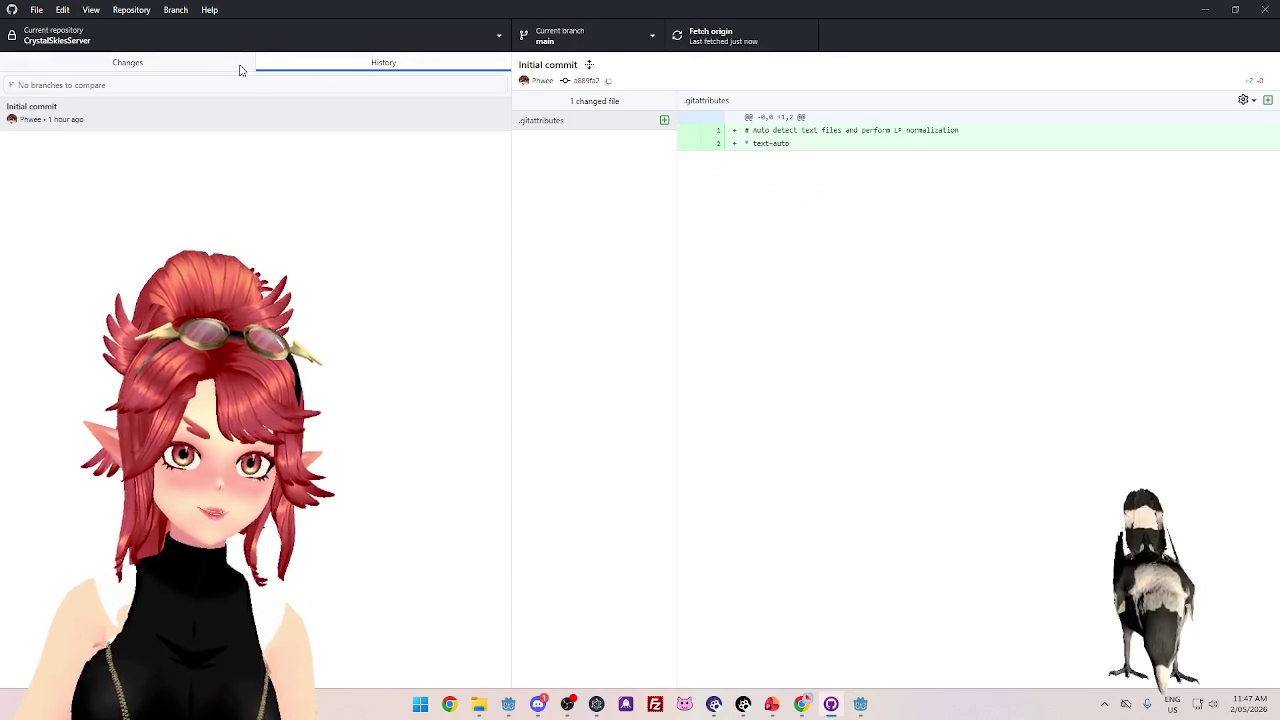
{"action": "left_click", "coordinate": [243, 64]}
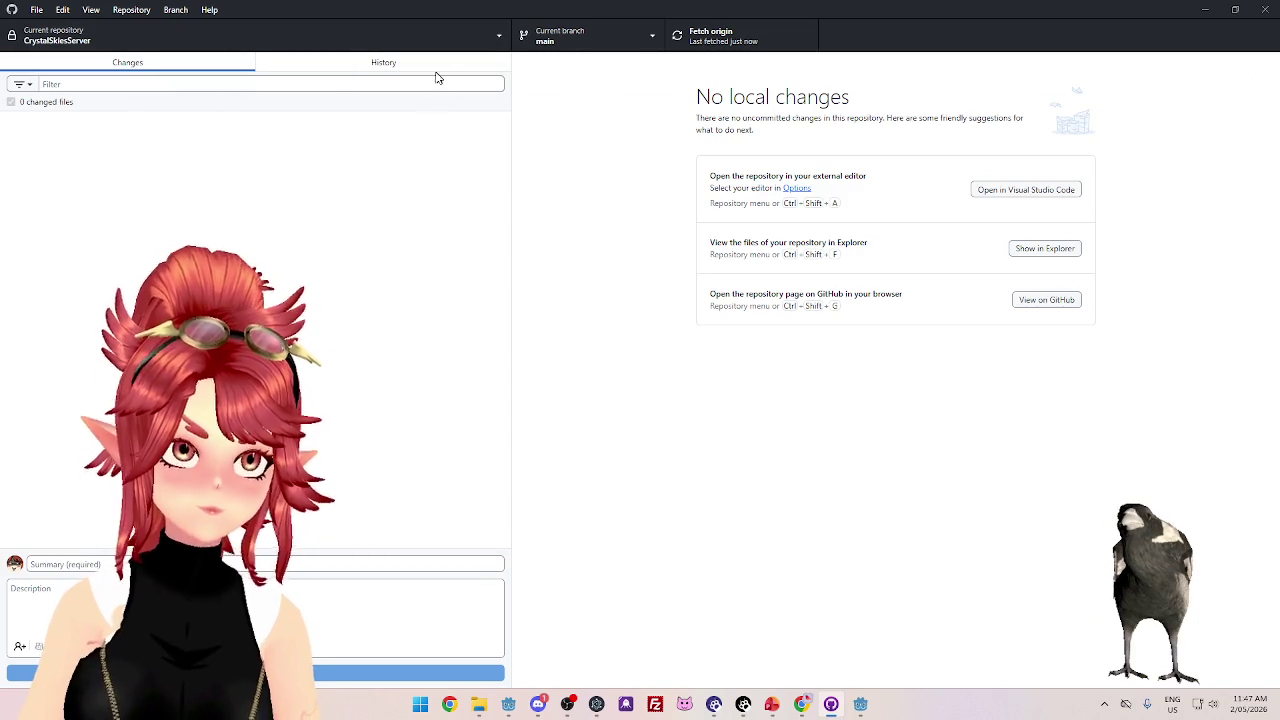
{"action": "left_click", "coordinate": [800, 708]}
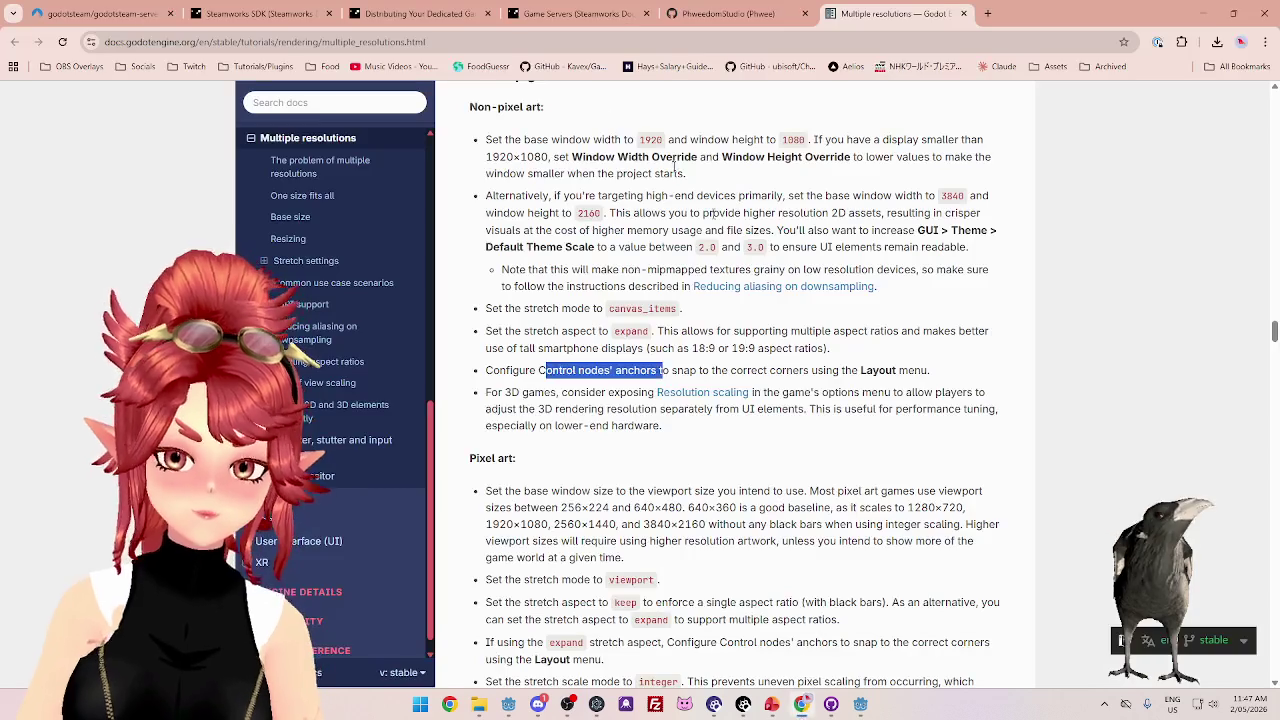
- Open the review-requested .gitignore pull request from the GitHub notifications inbox
{"action": "left_click", "coordinate": [730, 14]}
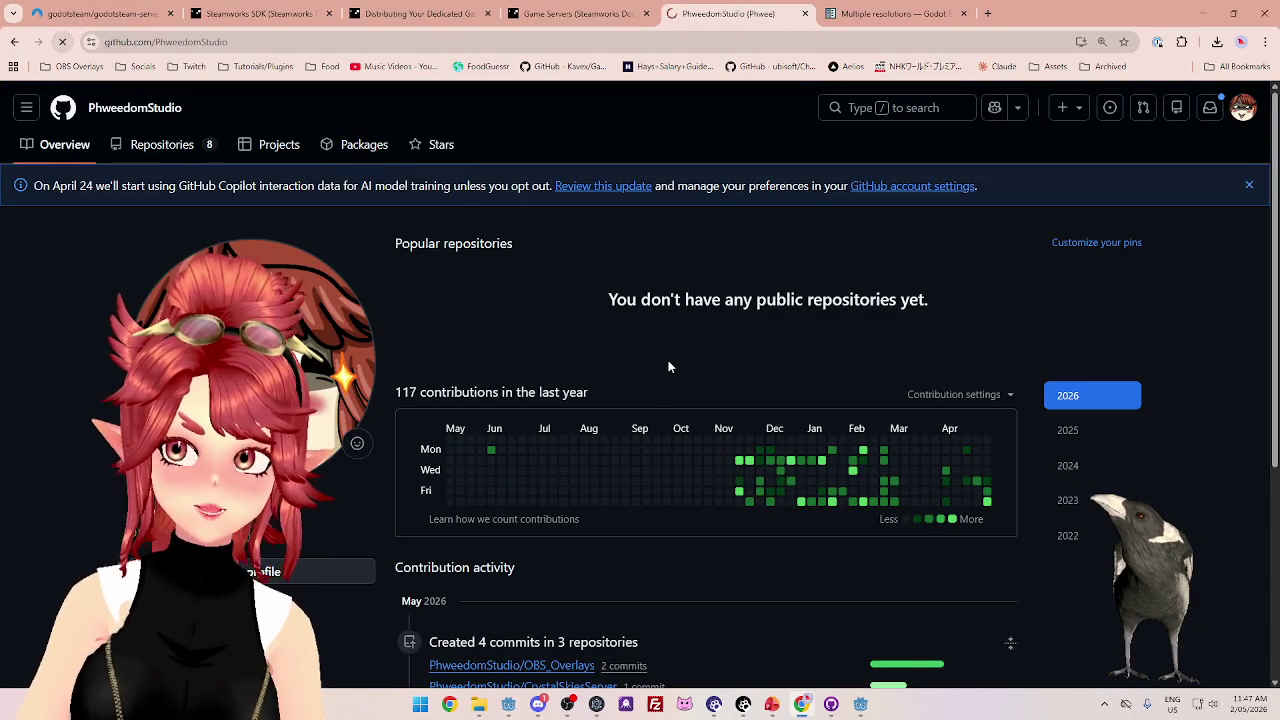
{"action": "left_click", "coordinate": [1211, 113]}
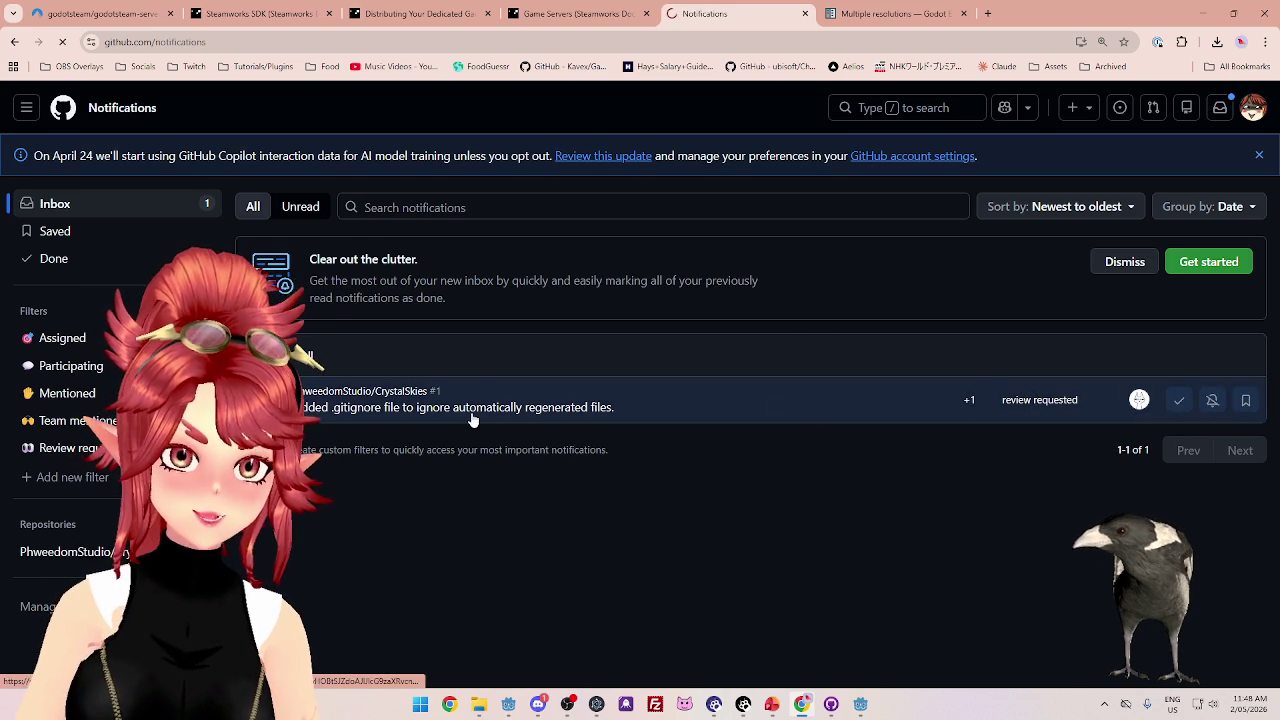
{"action": "scroll", "coordinate": [668, 374], "scroll_direction": "down", "scroll_amount": 2}
{"action": "scroll", "coordinate": [593, 386], "scroll_direction": "down", "scroll_amount": 2}
{"action": "scroll", "coordinate": [640, 431], "scroll_direction": "up", "scroll_amount": 3}
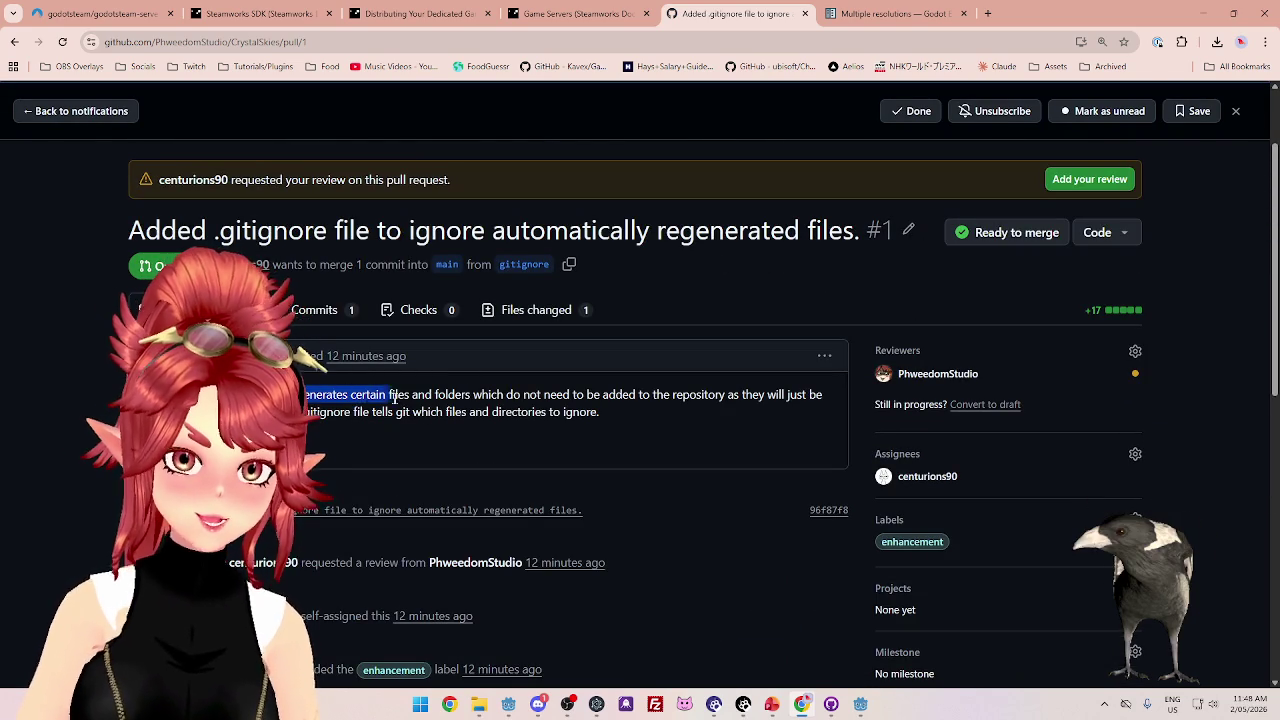
- Read through the pull request's description text
{"action": "mouse_move", "coordinate": [398, 398]}
{"action": "left_mouse_down"}
{"action": "mouse_move", "coordinate": [519, 409]}
{"action": "mouse_move", "coordinate": [663, 398]}
{"action": "mouse_move", "coordinate": [746, 412]}
{"action": "mouse_move", "coordinate": [740, 396]}
{"action": "mouse_move", "coordinate": [784, 396]}
{"action": "mouse_move", "coordinate": [310, 398]}
{"action": "mouse_move", "coordinate": [824, 396]}
{"action": "left_mouse_up"}
{"action": "left_click_drag", "start_coordinate": [343, 413], "coordinate": [395, 413]}
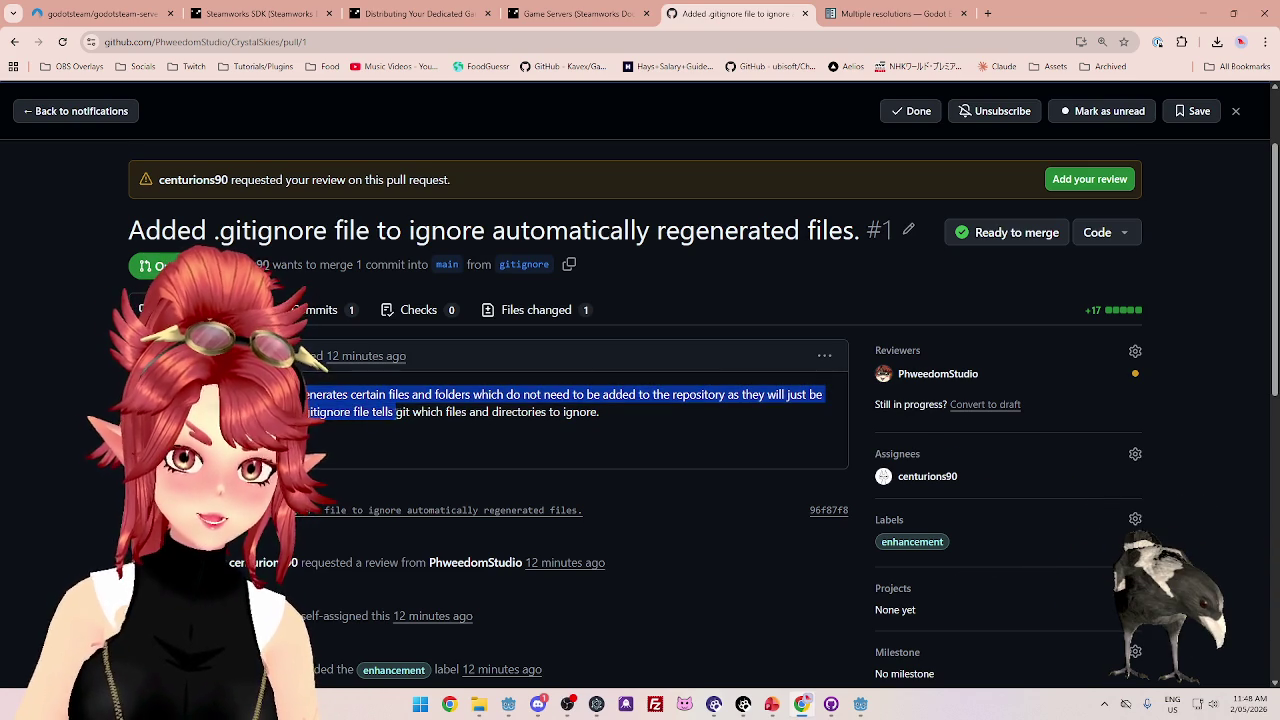
{"action": "left_click_drag", "start_coordinate": [483, 412], "coordinate": [621, 411]}
{"action": "left_click", "coordinate": [622, 416]}
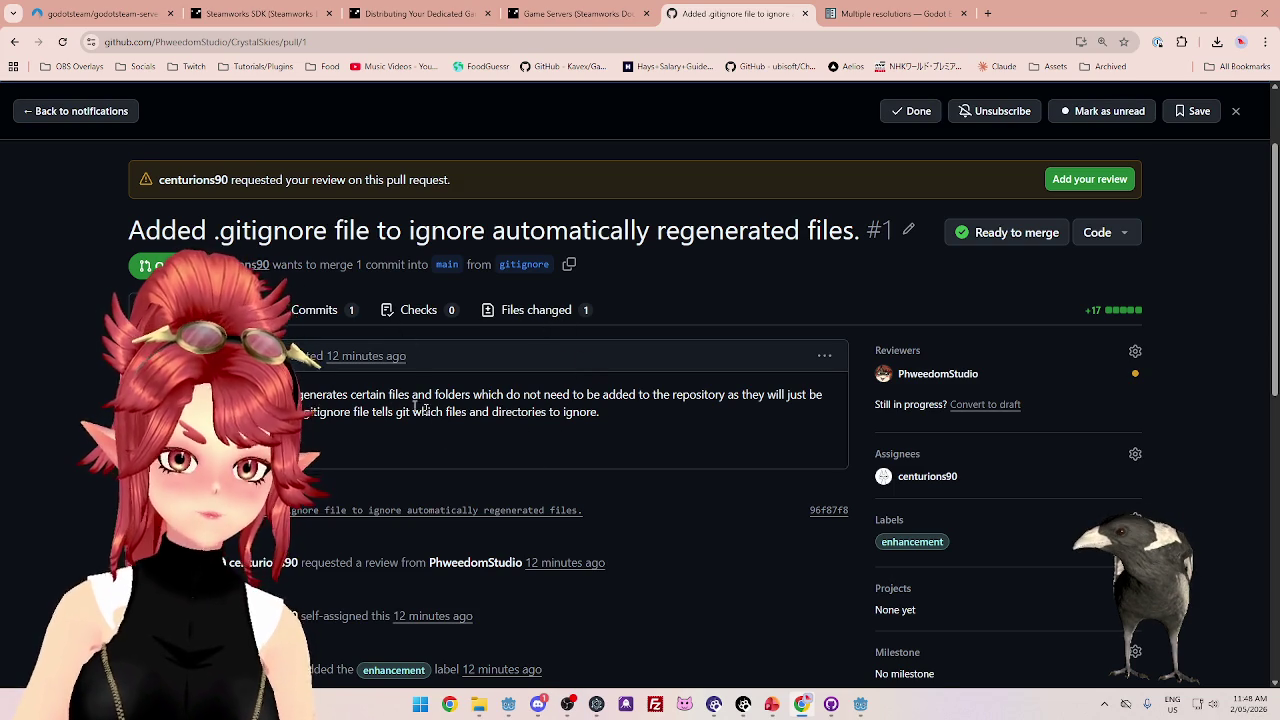
- Browse the changed files and commits list, then return to the conversation
{"action": "left_click", "coordinate": [530, 310]}
{"action": "scroll", "coordinate": [520, 373], "scroll_direction": "down", "scroll_amount": 2}
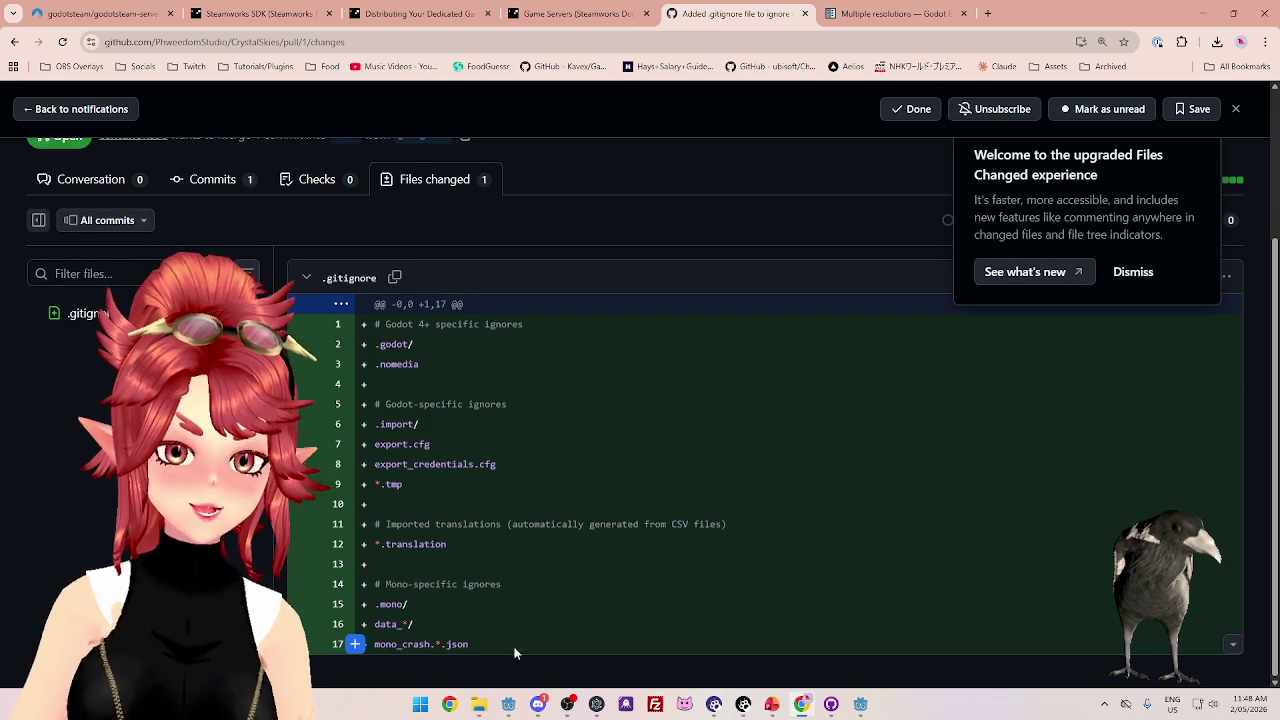
{"action": "scroll", "coordinate": [474, 300], "scroll_direction": "up", "scroll_amount": 5}
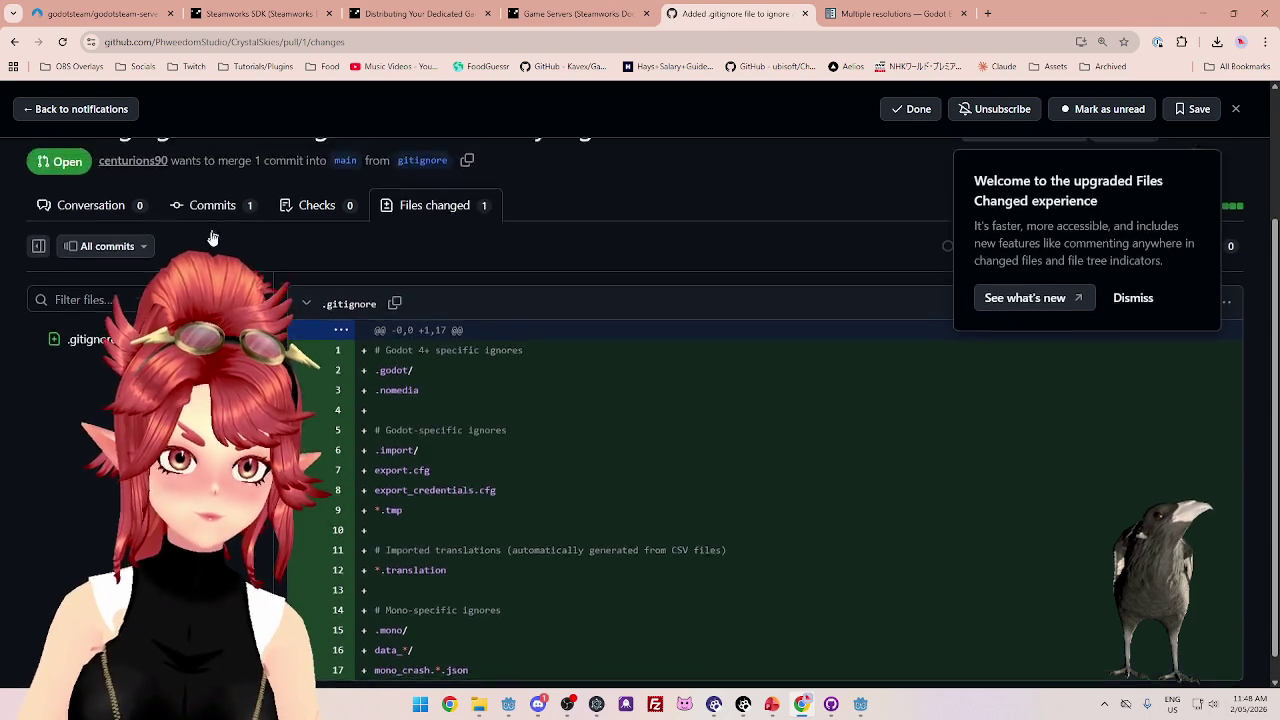
{"action": "left_click", "coordinate": [212, 388]}
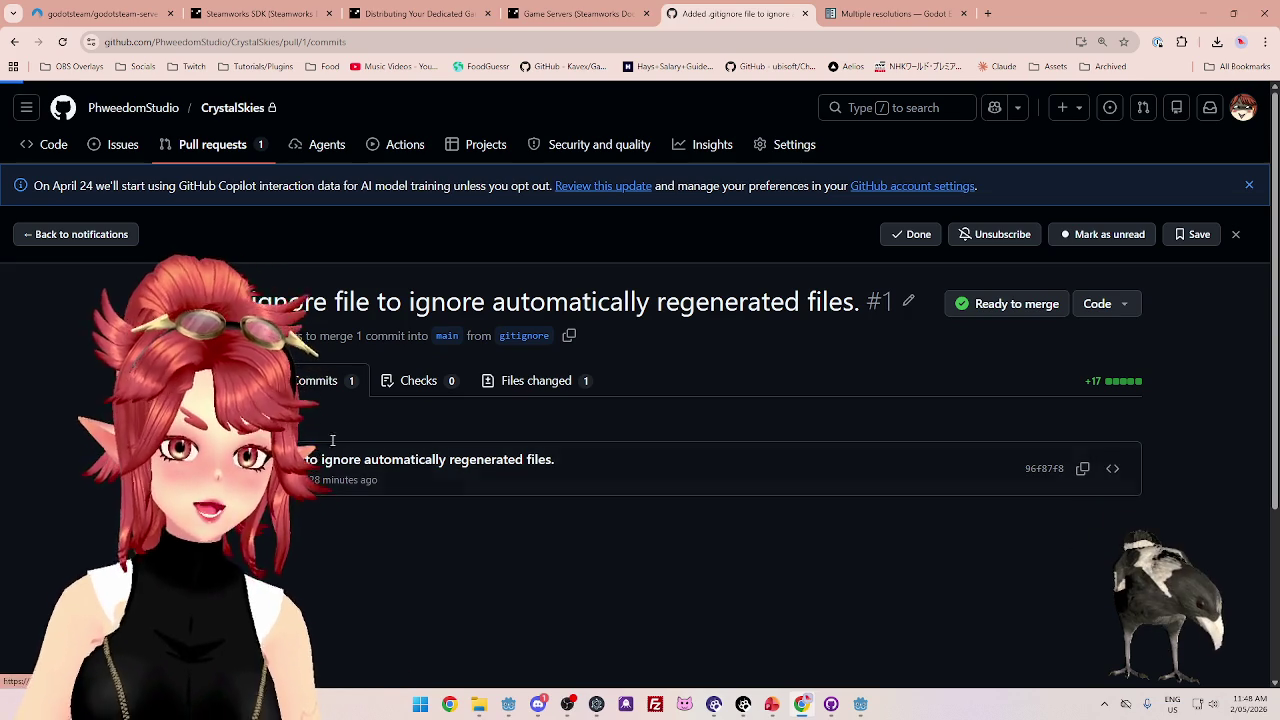
{"action": "key", "text": "alt+Left"}
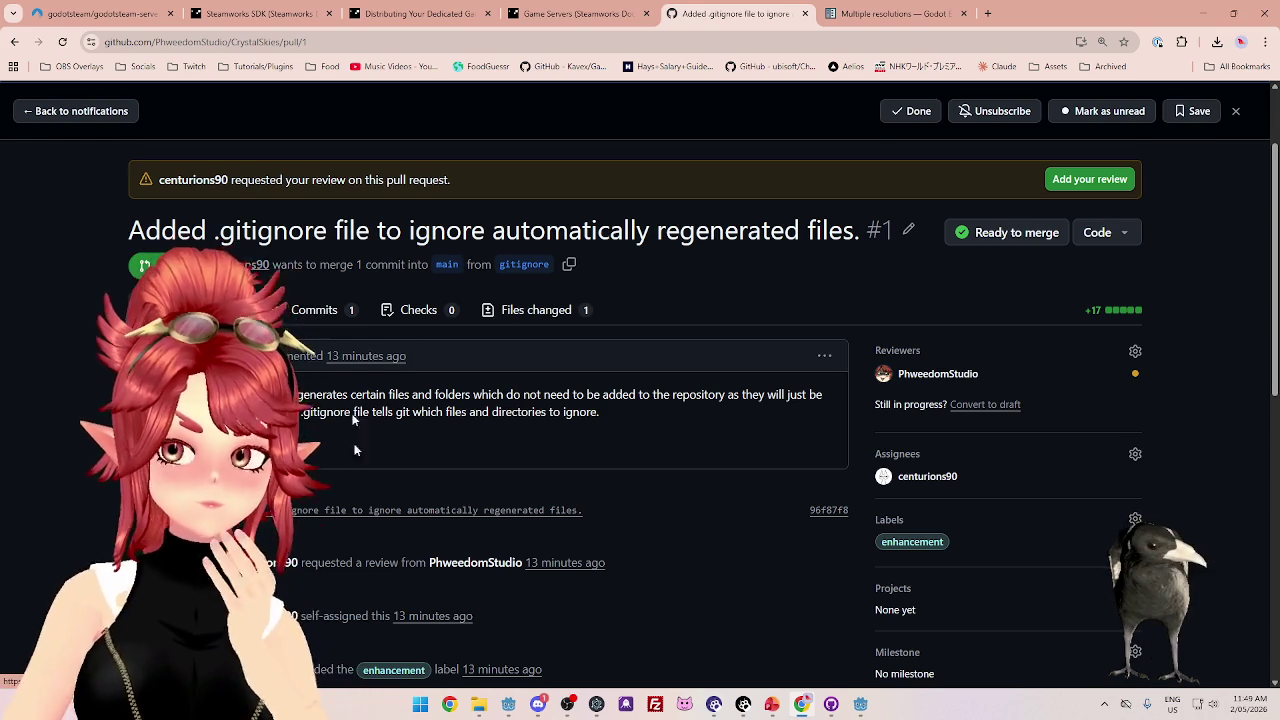
{"action": "scroll", "coordinate": [320, 314], "scroll_direction": "down", "scroll_amount": 2}
{"action": "scroll", "coordinate": [490, 377], "scroll_direction": "up", "scroll_amount": 3}
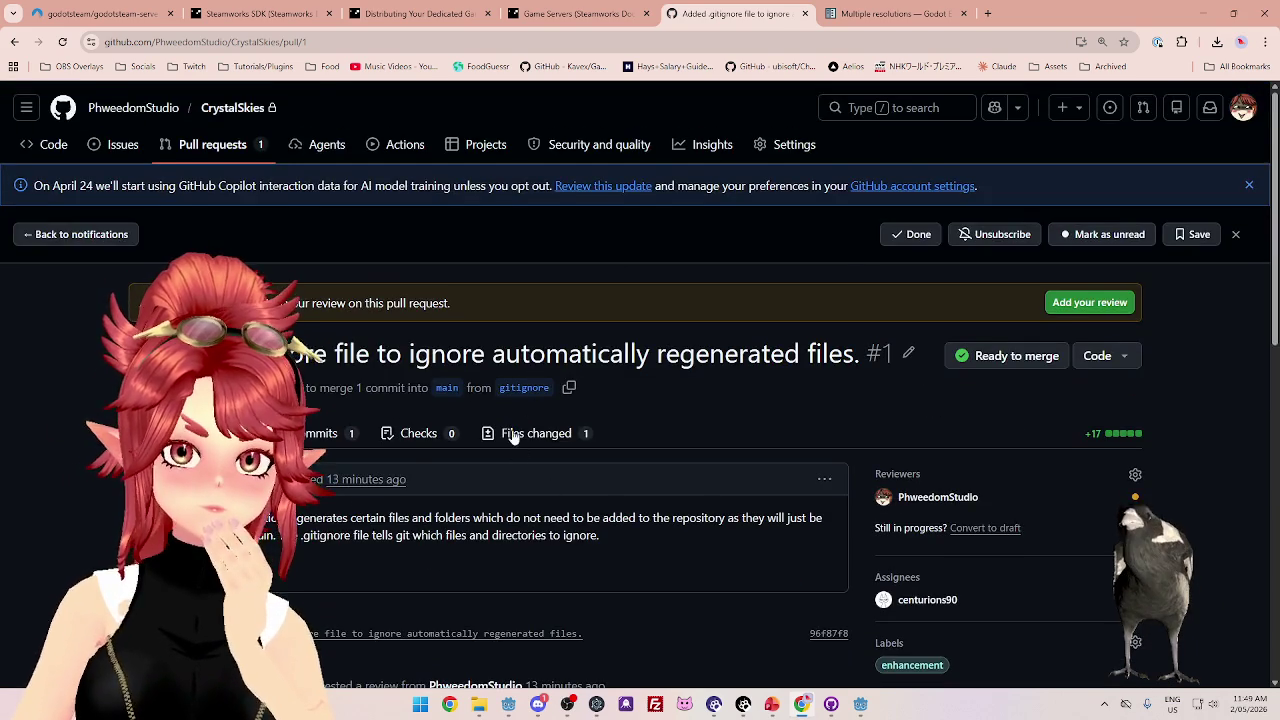
- Open the 17-line .gitignore diff in Files changed and dismiss the welcome popup
{"action": "left_click", "coordinate": [522, 433]}
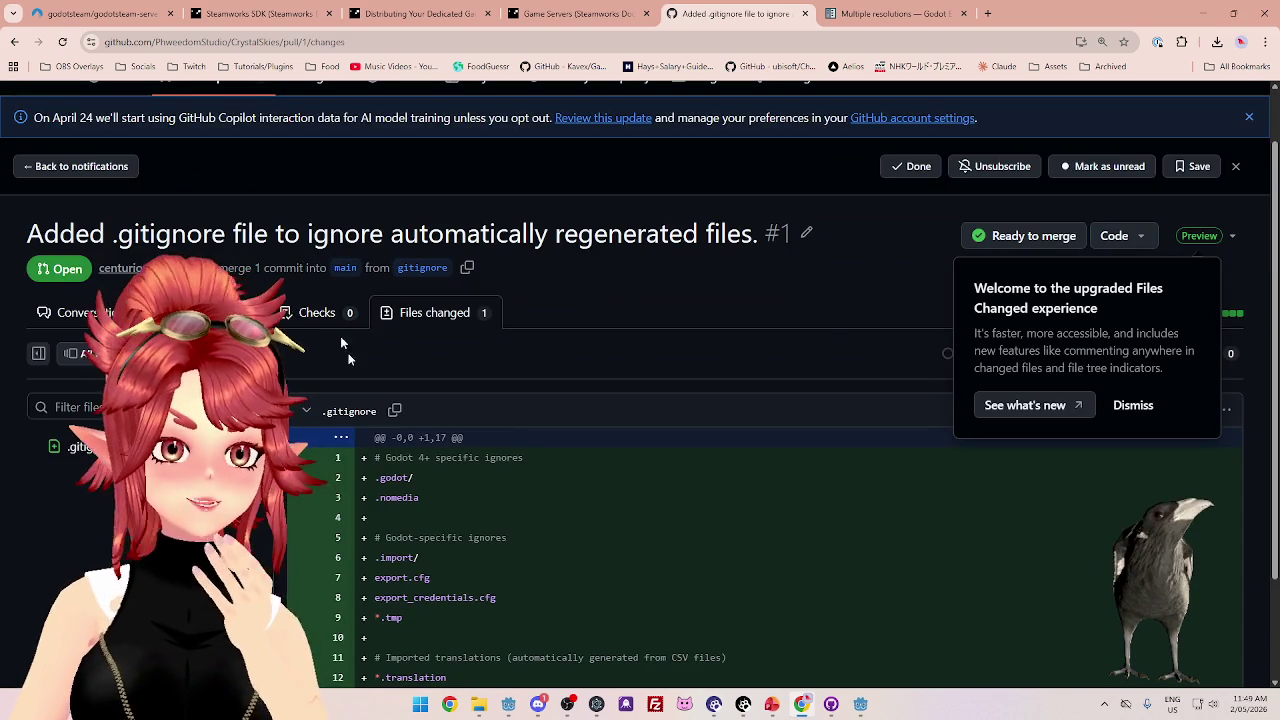
{"action": "left_click", "coordinate": [212, 312]}
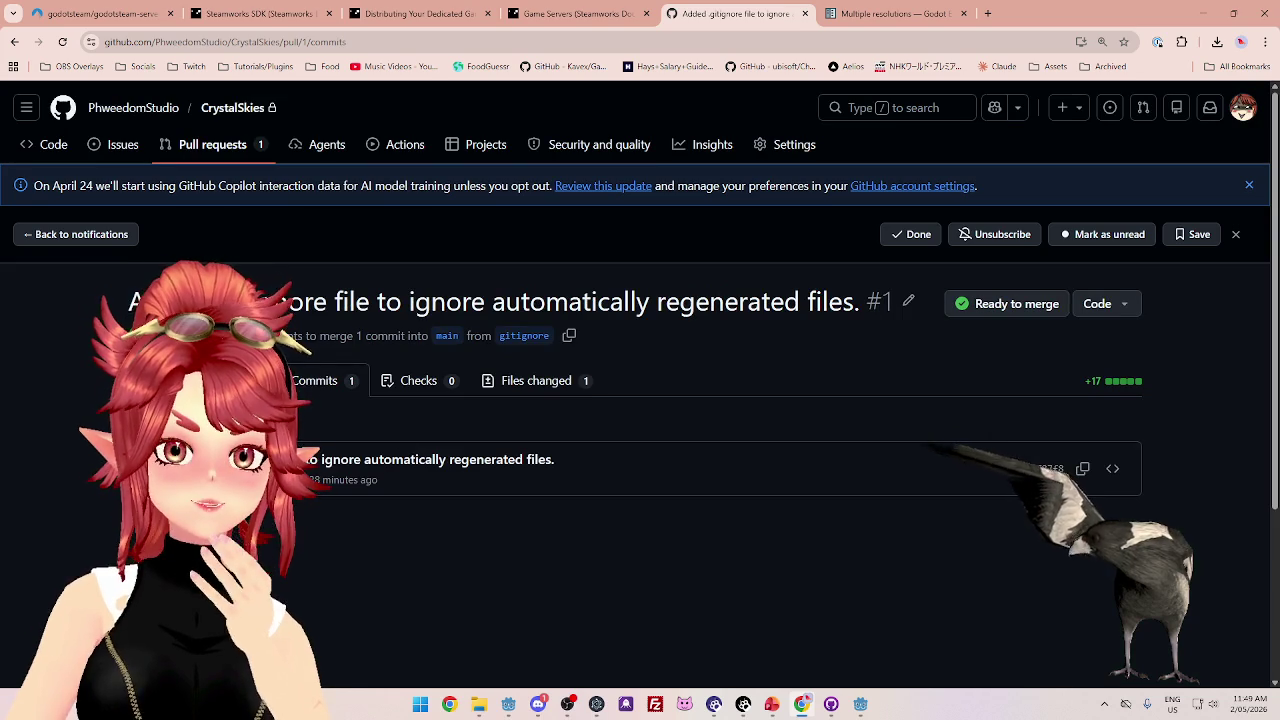
{"action": "left_click", "coordinate": [556, 381]}
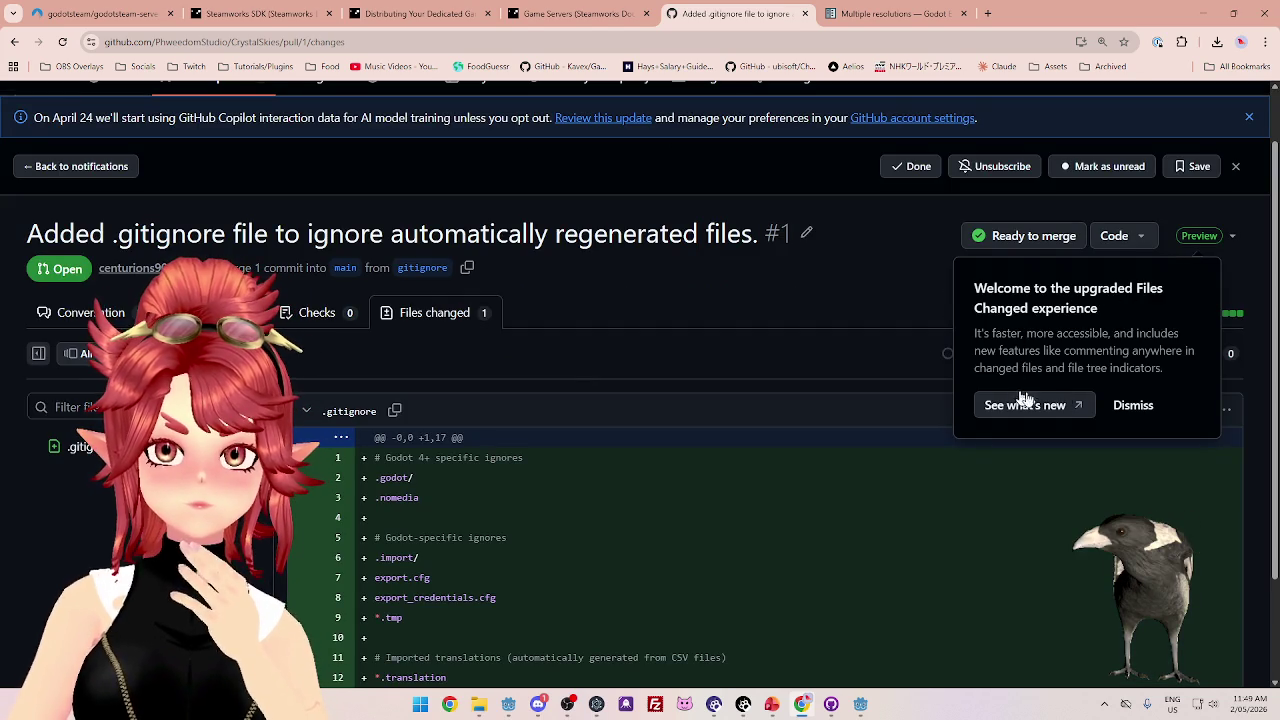
{"action": "left_click", "coordinate": [1133, 405]}
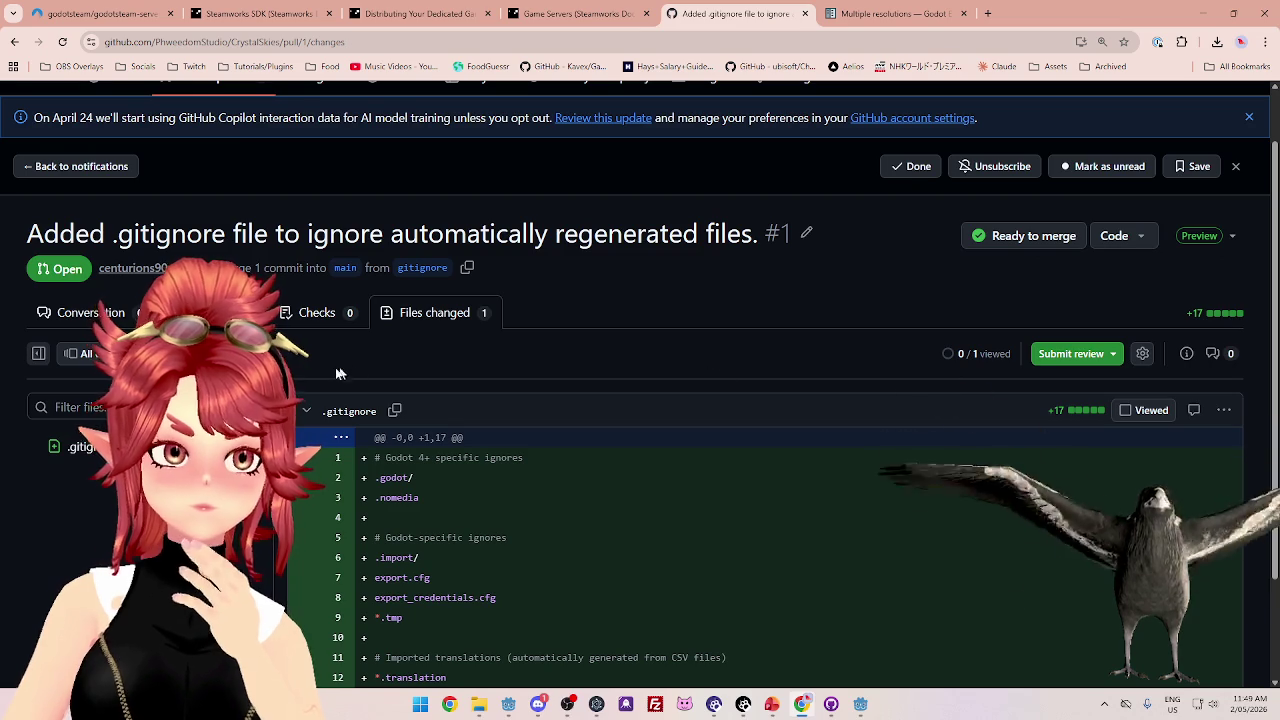
{"action": "left_click", "coordinate": [1112, 358]}
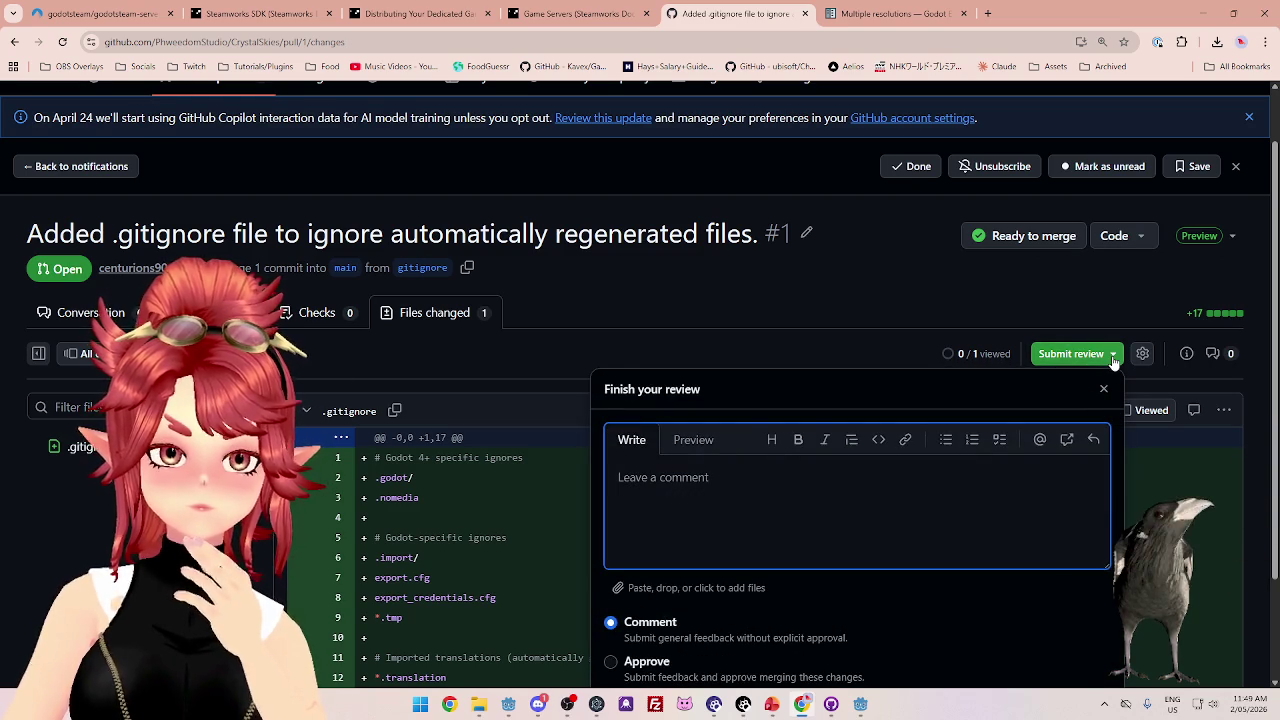
- Type a trial review comment, then clear it so the comment box is empty
{"action": "scroll", "coordinate": [806, 251], "scroll_direction": "down", "scroll_amount": 1}
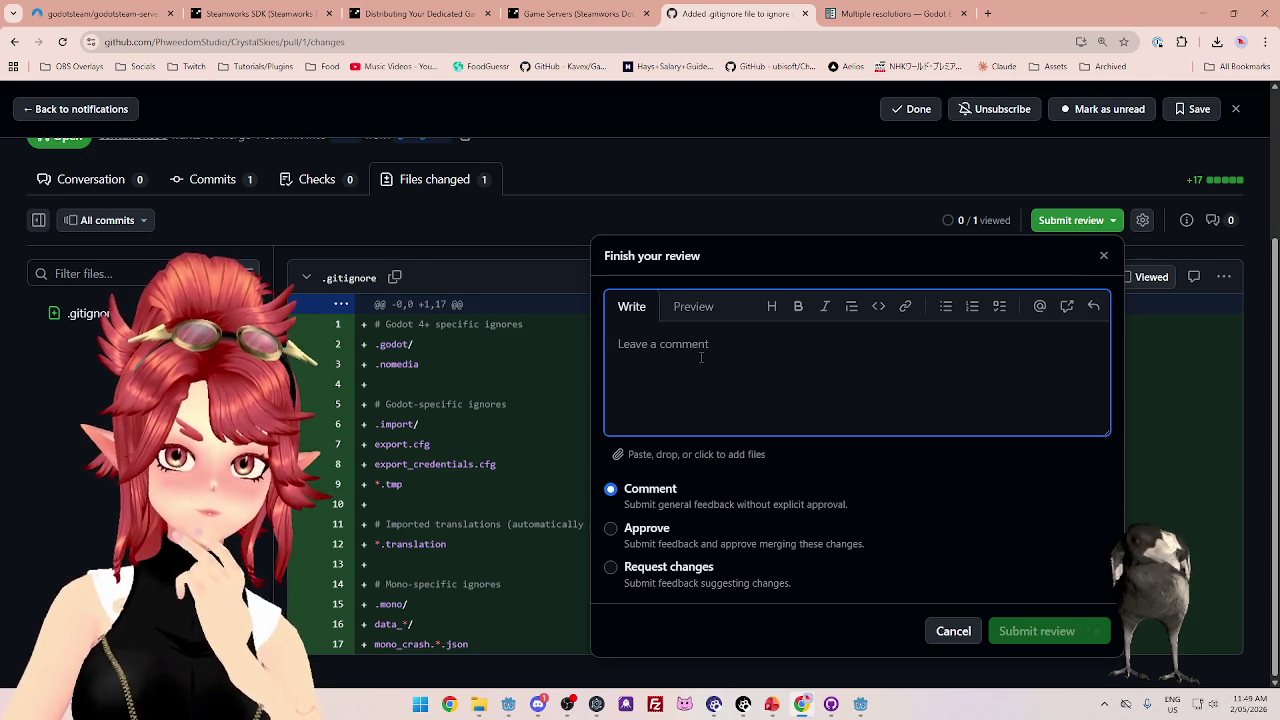
{"action": "type", "text": "GOOD JOB"}
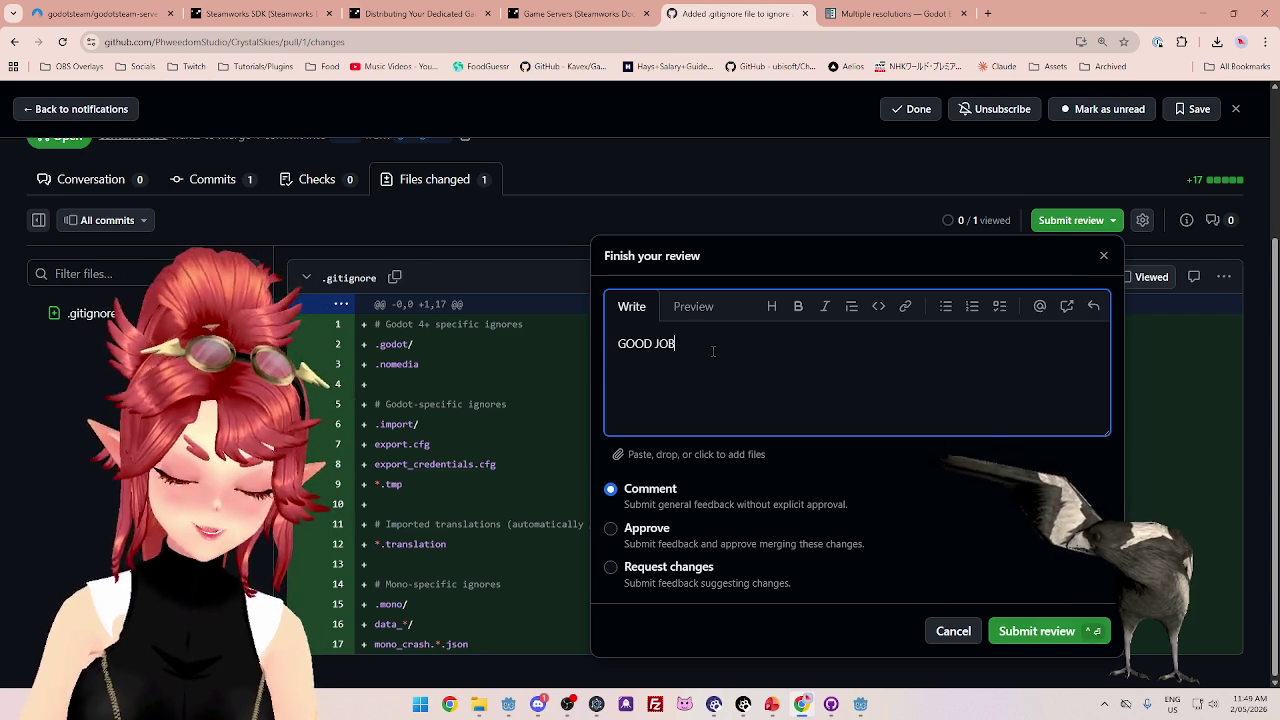
{"action": "type", "text": ","}
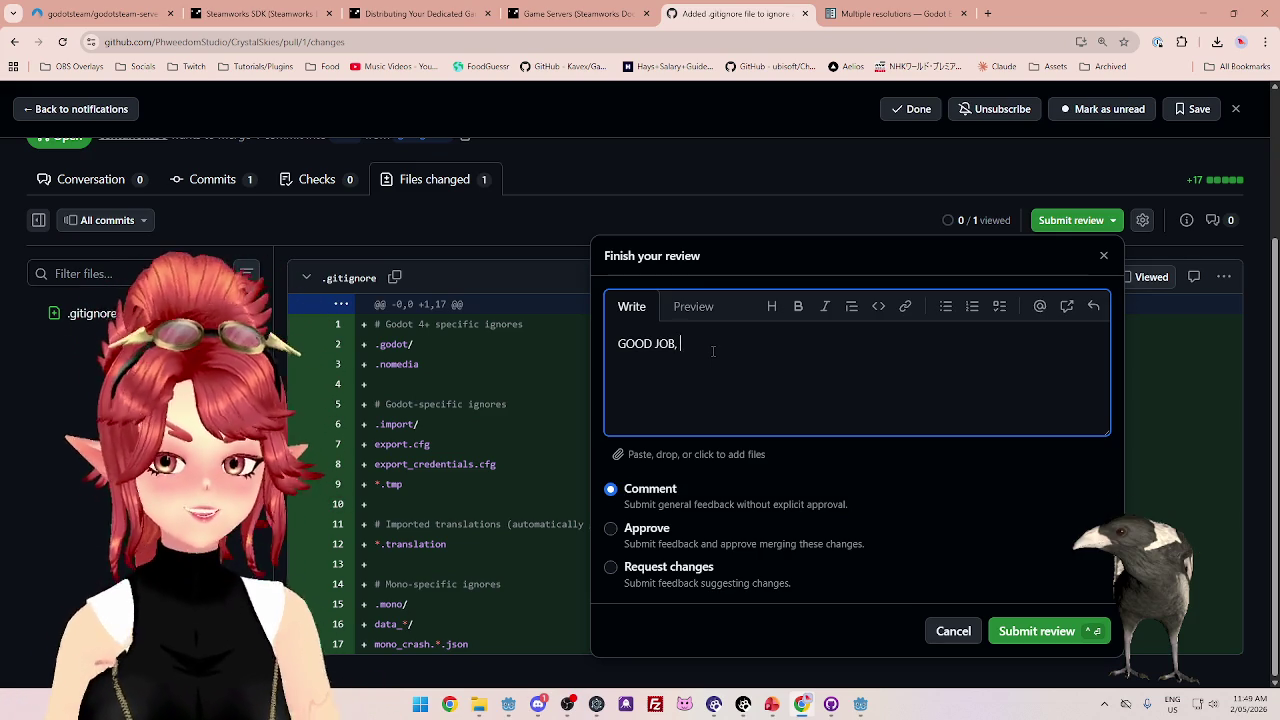
{"action": "key", "text": "BackSpace"}
{"action": "key", "text": "BackSpace"}
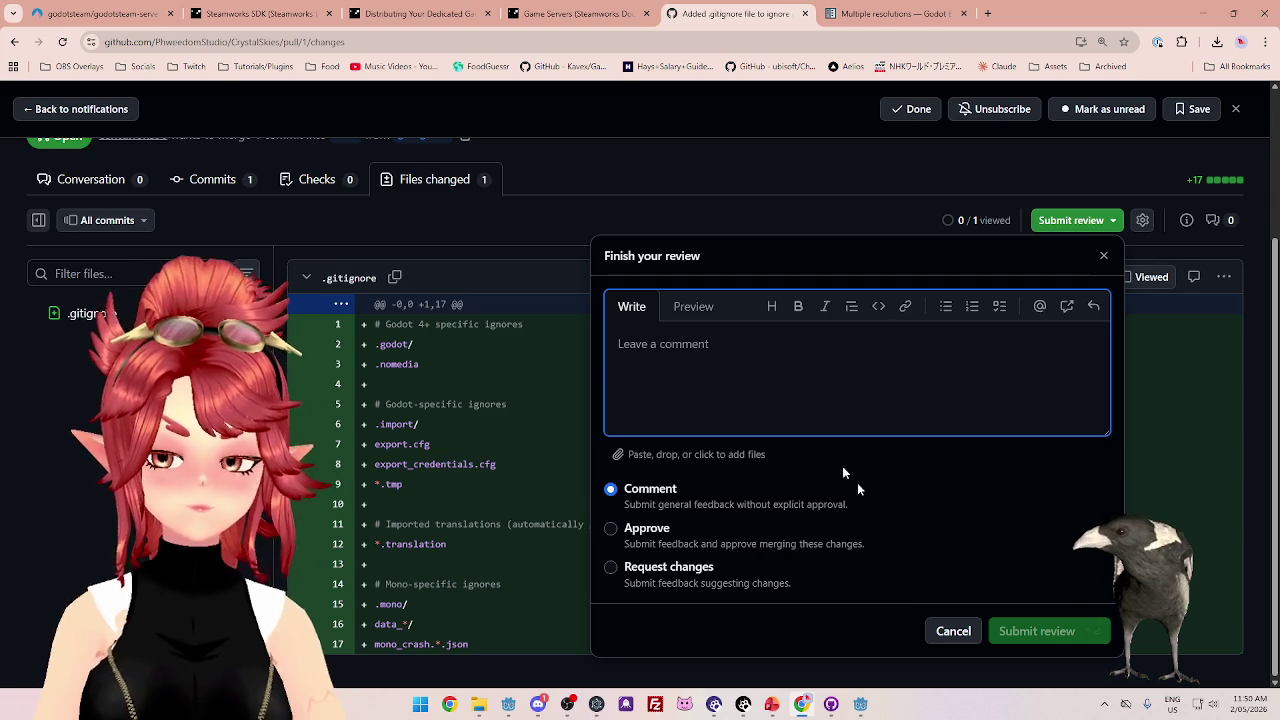
{"action": "type", "text": "fghfgh"}
{"action": "double_click", "coordinate": [640, 344]}
{"action": "left_click_drag", "start_coordinate": [680, 344], "coordinate": [617, 334]}
{"action": "key", "text": "BackSpace"}
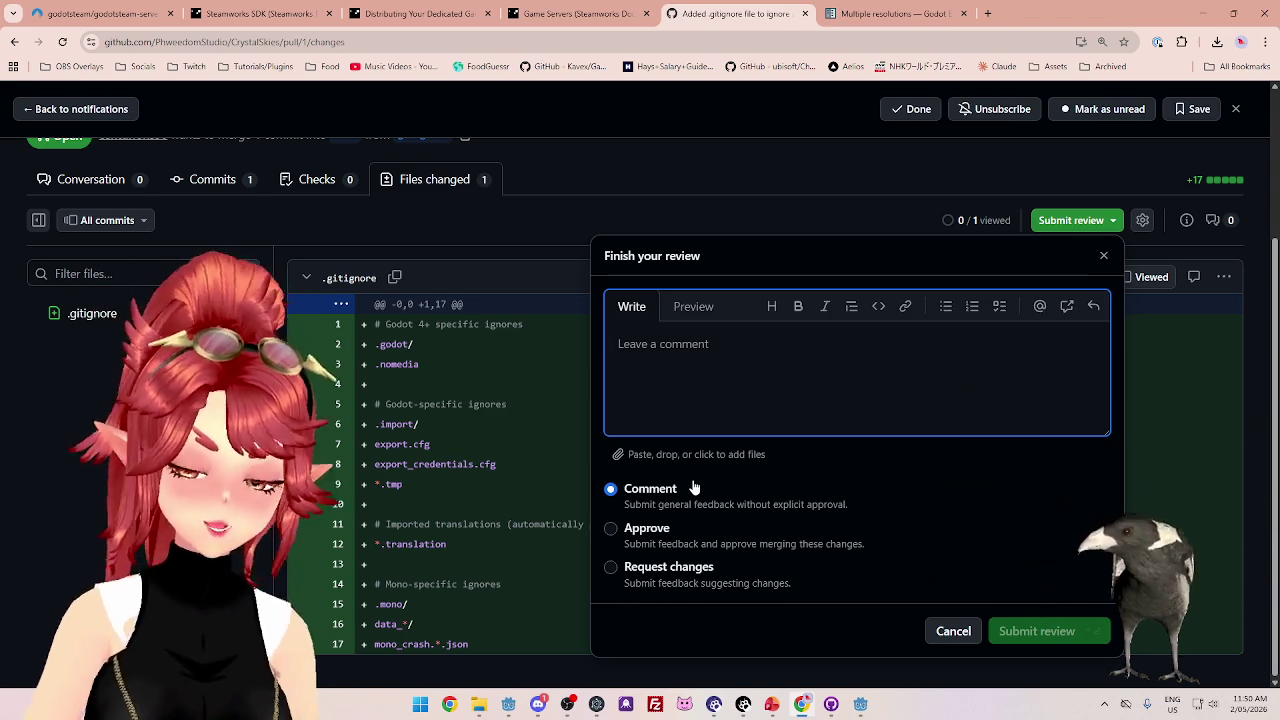
- Switch the review type to Approve and submit the review
{"action": "left_click", "coordinate": [612, 568]}
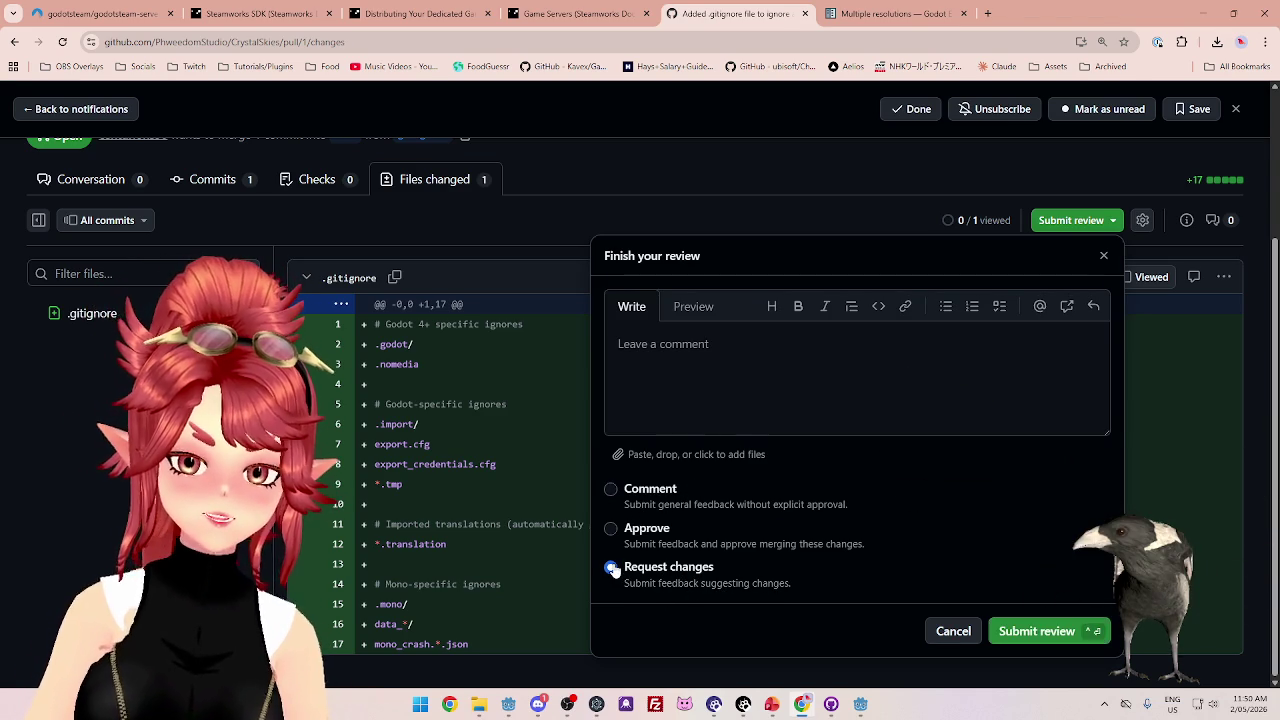
{"action": "left_click", "coordinate": [739, 382]}
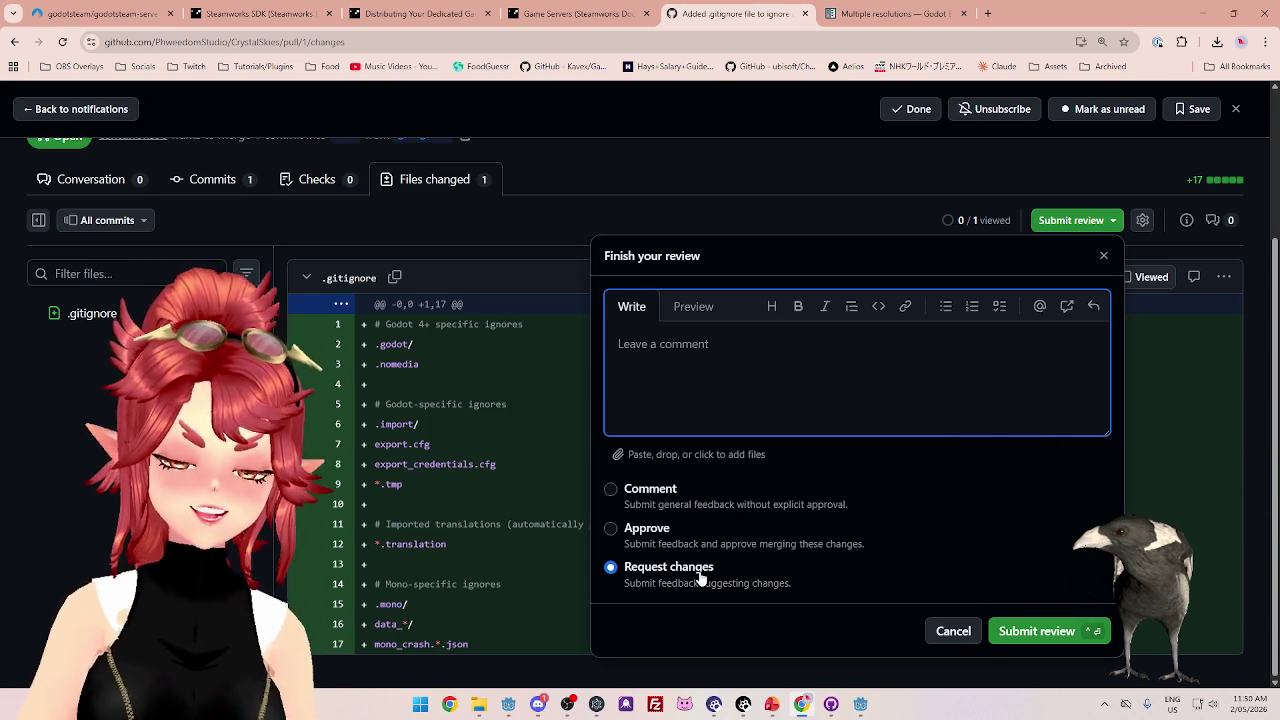
{"action": "left_click", "coordinate": [610, 490]}
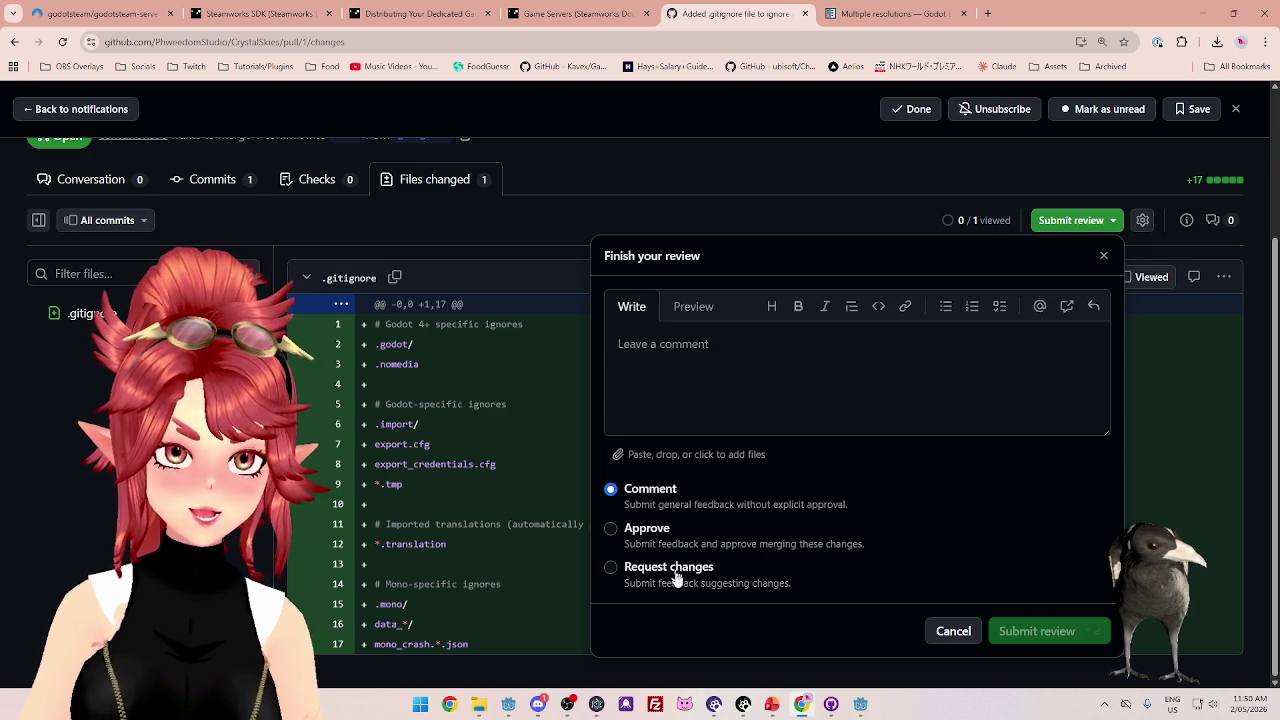
{"action": "left_click", "coordinate": [610, 534]}
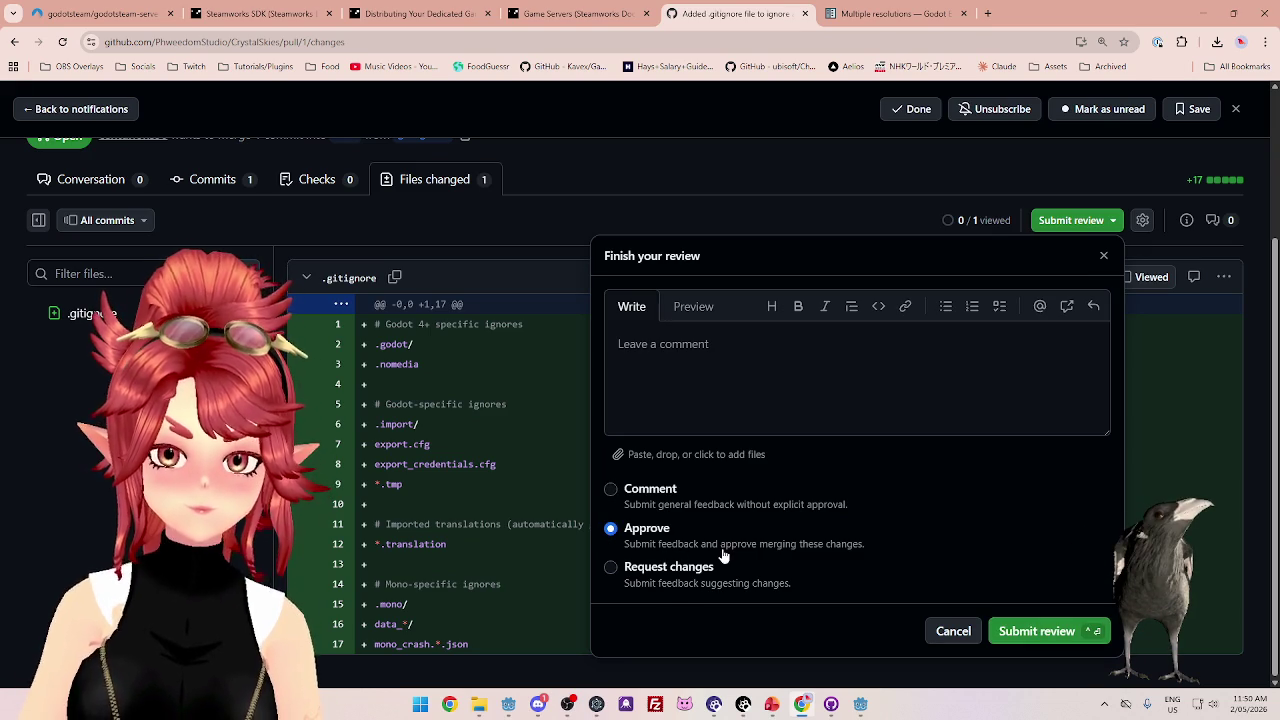
{"action": "left_click", "coordinate": [1045, 643]}
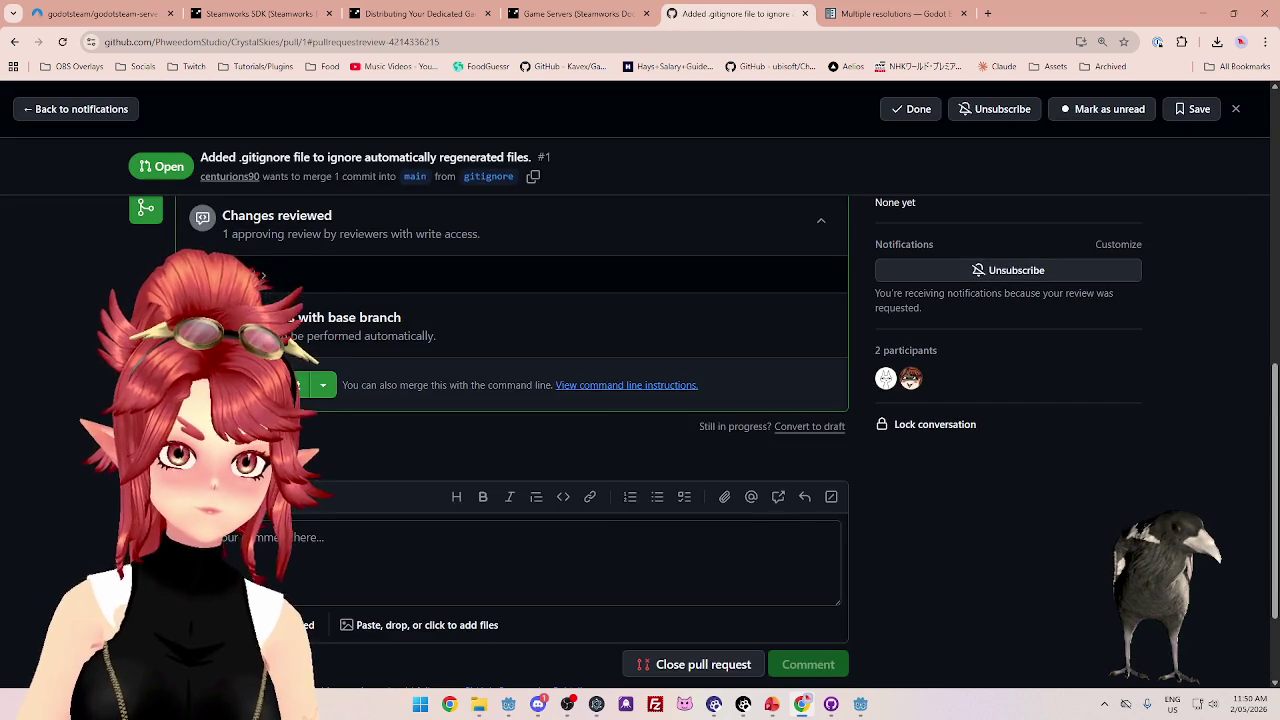
{"action": "scroll", "coordinate": [309, 432], "scroll_direction": "up", "scroll_amount": 2}
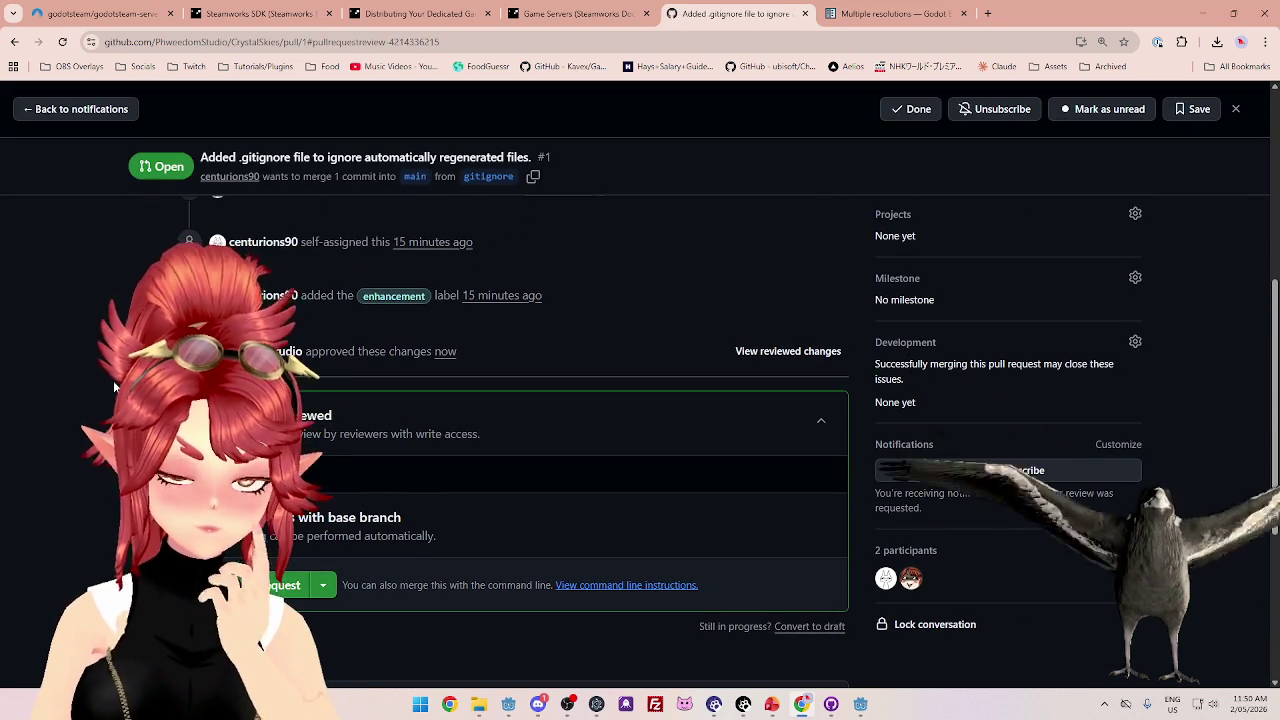
{"action": "scroll", "coordinate": [115, 387], "scroll_direction": "up", "scroll_amount": 2}
{"action": "scroll", "coordinate": [115, 387], "scroll_direction": "down", "scroll_amount": 3}
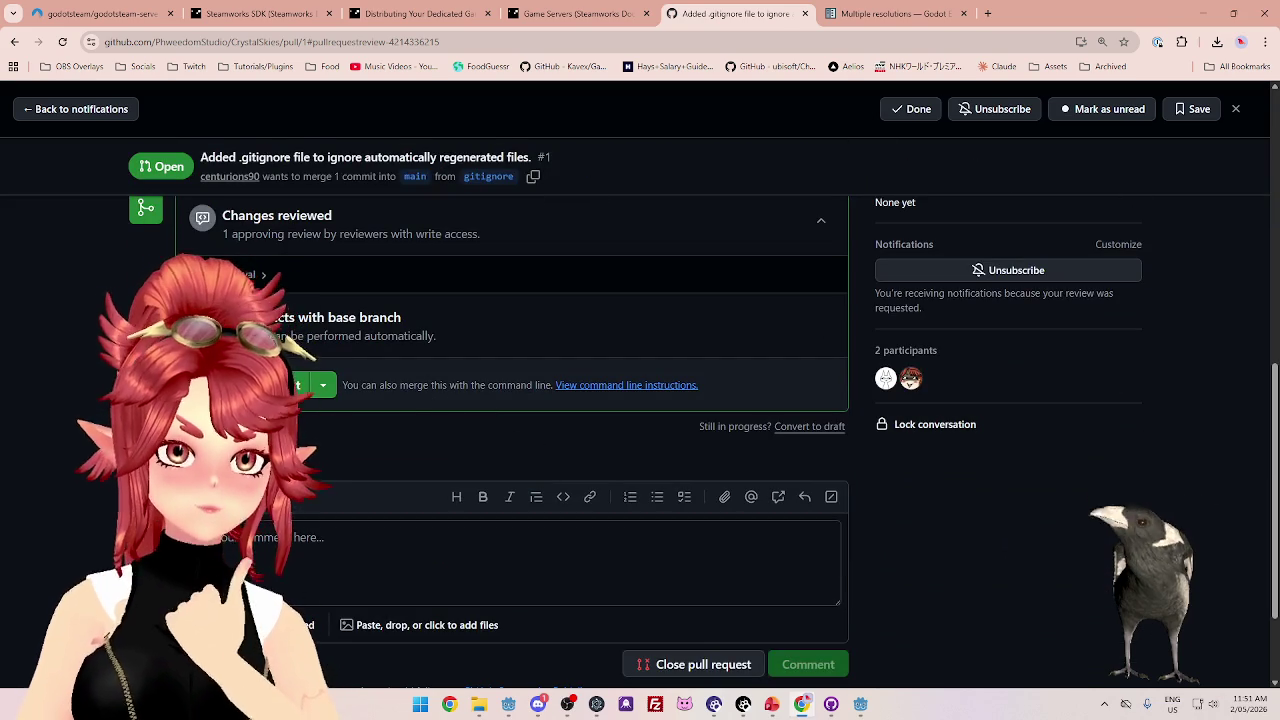
{"action": "scroll", "coordinate": [115, 387], "scroll_direction": "up", "scroll_amount": 2}
{"action": "scroll", "coordinate": [313, 401], "scroll_direction": "up", "scroll_amount": 2}
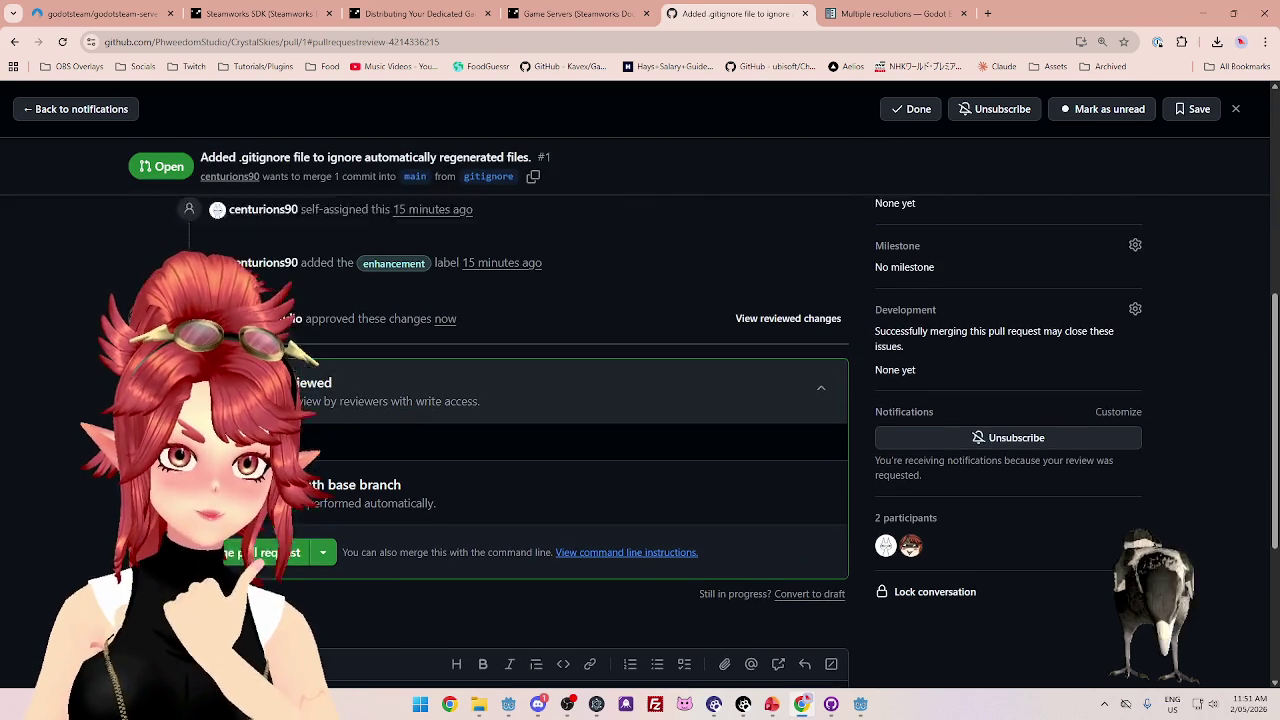
{"action": "scroll", "coordinate": [313, 401], "scroll_direction": "down", "scroll_amount": 2}
{"action": "scroll", "coordinate": [313, 401], "scroll_direction": "down", "scroll_amount": 1}
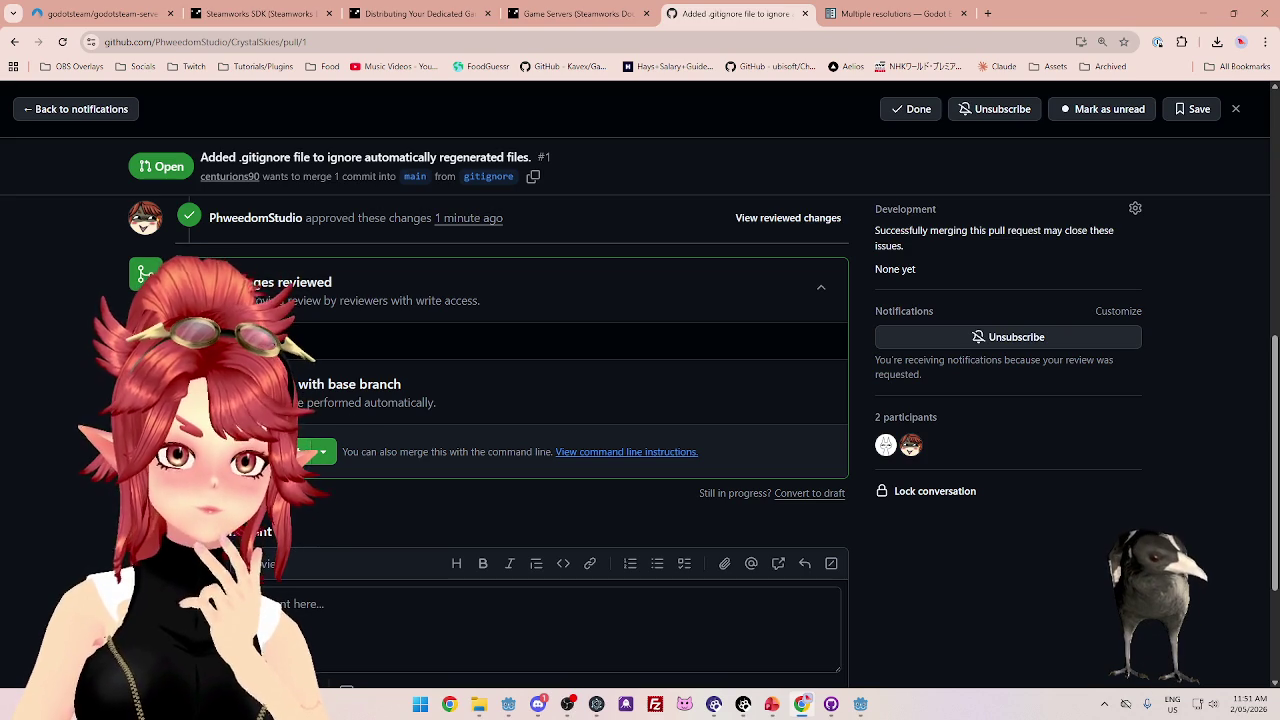
{"action": "left_click", "coordinate": [250, 451]}
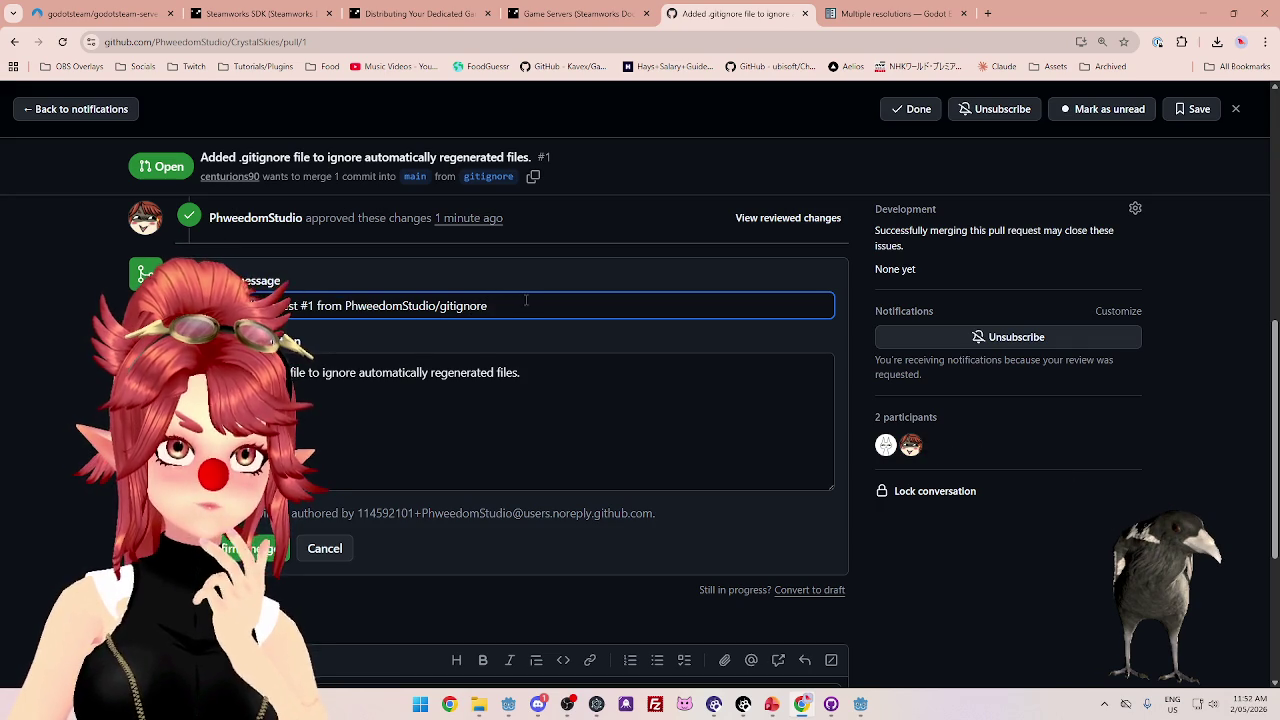
- Look over the available merge methods, then reopen the merge commit form
{"action": "left_click", "coordinate": [327, 549]}
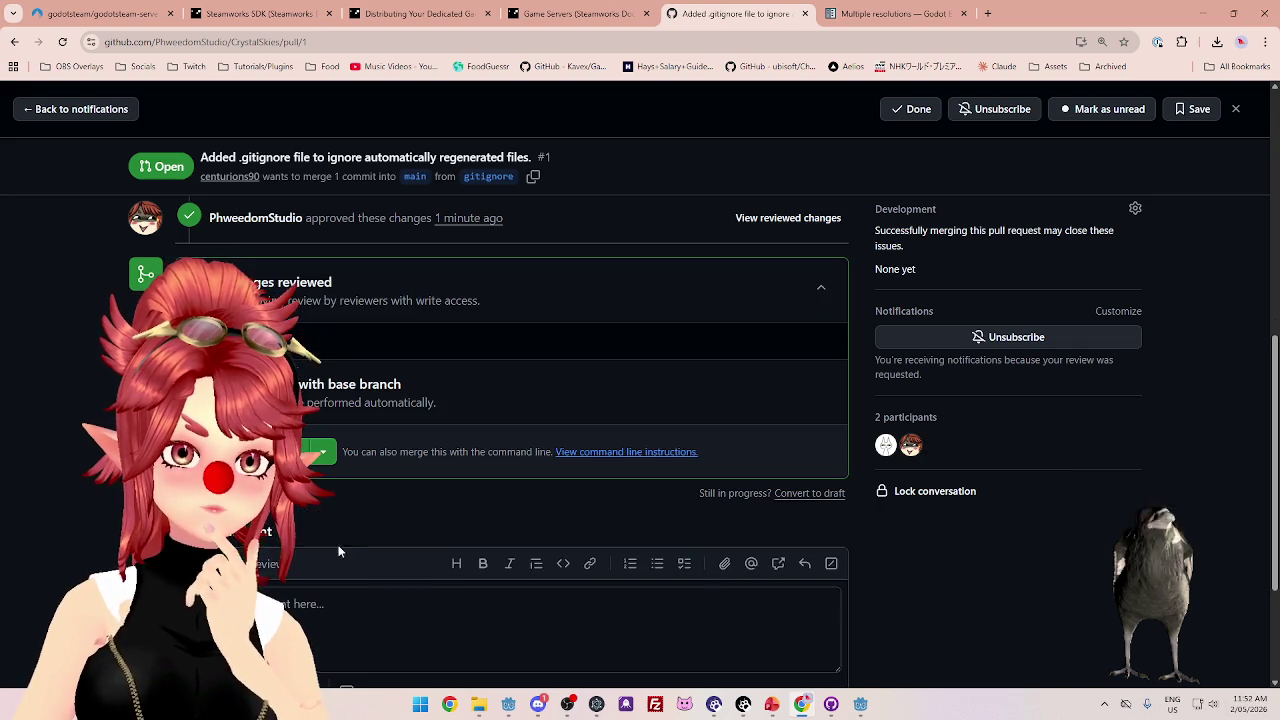
{"action": "left_click", "coordinate": [322, 455]}
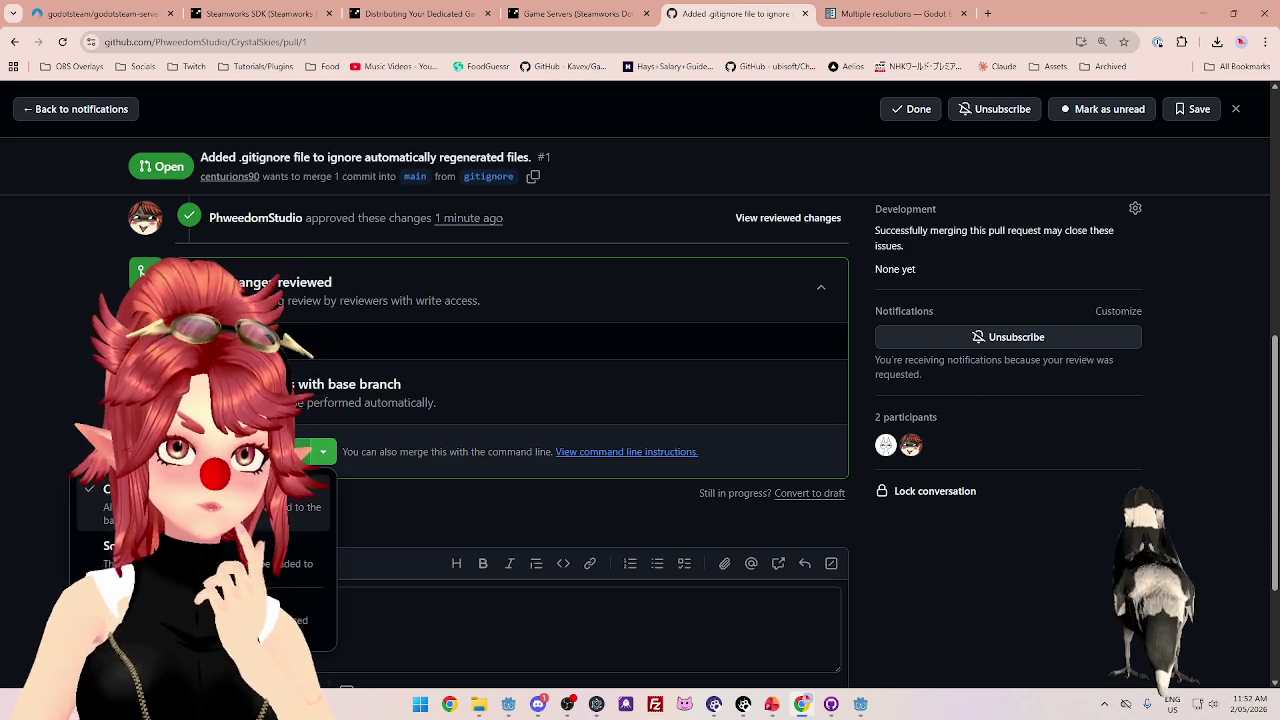
{"action": "left_click", "coordinate": [180, 500]}
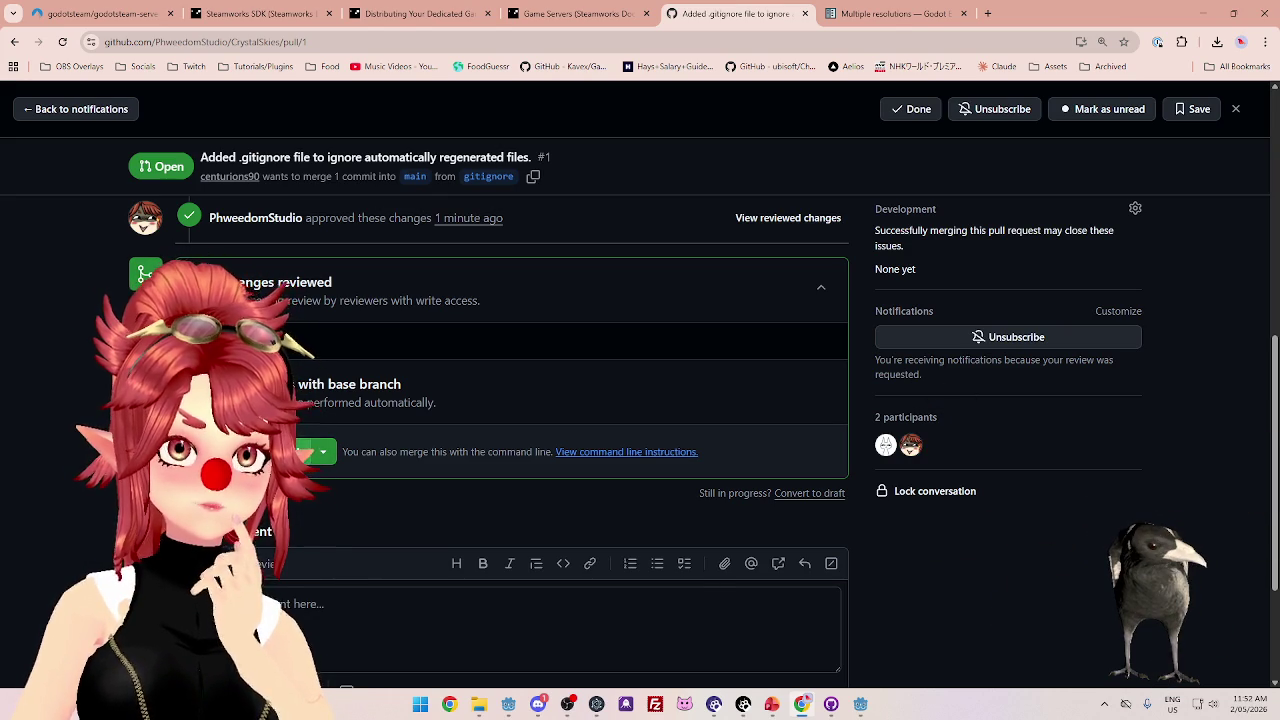
{"action": "left_click", "coordinate": [262, 451]}
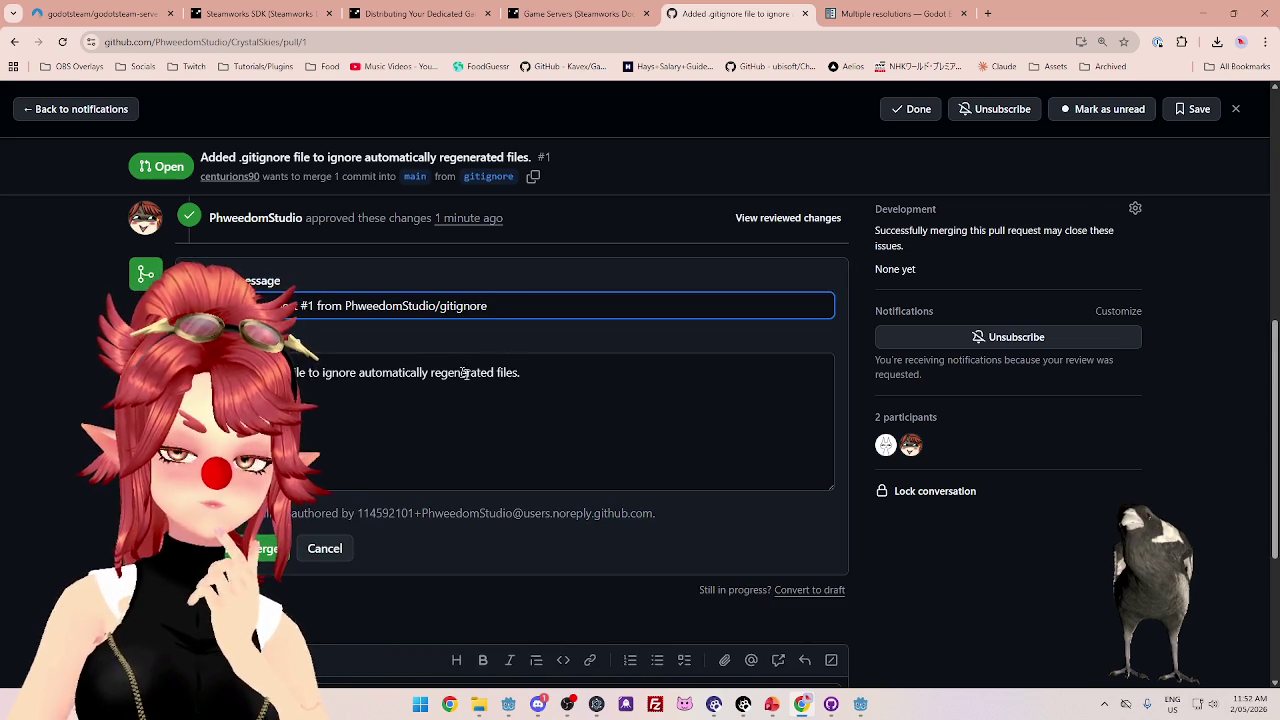
- Review the merge commit message and confirm merging pull request #1 into main
{"action": "scroll", "coordinate": [407, 439], "scroll_direction": "down", "scroll_amount": 1}
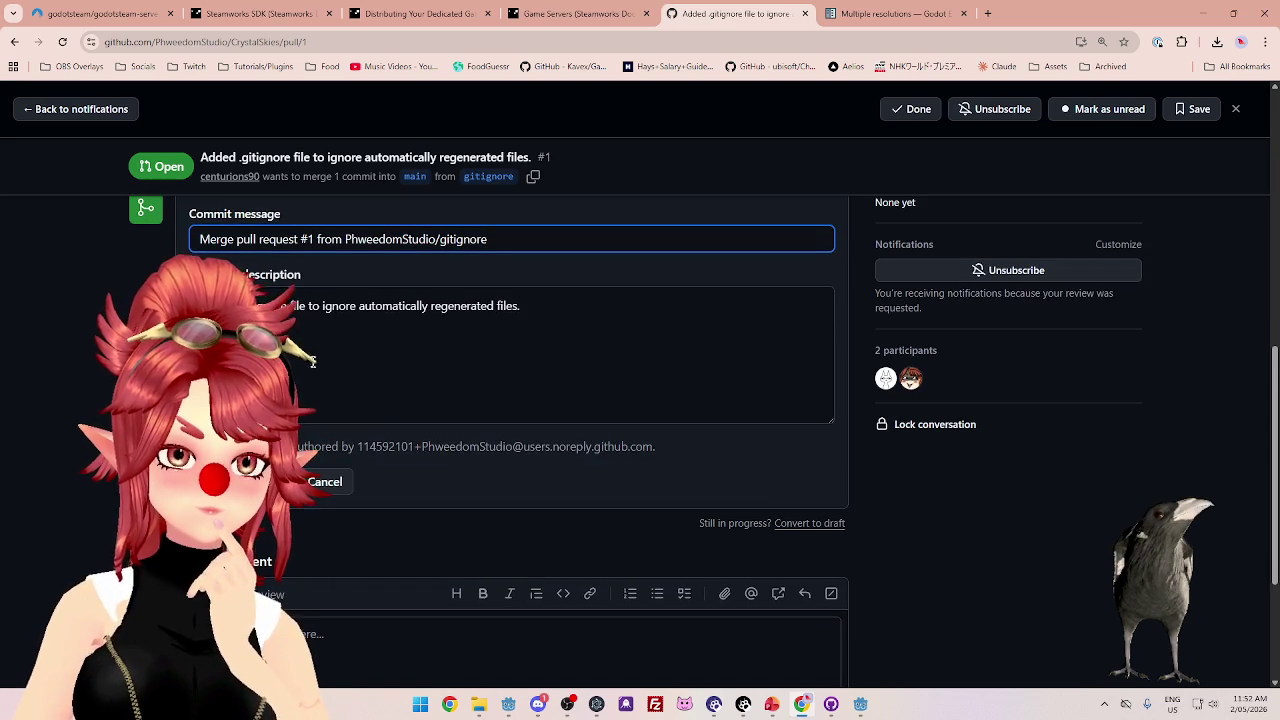
{"action": "left_click_drag", "start_coordinate": [190, 446], "coordinate": [656, 446]}
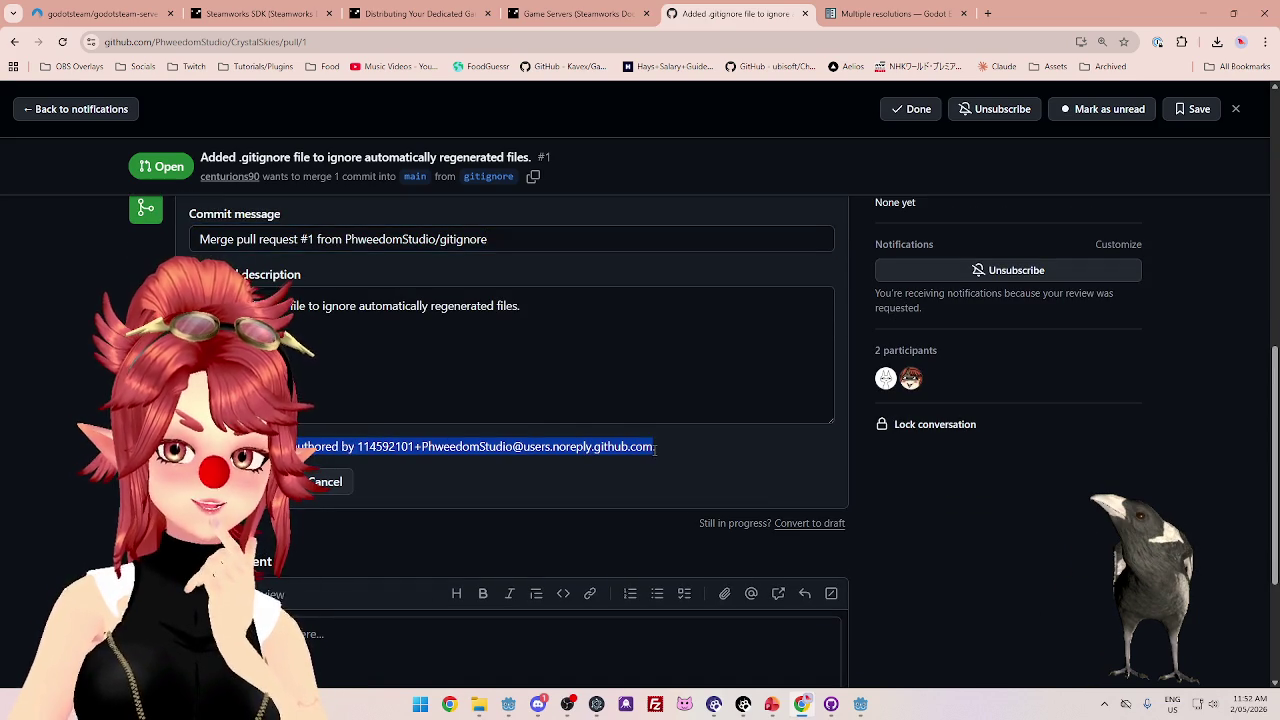
{"action": "scroll", "coordinate": [384, 374], "scroll_direction": "up", "scroll_amount": 2}
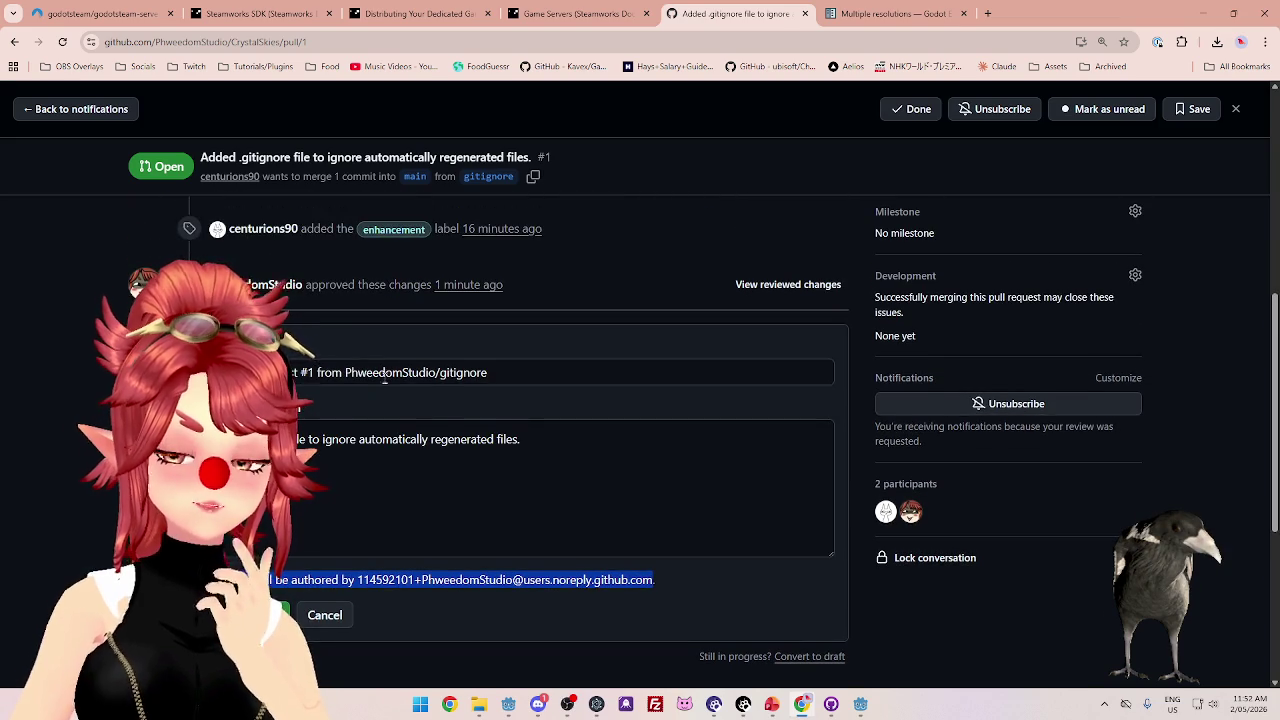
{"action": "scroll", "coordinate": [384, 374], "scroll_direction": "down", "scroll_amount": 2}
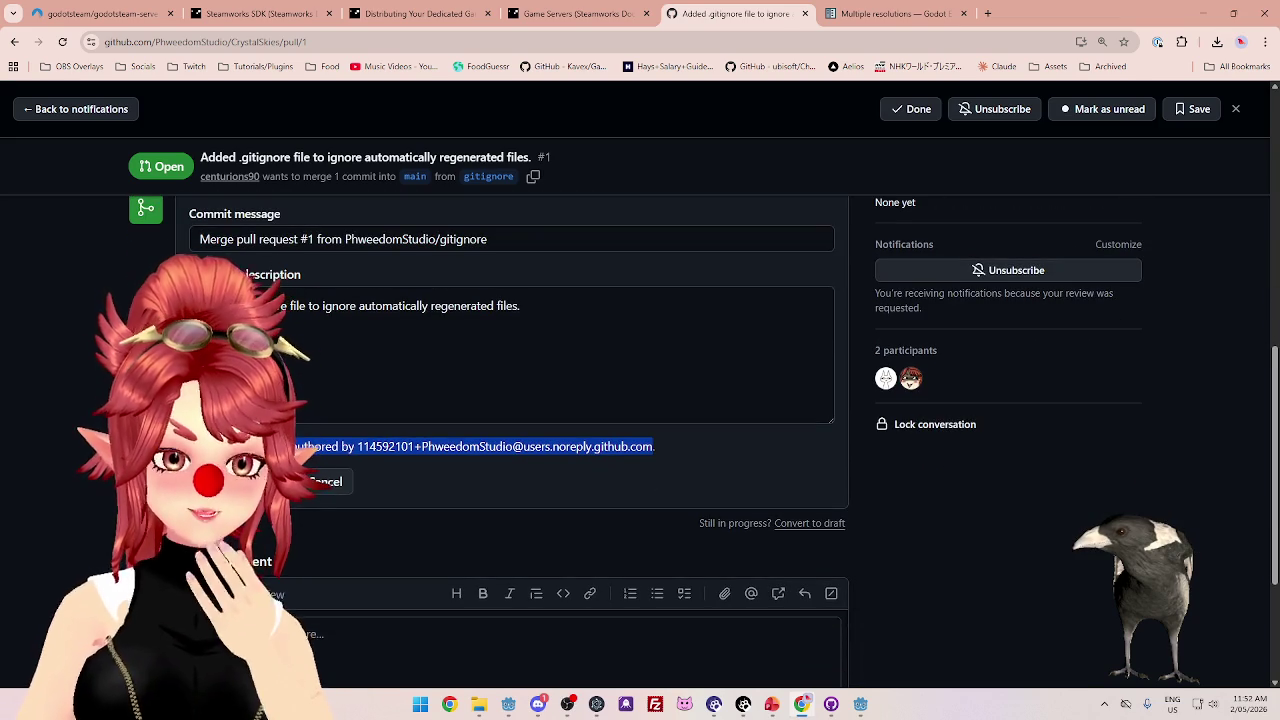
{"action": "left_click", "coordinate": [245, 481]}
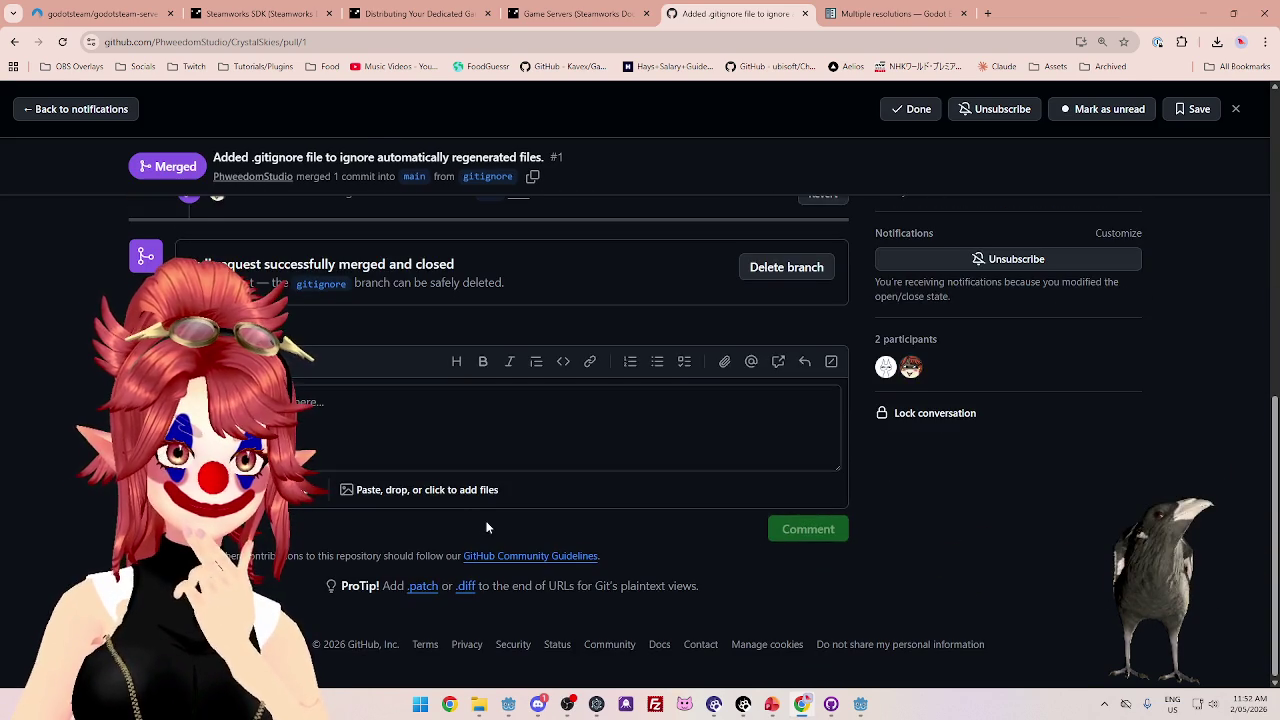
- Review the merged pull request #1 page on GitHub
{"action": "scroll", "coordinate": [450, 520], "scroll_direction": "up", "scroll_amount": 2}
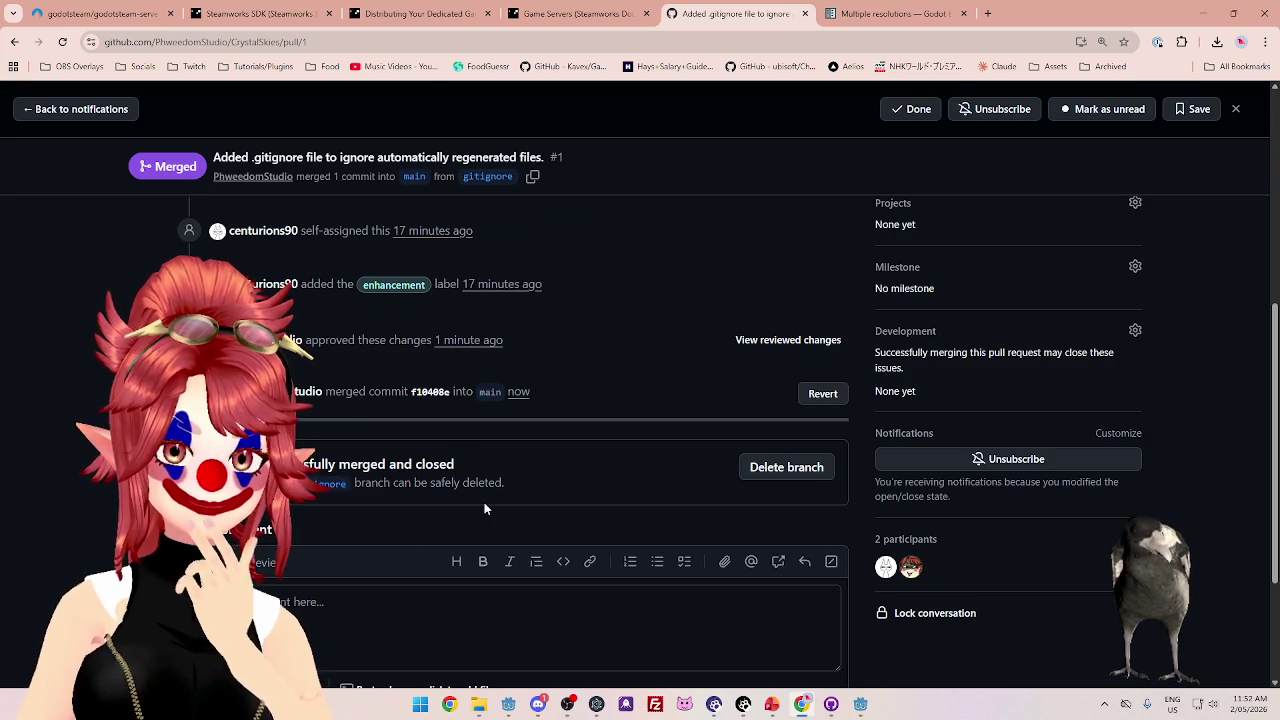
{"action": "scroll", "coordinate": [487, 496], "scroll_direction": "up", "scroll_amount": 1}
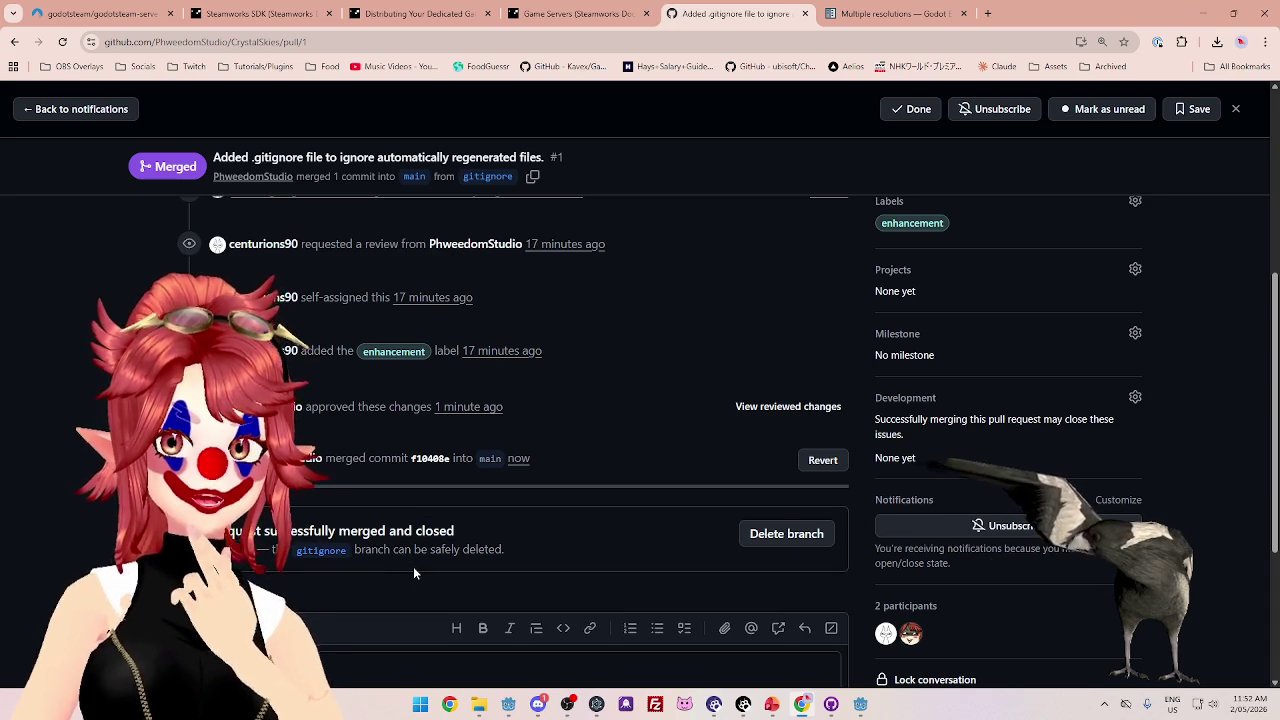
{"action": "scroll", "coordinate": [362, 412], "scroll_direction": "up", "scroll_amount": 4}
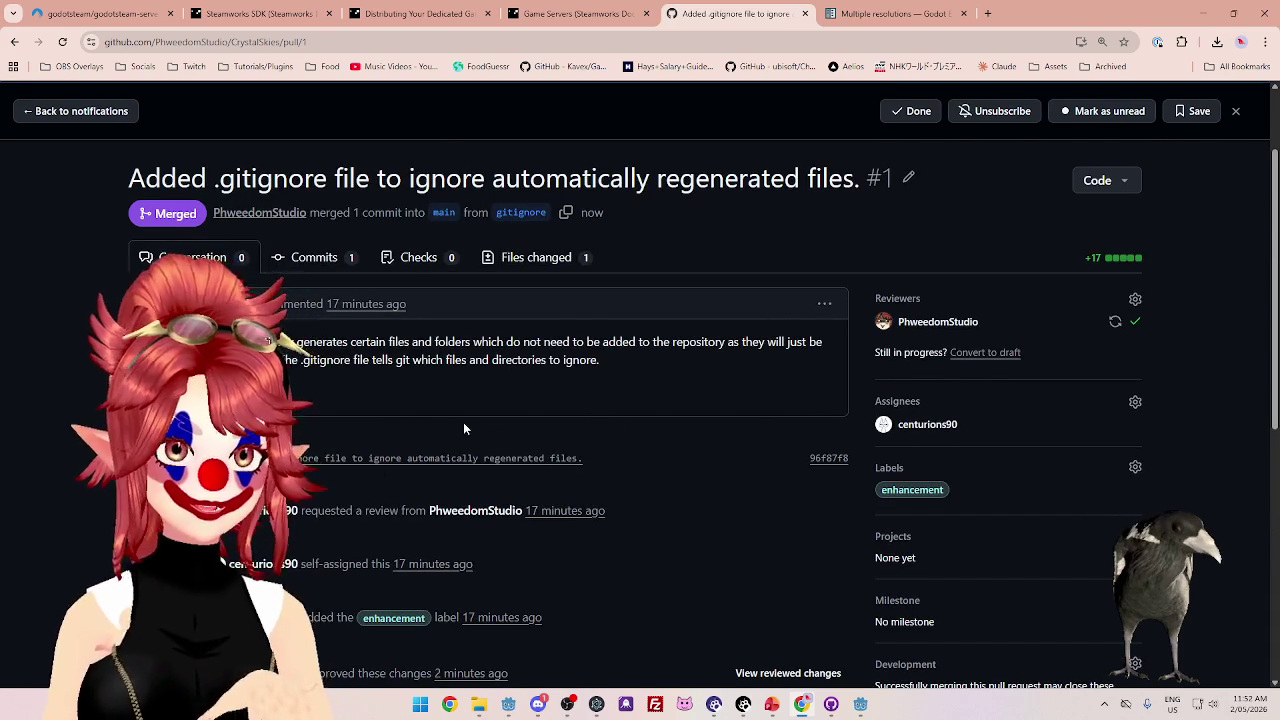
{"action": "scroll", "coordinate": [463, 425], "scroll_direction": "down", "scroll_amount": 5}
{"action": "scroll", "coordinate": [461, 428], "scroll_direction": "down", "scroll_amount": 2}
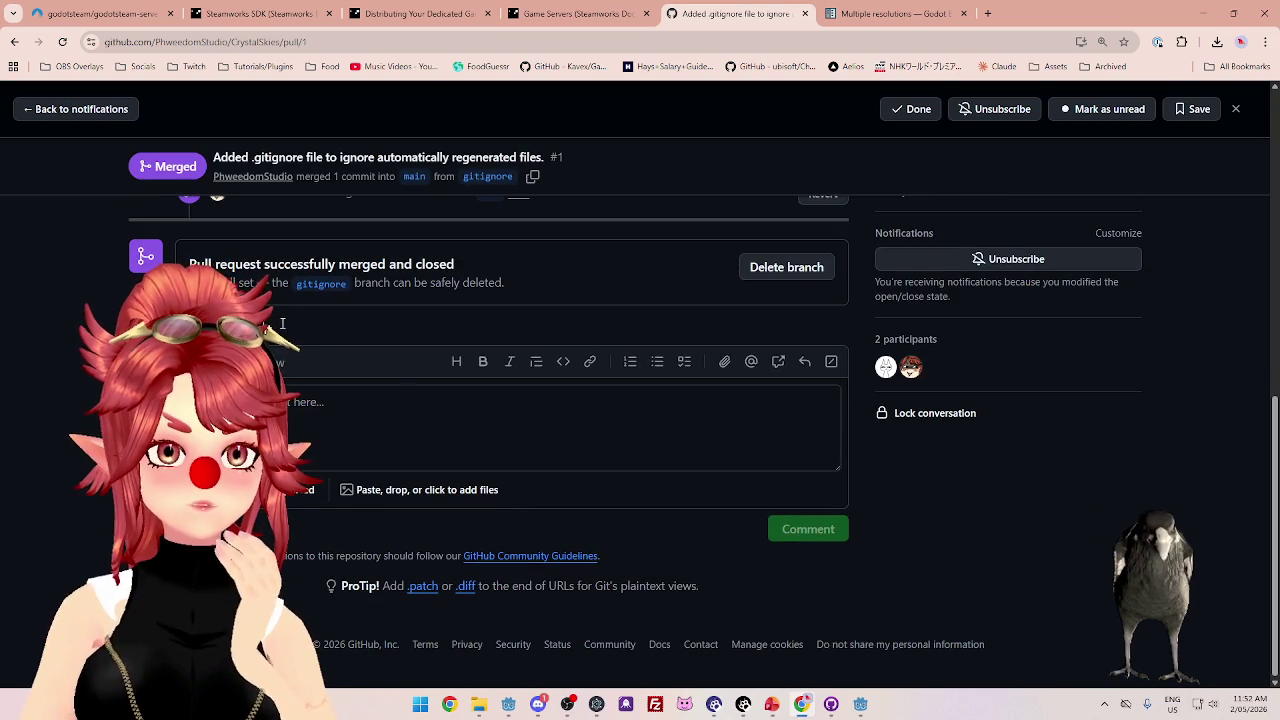
{"action": "scroll", "coordinate": [520, 346], "scroll_direction": "up", "scroll_amount": 3}
{"action": "scroll", "coordinate": [511, 379], "scroll_direction": "up", "scroll_amount": 1}
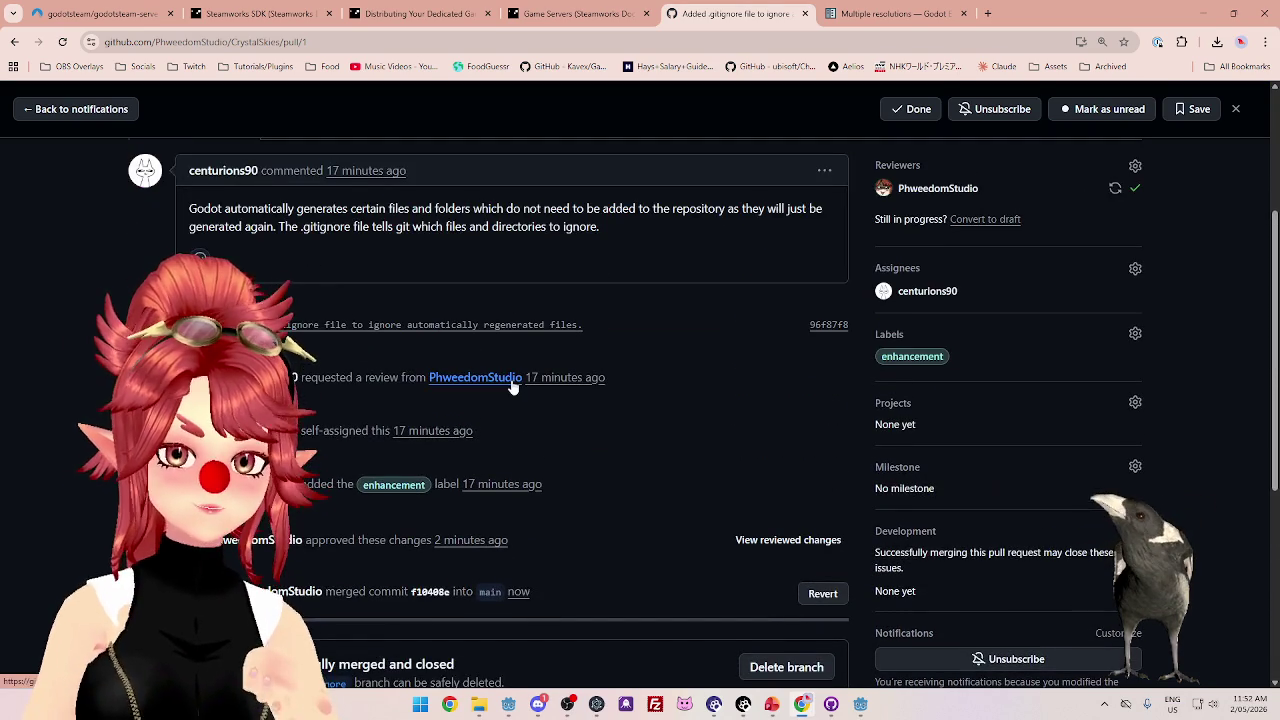
{"action": "mouse_move", "coordinate": [511, 386]}
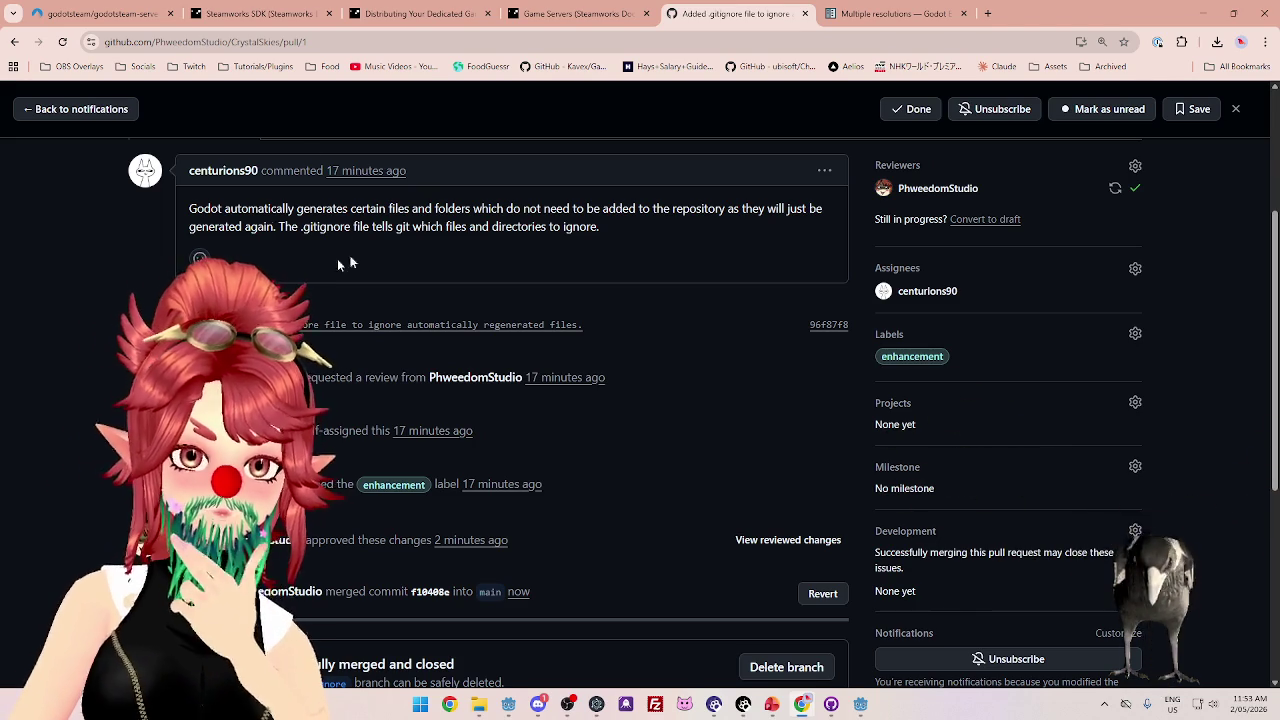
- Delete the merged gitignore branch on GitHub
{"action": "scroll", "coordinate": [533, 398], "scroll_direction": "down", "scroll_amount": 3}
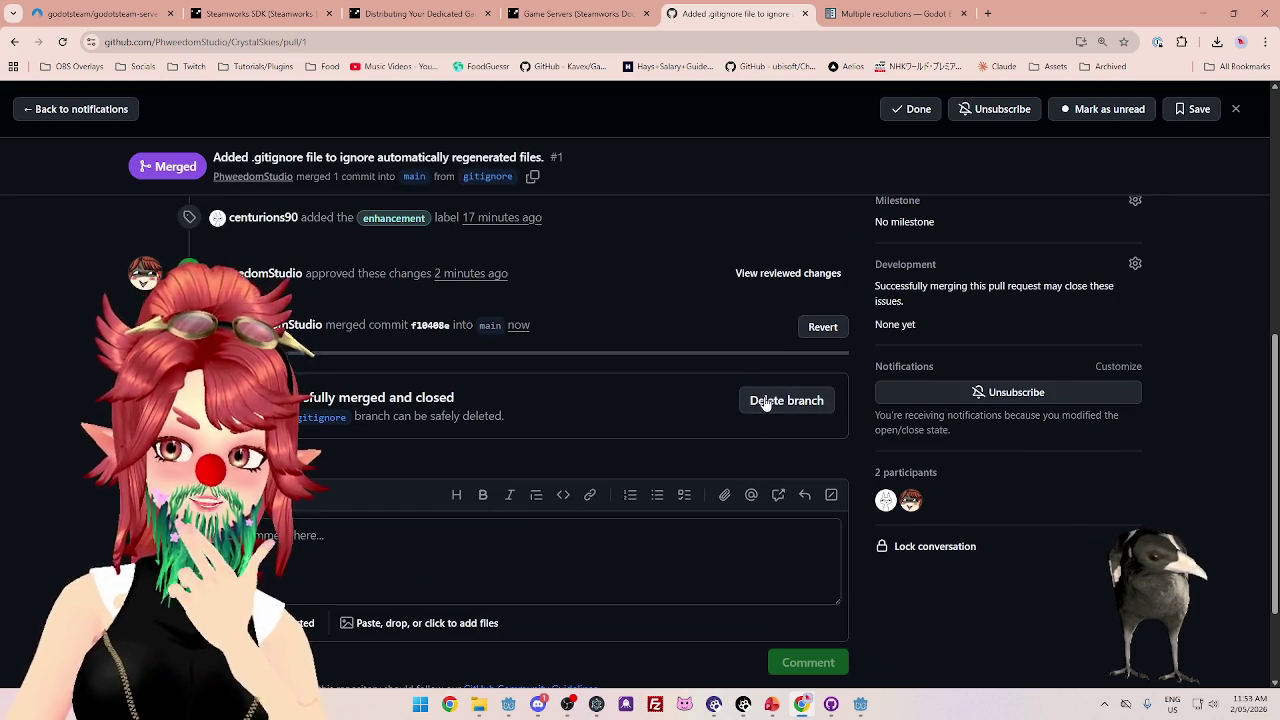
{"action": "left_click", "coordinate": [770, 401]}
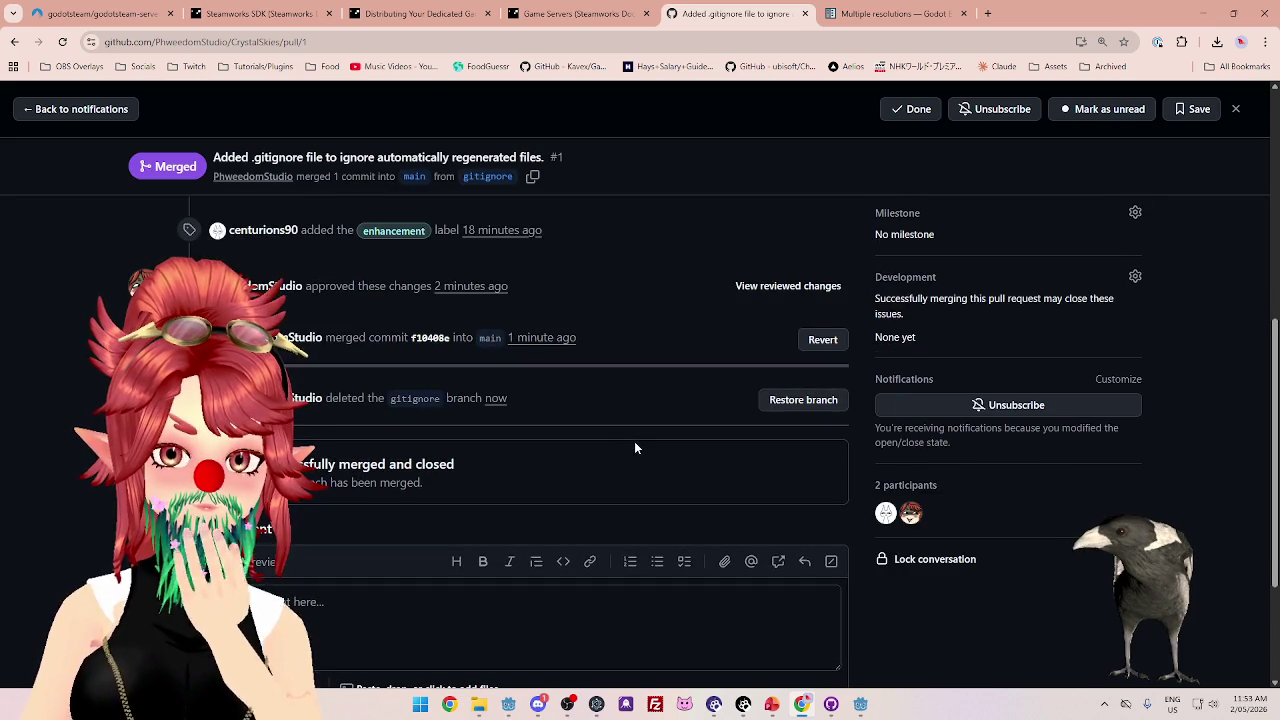
{"action": "scroll", "coordinate": [634, 448], "scroll_direction": "down", "scroll_amount": 2}
{"action": "scroll", "coordinate": [624, 455], "scroll_direction": "up", "scroll_amount": 10}
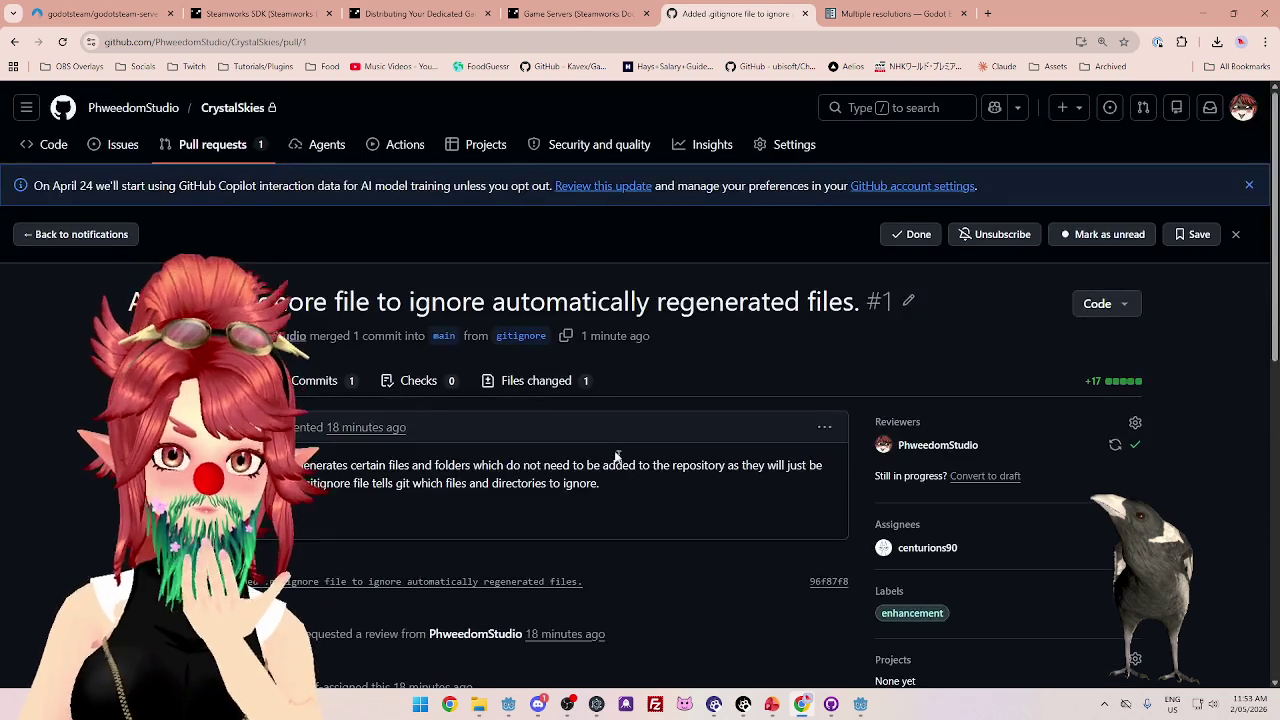
{"action": "key", "text": "alt+Tab"}
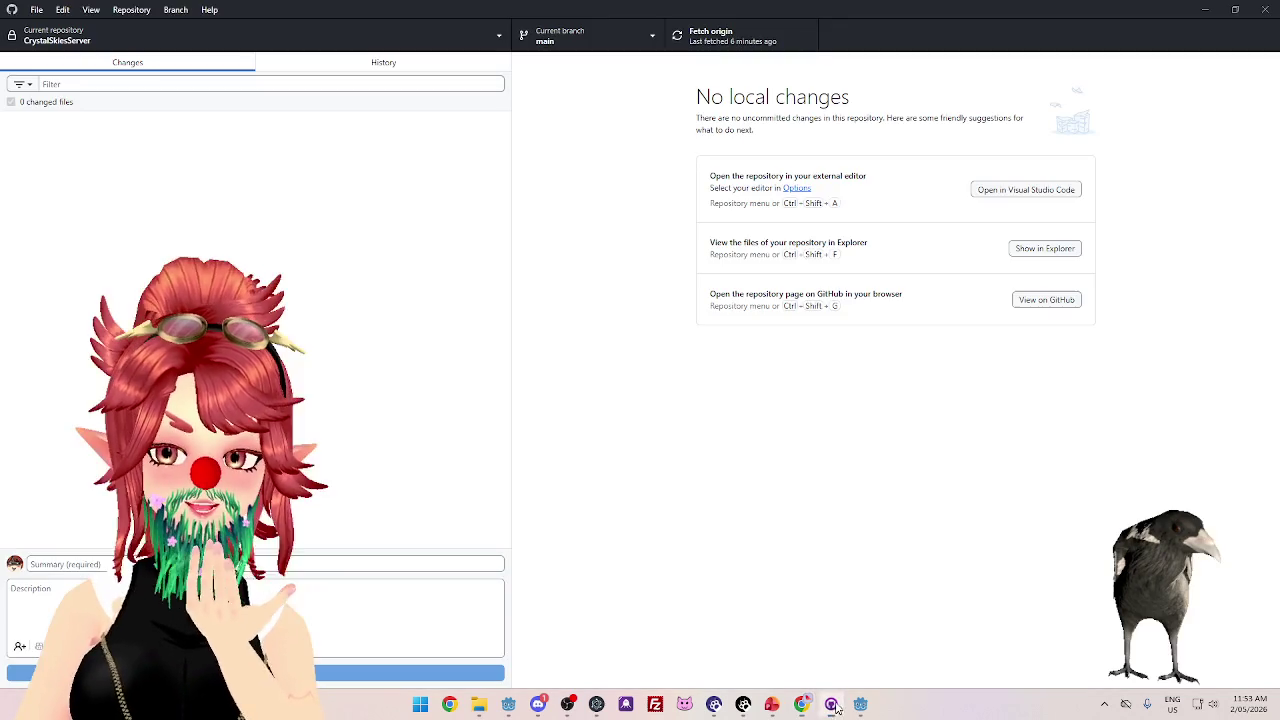
- Fetch CrystalSkiesServer, then switch to CrystalSkies and fetch and pull from origin
{"action": "left_click", "coordinate": [728, 38]}
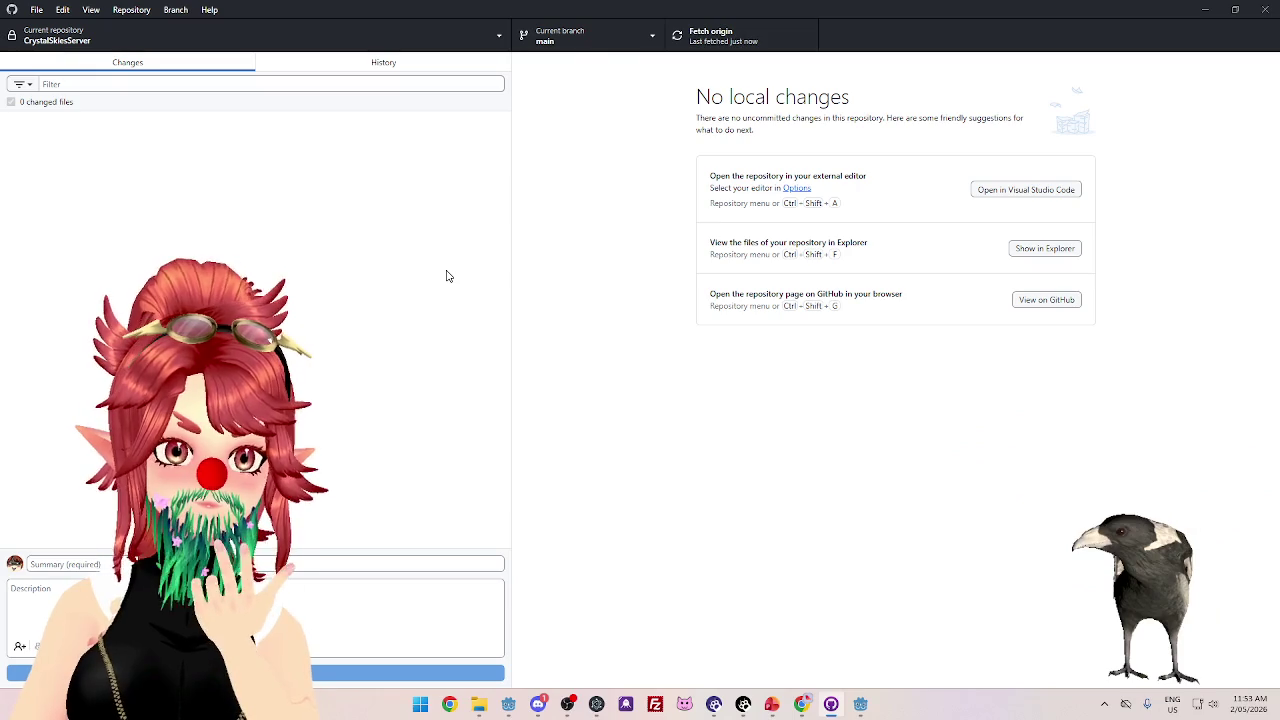
{"action": "left_click", "coordinate": [321, 70]}
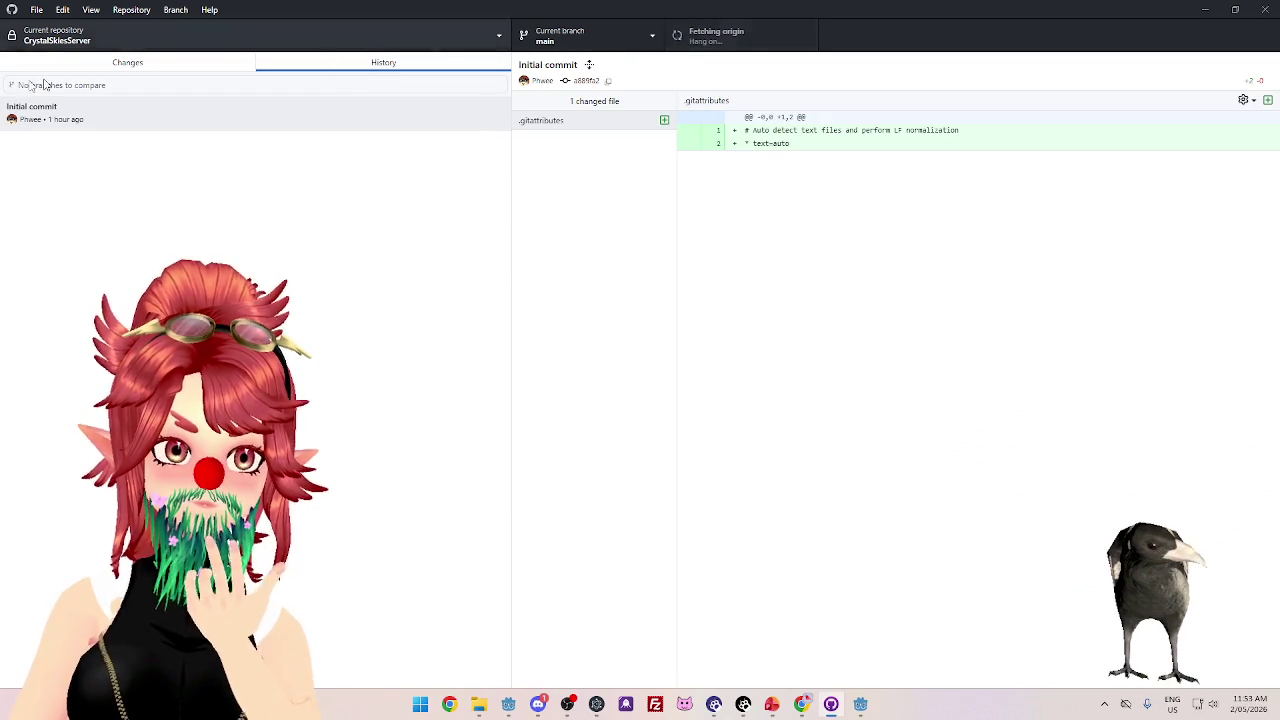
{"action": "left_click", "coordinate": [120, 36]}
{"action": "left_click", "coordinate": [60, 248]}
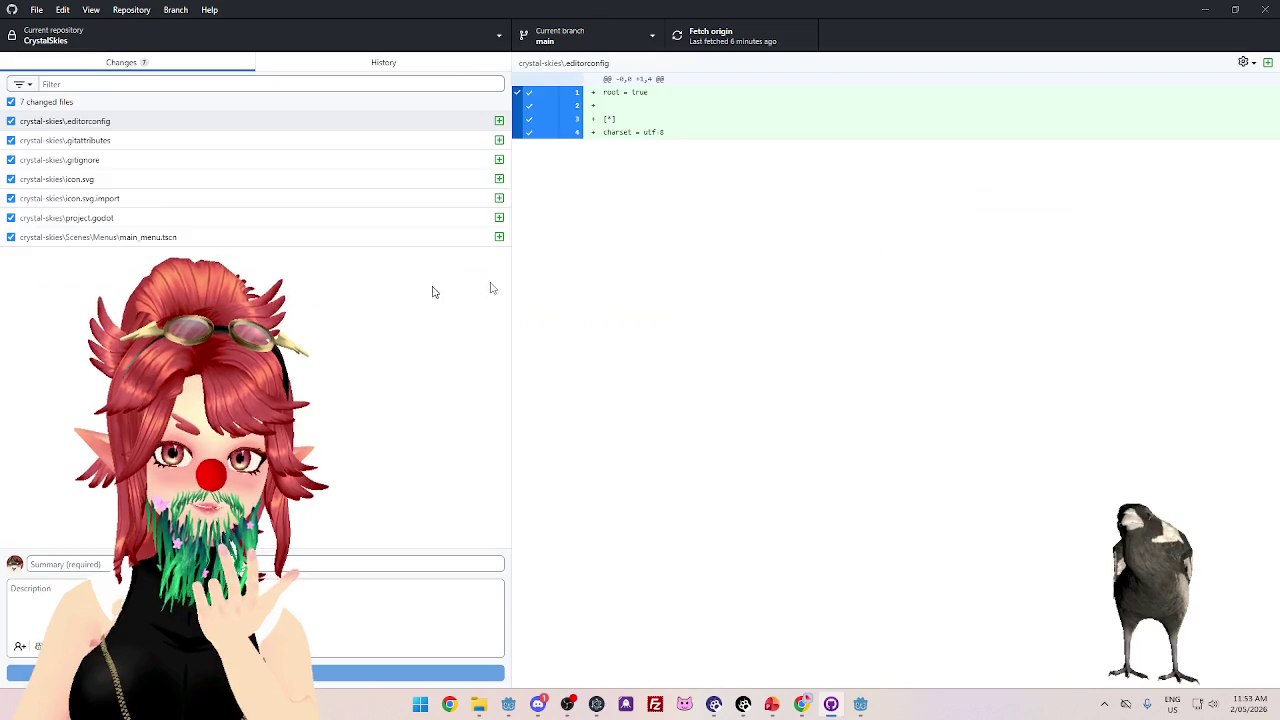
{"action": "left_click", "coordinate": [712, 37]}
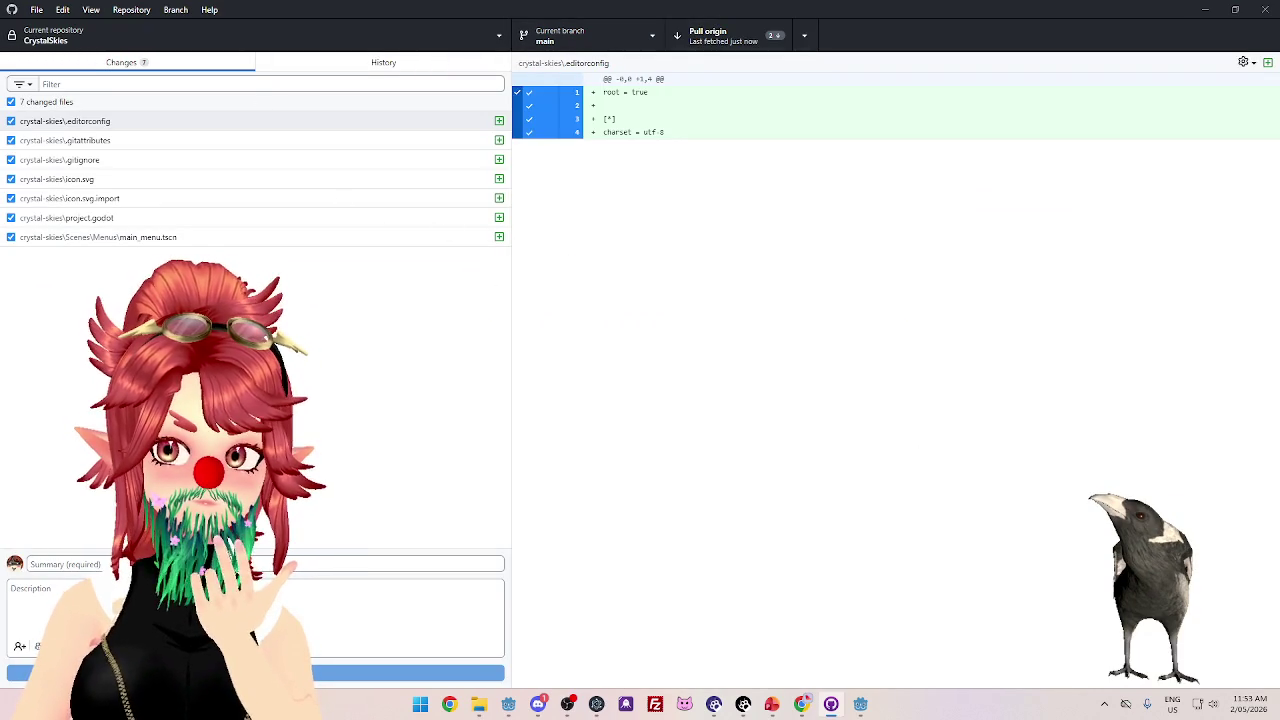
{"action": "left_click", "coordinate": [700, 40]}
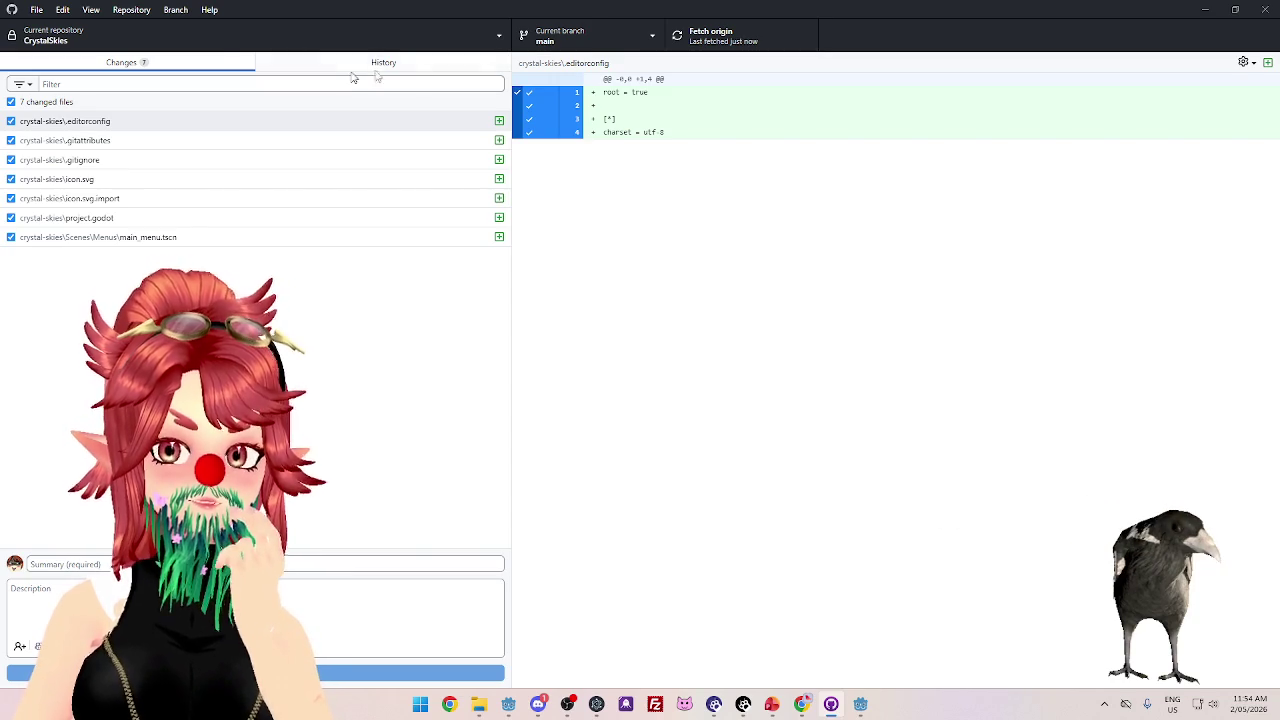
{"action": "left_click", "coordinate": [380, 66]}
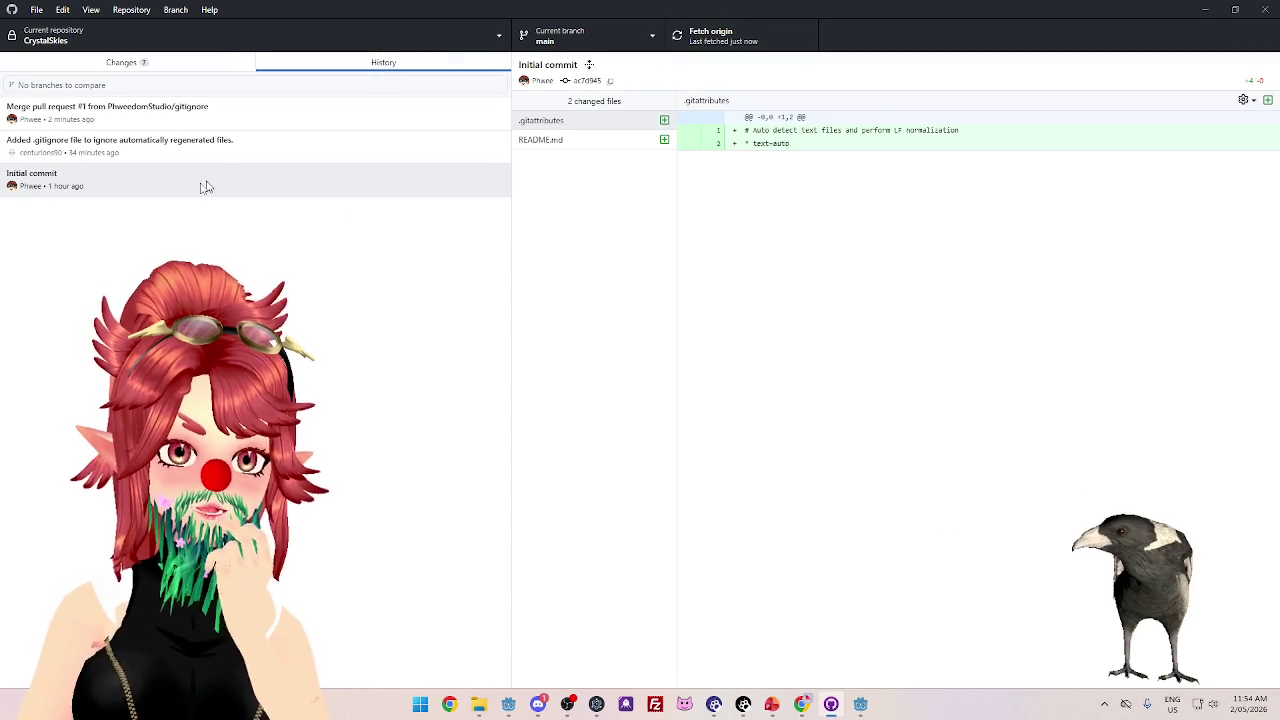
{"action": "left_click", "coordinate": [138, 150]}
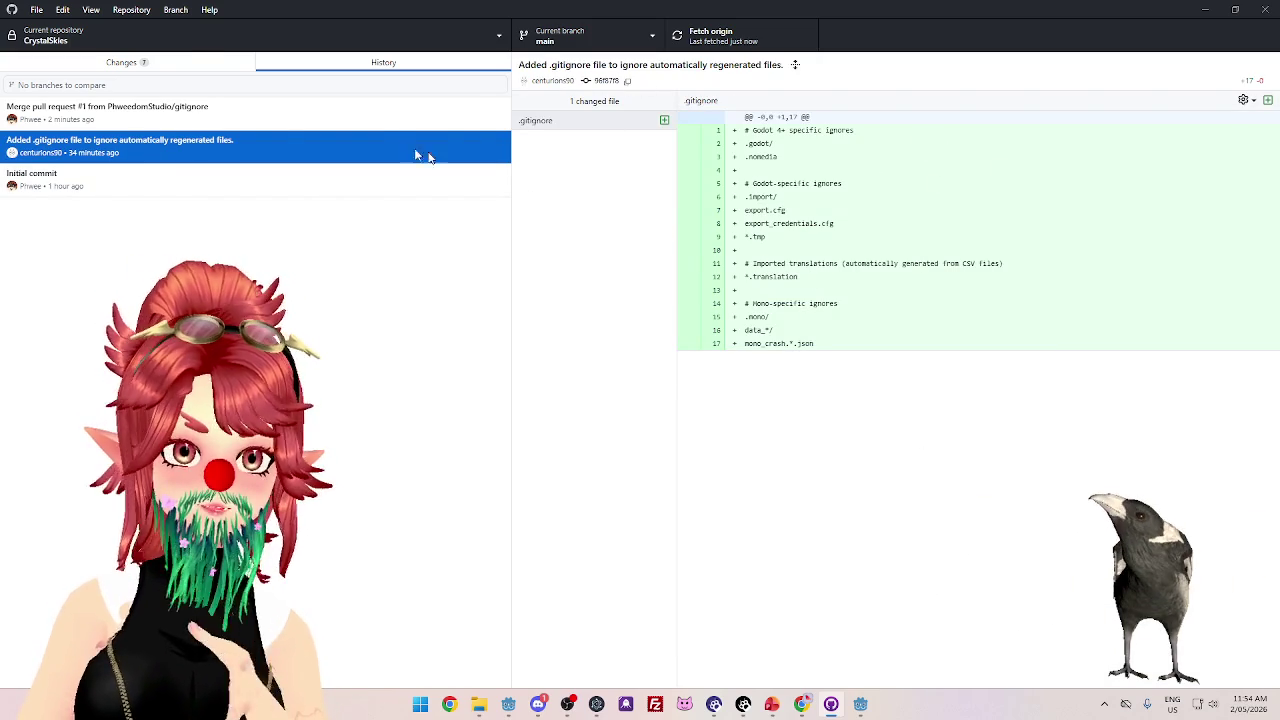
{"action": "left_click", "coordinate": [355, 110]}
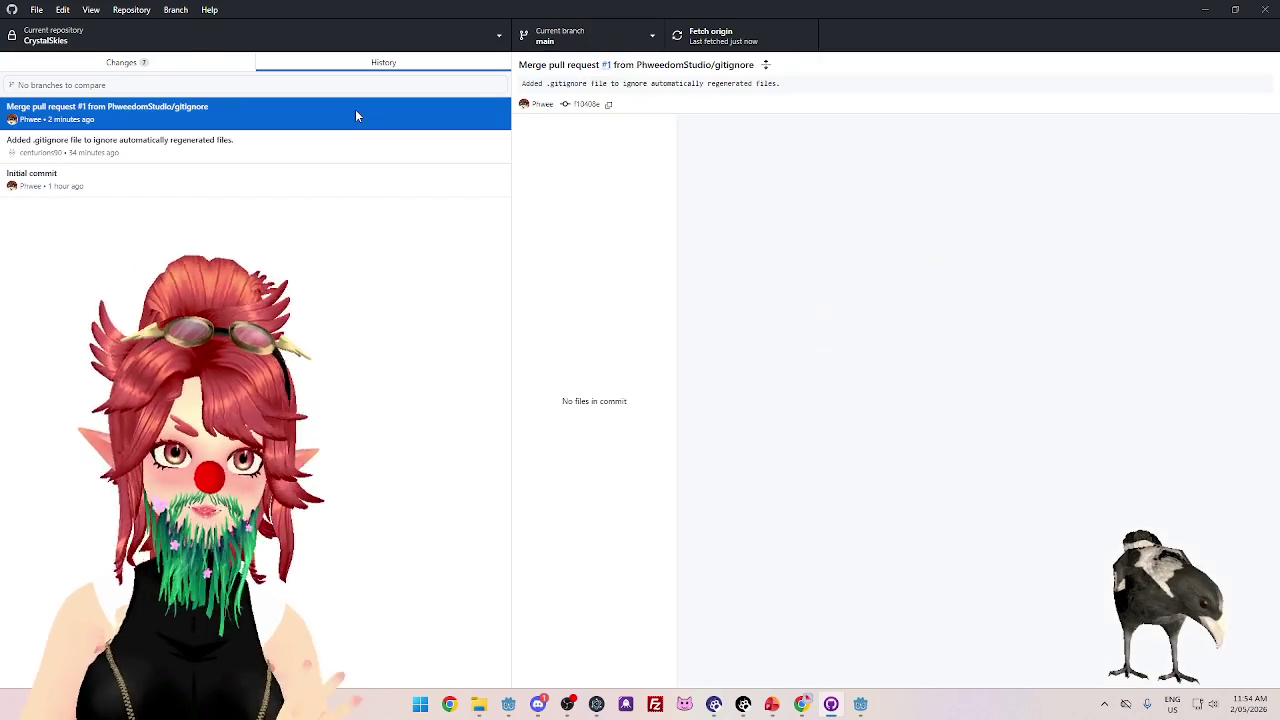
{"action": "left_click", "coordinate": [181, 145]}
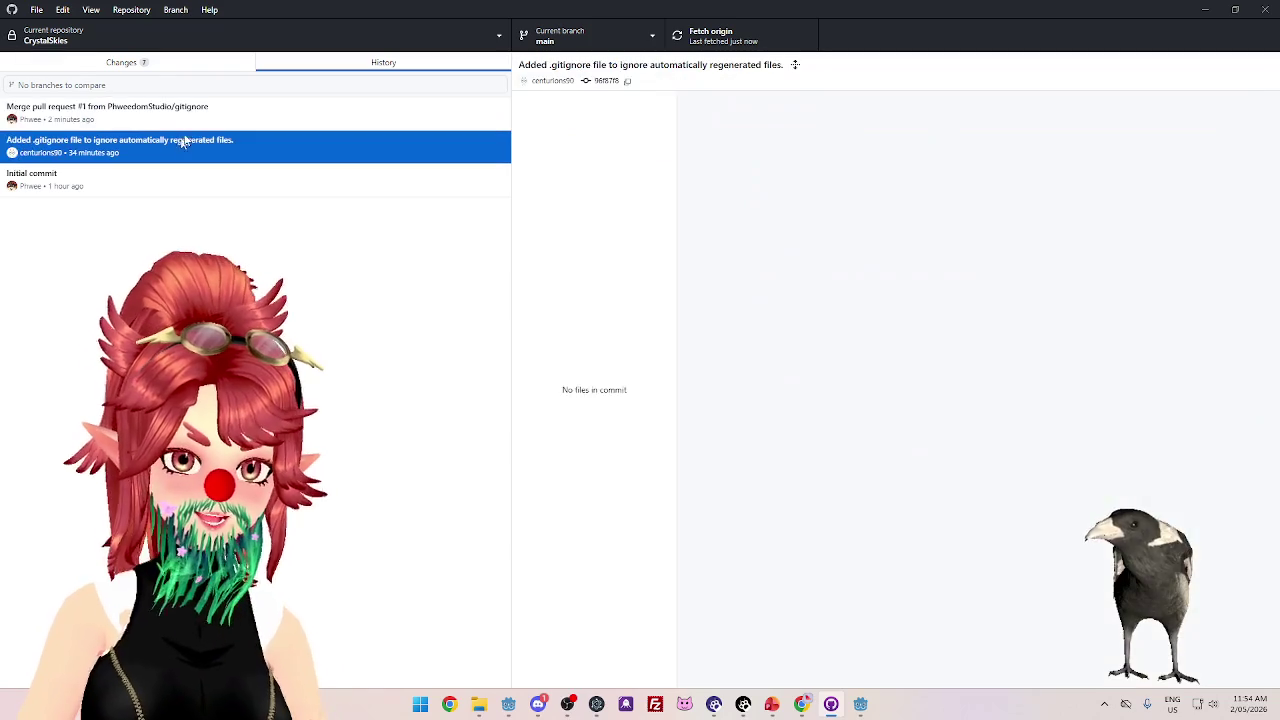
{"action": "left_click", "coordinate": [200, 146]}
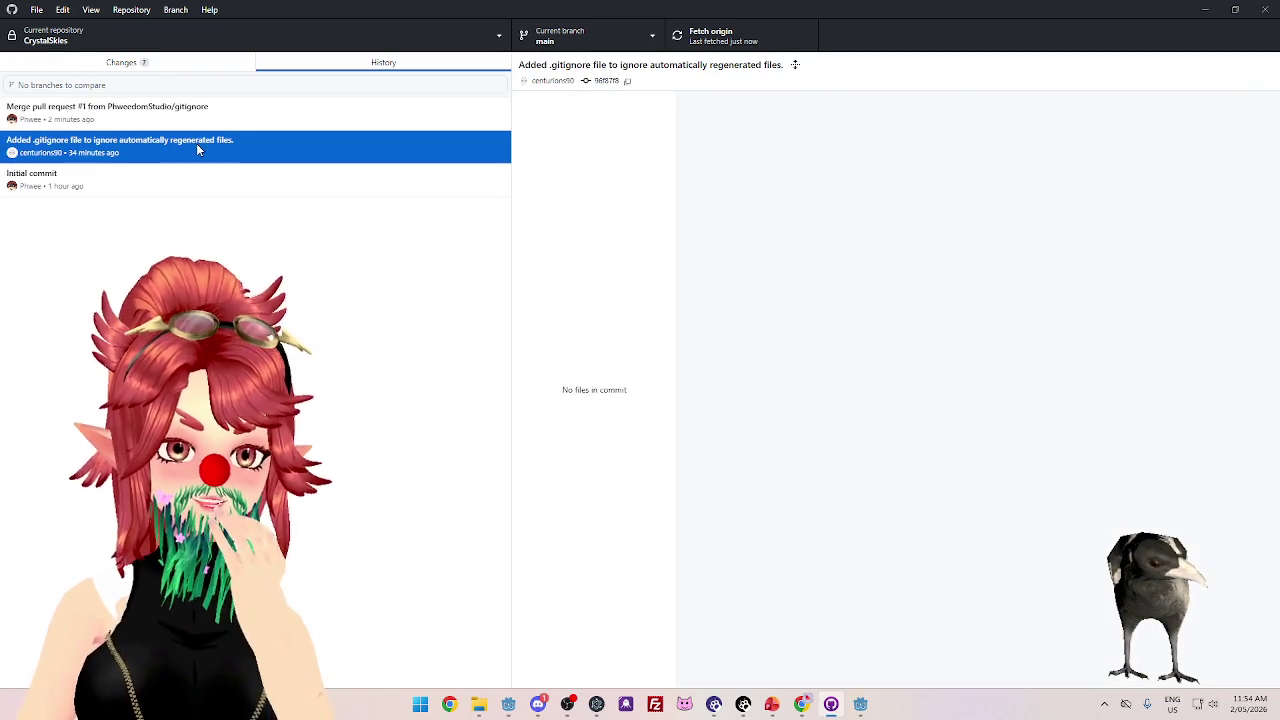
{"action": "left_click", "coordinate": [208, 121]}
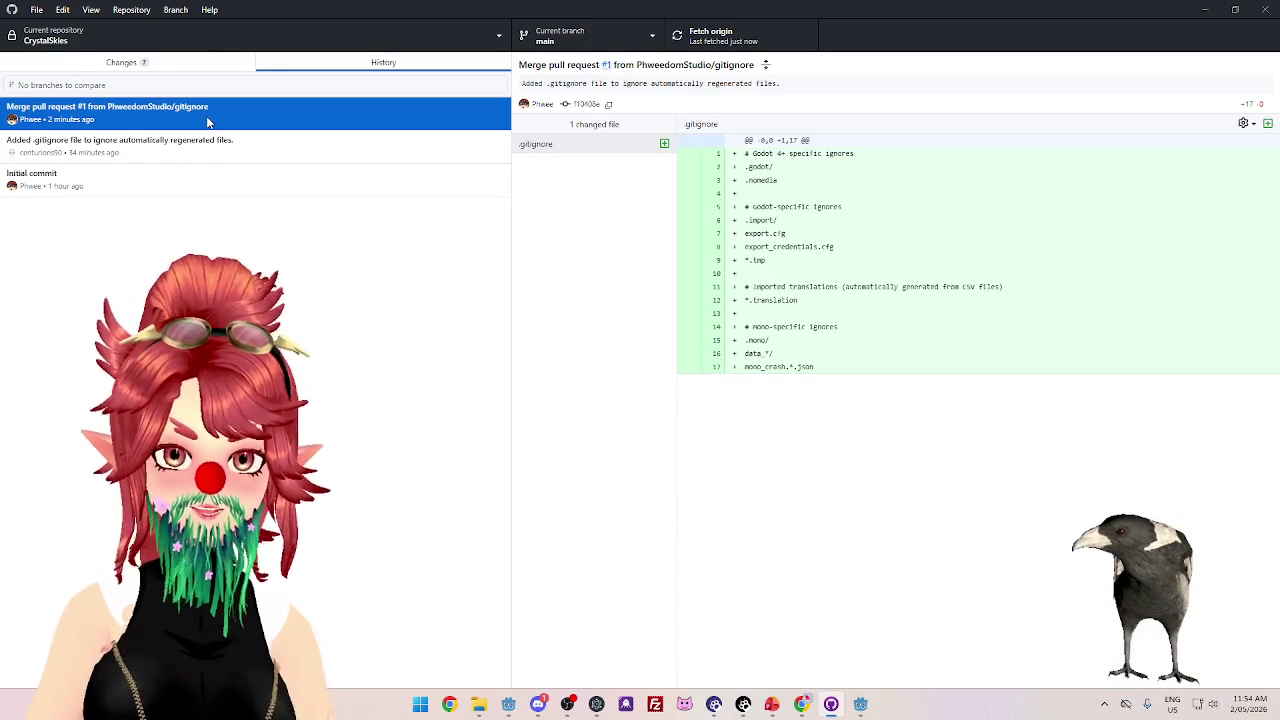
{"action": "left_click", "coordinate": [89, 63]}
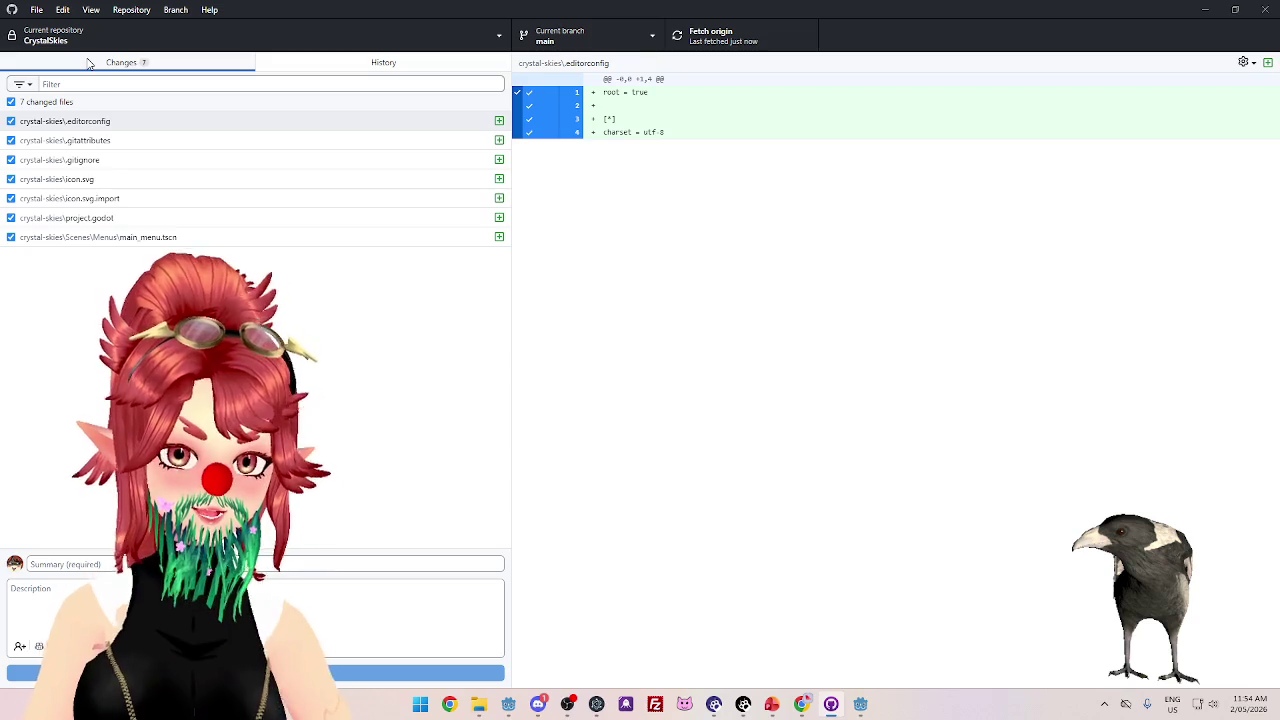
- Commit the seven changed files to main with summary 'Set Up Main Menu Scene'
{"action": "left_click", "coordinate": [130, 163]}
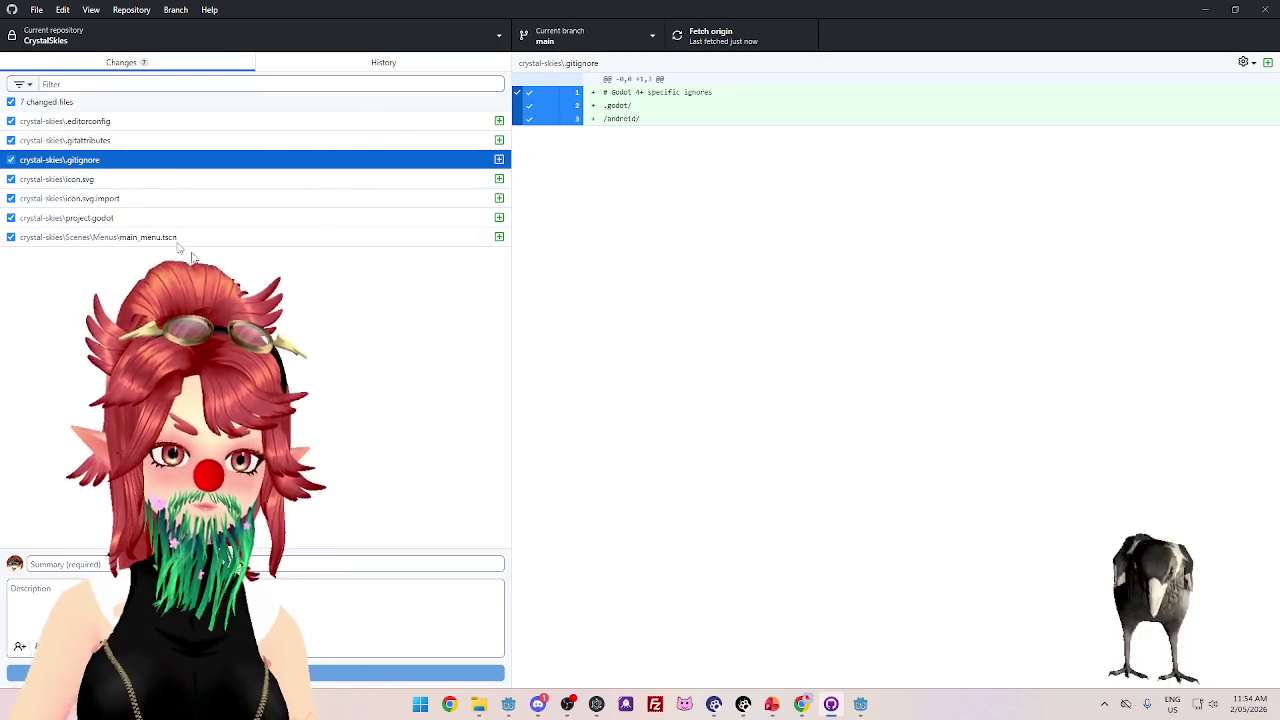
{"action": "left_click", "coordinate": [140, 564]}
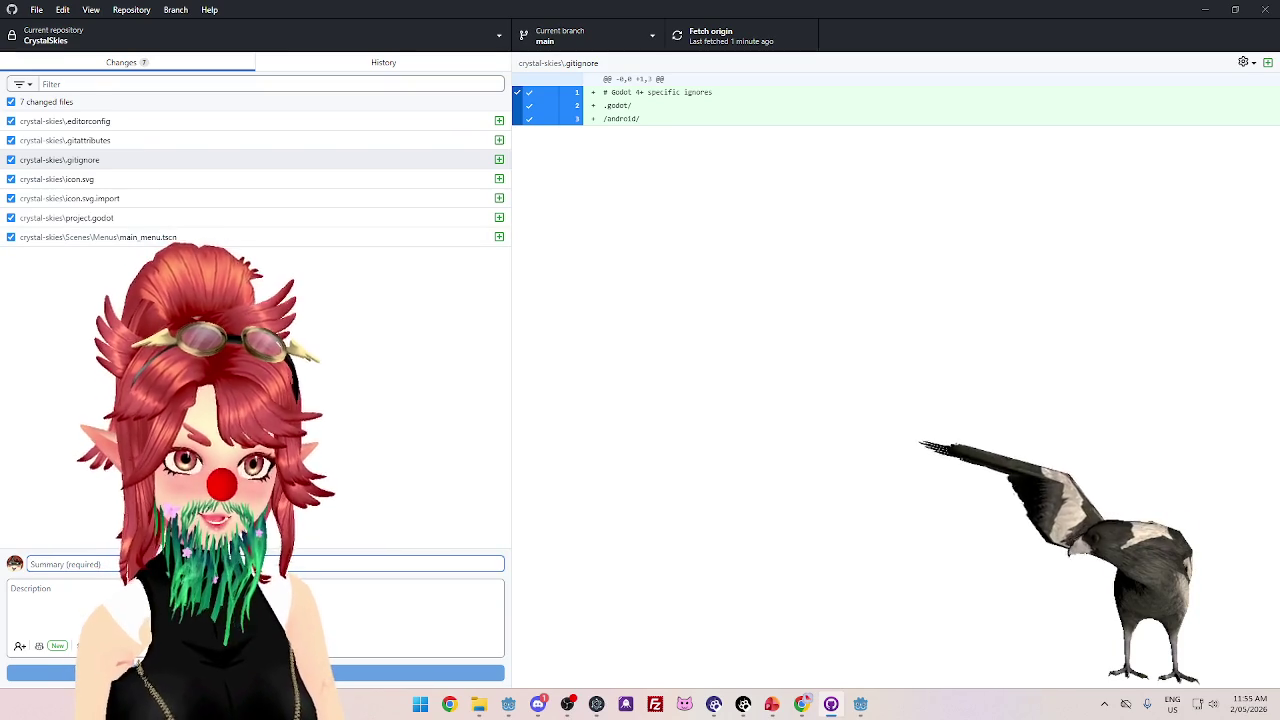
{"action": "type", "text": "Set Up Ba"}
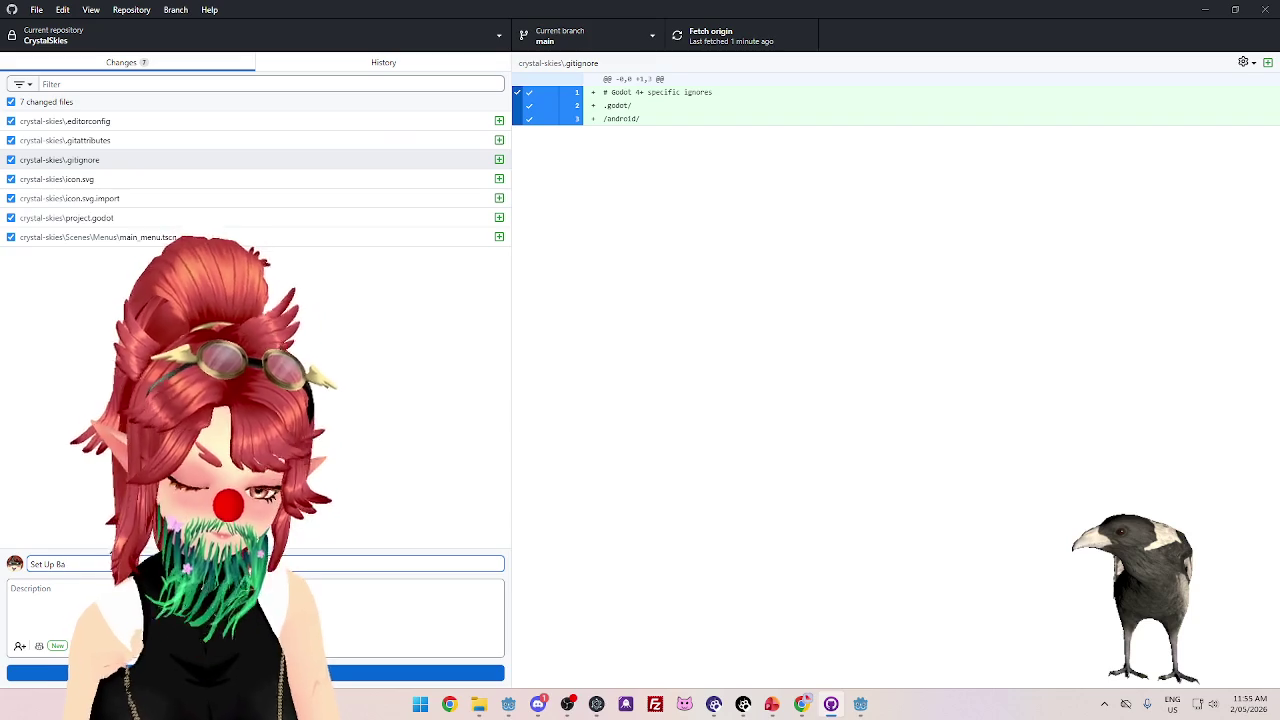
{"action": "type", "text": "enu Scene"}
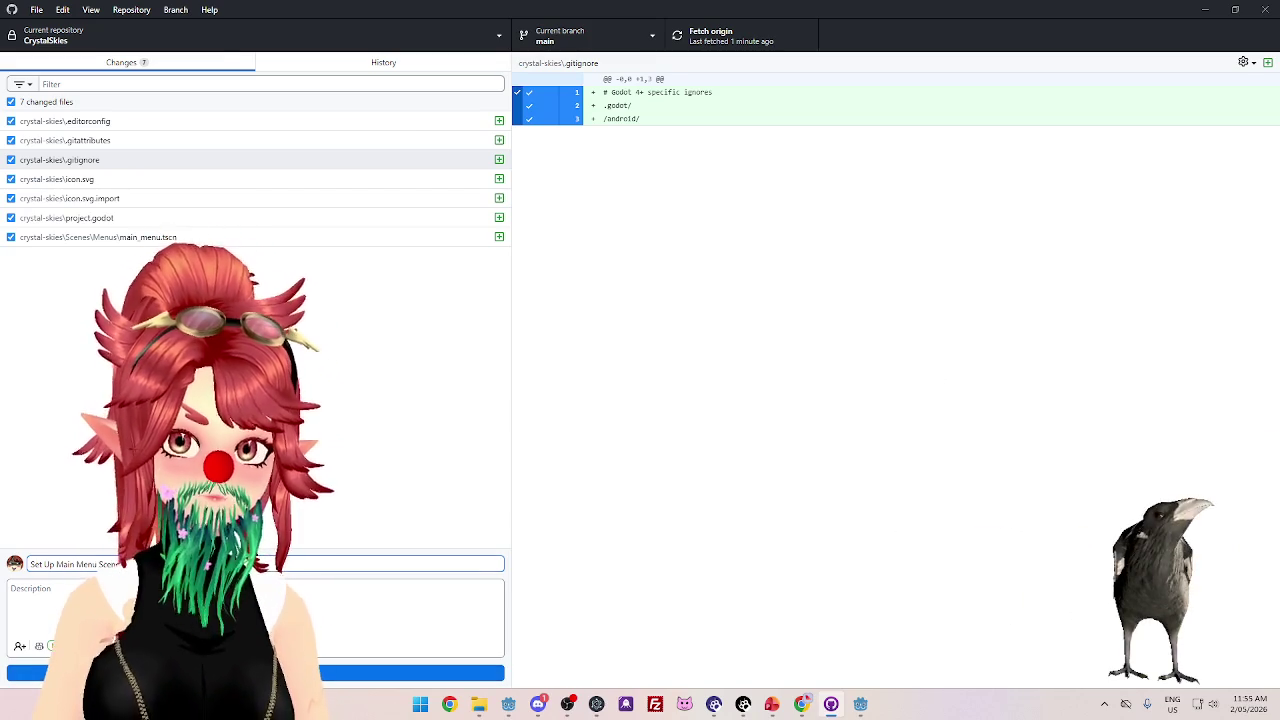
{"action": "key", "text": "ctrl+Return"}
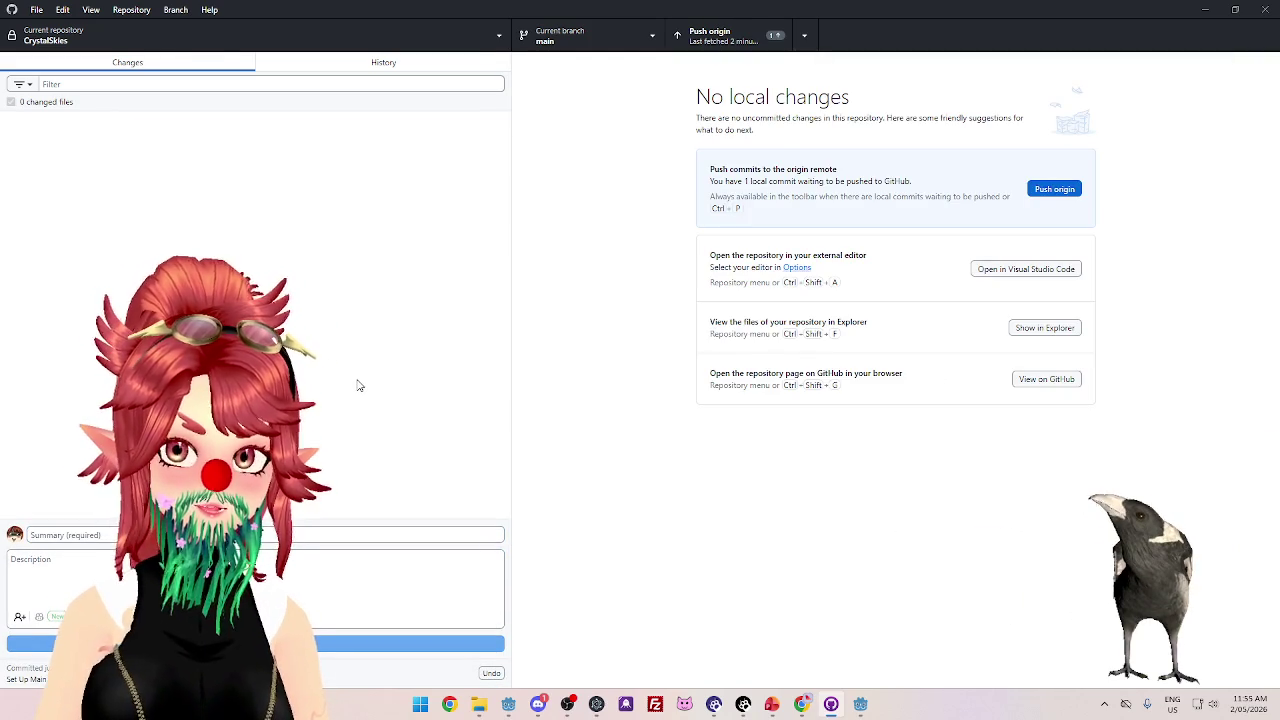
{"action": "left_click", "coordinate": [383, 64]}
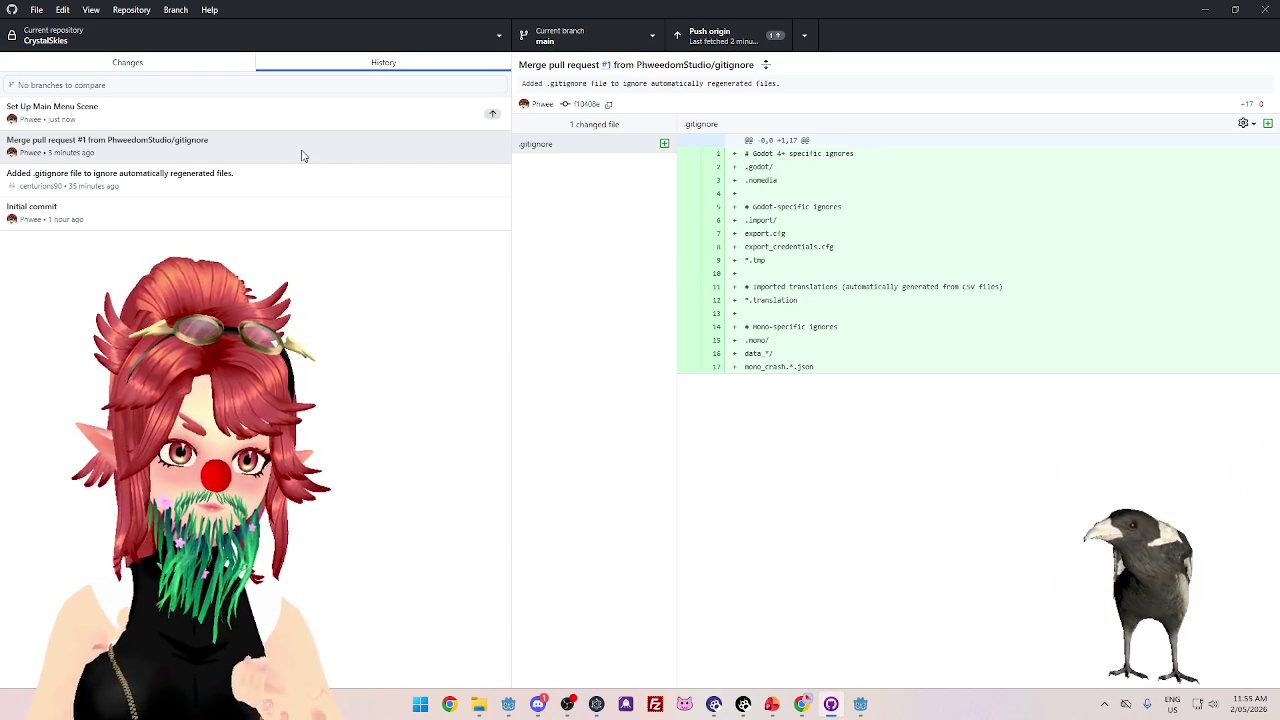
- Compare the 'Set Up Main Menu Scene' .gitignore changes with the earlier .gitignore commit
{"action": "left_click", "coordinate": [300, 111]}
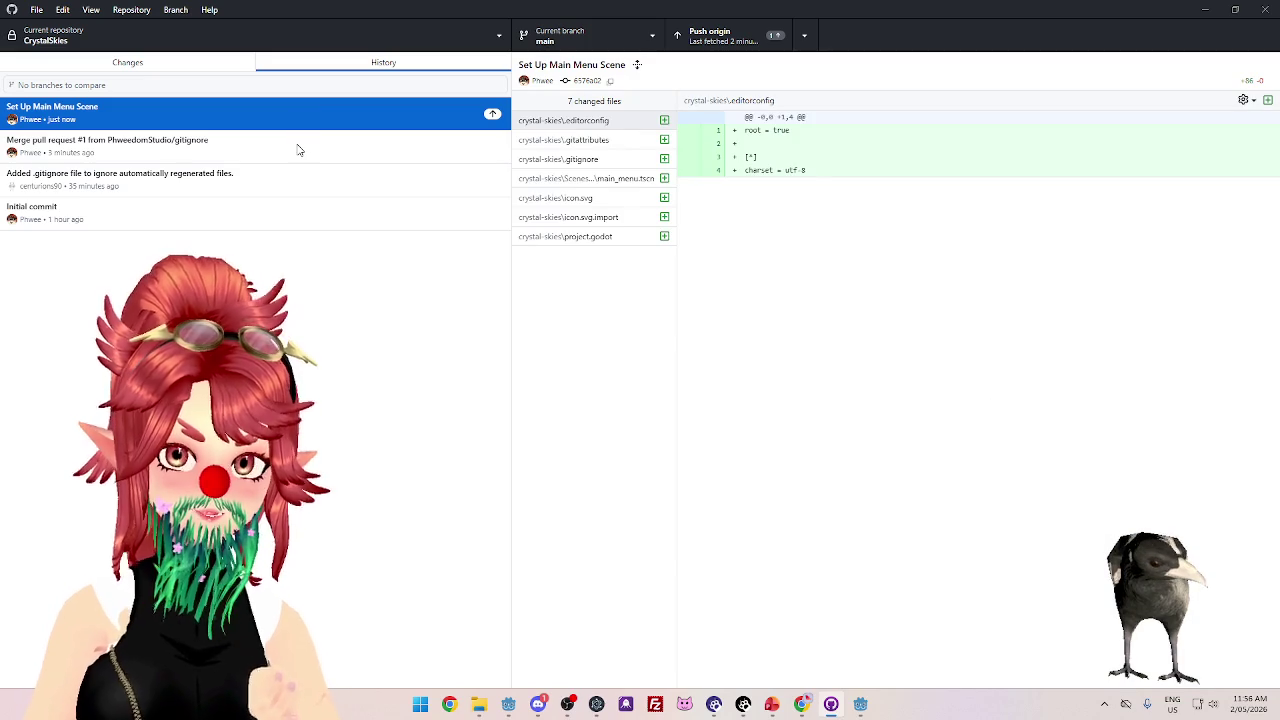
{"action": "left_click", "coordinate": [604, 163]}
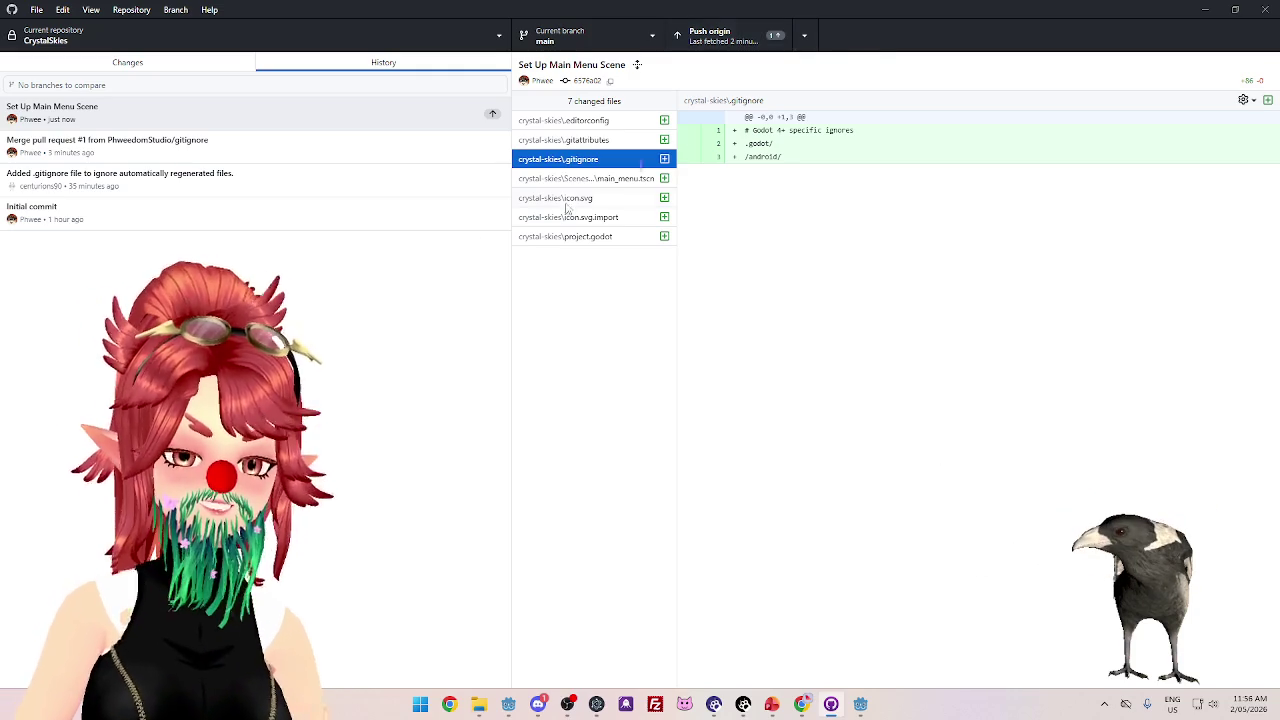
{"action": "left_click", "coordinate": [296, 178]}
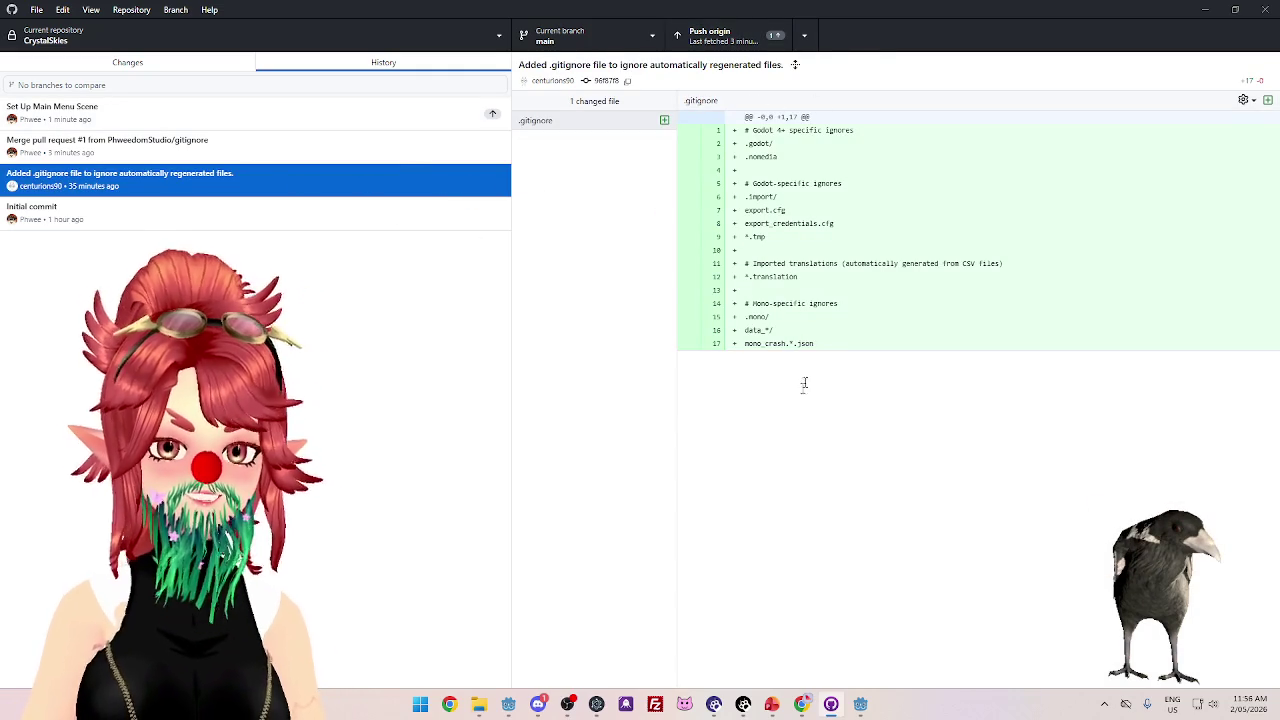
{"action": "left_click", "coordinate": [314, 118]}
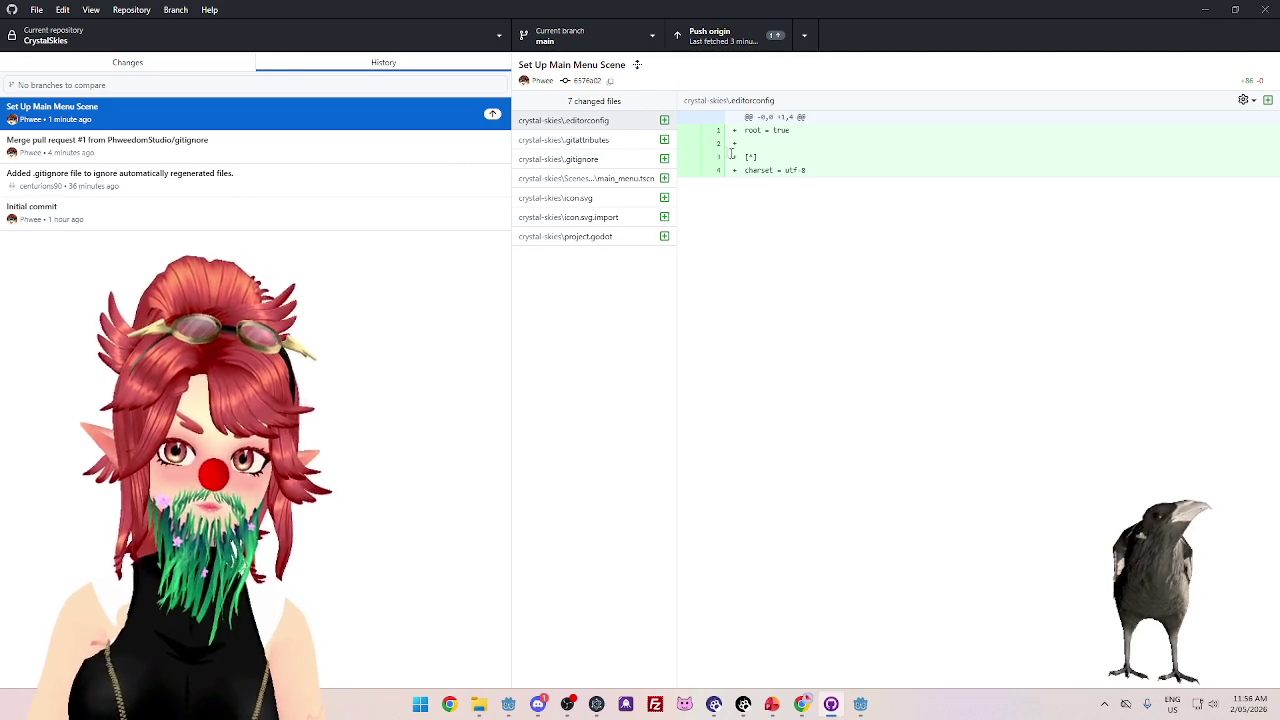
{"action": "left_click", "coordinate": [293, 188]}
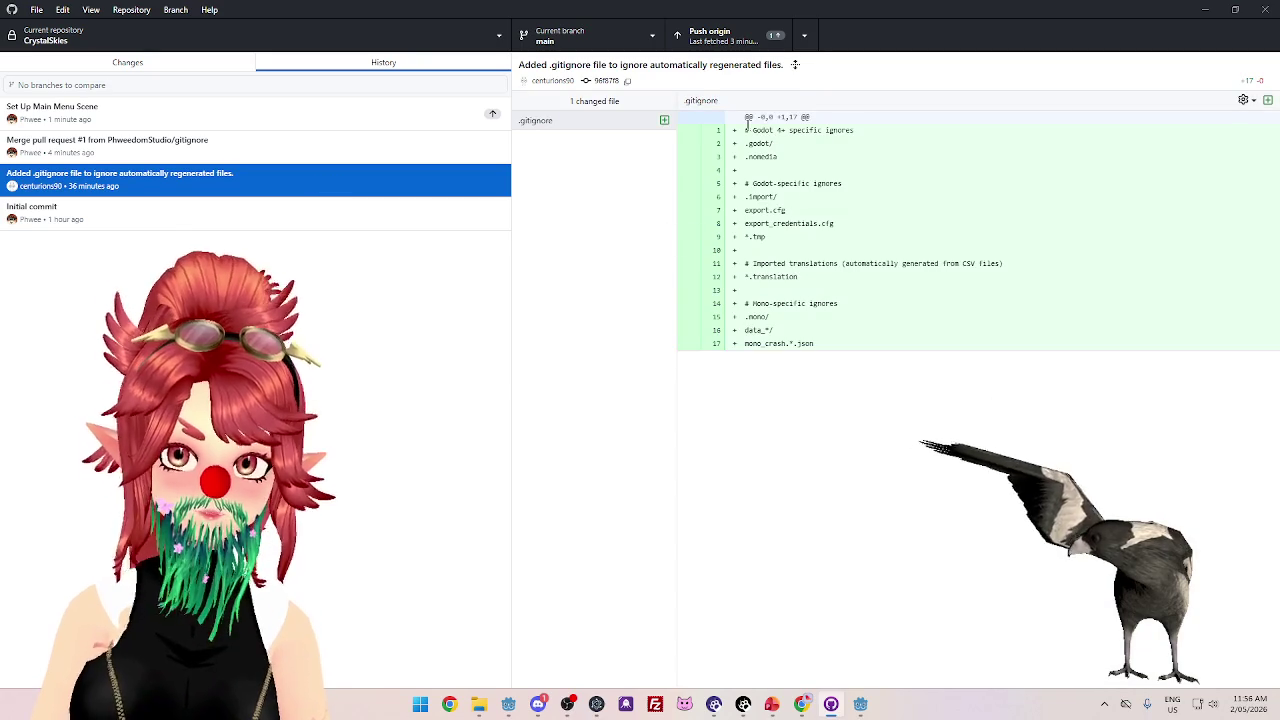
{"action": "left_click", "coordinate": [359, 121]}
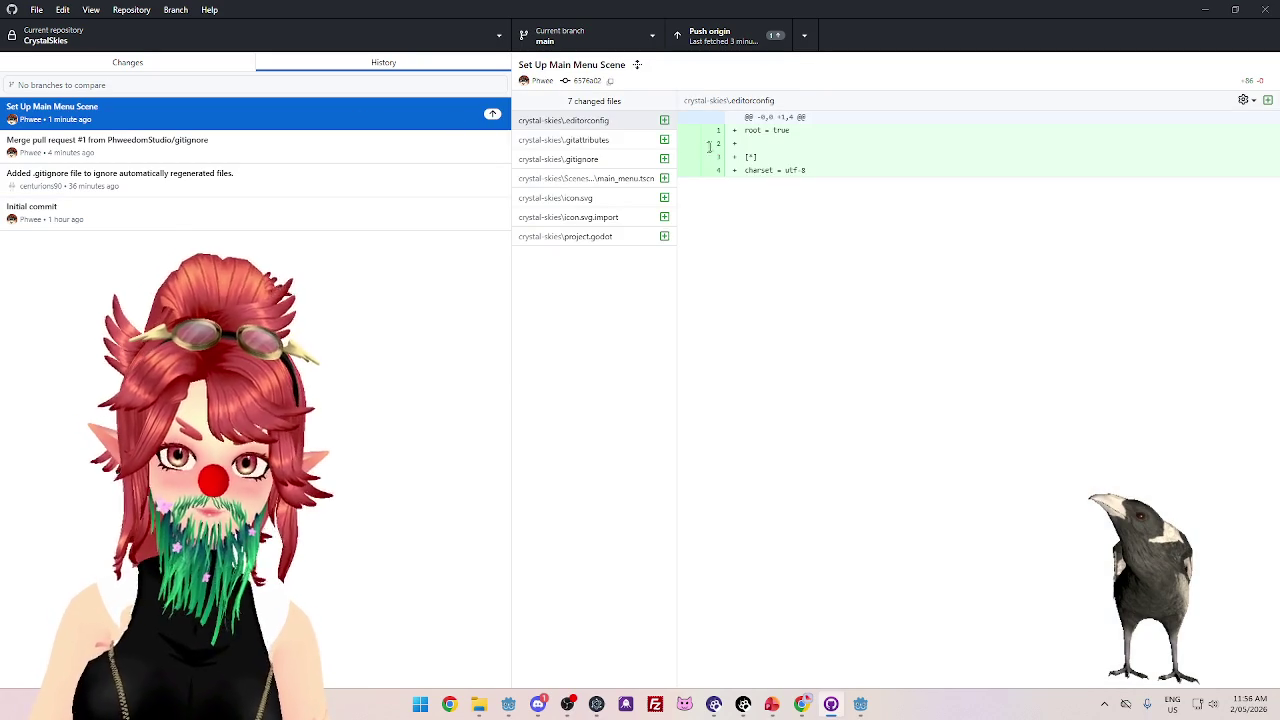
{"action": "left_click", "coordinate": [357, 183]}
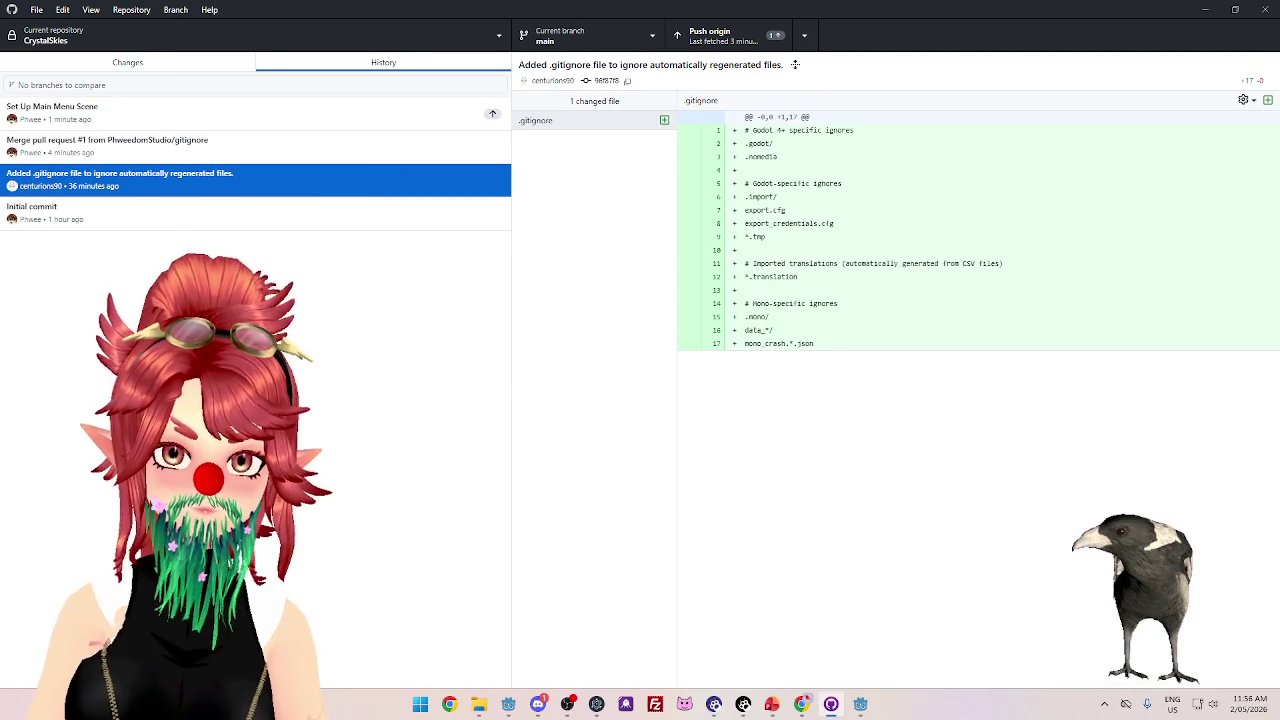
{"action": "left_click", "coordinate": [233, 113]}
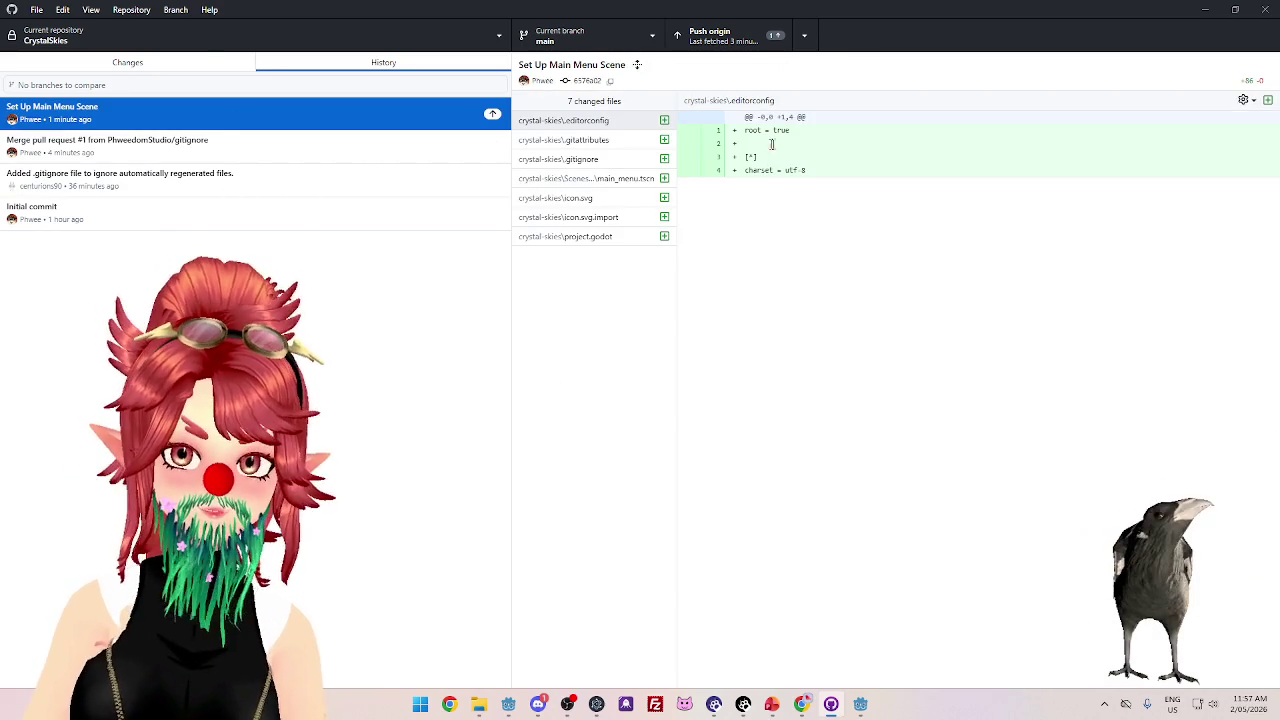
{"action": "left_click", "coordinate": [270, 183]}
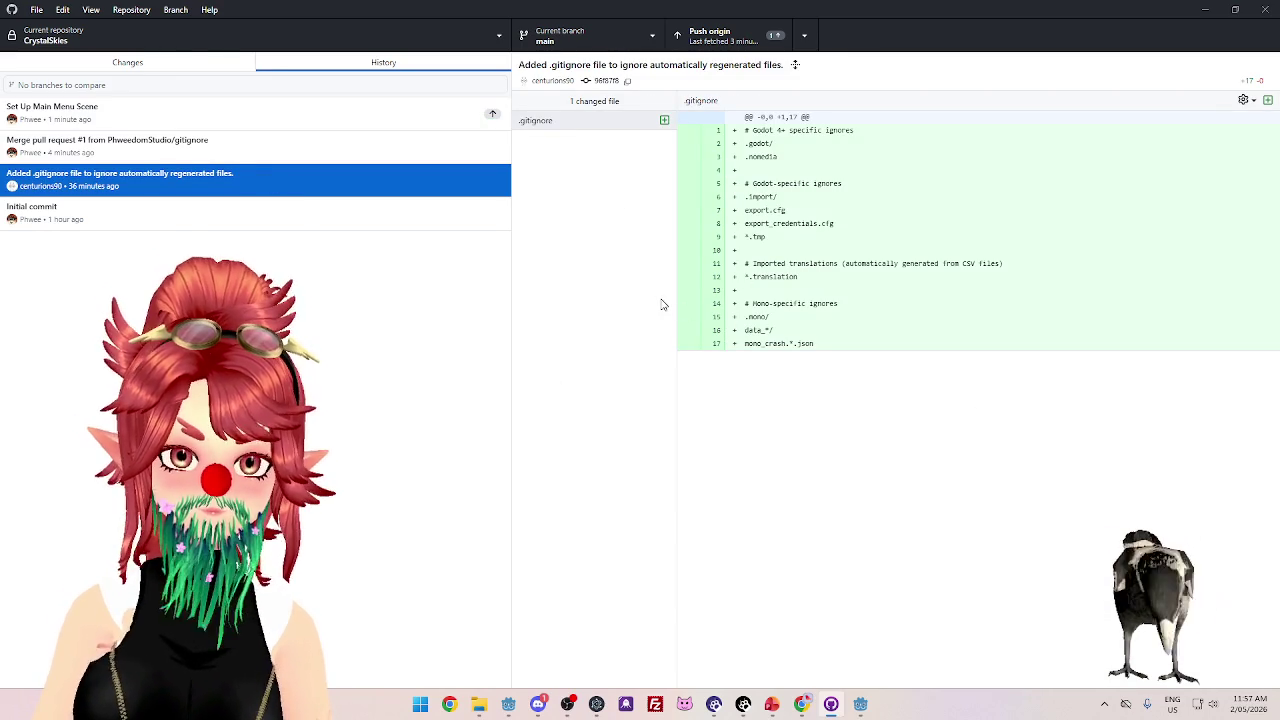
{"action": "left_click", "coordinate": [297, 122]}
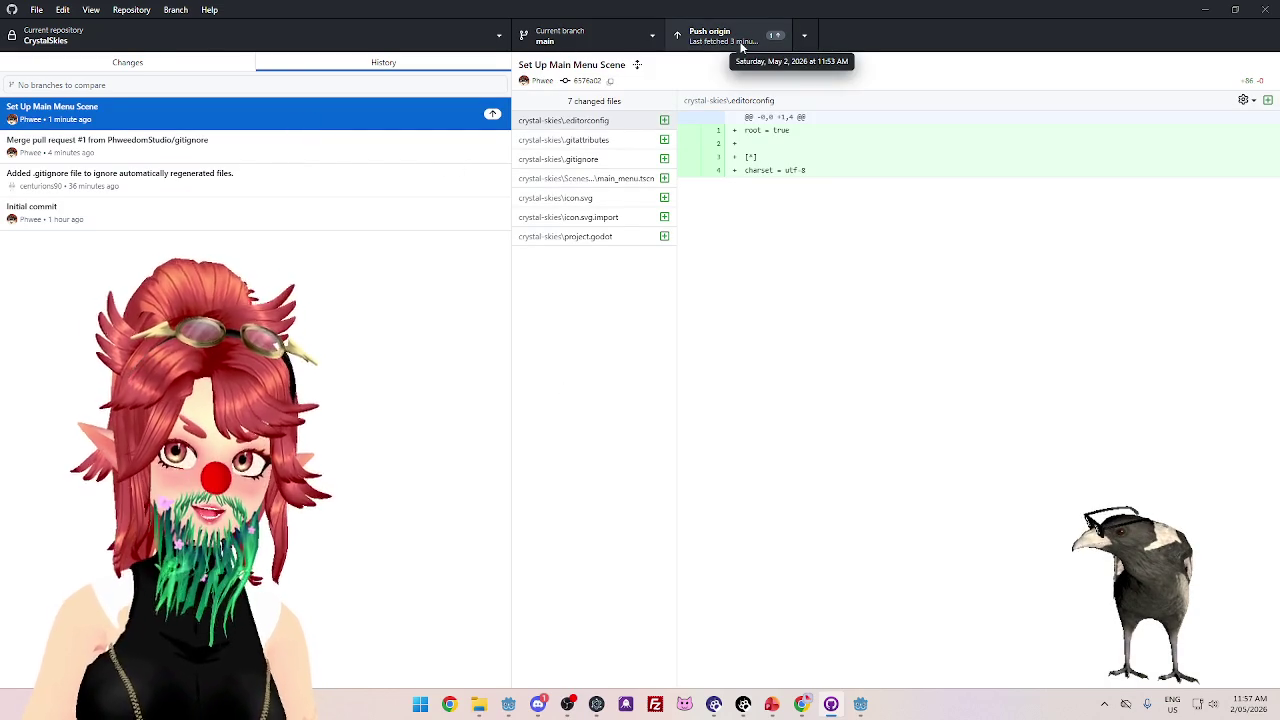
{"action": "left_click", "coordinate": [394, 189]}
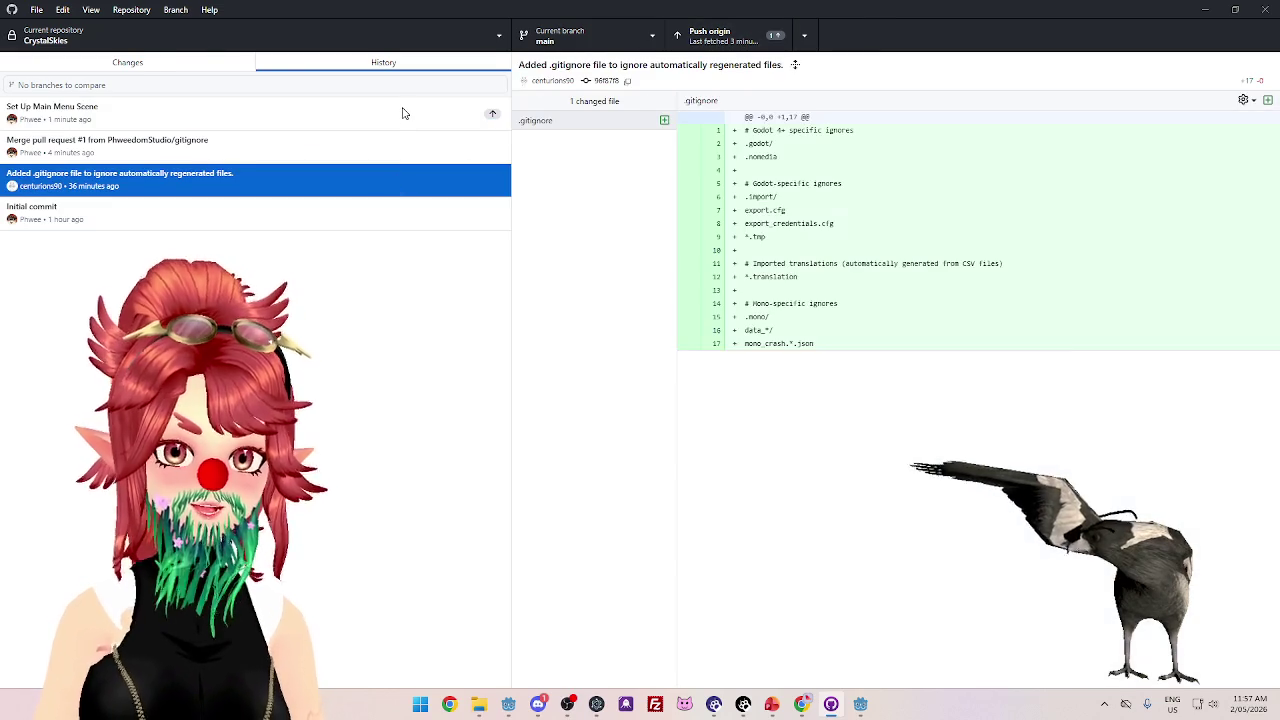
{"action": "left_click", "coordinate": [403, 113]}
- Push the 'Set Up Main Menu Scene' commit to origin and return to the Changes list
{"action": "left_click", "coordinate": [712, 36]}
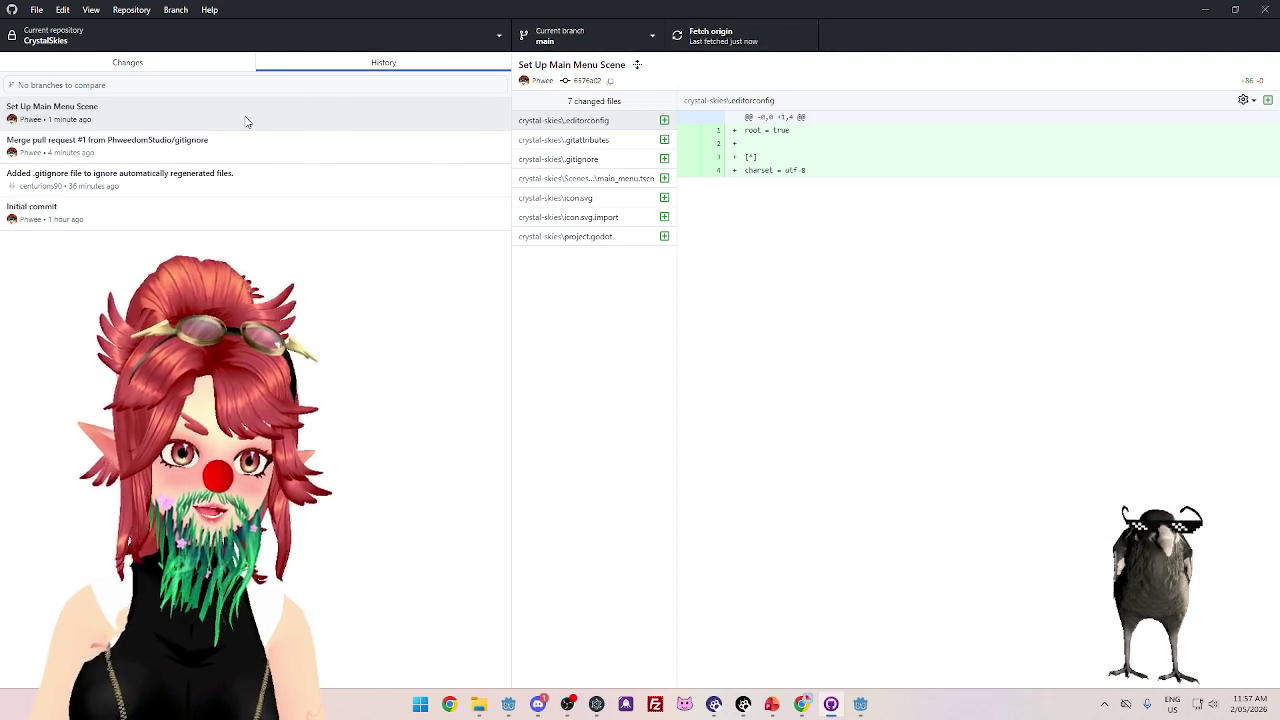
{"action": "left_click", "coordinate": [237, 150]}
{"action": "left_click", "coordinate": [249, 118]}
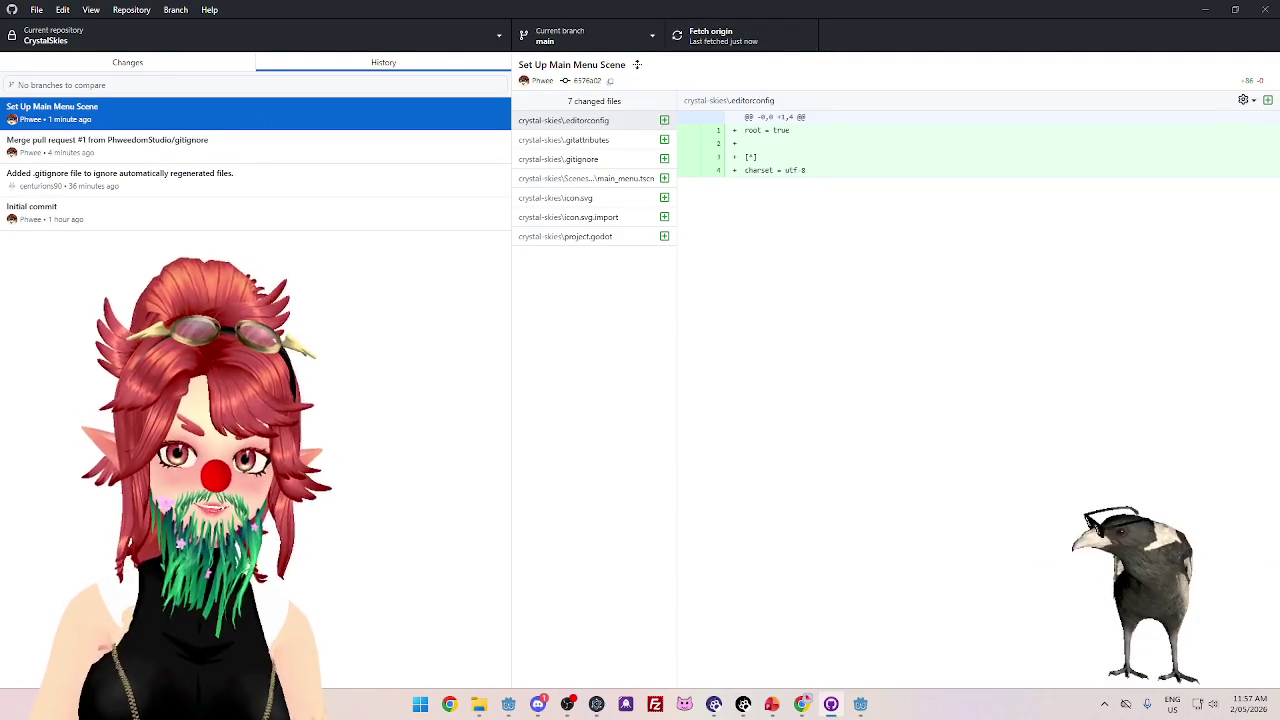
{"action": "left_click", "coordinate": [703, 130]}
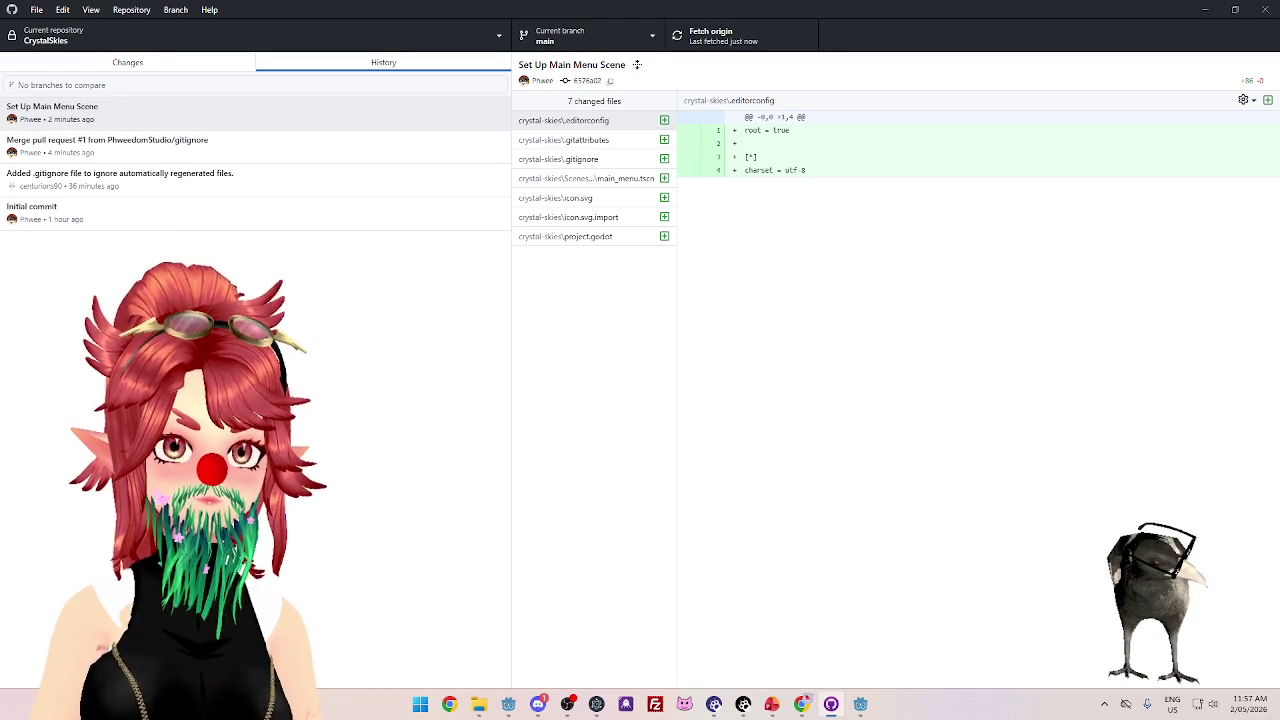
{"action": "left_click", "coordinate": [143, 64]}
- Open the repository in File Explorer and browse the CrystalSkies and crystal-skies folders
{"action": "key", "text": "ctrl+shift+f"}
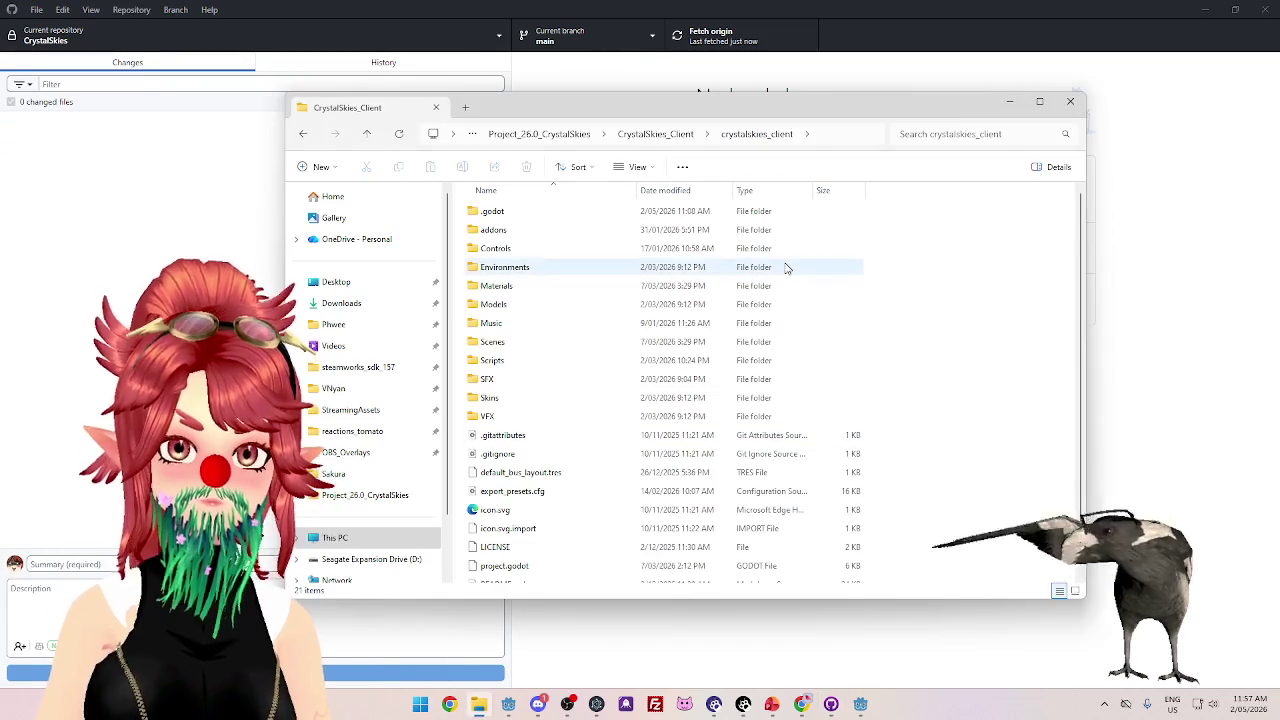
{"action": "left_click", "coordinate": [657, 136]}
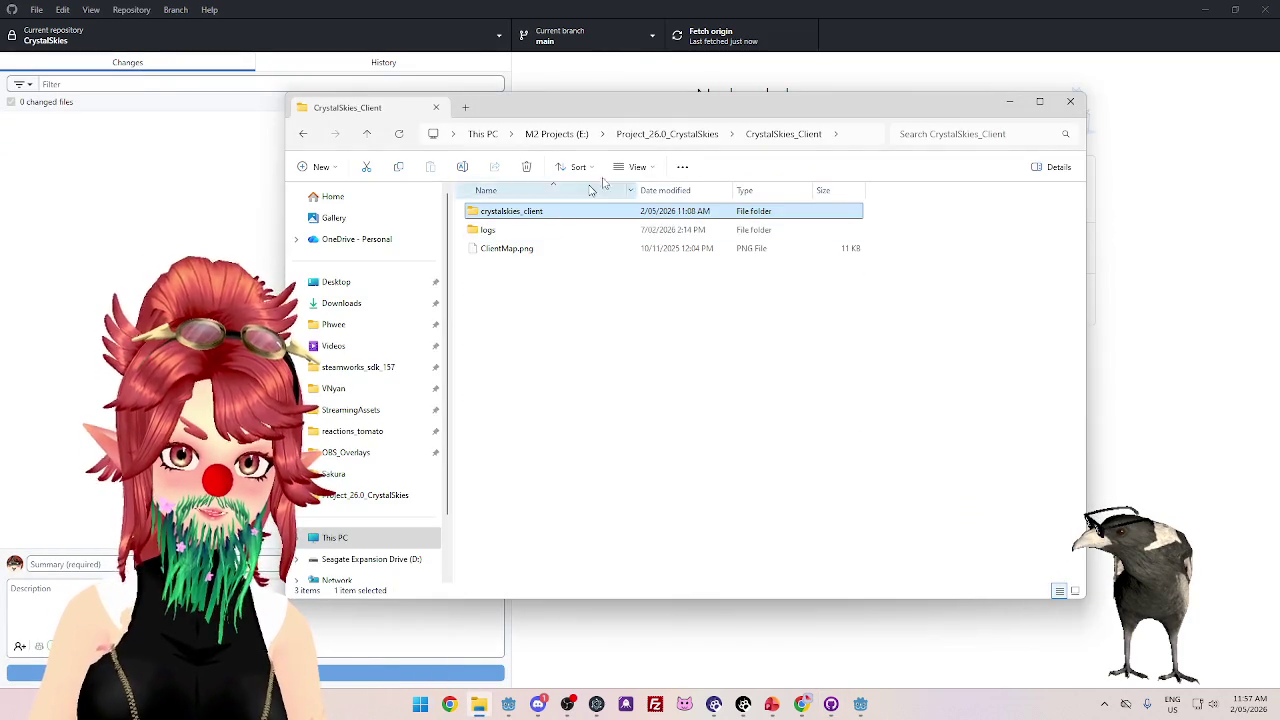
{"action": "left_click", "coordinate": [674, 138]}
{"action": "double_click", "coordinate": [526, 232]}
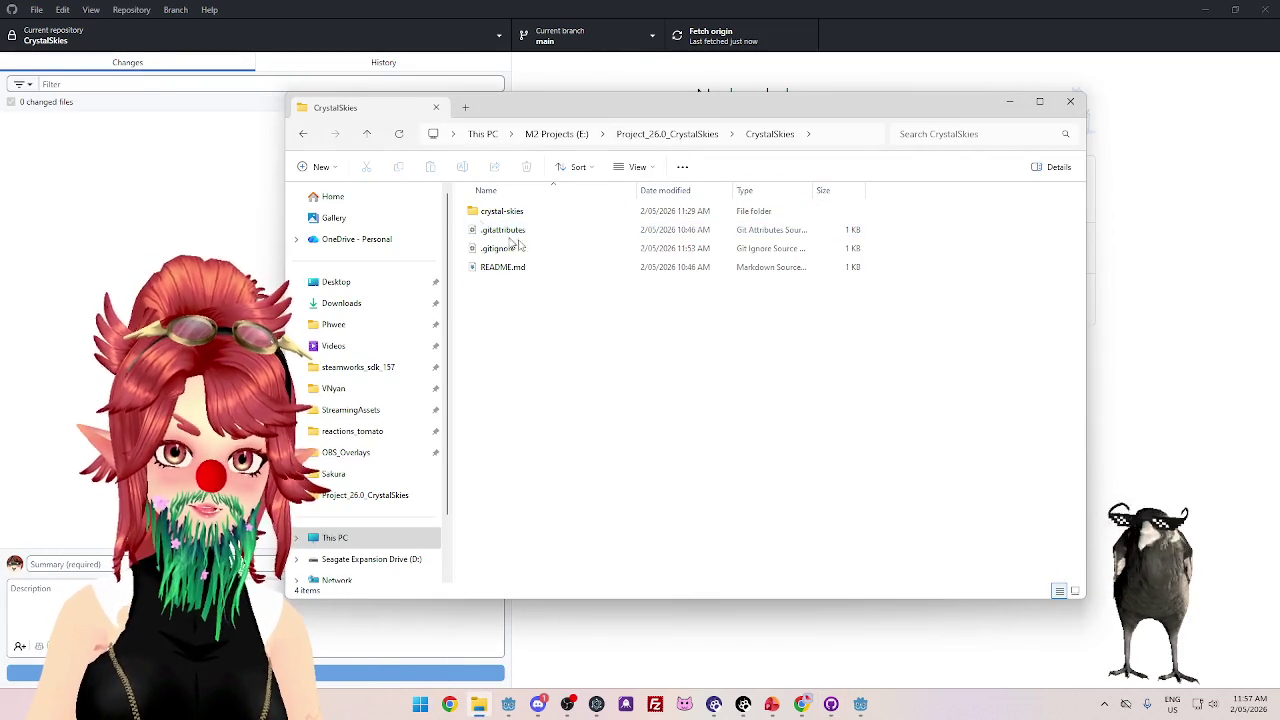
{"action": "left_click", "coordinate": [538, 214]}
{"action": "double_click", "coordinate": [538, 218]}
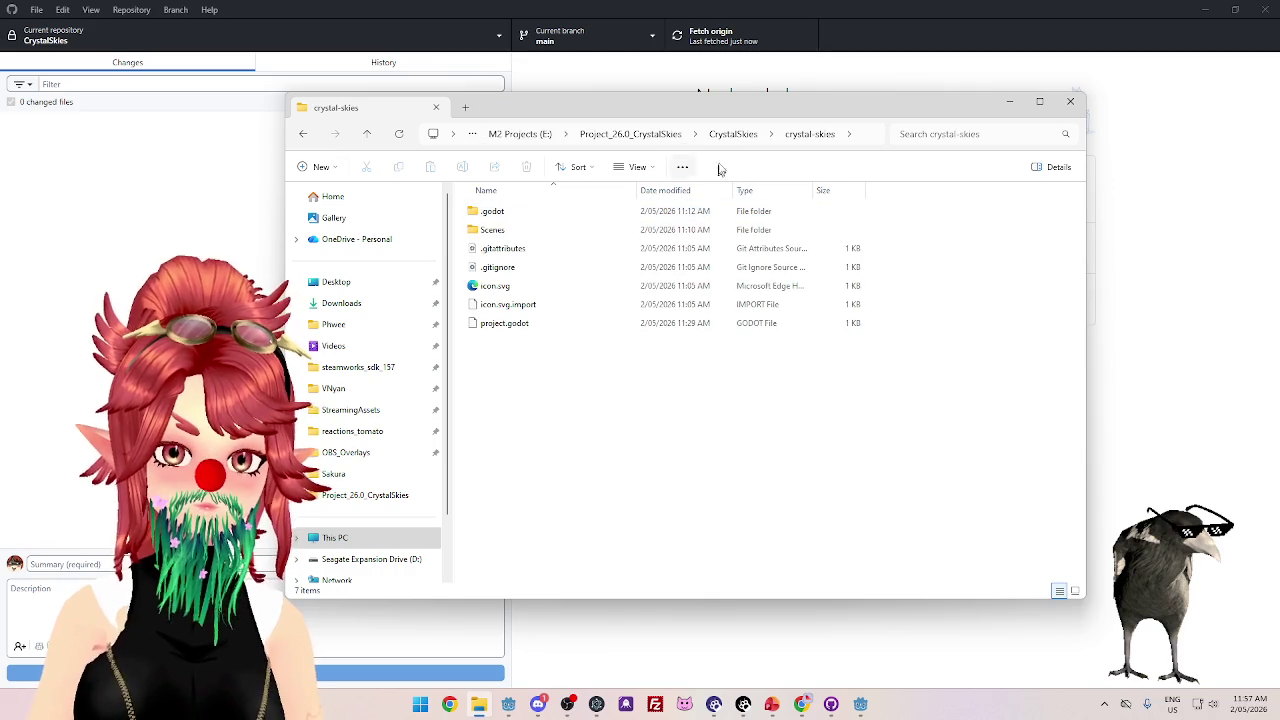
{"action": "left_click", "coordinate": [729, 135]}
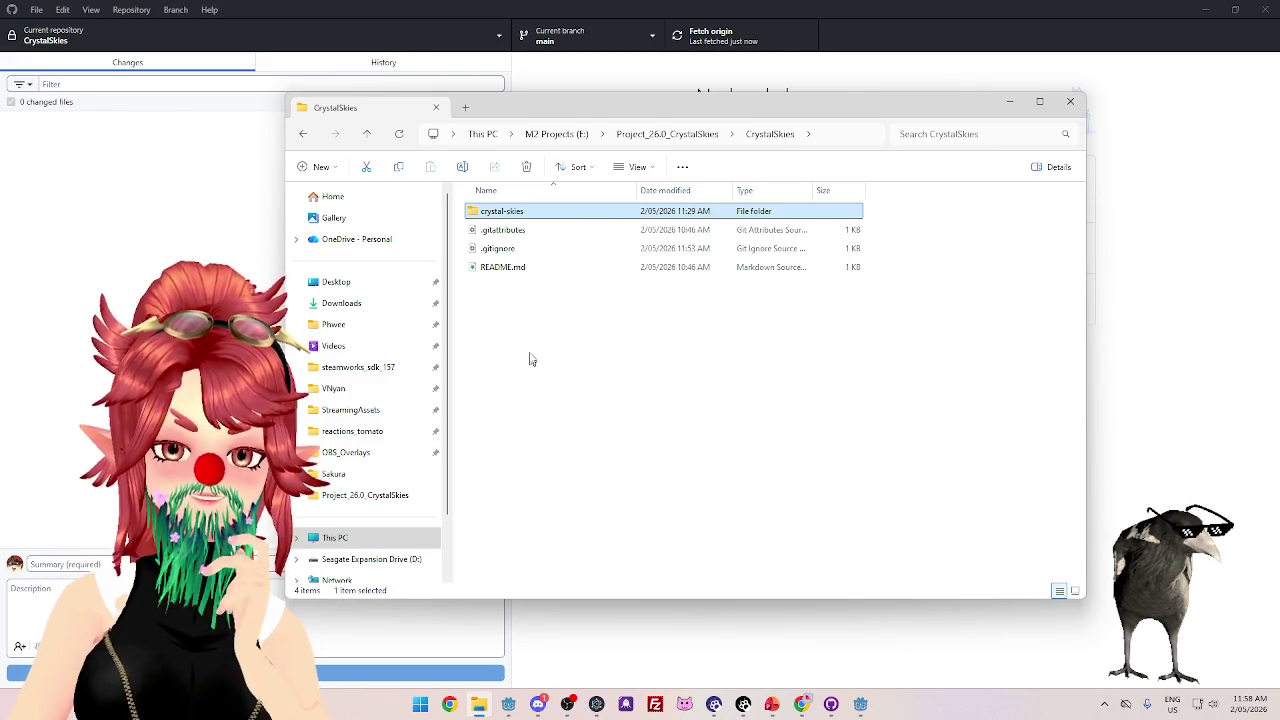
{"action": "double_click", "coordinate": [511, 213]}
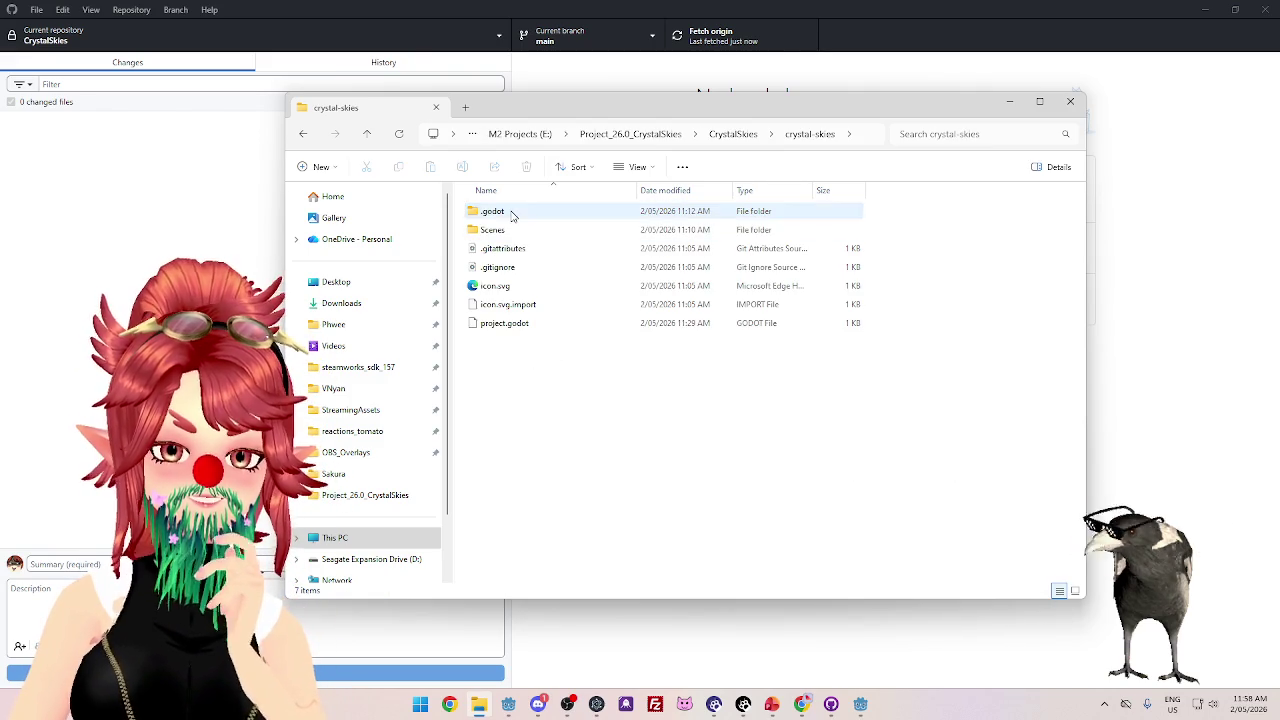
{"action": "left_click", "coordinate": [733, 134]}
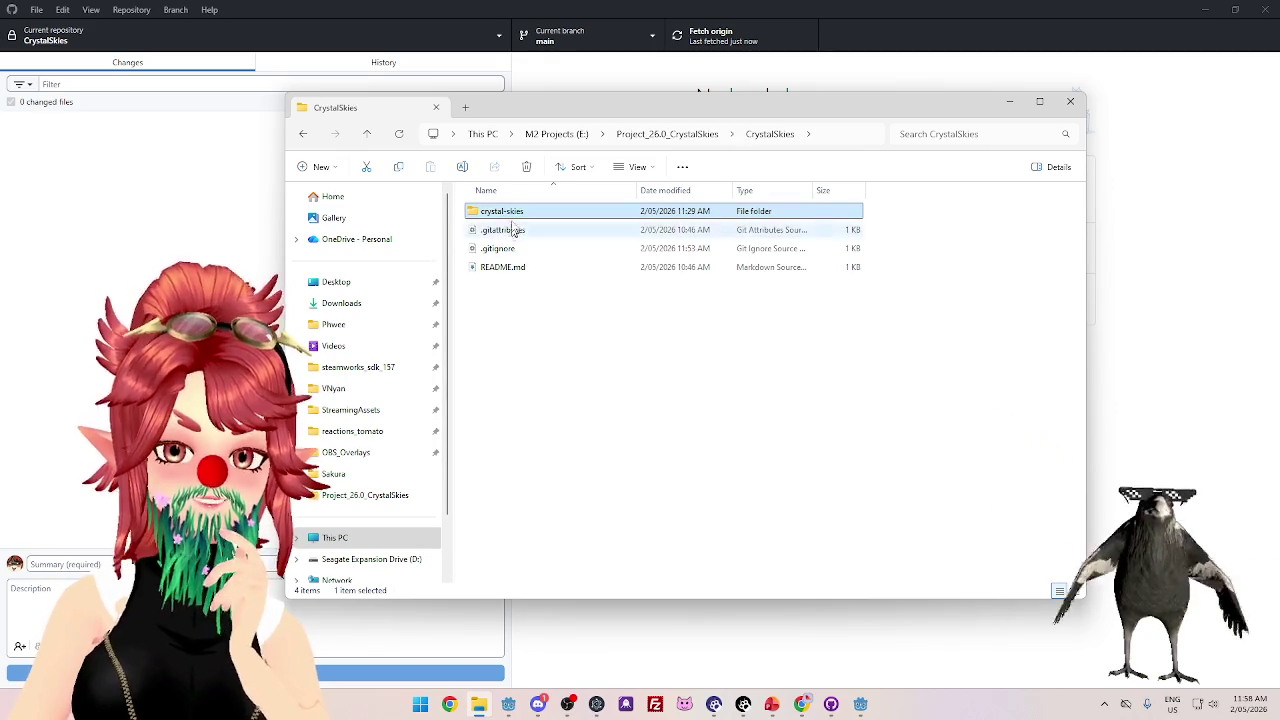
{"action": "left_click", "coordinate": [667, 134]}
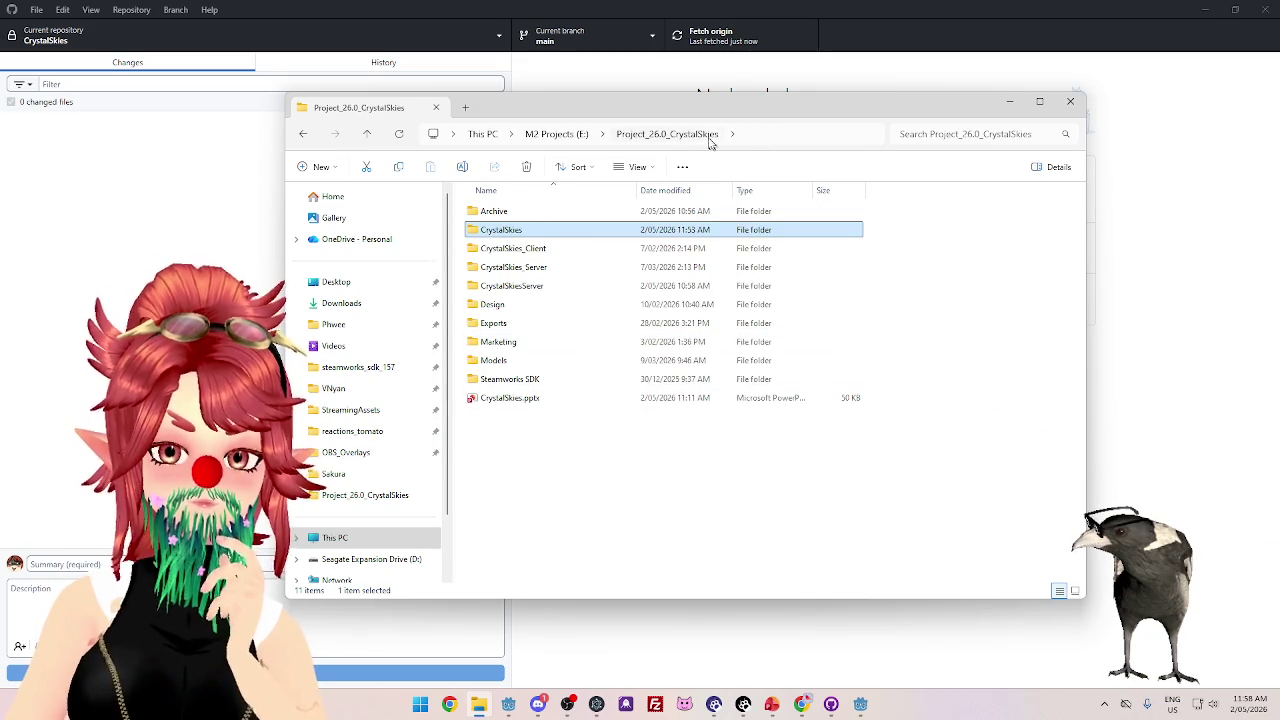
{"action": "double_click", "coordinate": [551, 232]}
{"action": "double_click", "coordinate": [540, 213]}
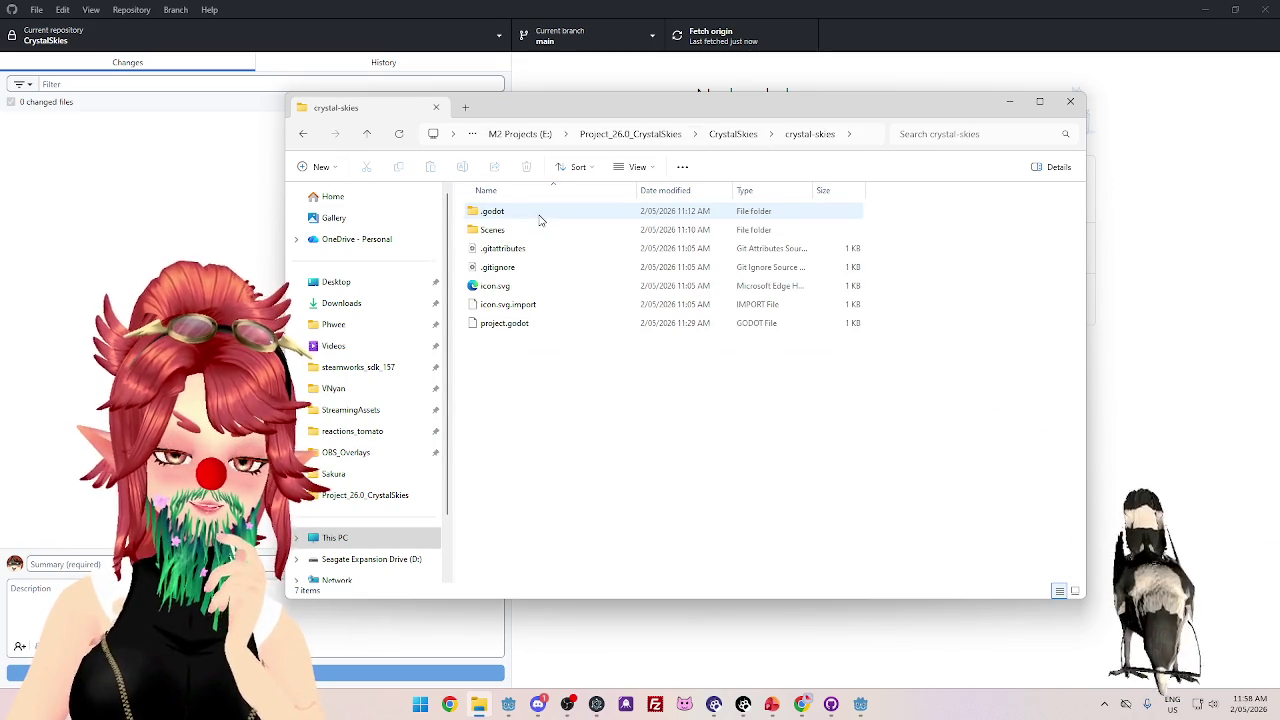
- Move the crystal-skies project files up into the CrystalSkies folder
{"action": "mouse_move", "coordinate": [610, 432]}
{"action": "left_mouse_down"}
{"action": "mouse_move", "coordinate": [520, 206]}
{"action": "mouse_move", "coordinate": [783, 155]}
{"action": "mouse_move", "coordinate": [740, 138]}
{"action": "left_mouse_up"}
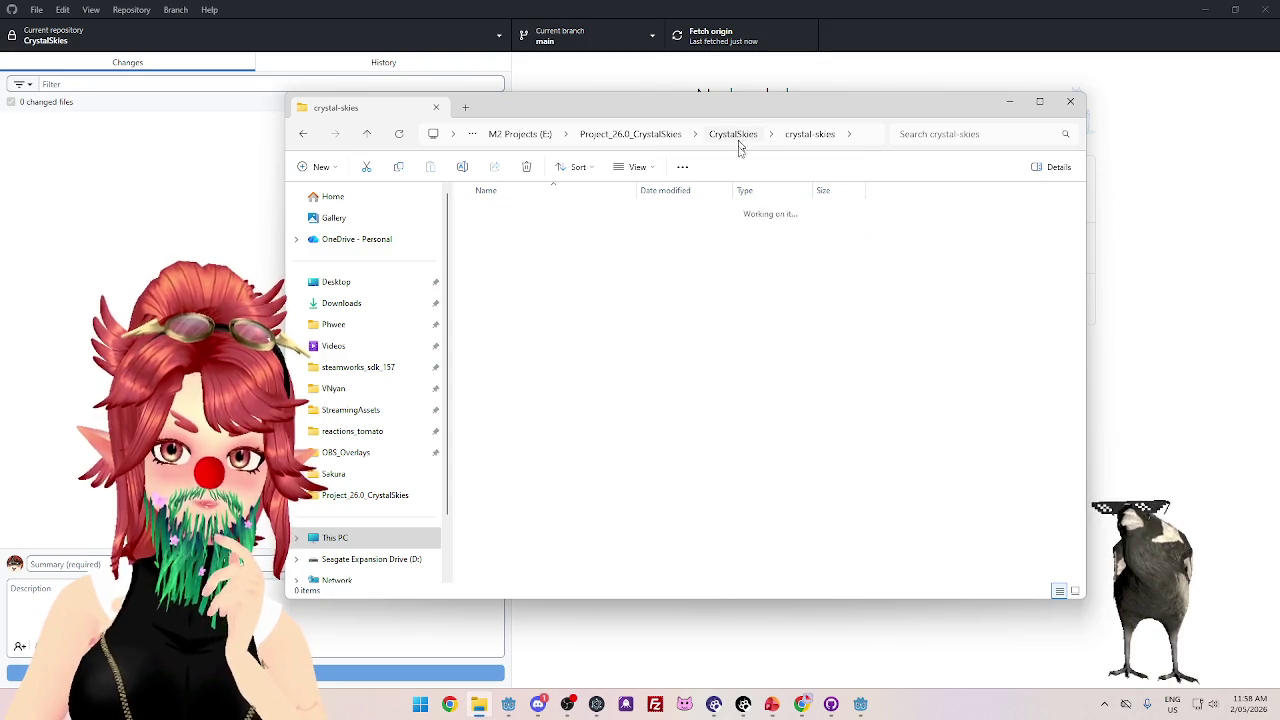
{"action": "left_click", "coordinate": [741, 140]}
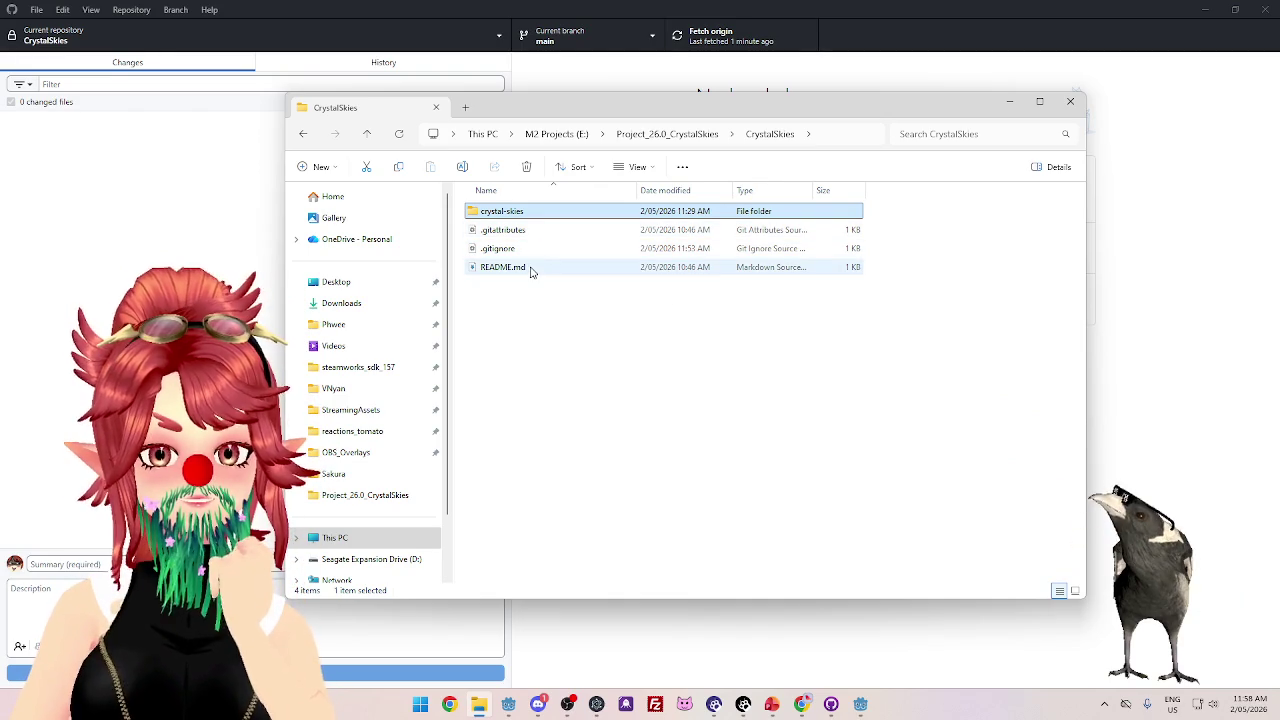
{"action": "double_click", "coordinate": [538, 214]}
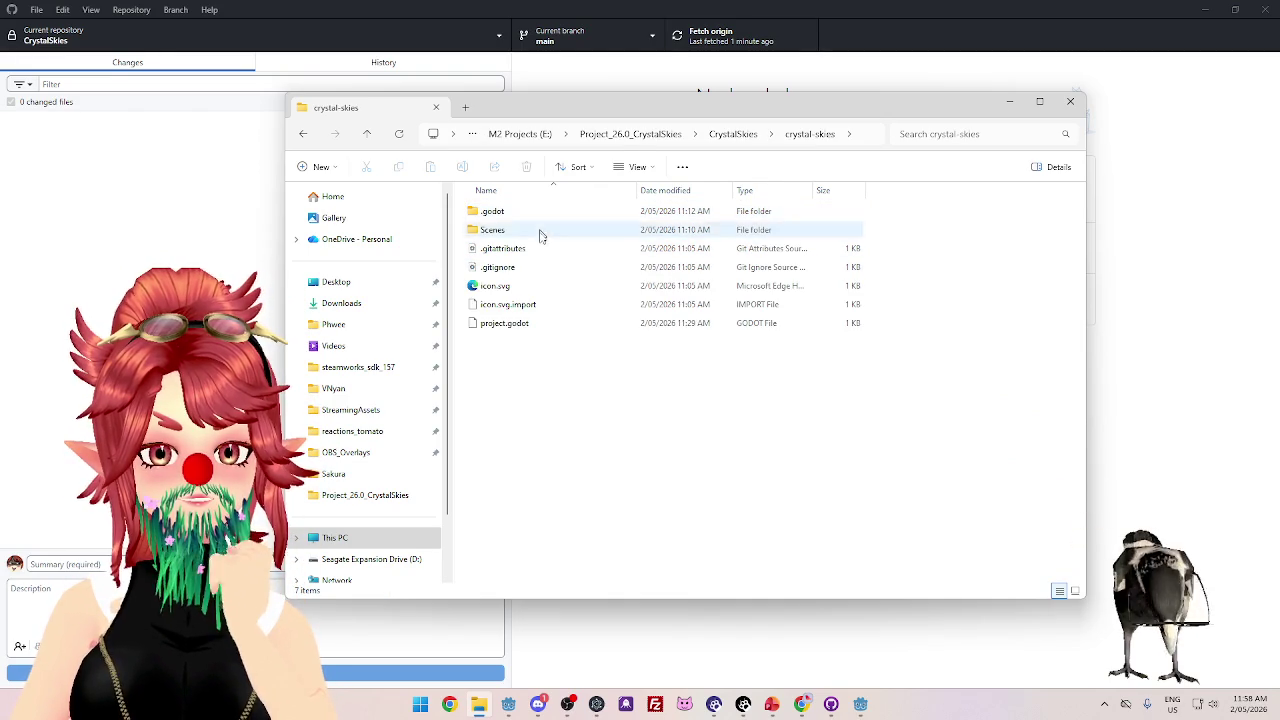
{"action": "left_click", "coordinate": [734, 134]}
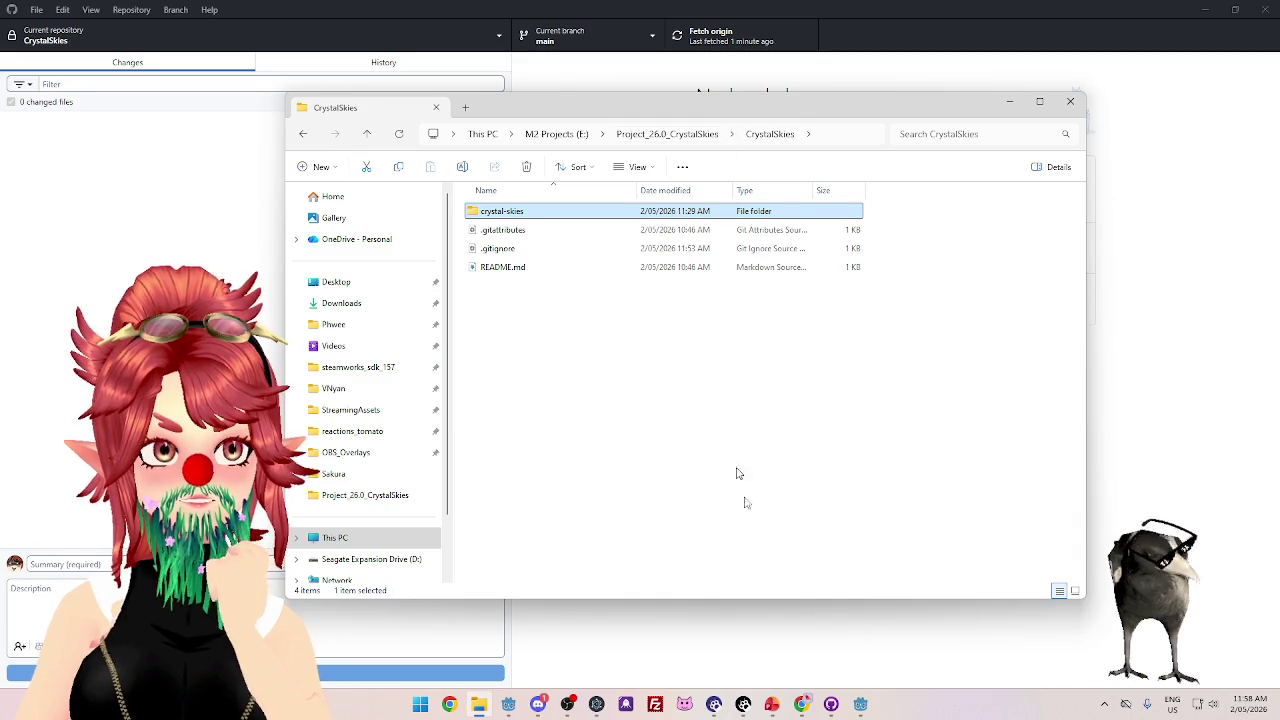
- Save the main_menu scene in Godot and close the editor
{"action": "left_click", "coordinate": [856, 705]}
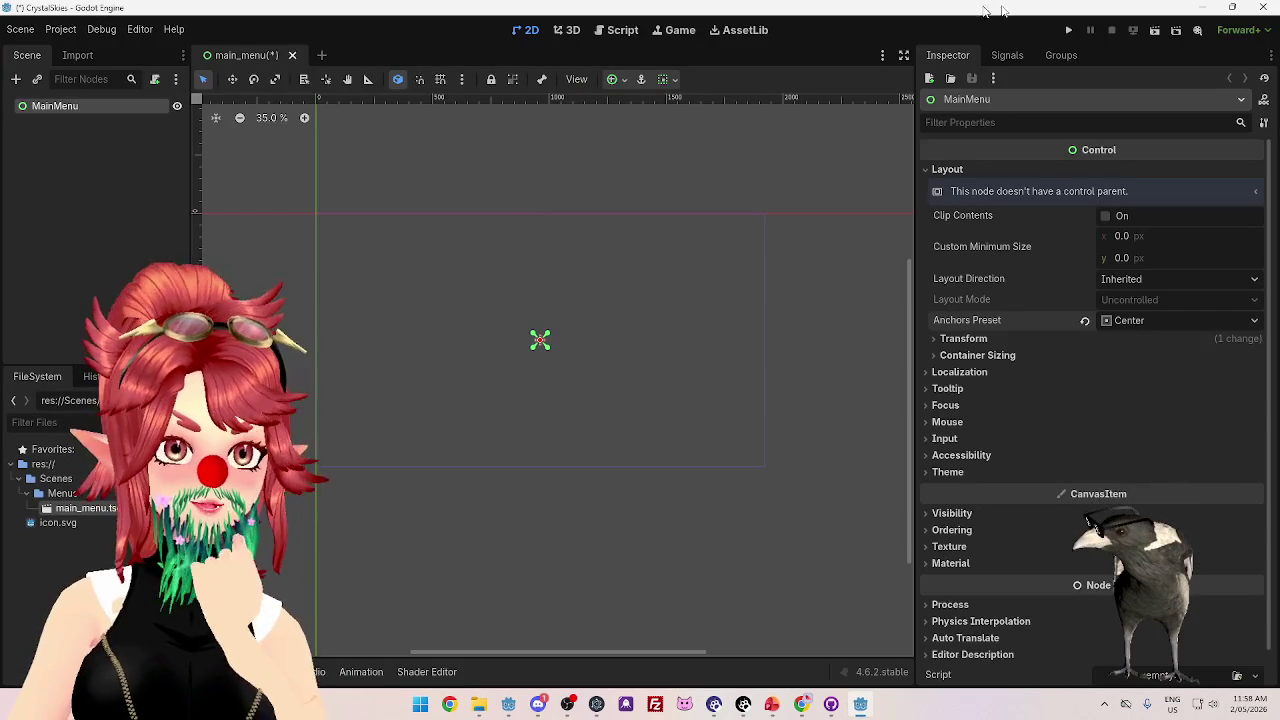
{"action": "left_click", "coordinate": [21, 29]}
{"action": "left_click", "coordinate": [50, 131]}
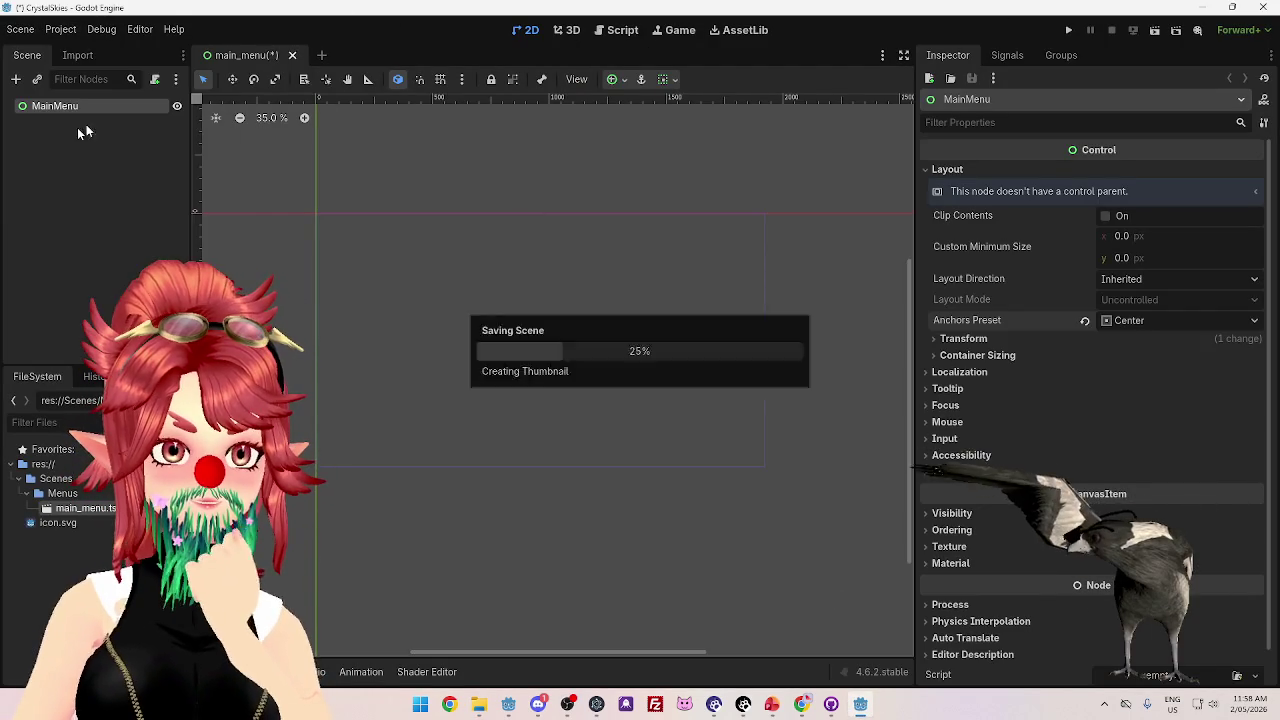
{"action": "left_click", "coordinate": [1272, 8]}
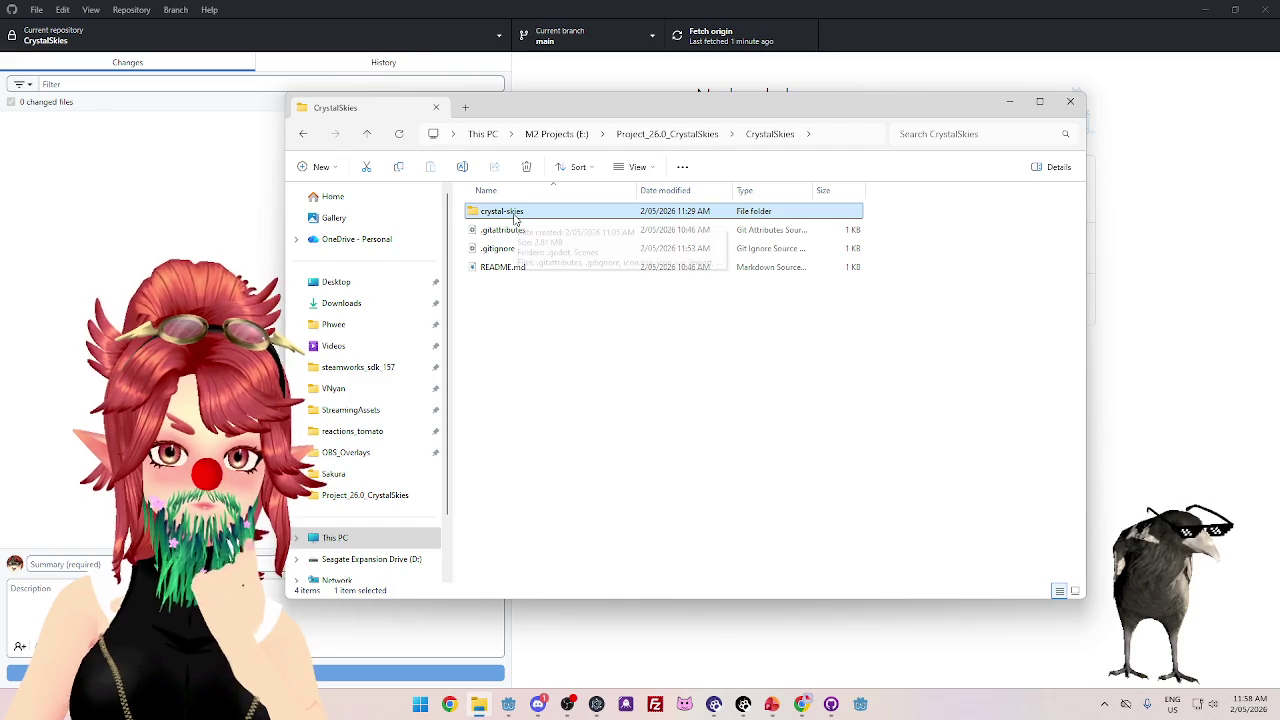
{"action": "key", "text": "Down"}
{"action": "key", "text": "Down"}
{"action": "key", "text": "Down"}
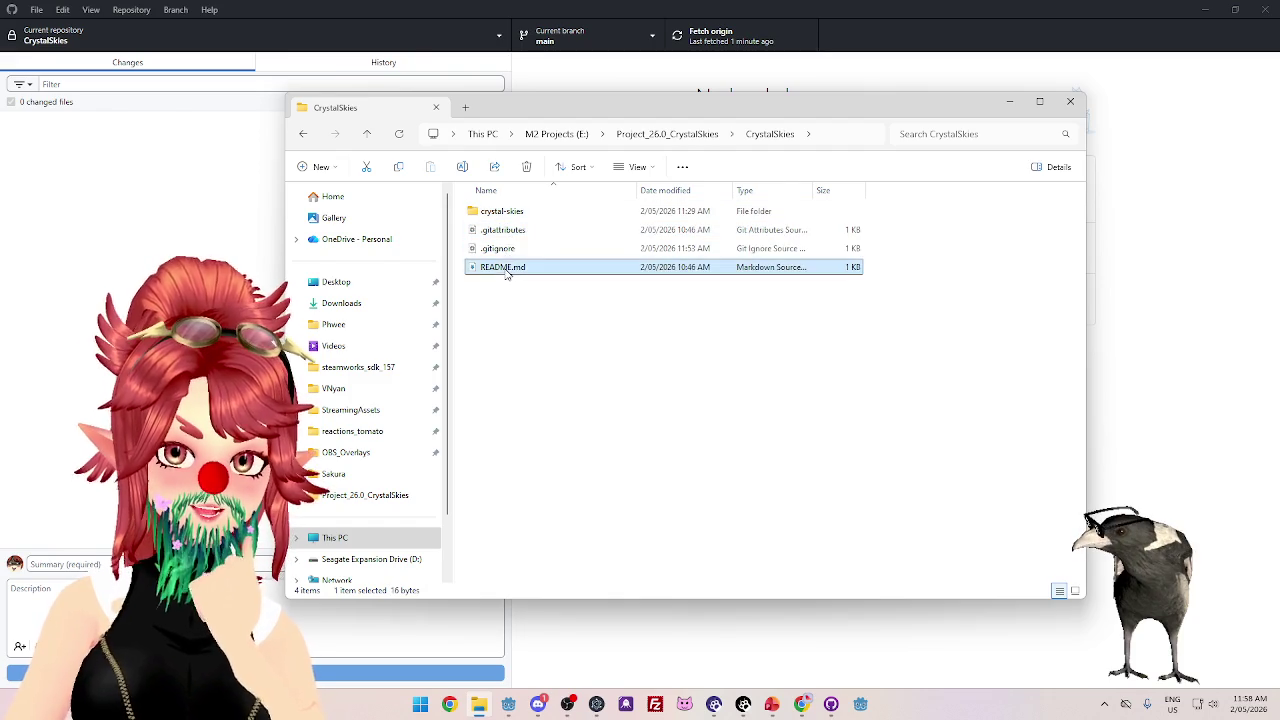
{"action": "double_click", "coordinate": [500, 211]}
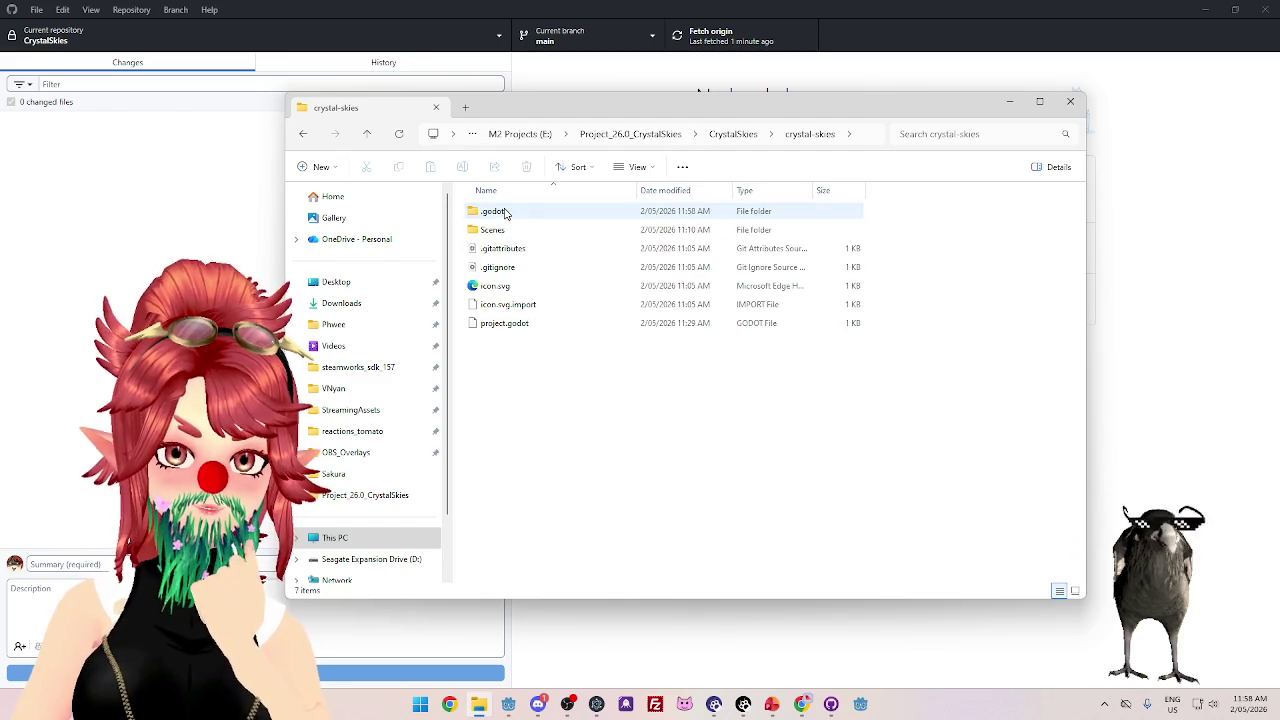
{"action": "left_click", "coordinate": [735, 134]}
{"action": "double_click", "coordinate": [505, 230]}
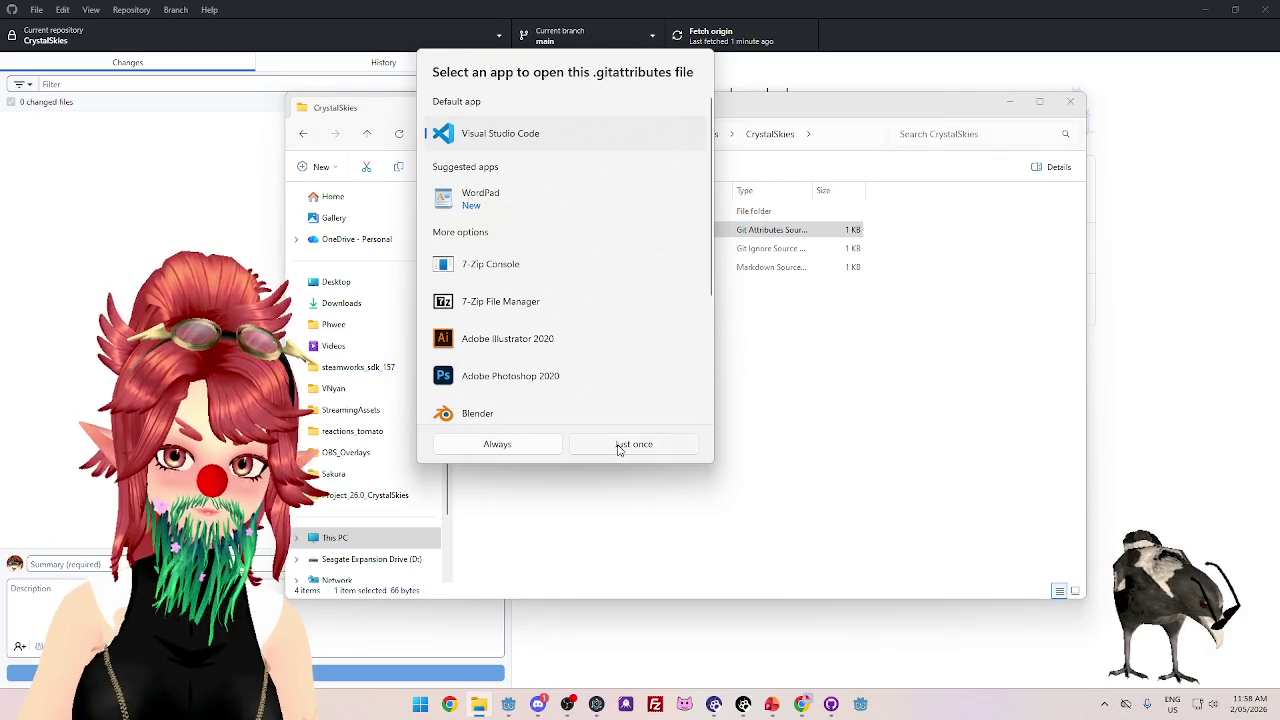
{"action": "left_click", "coordinate": [514, 232]}
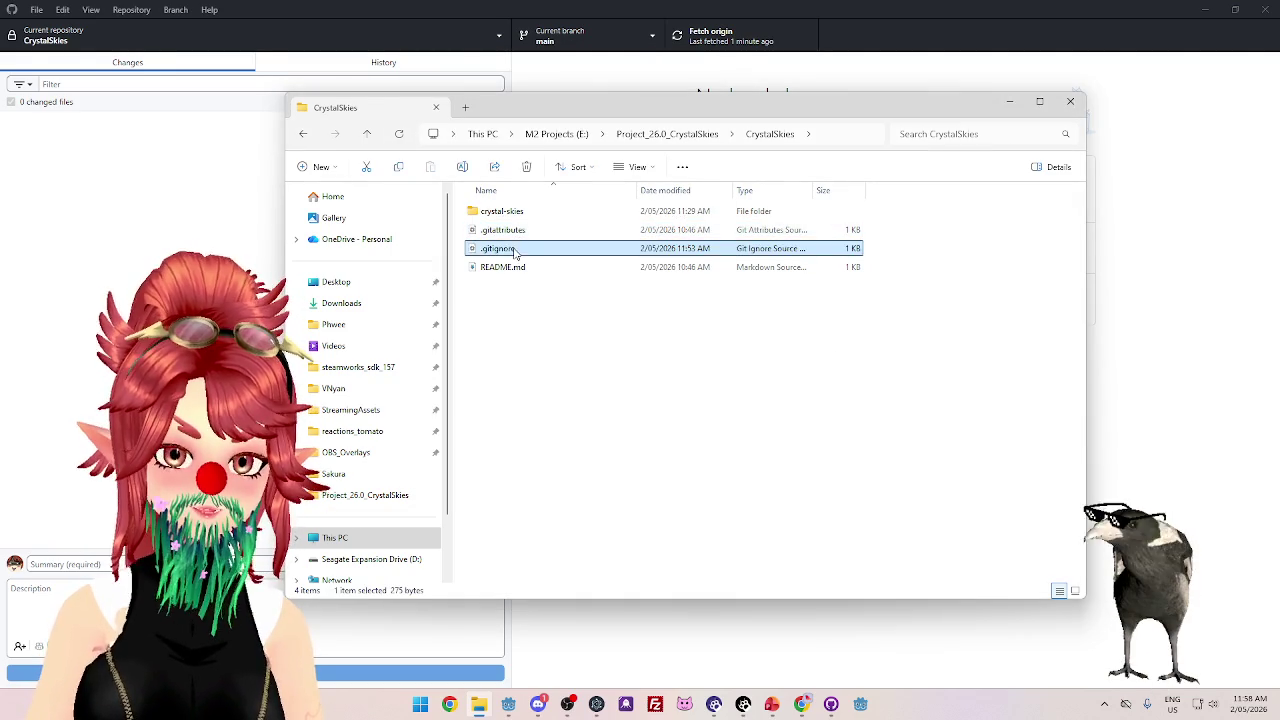
{"action": "left_click", "coordinate": [510, 249]}
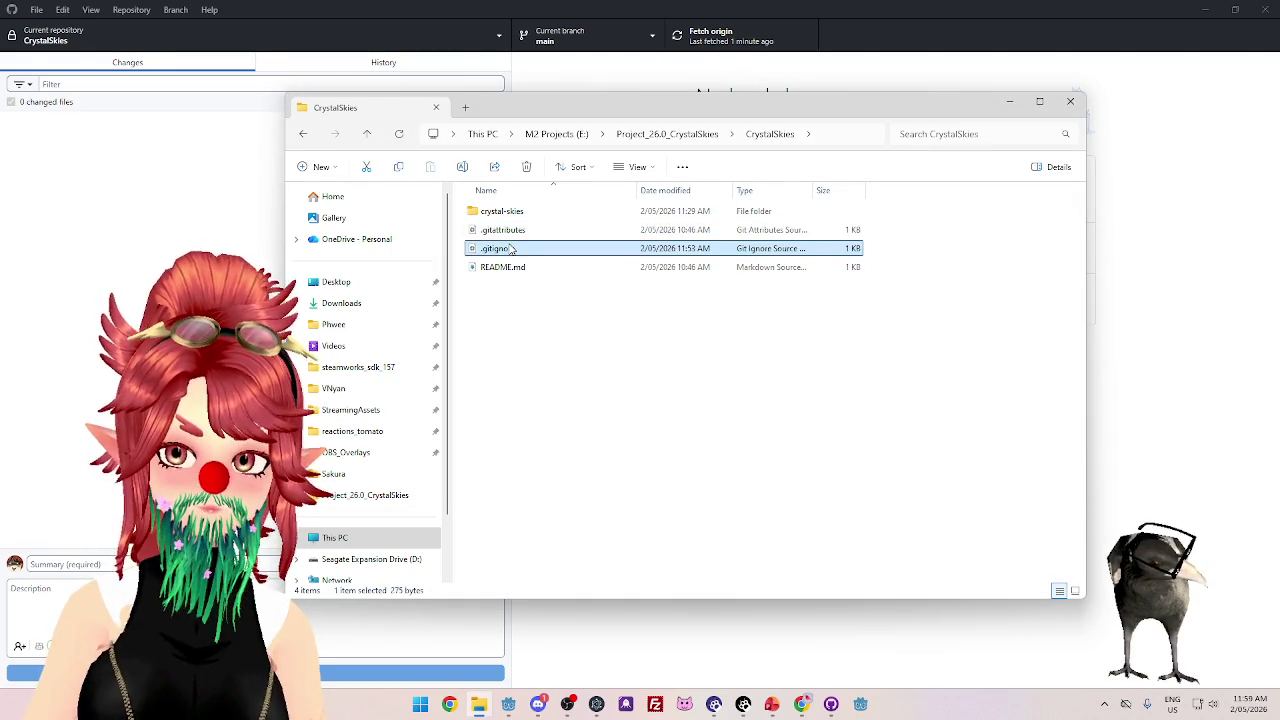
{"action": "left_click", "coordinate": [510, 230]}
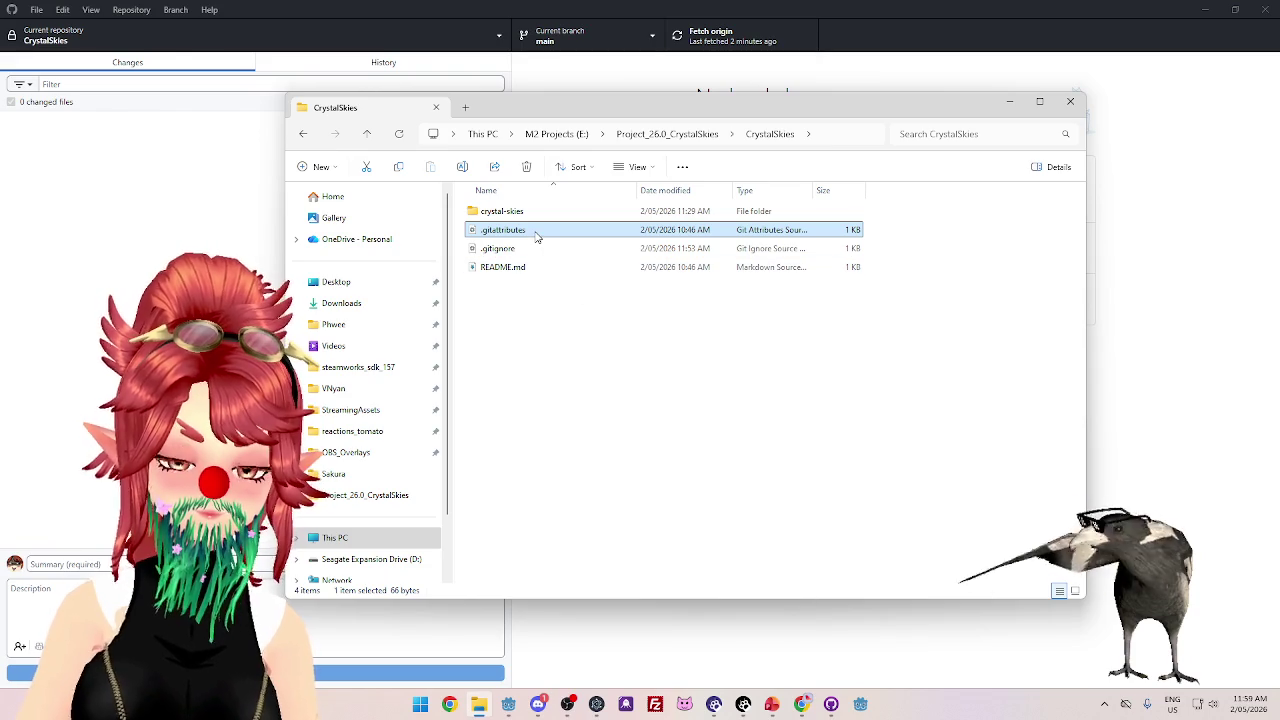
{"action": "left_click", "coordinate": [420, 705]}
{"action": "type", "text": "visual studio code"}
- Launch VS Code and open the E:\Project_26.0_CrystalSkies\CrystalSkies folder
{"action": "left_click", "coordinate": [414, 330]}
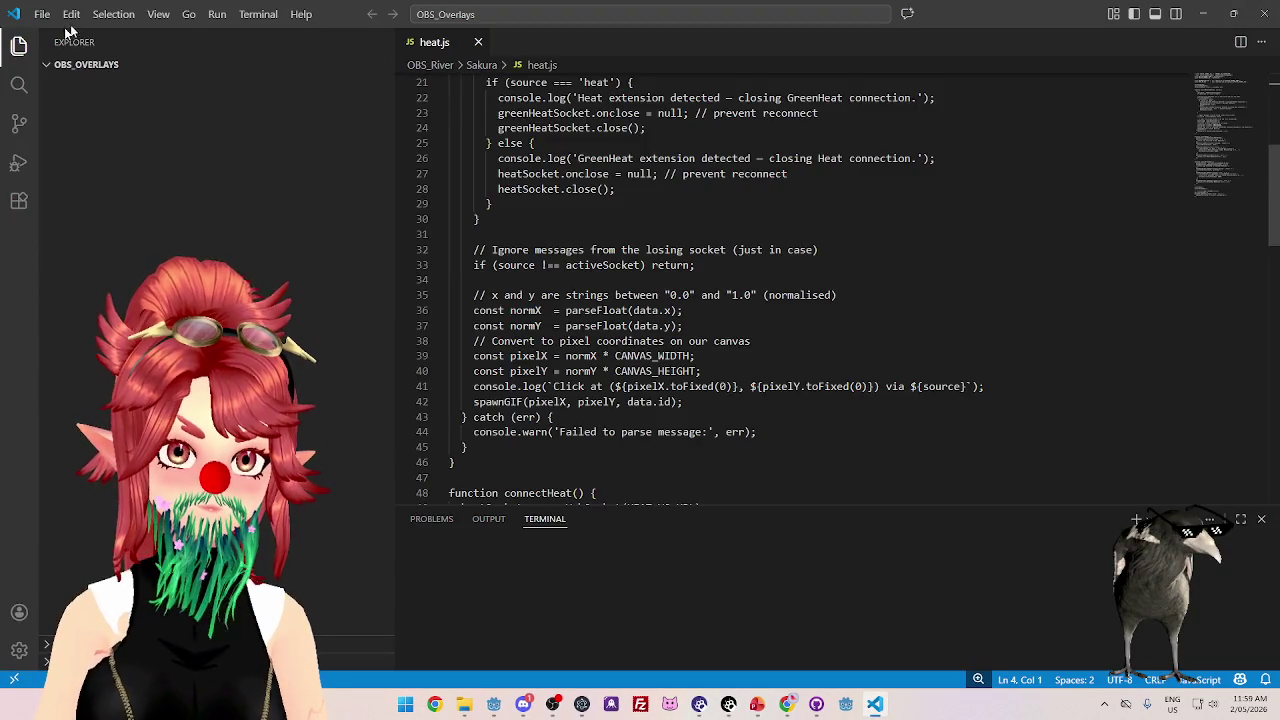
{"action": "left_click", "coordinate": [42, 14]}
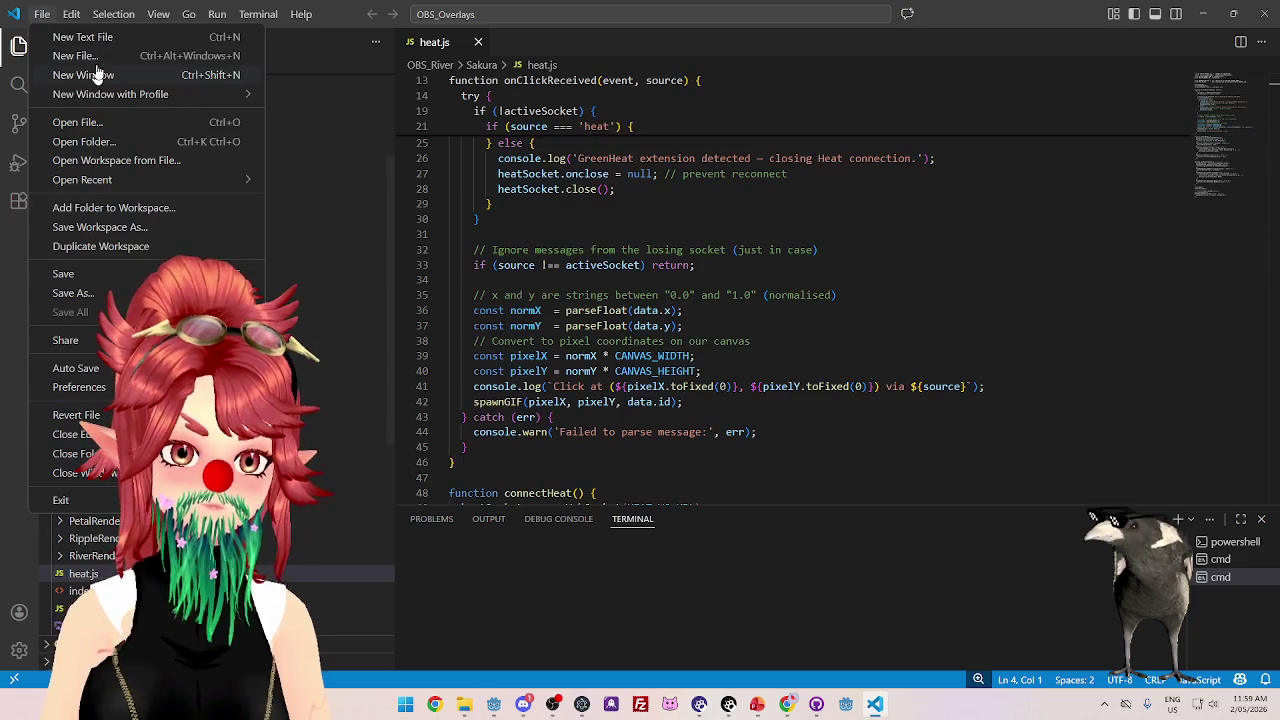
{"action": "left_click", "coordinate": [95, 141]}
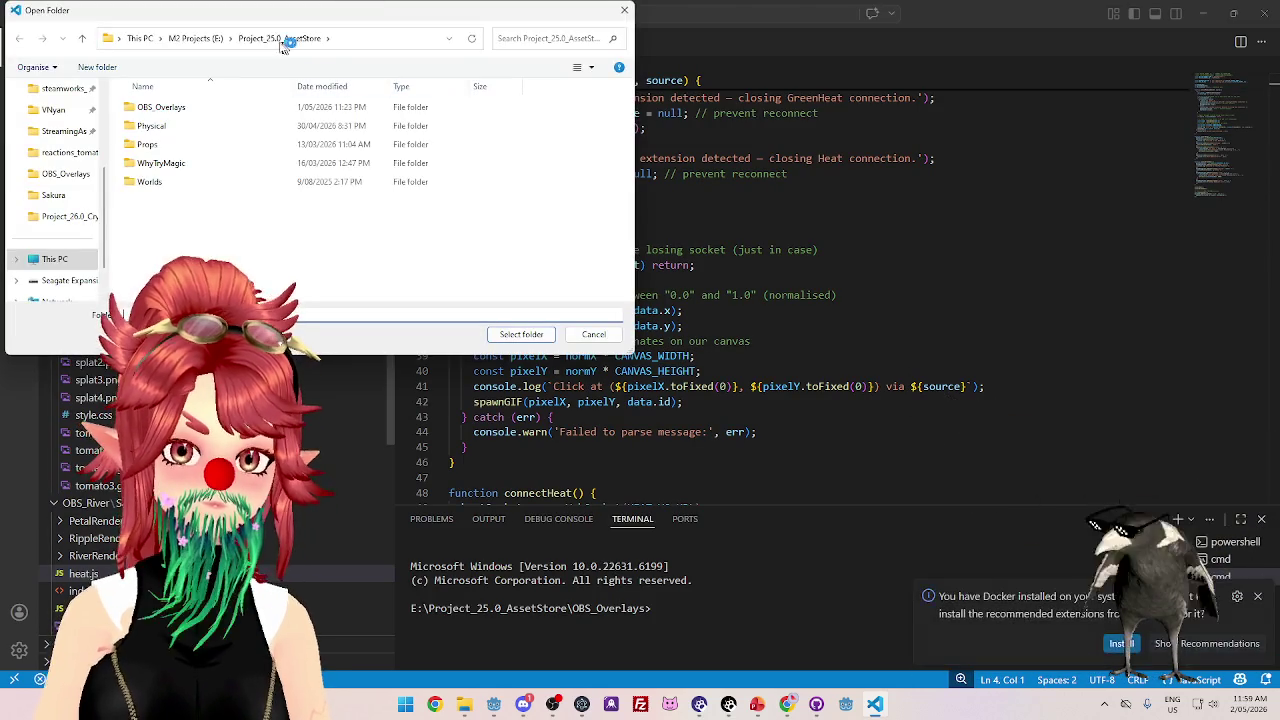
{"action": "left_click", "coordinate": [200, 38]}
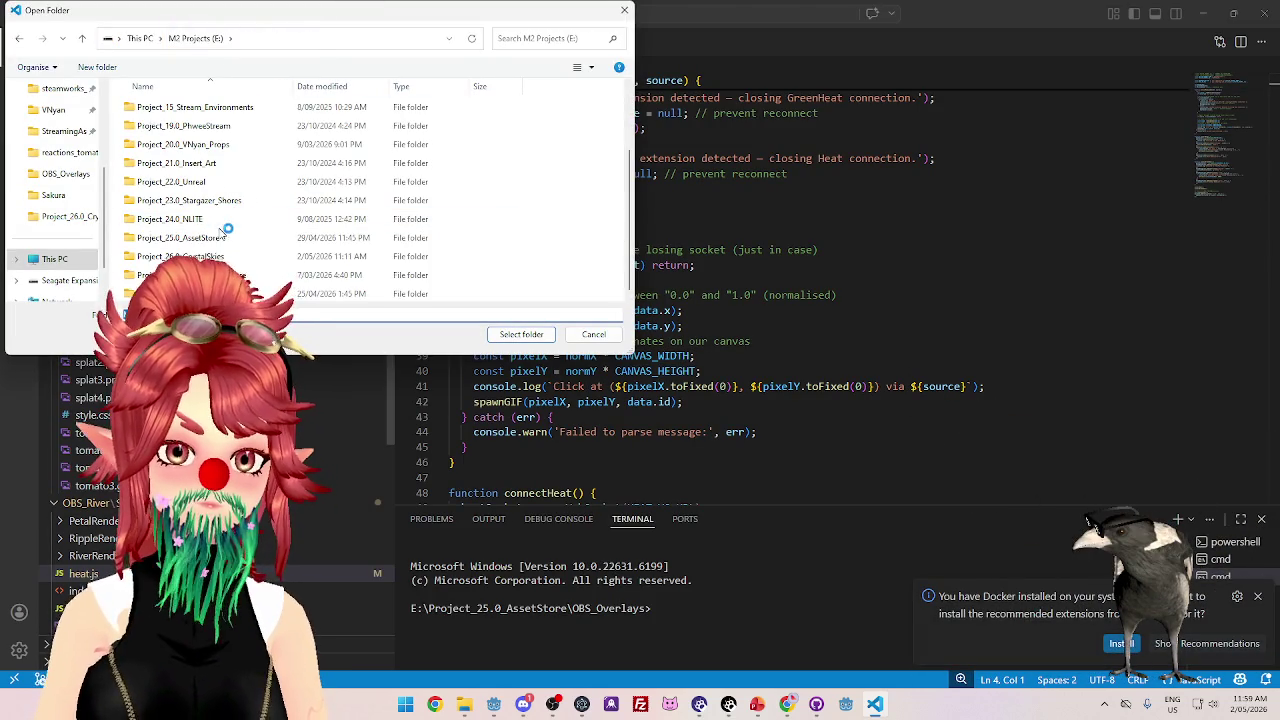
{"action": "double_click", "coordinate": [195, 256]}
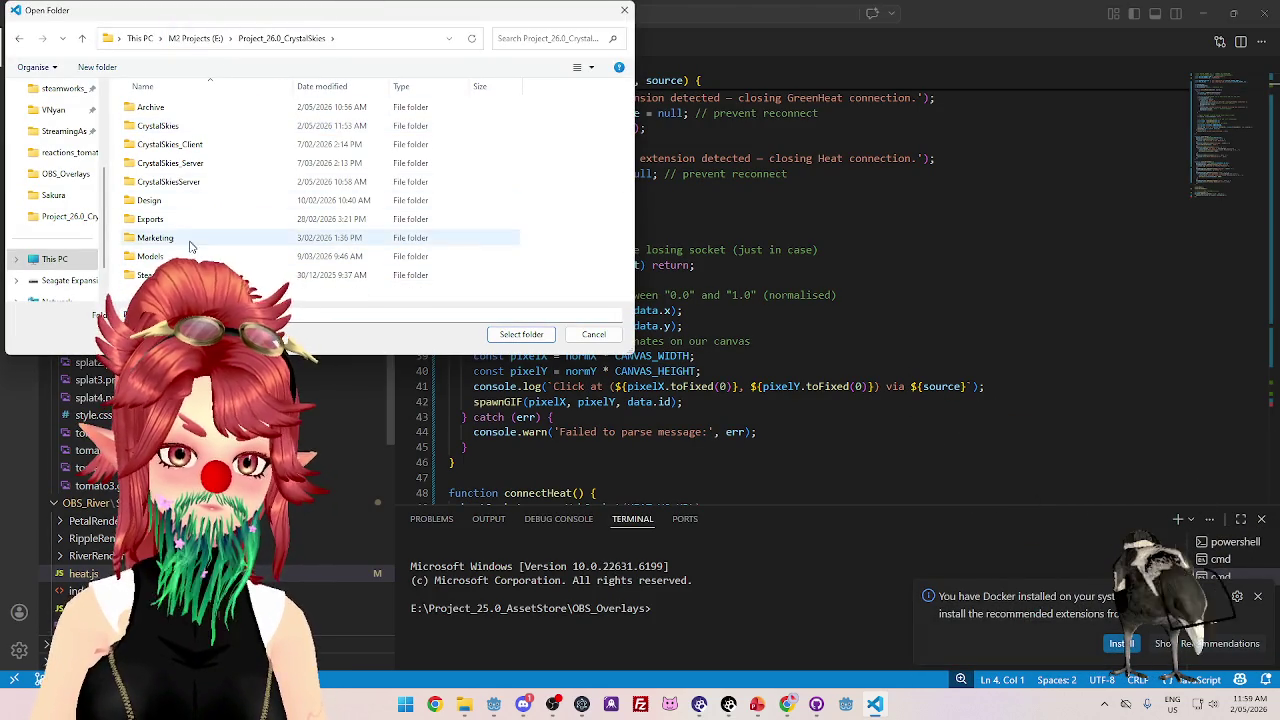
{"action": "double_click", "coordinate": [160, 126]}
{"action": "left_click", "coordinate": [521, 334]}
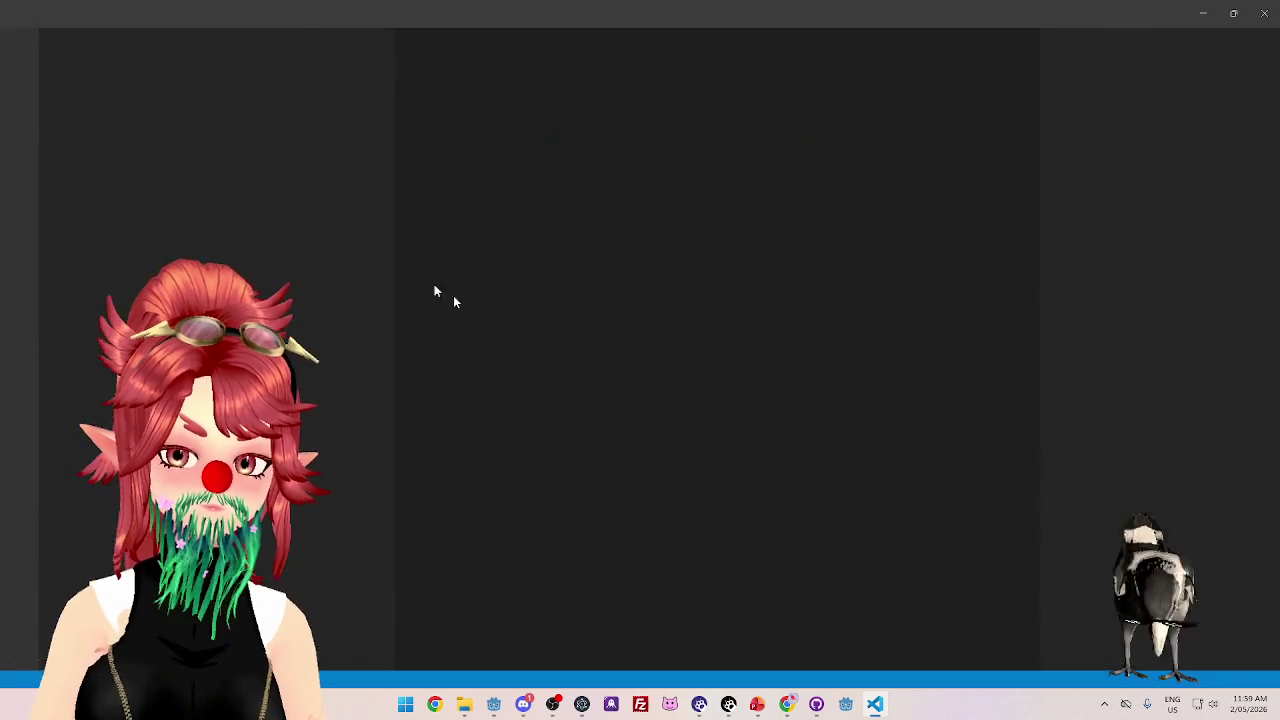
- Trust the folder's authors, including the parent folder, and view .gitattributes and .gitignore
{"action": "left_click", "coordinate": [106, 100]}
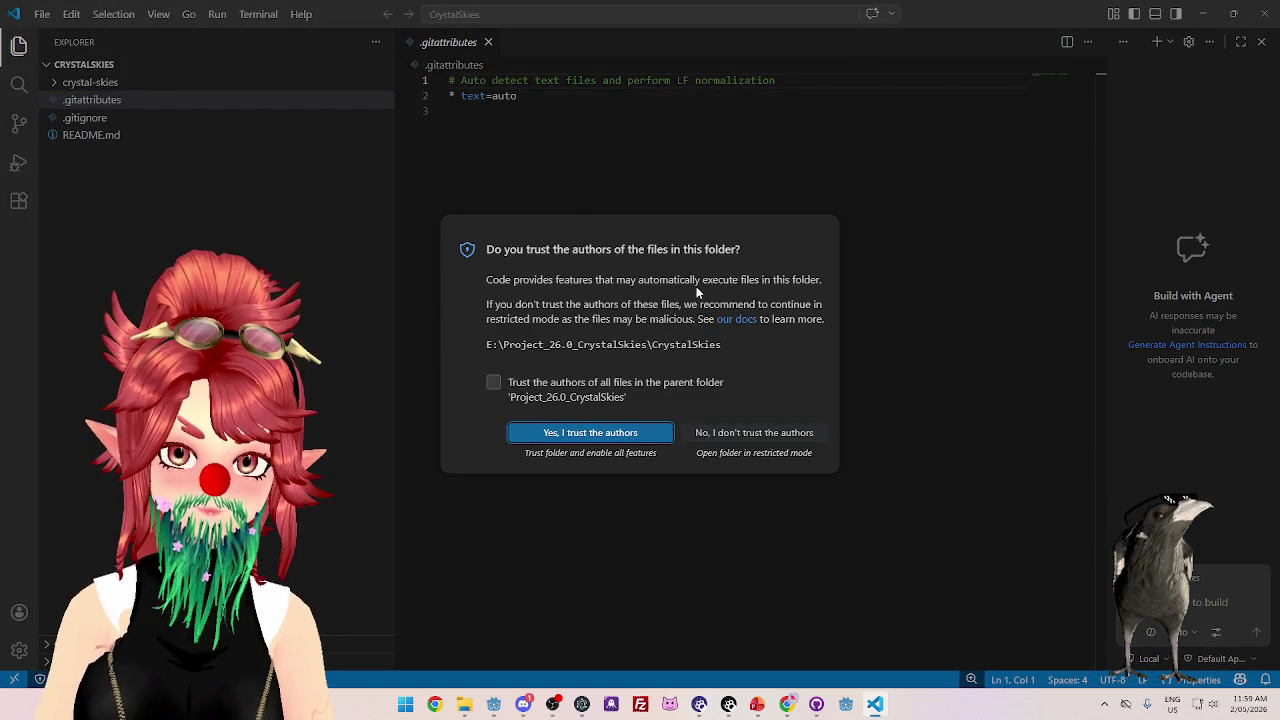
{"action": "left_click", "coordinate": [493, 382]}
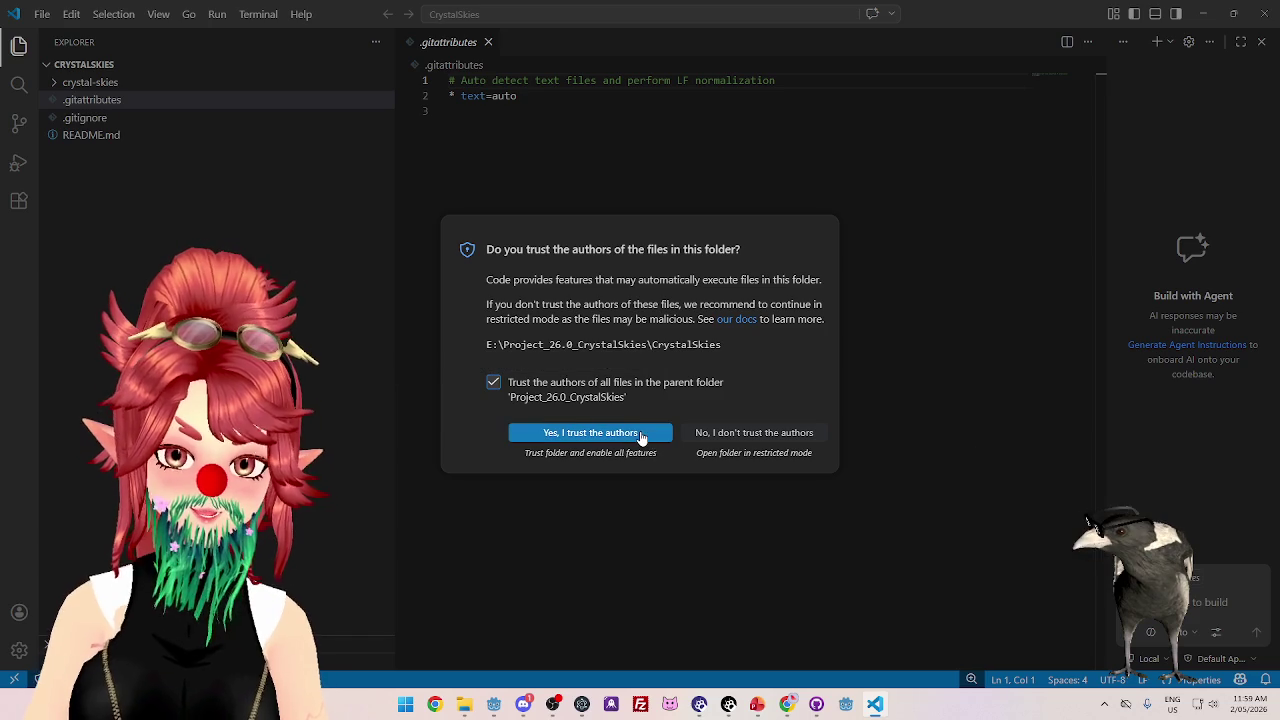
{"action": "left_click", "coordinate": [641, 437]}
{"action": "left_click", "coordinate": [110, 118]}
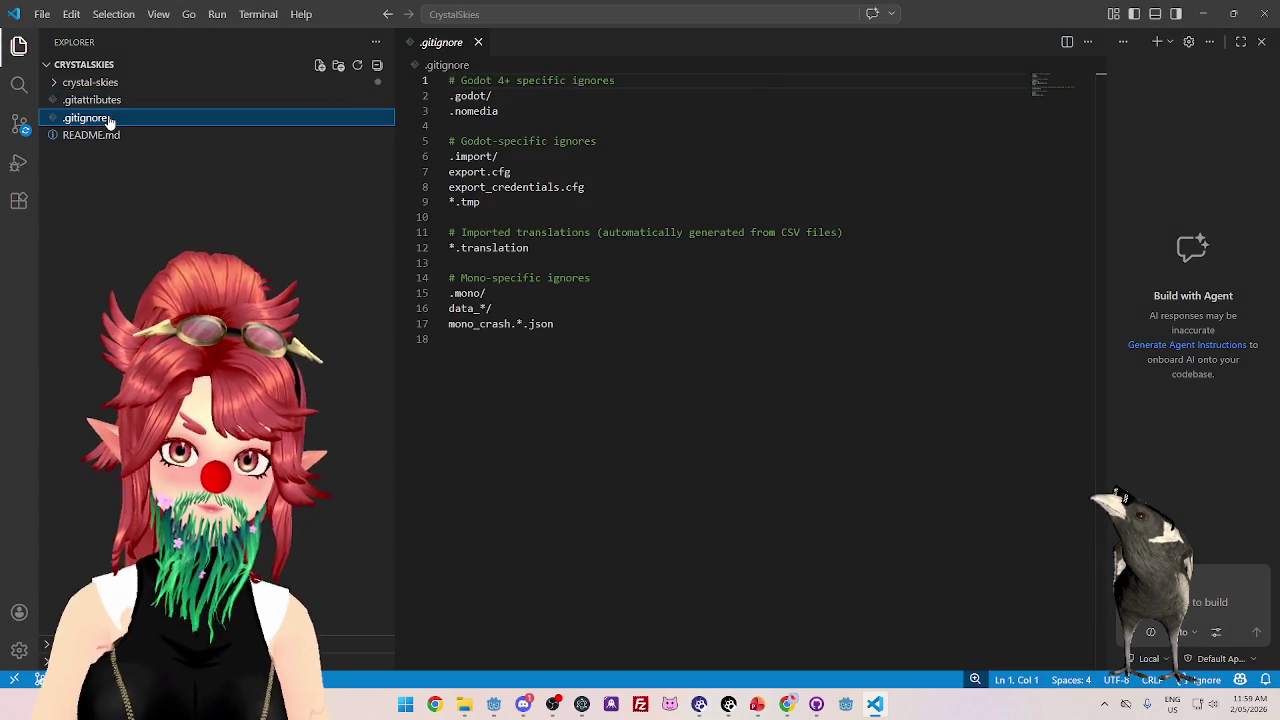
{"action": "left_click", "coordinate": [108, 101]}
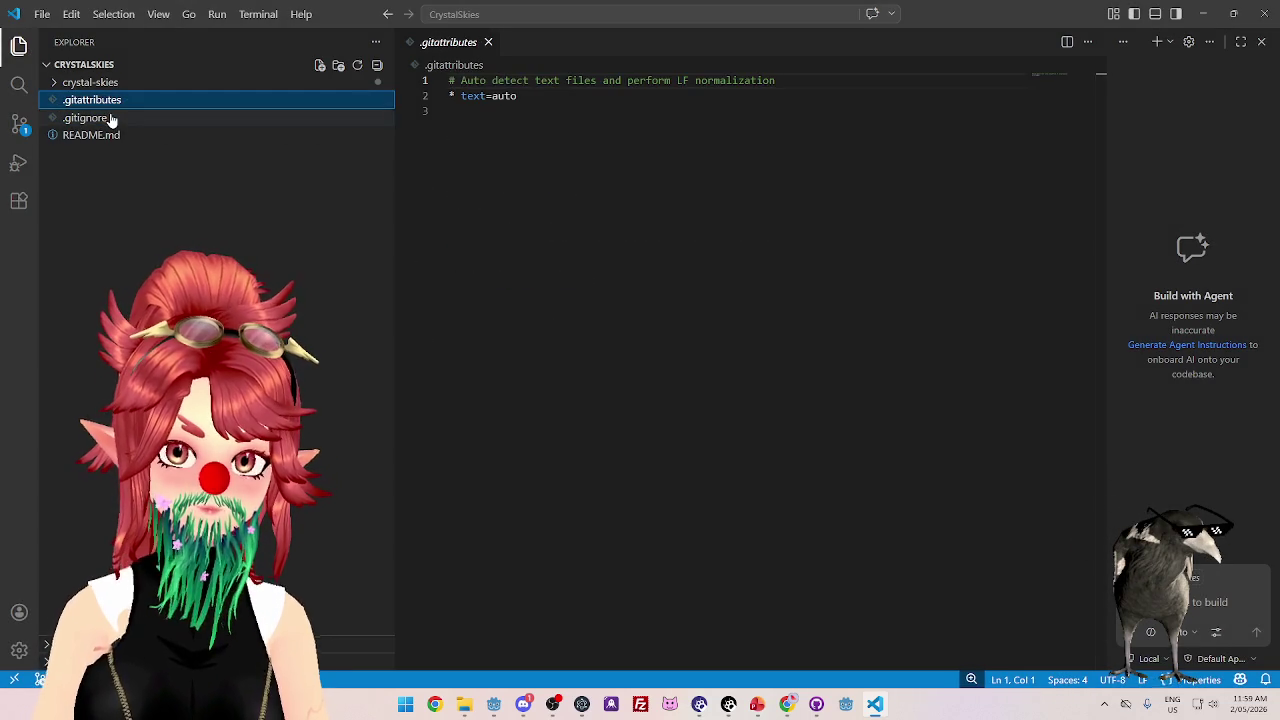
{"action": "left_click", "coordinate": [110, 118]}
- Expand crystal-skies and view its inner .gitattributes and .gitignore files
{"action": "left_click", "coordinate": [90, 82]}
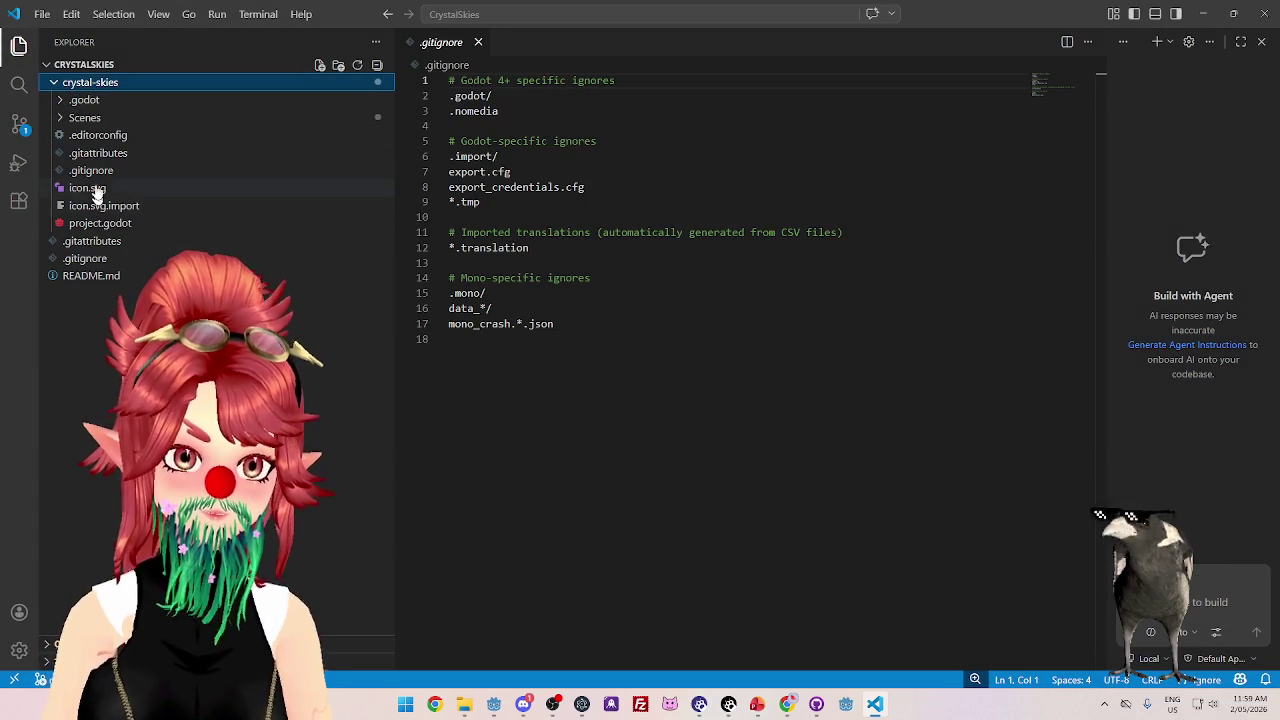
{"action": "left_click", "coordinate": [99, 154]}
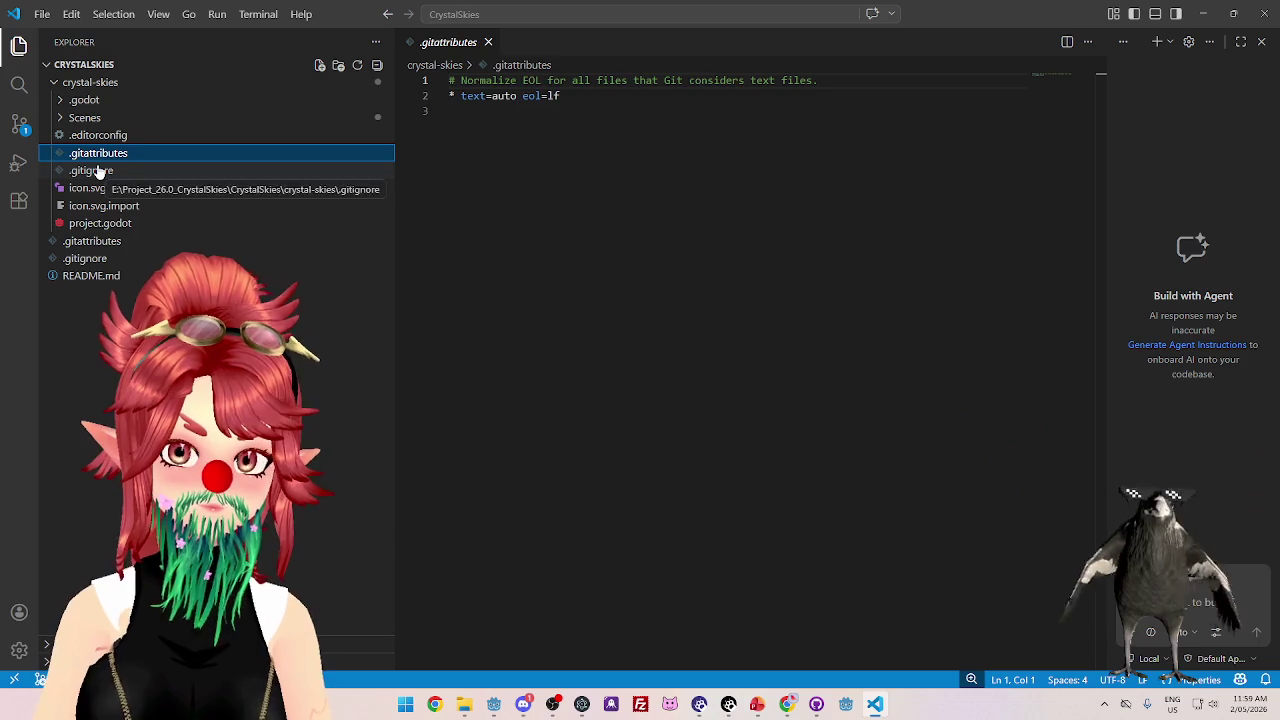
{"action": "left_click", "coordinate": [99, 171]}
{"action": "left_click", "coordinate": [99, 154]}
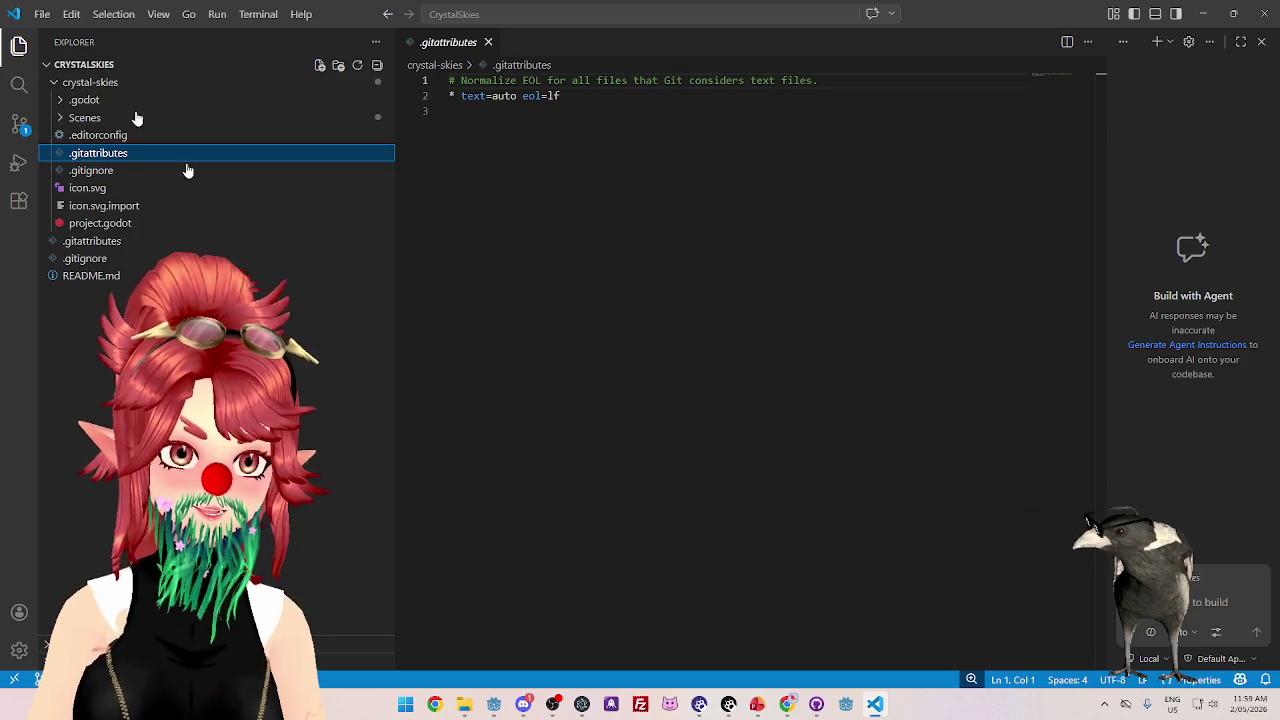
{"action": "key", "text": "shift+alt+r"}
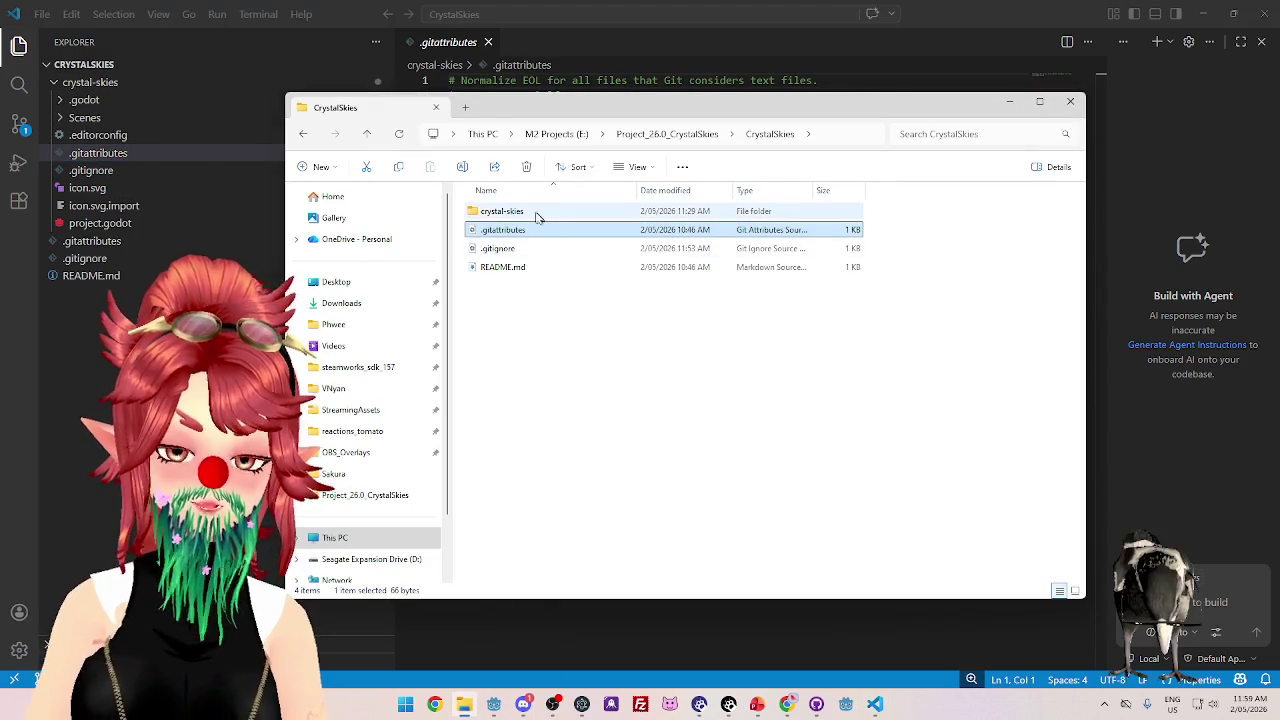
- Move the five Godot project items from crystal-skies up into CrystalSkies, leaving the git files
{"action": "double_click", "coordinate": [534, 216]}
{"action": "mouse_move", "coordinate": [528, 358]}
{"action": "left_mouse_down"}
{"action": "mouse_move", "coordinate": [497, 295]}
{"action": "mouse_move", "coordinate": [505, 212]}
{"action": "left_mouse_up"}
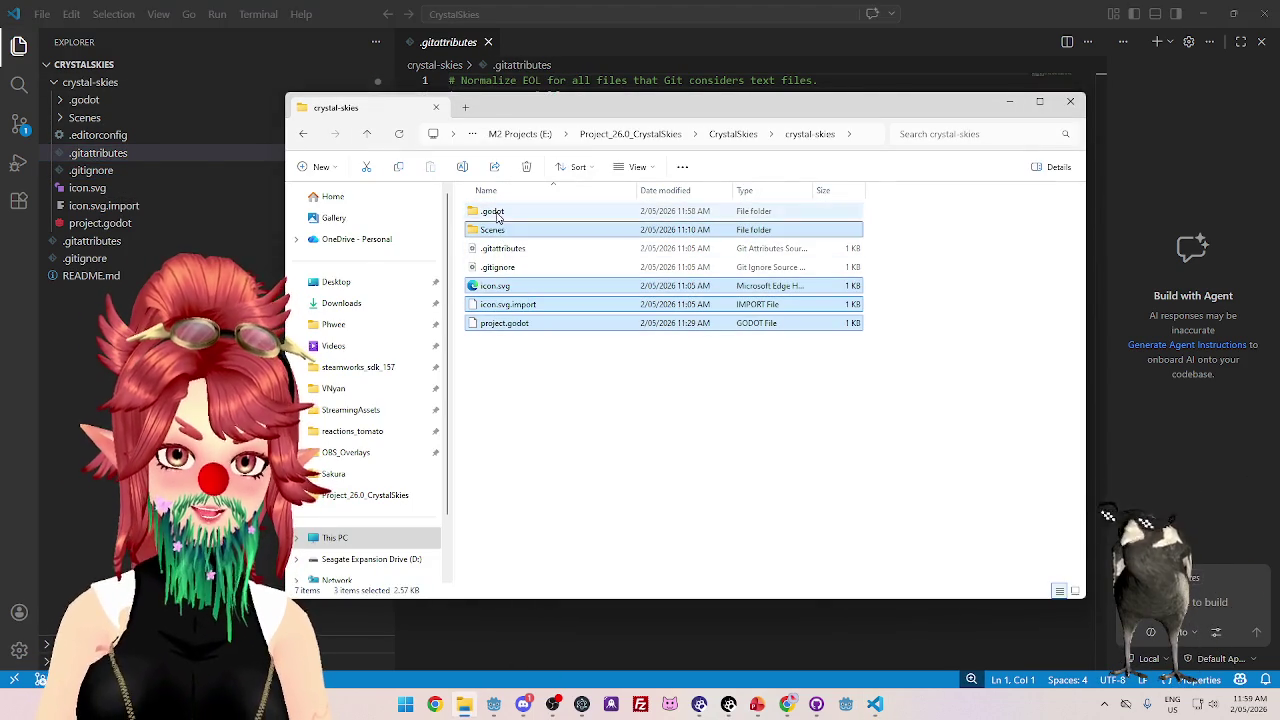
{"action": "left_click", "coordinate": [523, 251], "text": "ctrl"}
{"action": "left_click", "coordinate": [514, 270], "text": "ctrl"}
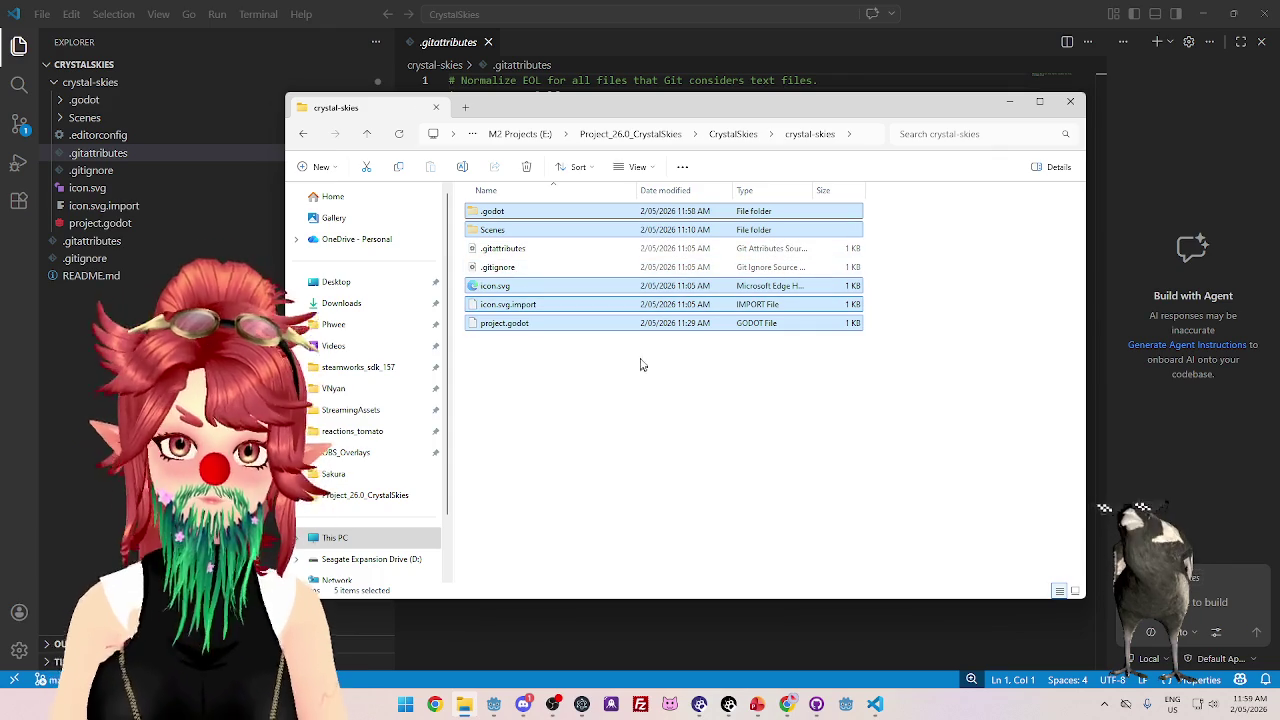
{"action": "key", "text": "alt+Up"}
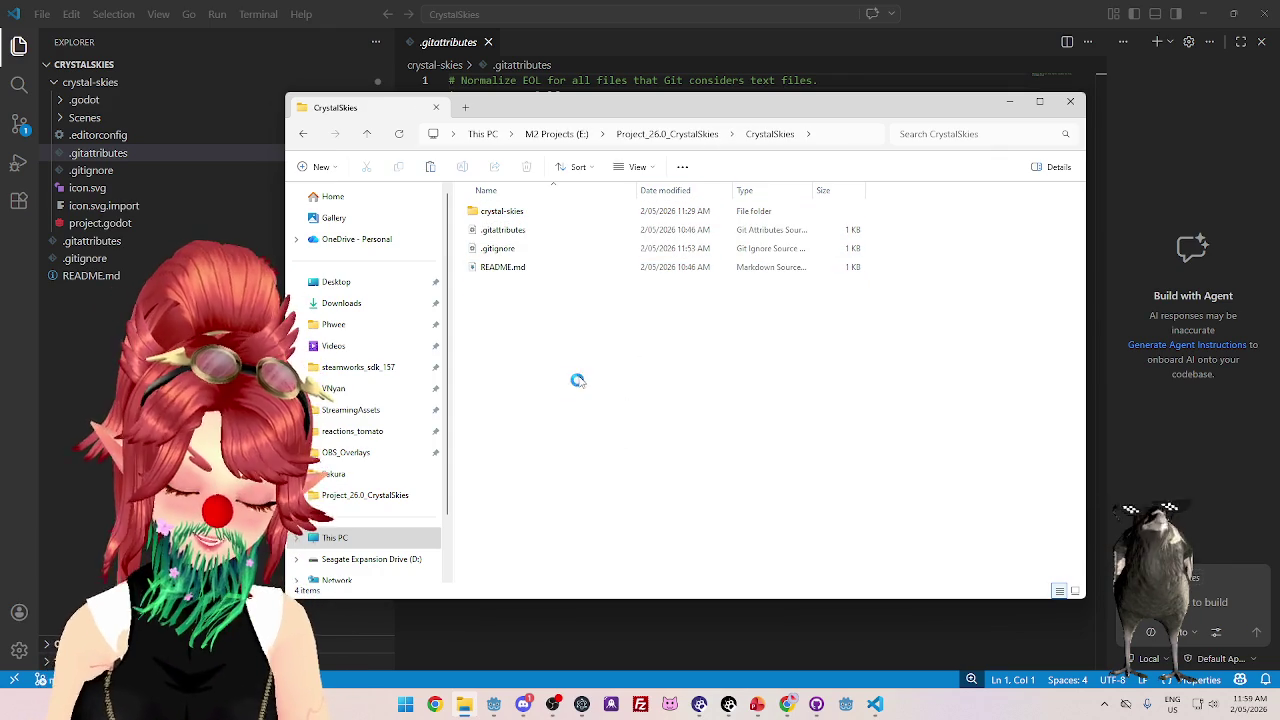
{"action": "key", "text": "ctrl+v"}
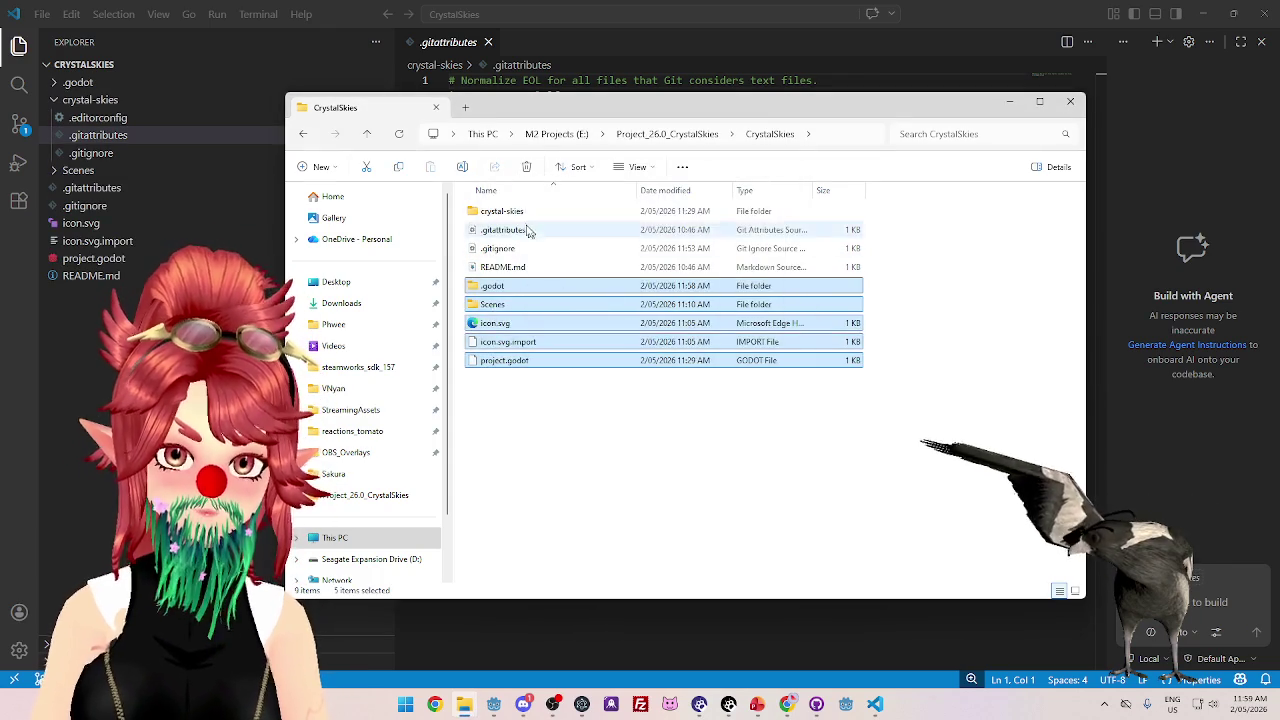
- Check the leftover crystal-skies folder and delete it
{"action": "left_click", "coordinate": [520, 212]}
{"action": "double_click", "coordinate": [520, 212]}
{"action": "key", "text": "alt+Up"}
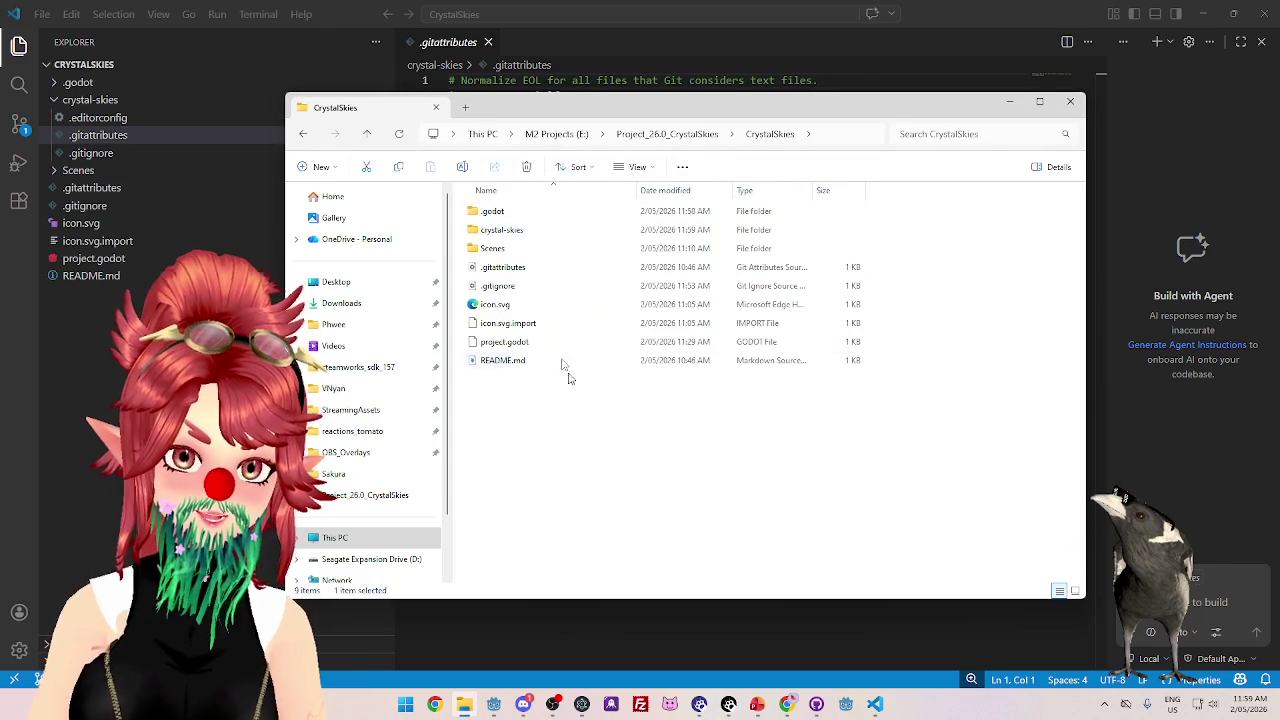
{"action": "left_click", "coordinate": [520, 232]}
{"action": "key", "text": "Delete"}
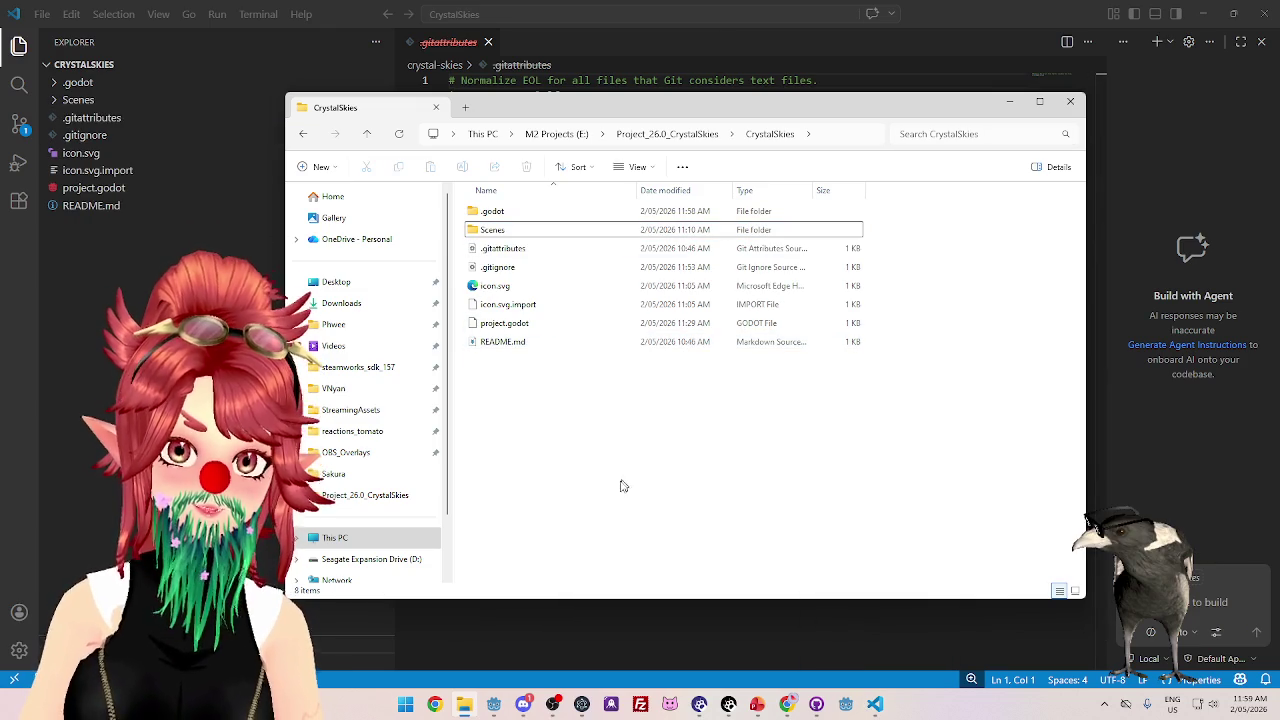
- Launch Godot, allow it to run, and open the relocated CrystalSkies project in the editor
{"action": "left_click", "coordinate": [846, 705]}
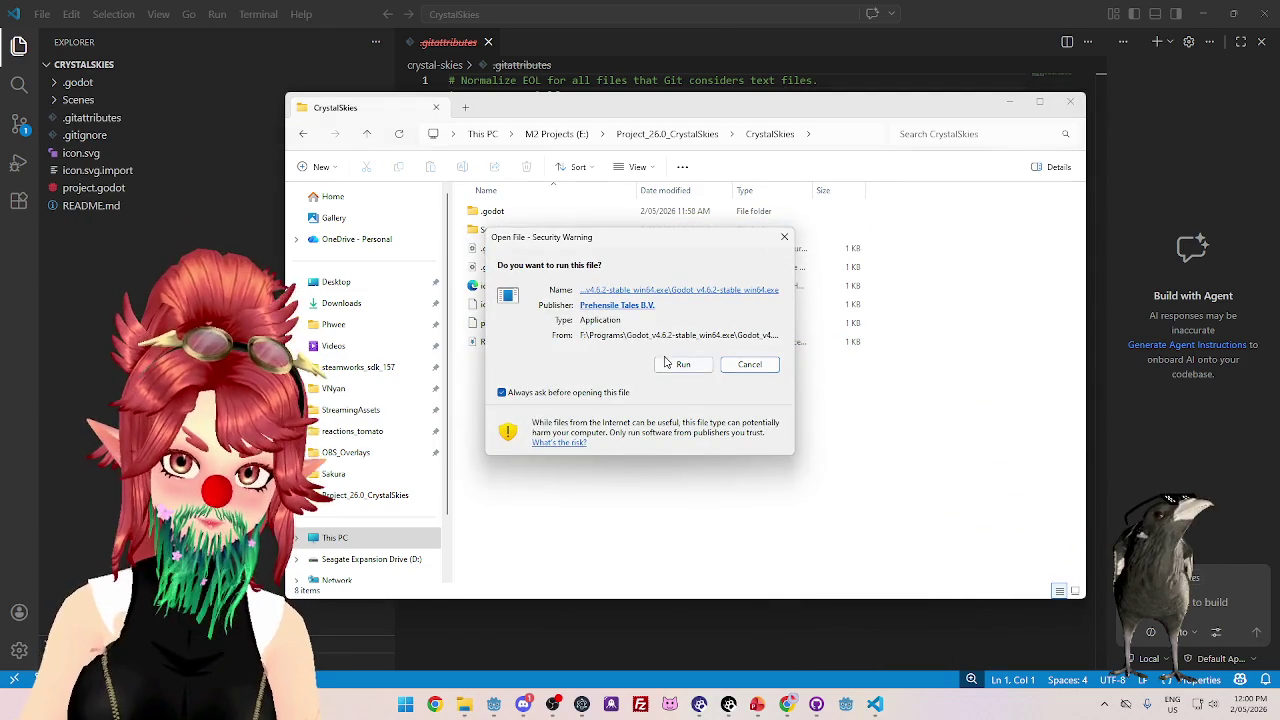
{"action": "left_click", "coordinate": [667, 364]}
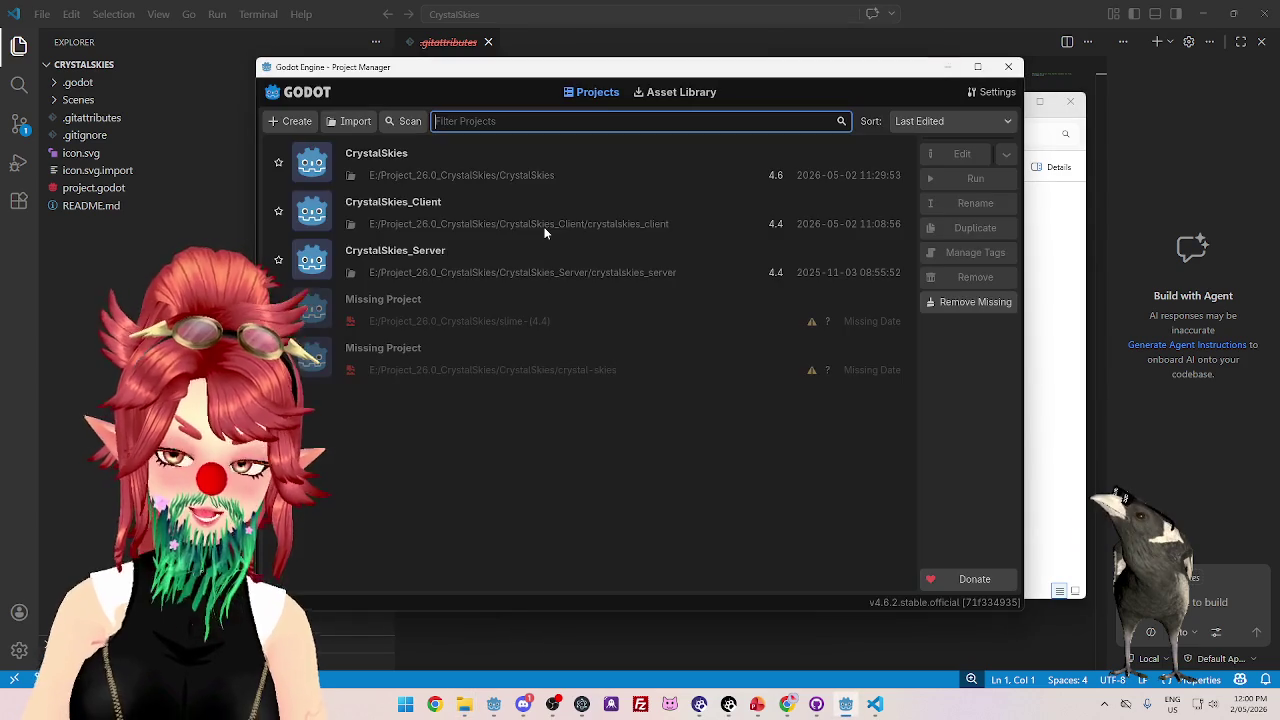
{"action": "left_click", "coordinate": [436, 176]}
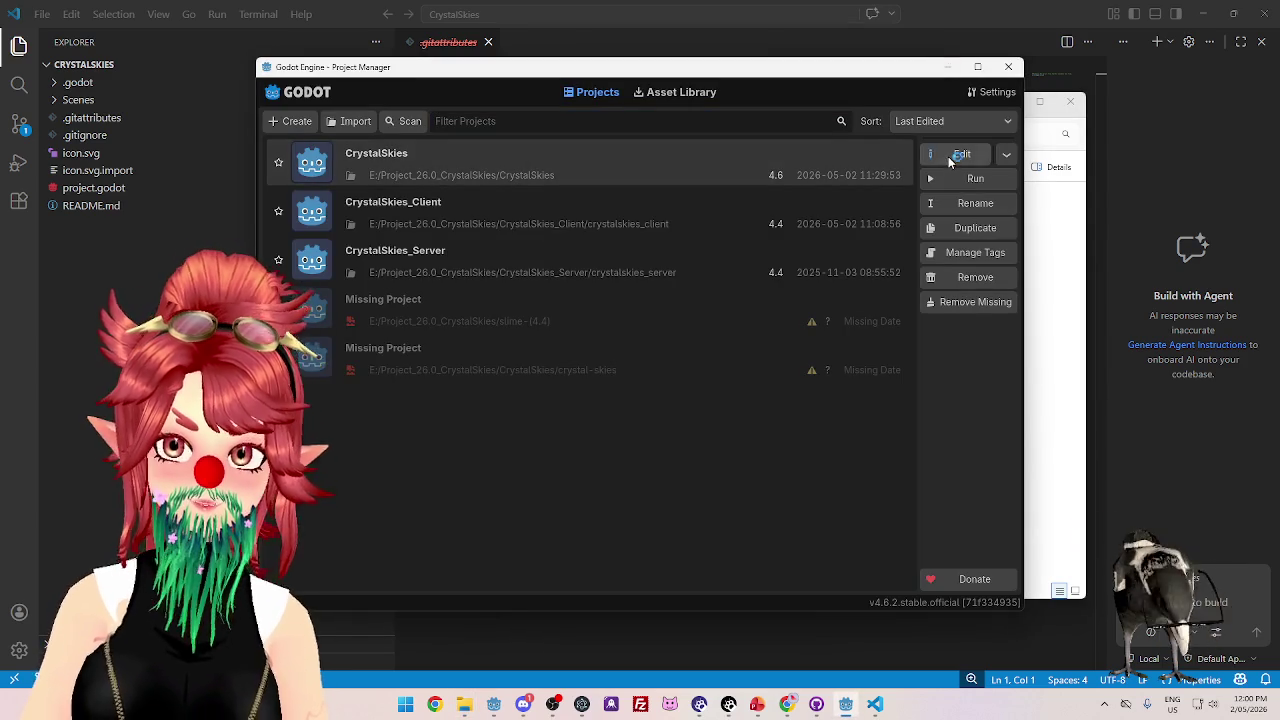
{"action": "left_click", "coordinate": [948, 156]}
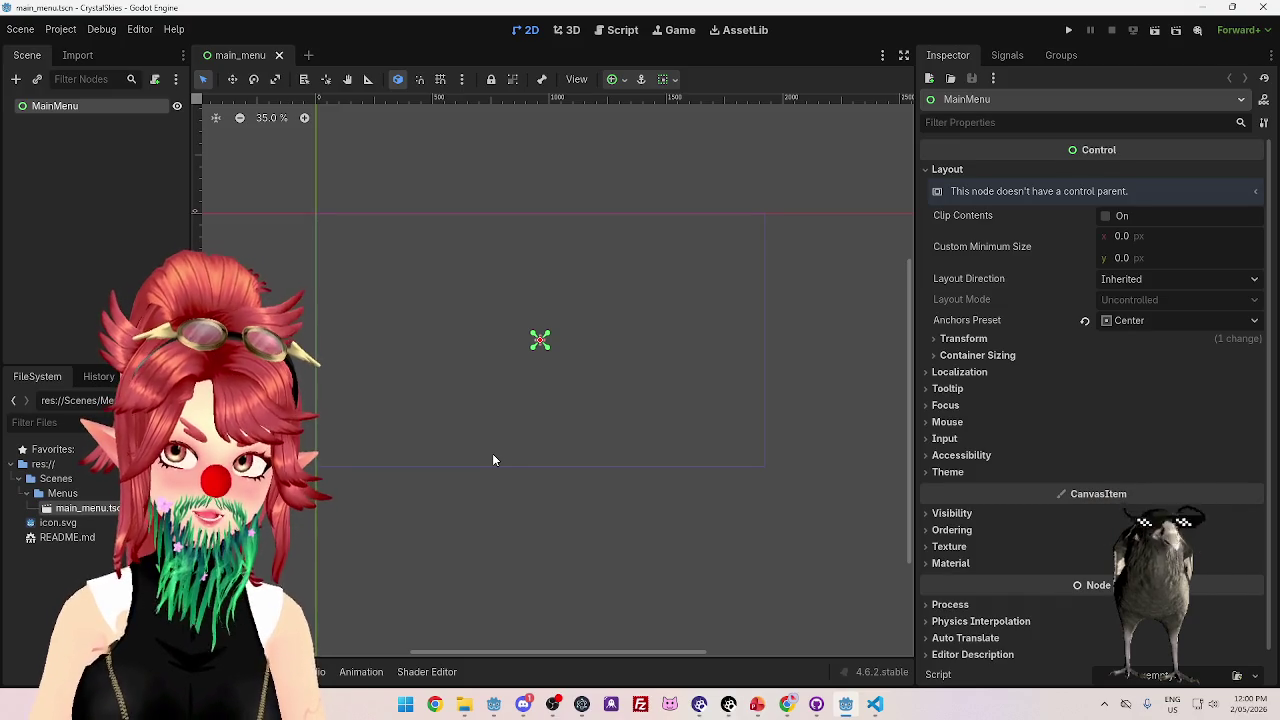
{"action": "scroll", "coordinate": [493, 460], "scroll_direction": "down", "scroll_amount": 1}
{"action": "scroll", "coordinate": [493, 460], "scroll_direction": "up", "scroll_amount": 1}
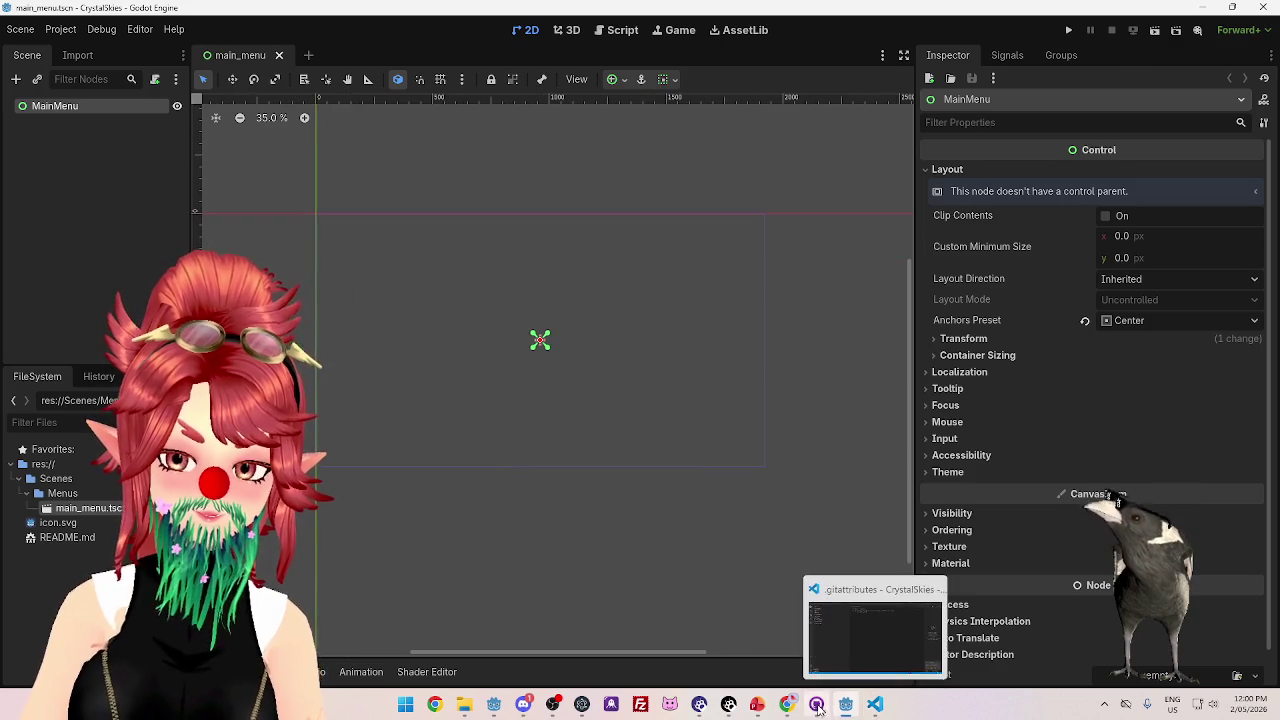
{"action": "left_click", "coordinate": [816, 704]}
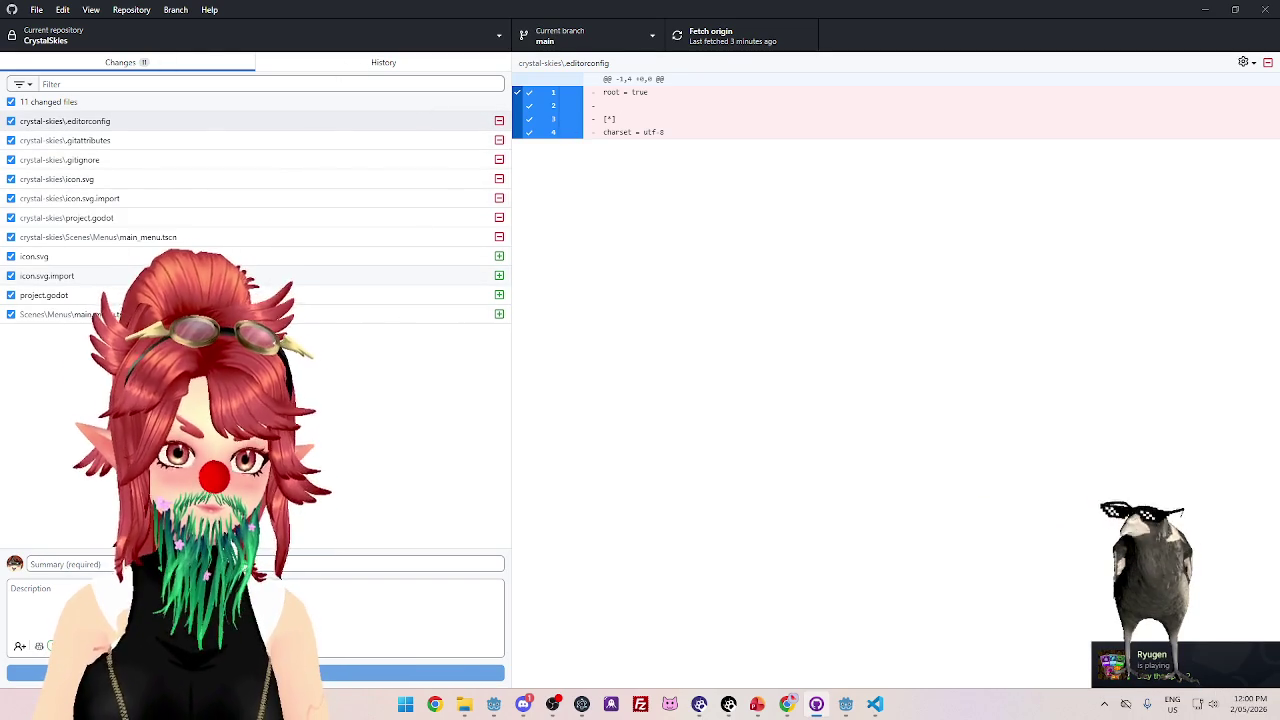
- Commit the 11 changed files to main as 'Moved Godot Project Up One Folder'
{"action": "left_click", "coordinate": [269, 66]}
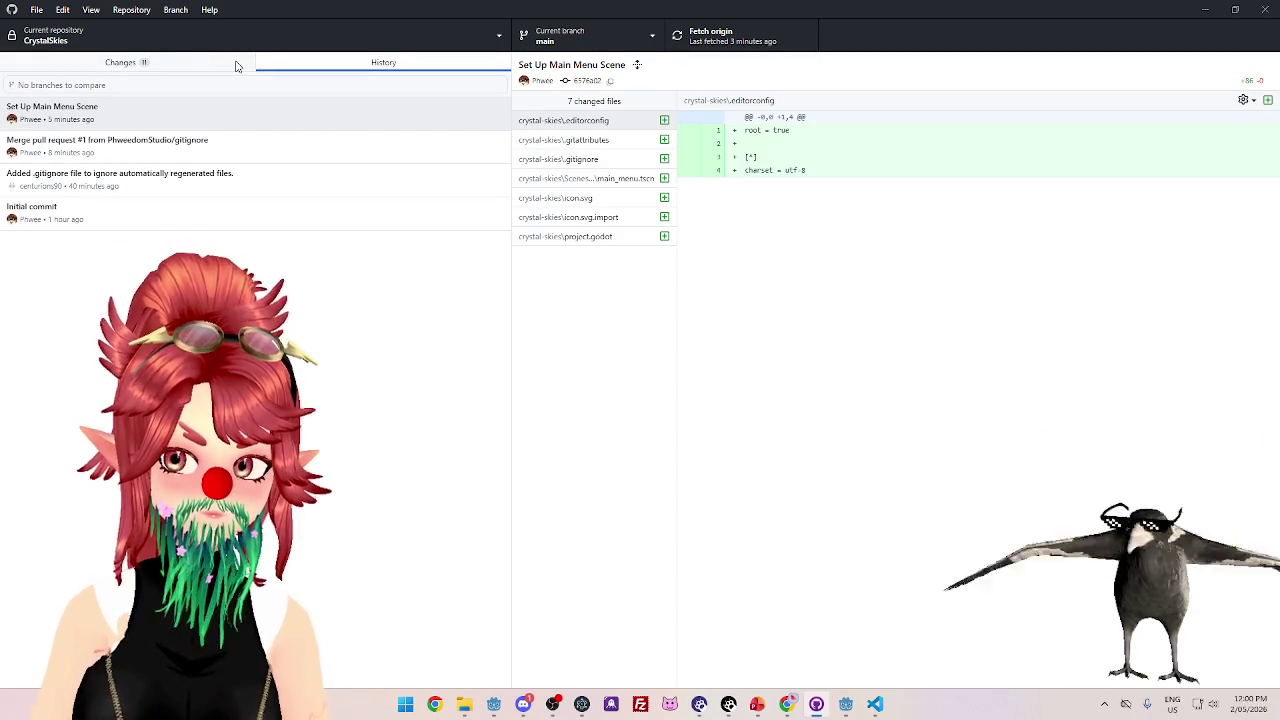
{"action": "left_click", "coordinate": [237, 66]}
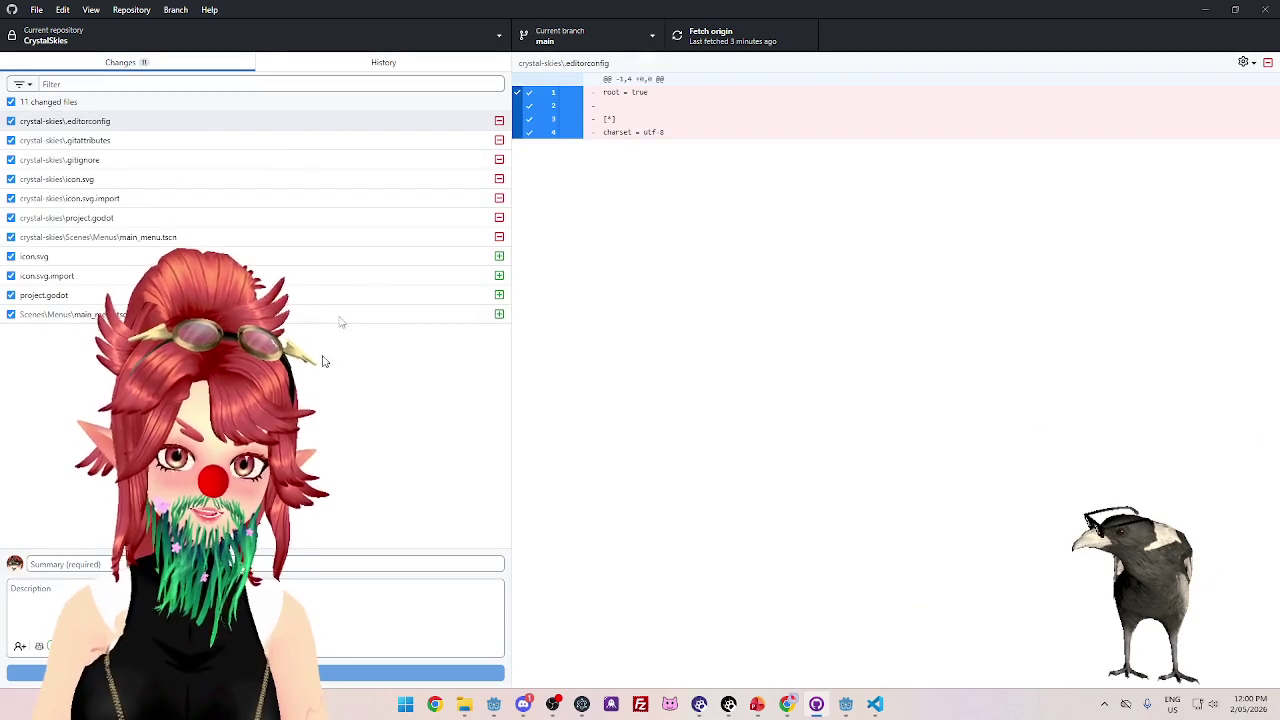
{"action": "left_click", "coordinate": [464, 704]}
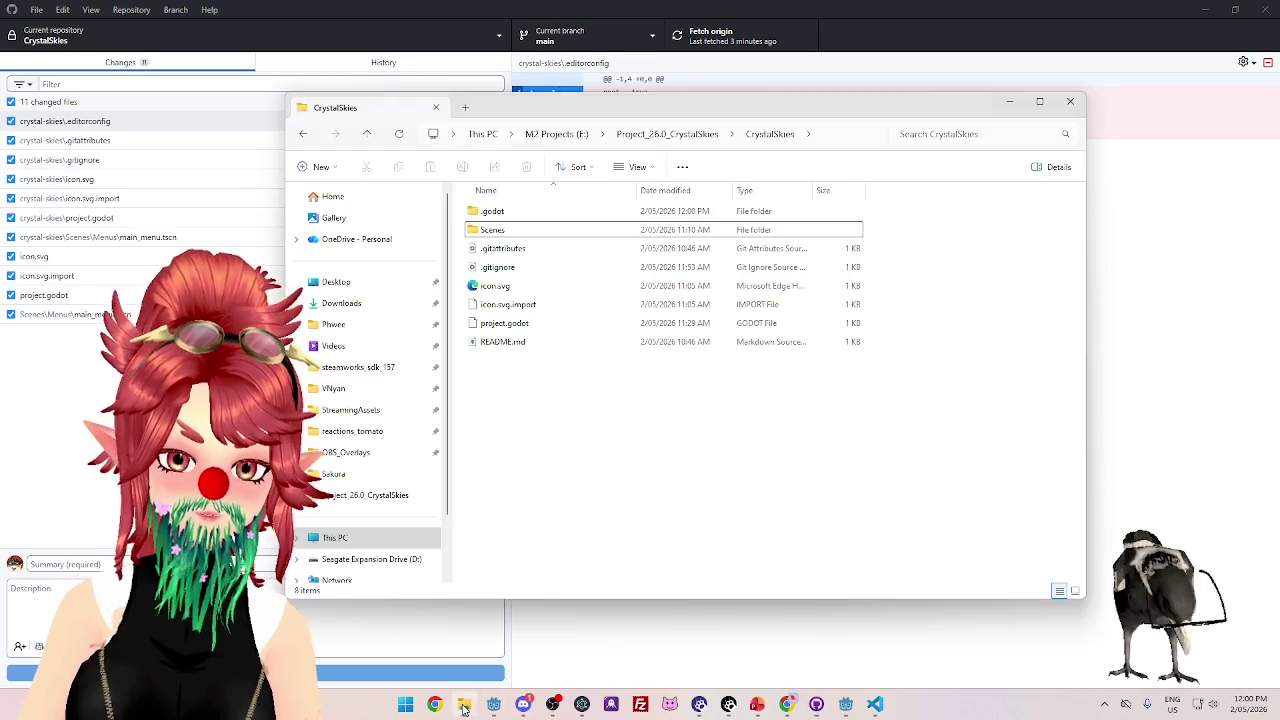
{"action": "left_click", "coordinate": [846, 704]}
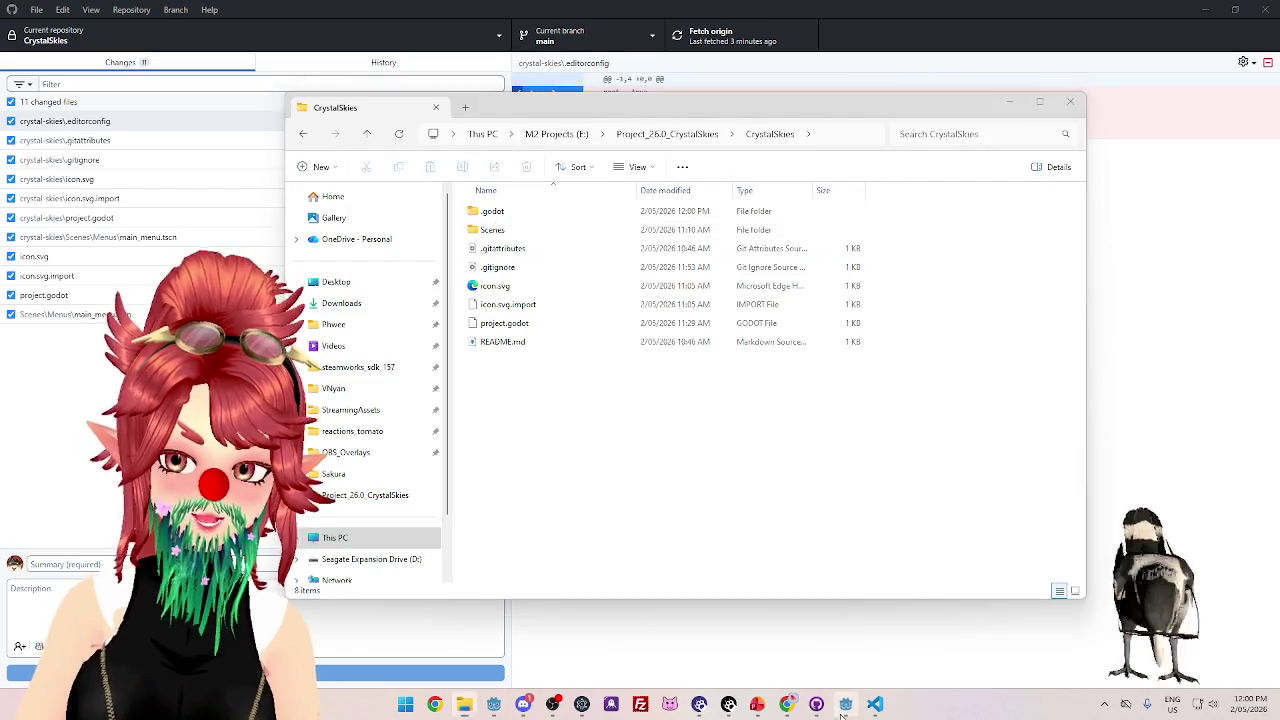
{"action": "left_click", "coordinate": [464, 704]}
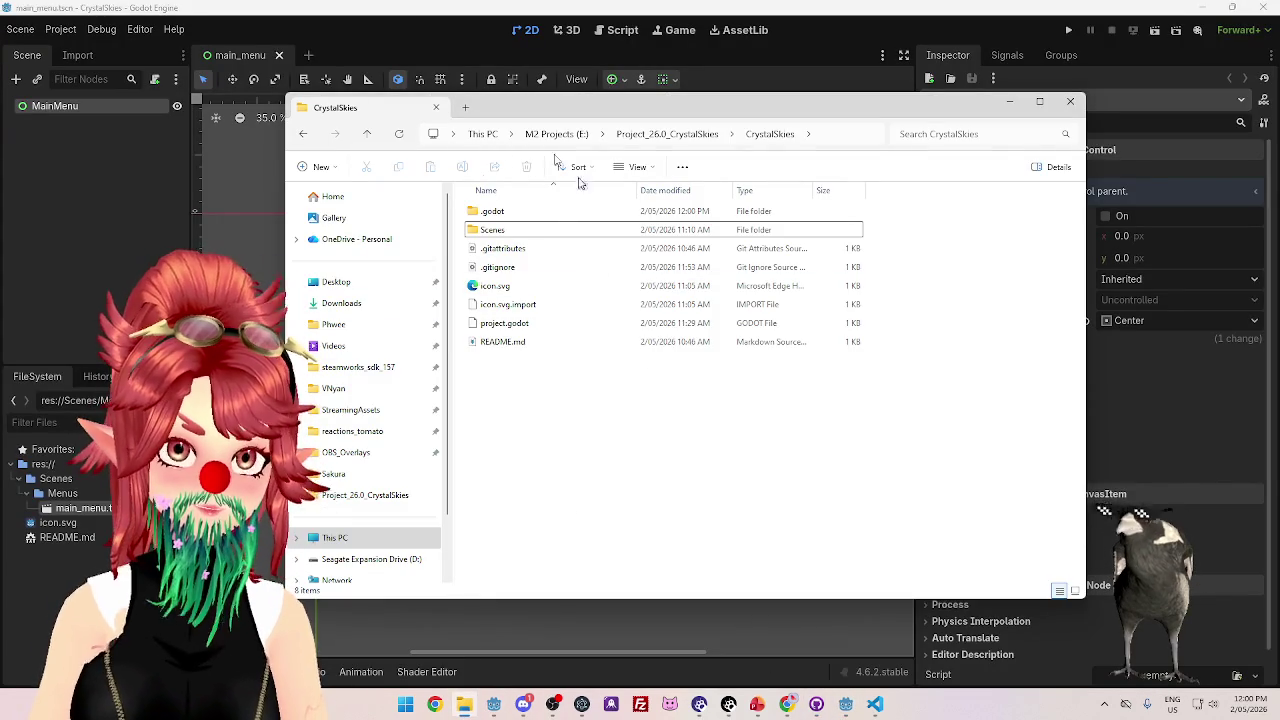
{"action": "left_click", "coordinate": [818, 706]}
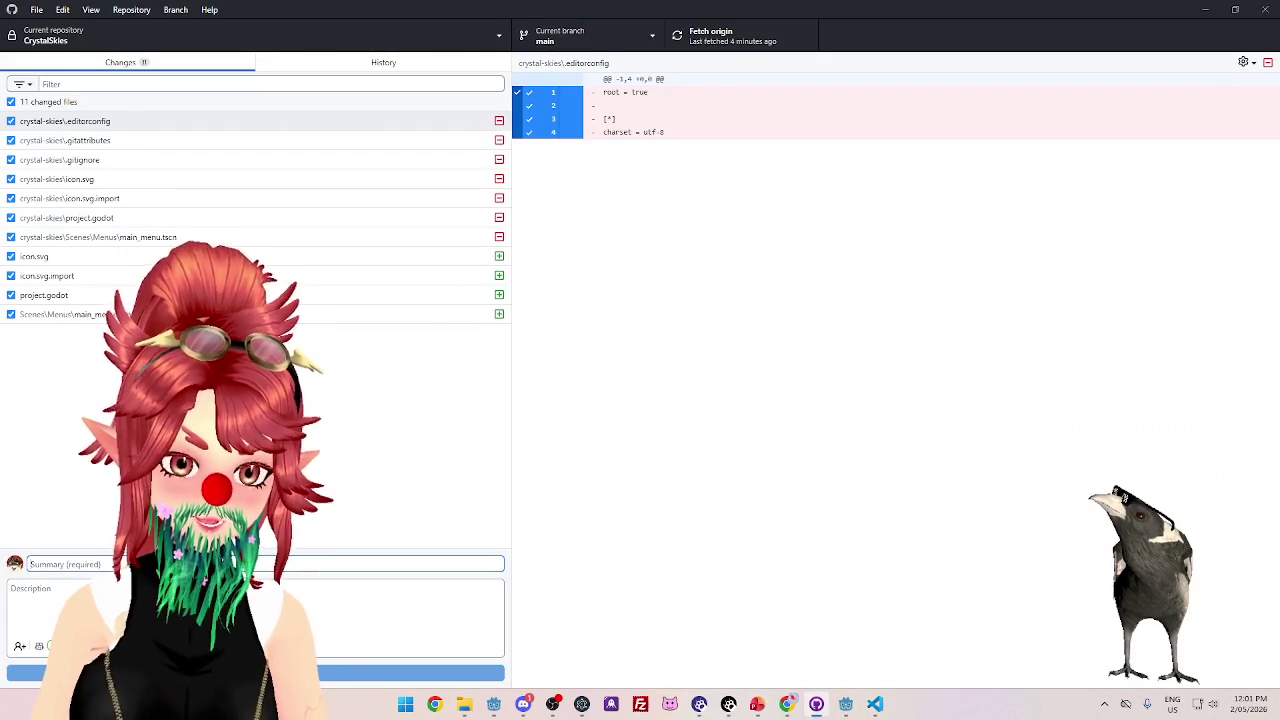
{"action": "type", "text": "Moved Godot"}
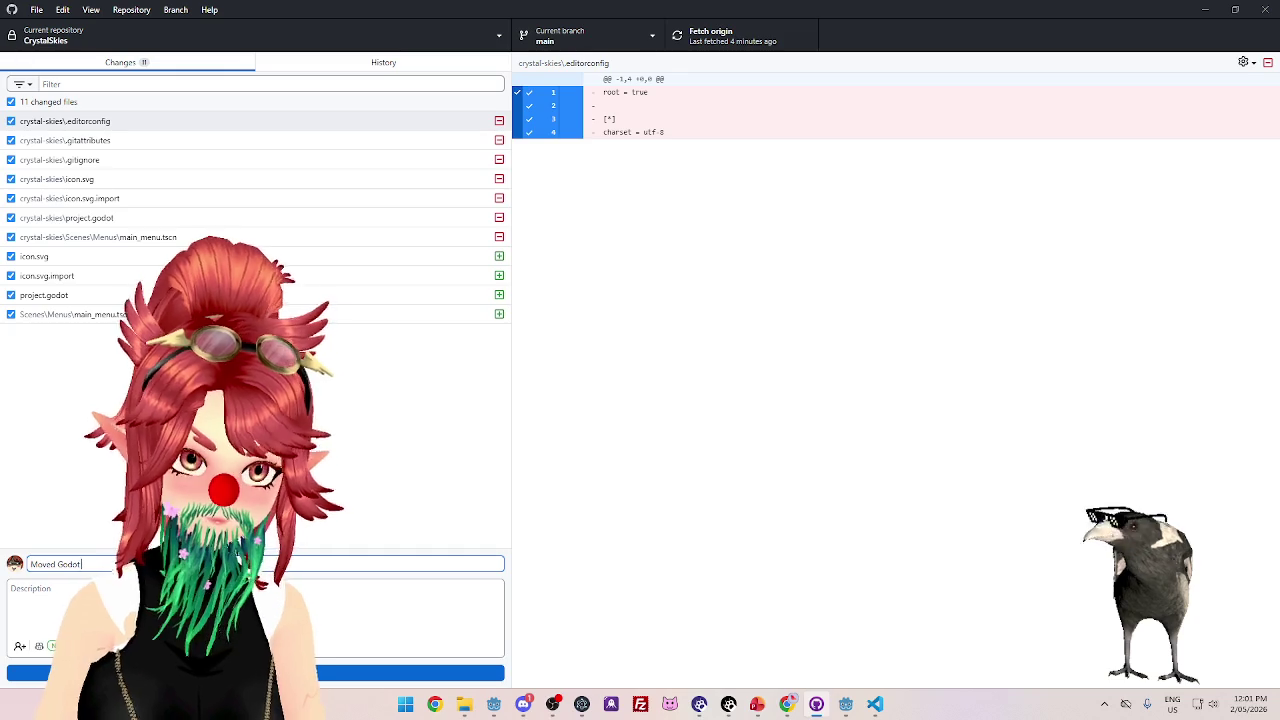
{"action": "type", "text": "ct U"}
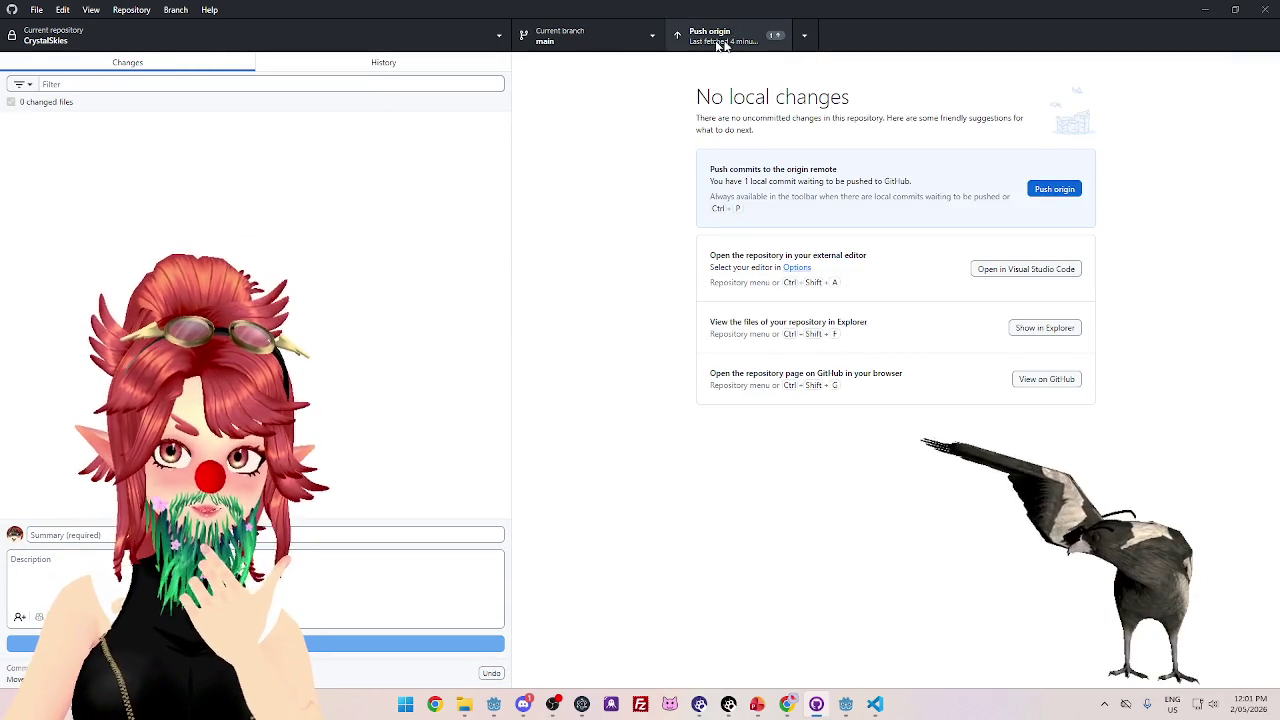
{"action": "left_click", "coordinate": [433, 62]}
- Push the commit to origin and check .gitignore and .gitattributes in VS Code
{"action": "left_click", "coordinate": [700, 45]}
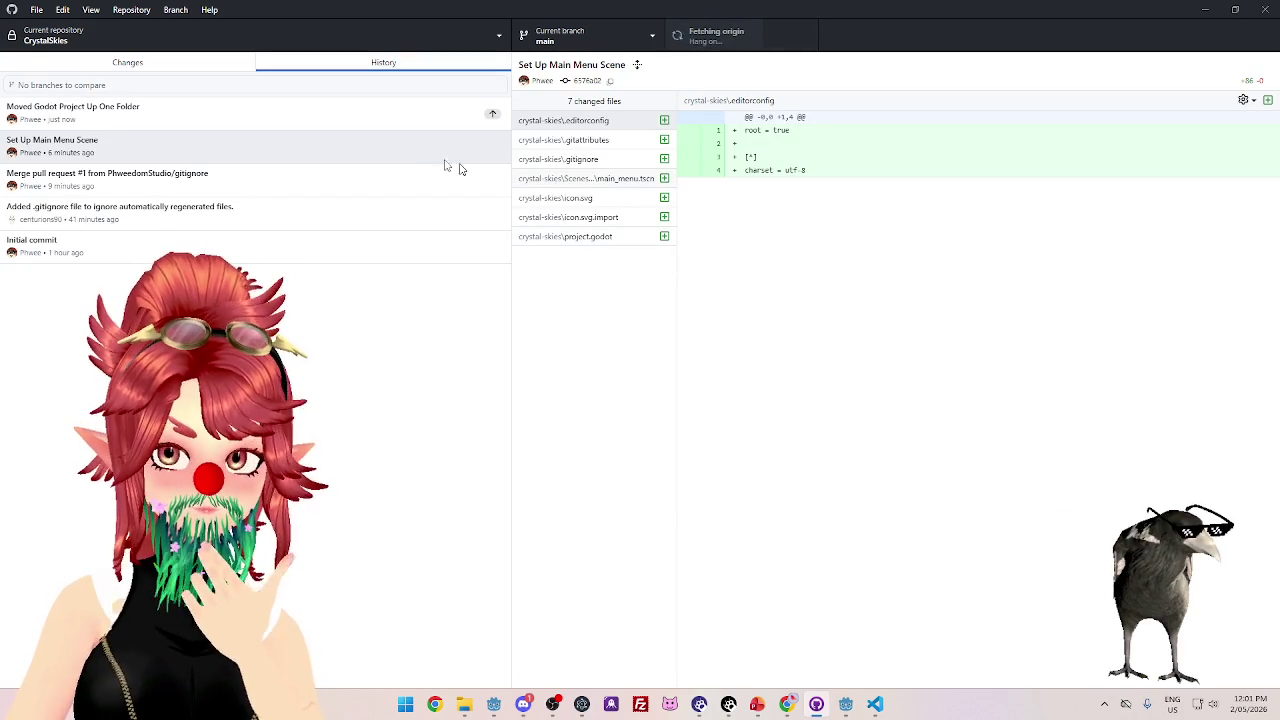
{"action": "left_click", "coordinate": [464, 704]}
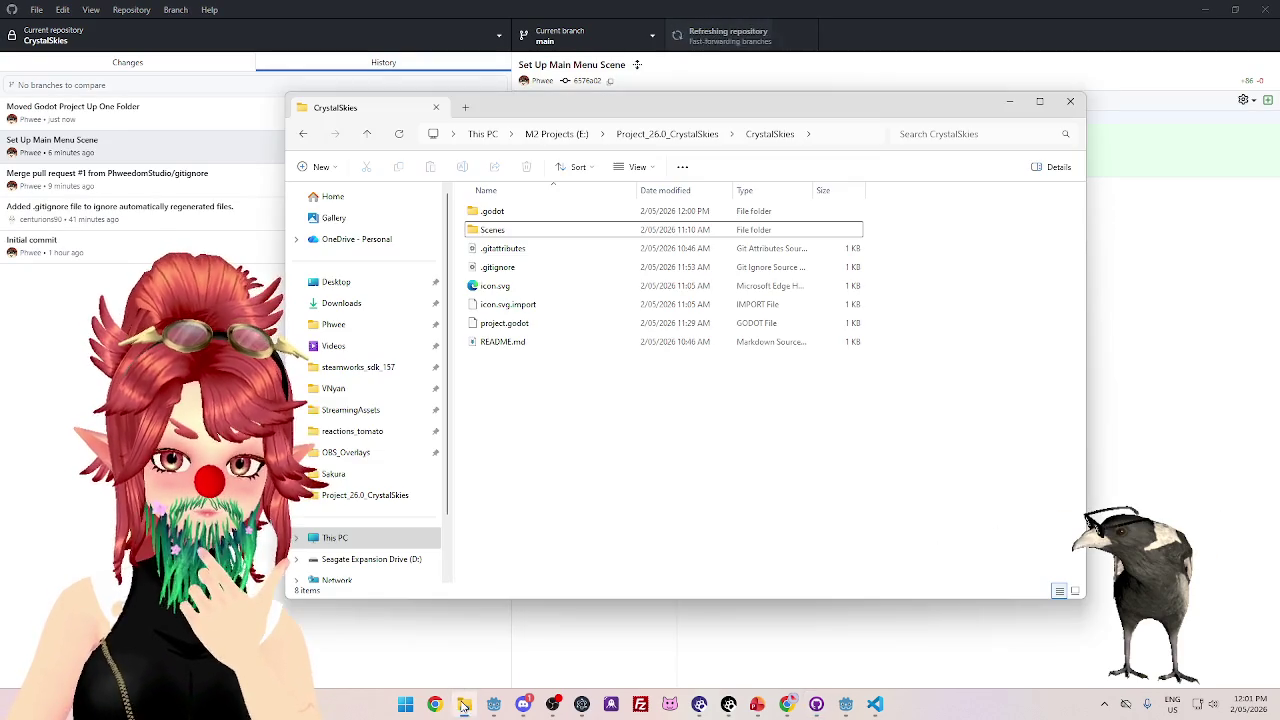
{"action": "left_click", "coordinate": [875, 704]}
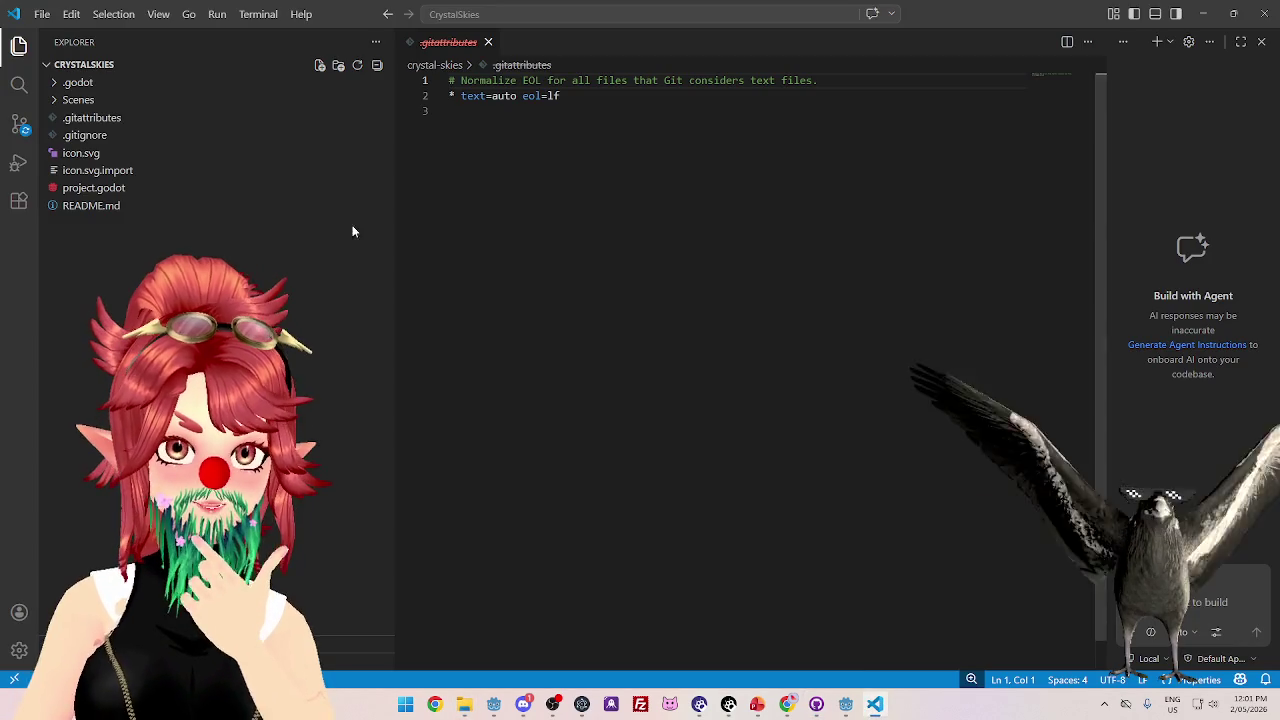
{"action": "left_click", "coordinate": [114, 134]}
{"action": "left_click", "coordinate": [114, 118]}
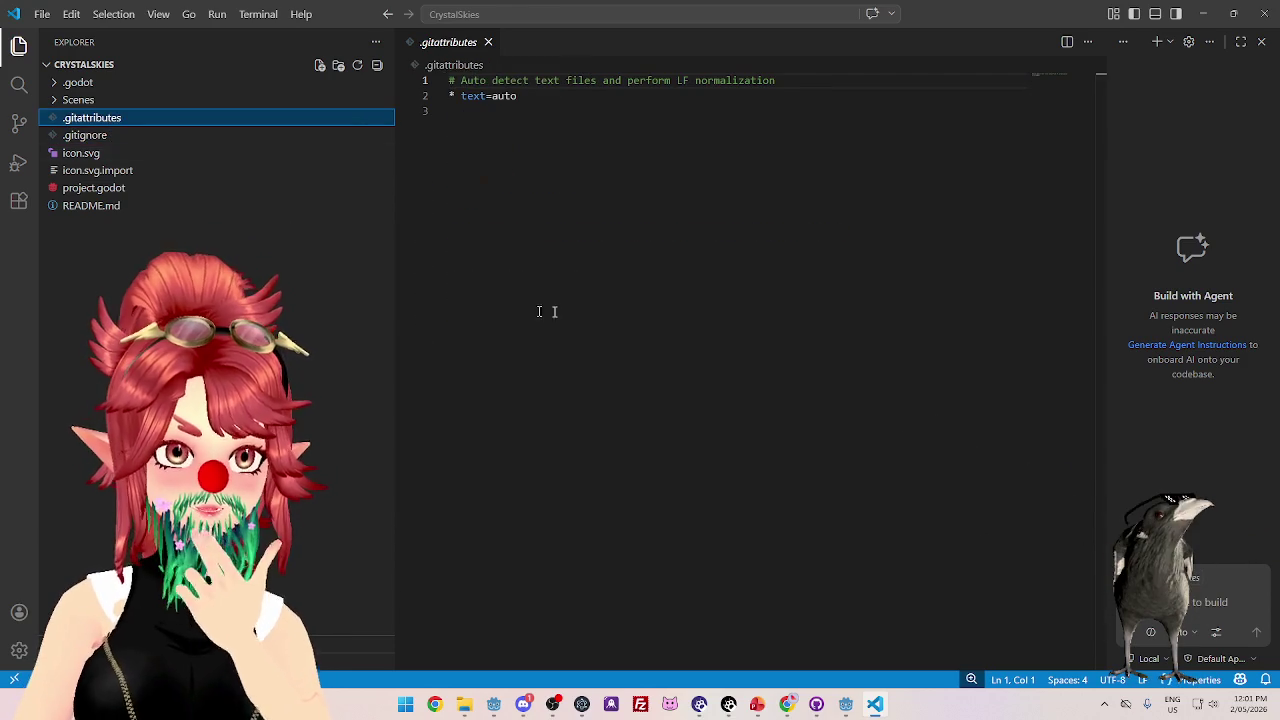
- Shift the CrystalSkies folder window left and return to the Godot editor
{"action": "left_click", "coordinate": [466, 705]}
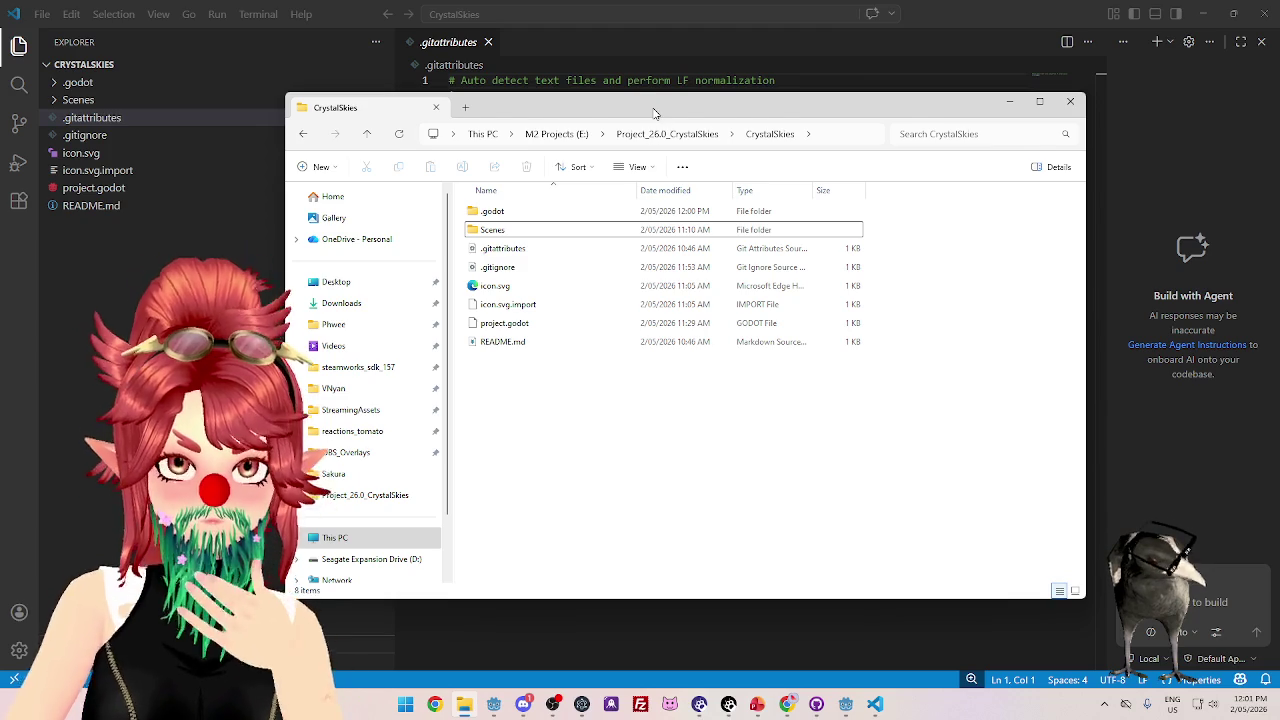
{"action": "left_click_drag", "start_coordinate": [654, 111], "coordinate": [569, 105]}
{"action": "left_click", "coordinate": [816, 704]}
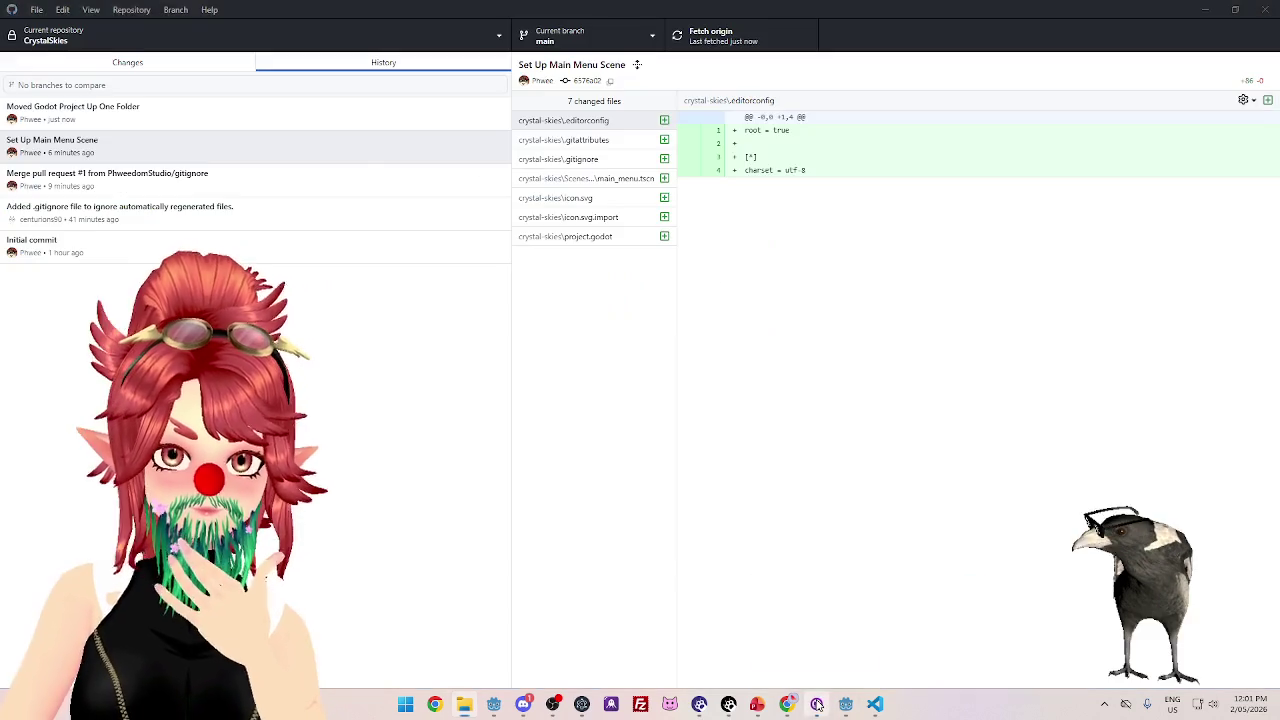
{"action": "left_click", "coordinate": [847, 705]}
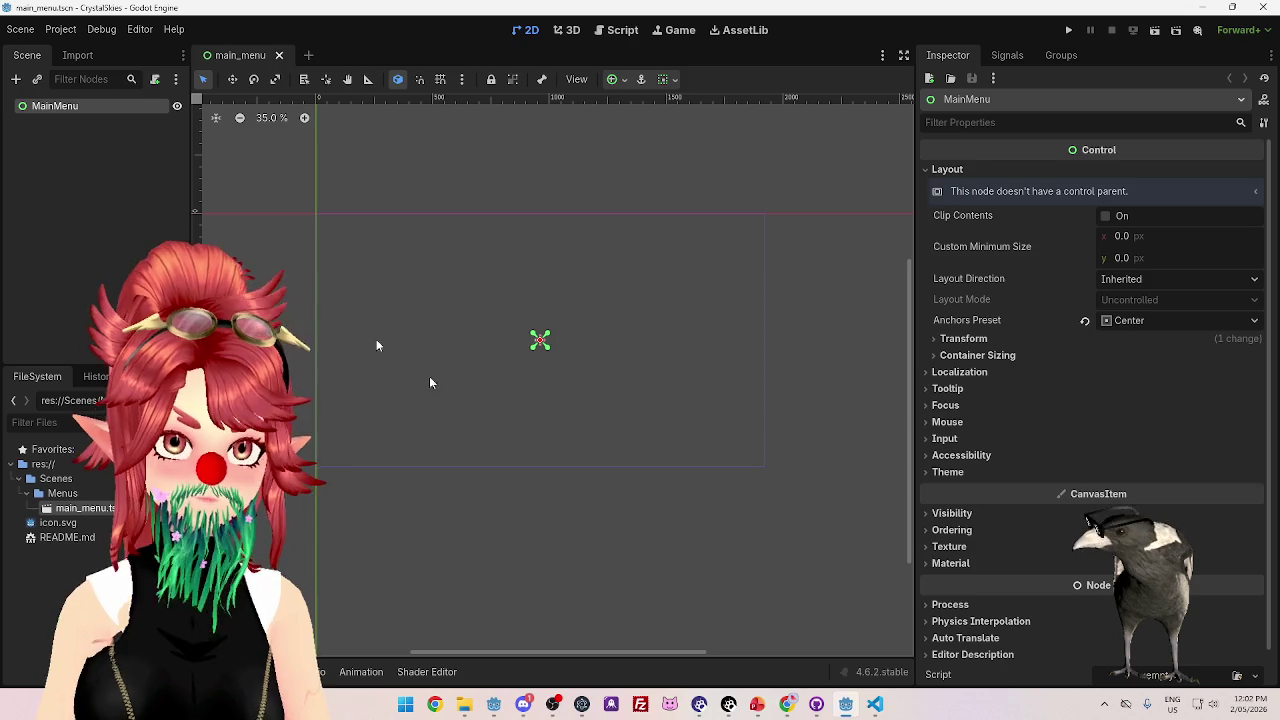
- View slide 9, UI – Join Campaign, of the CrystalSkies presentation in PowerPoint
{"action": "mouse_move", "coordinate": [787, 705]}
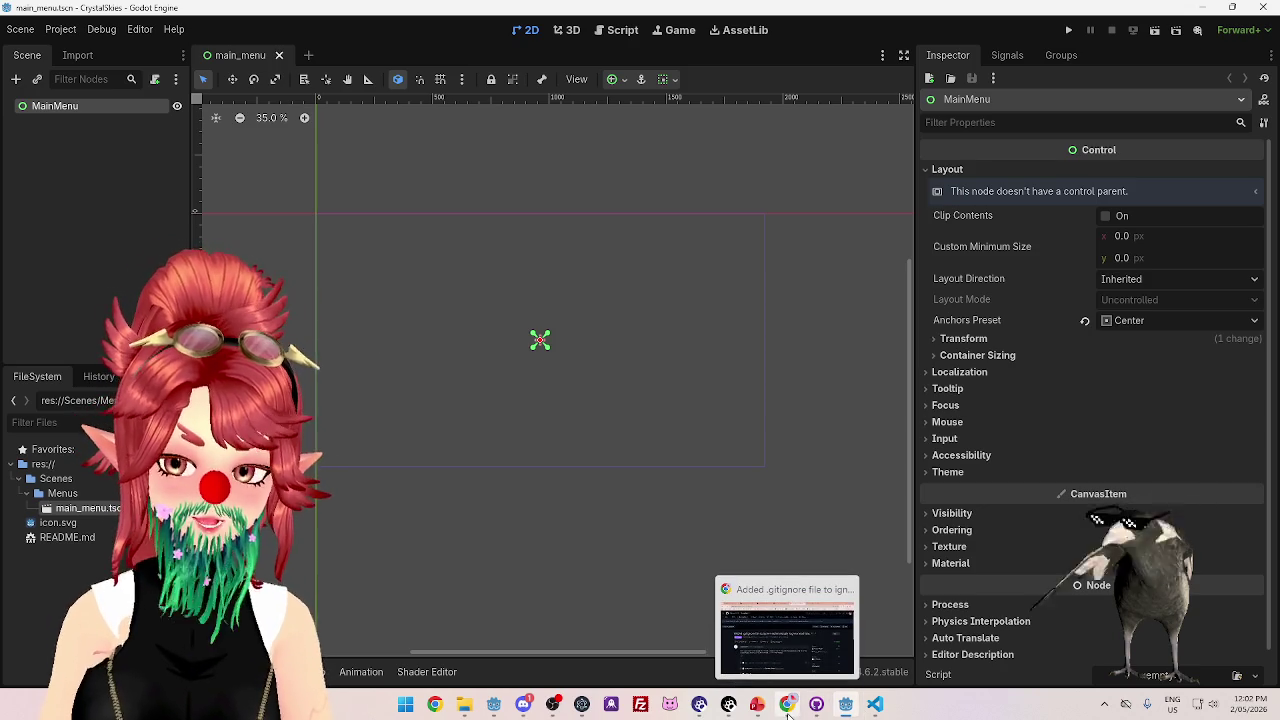
{"action": "left_click", "coordinate": [758, 706]}
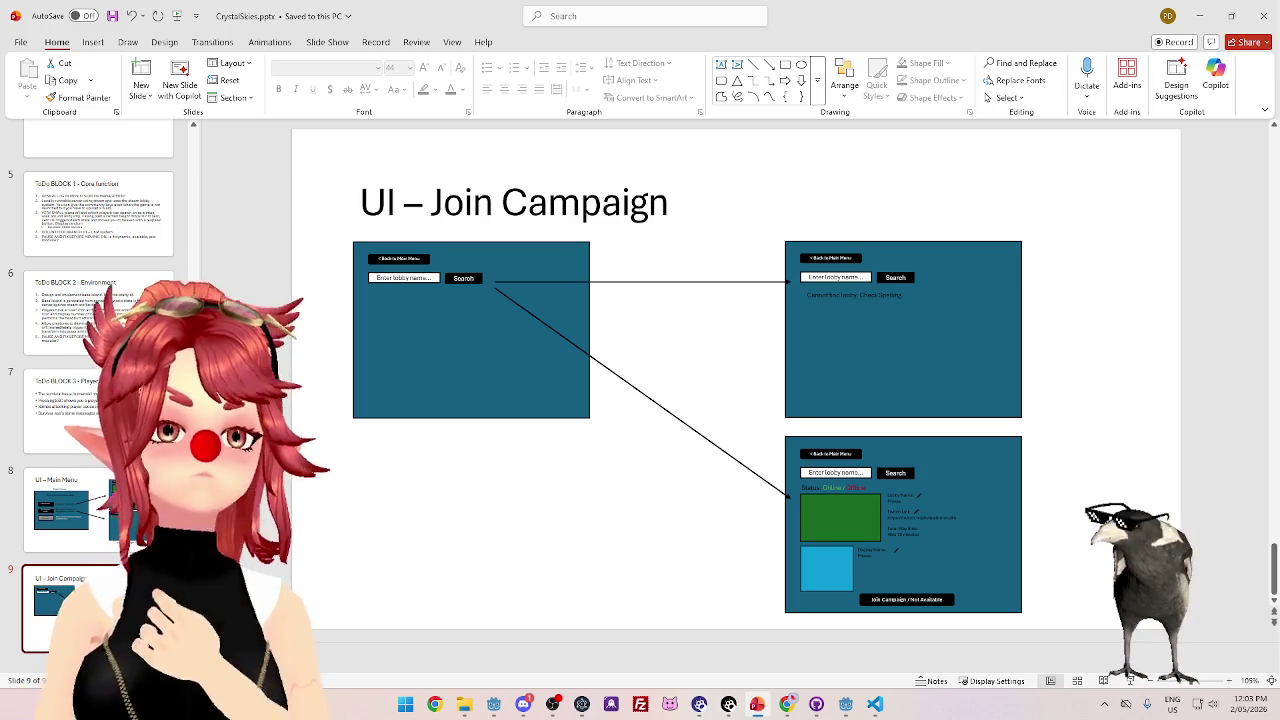
{"action": "key", "text": "alt+Tab"}
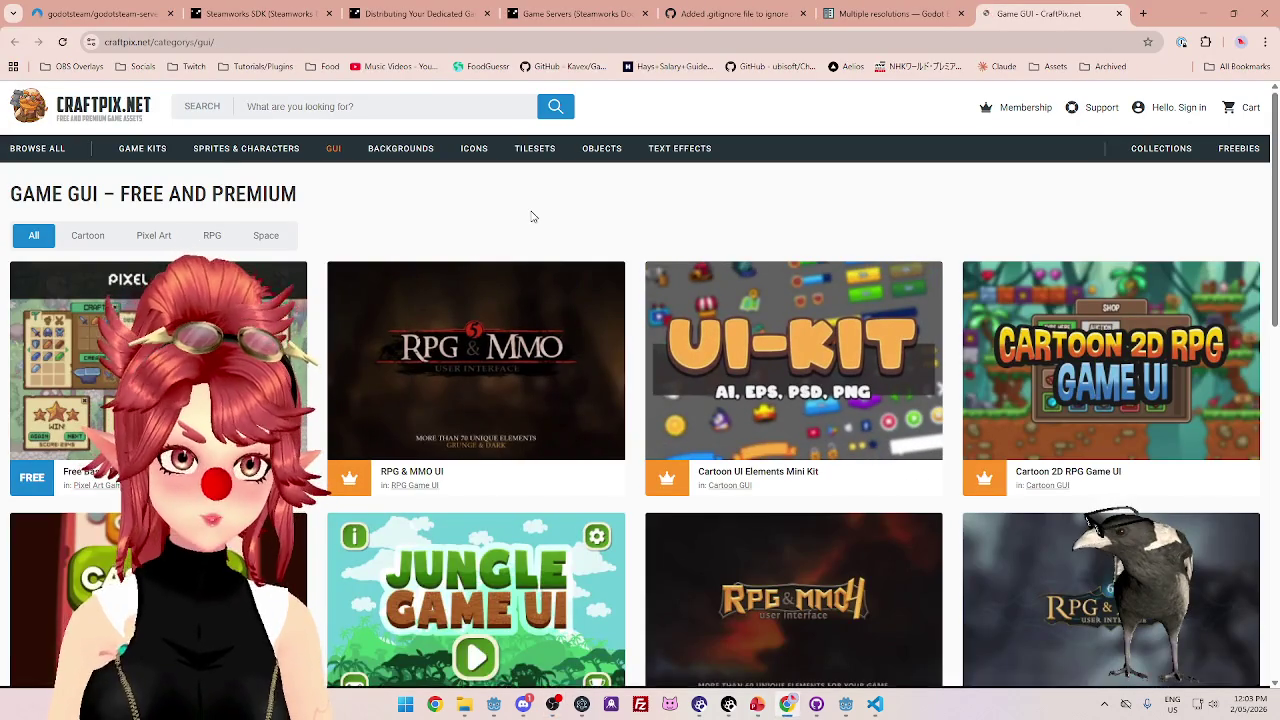
- Scroll the Craftpix GUI category and open the Free Jungle Cartoon 2D Game UI pack
{"action": "scroll", "coordinate": [519, 212], "scroll_direction": "down", "scroll_amount": 1}
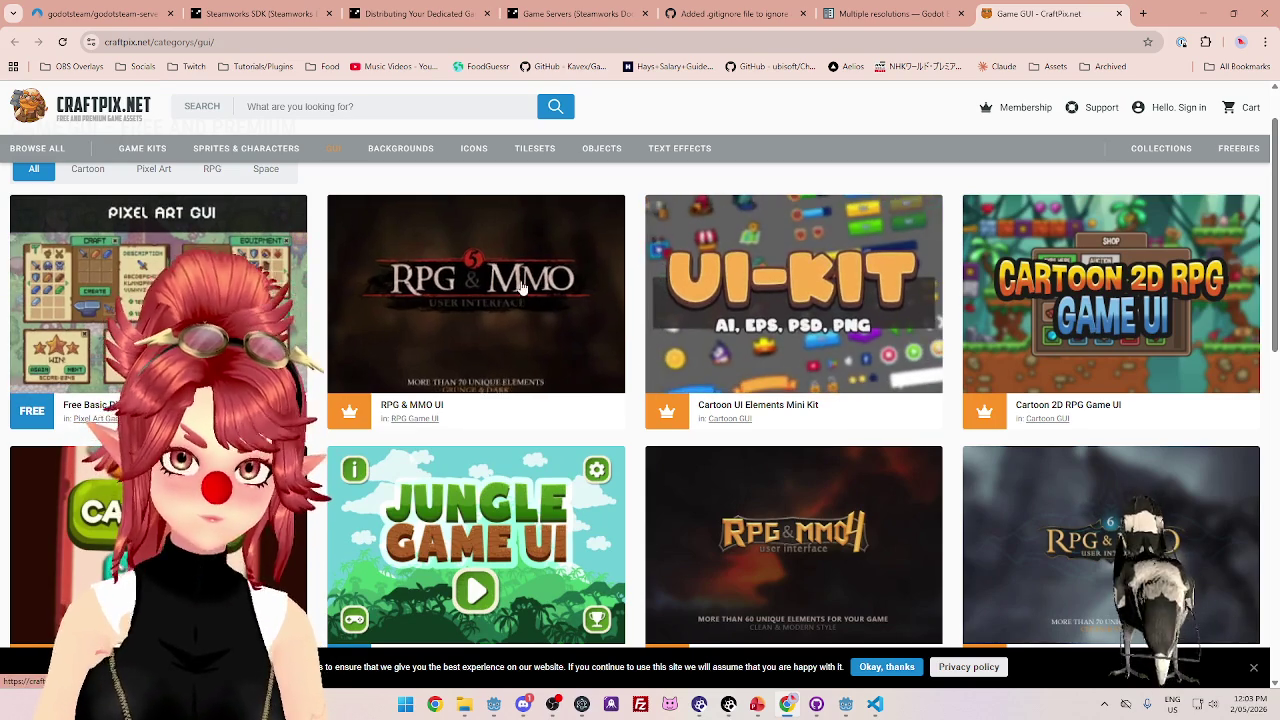
{"action": "scroll", "coordinate": [727, 330], "scroll_direction": "down", "scroll_amount": 1}
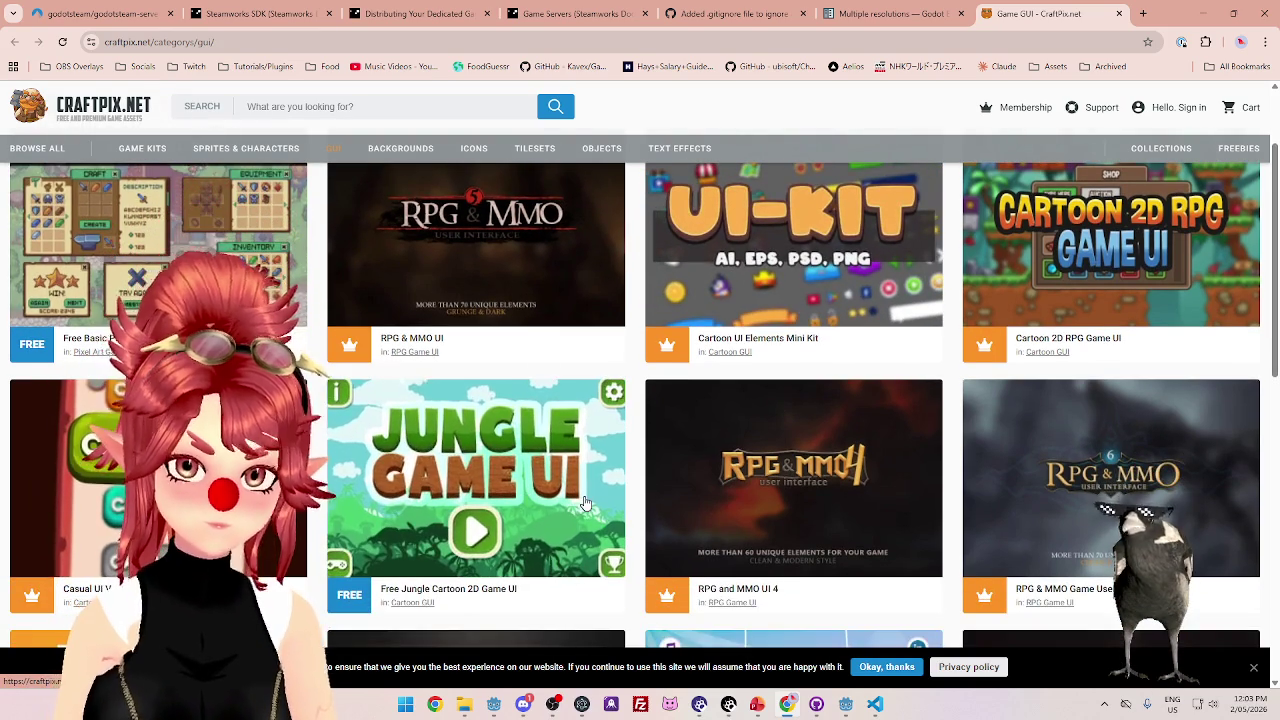
{"action": "scroll", "coordinate": [605, 497], "scroll_direction": "down", "scroll_amount": 1}
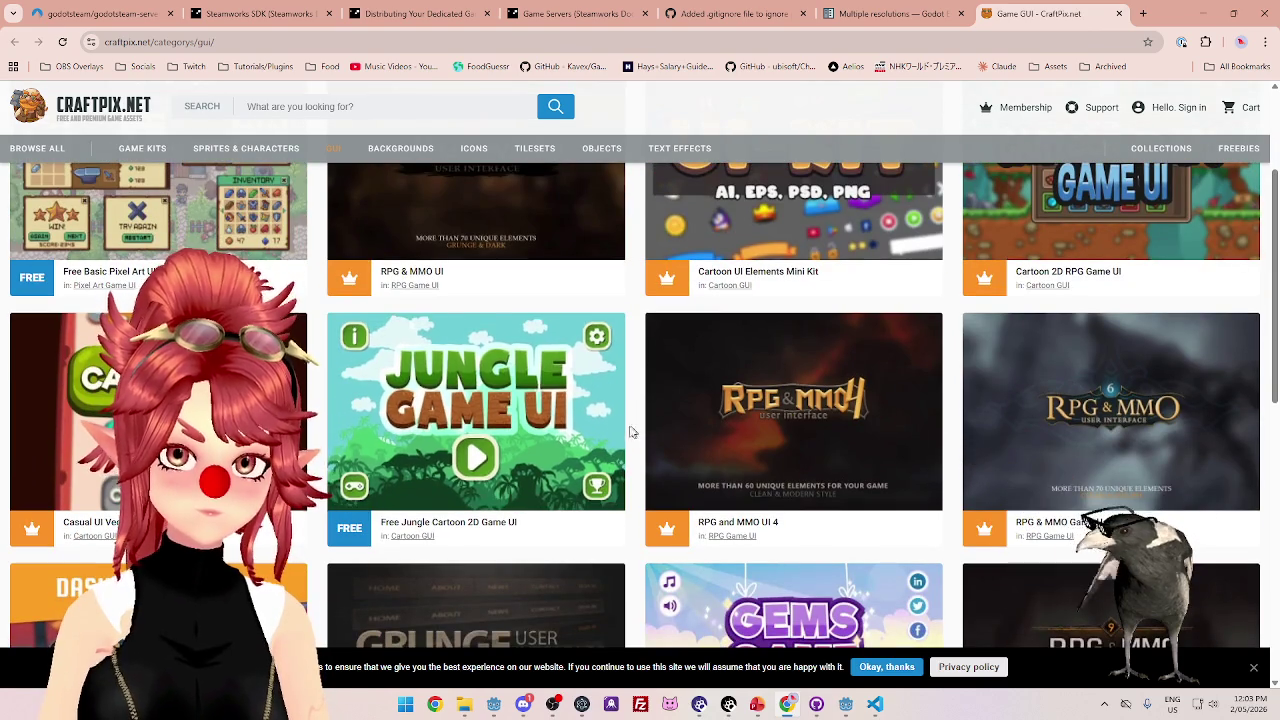
{"action": "scroll", "coordinate": [583, 433], "scroll_direction": "down", "scroll_amount": 3}
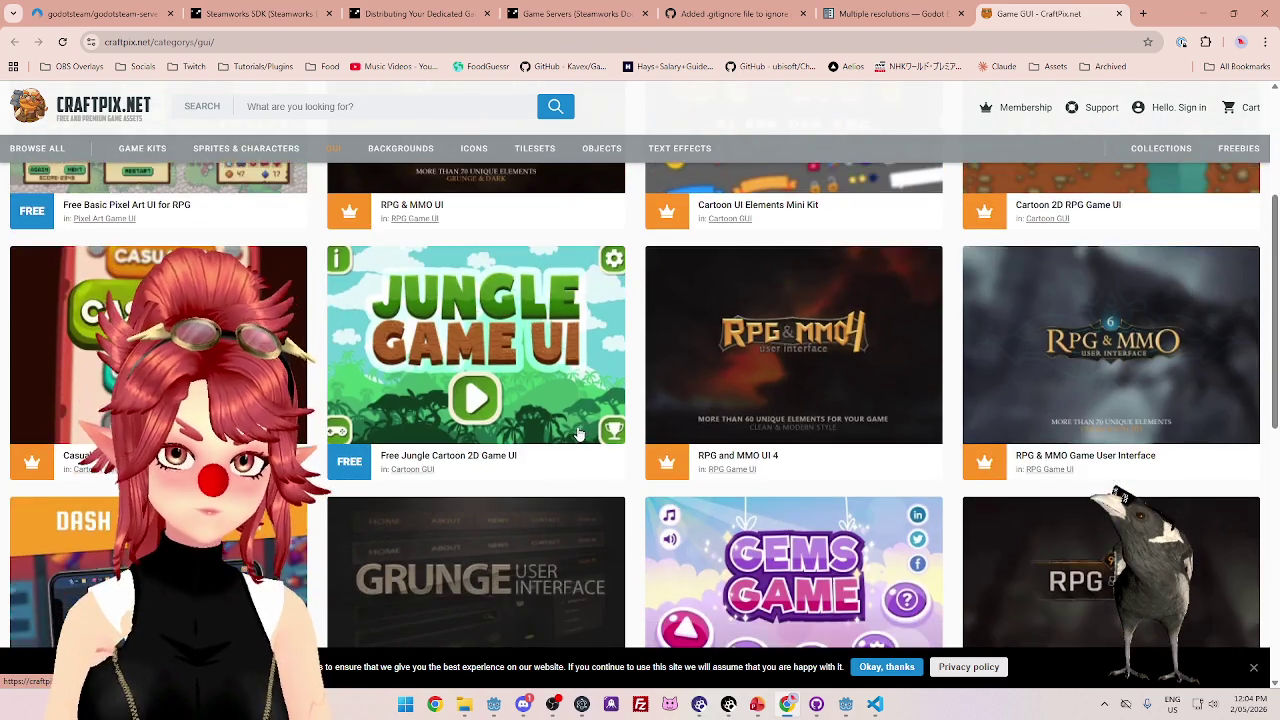
{"action": "scroll", "coordinate": [675, 497], "scroll_direction": "down", "scroll_amount": 4}
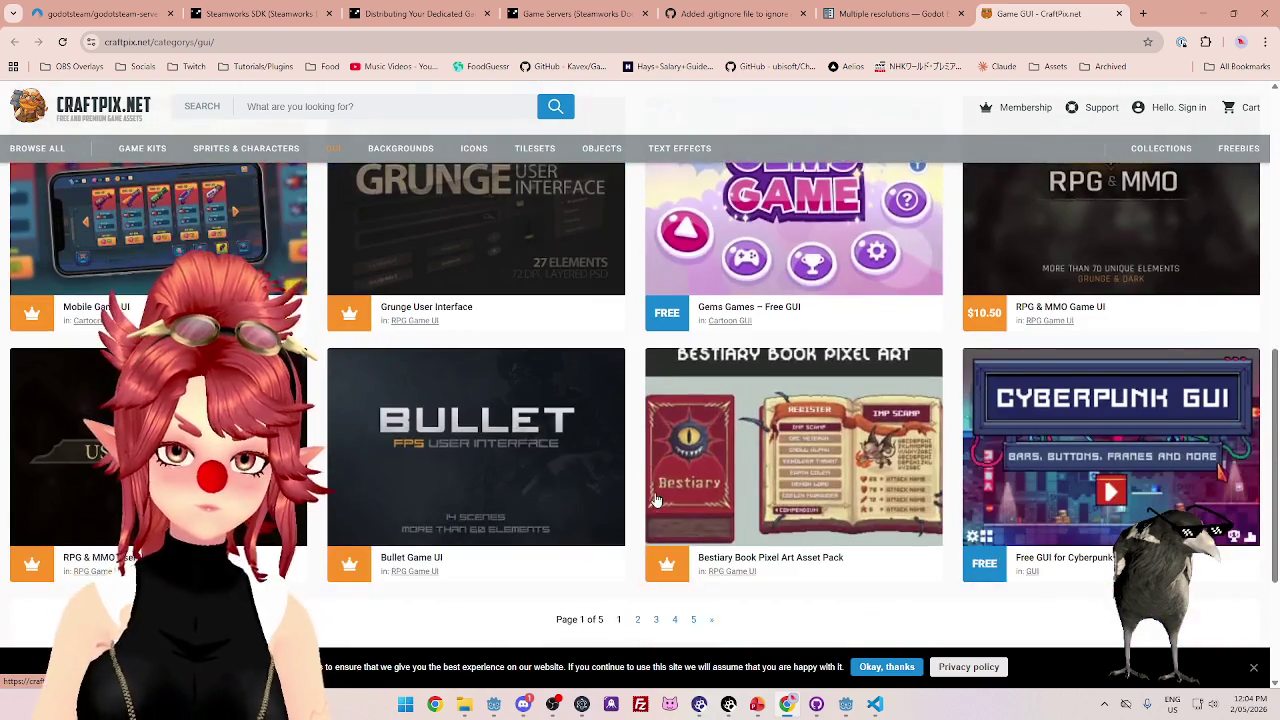
{"action": "scroll", "coordinate": [650, 497], "scroll_direction": "up", "scroll_amount": 5}
{"action": "left_click", "coordinate": [572, 383]}
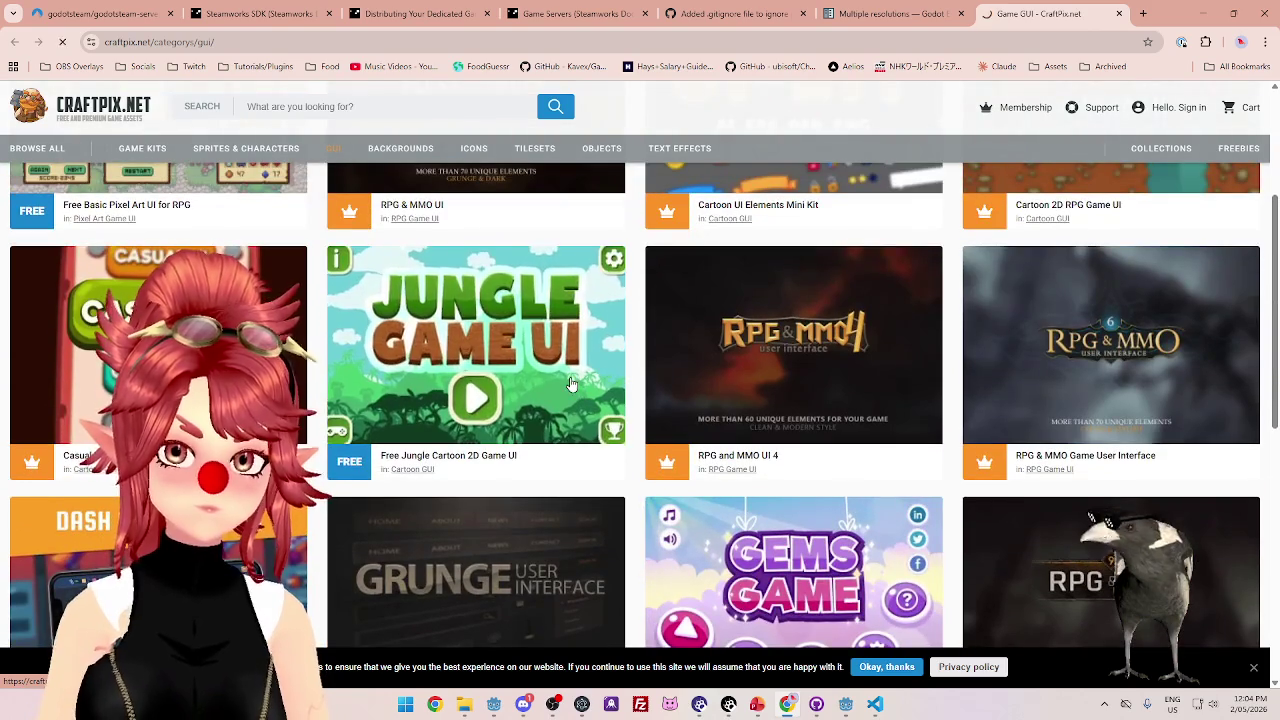
- Look over the Jungle pack page, then return to the GUI listing and scroll to its pagination
{"action": "scroll", "coordinate": [349, 407], "scroll_direction": "down", "scroll_amount": 3}
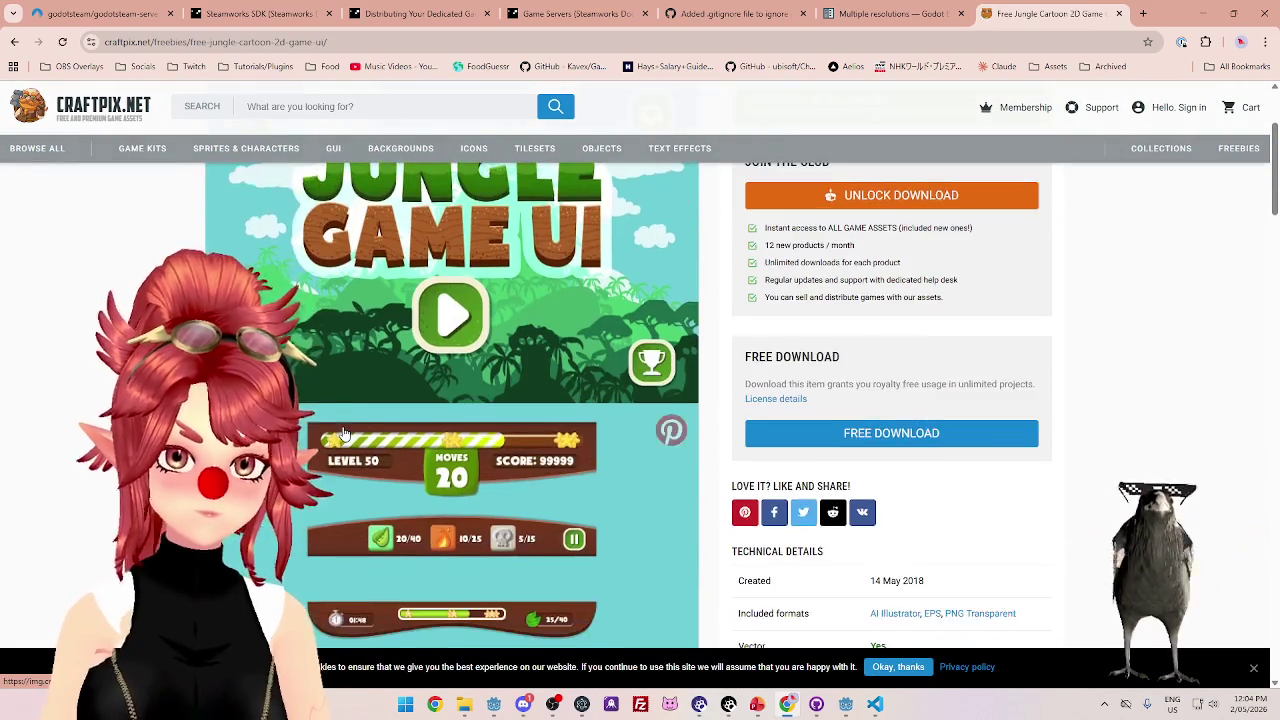
{"action": "scroll", "coordinate": [349, 407], "scroll_direction": "down", "scroll_amount": 1}
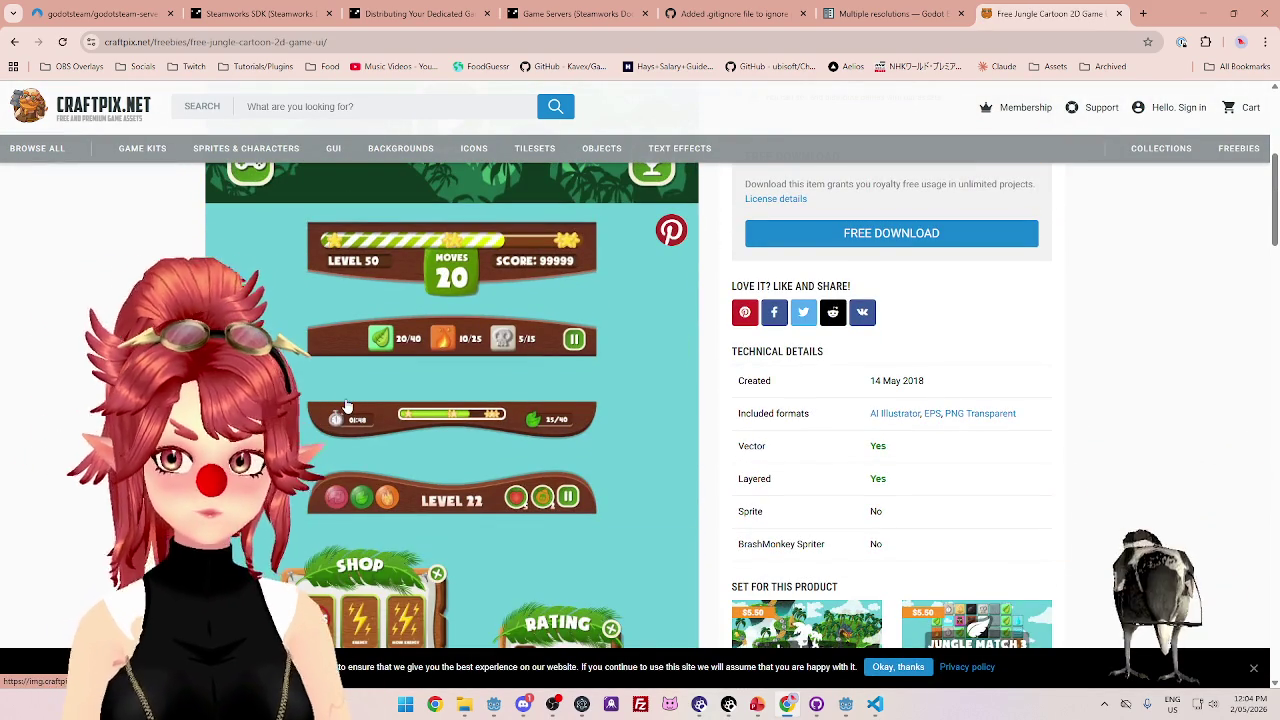
{"action": "scroll", "coordinate": [688, 500], "scroll_direction": "up", "scroll_amount": 2}
{"action": "scroll", "coordinate": [507, 416], "scroll_direction": "down", "scroll_amount": 1}
{"action": "scroll", "coordinate": [507, 416], "scroll_direction": "down", "scroll_amount": 3}
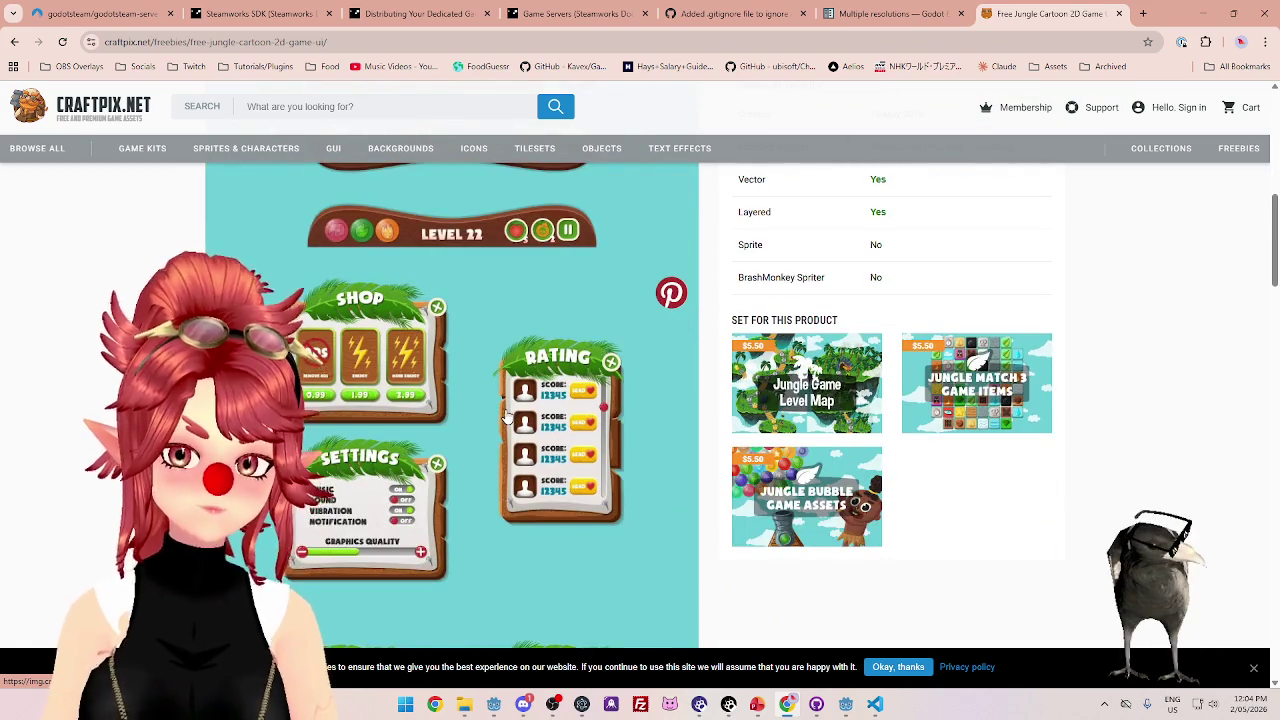
{"action": "scroll", "coordinate": [507, 416], "scroll_direction": "down", "scroll_amount": 4}
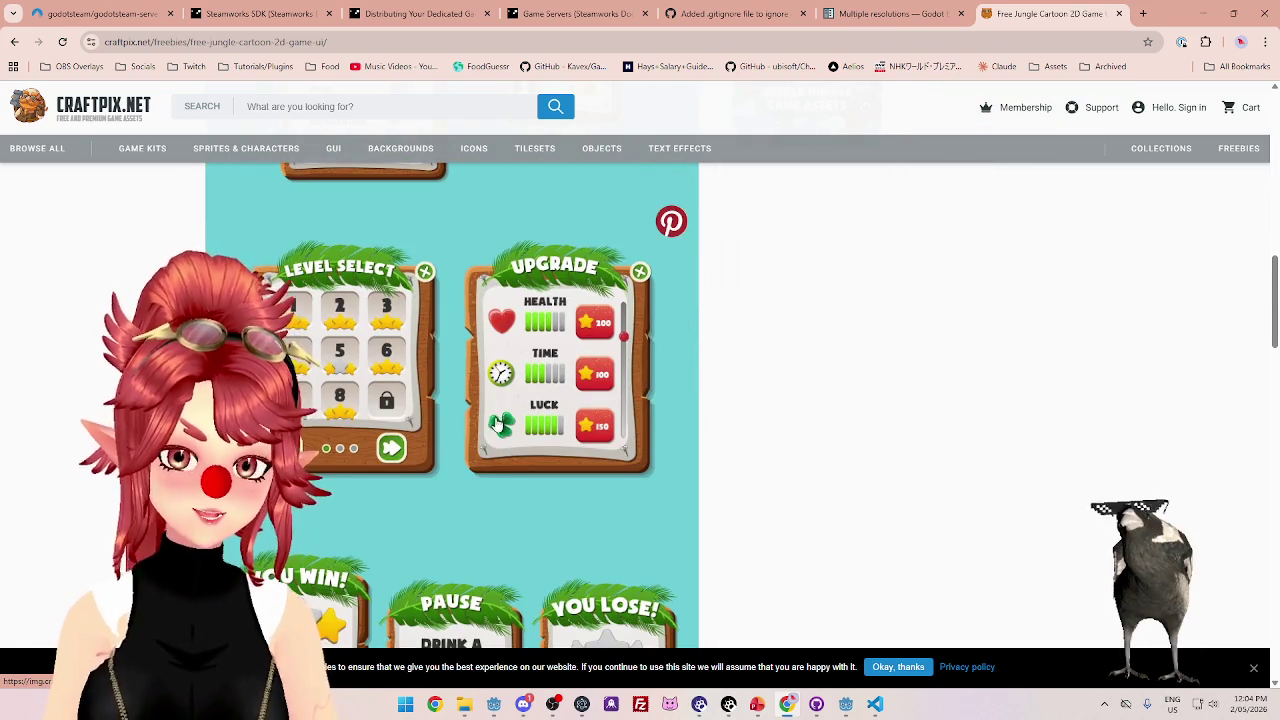
{"action": "left_click", "coordinate": [15, 42]}
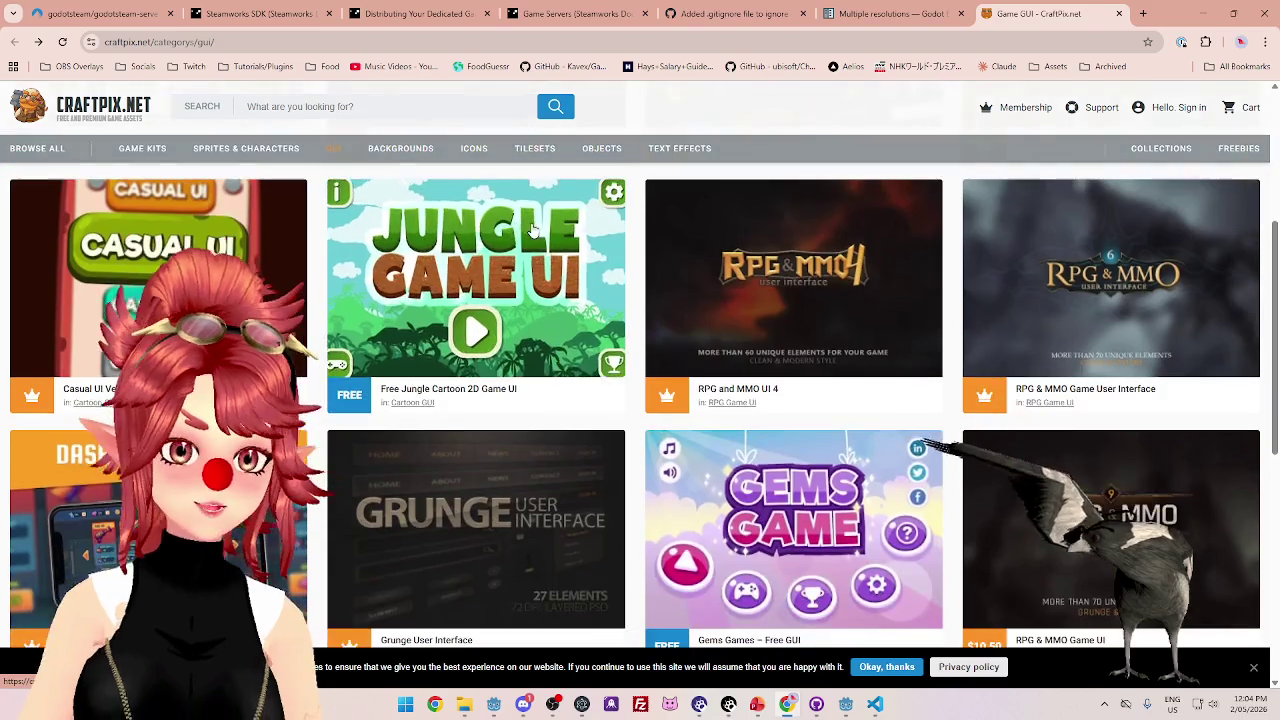
{"action": "scroll", "coordinate": [640, 360], "scroll_direction": "down", "scroll_amount": 5}
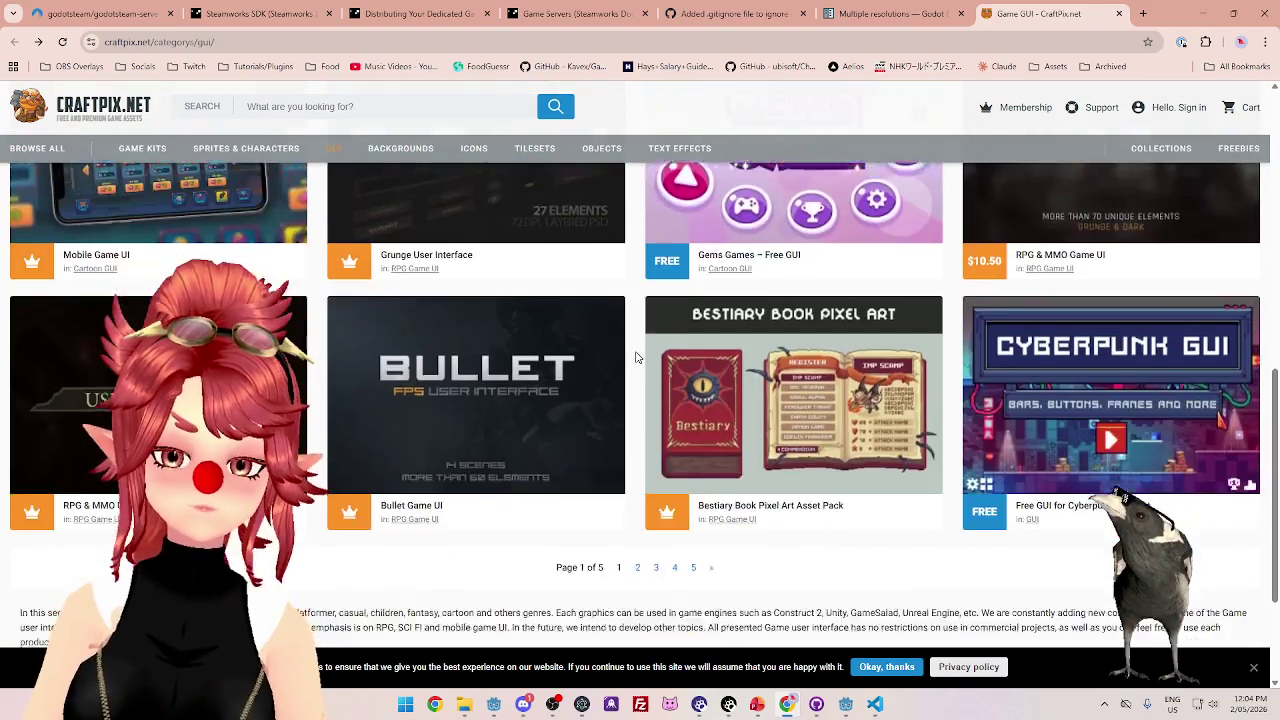
{"action": "scroll", "coordinate": [688, 404], "scroll_direction": "down", "scroll_amount": 1}
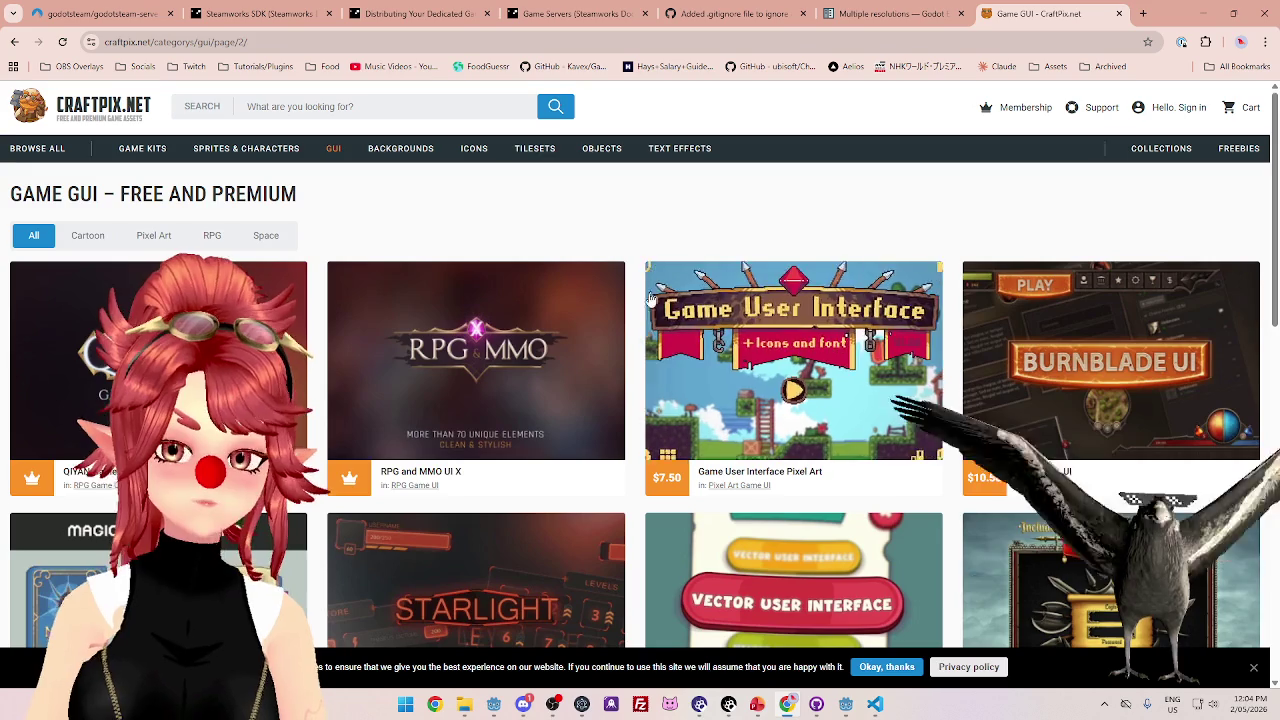
{"action": "scroll", "coordinate": [645, 270], "scroll_direction": "down", "scroll_amount": 1}
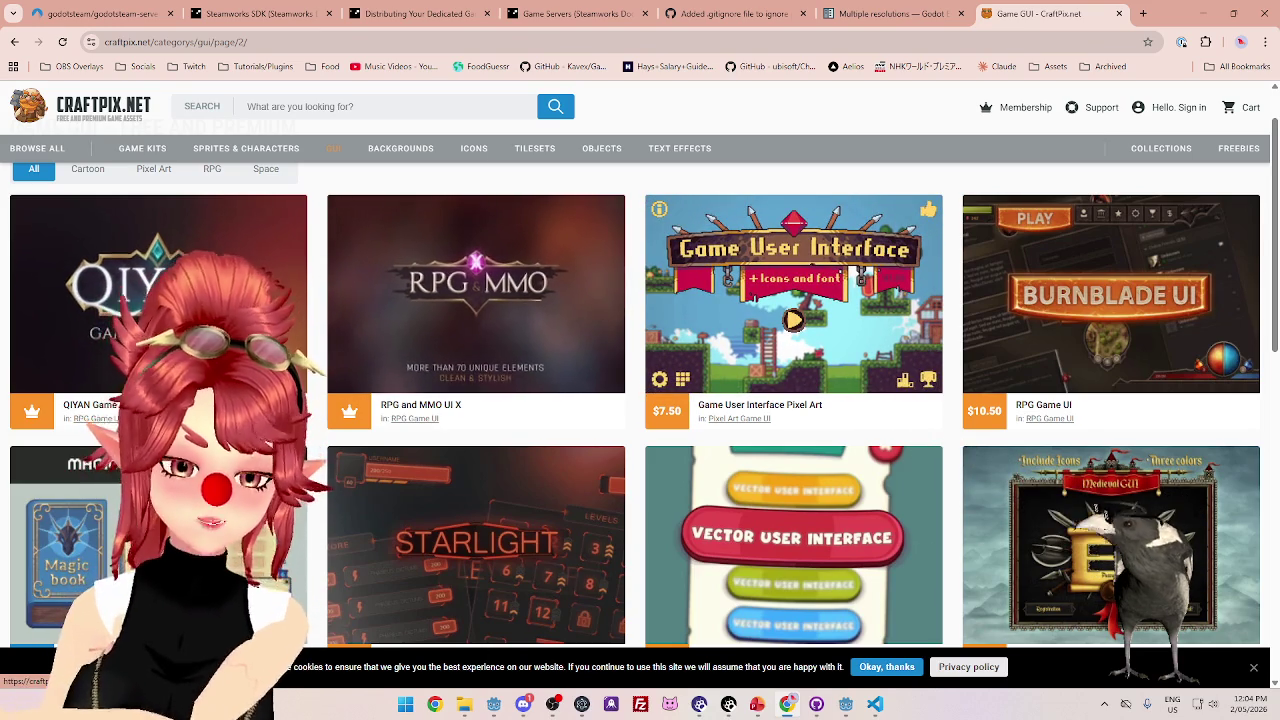
{"action": "left_click", "coordinate": [298, 320]}
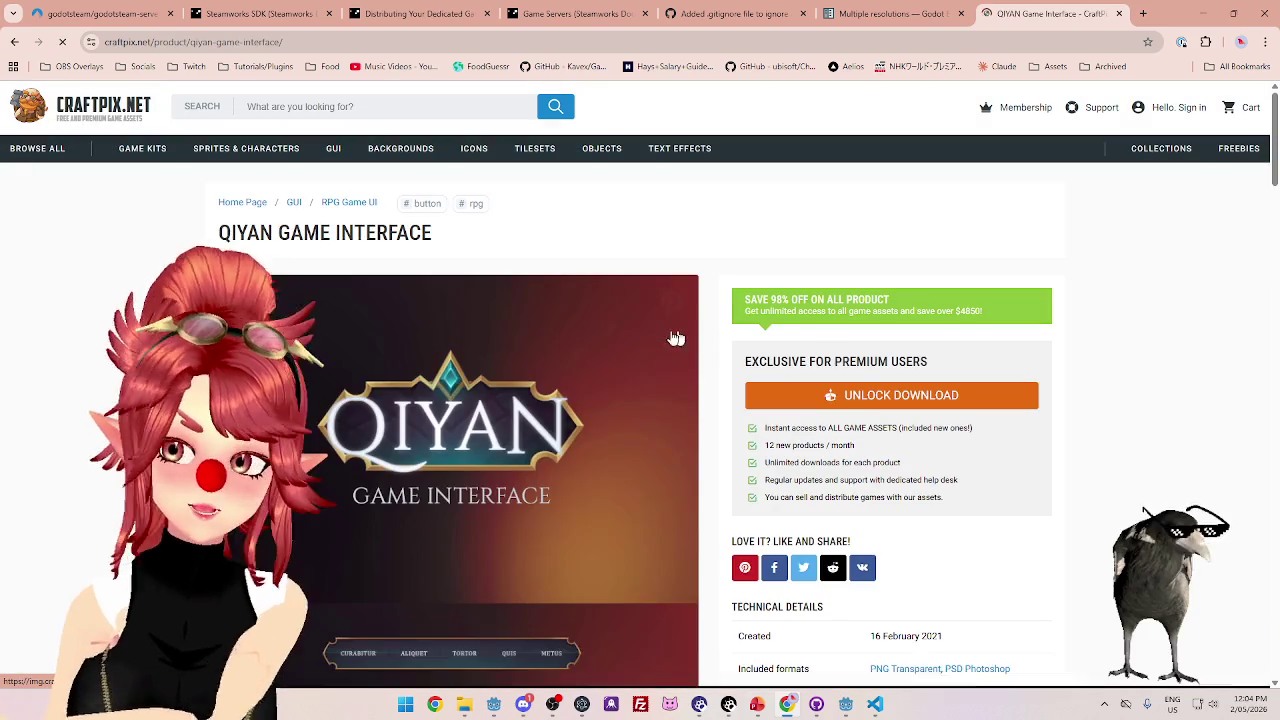
{"action": "scroll", "coordinate": [575, 498], "scroll_direction": "down", "scroll_amount": 4}
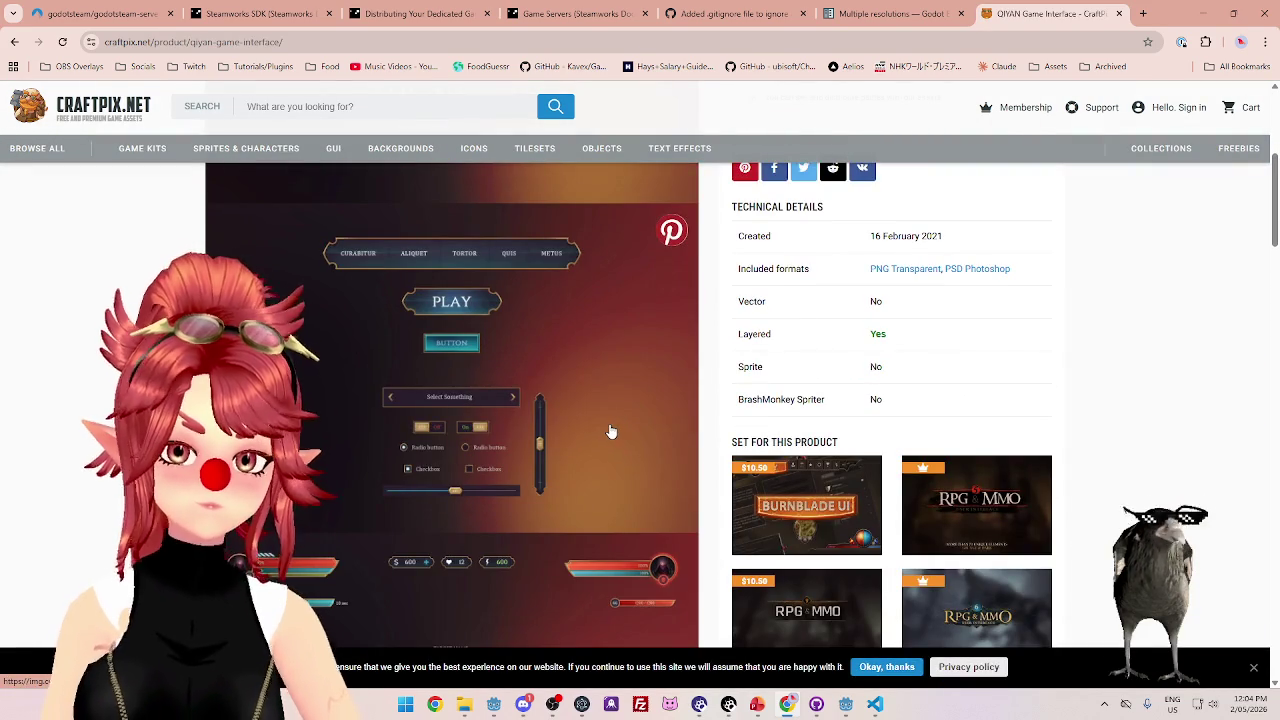
{"action": "scroll", "coordinate": [611, 431], "scroll_direction": "down", "scroll_amount": 3}
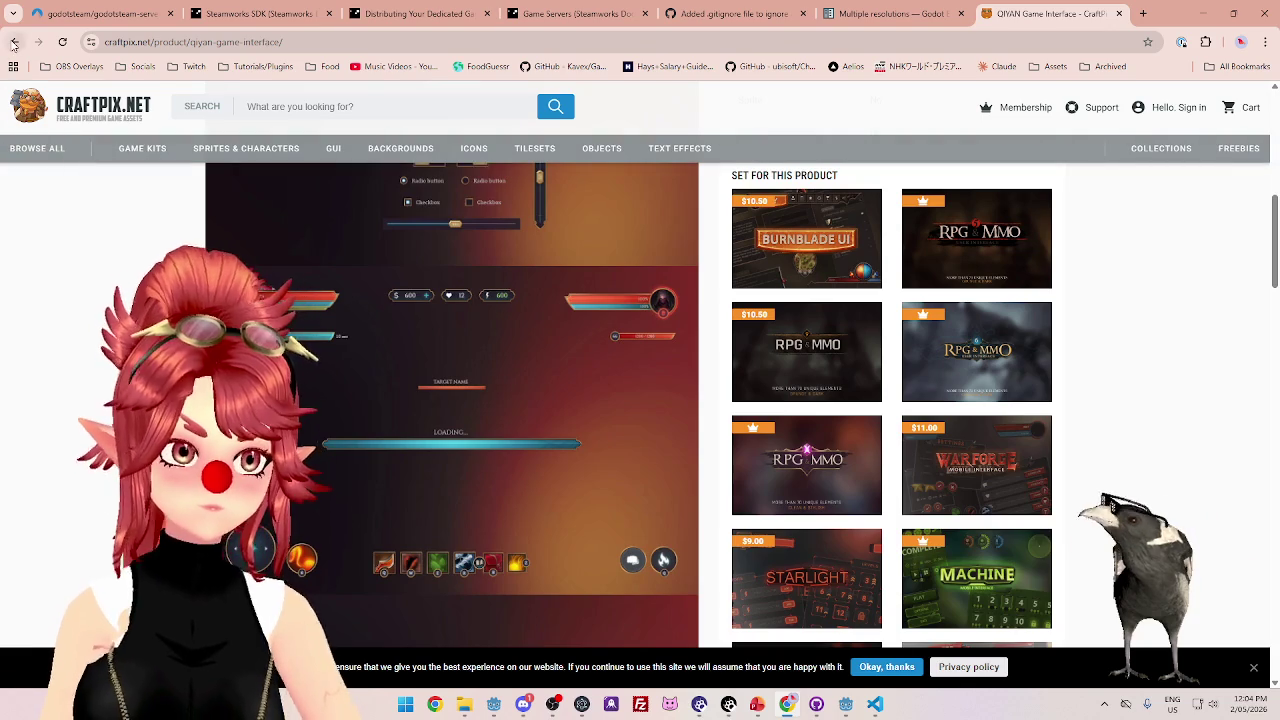
{"action": "left_click", "coordinate": [14, 42]}
{"action": "scroll", "coordinate": [658, 428], "scroll_direction": "down", "scroll_amount": 3}
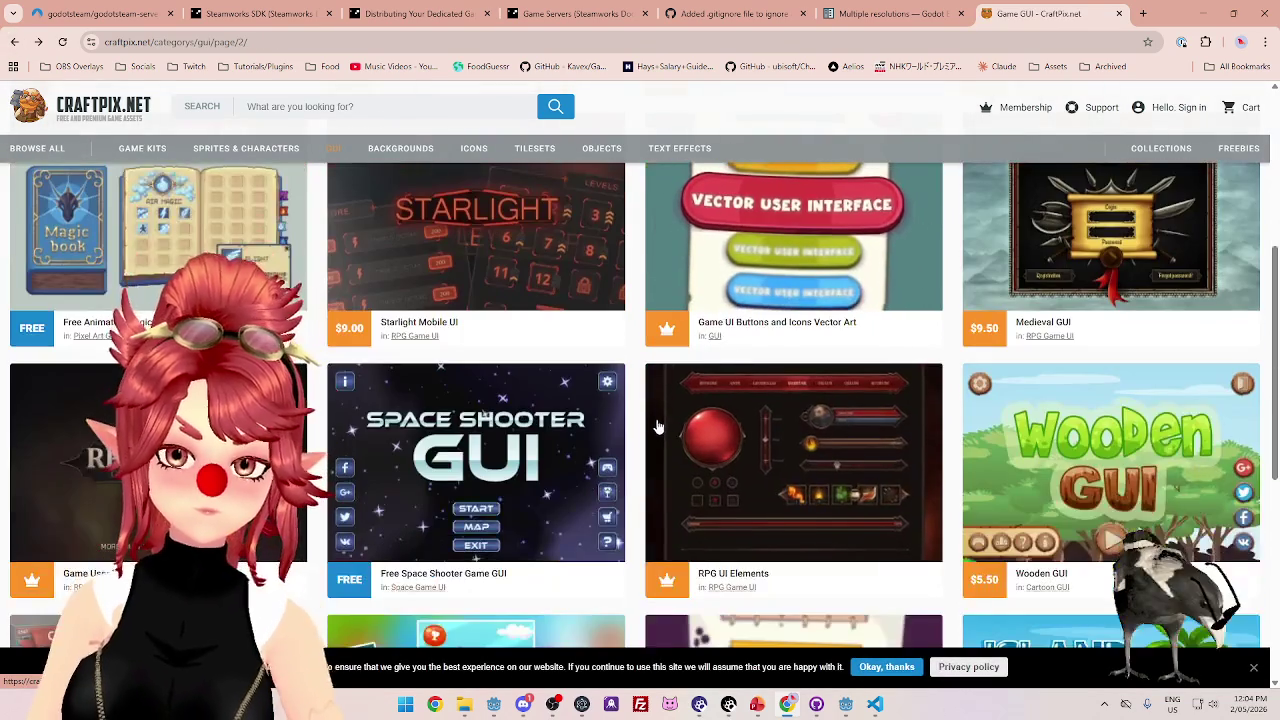
{"action": "scroll", "coordinate": [653, 425], "scroll_direction": "down", "scroll_amount": 1}
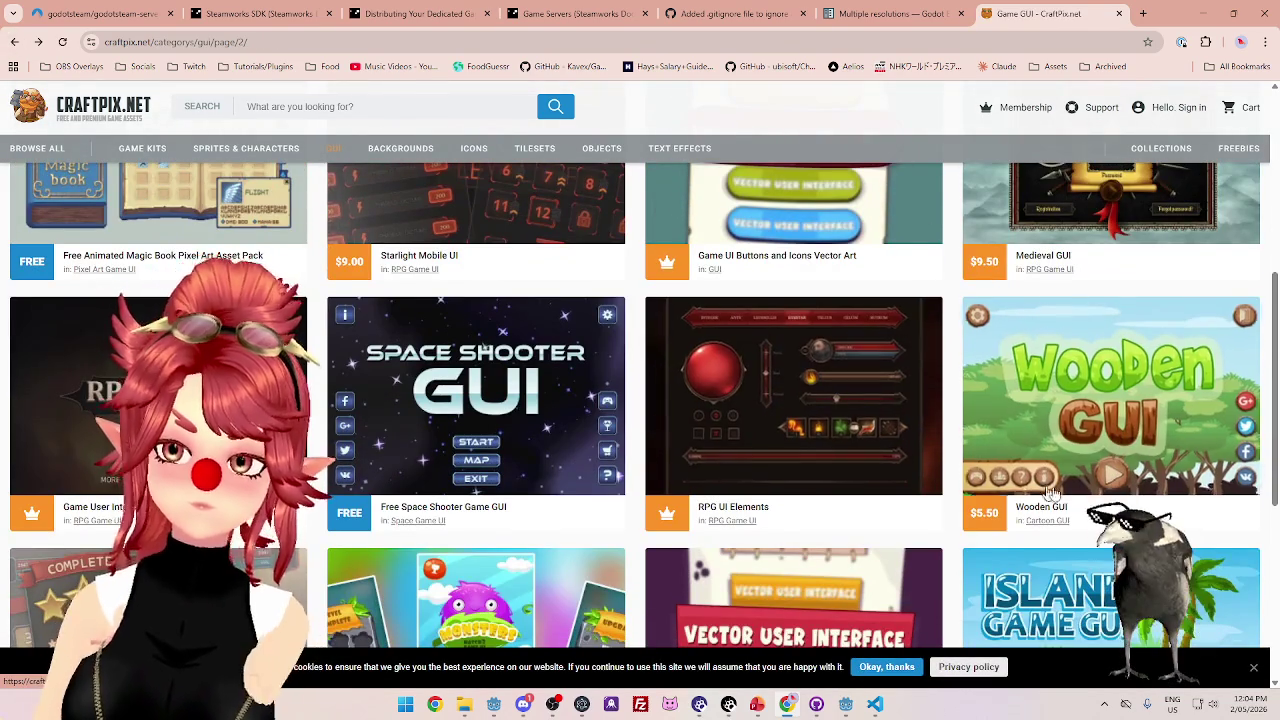
- Open the Wooden GUI pack and scroll down through its previews and related items
{"action": "left_click", "coordinate": [1055, 395]}
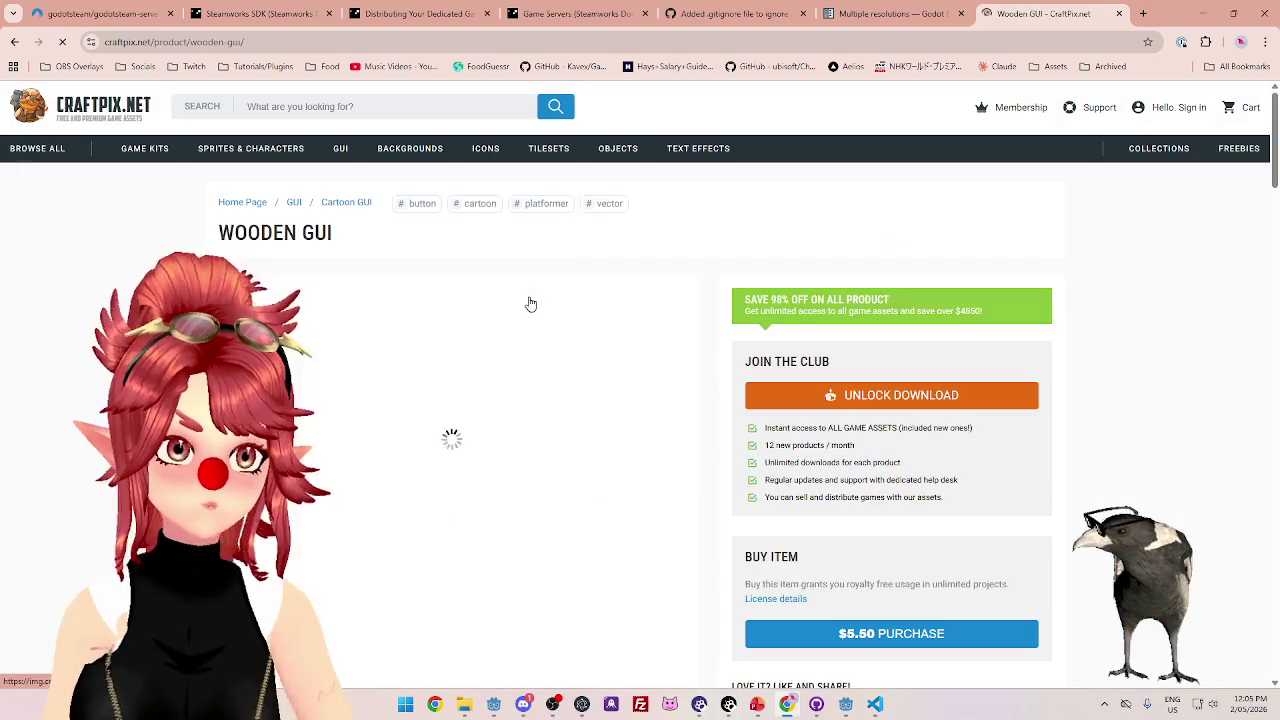
{"action": "scroll", "coordinate": [310, 332], "scroll_direction": "down", "scroll_amount": 3}
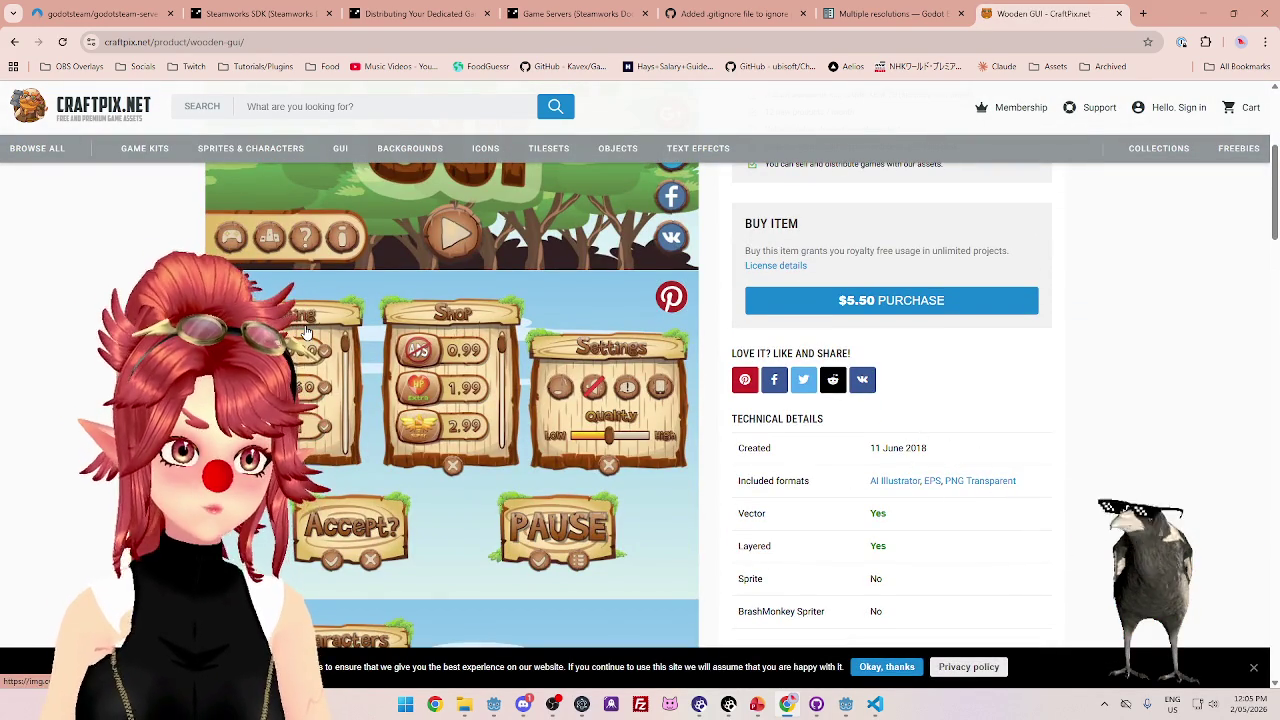
{"action": "scroll", "coordinate": [308, 332], "scroll_direction": "down", "scroll_amount": 3}
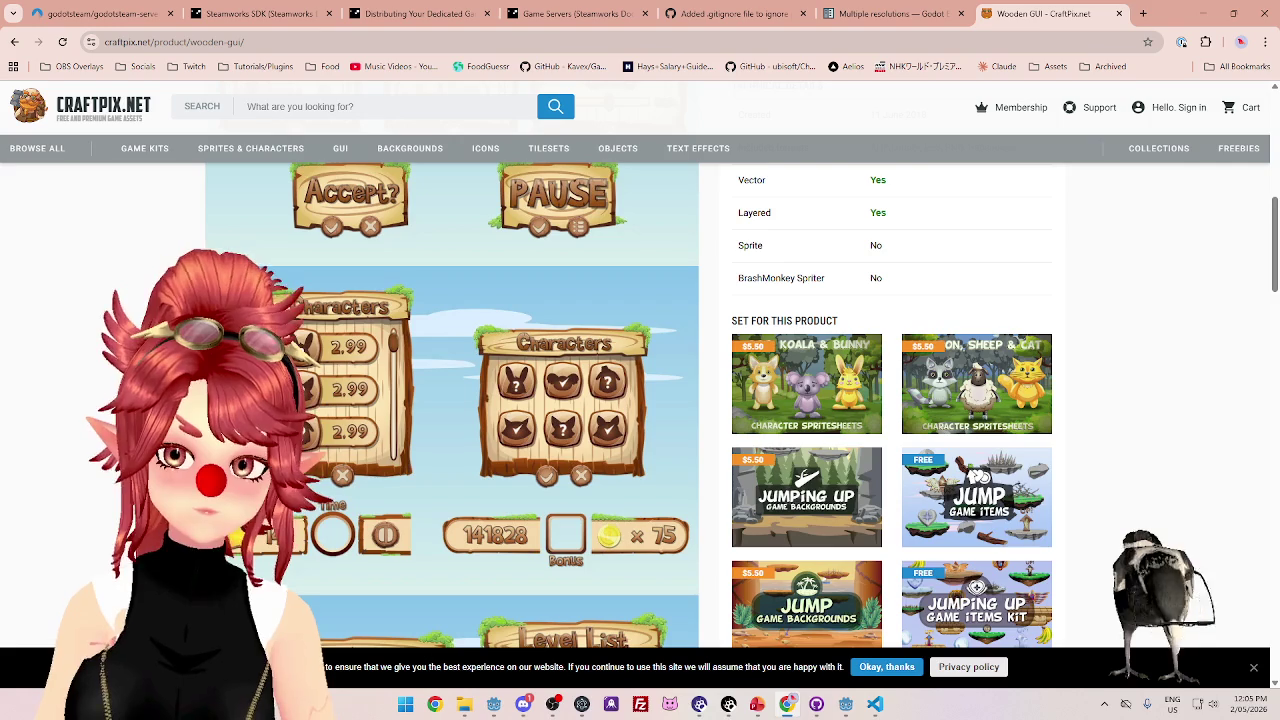
{"action": "scroll", "coordinate": [450, 400], "scroll_direction": "down", "scroll_amount": 2}
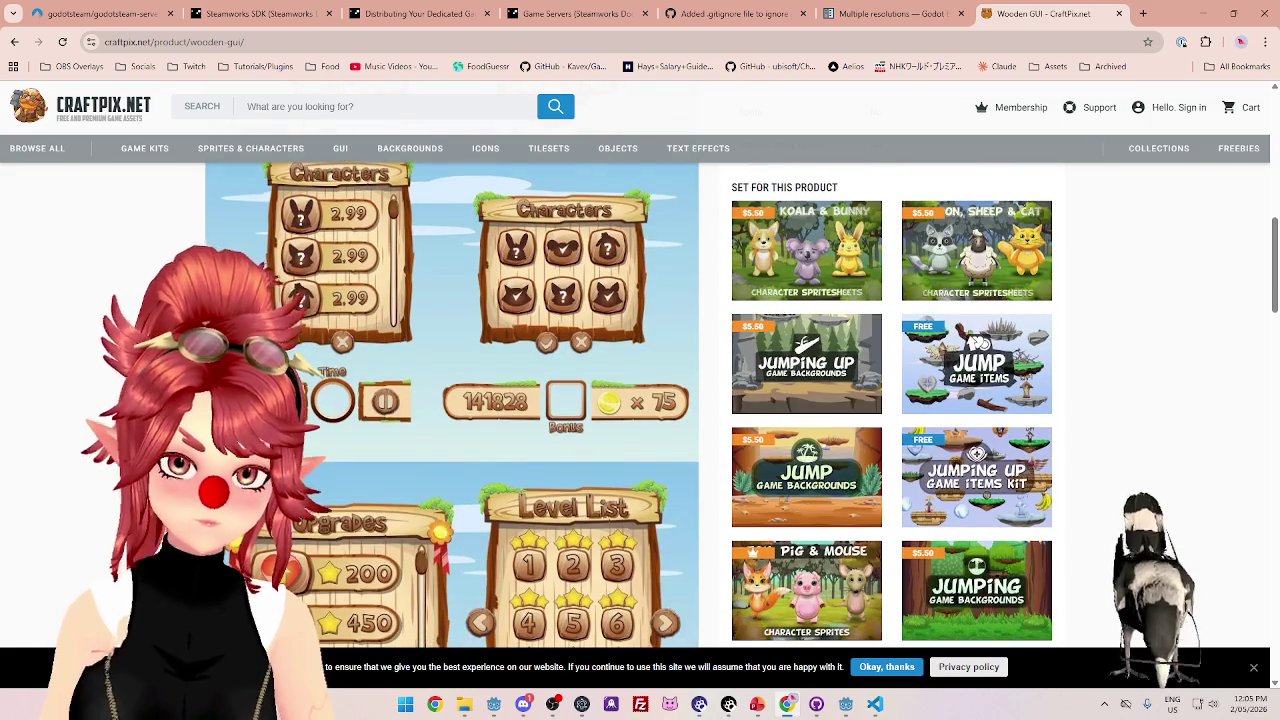
{"action": "scroll", "coordinate": [450, 400], "scroll_direction": "down", "scroll_amount": 2}
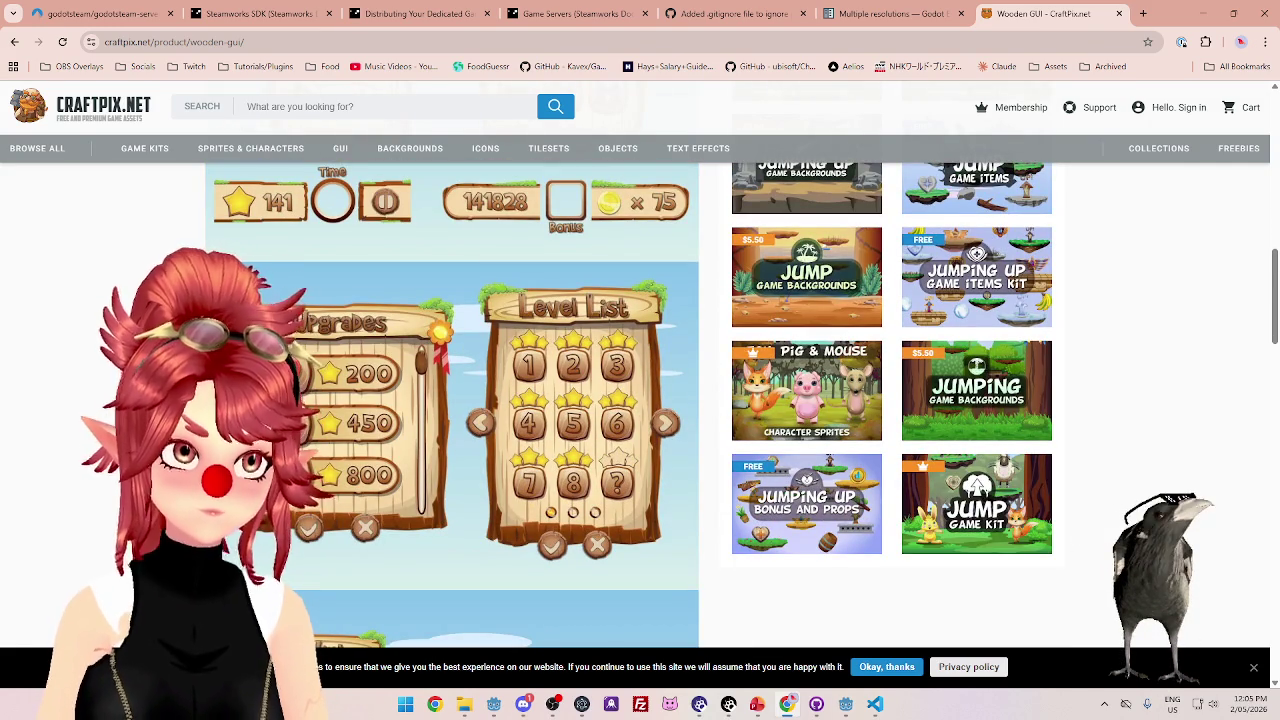
{"action": "scroll", "coordinate": [450, 400], "scroll_direction": "down", "scroll_amount": 1}
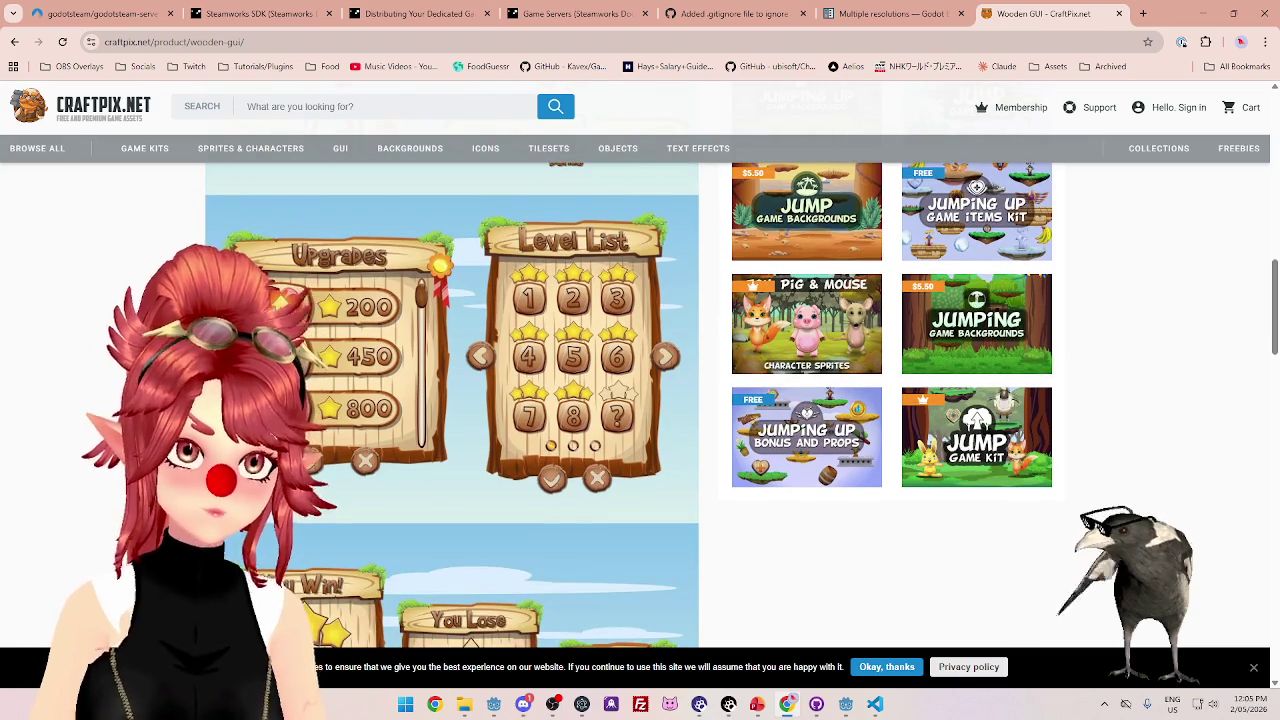
{"action": "scroll", "coordinate": [450, 400], "scroll_direction": "down", "scroll_amount": 4}
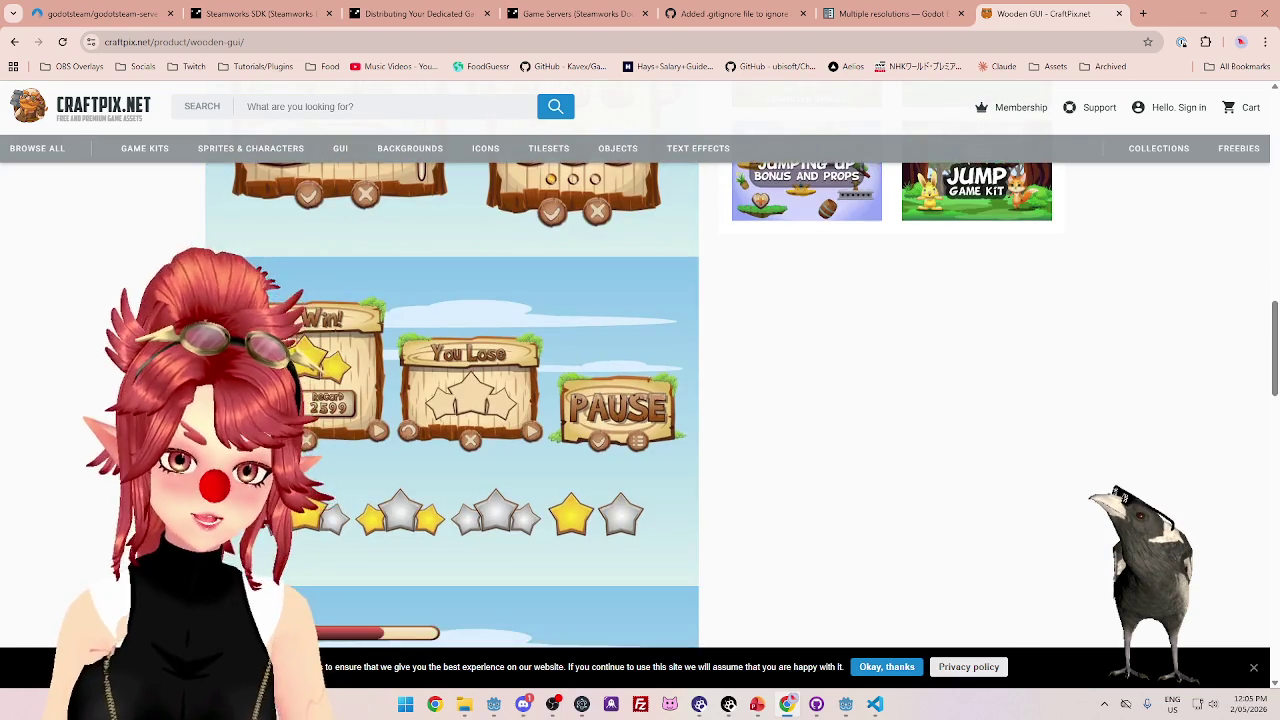
{"action": "scroll", "coordinate": [450, 400], "scroll_direction": "down", "scroll_amount": 5}
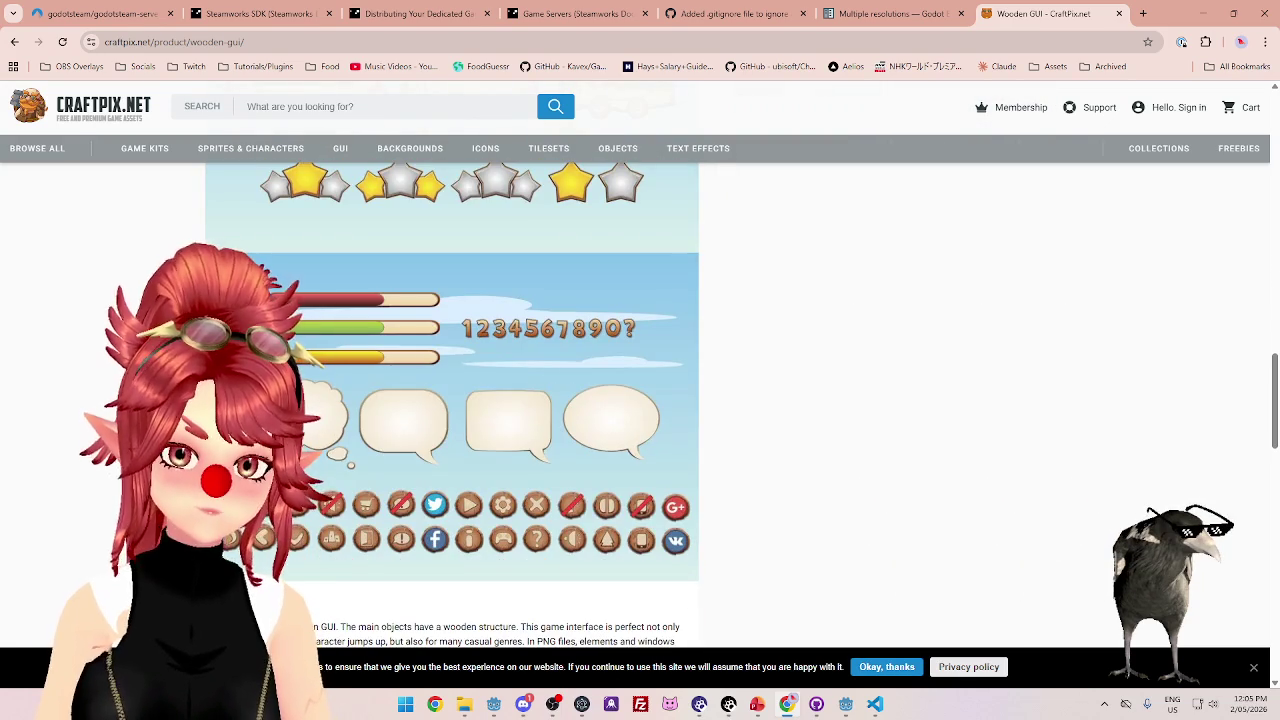
{"action": "scroll", "coordinate": [450, 400], "scroll_direction": "down", "scroll_amount": 3}
- Scroll back up to the Wooden GUI's $5.50 price and technical details
{"action": "scroll", "coordinate": [450, 400], "scroll_direction": "up", "scroll_amount": 1}
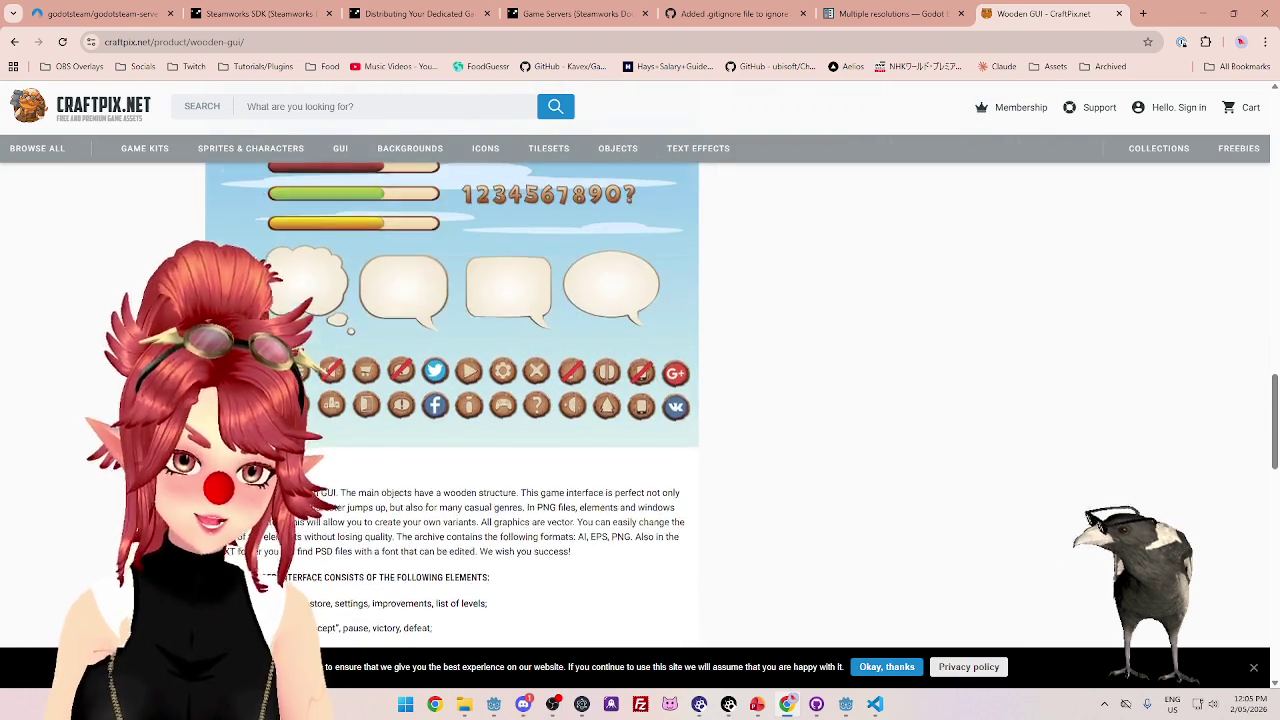
{"action": "scroll", "coordinate": [450, 400], "scroll_direction": "up", "scroll_amount": 5}
{"action": "scroll", "coordinate": [450, 400], "scroll_direction": "up", "scroll_amount": 6}
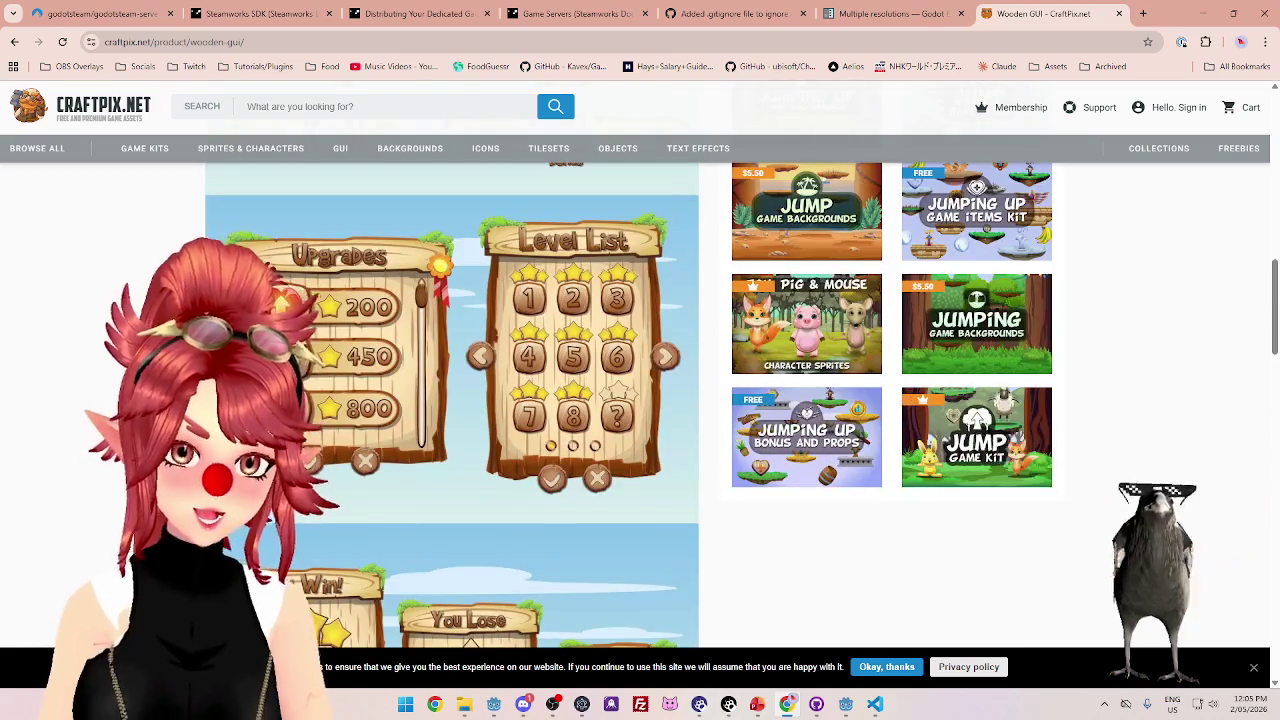
{"action": "scroll", "coordinate": [450, 400], "scroll_direction": "up", "scroll_amount": 4}
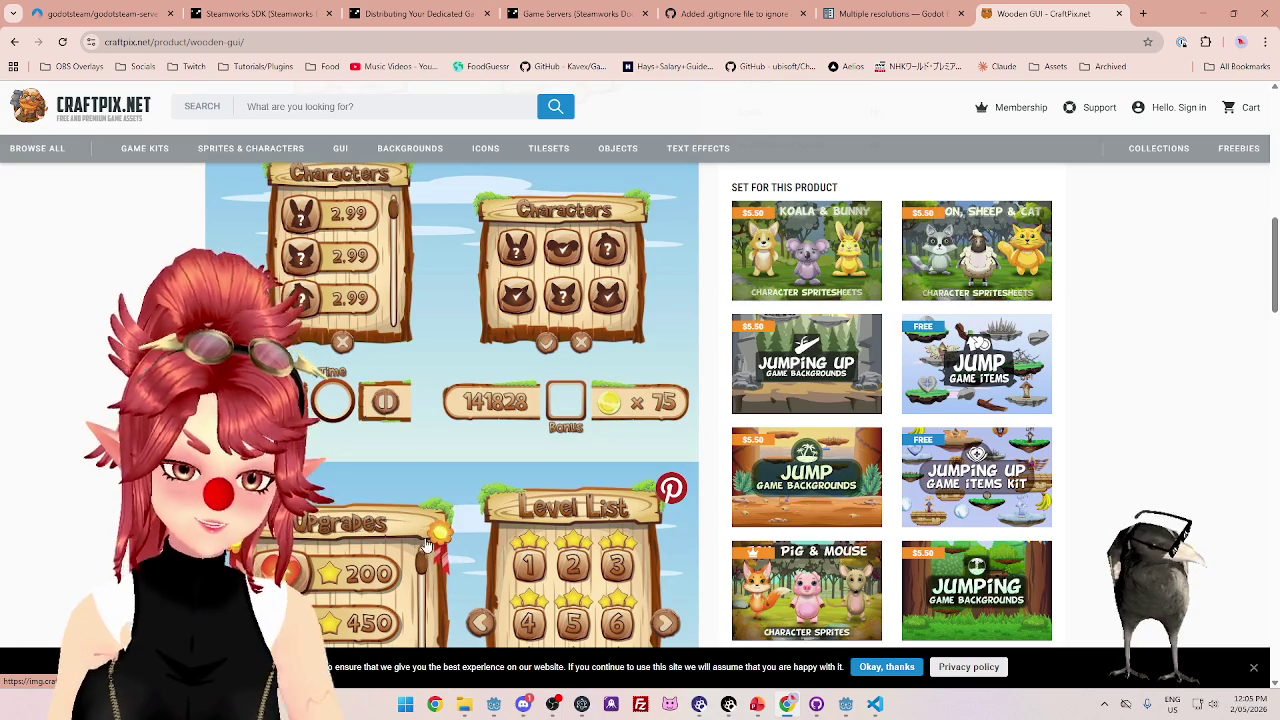
{"action": "scroll", "coordinate": [447, 523], "scroll_direction": "up", "scroll_amount": 4}
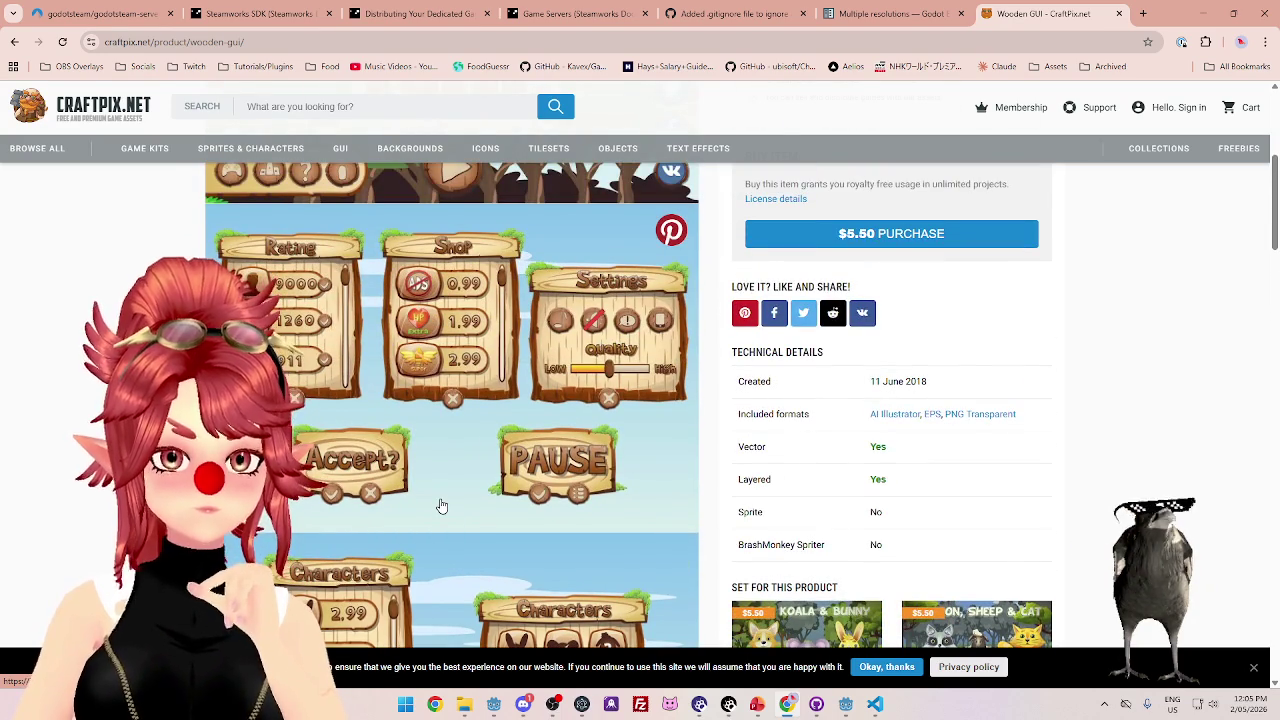
{"action": "scroll", "coordinate": [442, 507], "scroll_direction": "up", "scroll_amount": 2}
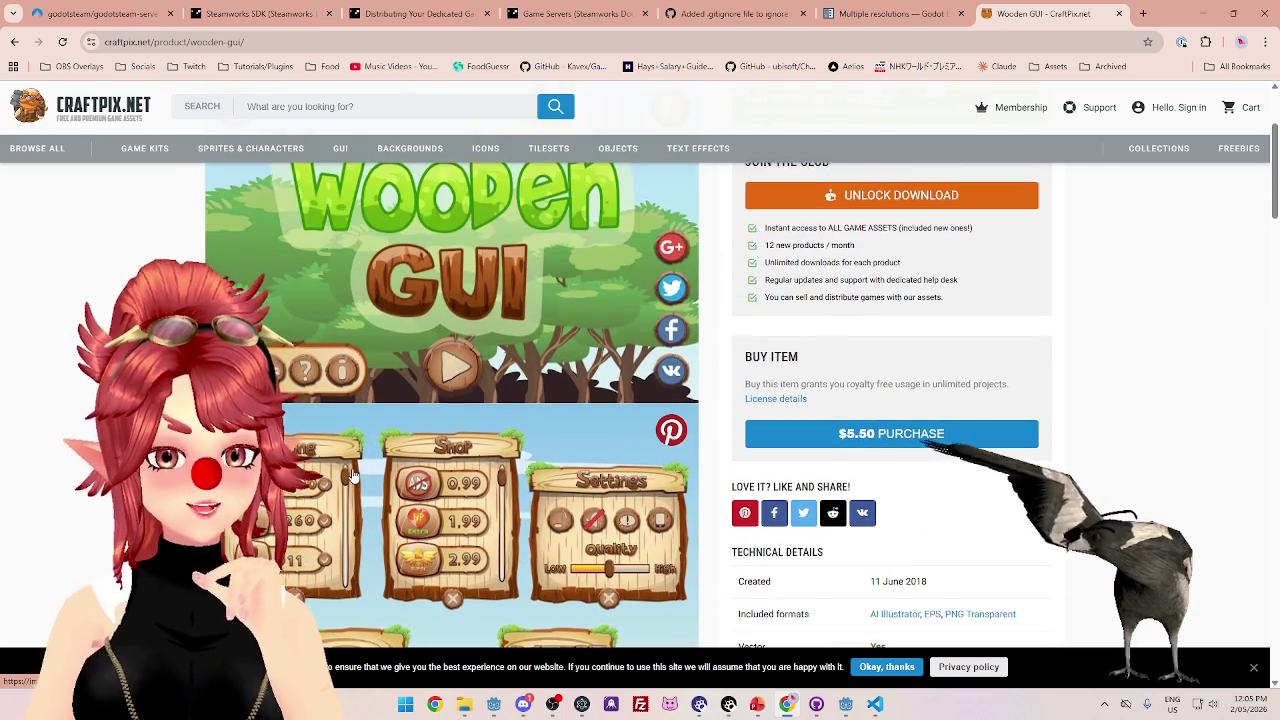
{"action": "scroll", "coordinate": [366, 472], "scroll_direction": "up", "scroll_amount": 1}
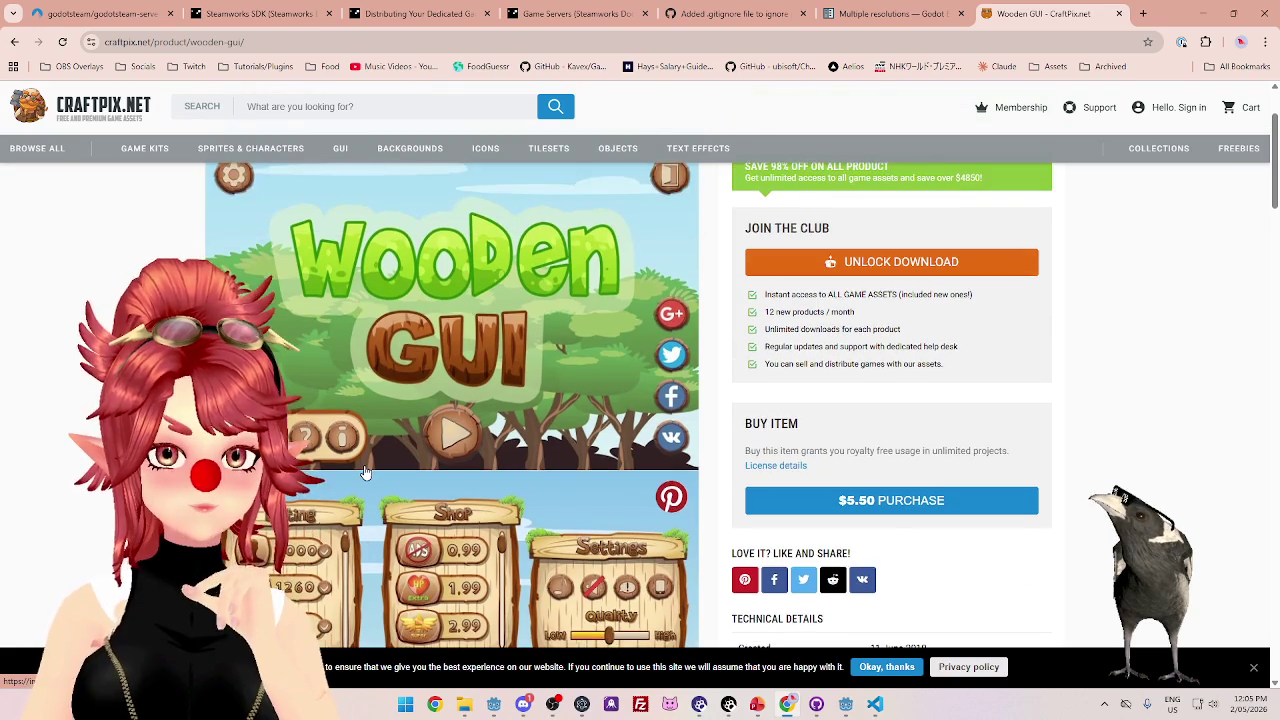
{"action": "scroll", "coordinate": [366, 472], "scroll_direction": "up", "scroll_amount": 2}
{"action": "scroll", "coordinate": [366, 472], "scroll_direction": "down", "scroll_amount": 3}
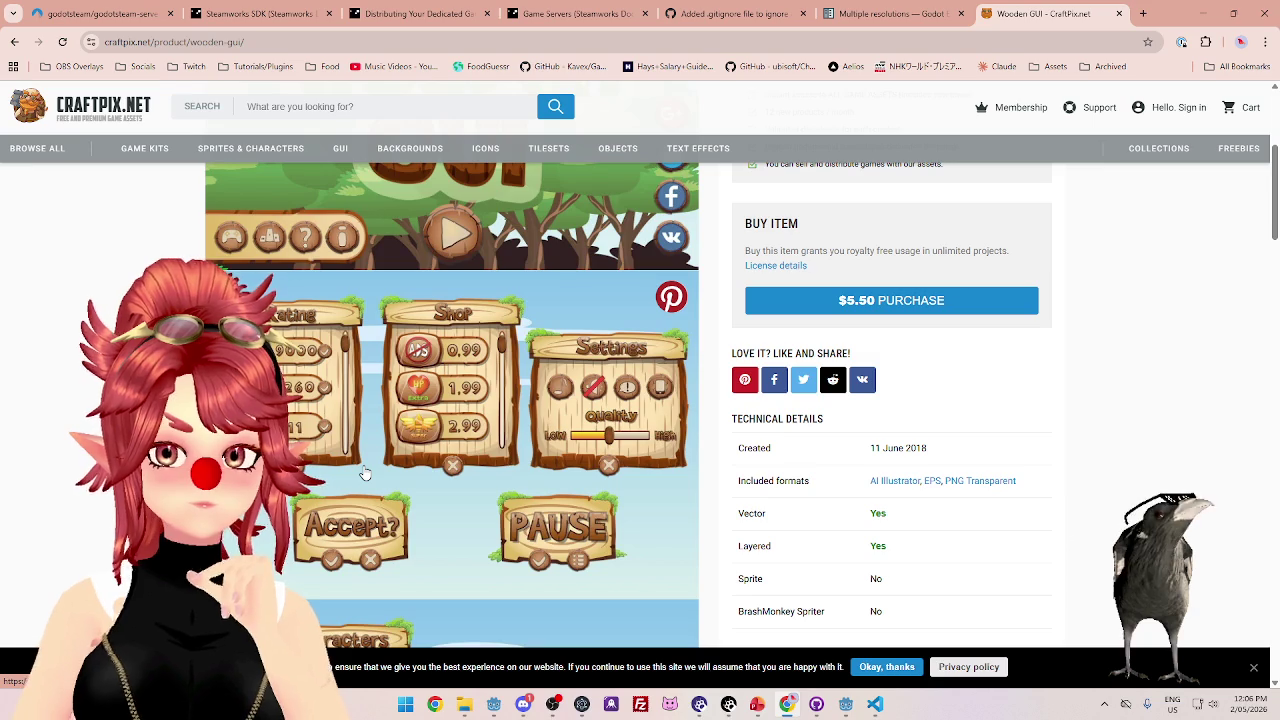
{"action": "scroll", "coordinate": [366, 472], "scroll_direction": "up", "scroll_amount": 3}
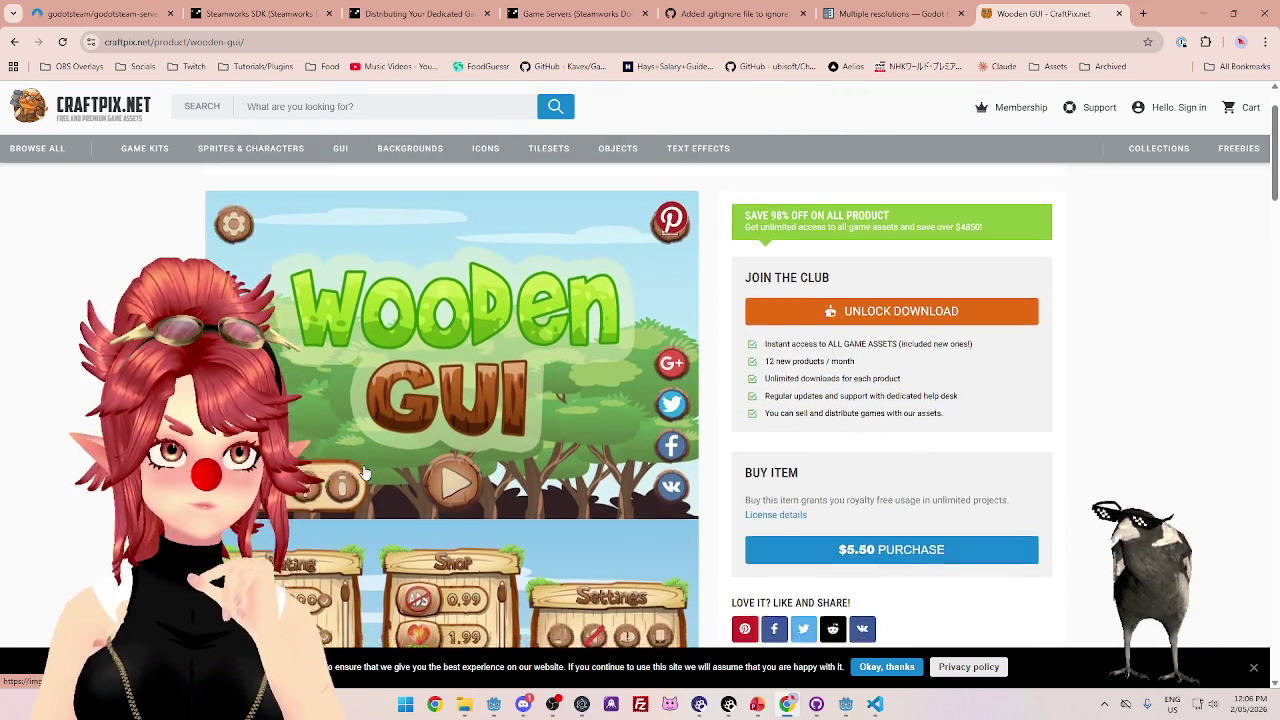
{"action": "scroll", "coordinate": [366, 472], "scroll_direction": "down", "scroll_amount": 4}
{"action": "scroll", "coordinate": [366, 472], "scroll_direction": "down", "scroll_amount": 2}
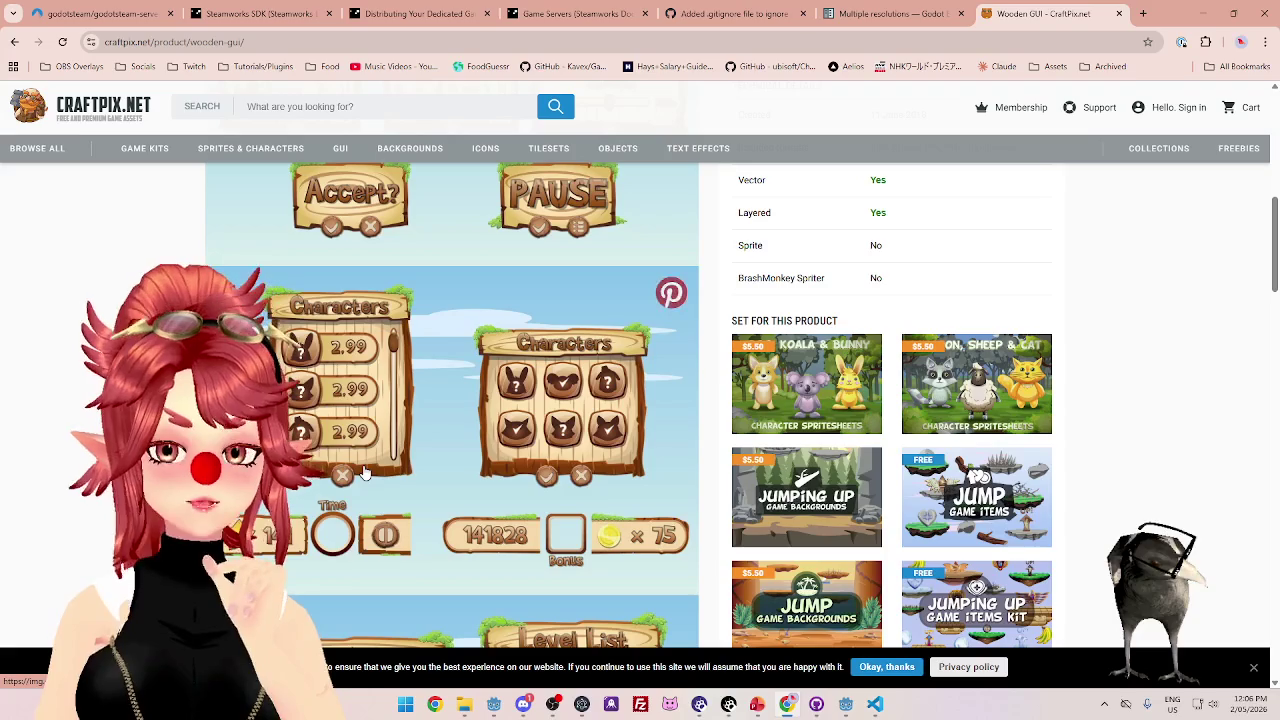
{"action": "scroll", "coordinate": [705, 455], "scroll_direction": "down", "scroll_amount": 8}
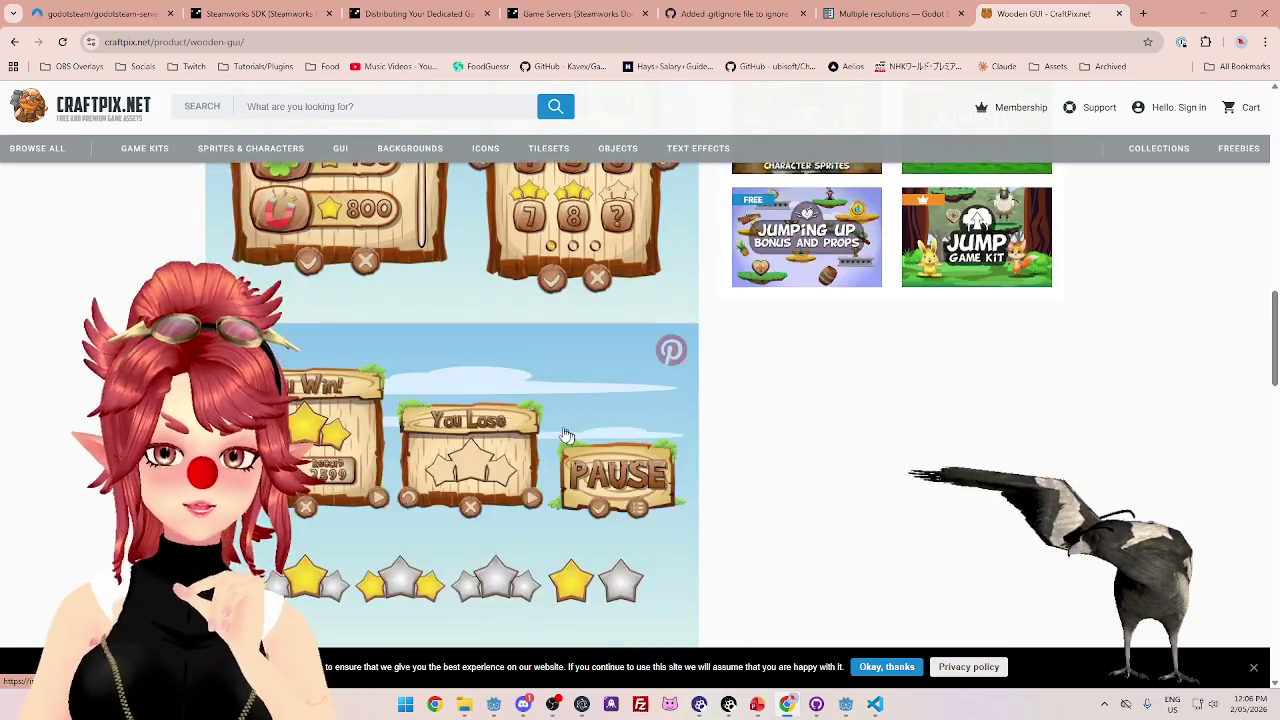
{"action": "scroll", "coordinate": [523, 437], "scroll_direction": "up", "scroll_amount": 15}
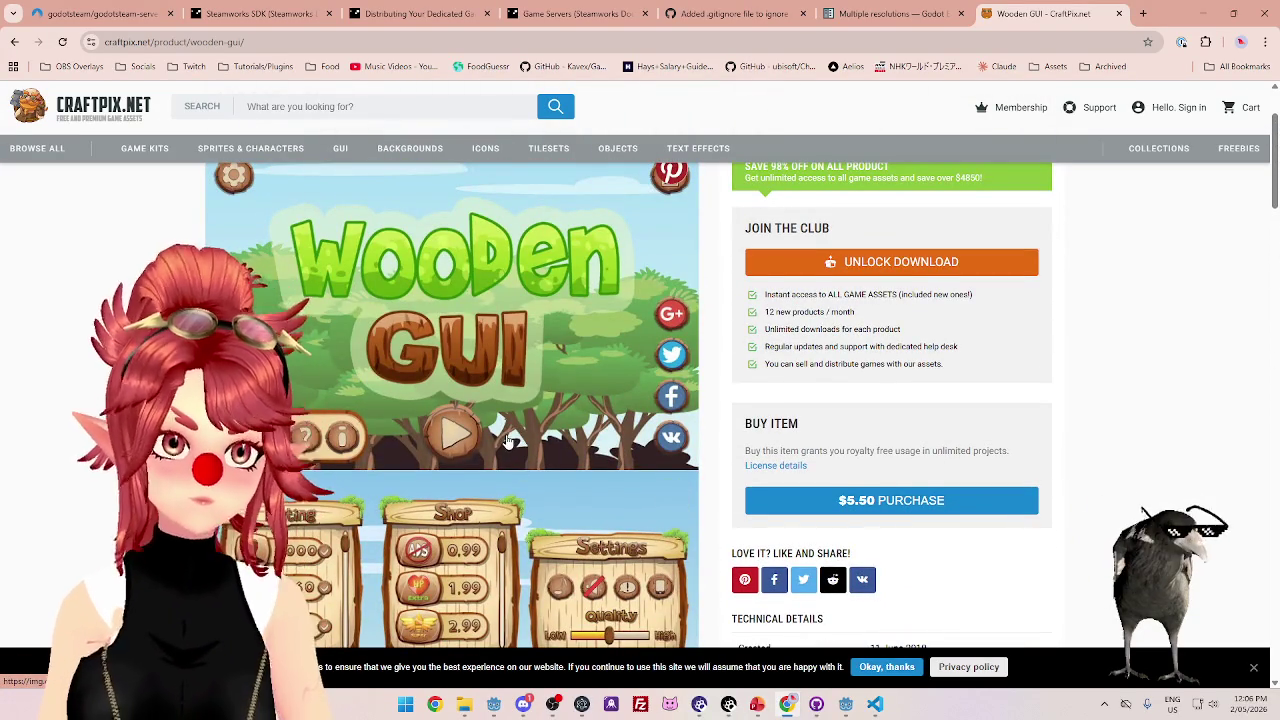
{"action": "scroll", "coordinate": [502, 429], "scroll_direction": "down", "scroll_amount": 3}
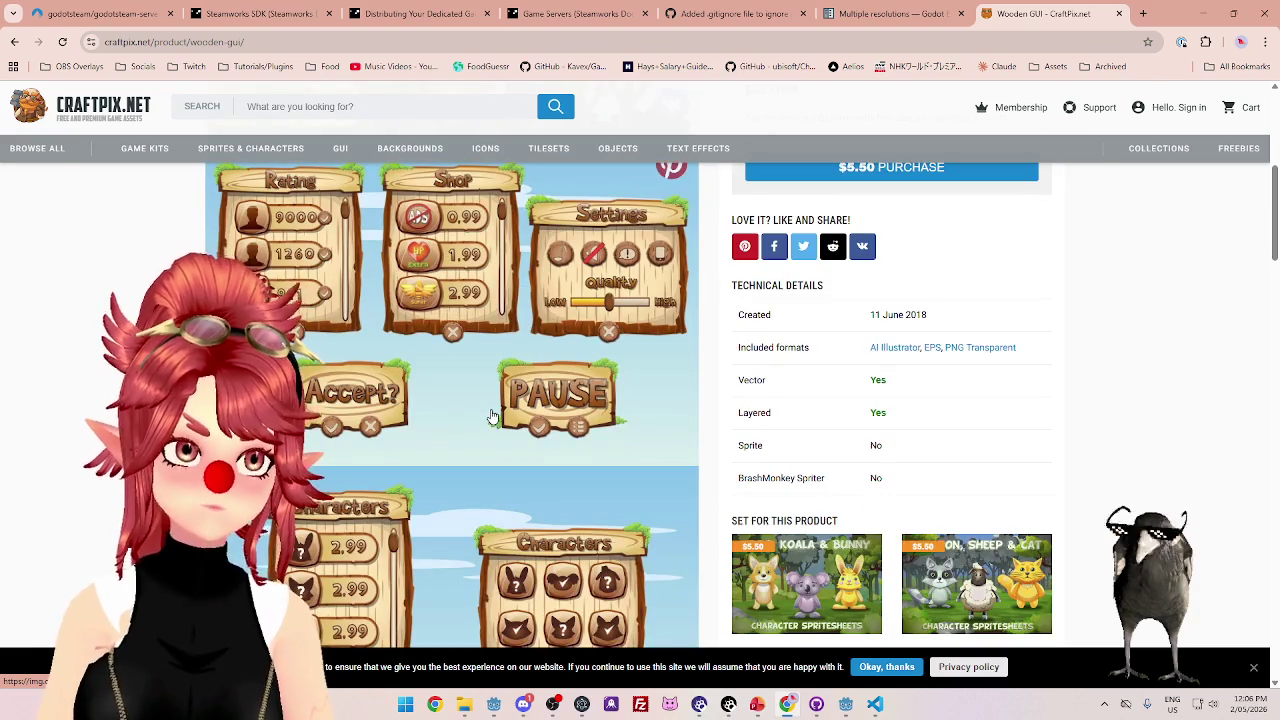
{"action": "scroll", "coordinate": [492, 416], "scroll_direction": "up", "scroll_amount": 1}
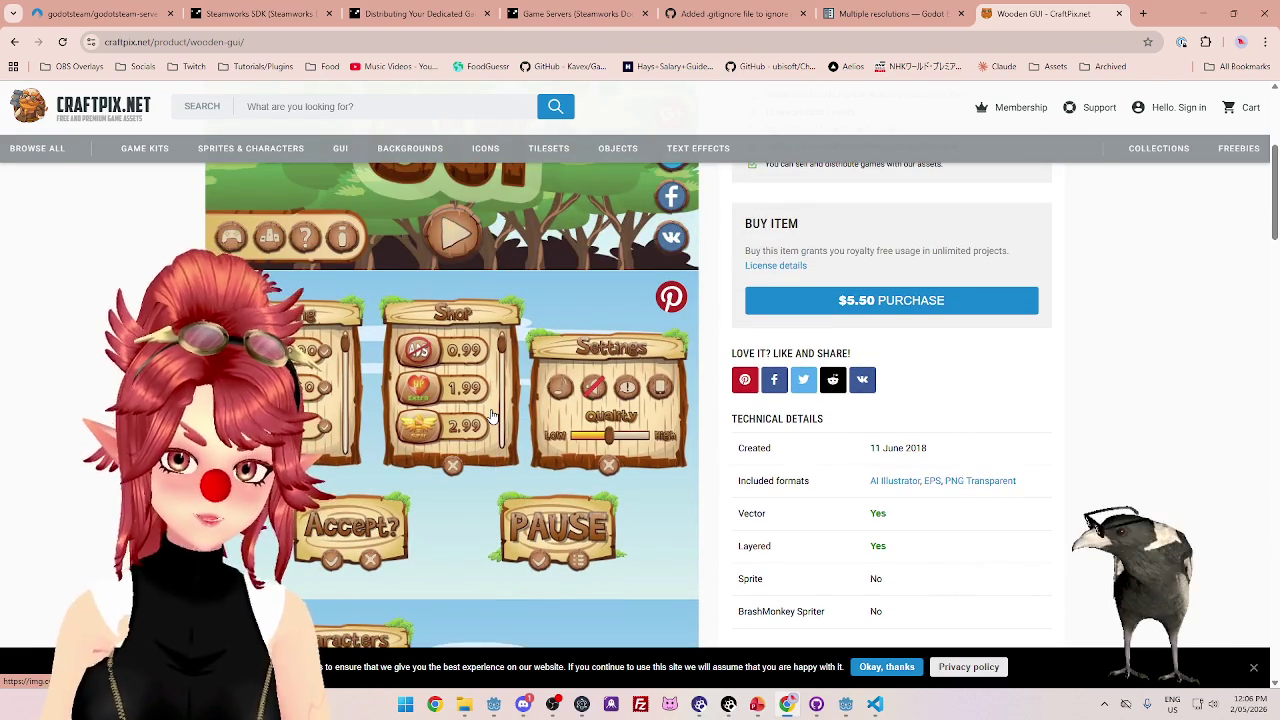
{"action": "scroll", "coordinate": [492, 416], "scroll_direction": "up", "scroll_amount": 1}
{"action": "scroll", "coordinate": [492, 416], "scroll_direction": "down", "scroll_amount": 4}
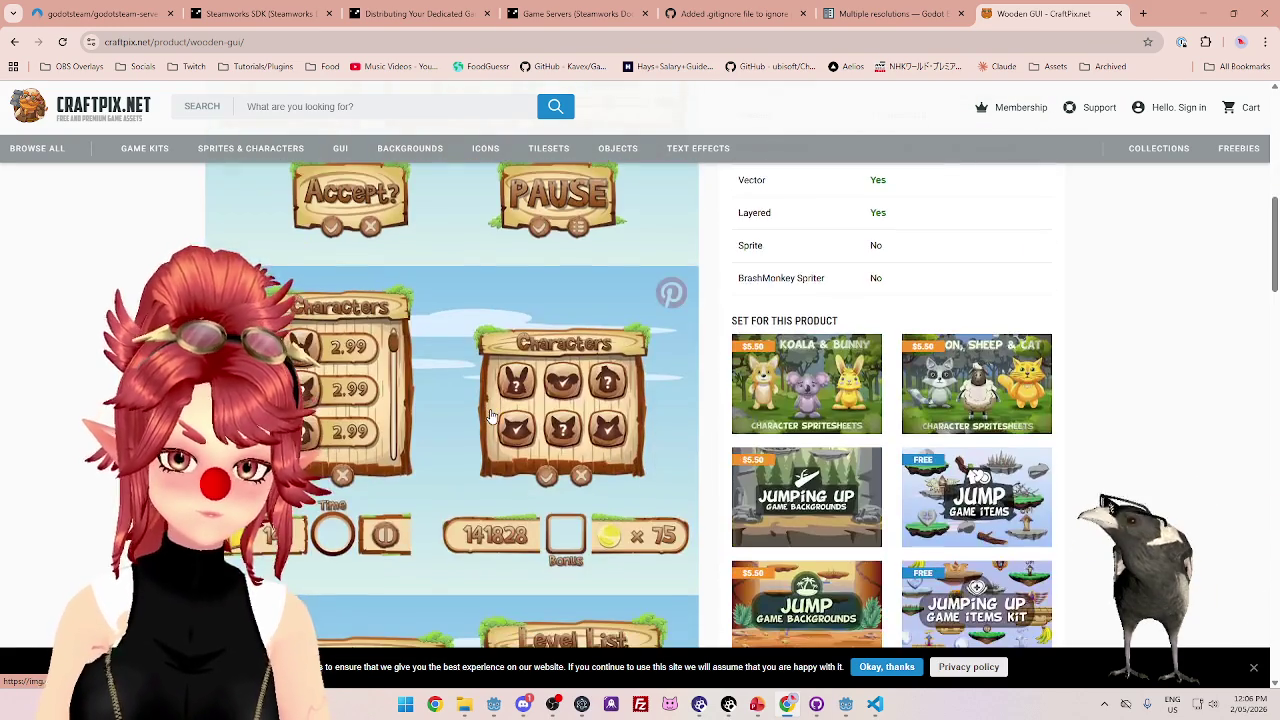
{"action": "scroll", "coordinate": [492, 416], "scroll_direction": "down", "scroll_amount": 2}
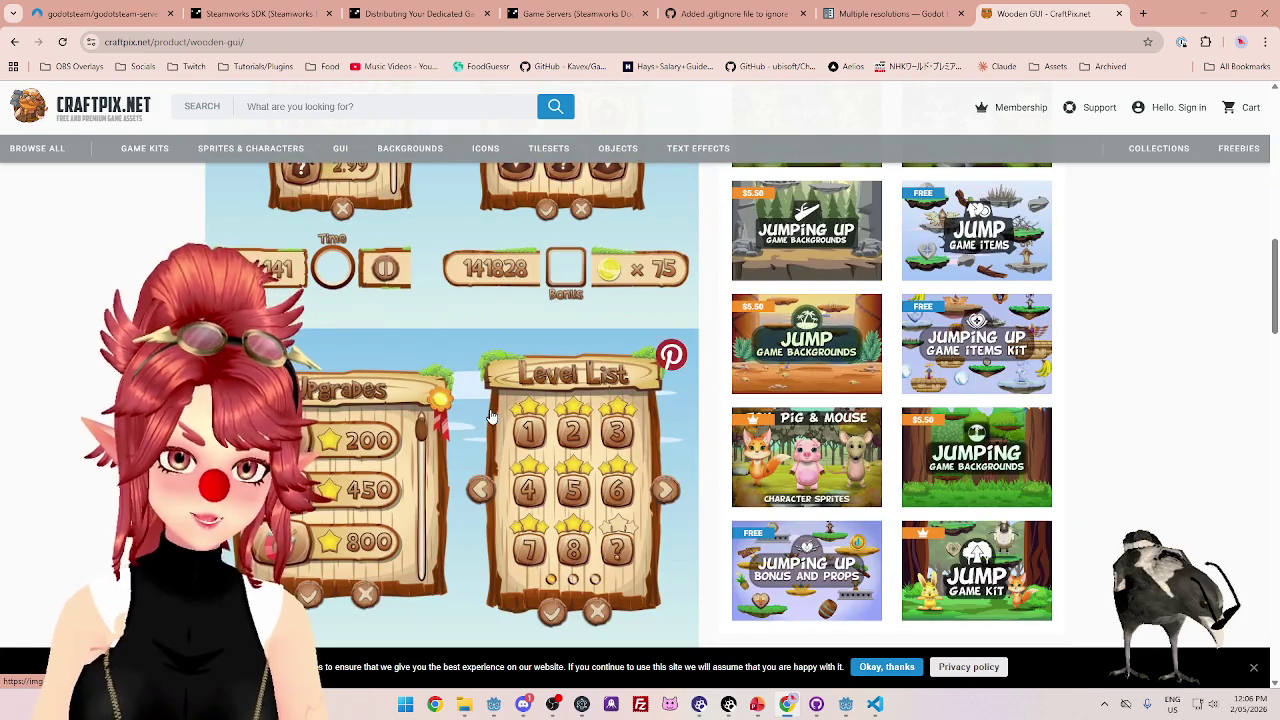
{"action": "scroll", "coordinate": [470, 420], "scroll_direction": "down", "scroll_amount": 1}
{"action": "scroll", "coordinate": [468, 420], "scroll_direction": "down", "scroll_amount": 2}
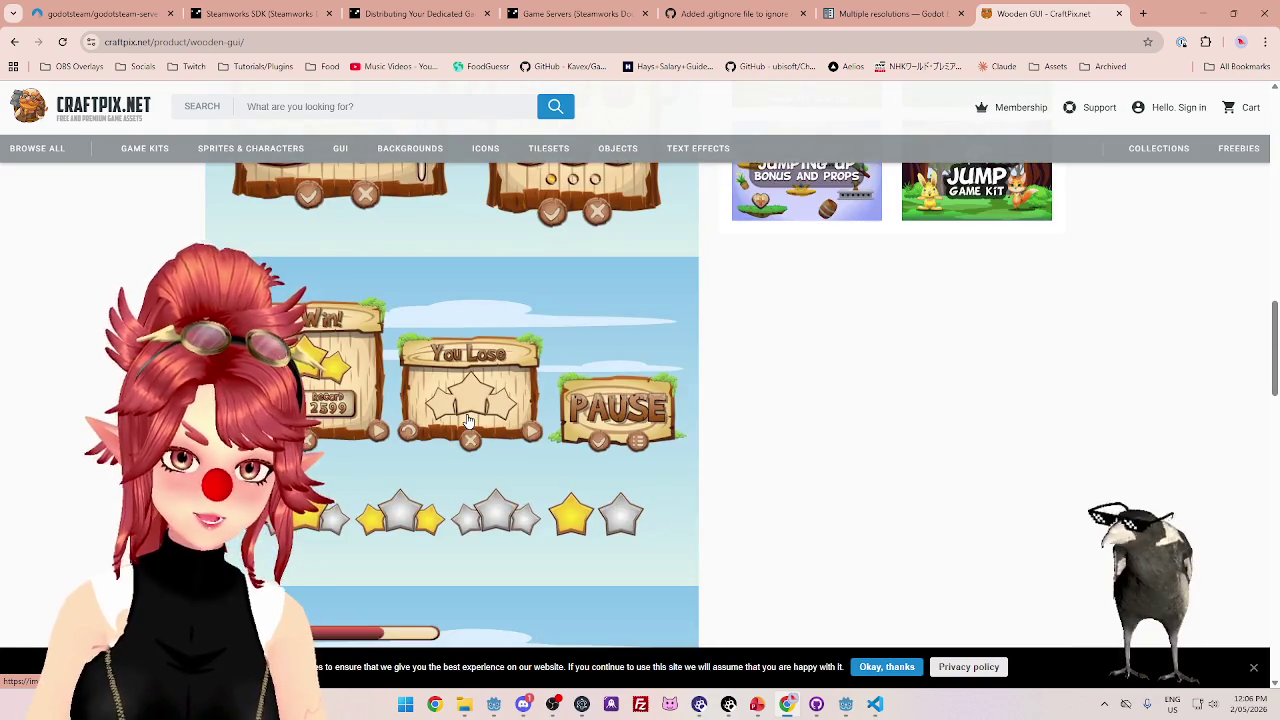
{"action": "scroll", "coordinate": [468, 420], "scroll_direction": "down", "scroll_amount": 3}
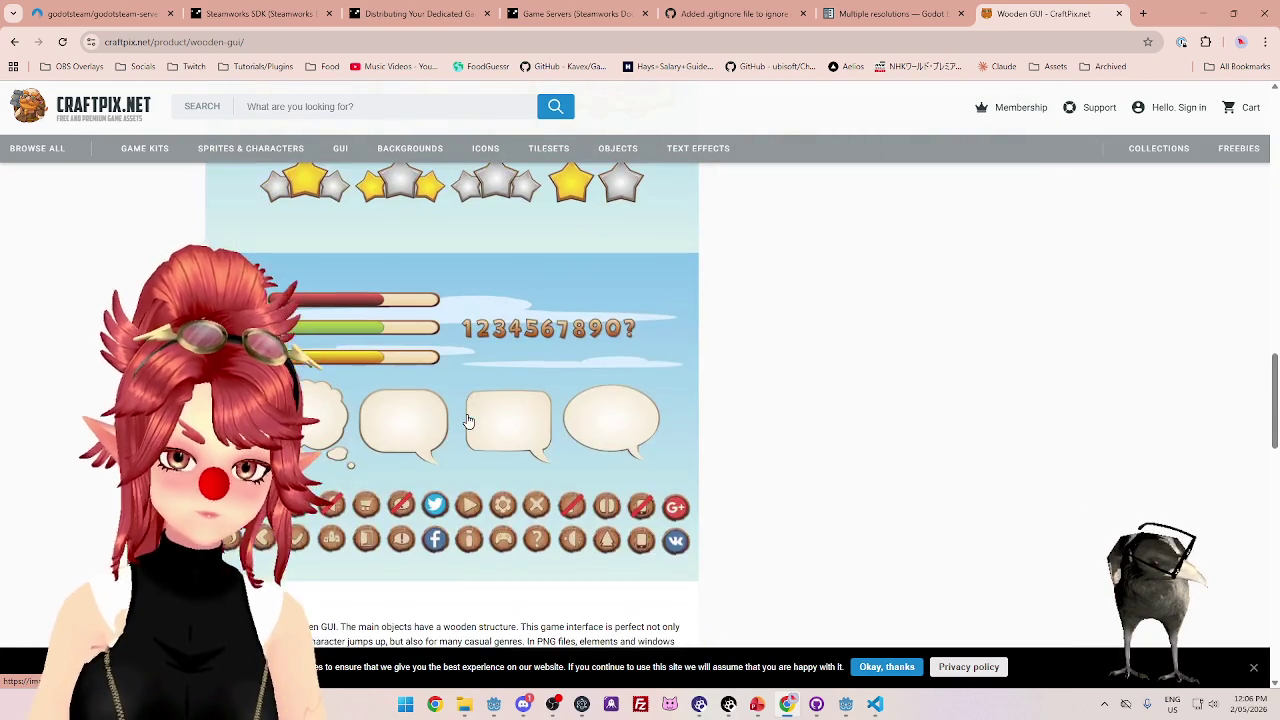
{"action": "scroll", "coordinate": [466, 422], "scroll_direction": "up", "scroll_amount": 5}
{"action": "scroll", "coordinate": [424, 398], "scroll_direction": "up", "scroll_amount": 2}
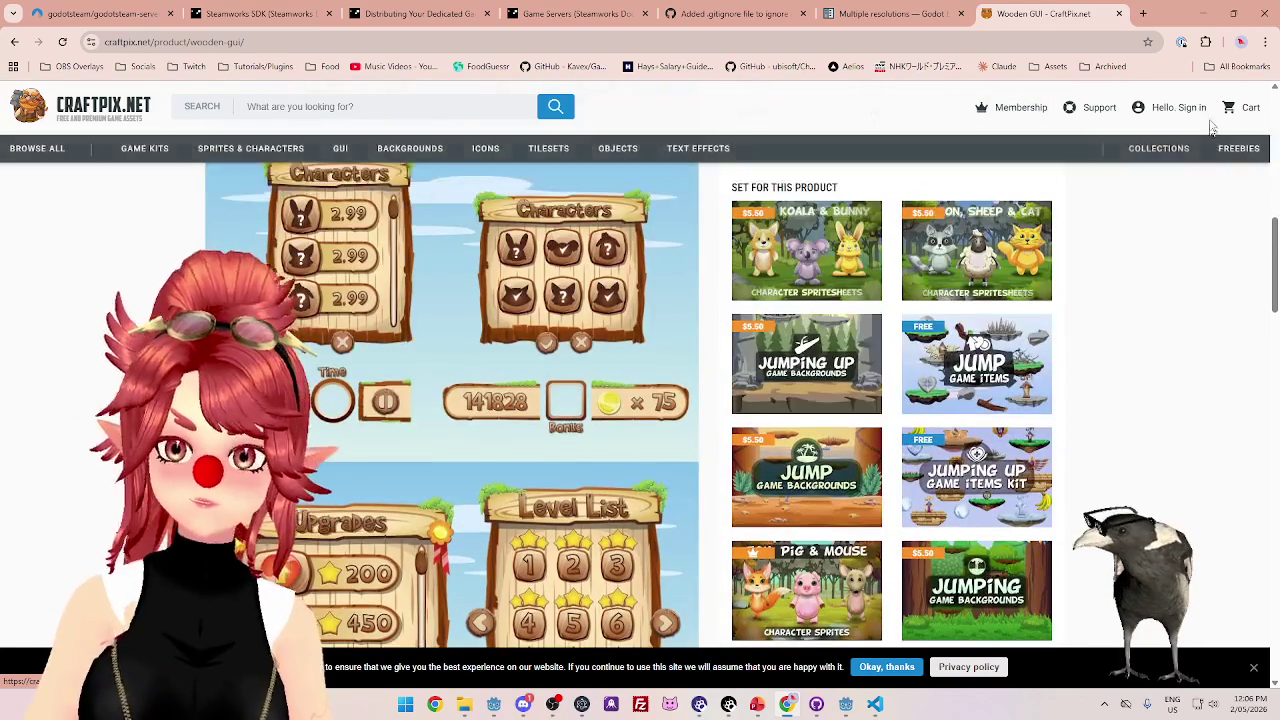
{"action": "left_click", "coordinate": [1149, 42]}
- Bookmark the Wooden GUI page and look through the bookmark folders, including Archived
{"action": "left_click", "coordinate": [1066, 140]}
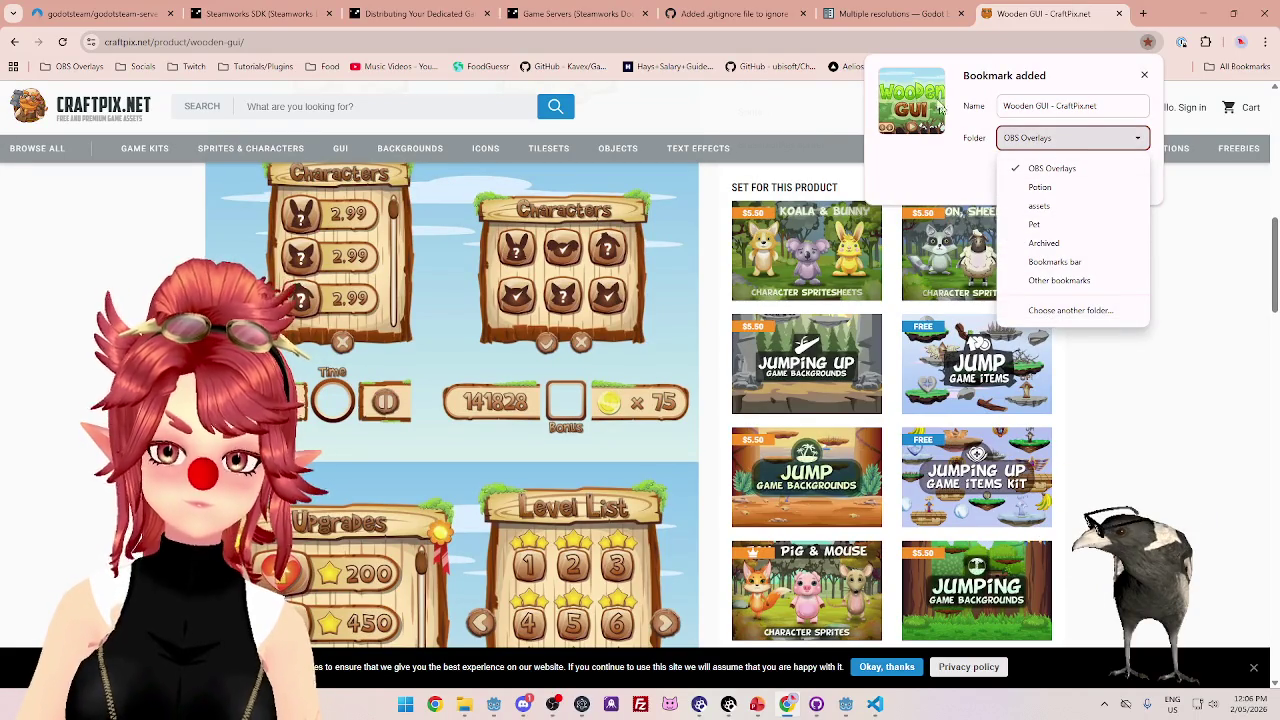
{"action": "left_click", "coordinate": [795, 110]}
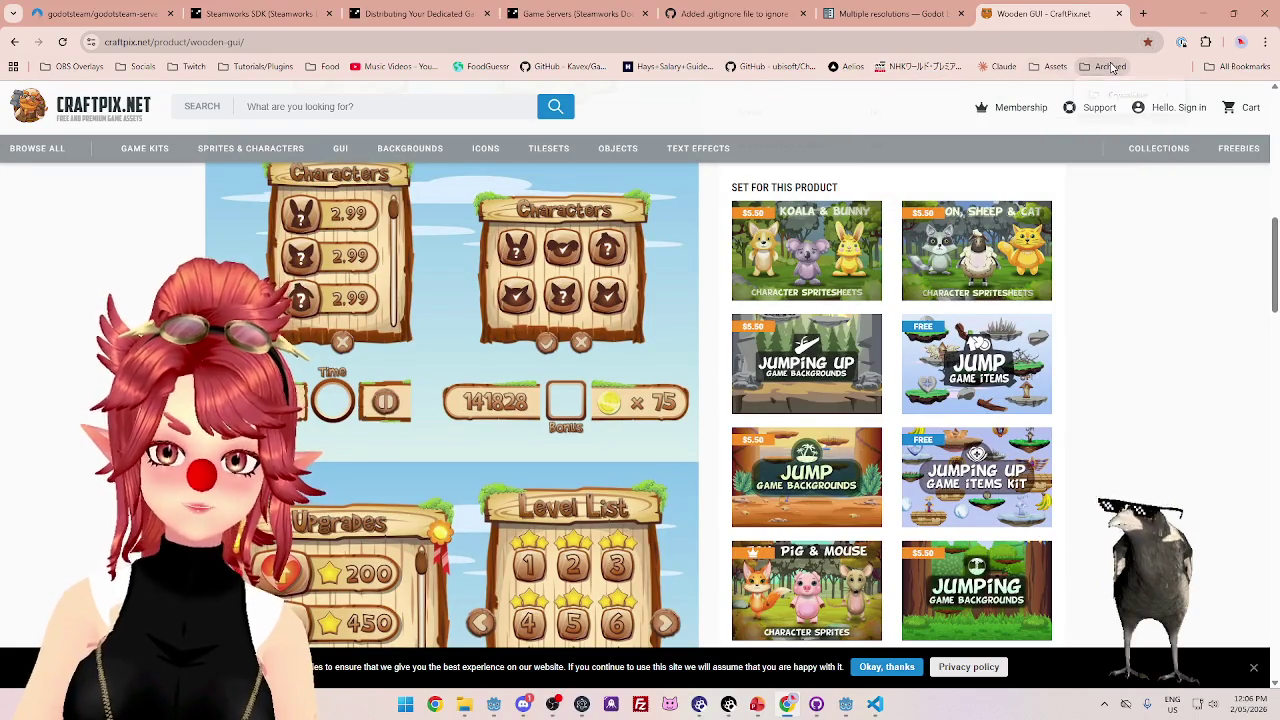
{"action": "left_click", "coordinate": [1103, 66]}
- Move the CrystalSkies folder onto the bookmarks bar in the Bookmarks manager
{"action": "right_click", "coordinate": [1142, 97]}
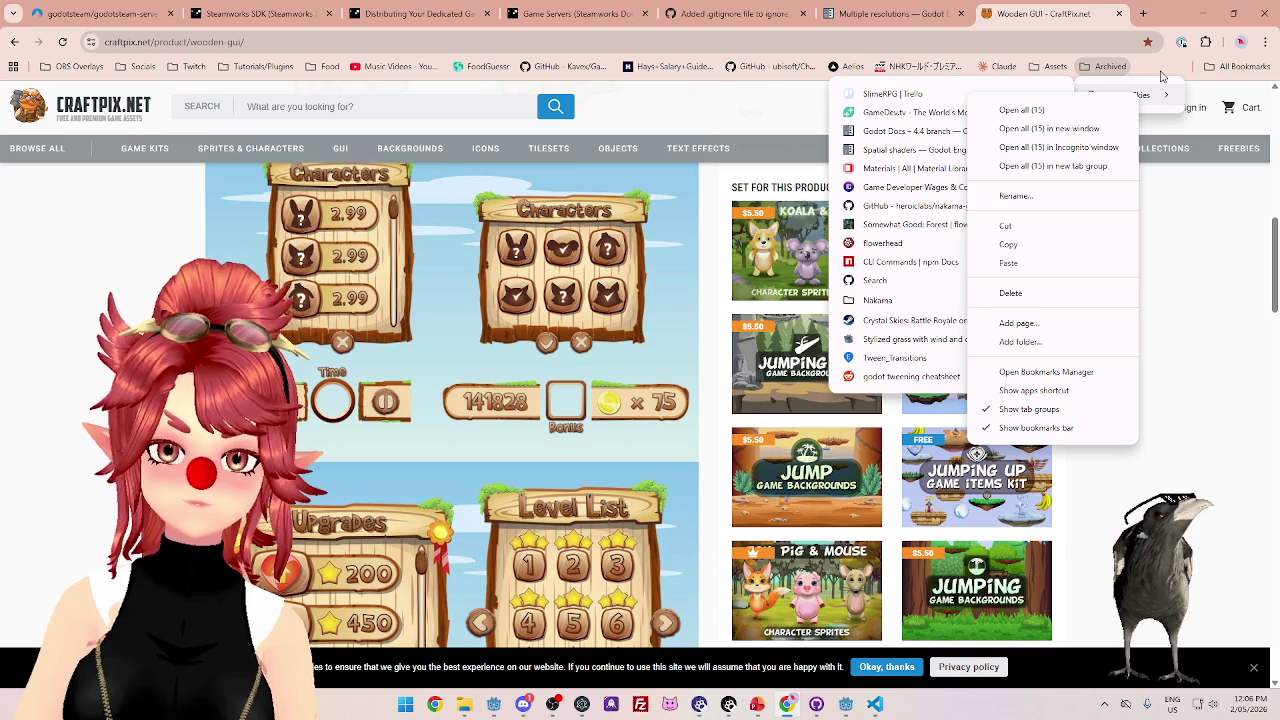
{"action": "left_click", "coordinate": [1046, 371]}
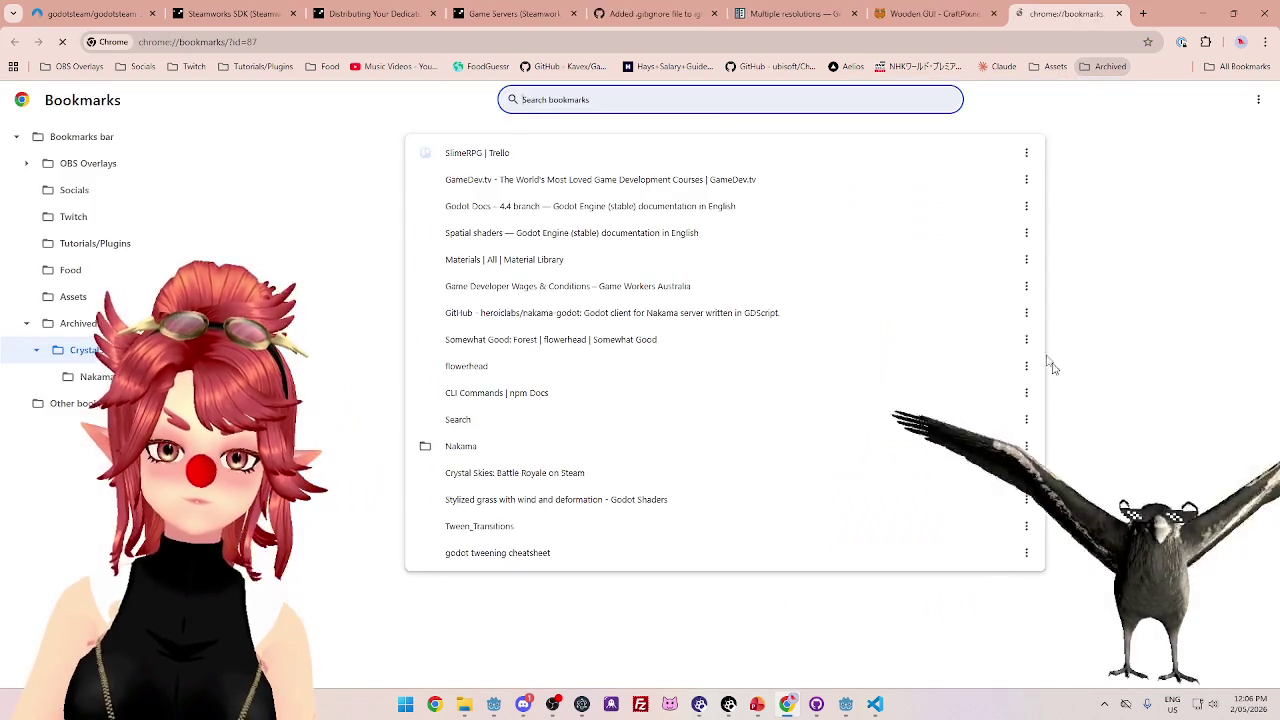
{"action": "left_click", "coordinate": [1107, 510]}
{"action": "mouse_move", "coordinate": [97, 310]}
{"action": "left_mouse_down"}
{"action": "mouse_move", "coordinate": [109, 180]}
{"action": "mouse_move", "coordinate": [96, 178]}
{"action": "left_mouse_up"}
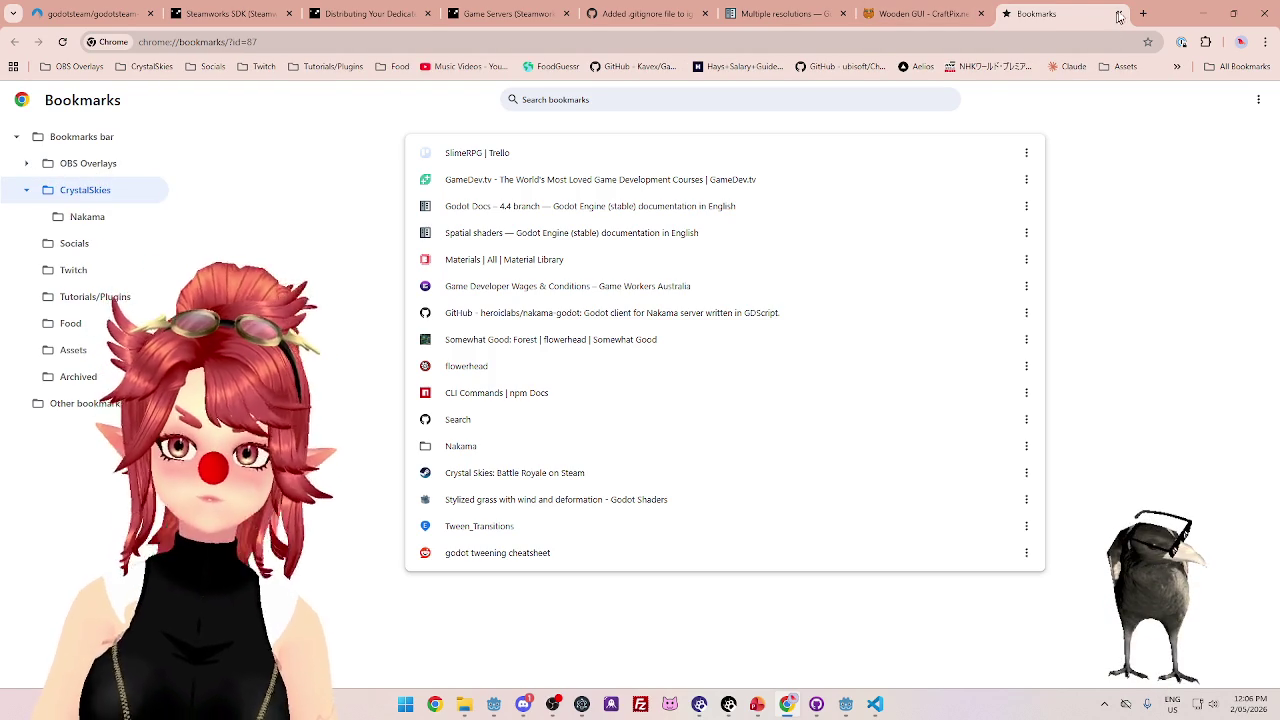
{"action": "left_click", "coordinate": [1117, 14]}
- Move the Wooden GUI bookmark into the CrystalSkies folder and save it
{"action": "left_click", "coordinate": [1148, 42]}
{"action": "left_click", "coordinate": [1116, 142]}
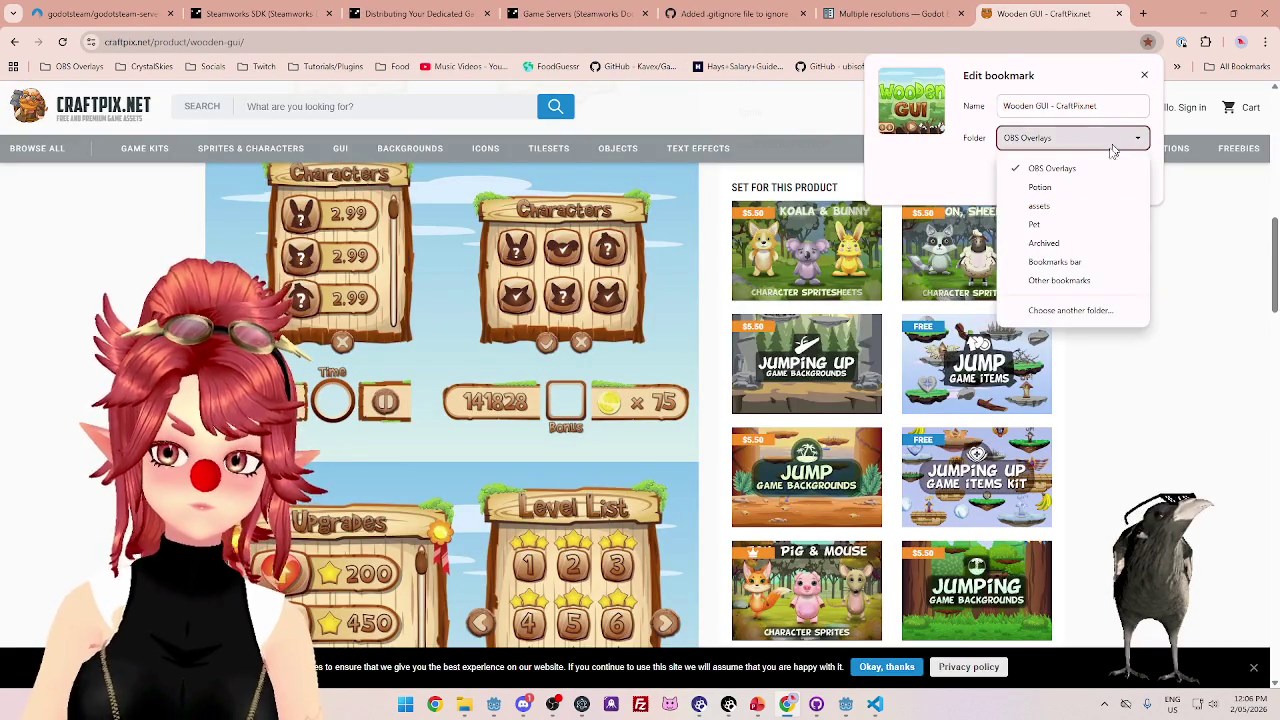
{"action": "left_click", "coordinate": [1040, 311]}
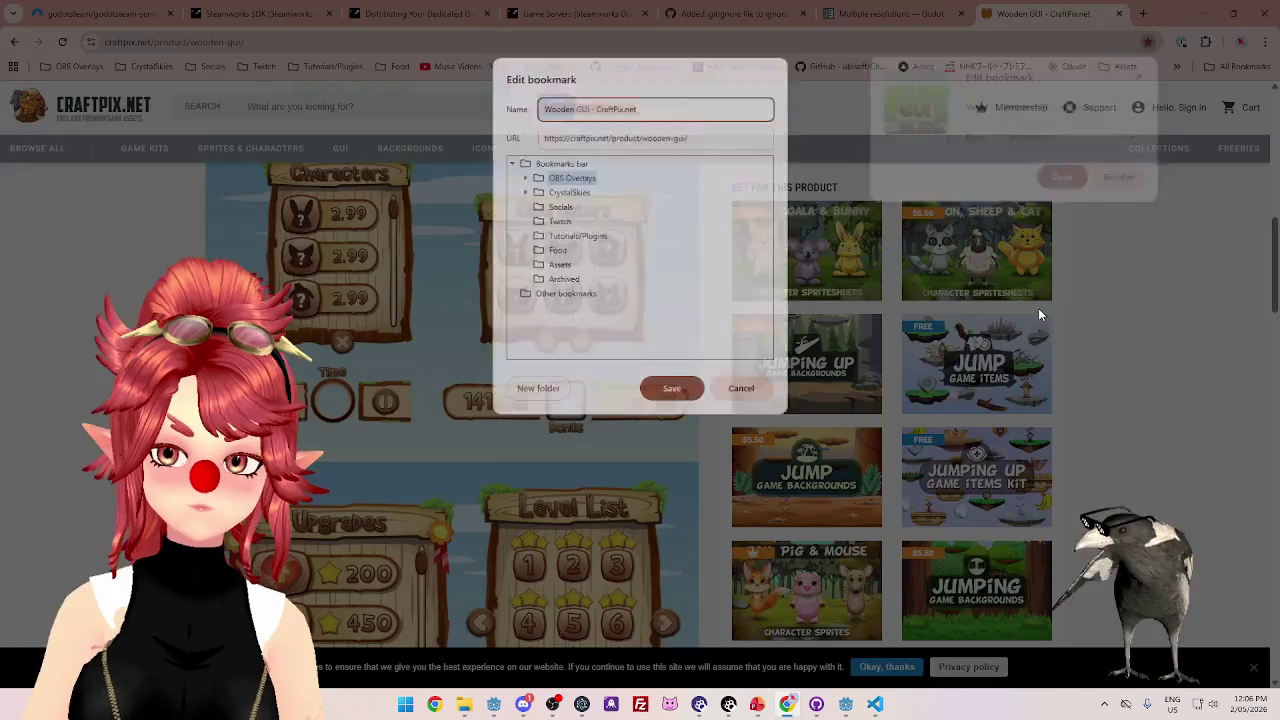
{"action": "left_click", "coordinate": [566, 192]}
{"action": "left_click", "coordinate": [672, 390]}
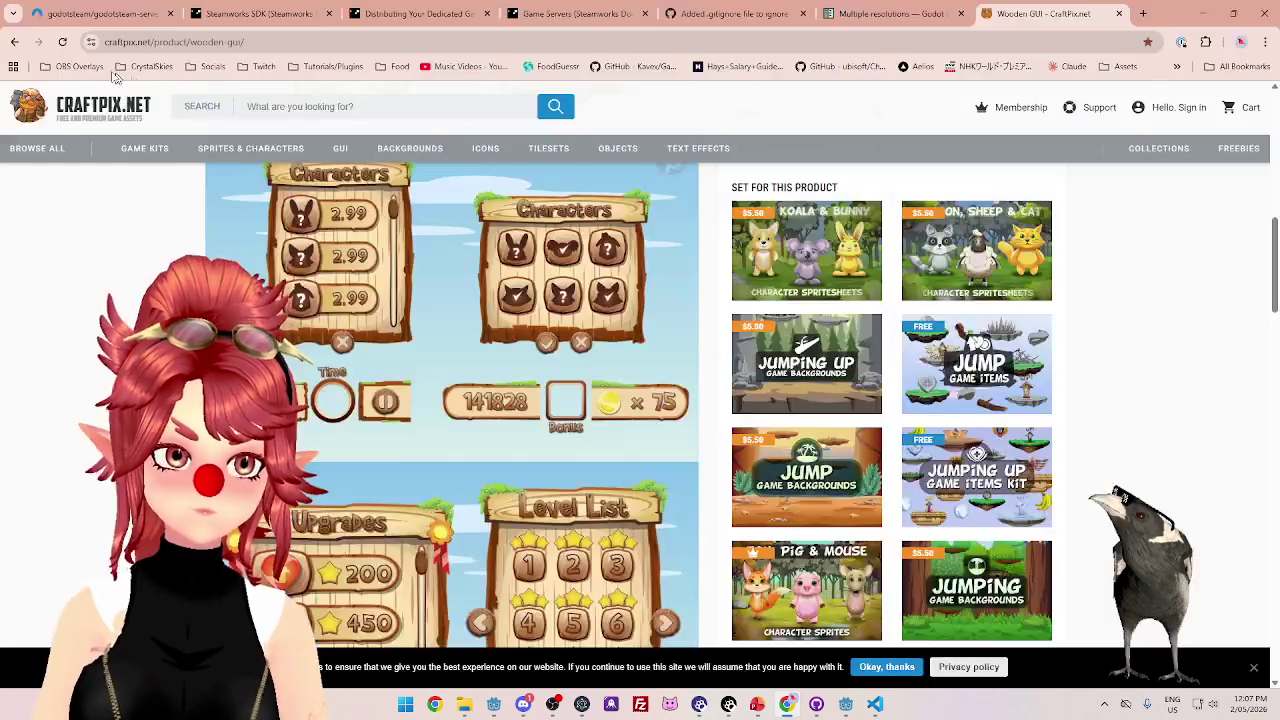
- Check the contents of the CrystalSkies and OBS Overlays folders on the bookmarks bar
{"action": "left_click", "coordinate": [145, 70]}
{"action": "left_click", "coordinate": [105, 70]}
{"action": "left_click", "coordinate": [105, 70]}
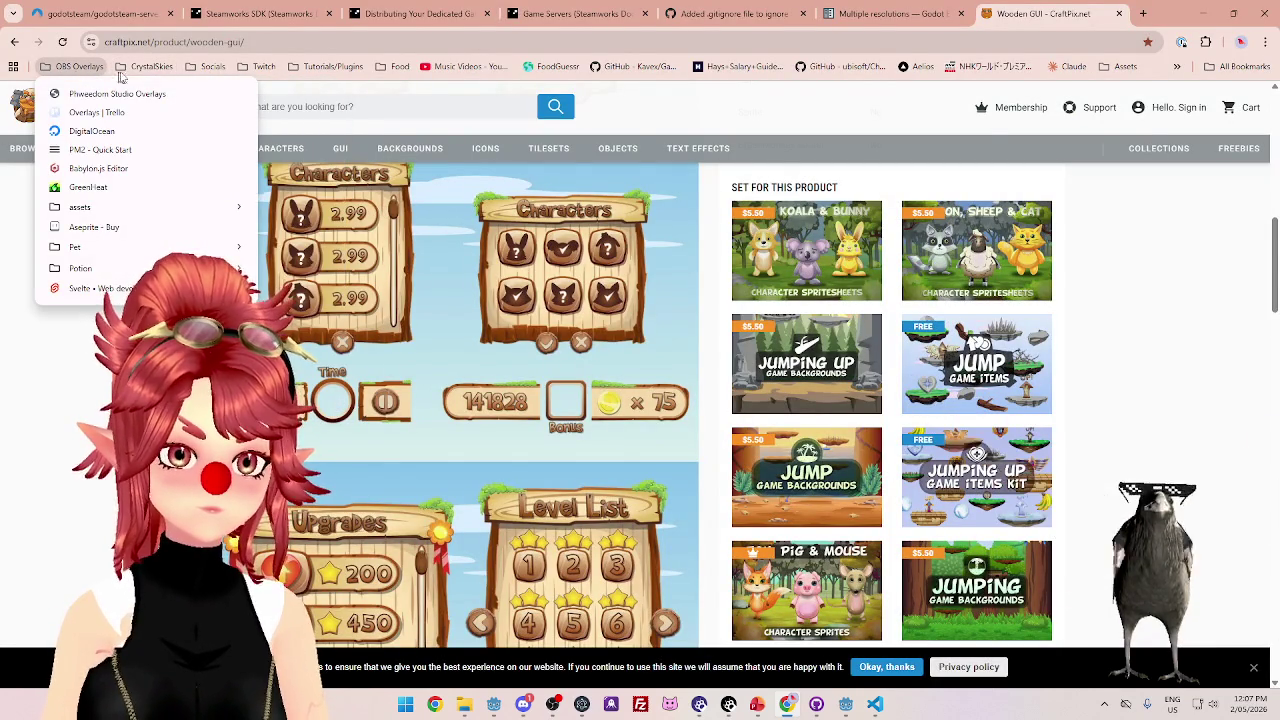
{"action": "left_click", "coordinate": [152, 70]}
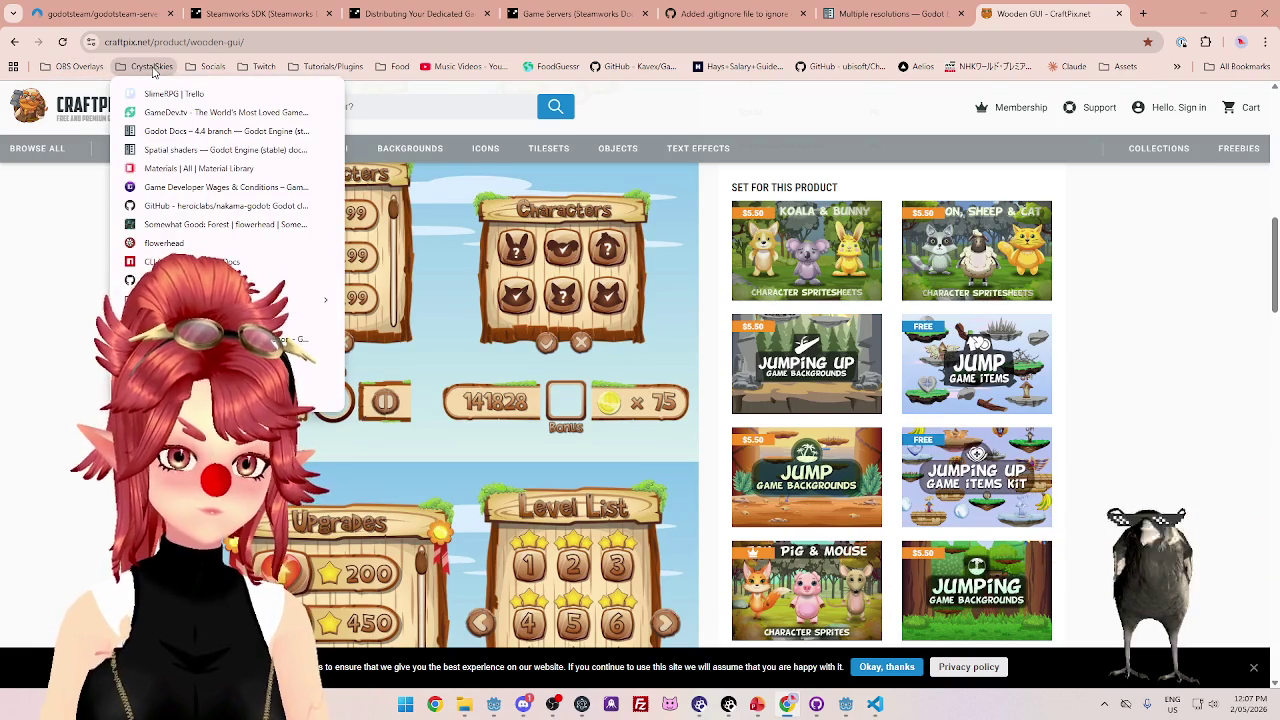
{"action": "left_click", "coordinate": [150, 70]}
{"action": "left_click", "coordinate": [145, 71]}
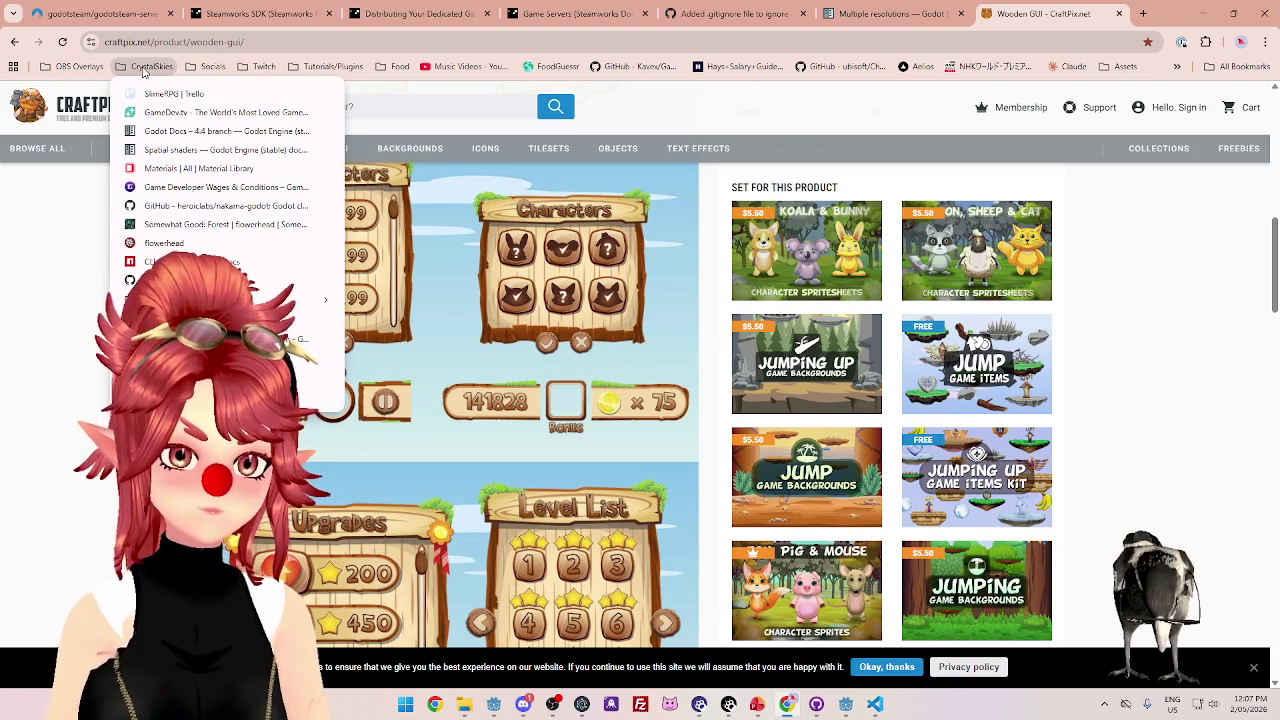
- Reopen the Bookmarks manager from the Assets folder on the bookmarks bar
{"action": "left_click", "coordinate": [1177, 66]}
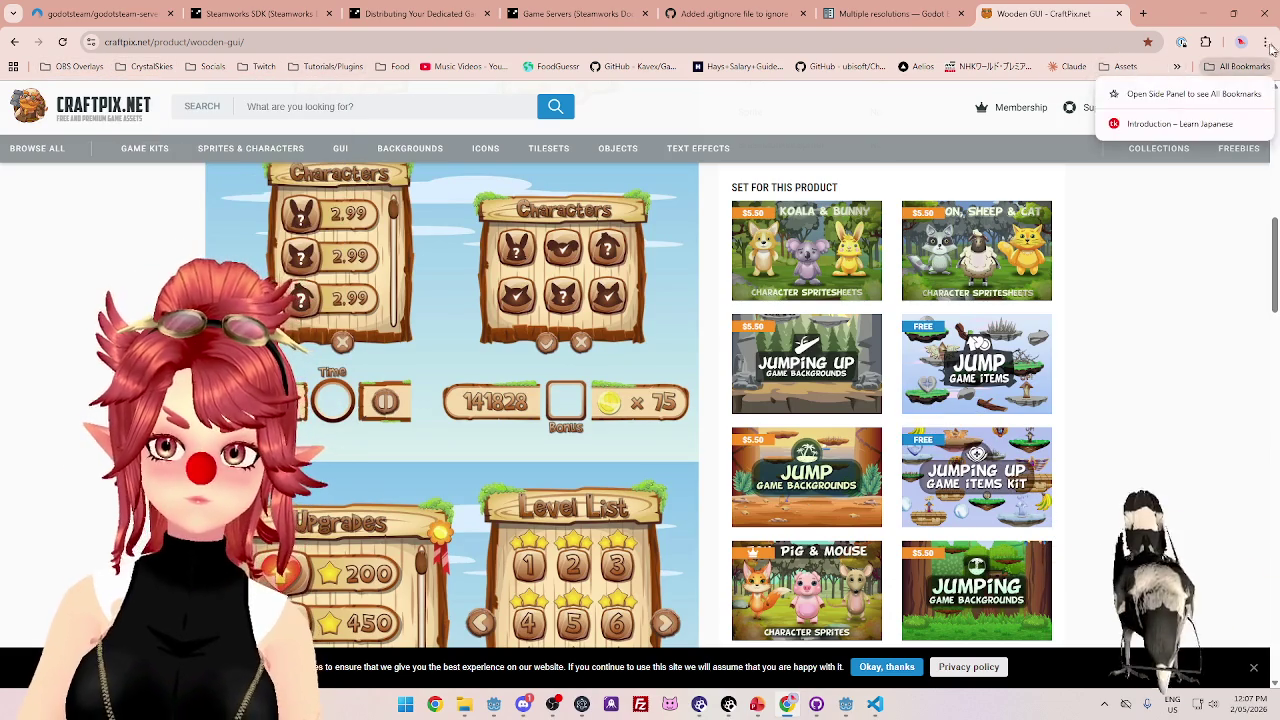
{"action": "left_click", "coordinate": [1266, 42]}
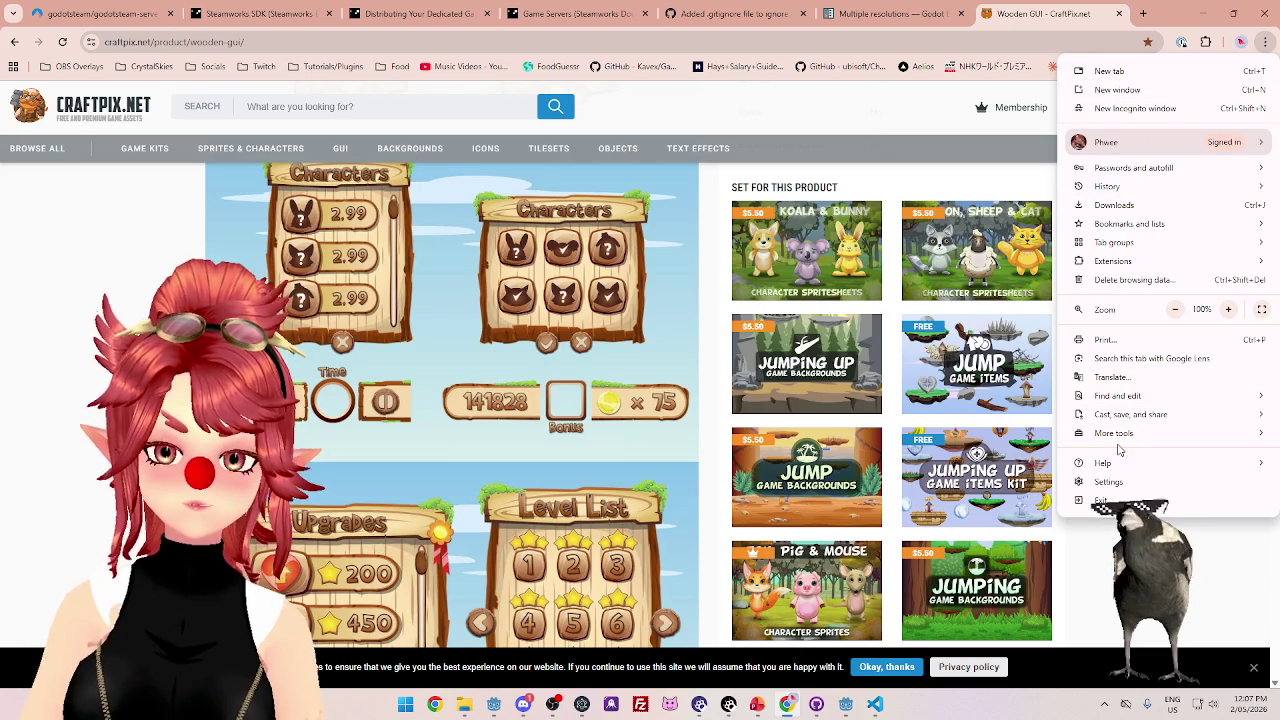
{"action": "left_click", "coordinate": [1175, 29]}
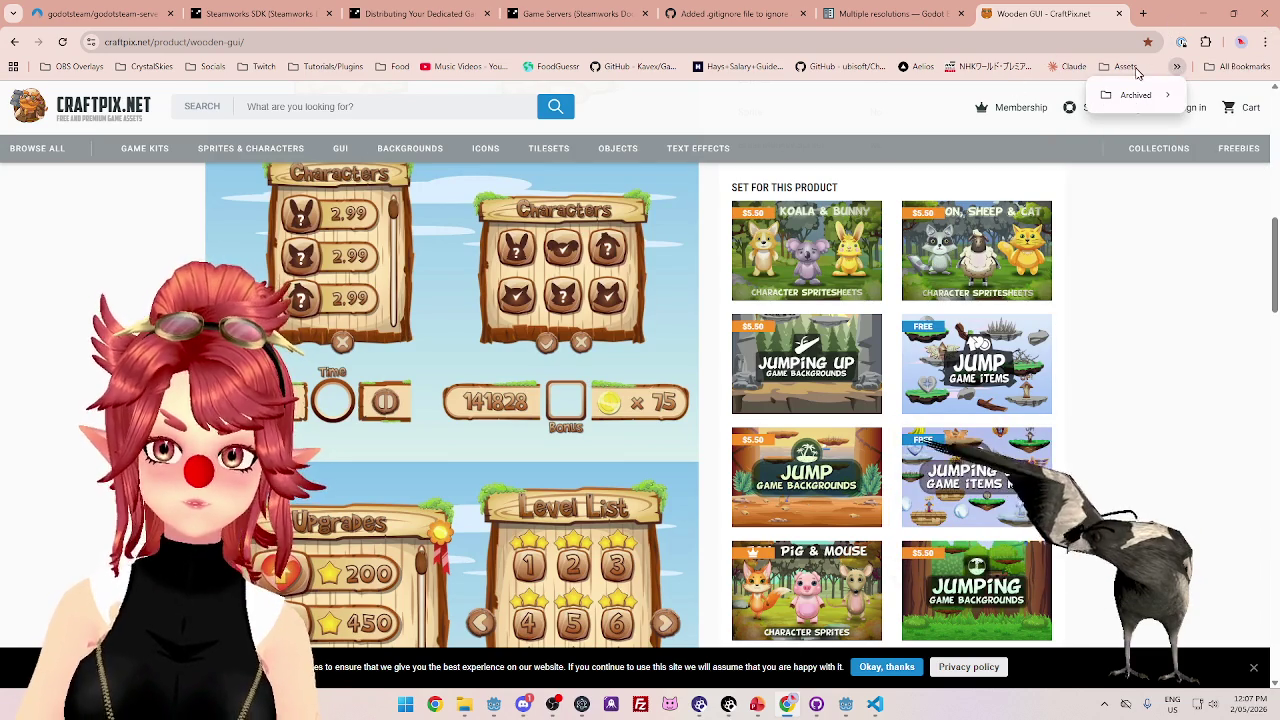
{"action": "right_click", "coordinate": [1150, 66]}
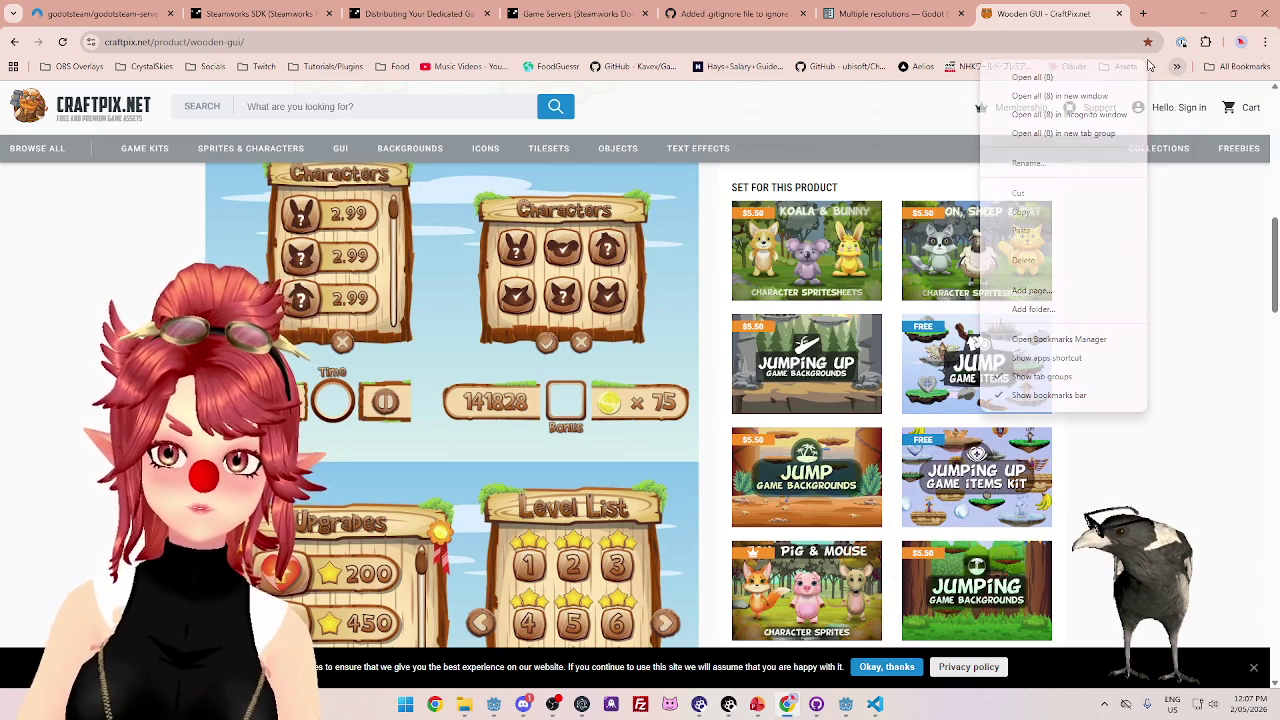
{"action": "left_click", "coordinate": [1051, 341]}
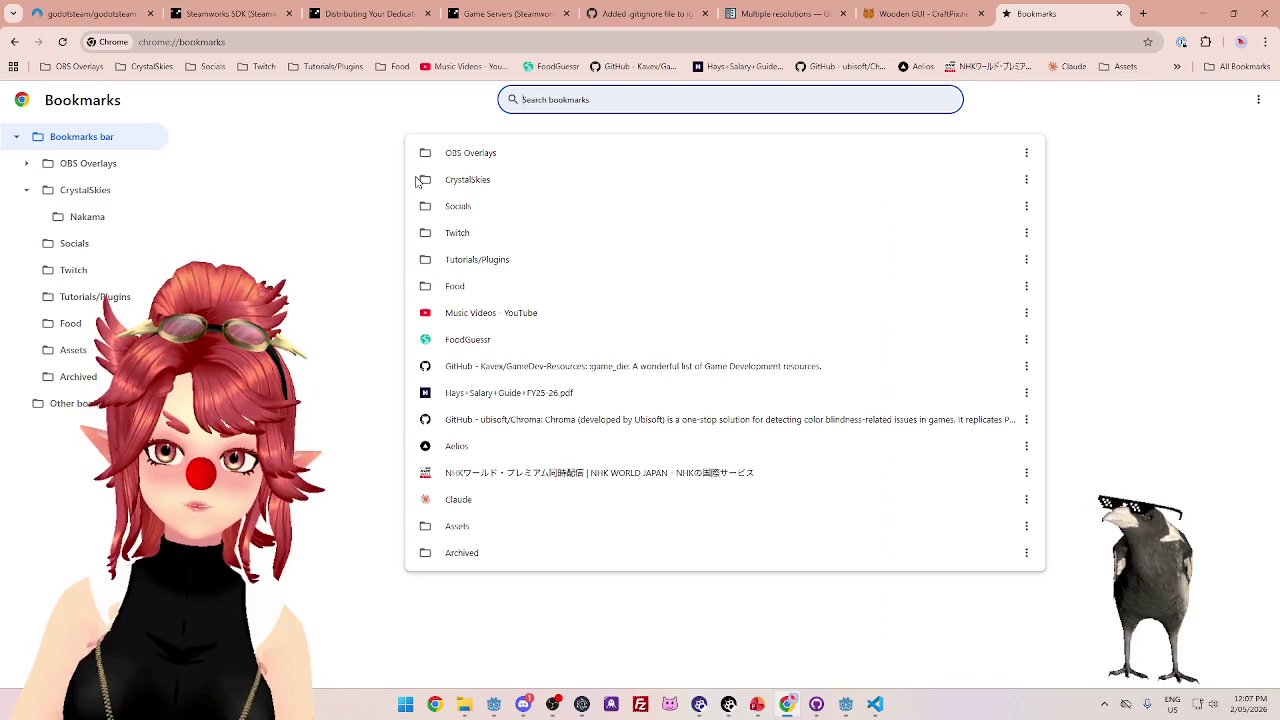
- Create a new bookmark folder named Assets inside CrystalSkies
{"action": "left_click", "coordinate": [84, 194]}
{"action": "right_click", "coordinate": [102, 199]}
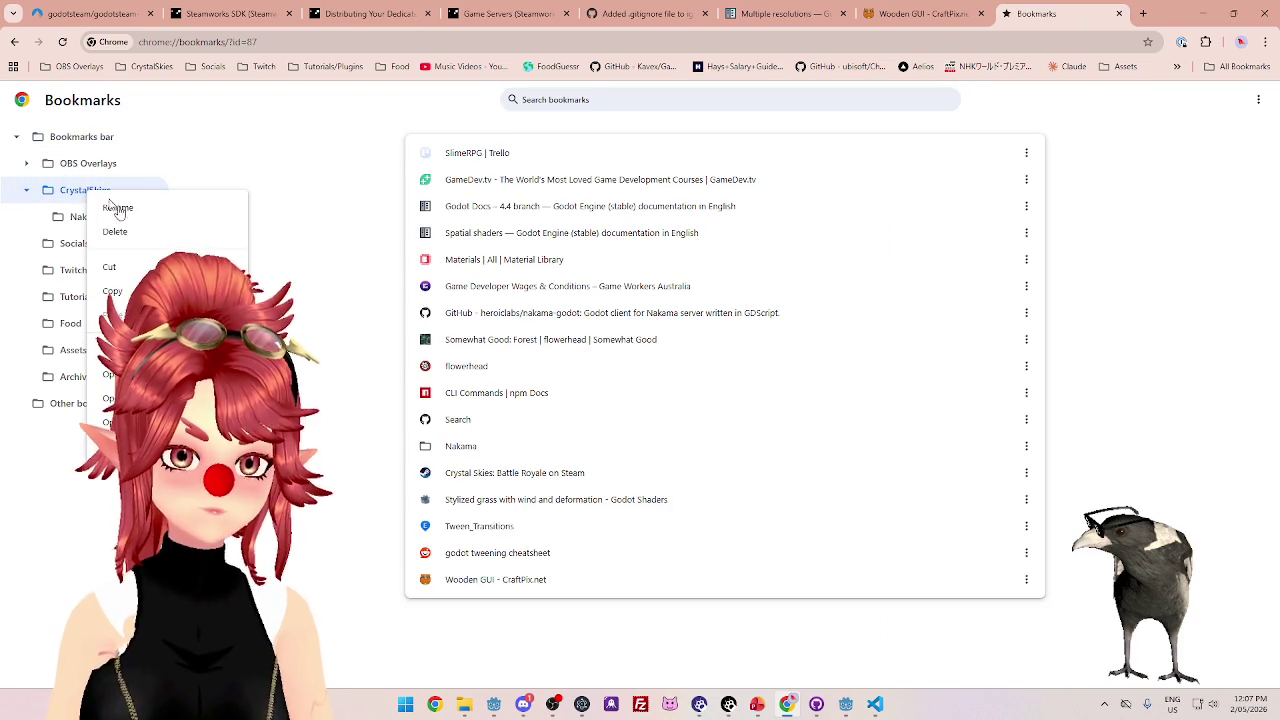
{"action": "left_click", "coordinate": [100, 191]}
{"action": "right_click", "coordinate": [93, 196]}
{"action": "left_click", "coordinate": [80, 200]}
{"action": "left_click", "coordinate": [1258, 101]}
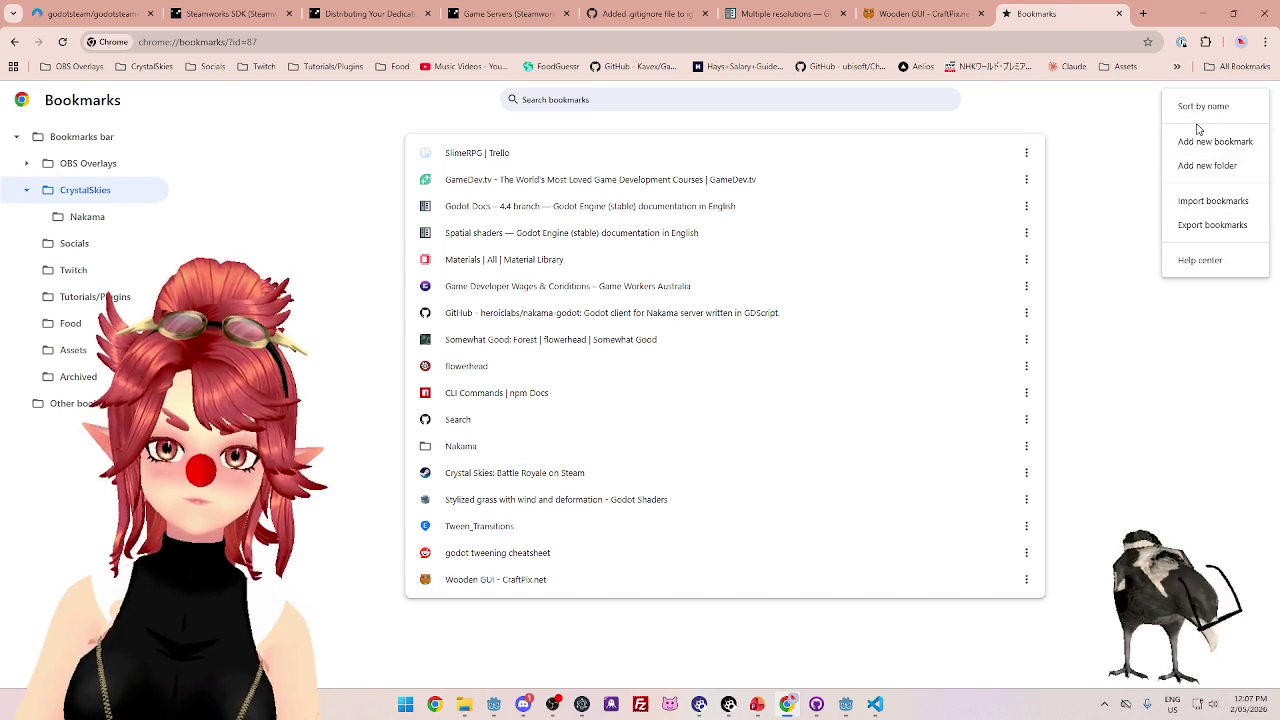
{"action": "left_click", "coordinate": [1207, 166]}
{"action": "type", "text": "Assets"}
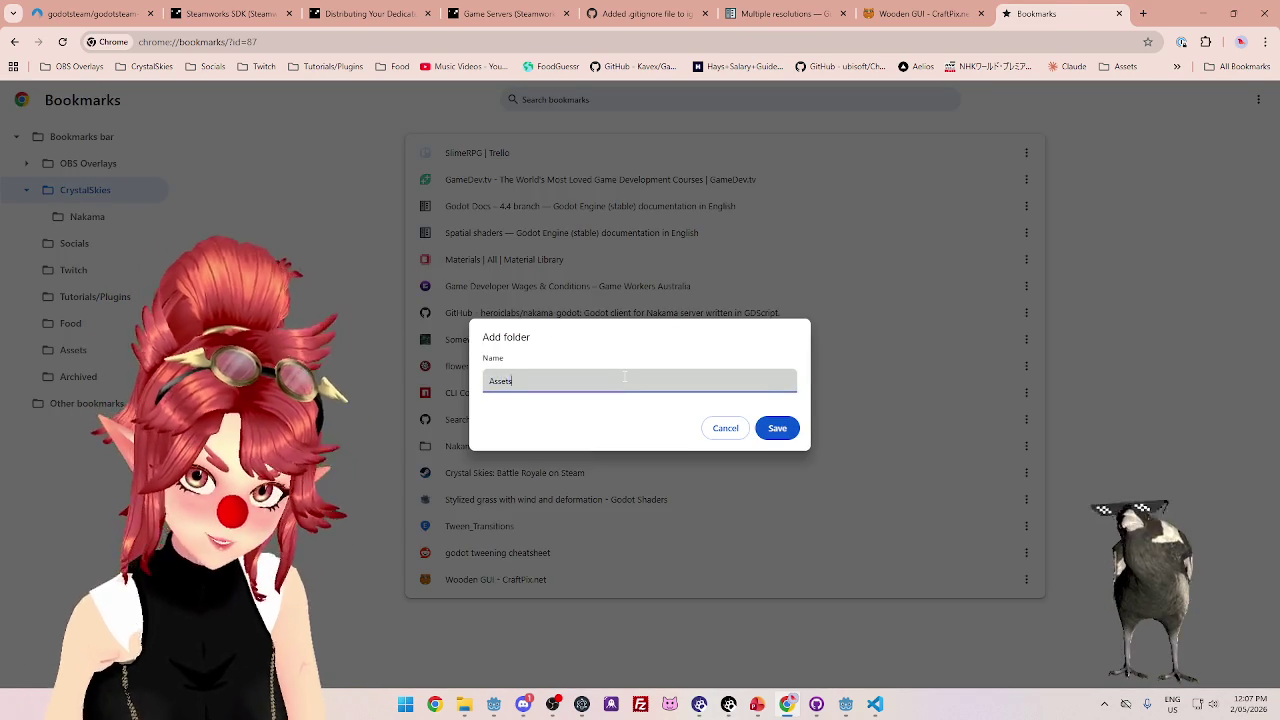
{"action": "key", "text": "Return"}
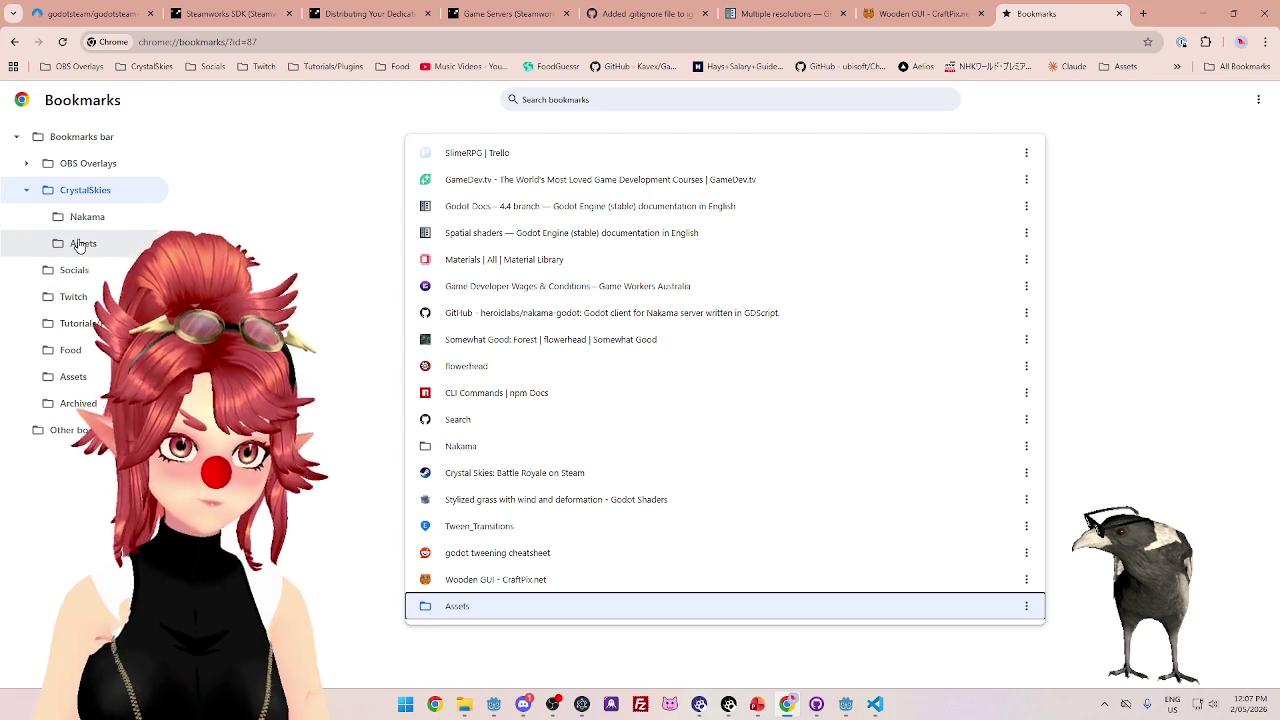
- Move the Wooden GUI bookmark into Assets and close the Bookmarks manager
{"action": "left_click_drag", "start_coordinate": [510, 572], "coordinate": [515, 605]}
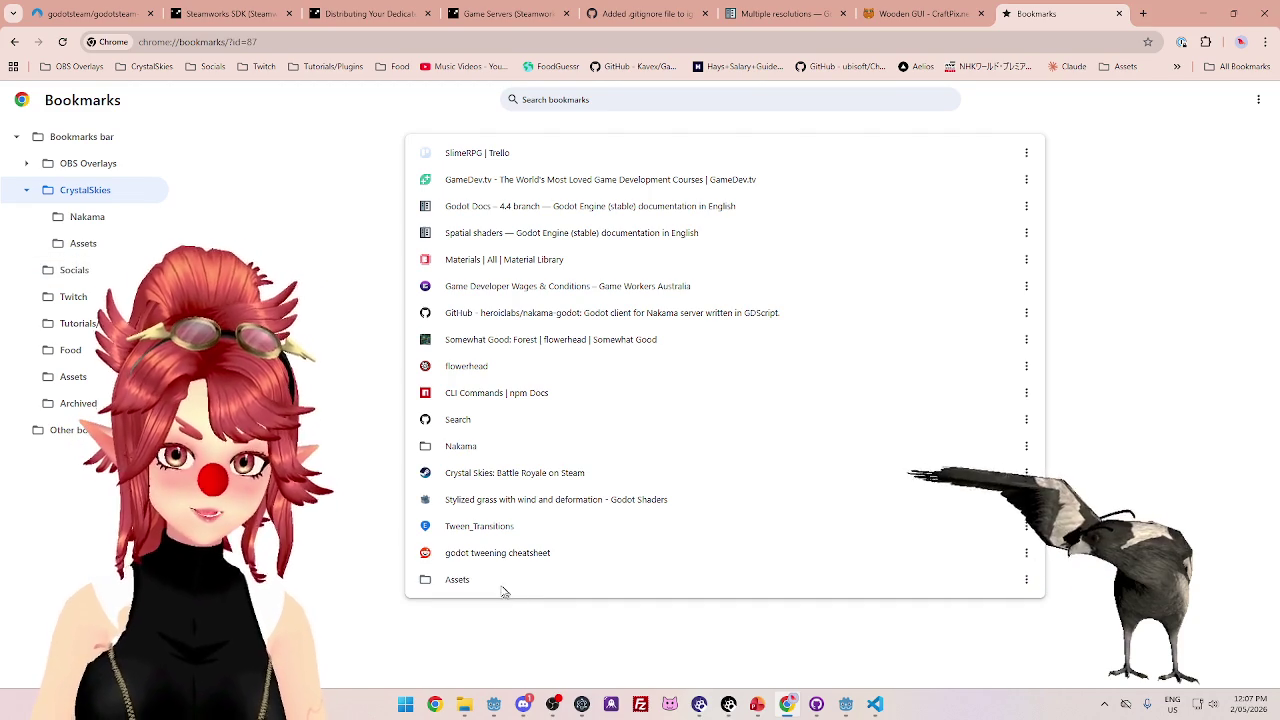
{"action": "left_click", "coordinate": [87, 68]}
{"action": "left_click", "coordinate": [87, 68]}
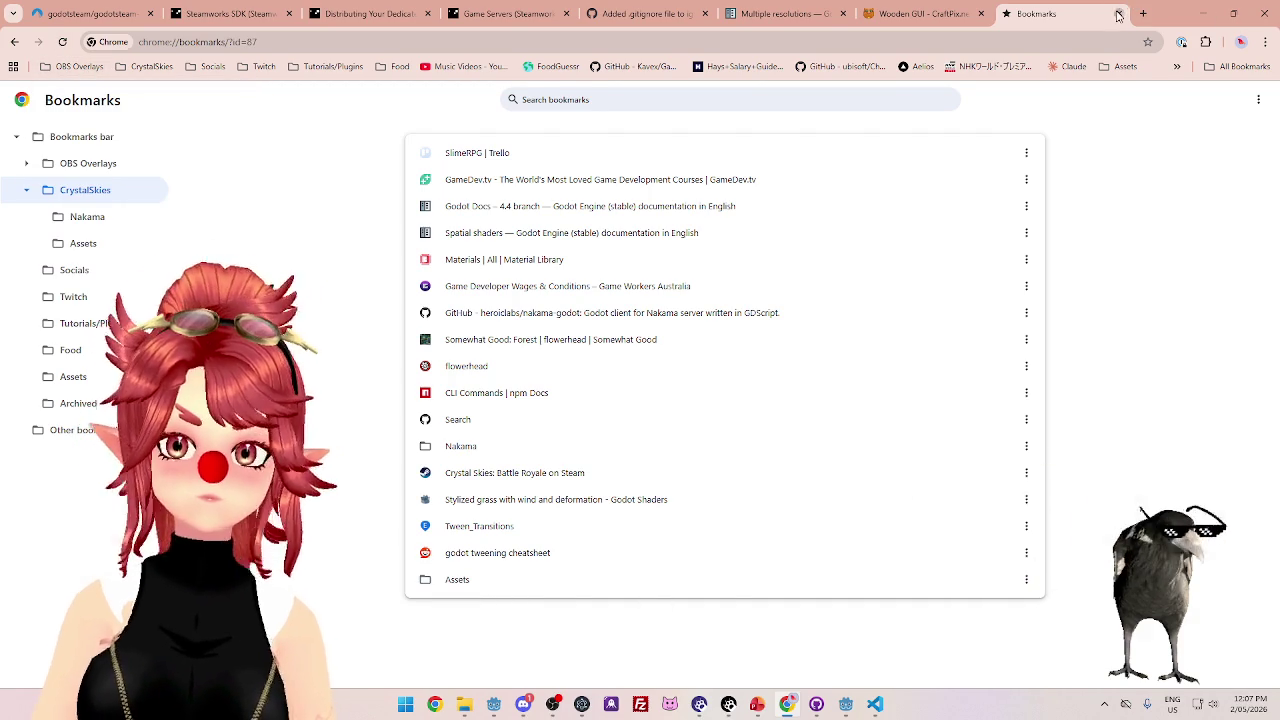
{"action": "left_click", "coordinate": [1118, 14]}
{"action": "scroll", "coordinate": [73, 157], "scroll_direction": "up", "scroll_amount": 3}
- Return to the GUI category listing and move on to page 4
{"action": "key", "text": "alt+Left"}
{"action": "scroll", "coordinate": [678, 349], "scroll_direction": "down", "scroll_amount": 2}
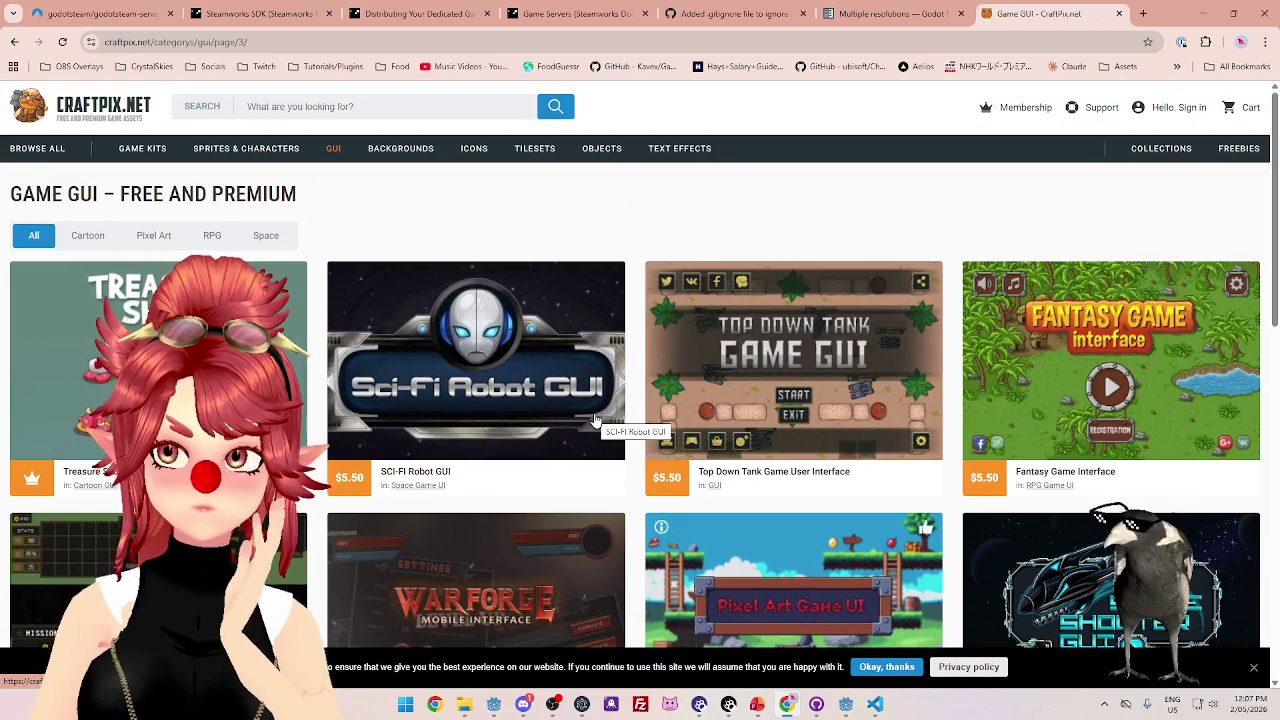
{"action": "scroll", "coordinate": [593, 421], "scroll_direction": "down", "scroll_amount": 3}
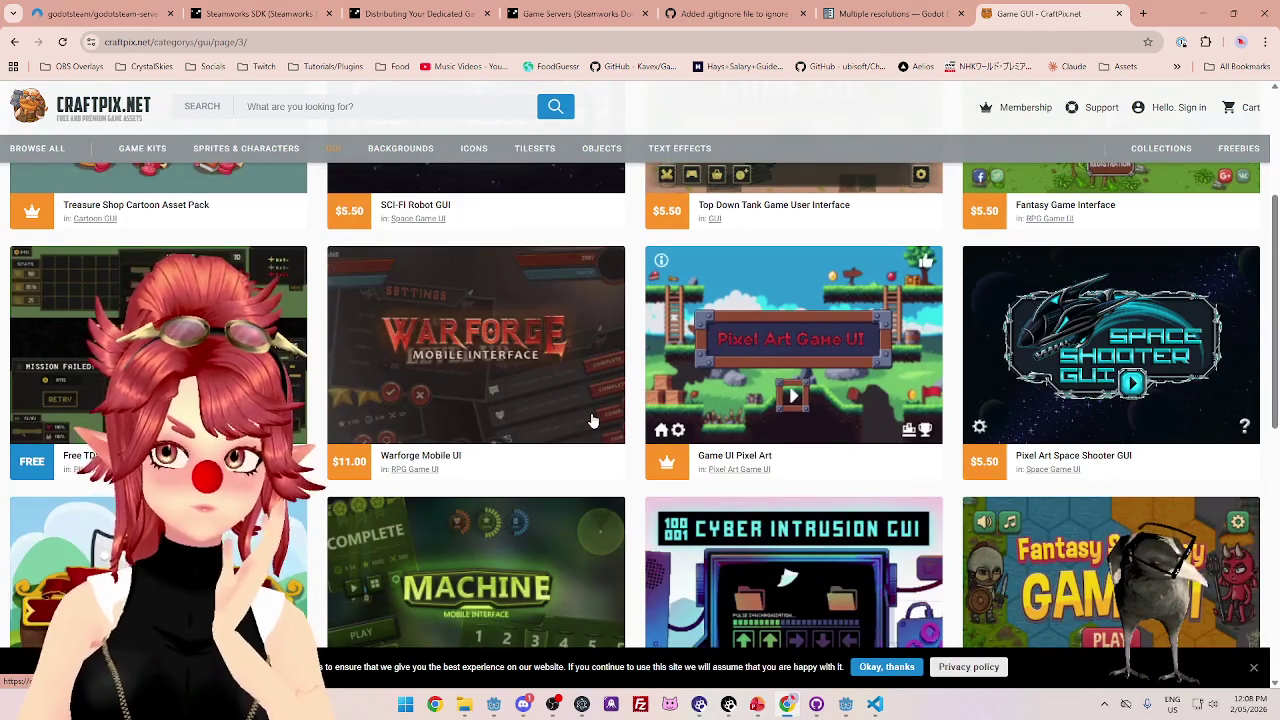
{"action": "scroll", "coordinate": [593, 421], "scroll_direction": "down", "scroll_amount": 3}
{"action": "scroll", "coordinate": [593, 421], "scroll_direction": "down", "scroll_amount": 2}
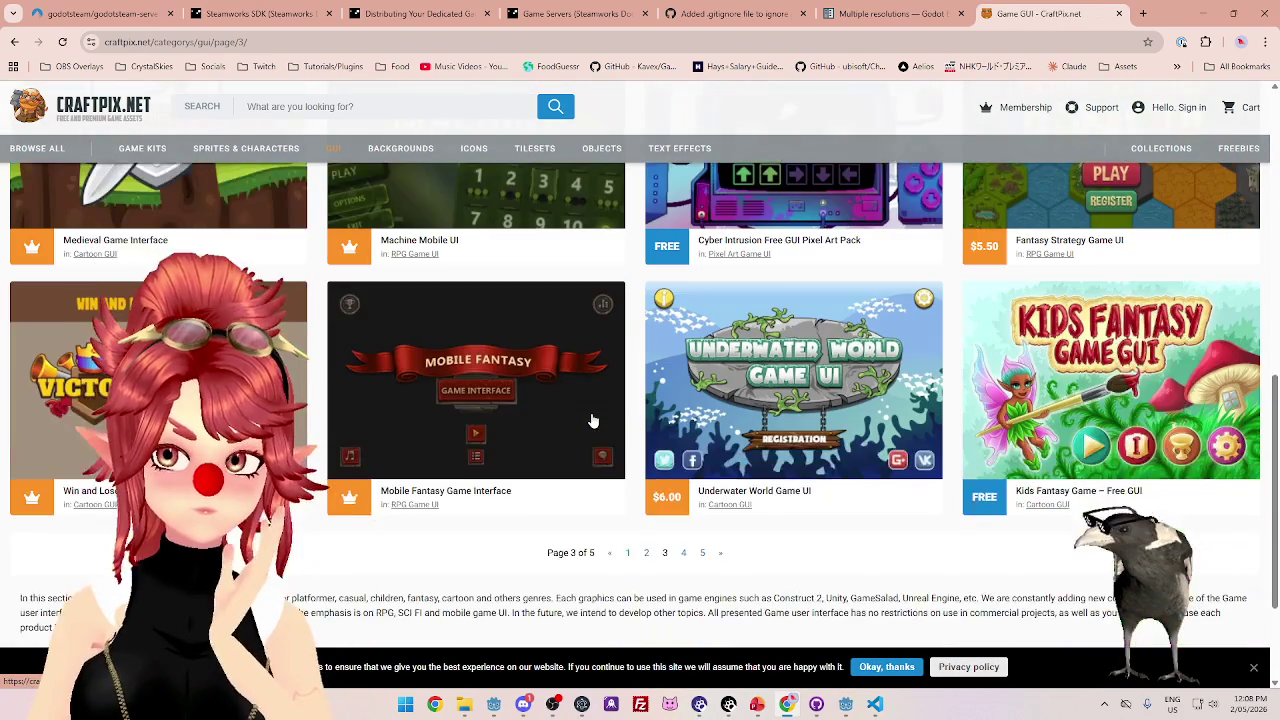
{"action": "scroll", "coordinate": [593, 421], "scroll_direction": "down", "scroll_amount": 1}
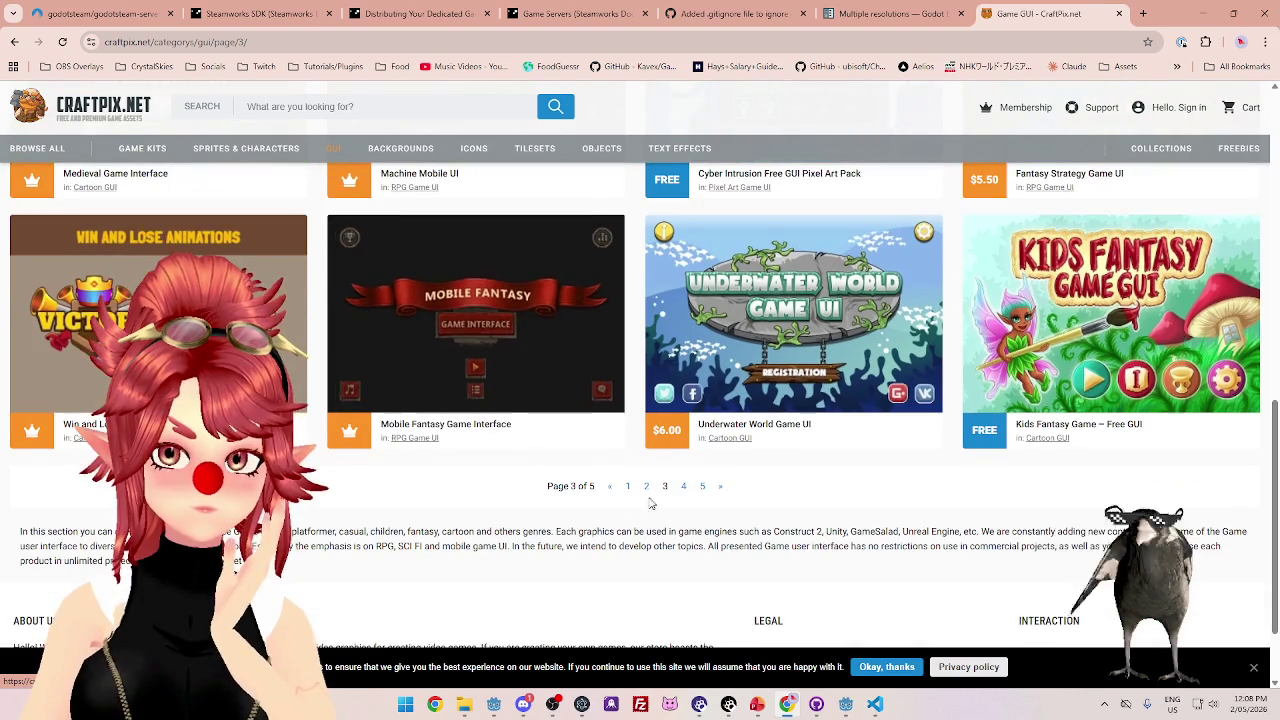
{"action": "left_click", "coordinate": [685, 488]}
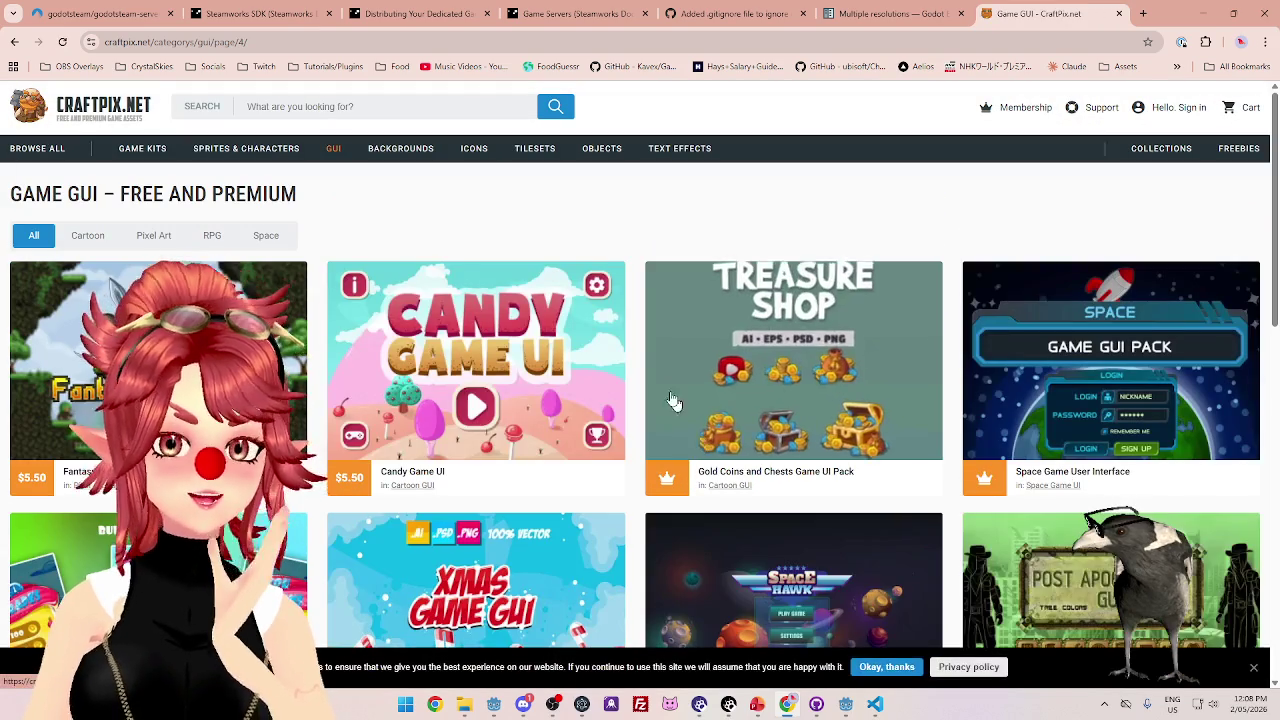
- Browse the asset packs listed on GUI page 4
{"action": "scroll", "coordinate": [650, 288], "scroll_direction": "down", "scroll_amount": 2}
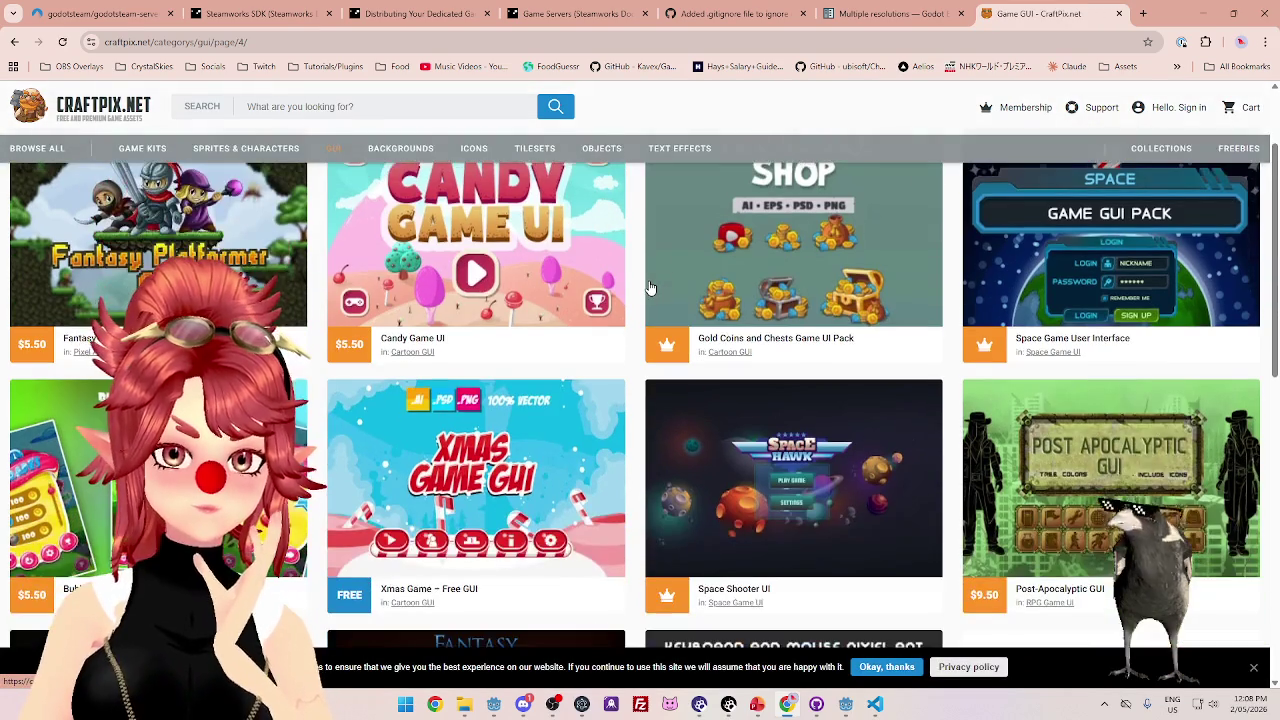
{"action": "scroll", "coordinate": [650, 288], "scroll_direction": "down", "scroll_amount": 3}
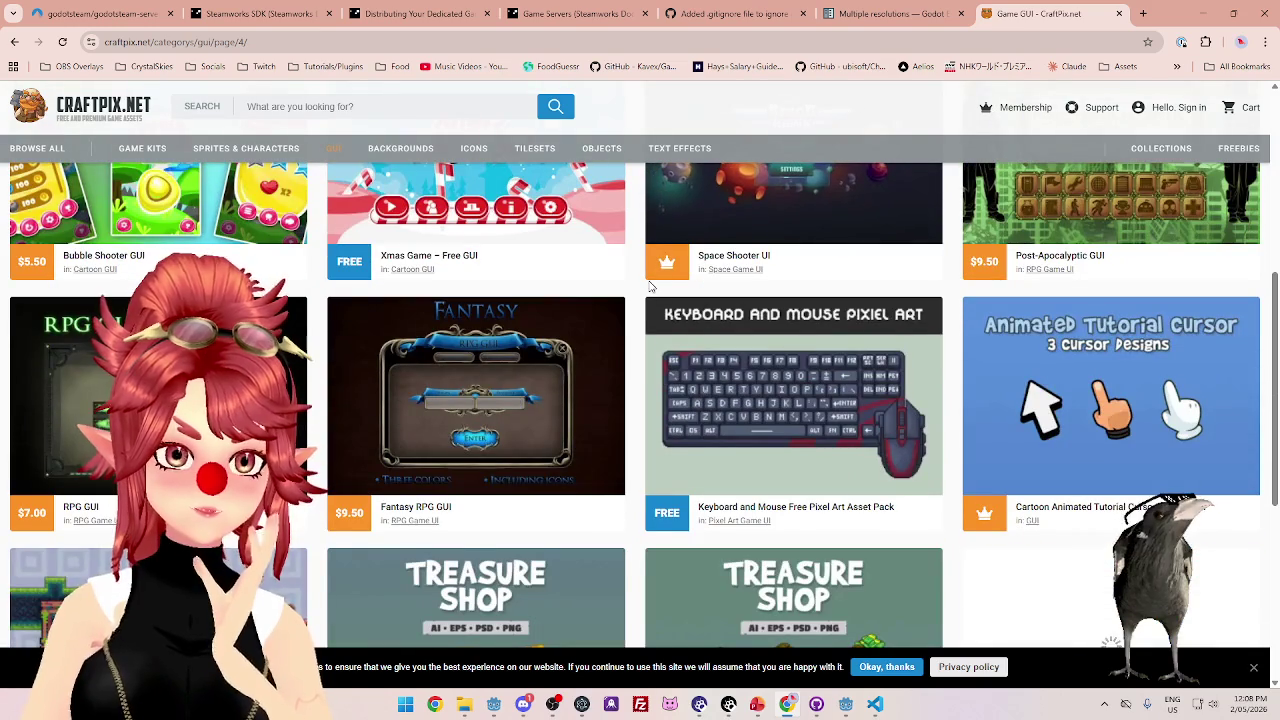
{"action": "scroll", "coordinate": [650, 288], "scroll_direction": "down", "scroll_amount": 2}
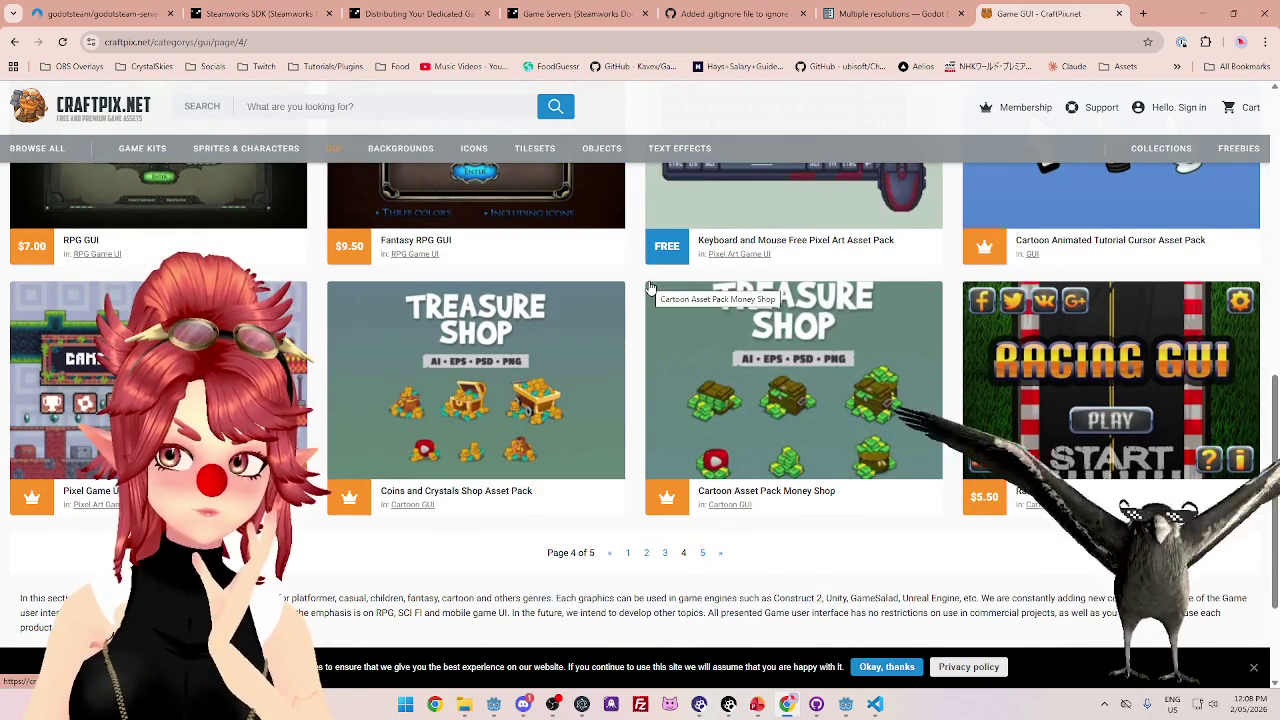
{"action": "scroll", "coordinate": [708, 474], "scroll_direction": "down", "scroll_amount": 1}
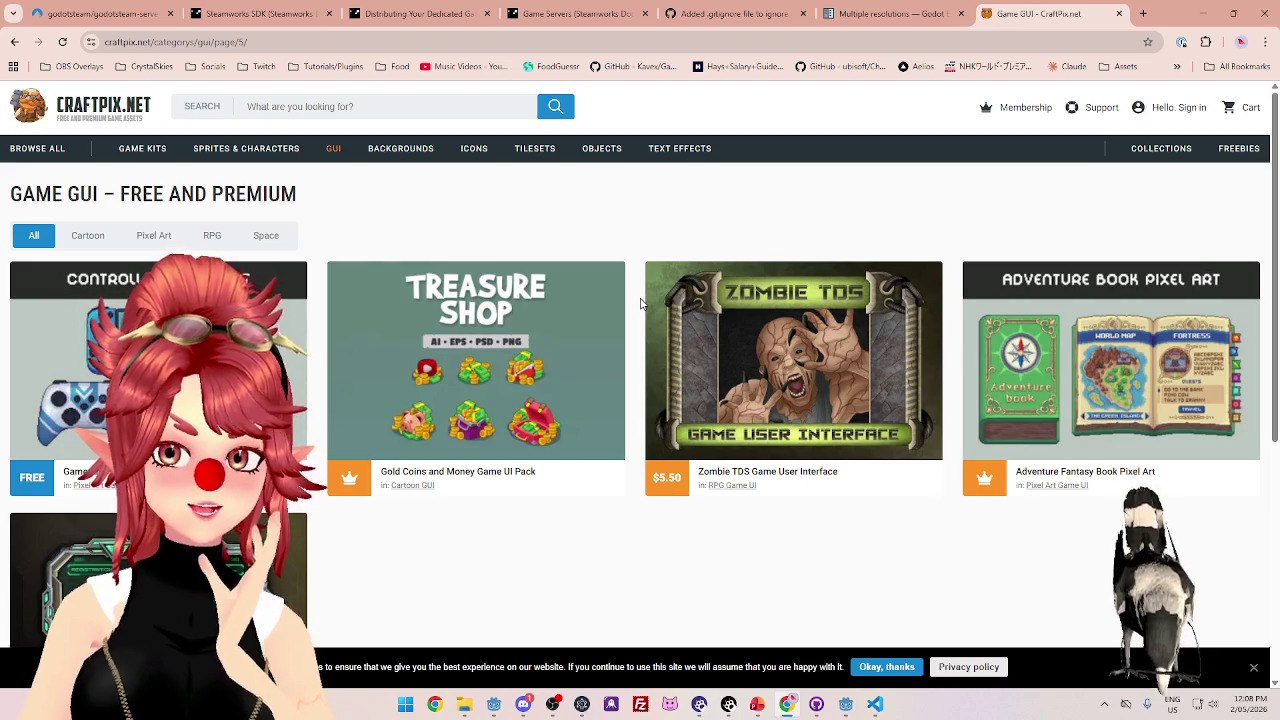
{"action": "scroll", "coordinate": [641, 303], "scroll_direction": "down", "scroll_amount": 2}
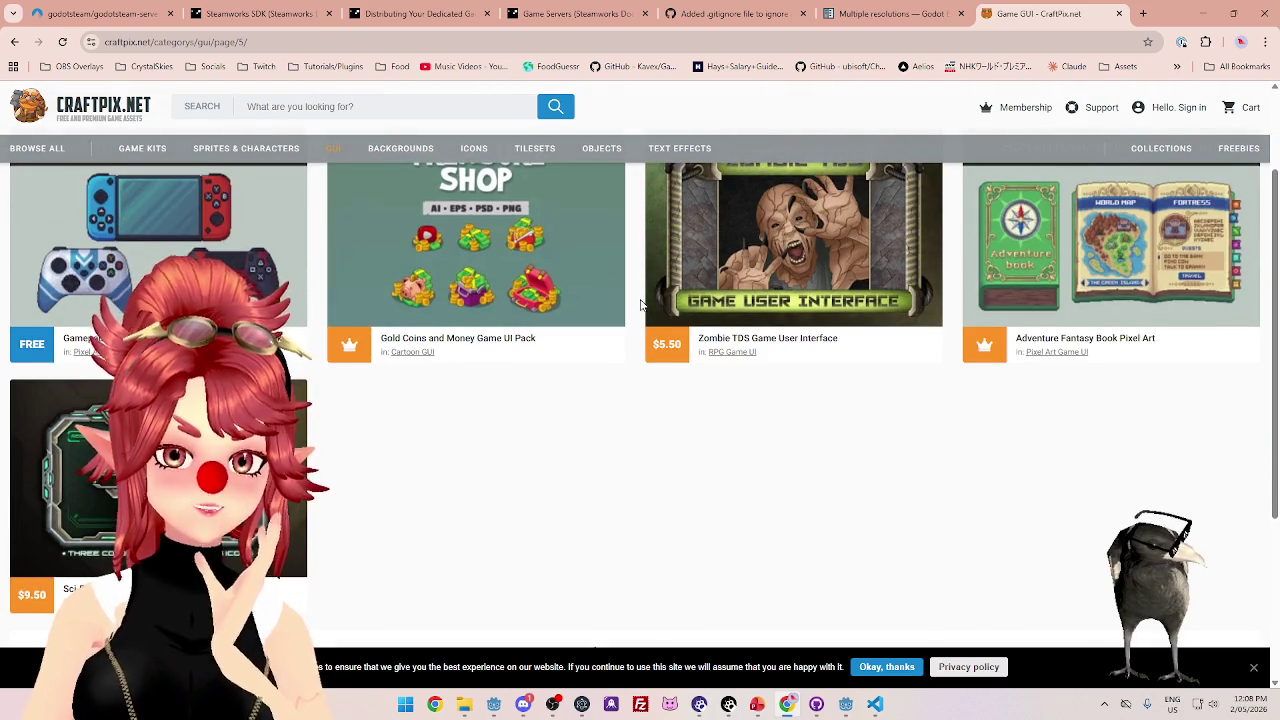
{"action": "scroll", "coordinate": [641, 303], "scroll_direction": "up", "scroll_amount": 2}
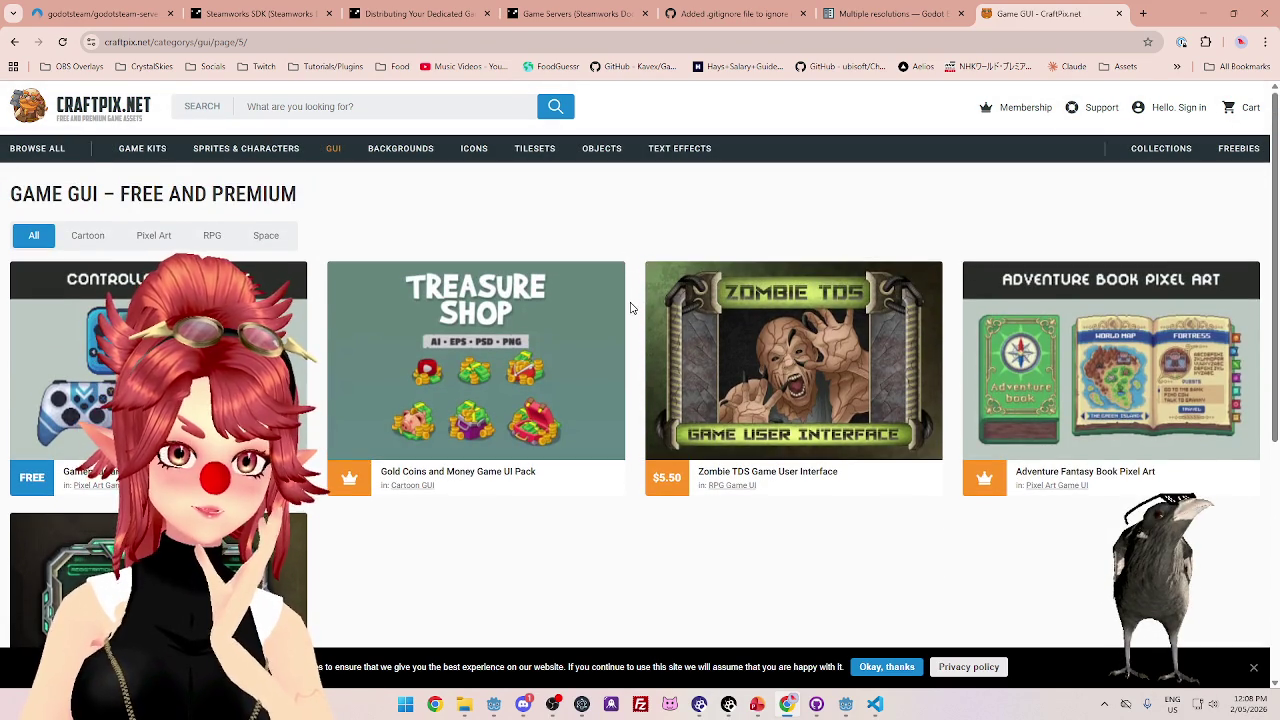
{"action": "scroll", "coordinate": [631, 308], "scroll_direction": "down", "scroll_amount": 4}
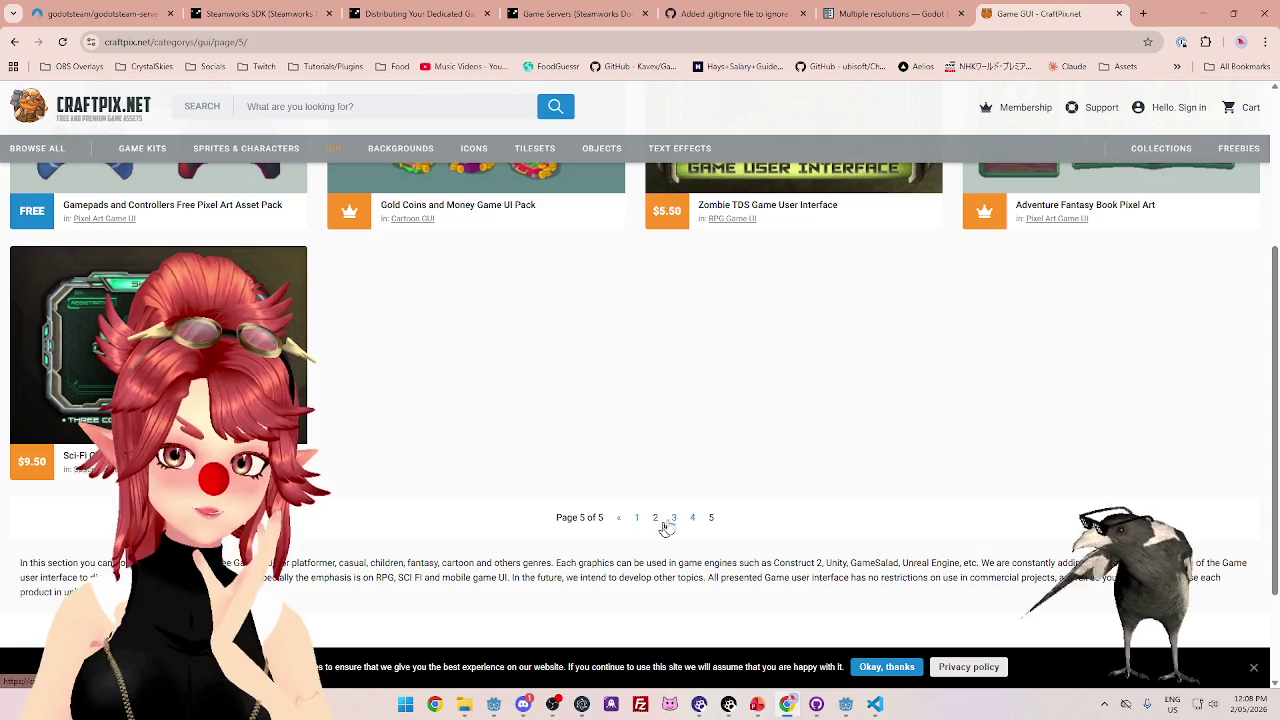
- Reopen the Wooden GUI page from the CrystalSkies > Assets bookmark
{"action": "left_click", "coordinate": [150, 66]}
{"action": "mouse_move", "coordinate": [320, 396]}
{"action": "left_click", "coordinate": [400, 396]}
{"action": "scroll", "coordinate": [568, 353], "scroll_direction": "down", "scroll_amount": 2}
{"action": "scroll", "coordinate": [568, 353], "scroll_direction": "down", "scroll_amount": 5}
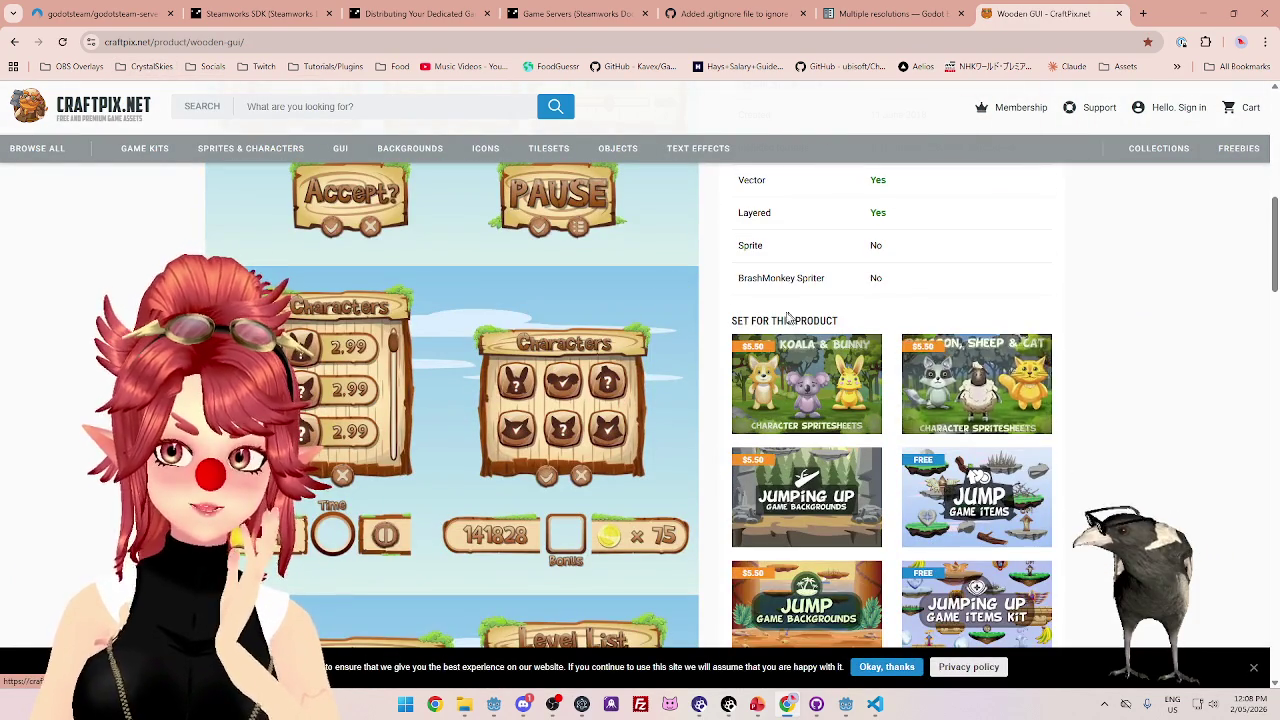
{"action": "middle_click", "coordinate": [810, 375]}
{"action": "left_click", "coordinate": [1040, 13]}
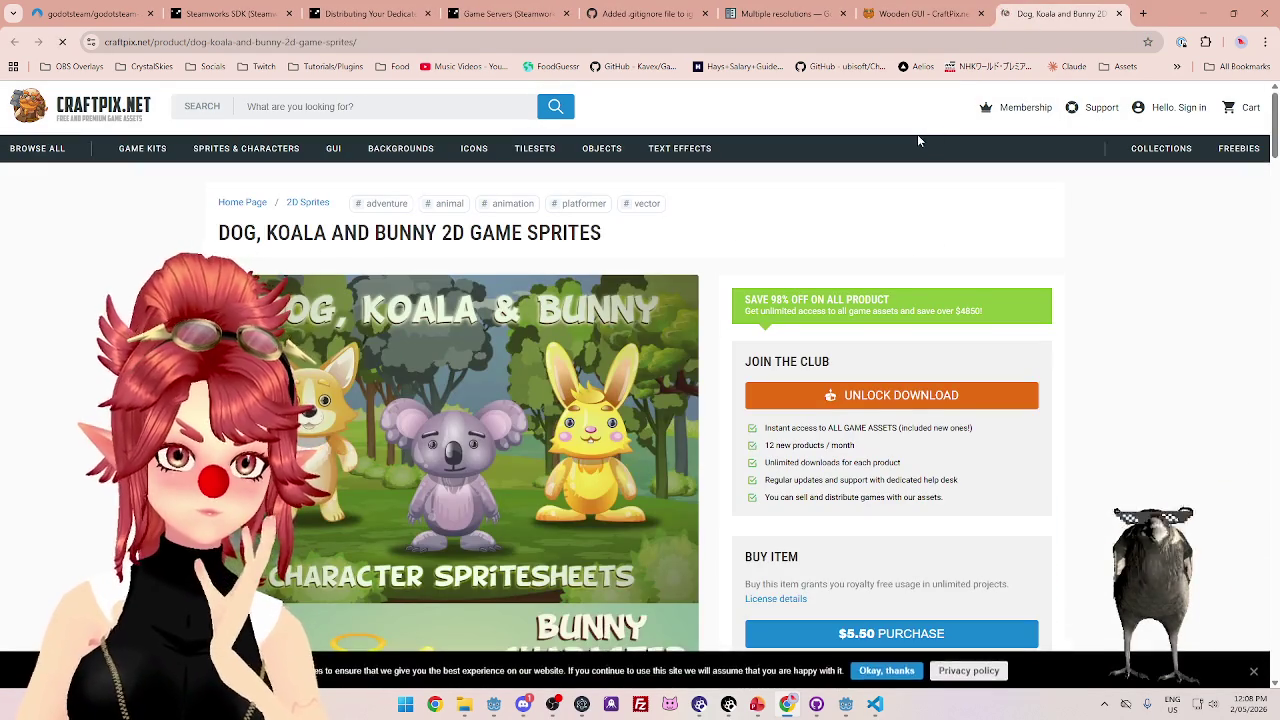
{"action": "scroll", "coordinate": [917, 140], "scroll_direction": "down", "scroll_amount": 3}
{"action": "scroll", "coordinate": [900, 400], "scroll_direction": "down", "scroll_amount": 10}
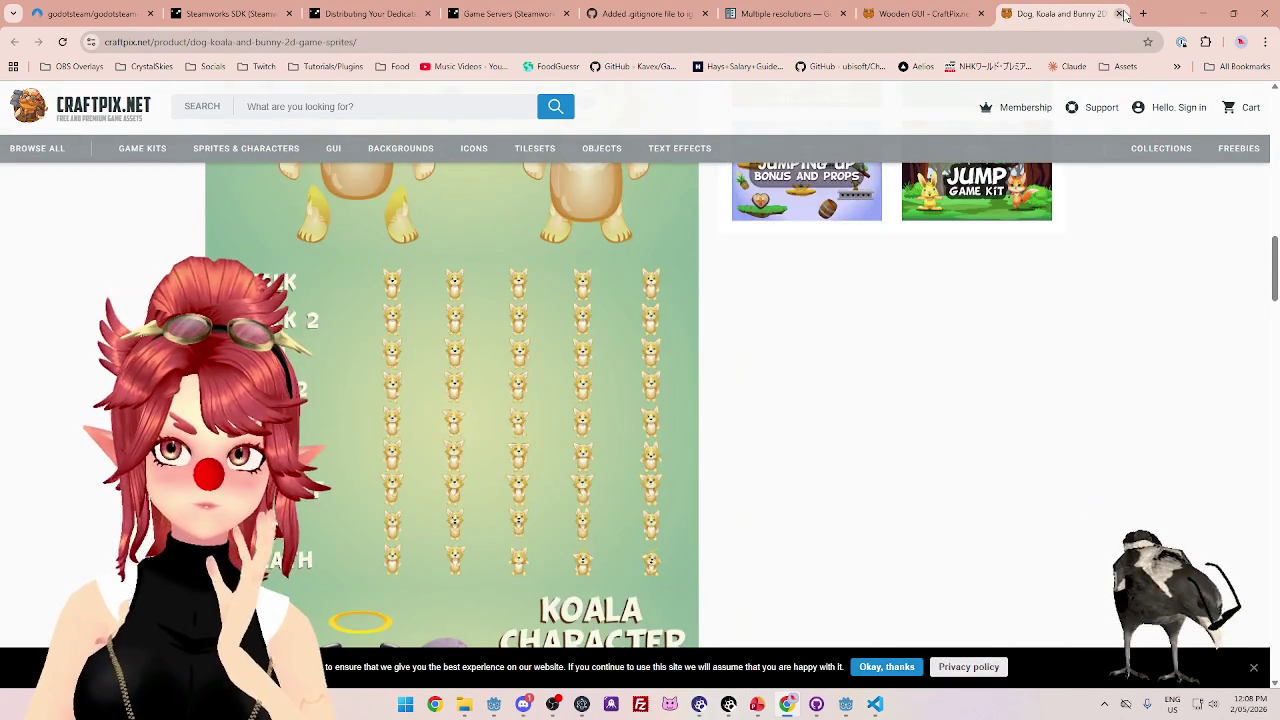
{"action": "left_click", "coordinate": [1121, 13]}
{"action": "scroll", "coordinate": [828, 398], "scroll_direction": "down", "scroll_amount": 2}
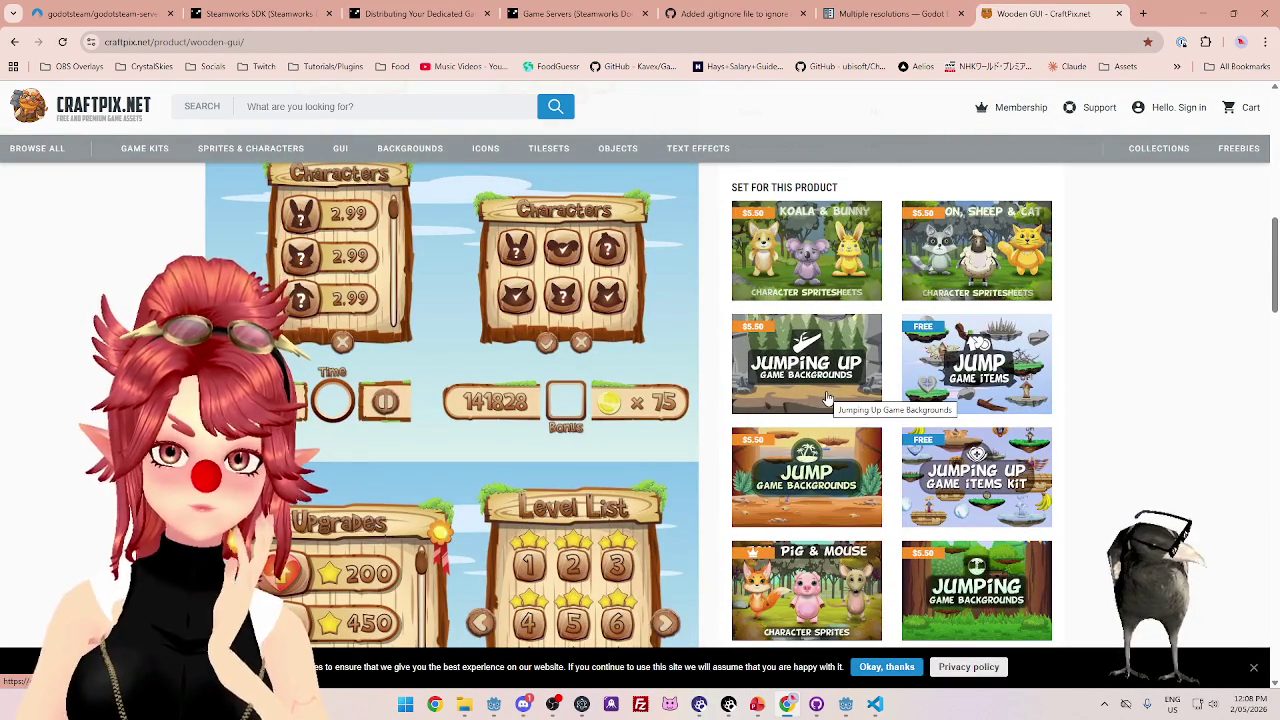
{"action": "middle_click", "coordinate": [828, 398]}
{"action": "left_click", "coordinate": [1050, 13]}
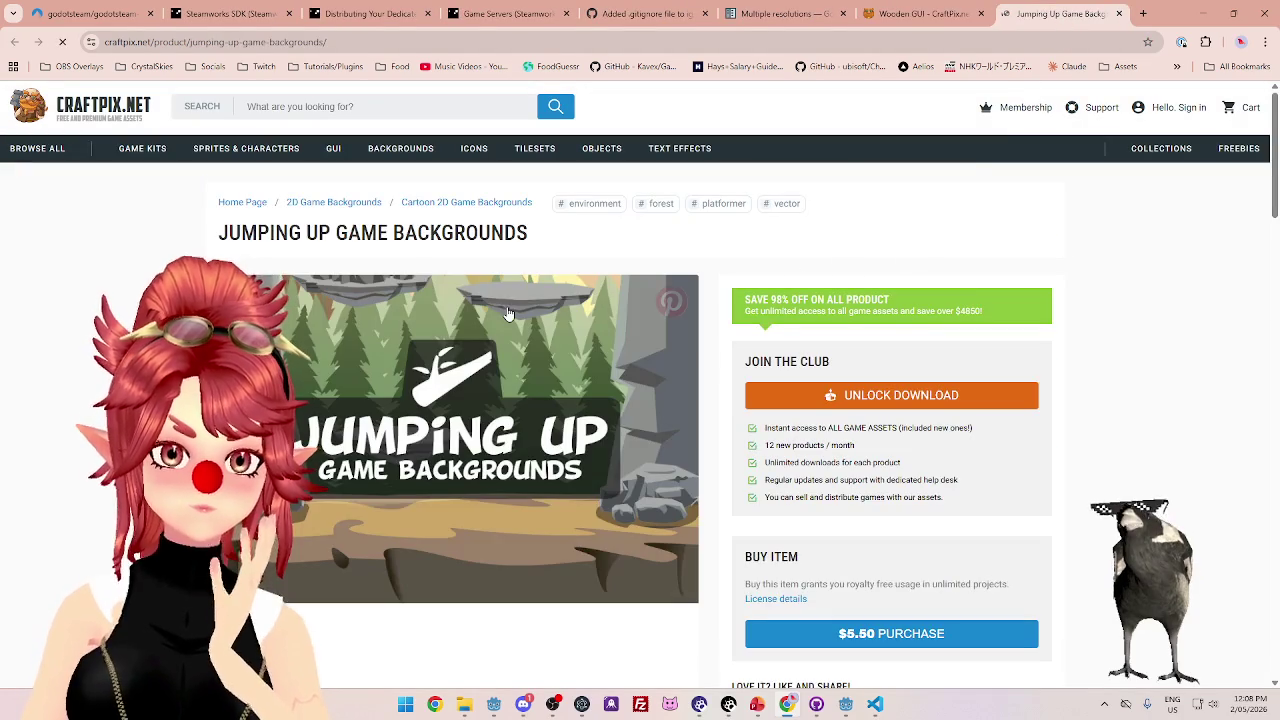
{"action": "scroll", "coordinate": [507, 315], "scroll_direction": "down", "scroll_amount": 5}
{"action": "scroll", "coordinate": [507, 315], "scroll_direction": "down", "scroll_amount": 2}
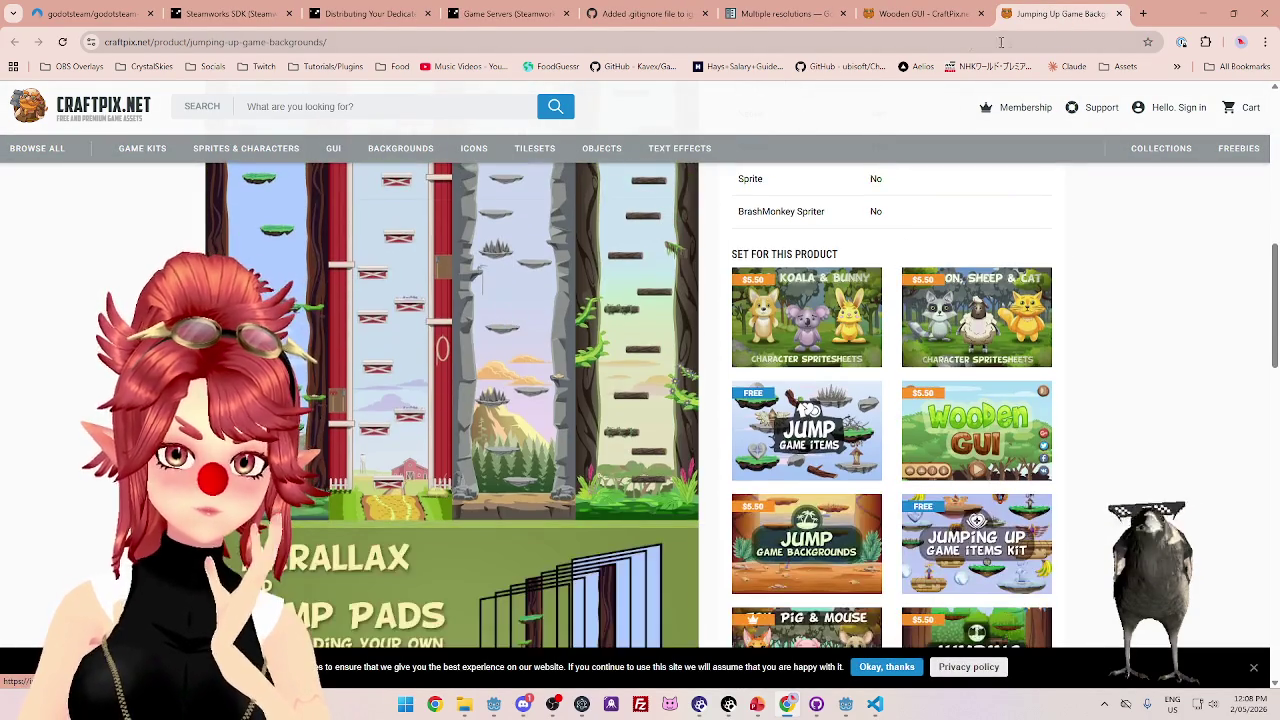
{"action": "left_click", "coordinate": [1120, 14]}
{"action": "scroll", "coordinate": [983, 250], "scroll_direction": "down", "scroll_amount": 3}
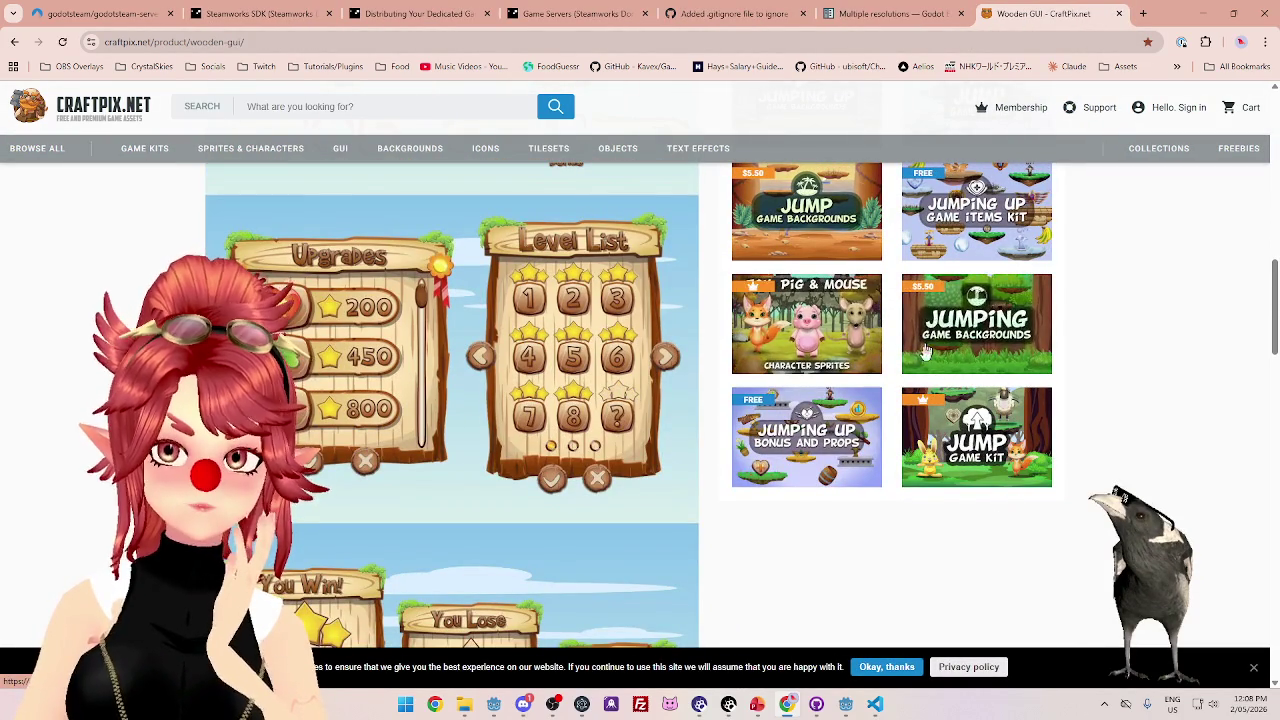
{"action": "scroll", "coordinate": [649, 345], "scroll_direction": "up", "scroll_amount": 2}
{"action": "scroll", "coordinate": [649, 345], "scroll_direction": "up", "scroll_amount": 5}
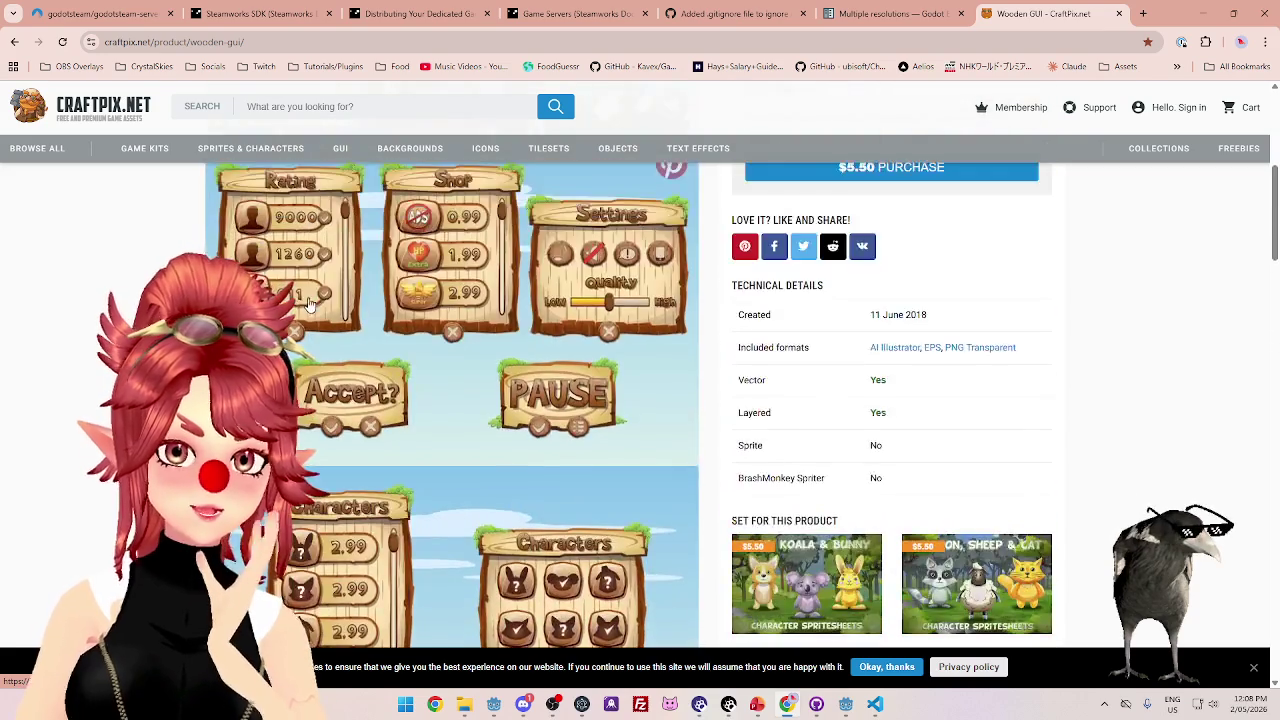
{"action": "scroll", "coordinate": [640, 400], "scroll_direction": "down", "scroll_amount": 2}
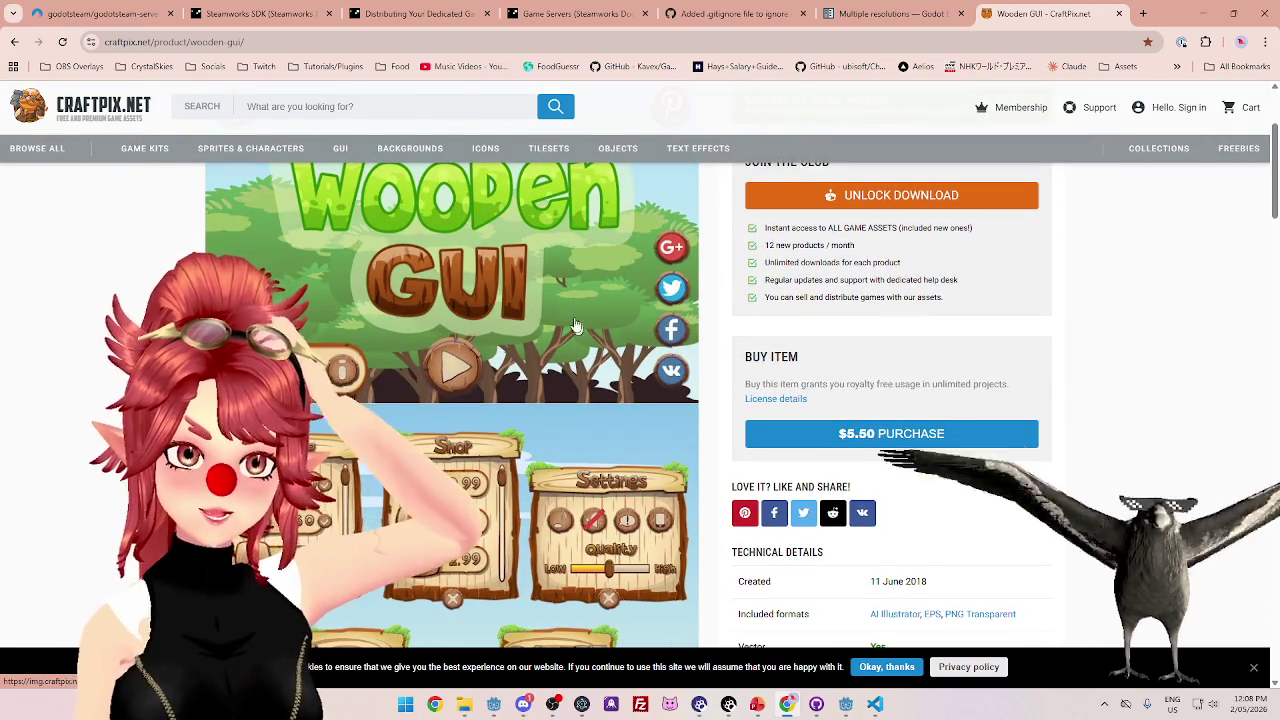
{"action": "scroll", "coordinate": [590, 360], "scroll_direction": "up", "scroll_amount": 2}
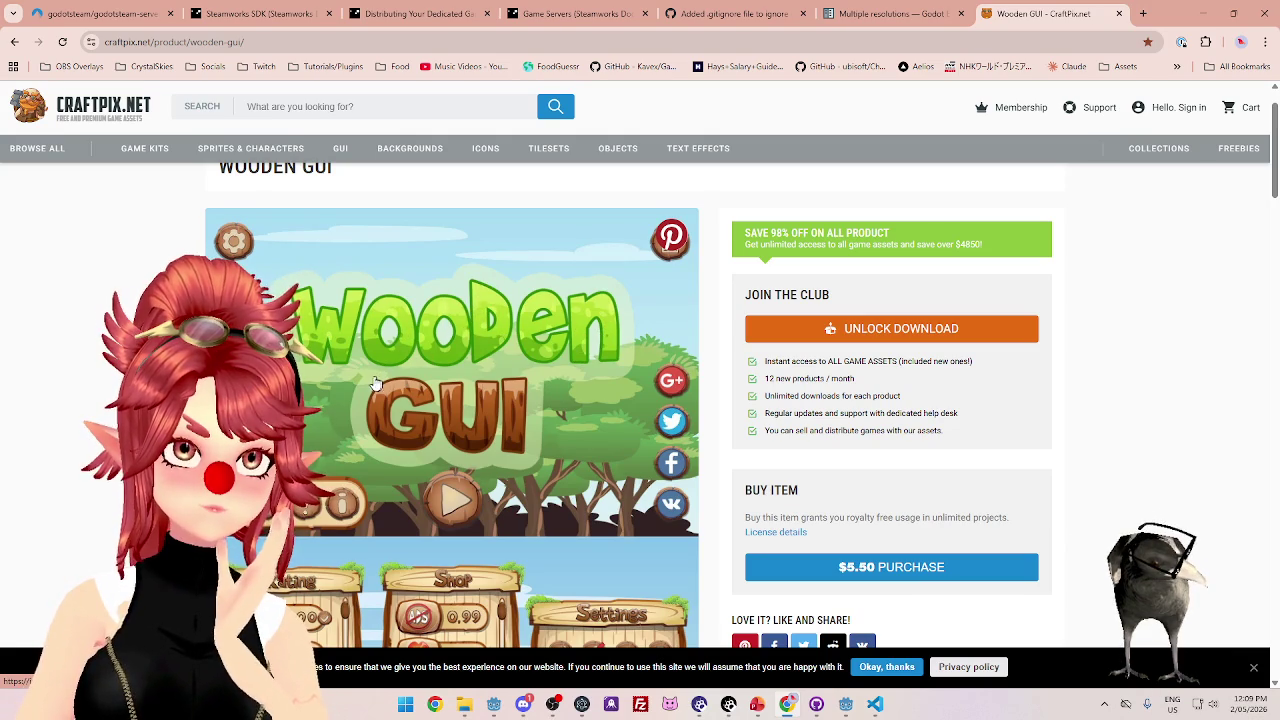
{"action": "scroll", "coordinate": [388, 328], "scroll_direction": "down", "scroll_amount": 5}
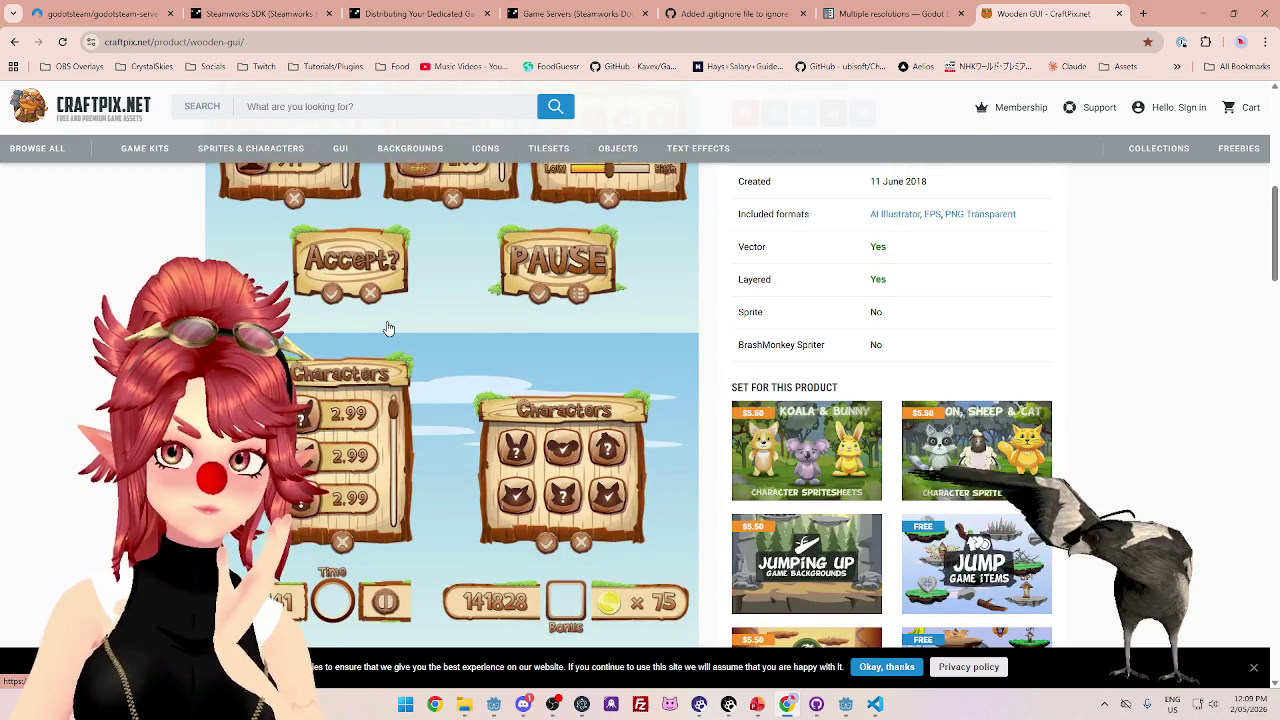
{"action": "scroll", "coordinate": [388, 328], "scroll_direction": "down", "scroll_amount": 2}
{"action": "scroll", "coordinate": [388, 330], "scroll_direction": "up", "scroll_amount": 5}
{"action": "scroll", "coordinate": [388, 332], "scroll_direction": "up", "scroll_amount": 3}
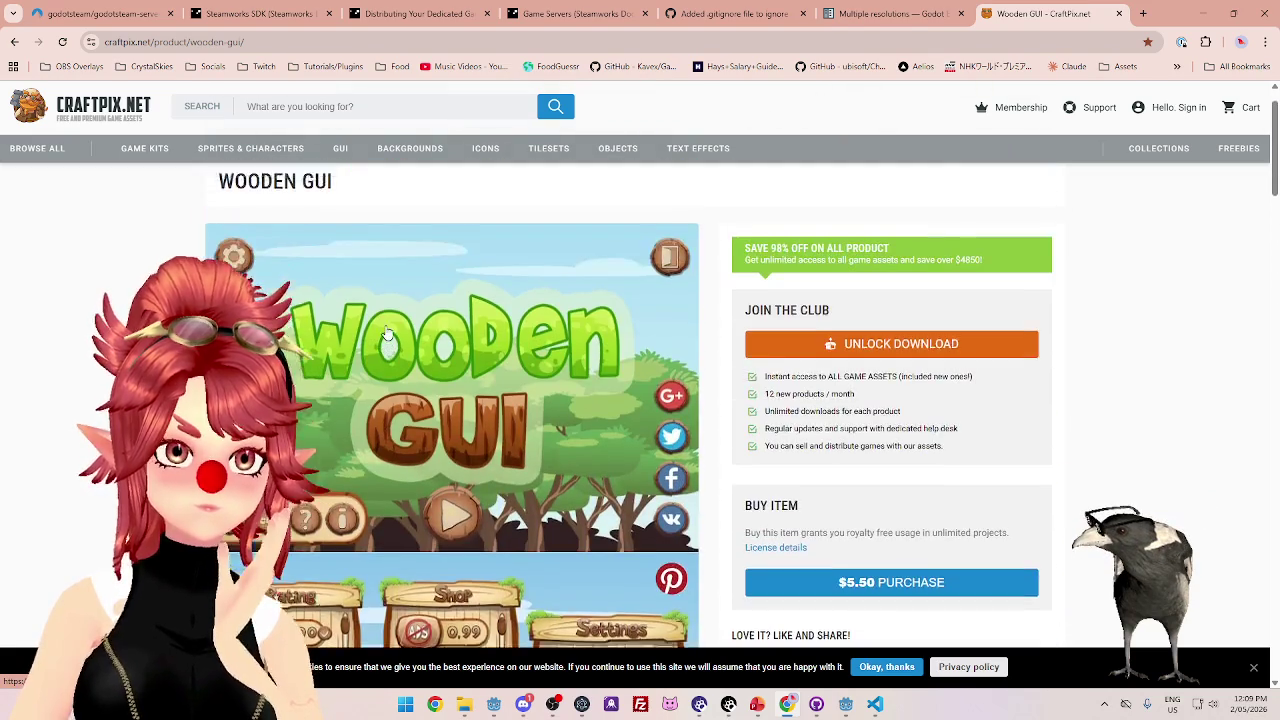
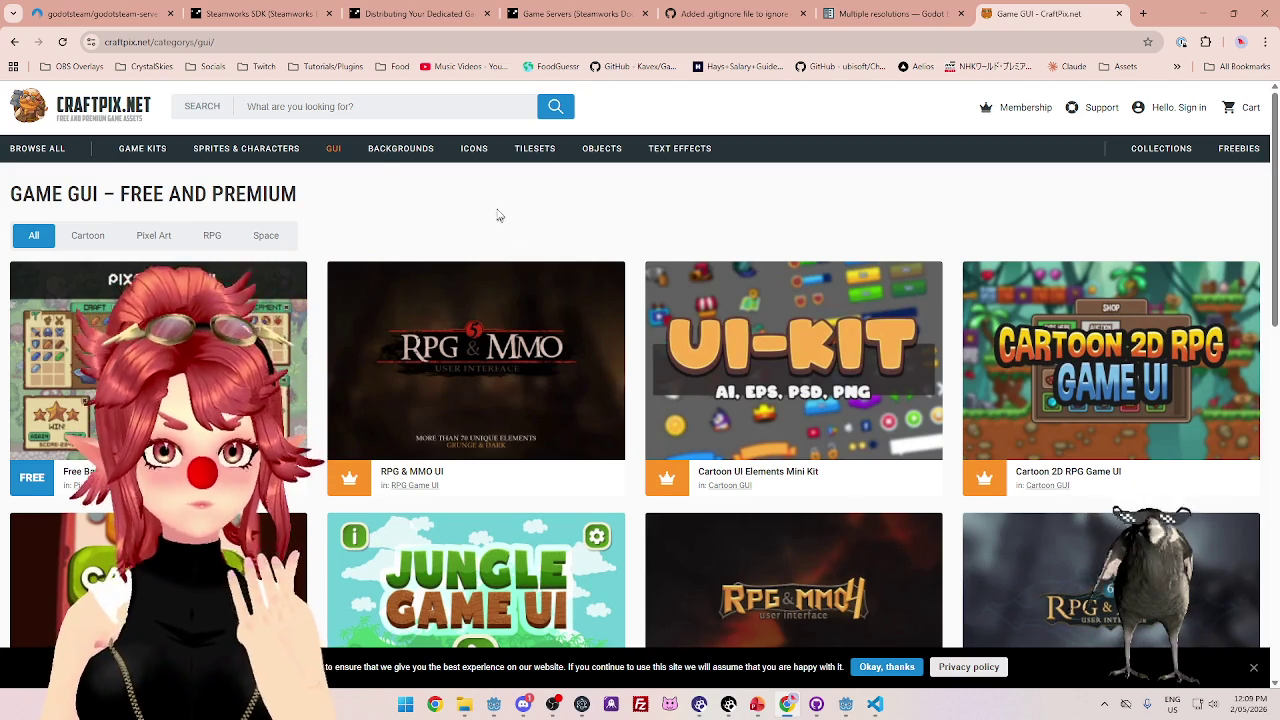
- Open the 2D Game Backgrounds category and scroll through its listings
{"action": "left_click", "coordinate": [412, 150]}
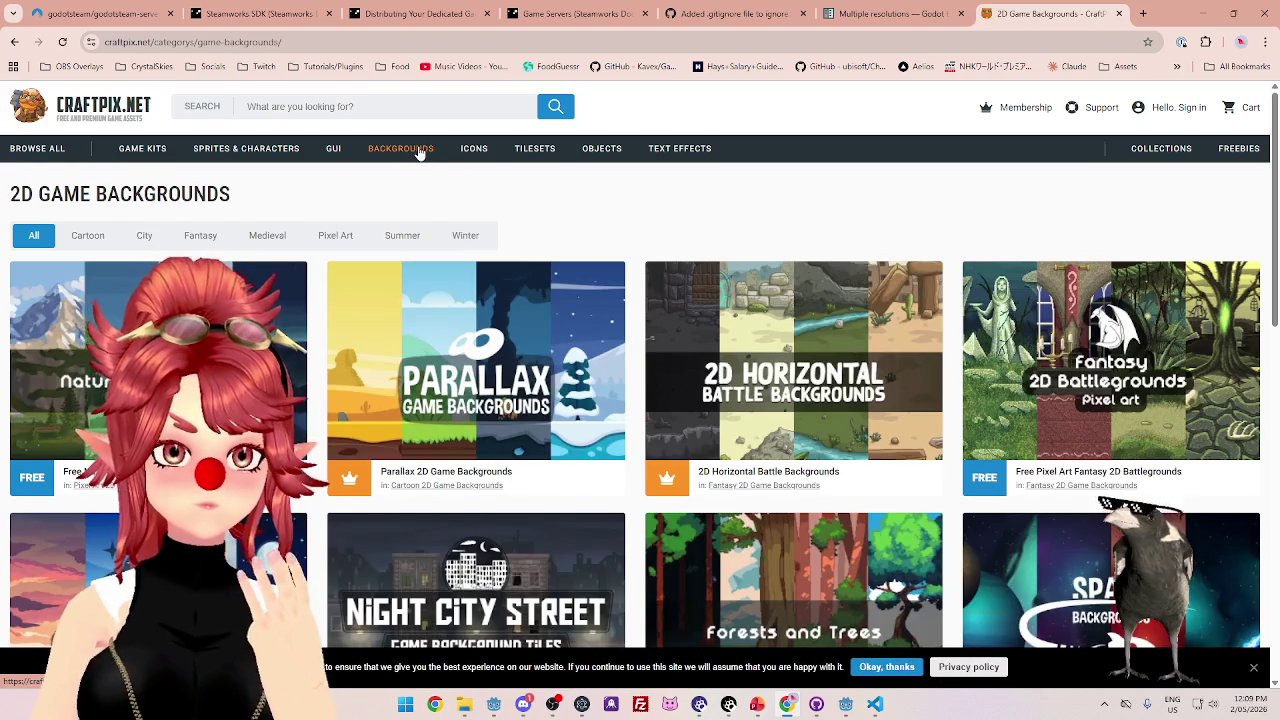
{"action": "scroll", "coordinate": [570, 210], "scroll_direction": "down", "scroll_amount": 2}
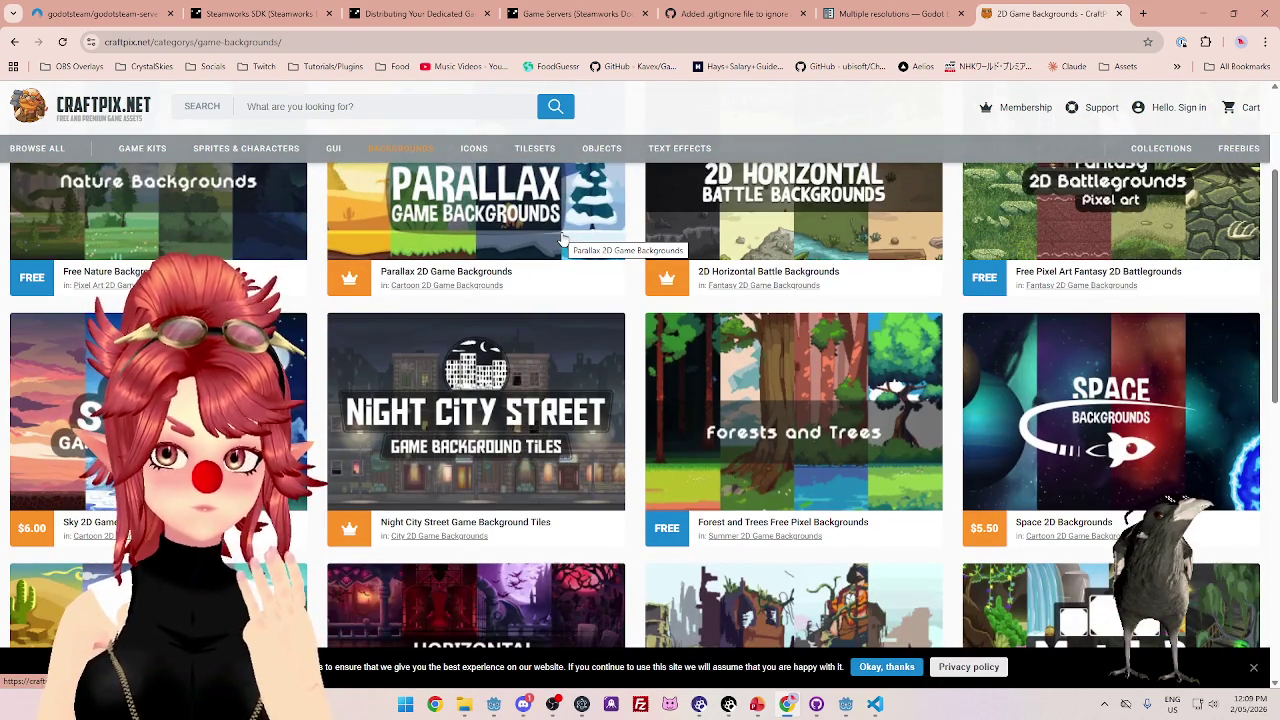
{"action": "scroll", "coordinate": [563, 240], "scroll_direction": "down", "scroll_amount": 4}
{"action": "scroll", "coordinate": [563, 240], "scroll_direction": "down", "scroll_amount": 4}
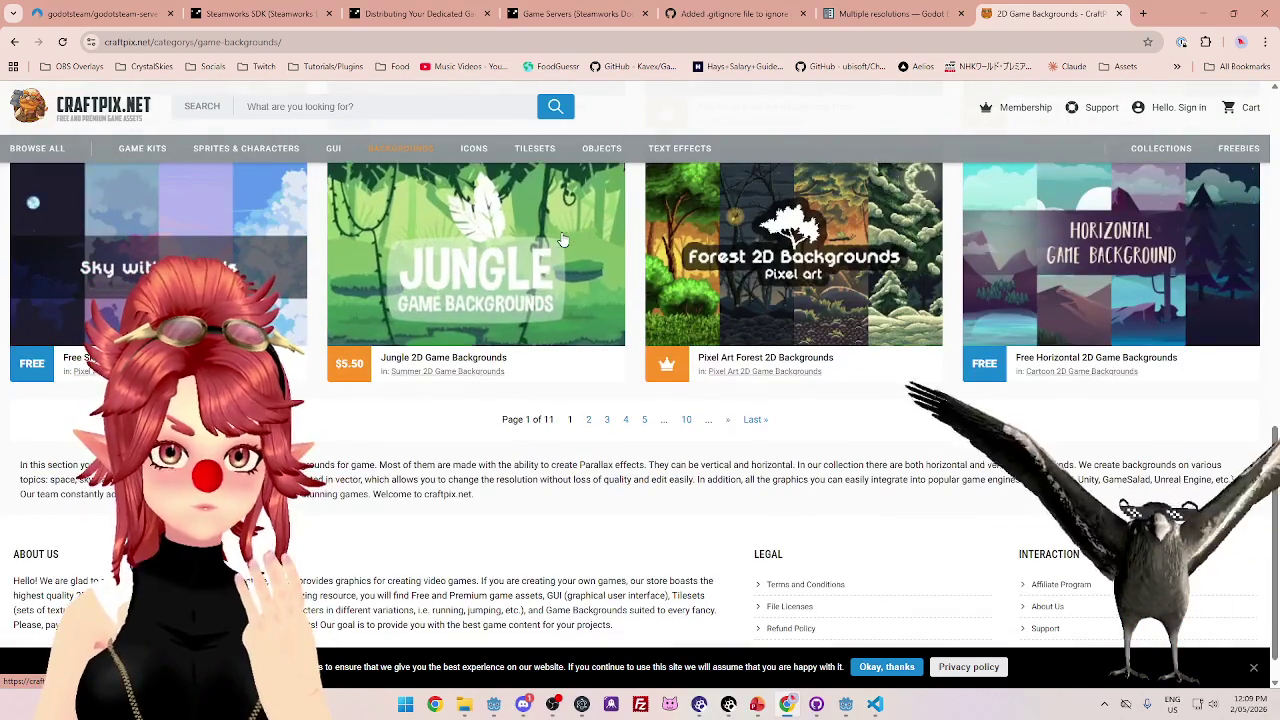
{"action": "scroll", "coordinate": [627, 320], "scroll_direction": "up", "scroll_amount": 10}
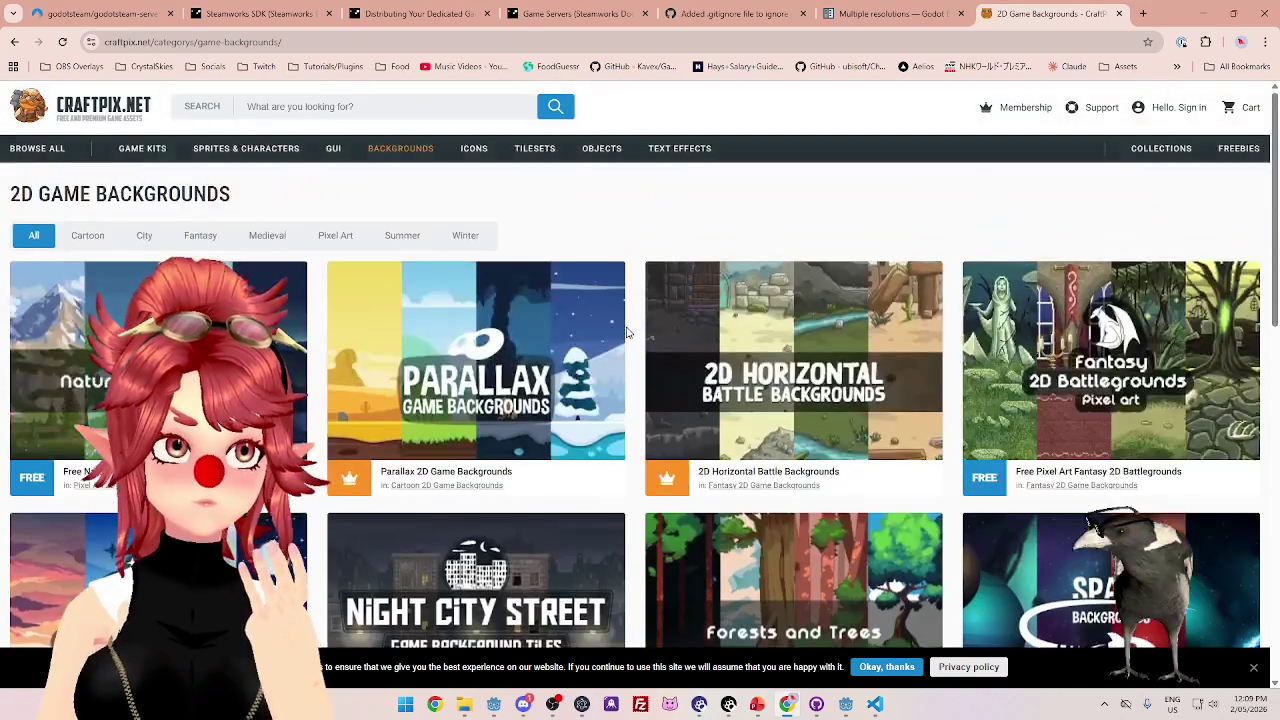
- Open the Game Asset Bundles collections page and scroll through the bundles
{"action": "left_click", "coordinate": [1161, 148]}
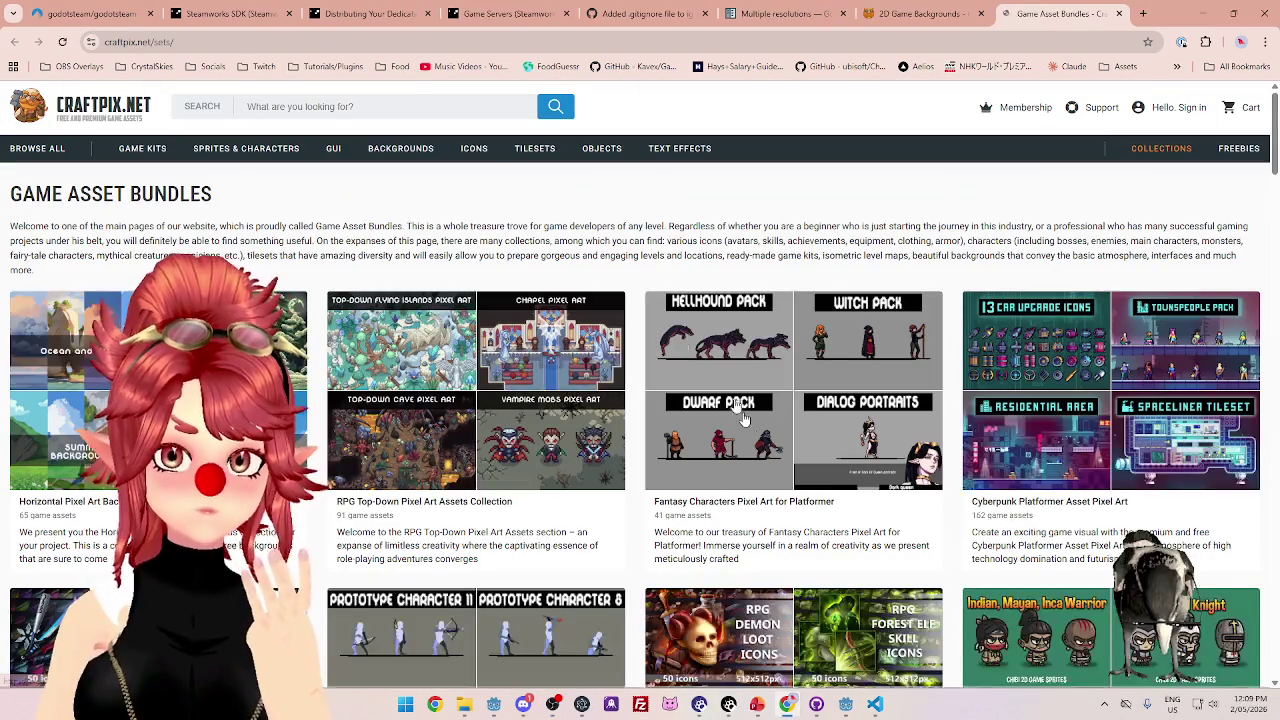
{"action": "scroll", "coordinate": [582, 255], "scroll_direction": "down", "scroll_amount": 3}
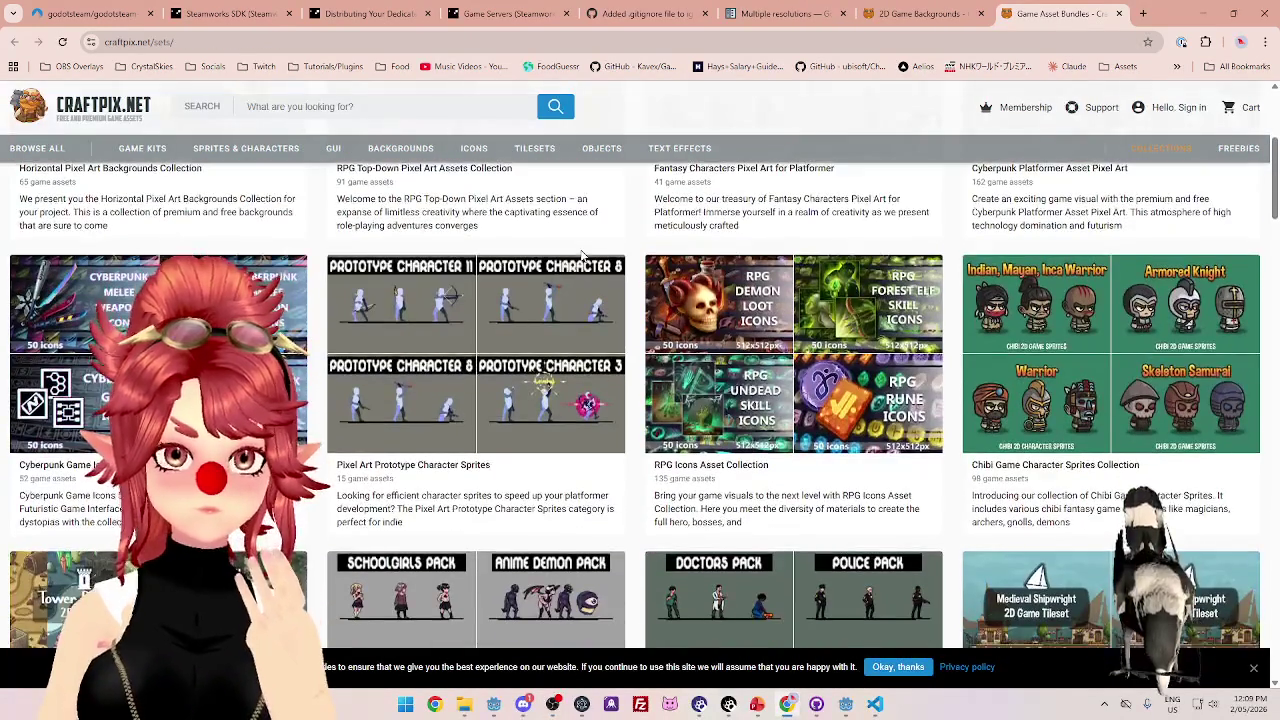
{"action": "scroll", "coordinate": [582, 255], "scroll_direction": "down", "scroll_amount": 3}
{"action": "scroll", "coordinate": [589, 249], "scroll_direction": "down", "scroll_amount": 3}
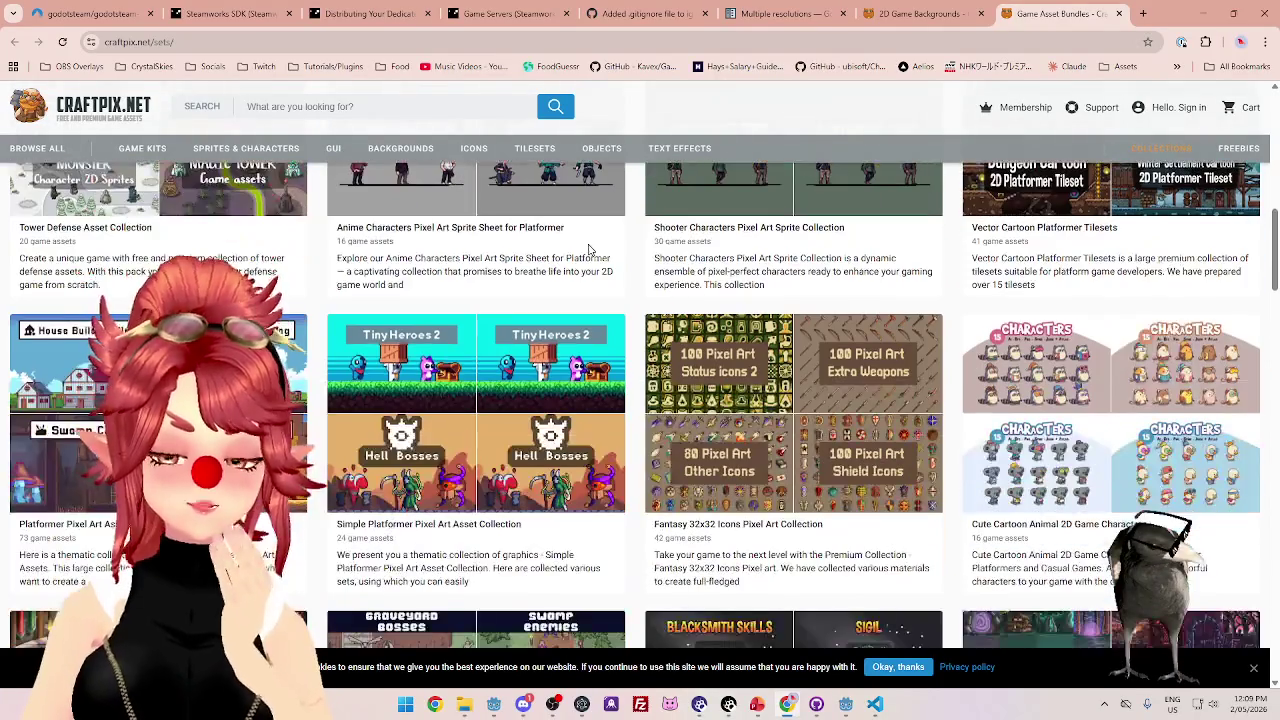
{"action": "scroll", "coordinate": [587, 249], "scroll_direction": "down", "scroll_amount": 5}
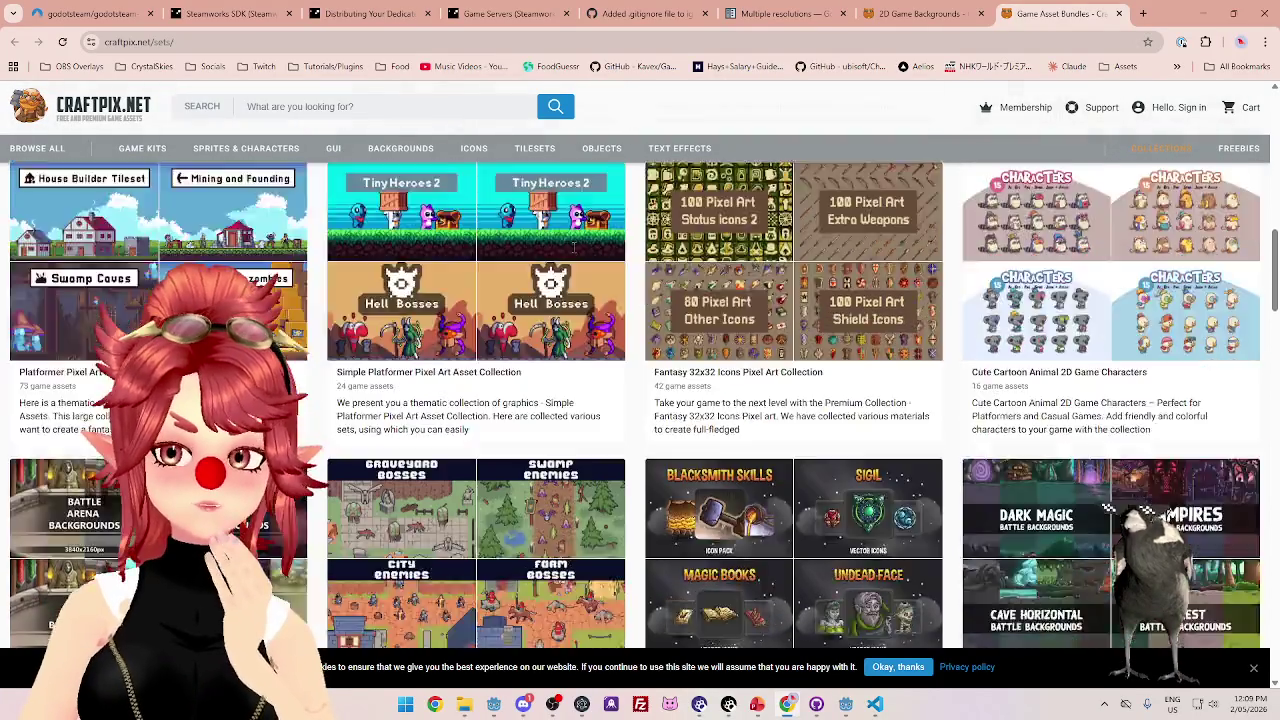
{"action": "scroll", "coordinate": [574, 255], "scroll_direction": "down", "scroll_amount": 7}
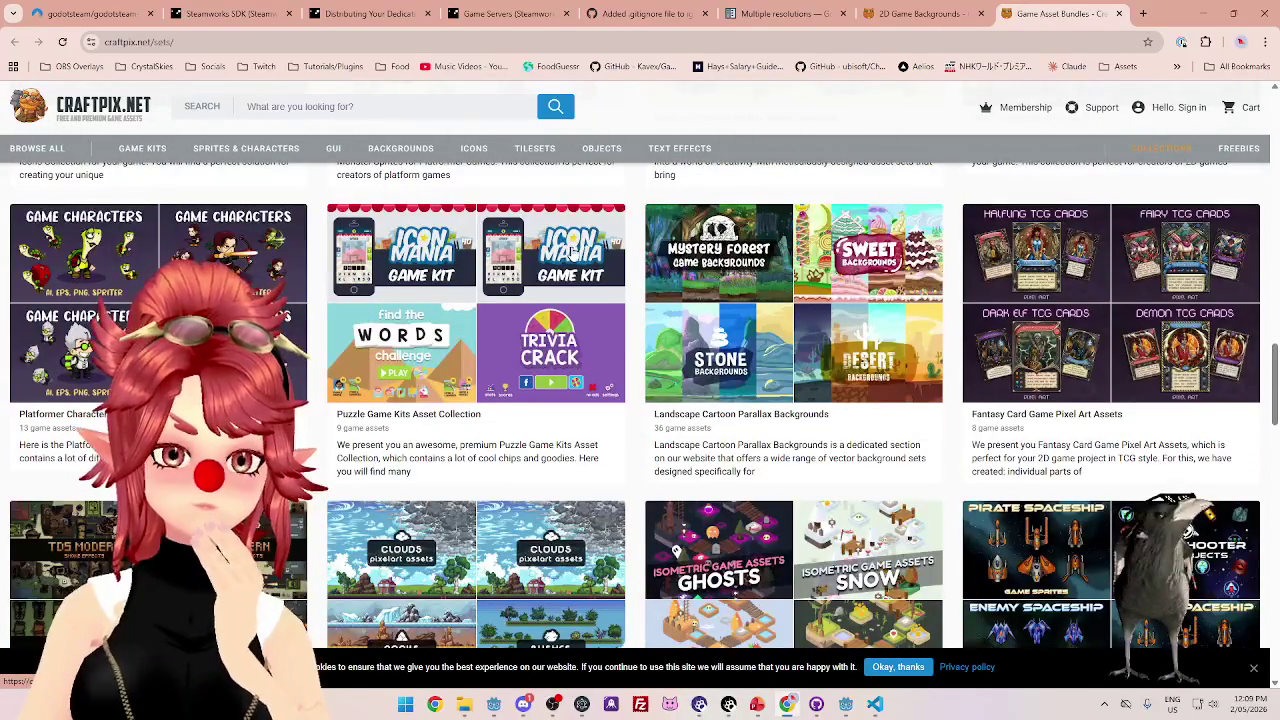
{"action": "scroll", "coordinate": [574, 253], "scroll_direction": "down", "scroll_amount": 7}
{"action": "scroll", "coordinate": [567, 254], "scroll_direction": "down", "scroll_amount": 3}
{"action": "scroll", "coordinate": [567, 254], "scroll_direction": "up", "scroll_amount": 12}
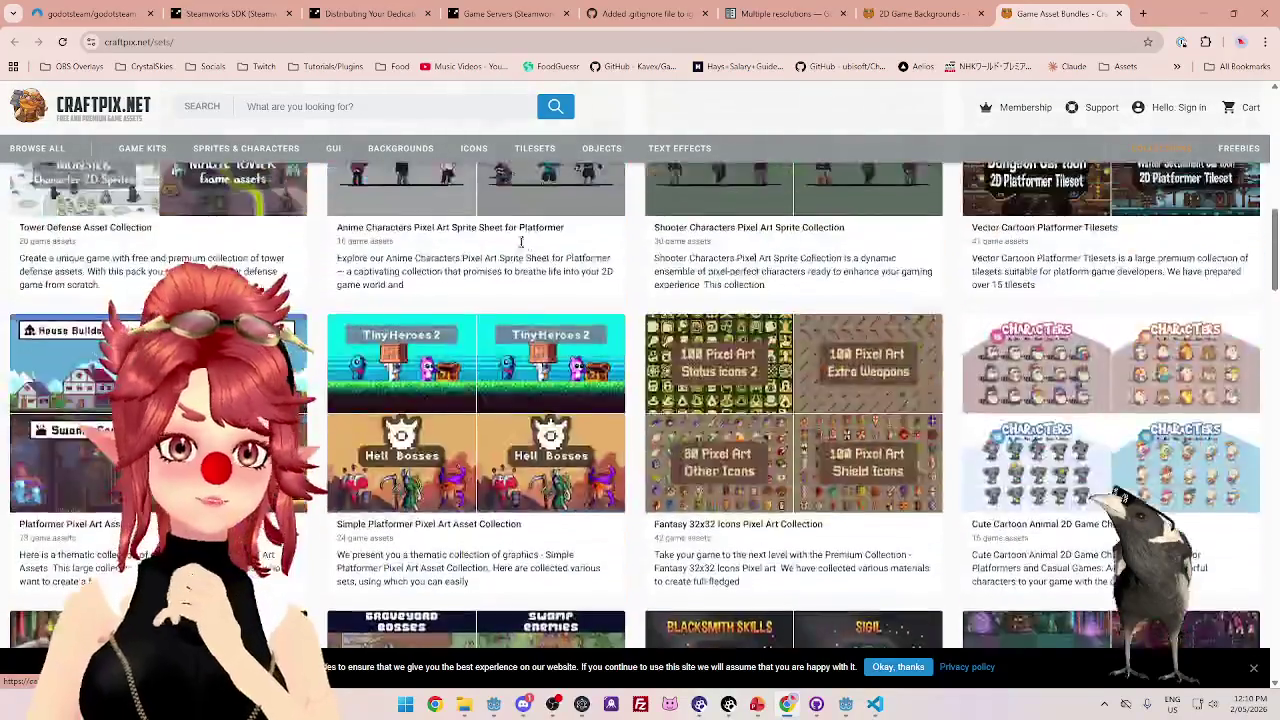
{"action": "scroll", "coordinate": [640, 400], "scroll_direction": "up", "scroll_amount": 4}
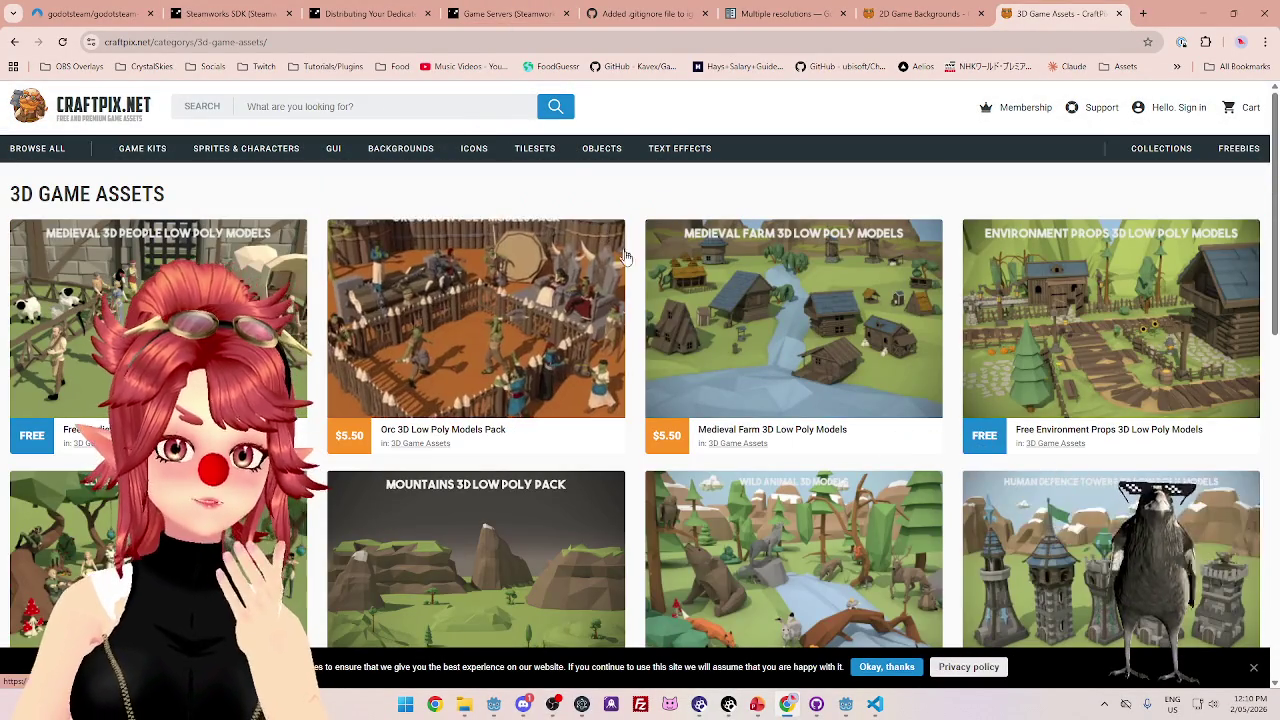
- Scroll through page 2 of the 3D Game Assets listing, then go to page 3
{"action": "scroll", "coordinate": [630, 263], "scroll_direction": "down", "scroll_amount": 2}
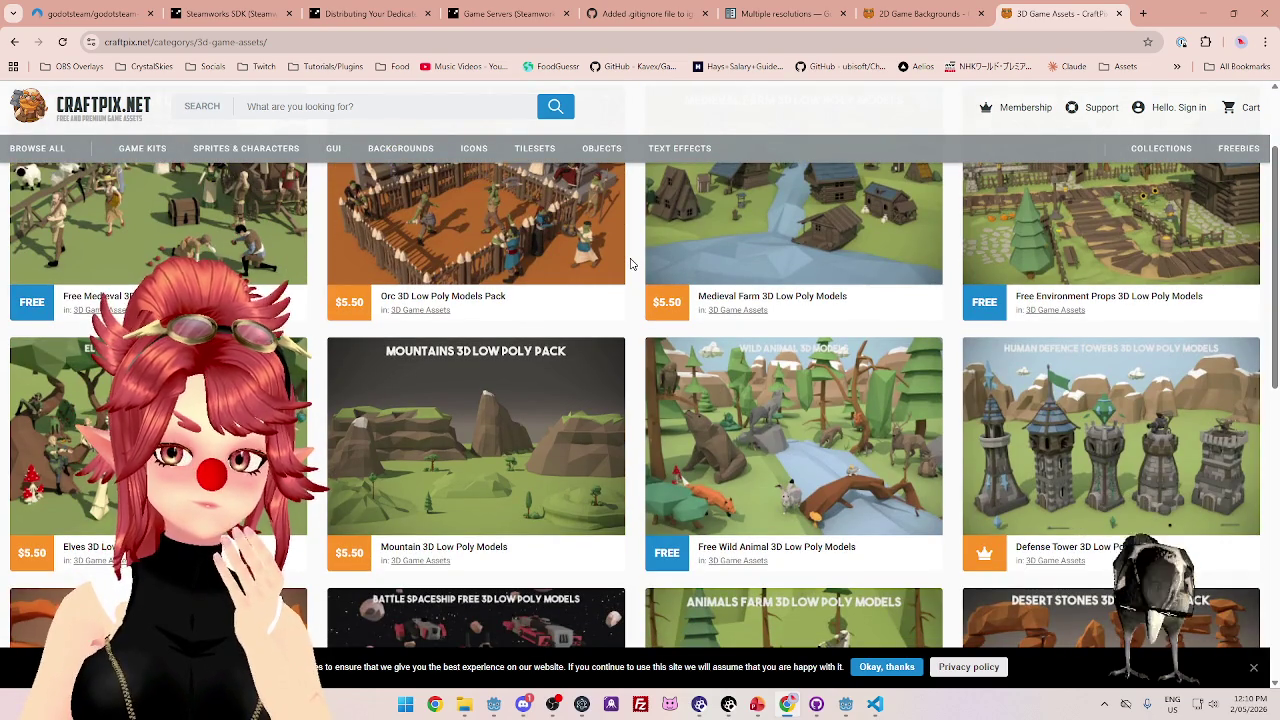
{"action": "scroll", "coordinate": [630, 263], "scroll_direction": "down", "scroll_amount": 5}
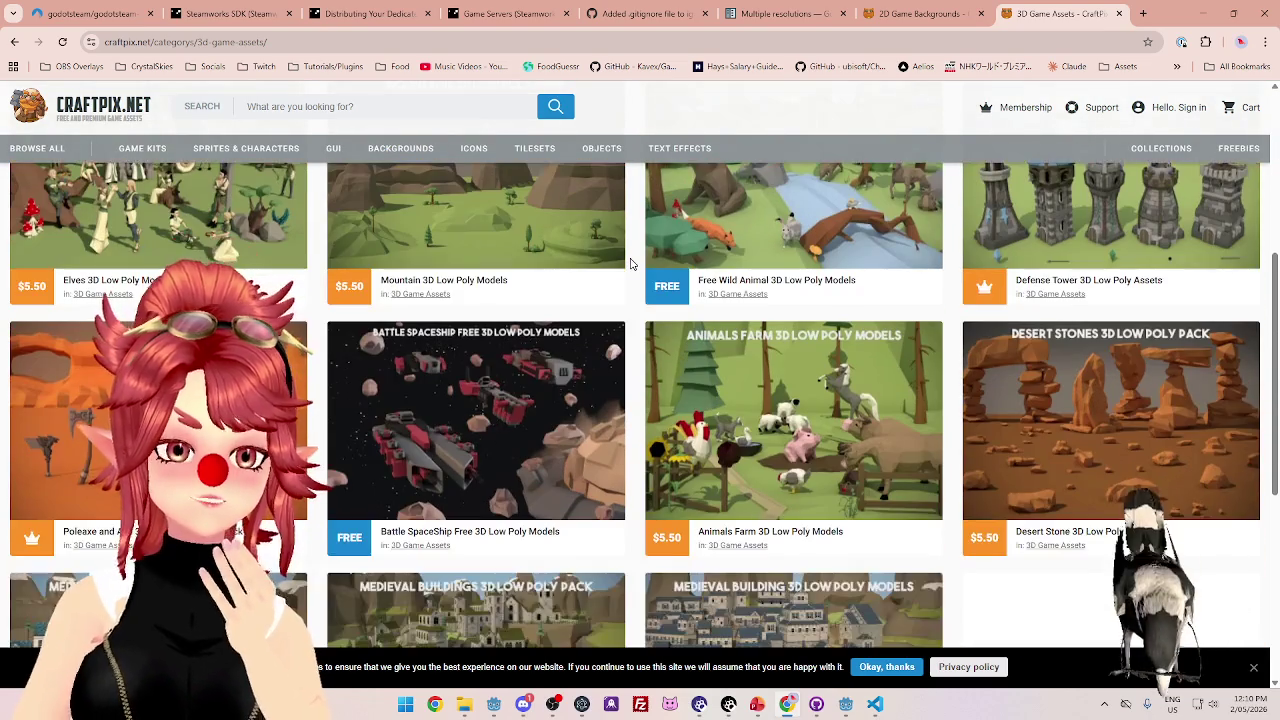
{"action": "scroll", "coordinate": [630, 263], "scroll_direction": "up", "scroll_amount": 1}
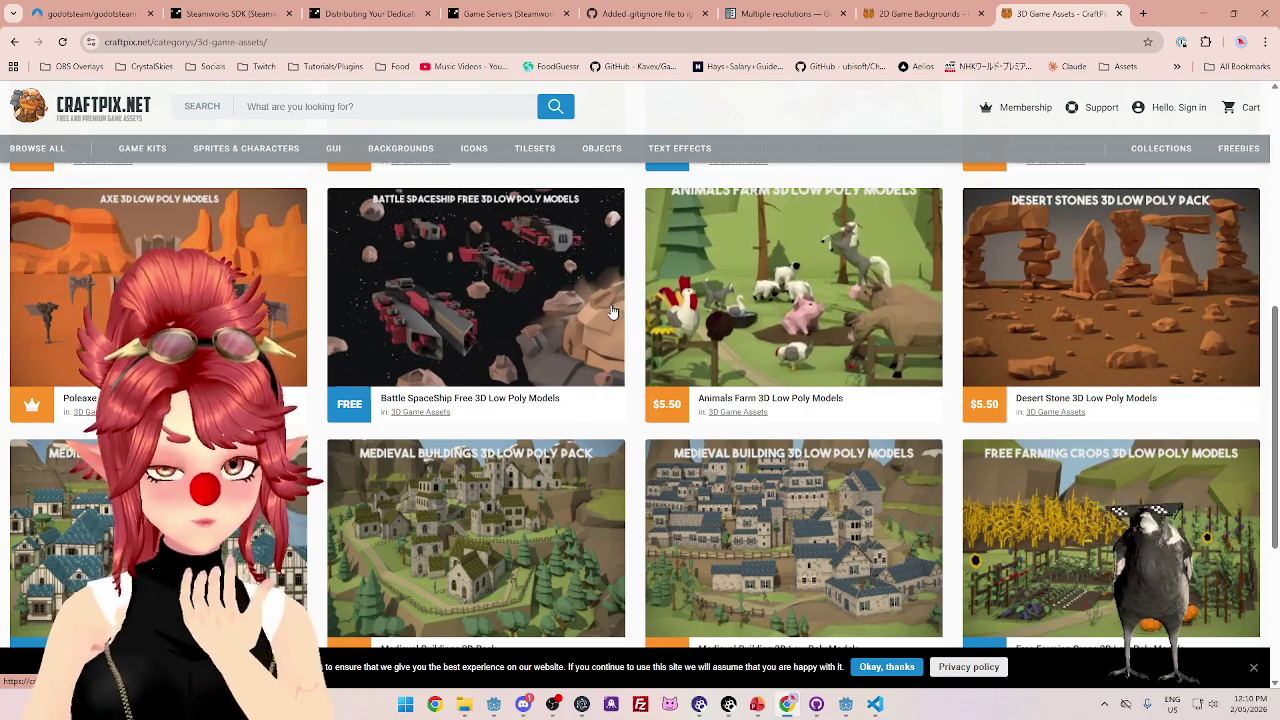
{"action": "scroll", "coordinate": [651, 332], "scroll_direction": "down", "scroll_amount": 2}
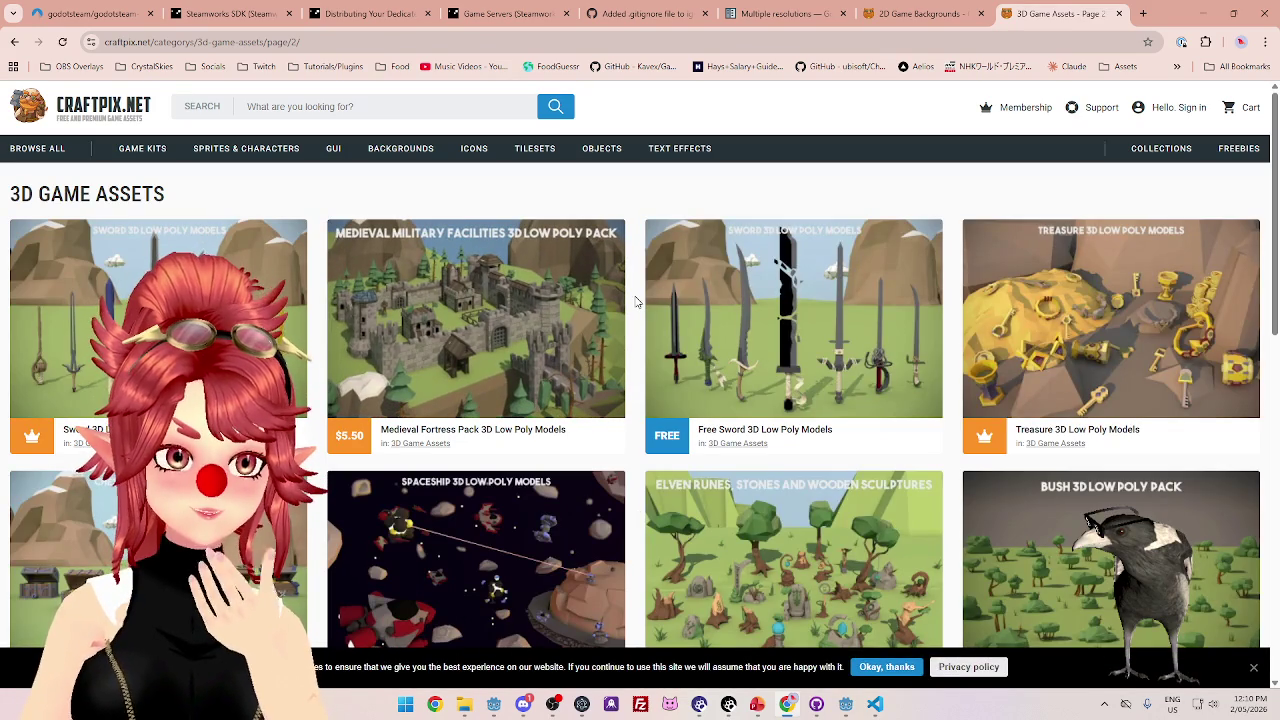
{"action": "scroll", "coordinate": [636, 301], "scroll_direction": "down", "scroll_amount": 1}
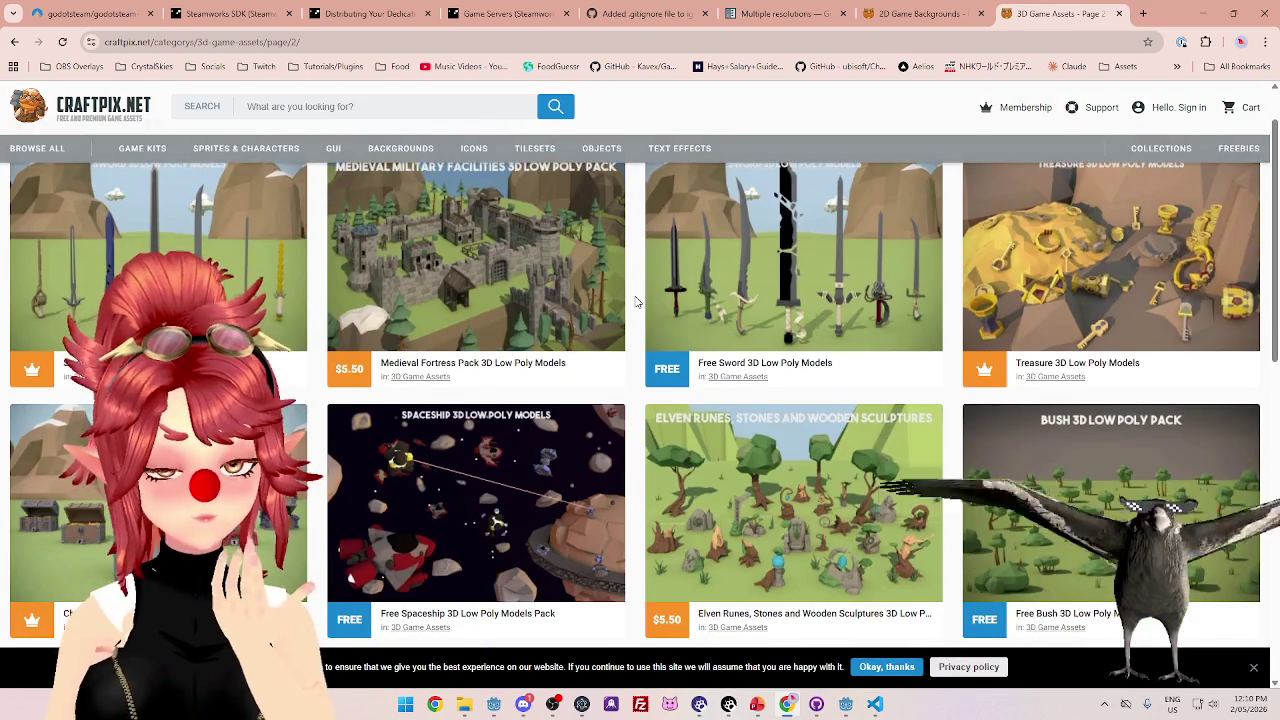
{"action": "scroll", "coordinate": [636, 301], "scroll_direction": "down", "scroll_amount": 1}
{"action": "scroll", "coordinate": [636, 301], "scroll_direction": "down", "scroll_amount": 1}
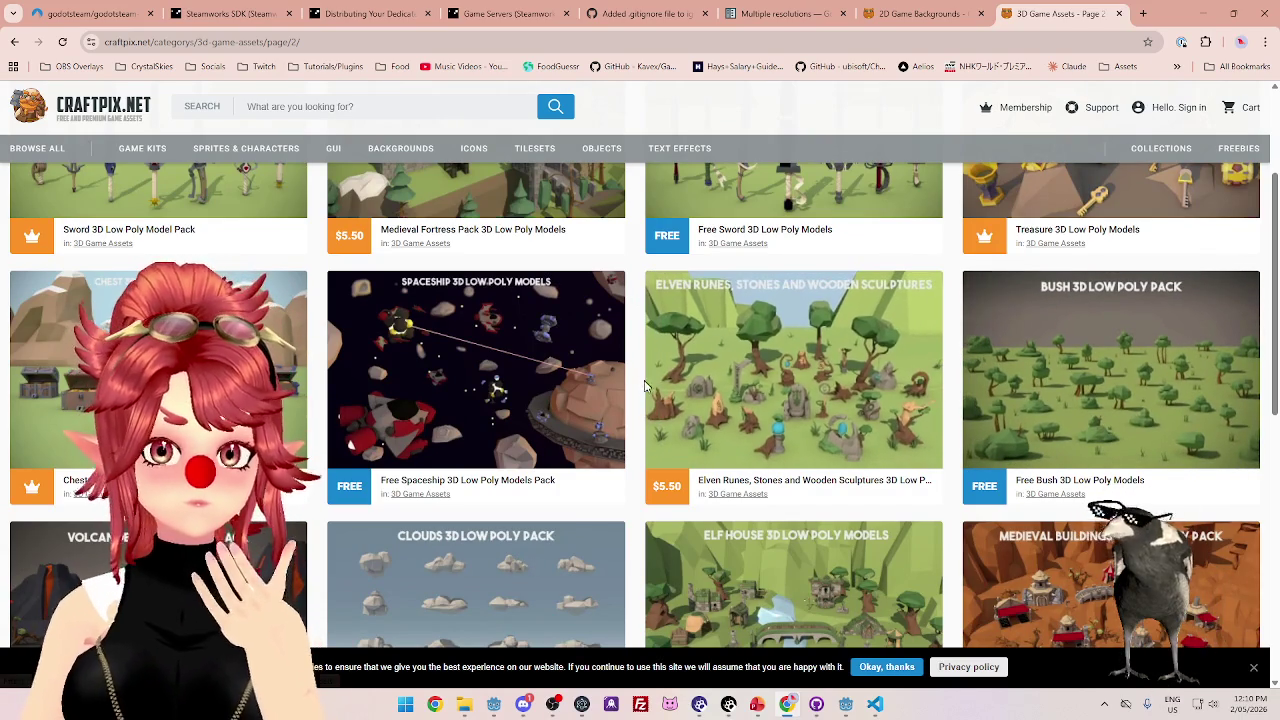
{"action": "scroll", "coordinate": [643, 398], "scroll_direction": "down", "scroll_amount": 1}
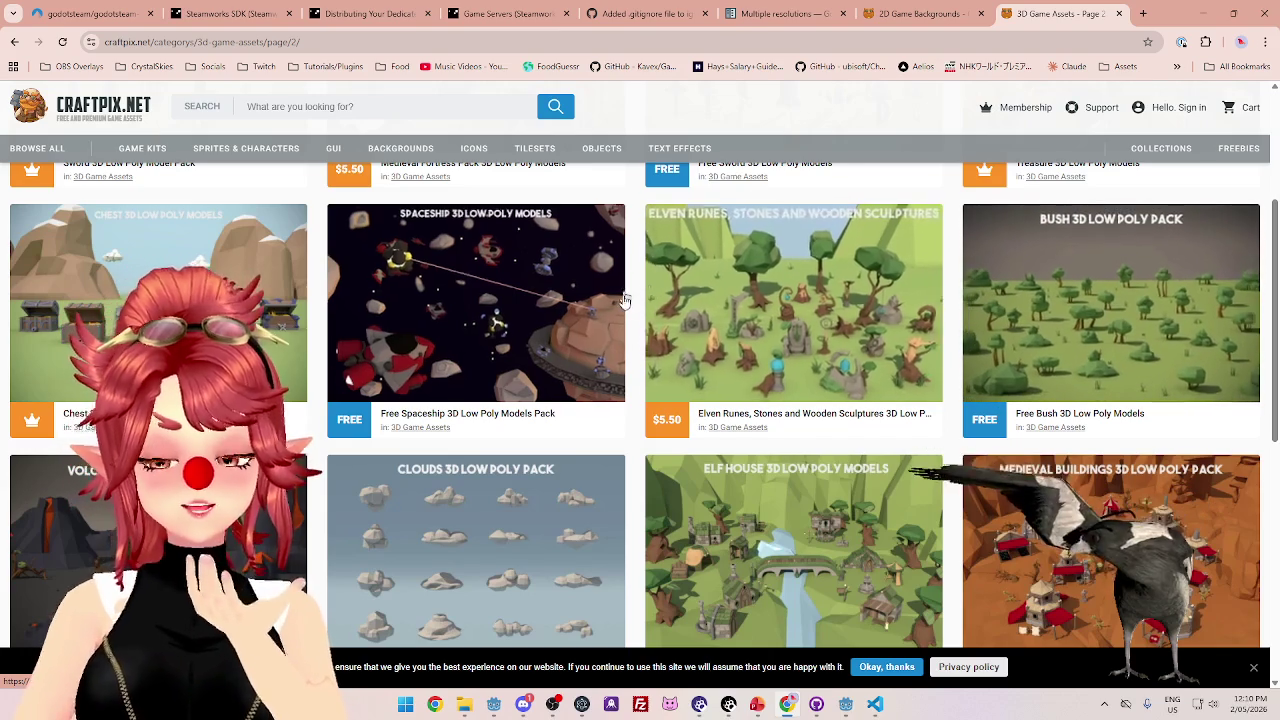
{"action": "scroll", "coordinate": [640, 342], "scroll_direction": "down", "scroll_amount": 2}
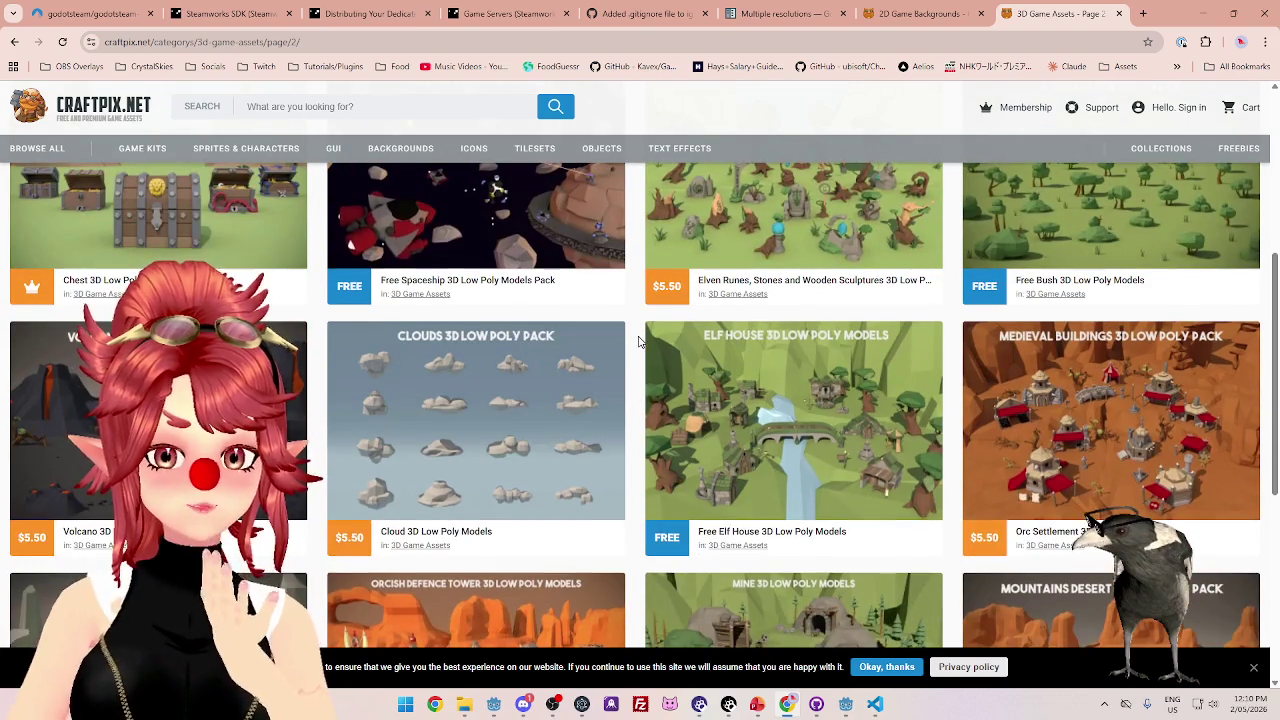
{"action": "scroll", "coordinate": [638, 342], "scroll_direction": "down", "scroll_amount": 1}
{"action": "scroll", "coordinate": [638, 342], "scroll_direction": "down", "scroll_amount": 3}
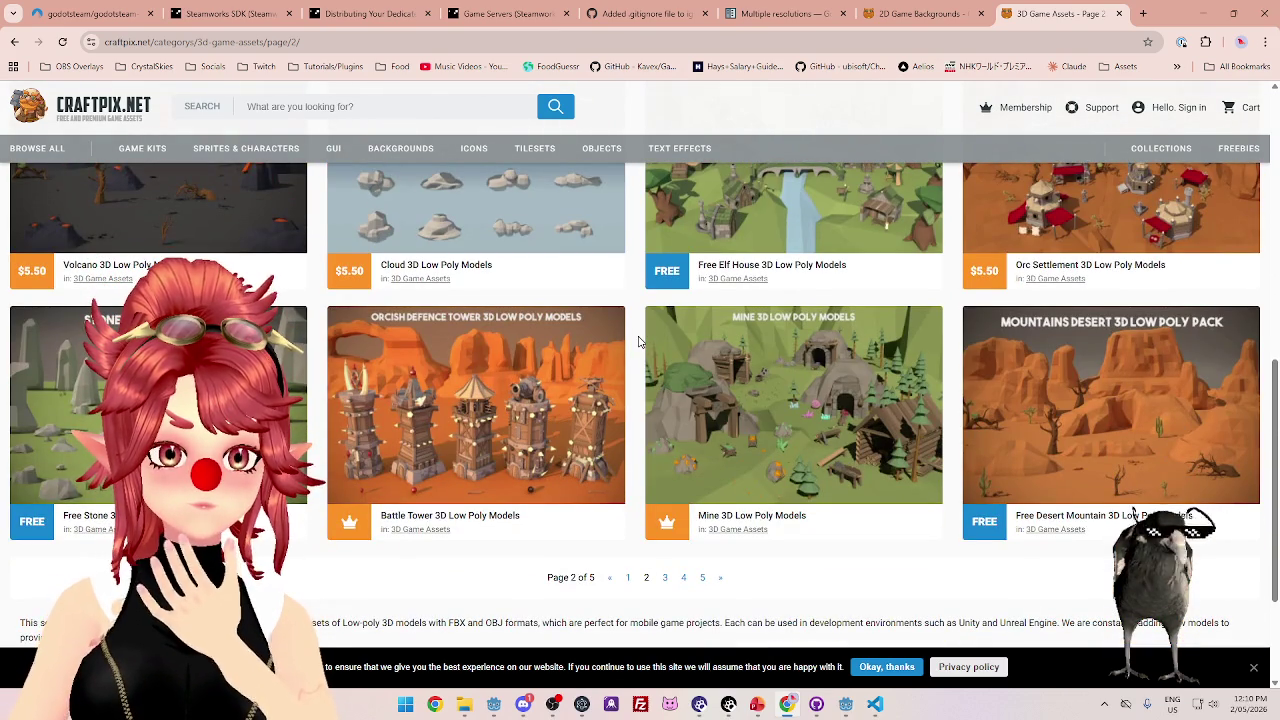
{"action": "scroll", "coordinate": [638, 342], "scroll_direction": "down", "scroll_amount": 1}
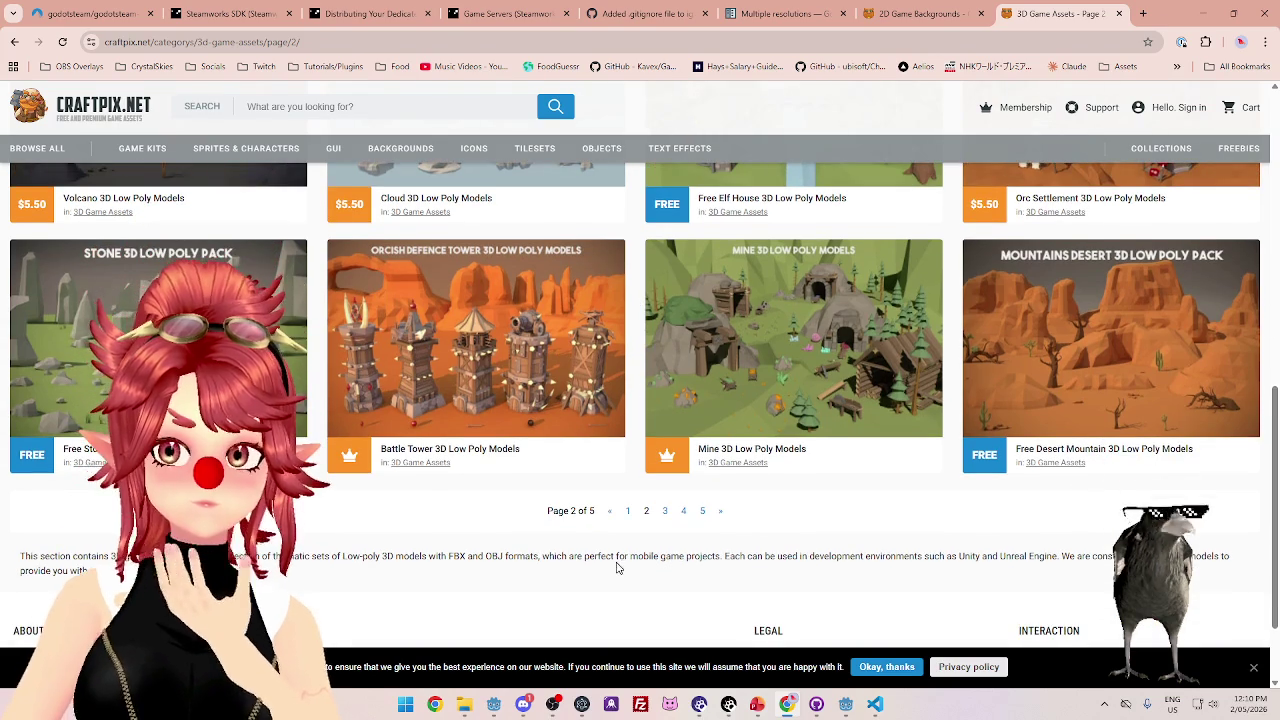
{"action": "left_click", "coordinate": [664, 513]}
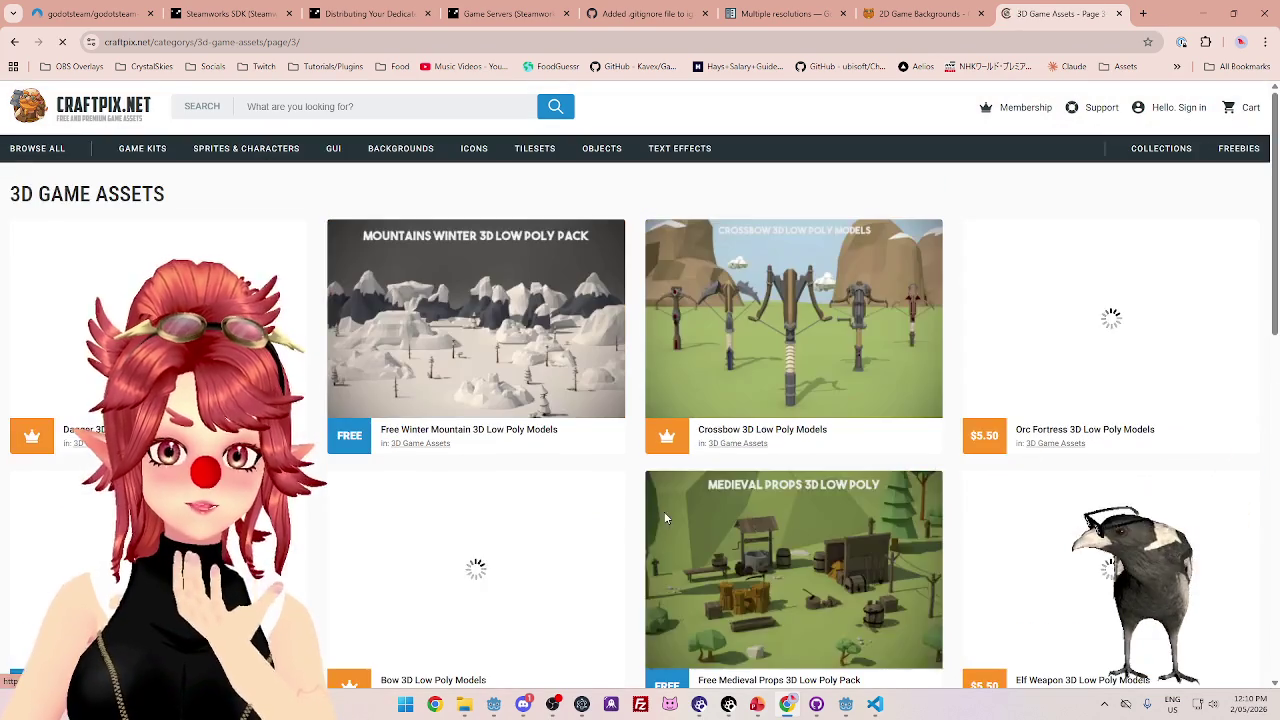
- Scroll through page 3 of the 3D Game Assets and move on to page 4
{"action": "scroll", "coordinate": [638, 402], "scroll_direction": "down", "scroll_amount": 4}
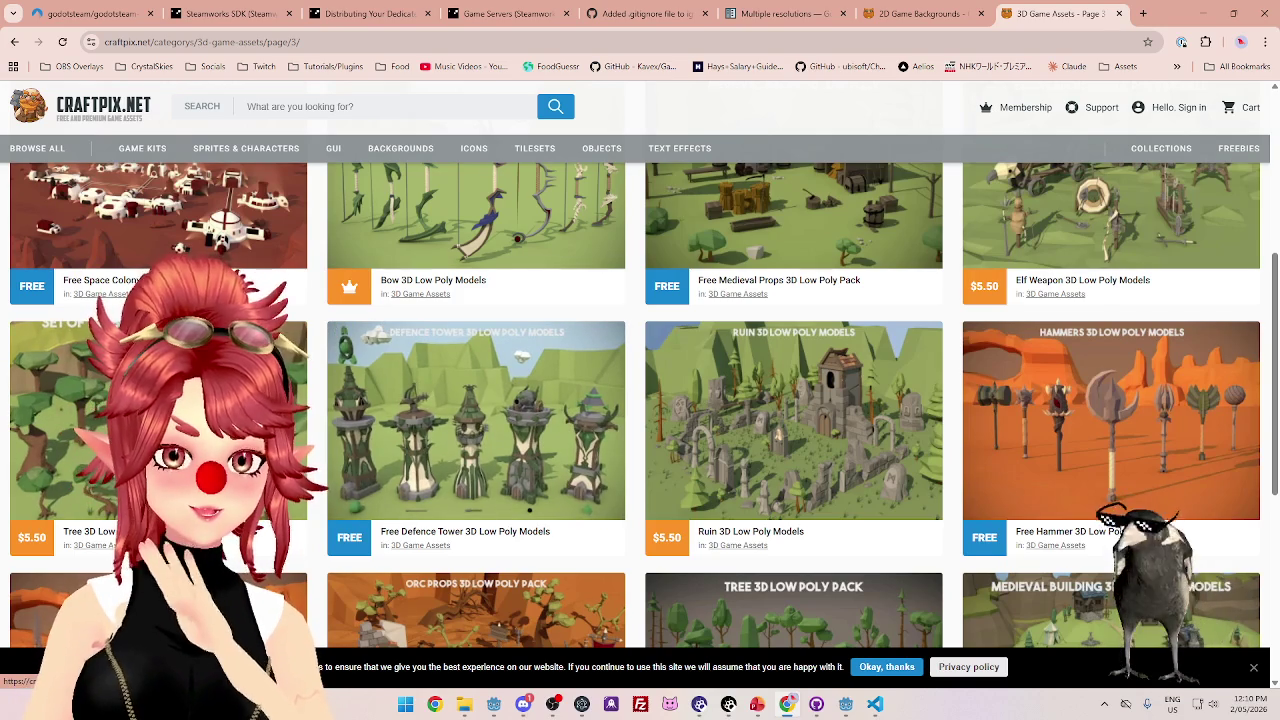
{"action": "scroll", "coordinate": [641, 458], "scroll_direction": "down", "scroll_amount": 3}
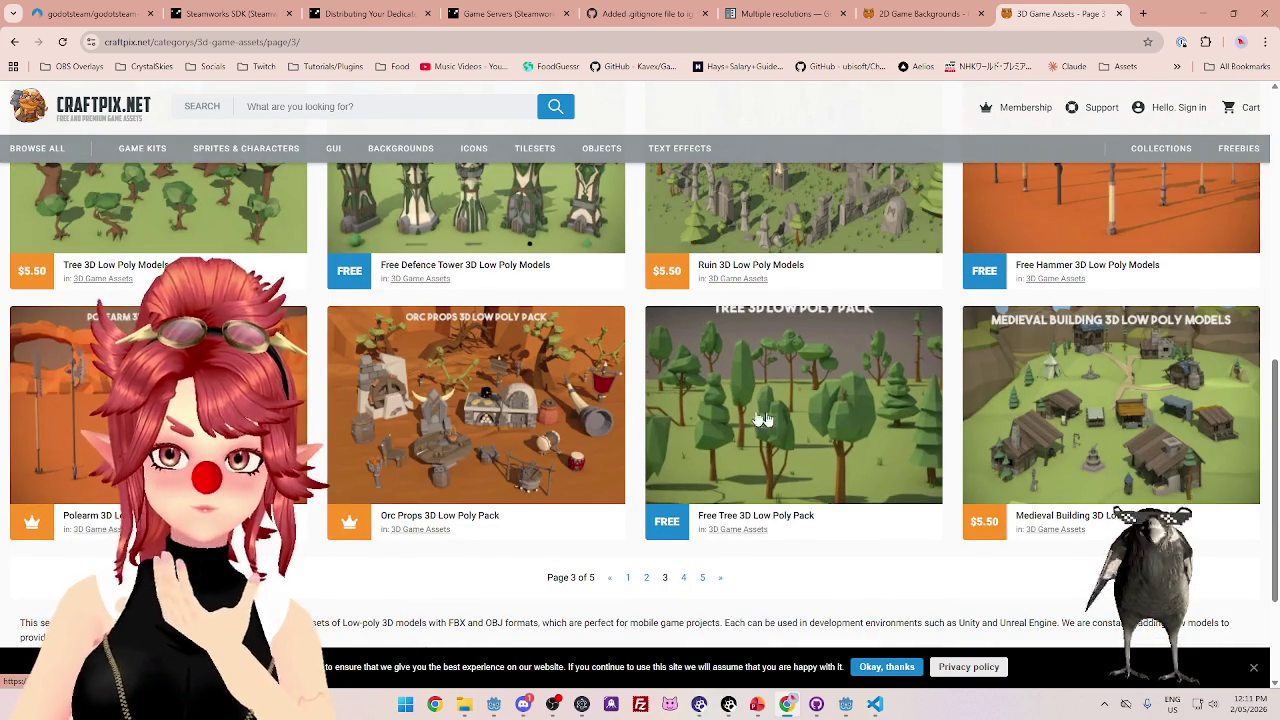
{"action": "scroll", "coordinate": [680, 475], "scroll_direction": "down", "scroll_amount": 1}
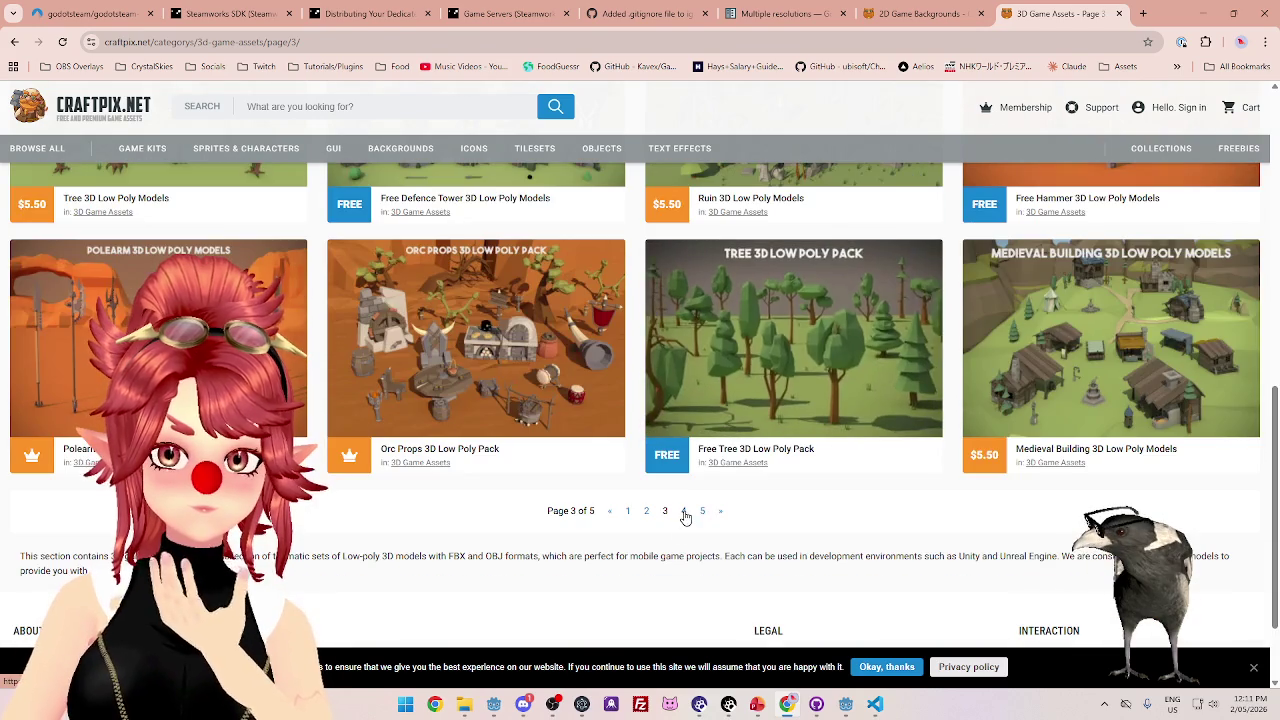
{"action": "left_click", "coordinate": [684, 512]}
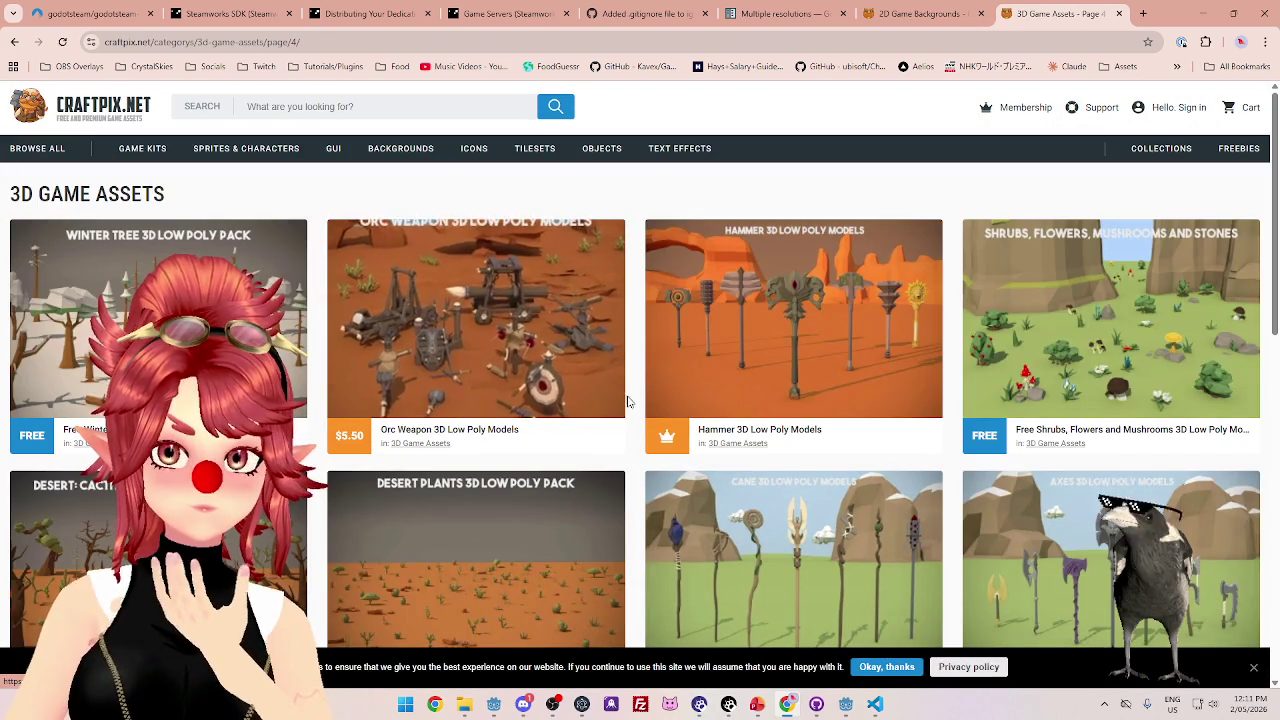
- Scroll page 4, jump to the last page 5, then close the 3D assets tab
{"action": "scroll", "coordinate": [631, 405], "scroll_direction": "down", "scroll_amount": 2}
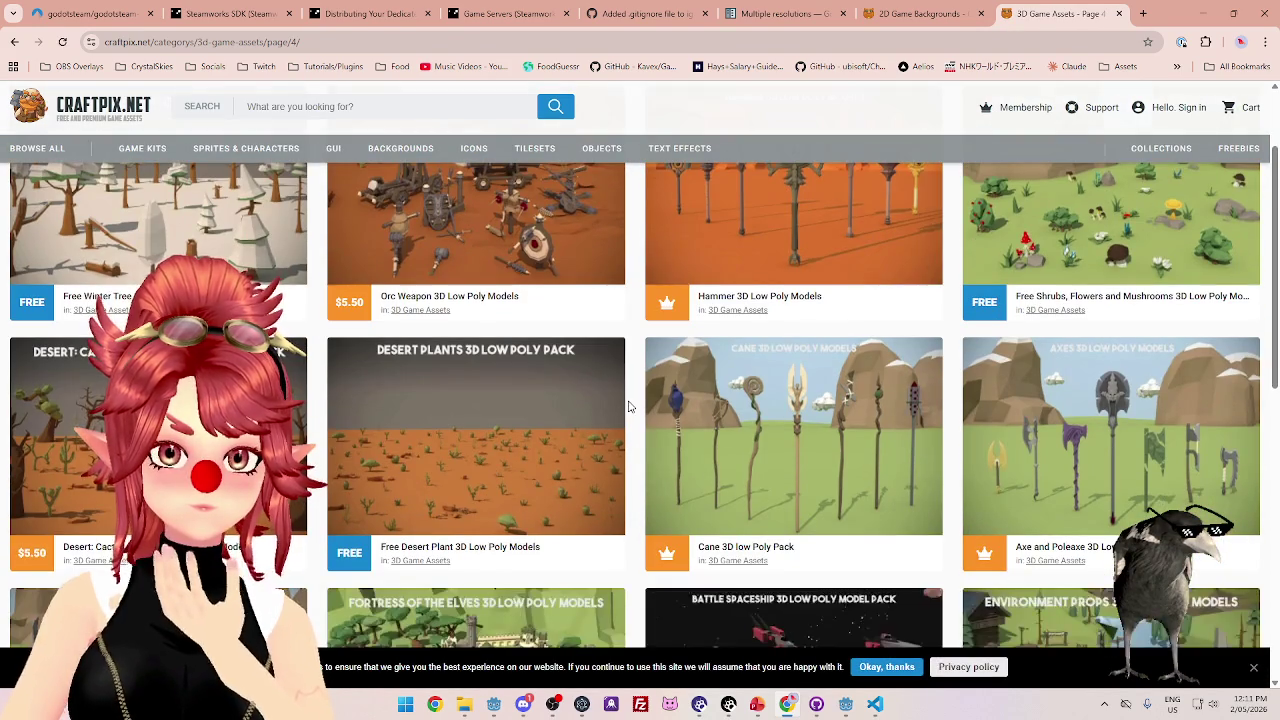
{"action": "scroll", "coordinate": [628, 407], "scroll_direction": "down", "scroll_amount": 3}
{"action": "scroll", "coordinate": [627, 408], "scroll_direction": "down", "scroll_amount": 4}
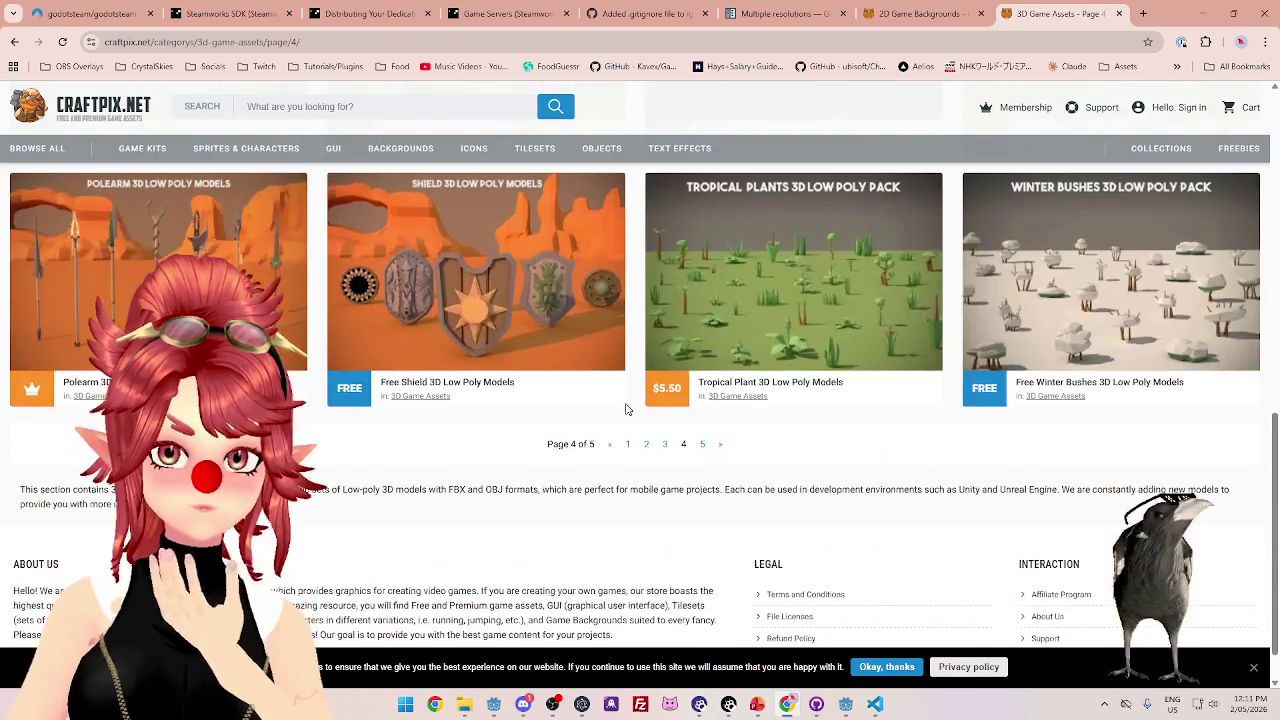
{"action": "left_click", "coordinate": [704, 451]}
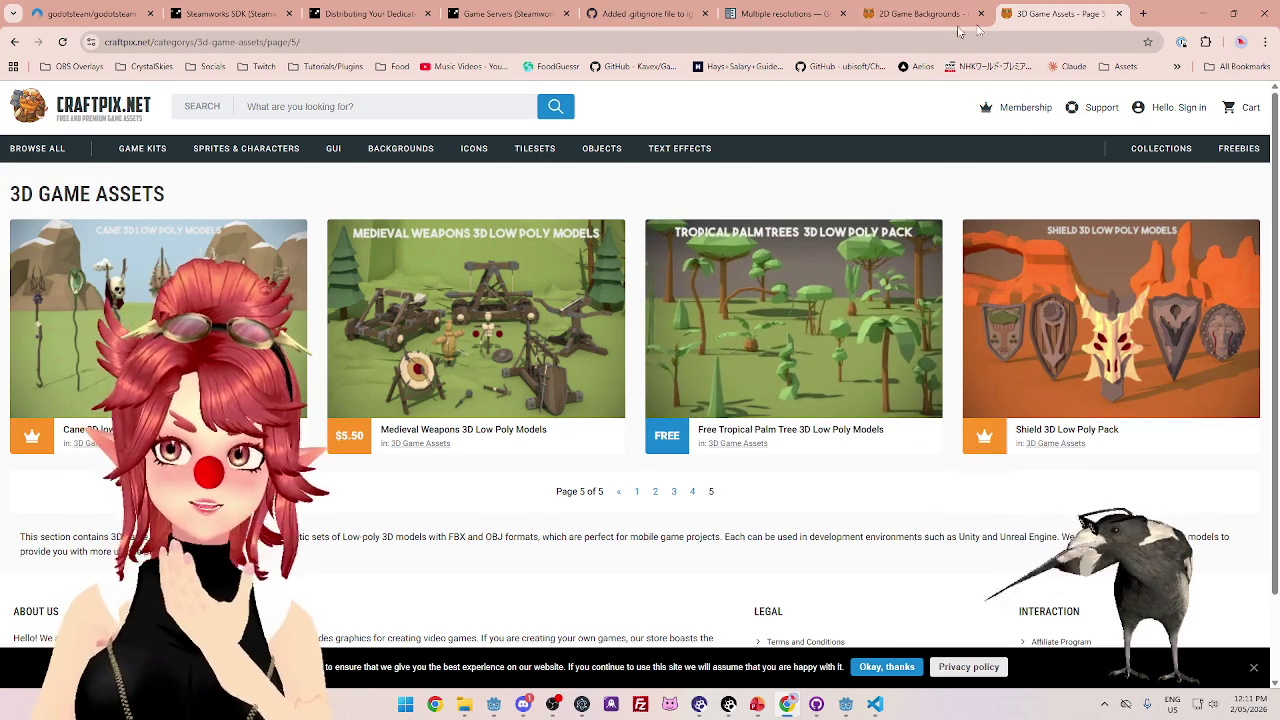
{"action": "left_click", "coordinate": [1118, 15]}
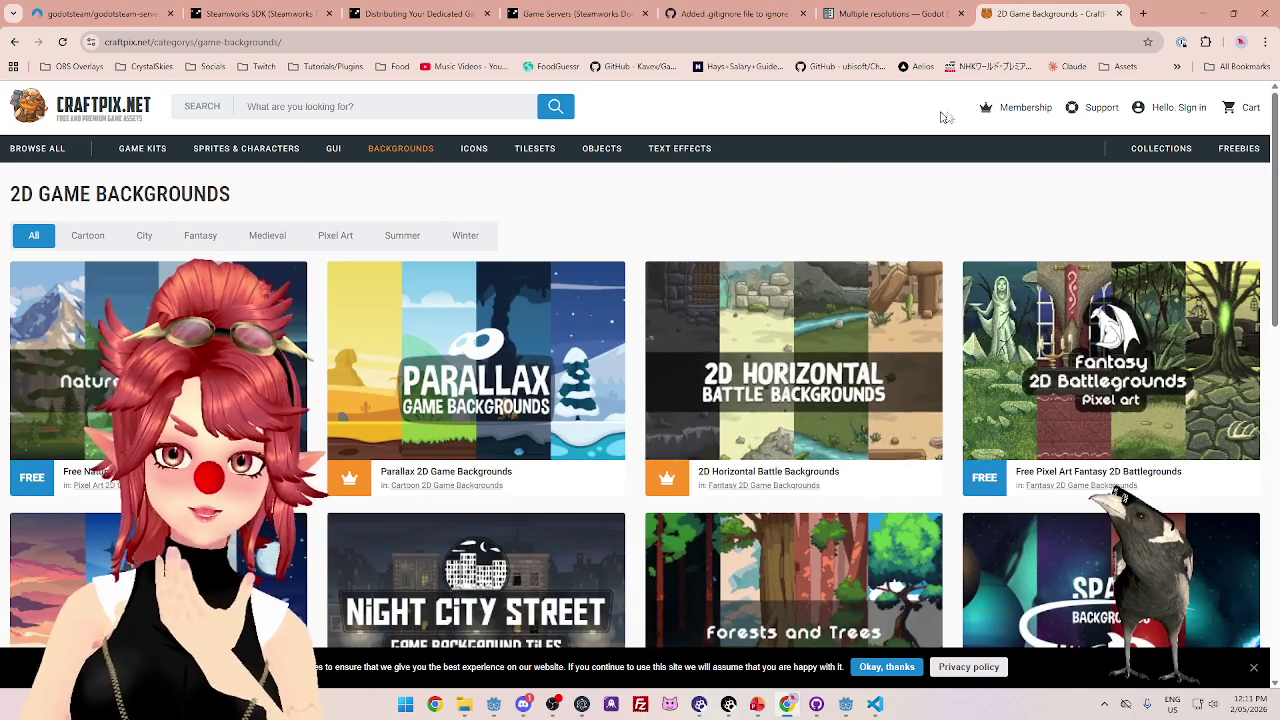
- Open the Wooden GUI product page from the CrystalSkies bookmarks folder
{"action": "left_click", "coordinate": [145, 66]}
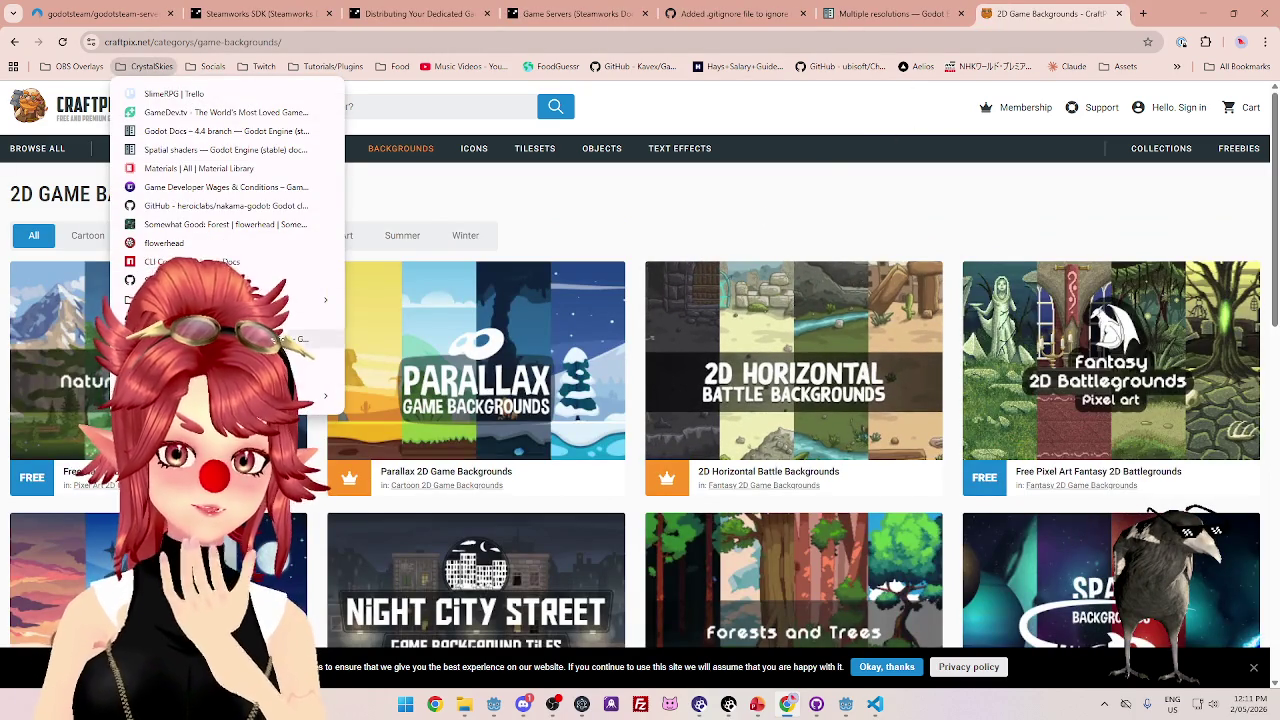
{"action": "mouse_move", "coordinate": [310, 395]}
{"action": "left_click", "coordinate": [410, 395]}
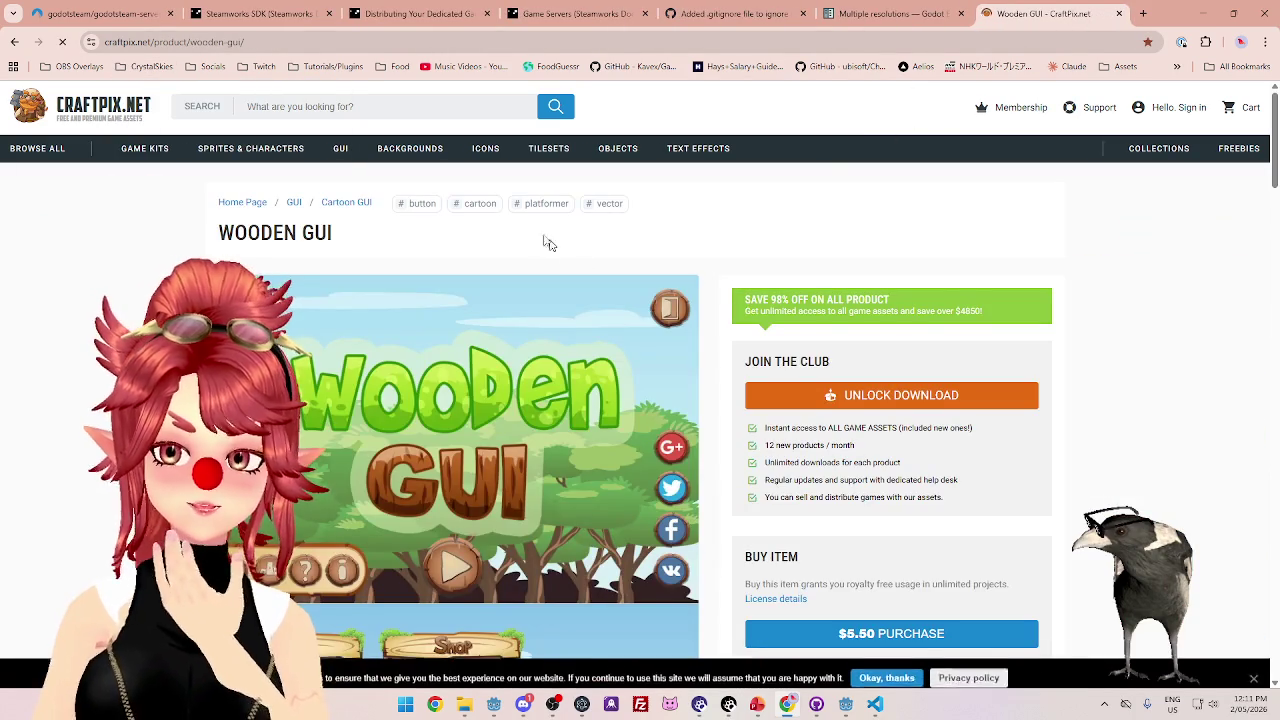
- Scroll through the Wooden GUI preview sheets and back up to the top
{"action": "scroll", "coordinate": [565, 250], "scroll_direction": "down", "scroll_amount": 4}
{"action": "scroll", "coordinate": [521, 230], "scroll_direction": "down", "scroll_amount": 2}
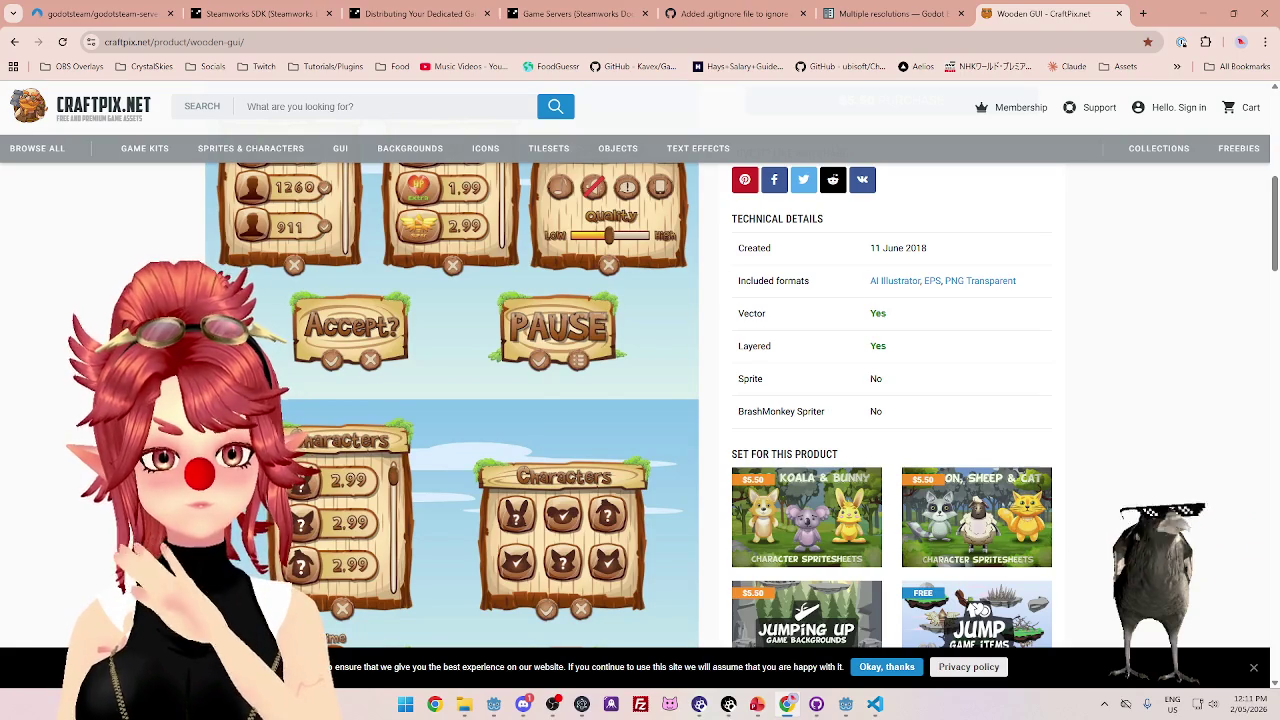
{"action": "scroll", "coordinate": [628, 404], "scroll_direction": "up", "scroll_amount": 4}
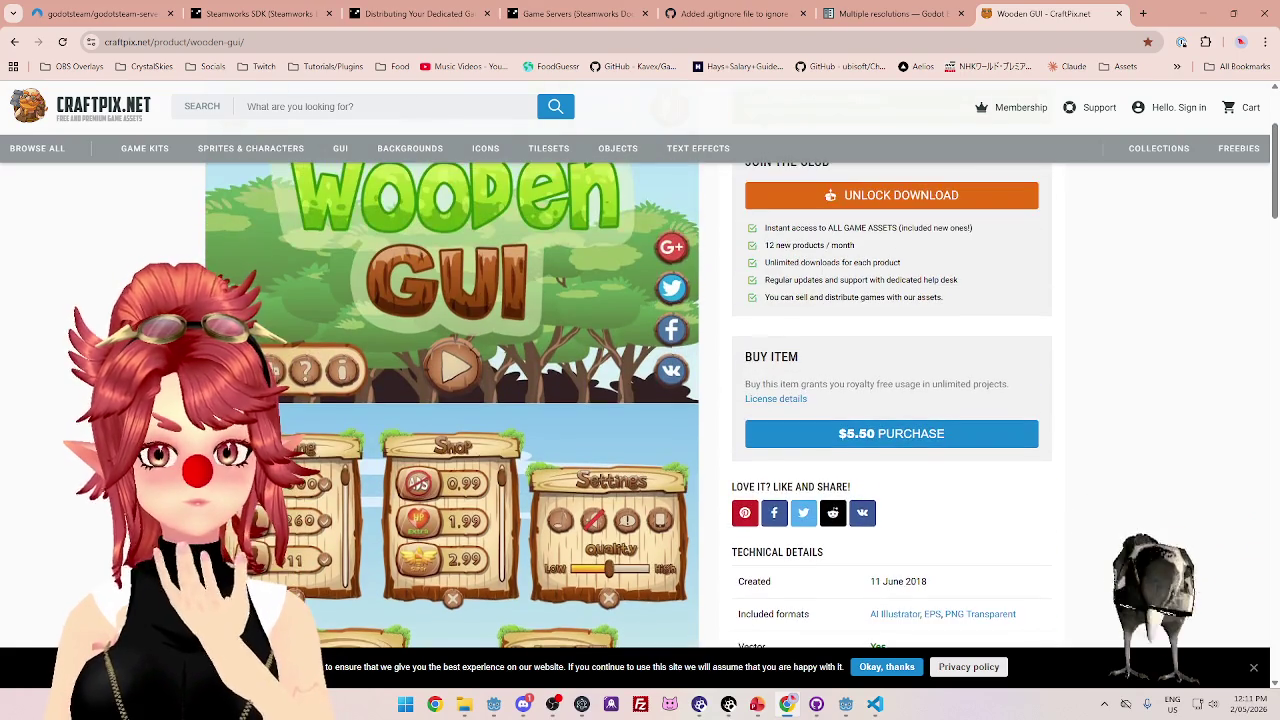
{"action": "scroll", "coordinate": [628, 404], "scroll_direction": "up", "scroll_amount": 2}
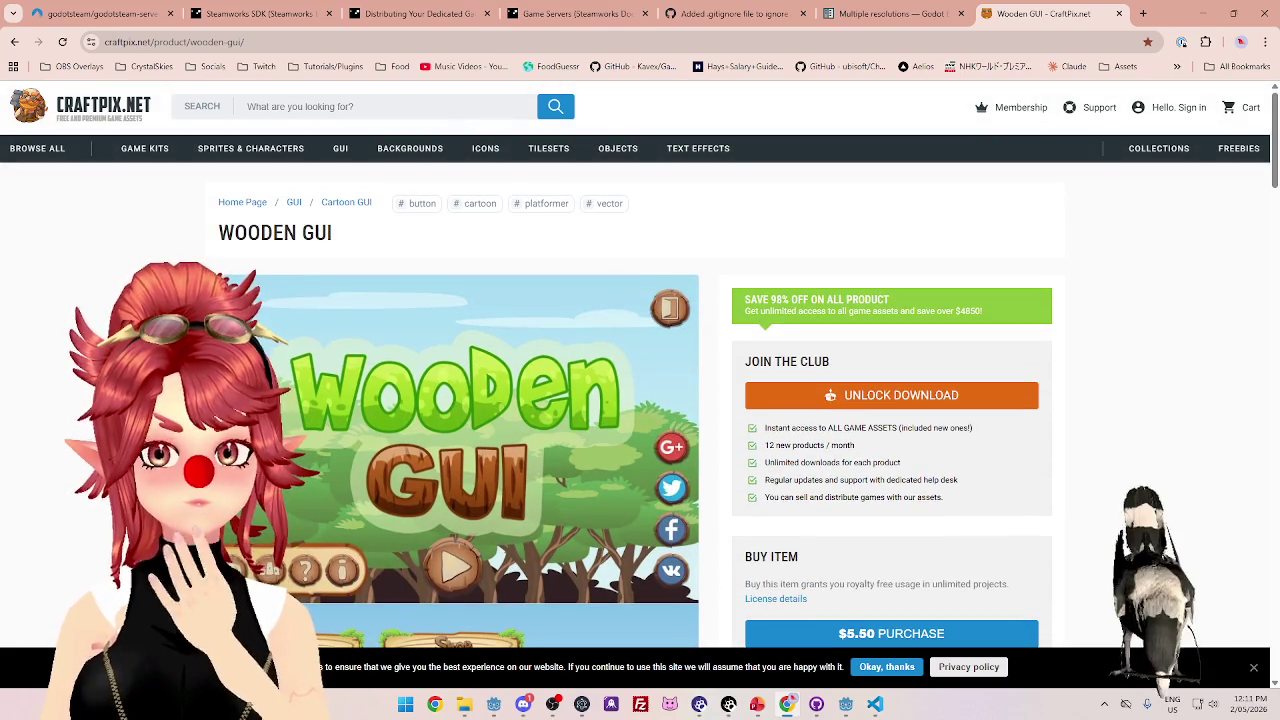
{"action": "scroll", "coordinate": [640, 400], "scroll_direction": "down", "scroll_amount": 10}
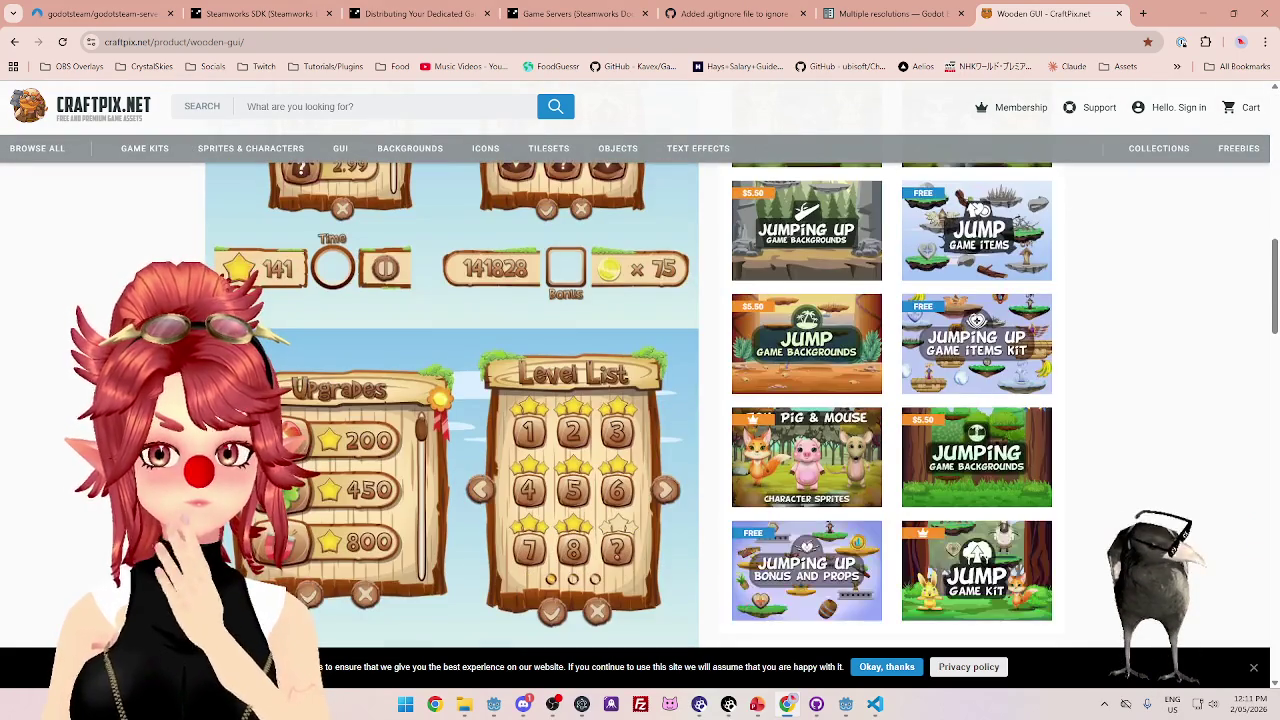
{"action": "scroll", "coordinate": [450, 400], "scroll_direction": "down", "scroll_amount": 7}
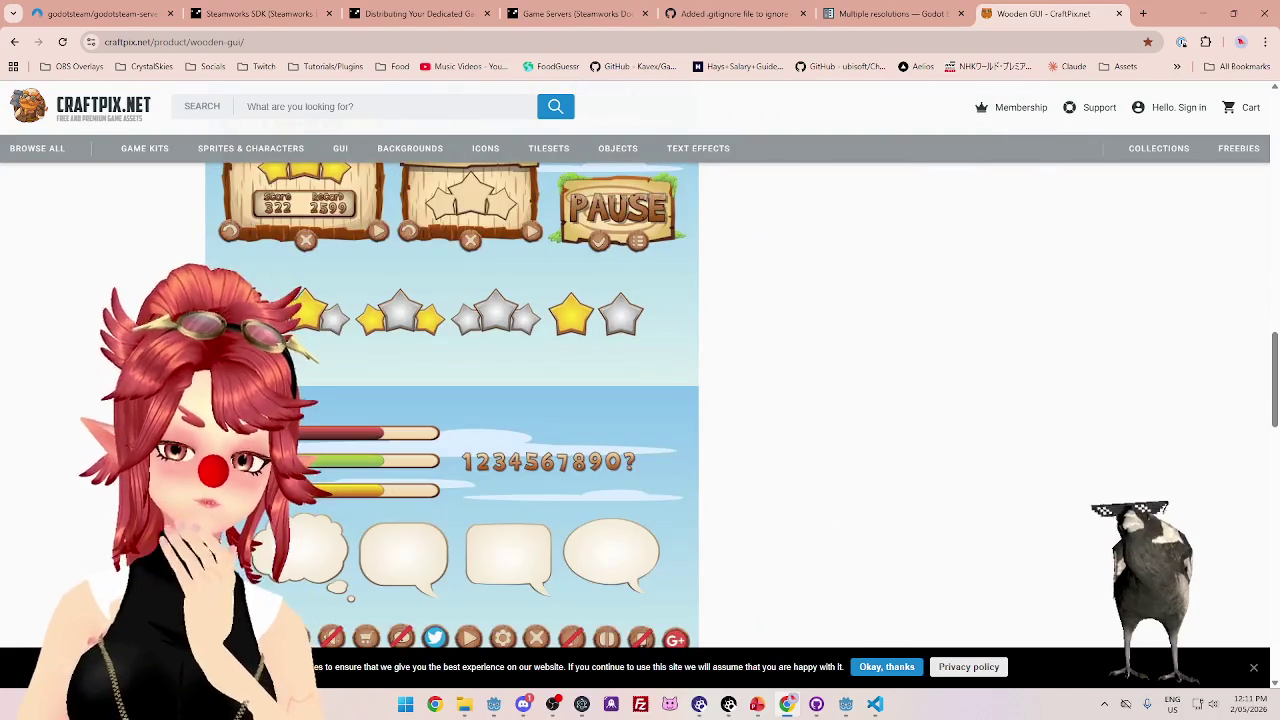
{"action": "scroll", "coordinate": [450, 400], "scroll_direction": "down", "scroll_amount": 2}
{"action": "scroll", "coordinate": [450, 400], "scroll_direction": "up", "scroll_amount": 6}
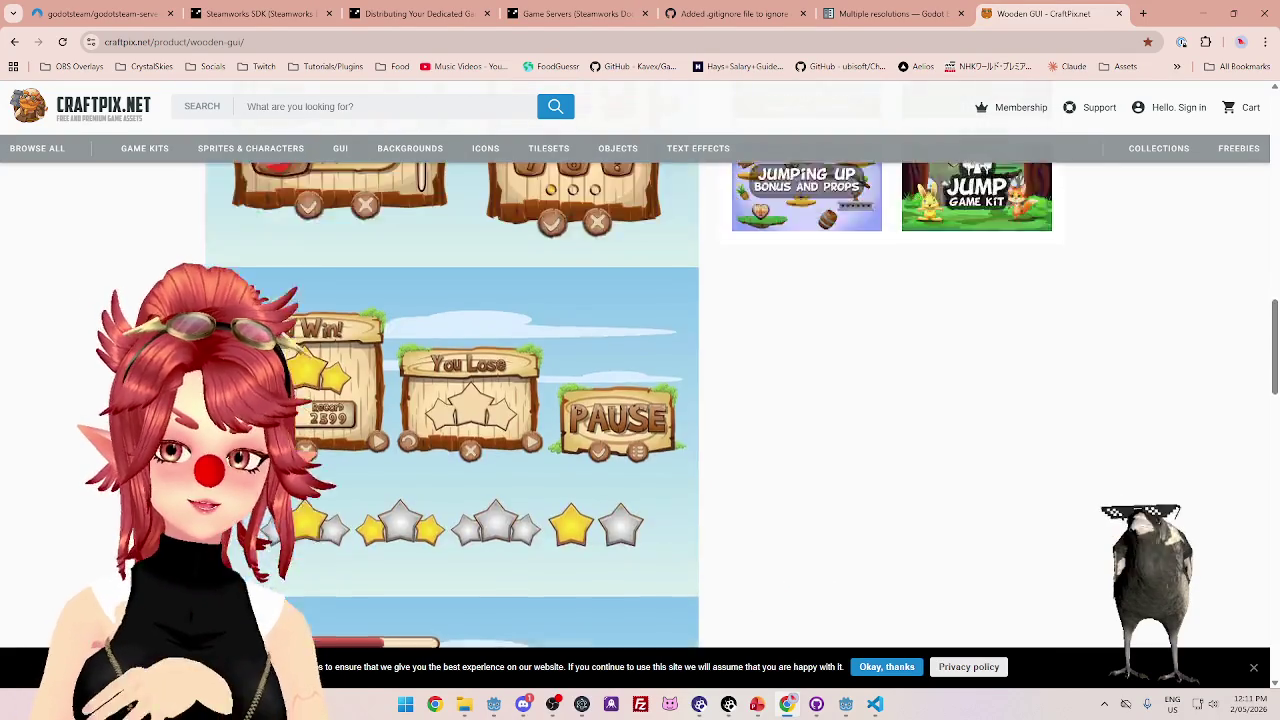
{"action": "scroll", "coordinate": [450, 400], "scroll_direction": "up", "scroll_amount": 8}
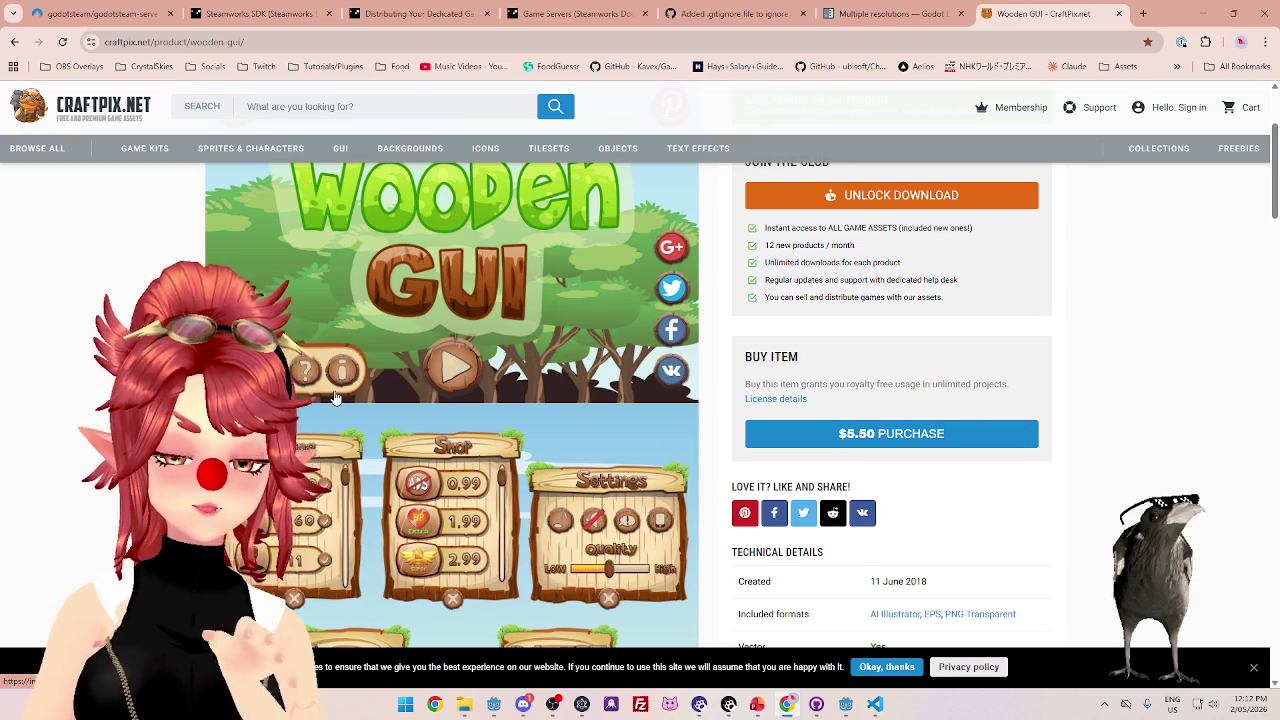
- Scroll up and down the Wooden GUI product page to review its previews
{"action": "scroll", "coordinate": [336, 398], "scroll_direction": "down", "scroll_amount": 4}
{"action": "scroll", "coordinate": [336, 398], "scroll_direction": "up", "scroll_amount": 5}
{"action": "scroll", "coordinate": [336, 398], "scroll_direction": "down", "scroll_amount": 4}
{"action": "scroll", "coordinate": [336, 398], "scroll_direction": "up", "scroll_amount": 2}
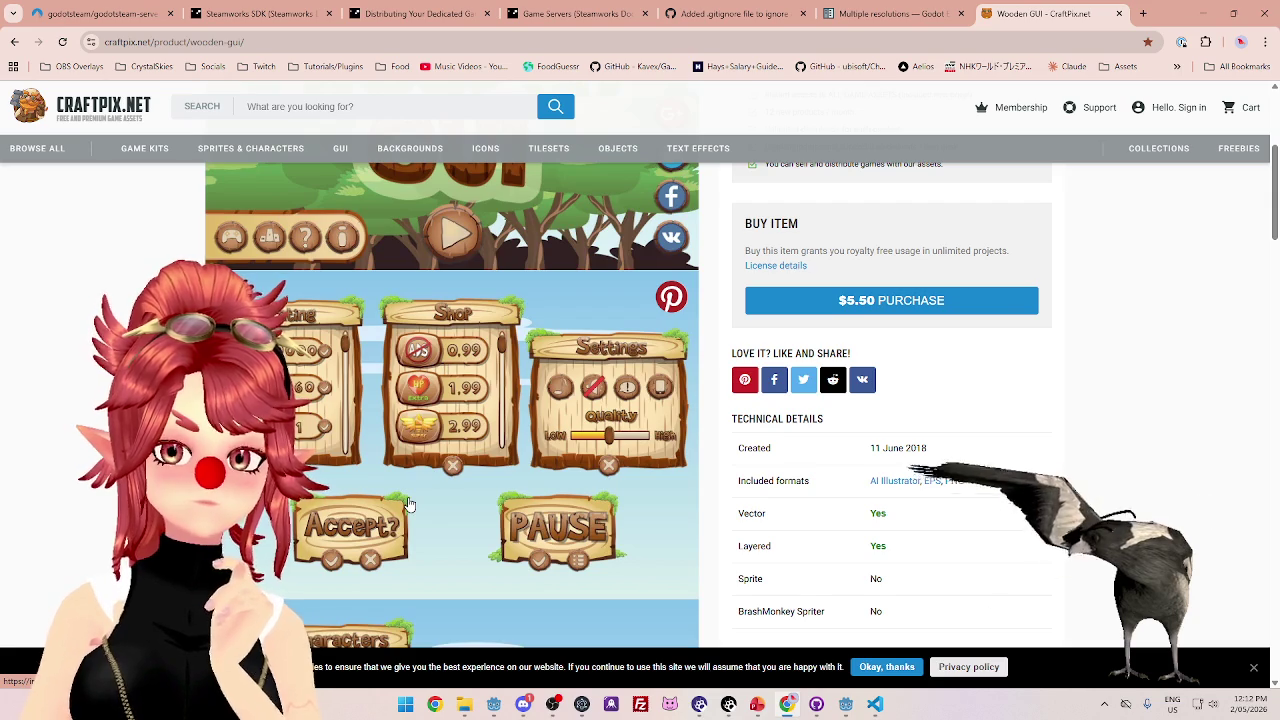
{"action": "scroll", "coordinate": [409, 504], "scroll_direction": "down", "scroll_amount": 4}
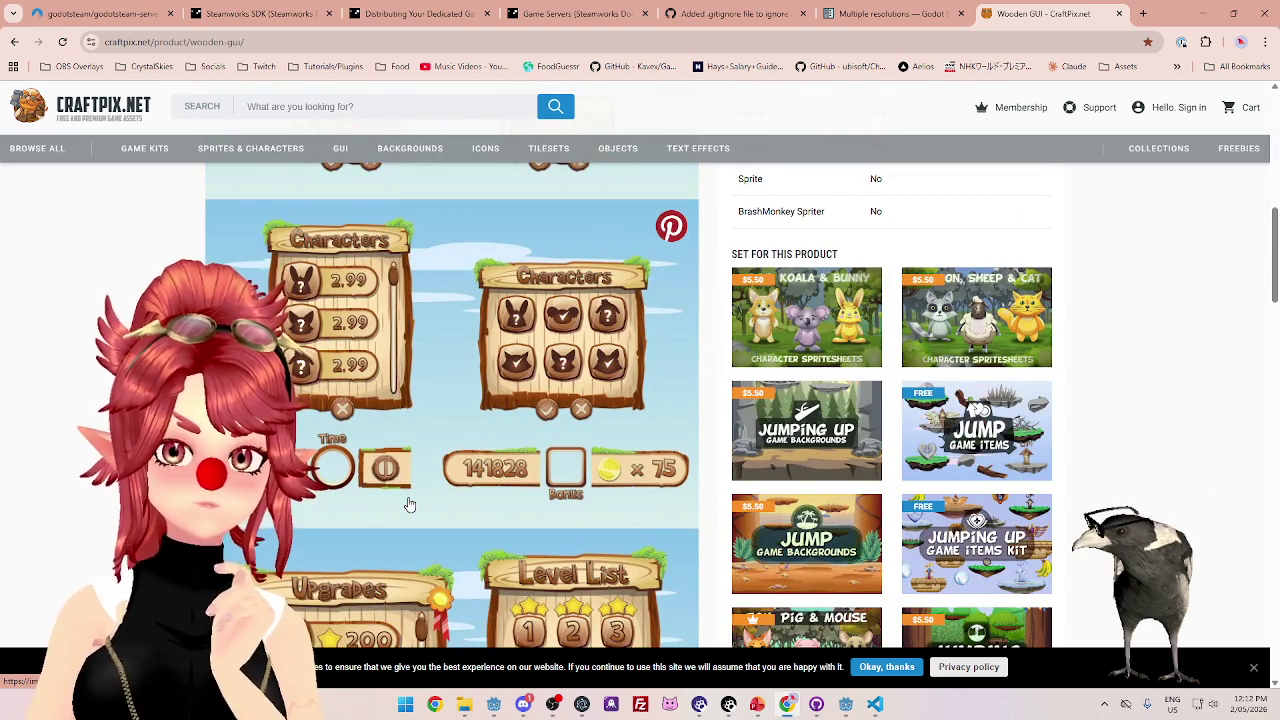
{"action": "scroll", "coordinate": [409, 504], "scroll_direction": "down", "scroll_amount": 3}
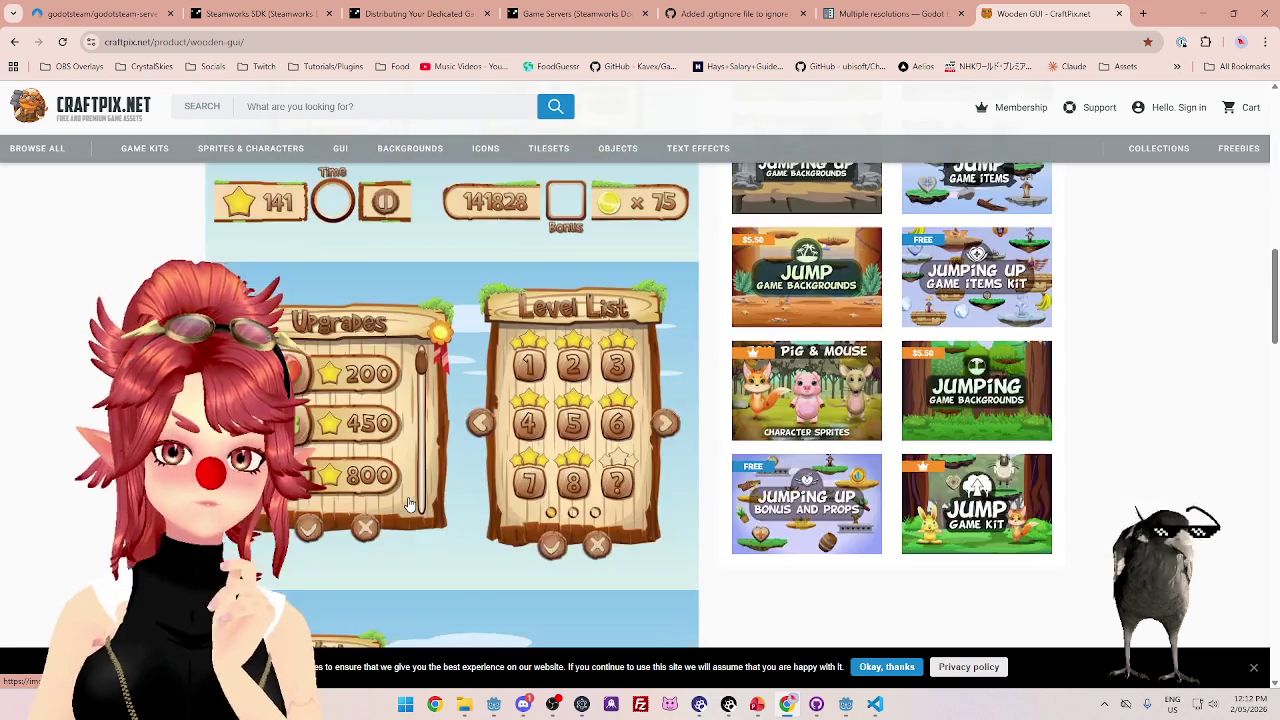
{"action": "scroll", "coordinate": [409, 504], "scroll_direction": "up", "scroll_amount": 8}
{"action": "scroll", "coordinate": [409, 504], "scroll_direction": "up", "scroll_amount": 3}
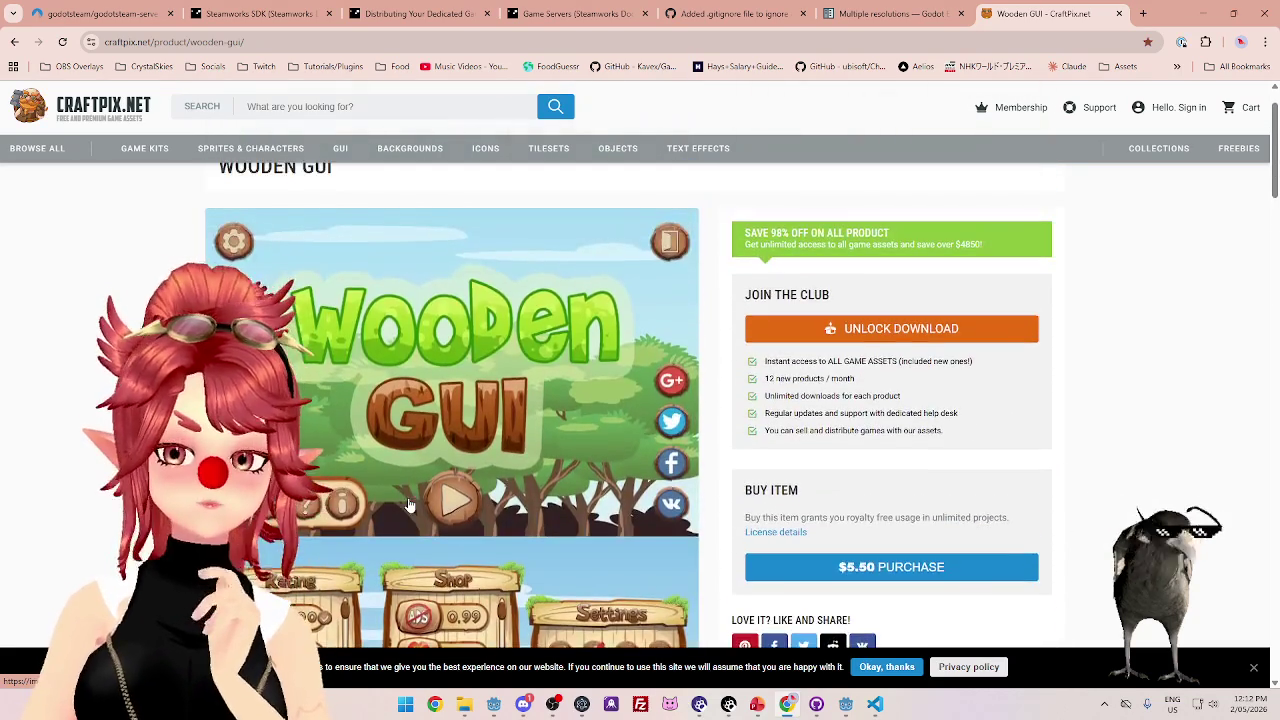
{"action": "scroll", "coordinate": [409, 504], "scroll_direction": "up", "scroll_amount": 1}
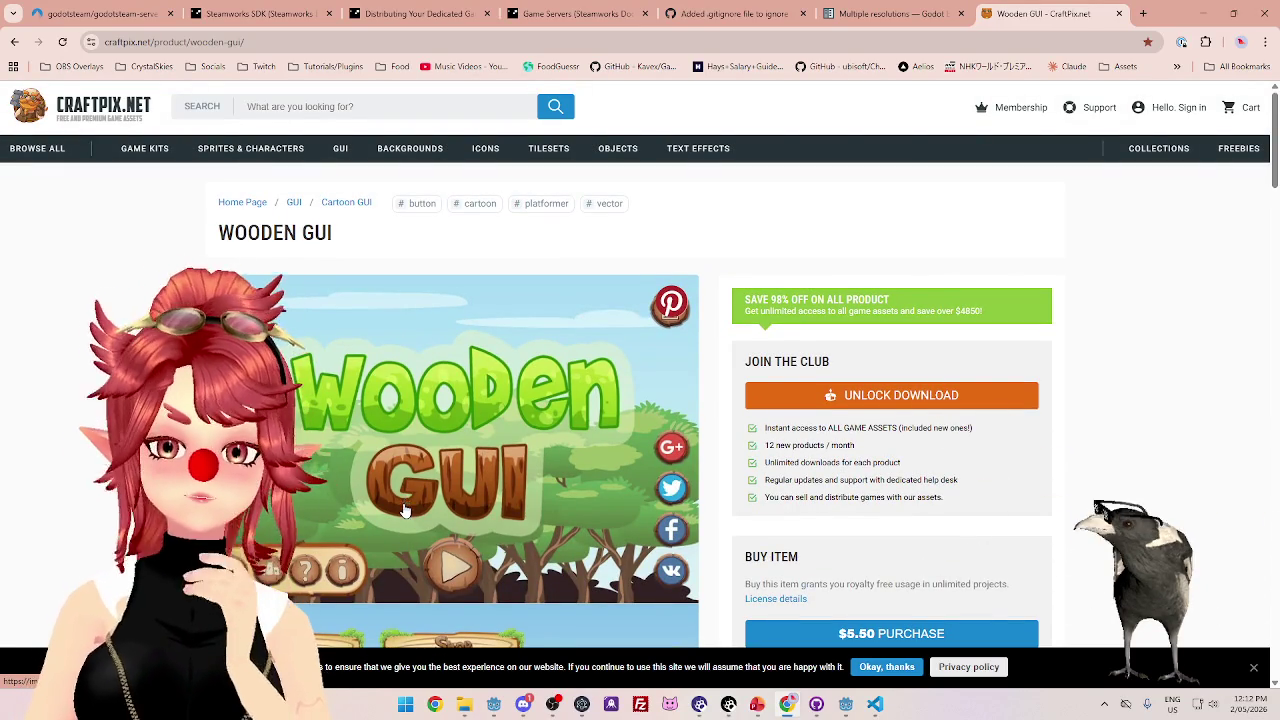
{"action": "scroll", "coordinate": [458, 494], "scroll_direction": "down", "scroll_amount": 3}
{"action": "scroll", "coordinate": [613, 451], "scroll_direction": "up", "scroll_amount": 3}
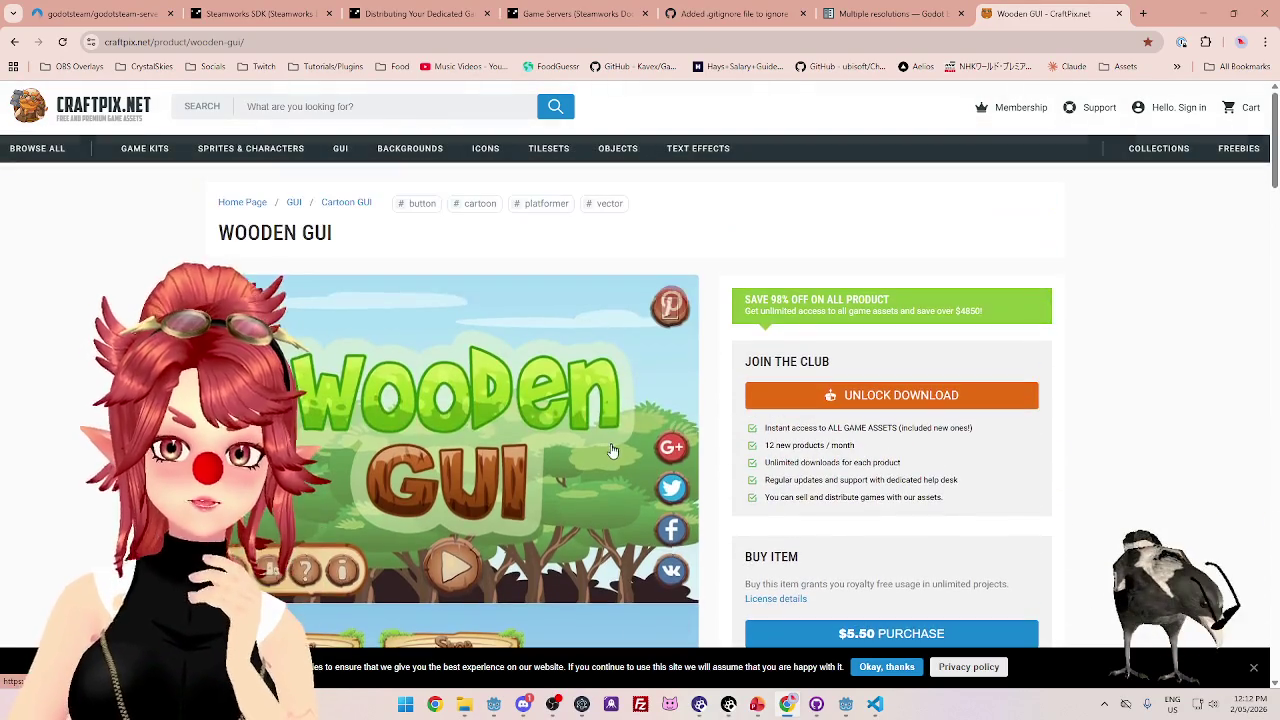
{"action": "scroll", "coordinate": [613, 451], "scroll_direction": "down", "scroll_amount": 1}
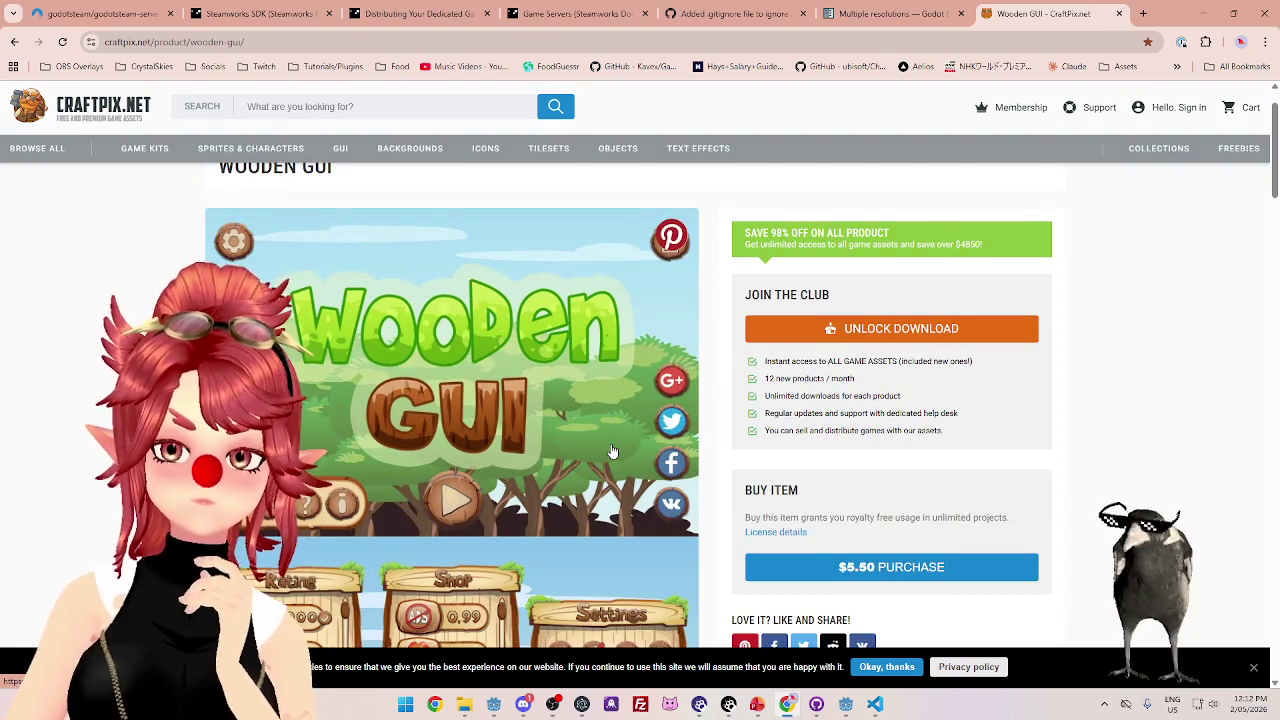
{"action": "scroll", "coordinate": [613, 451], "scroll_direction": "down", "scroll_amount": 1}
{"action": "scroll", "coordinate": [613, 451], "scroll_direction": "down", "scroll_amount": 1}
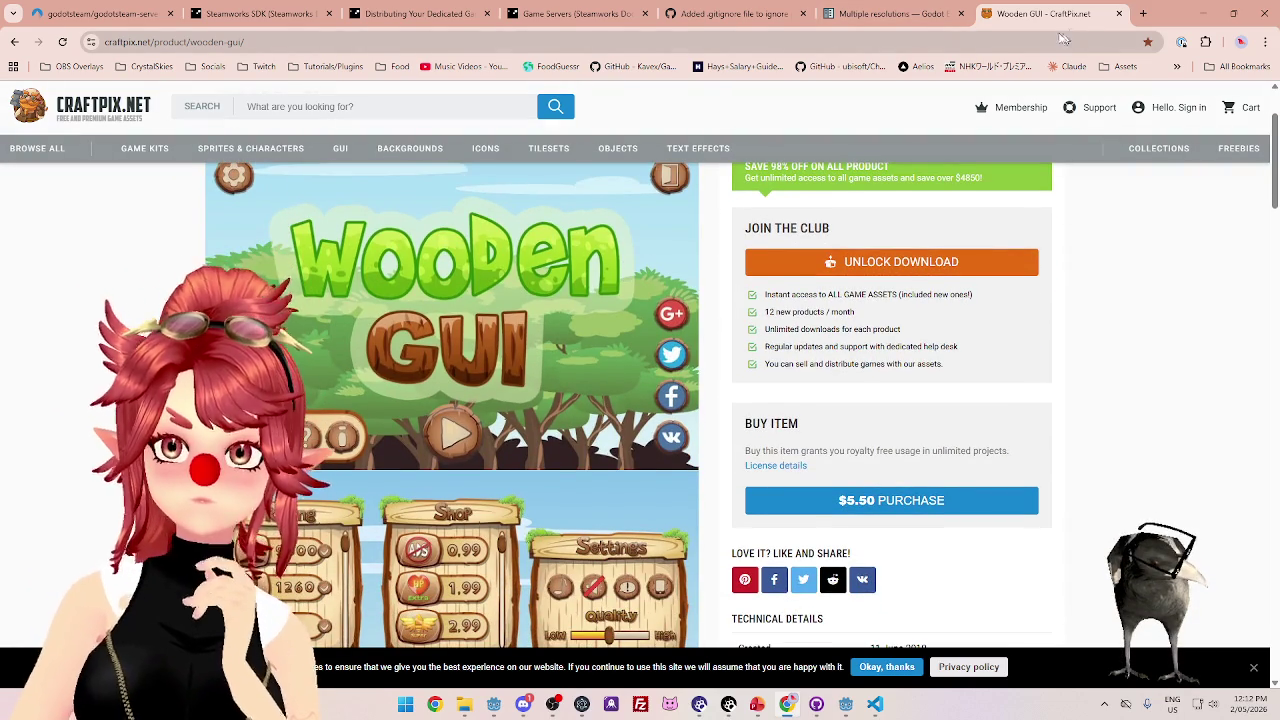
- Switch between the slides, VS Code and the browser, bringing the Wooden GUI page back over the Join Campaign slide
{"action": "left_click", "coordinate": [1203, 13]}
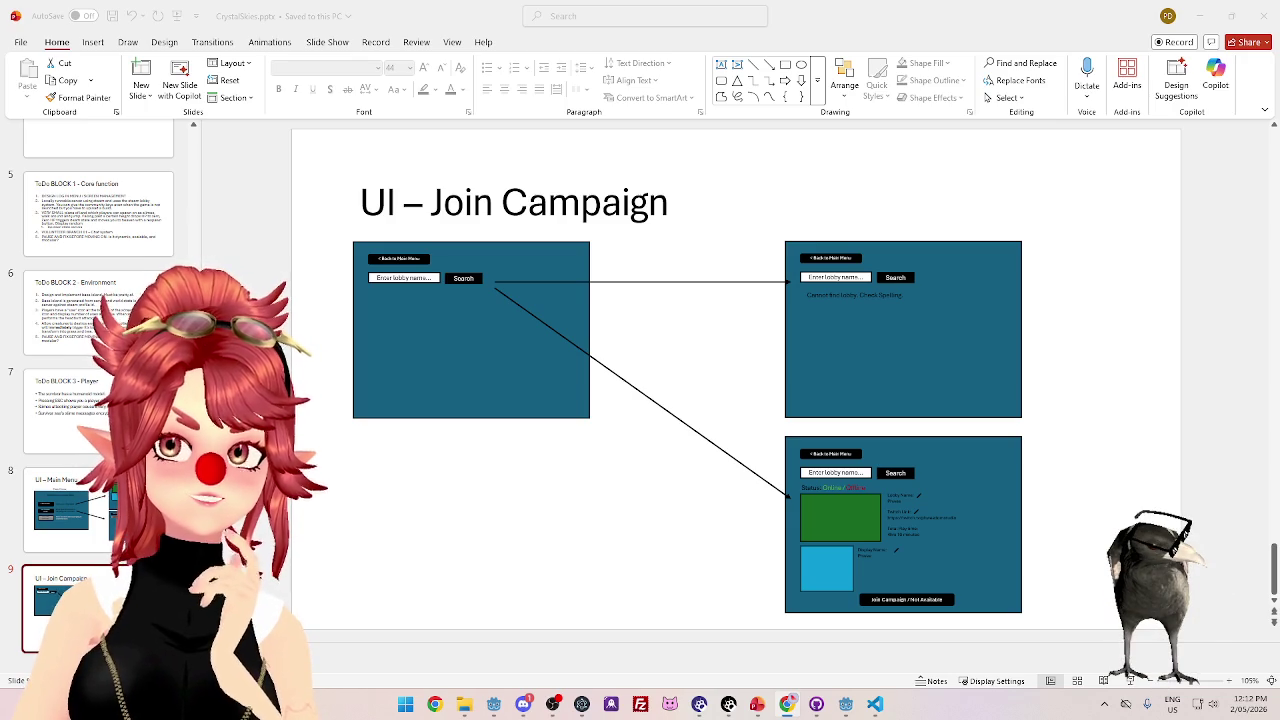
{"action": "key", "text": "alt+Tab"}
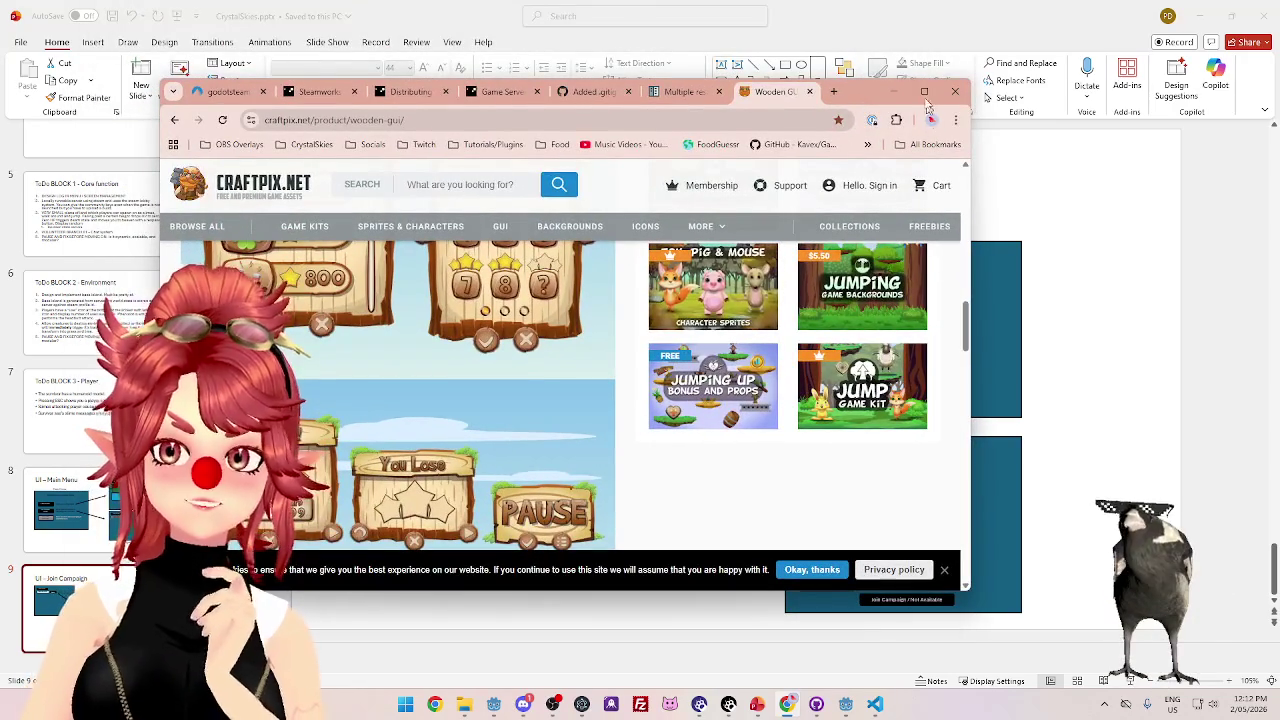
{"action": "left_click", "coordinate": [1074, 341]}
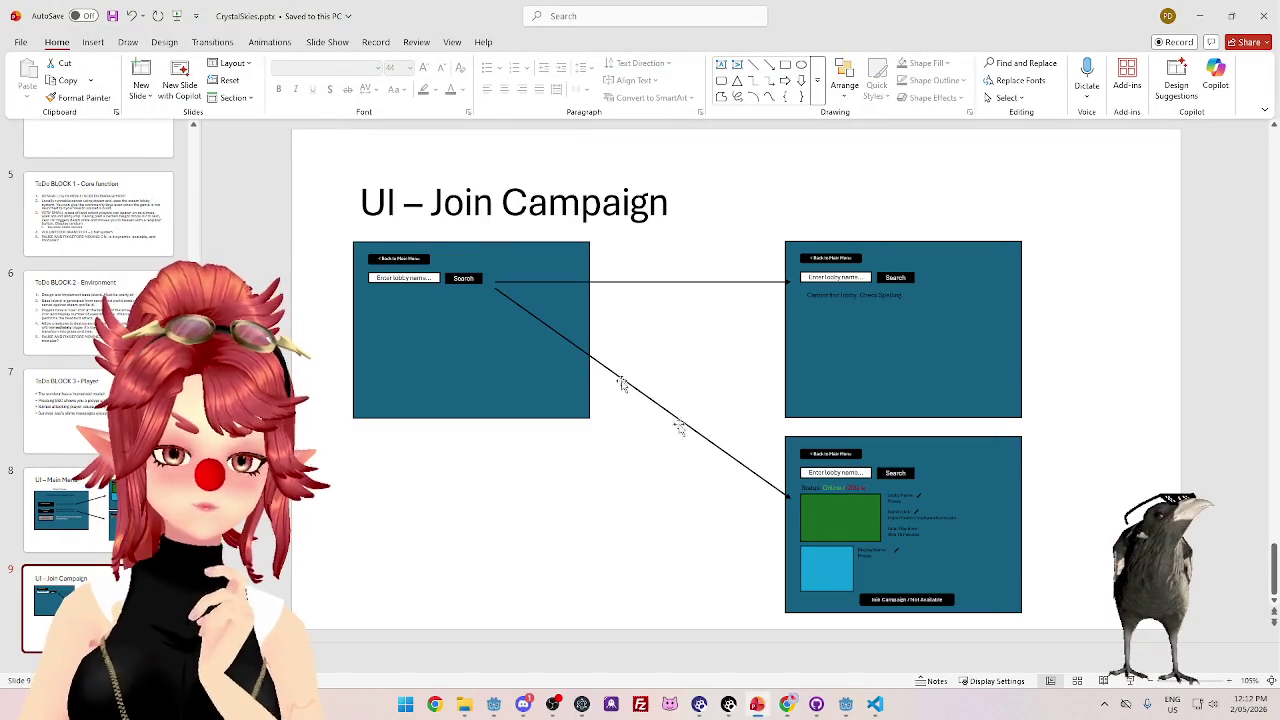
{"action": "left_click", "coordinate": [877, 706]}
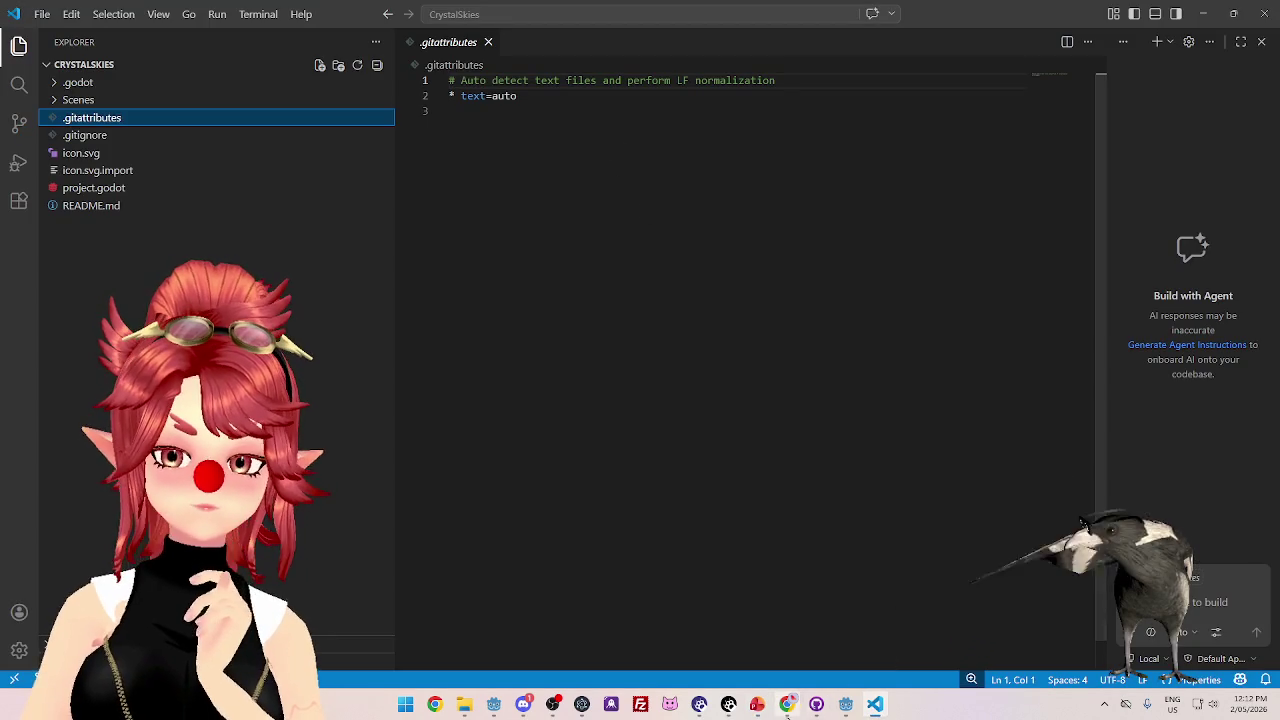
{"action": "left_click", "coordinate": [758, 705]}
{"action": "left_click", "coordinate": [787, 705]}
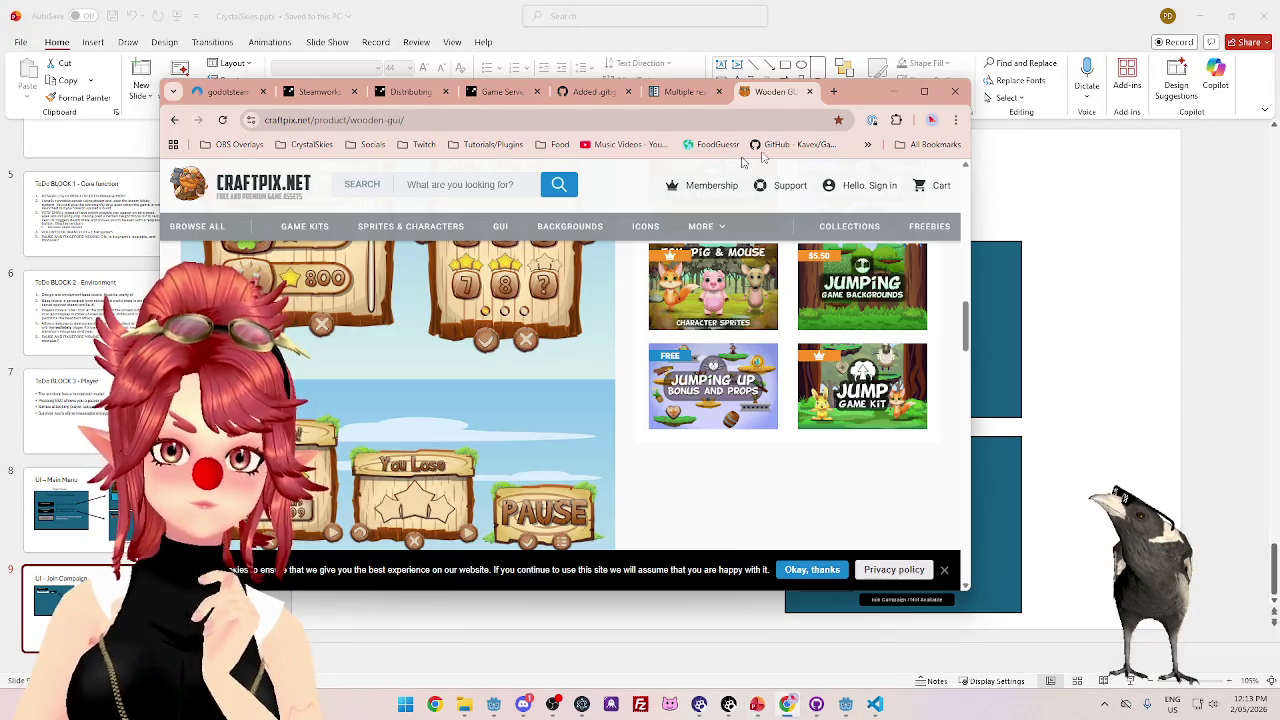
- Reposition the browser window over the Join Campaign slide and stretch it to full screen height
{"action": "mouse_move", "coordinate": [865, 98]}
{"action": "left_mouse_down"}
{"action": "mouse_move", "coordinate": [1230, 186]}
{"action": "mouse_move", "coordinate": [881, 464]}
{"action": "mouse_move", "coordinate": [890, 119]}
{"action": "mouse_move", "coordinate": [945, 106]}
{"action": "mouse_move", "coordinate": [993, 70]}
{"action": "left_mouse_up"}
{"action": "scroll", "coordinate": [585, 440], "scroll_direction": "up", "scroll_amount": 3}
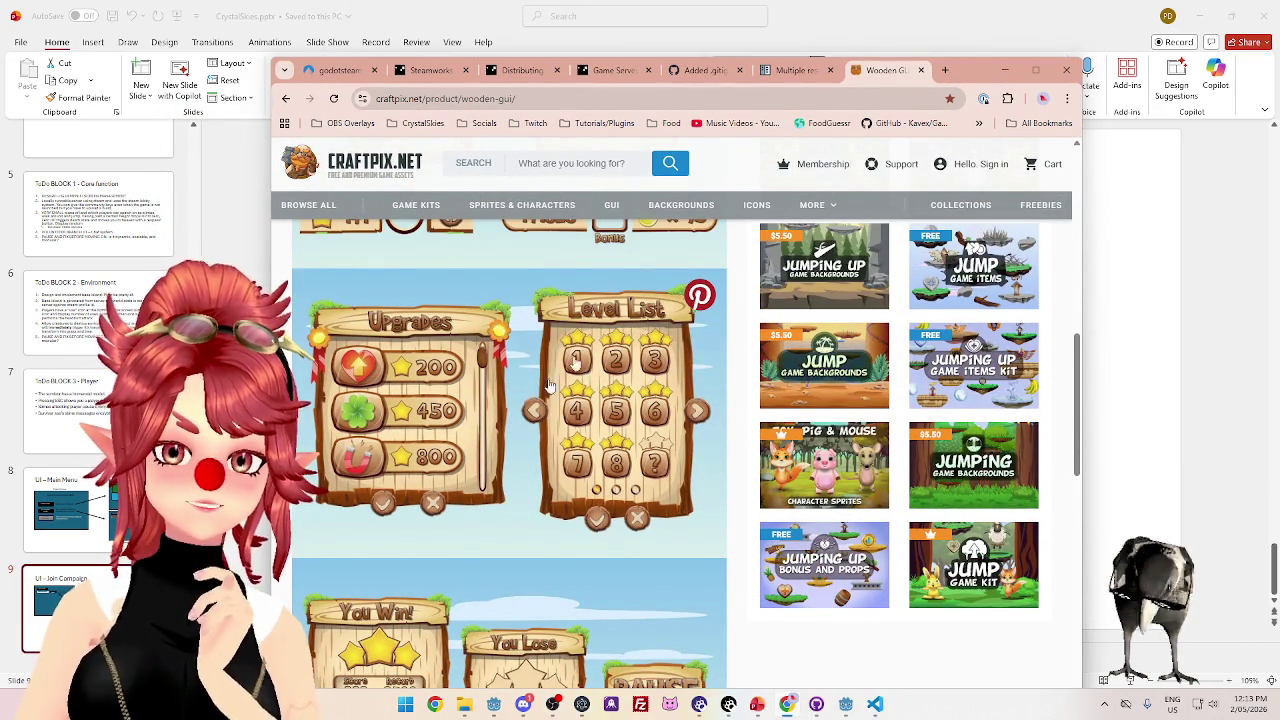
{"action": "mouse_move", "coordinate": [966, 93]}
{"action": "left_mouse_down"}
{"action": "mouse_move", "coordinate": [1005, 404]}
{"action": "mouse_move", "coordinate": [1010, 150]}
{"action": "mouse_move", "coordinate": [921, 145]}
{"action": "mouse_move", "coordinate": [953, 173]}
{"action": "mouse_move", "coordinate": [935, 411]}
{"action": "mouse_move", "coordinate": [1020, 209]}
{"action": "mouse_move", "coordinate": [1039, 29]}
{"action": "mouse_move", "coordinate": [968, 27]}
{"action": "left_mouse_up"}
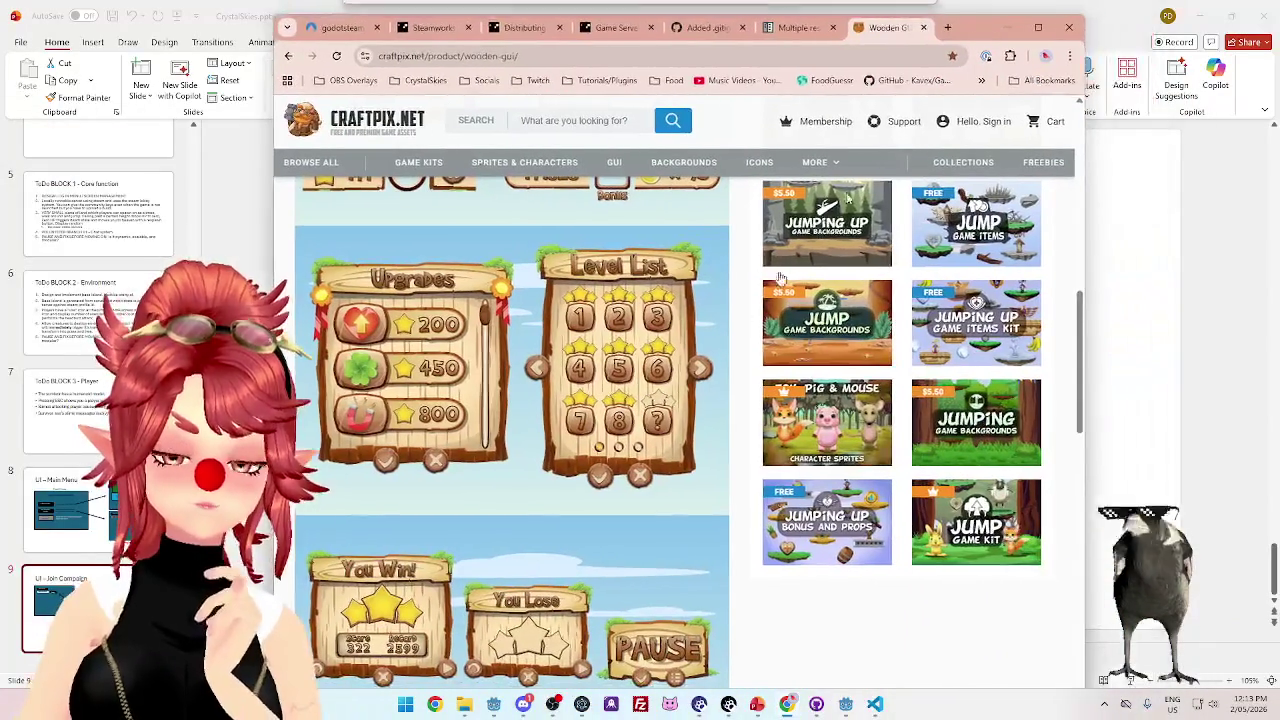
{"action": "scroll", "coordinate": [548, 467], "scroll_direction": "up", "scroll_amount": 1}
{"action": "scroll", "coordinate": [548, 467], "scroll_direction": "up", "scroll_amount": 10}
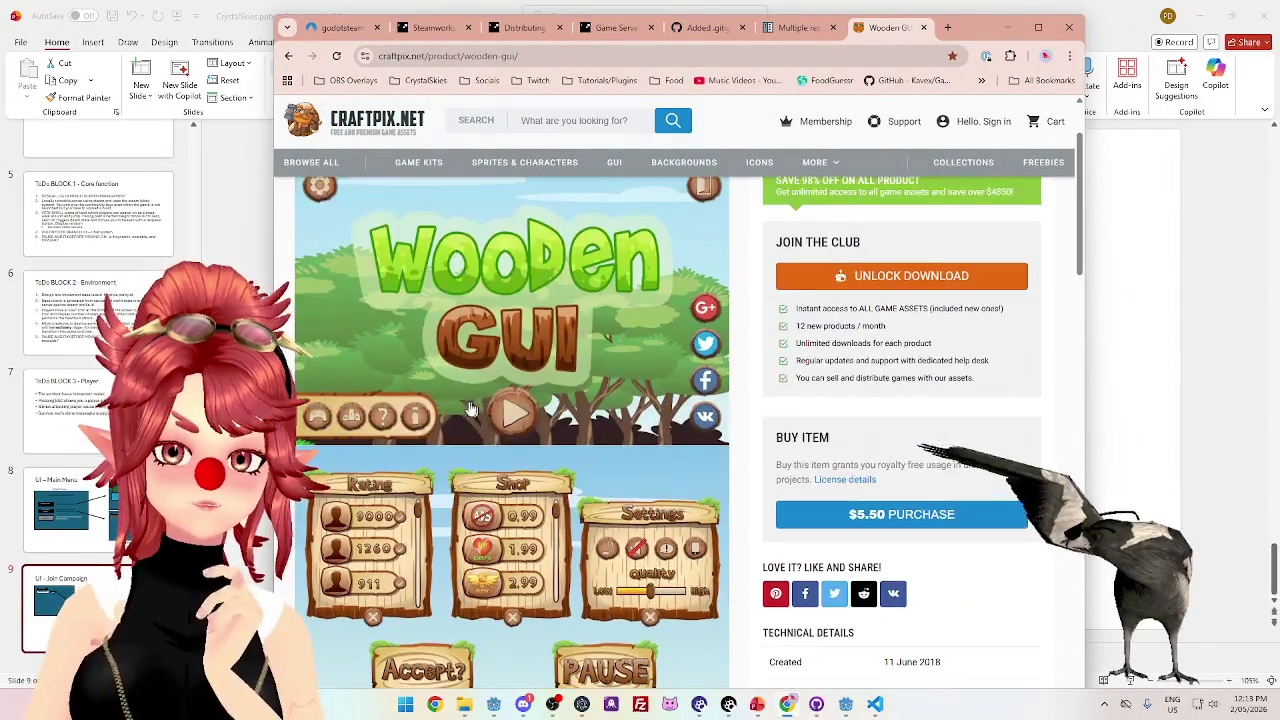
{"action": "scroll", "coordinate": [491, 463], "scroll_direction": "down", "scroll_amount": 3}
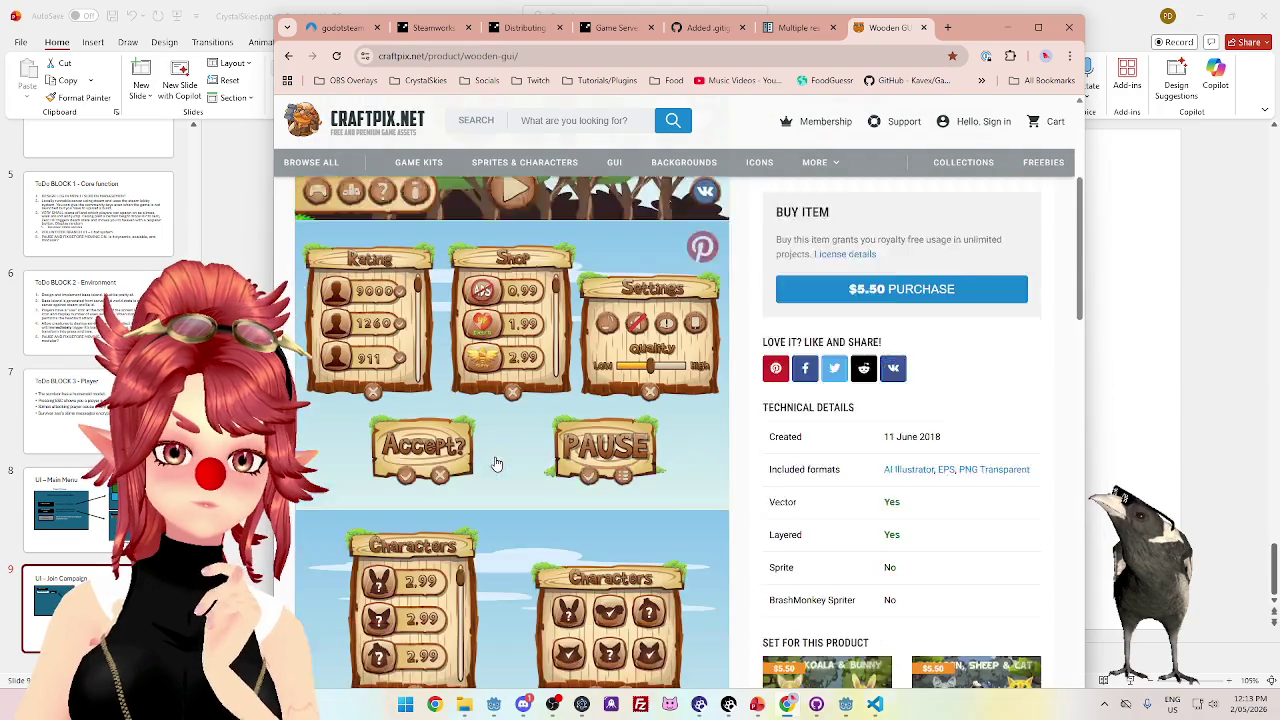
{"action": "scroll", "coordinate": [496, 463], "scroll_direction": "down", "scroll_amount": 10}
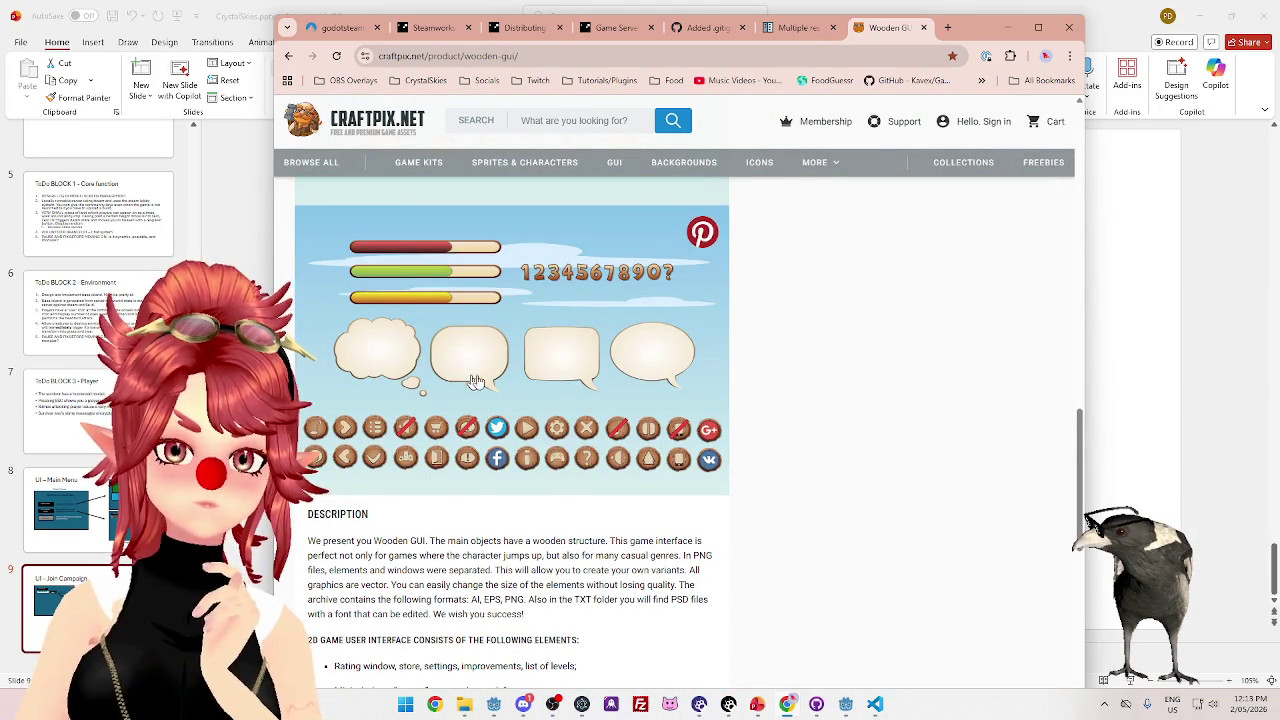
{"action": "scroll", "coordinate": [534, 437], "scroll_direction": "up", "scroll_amount": 5}
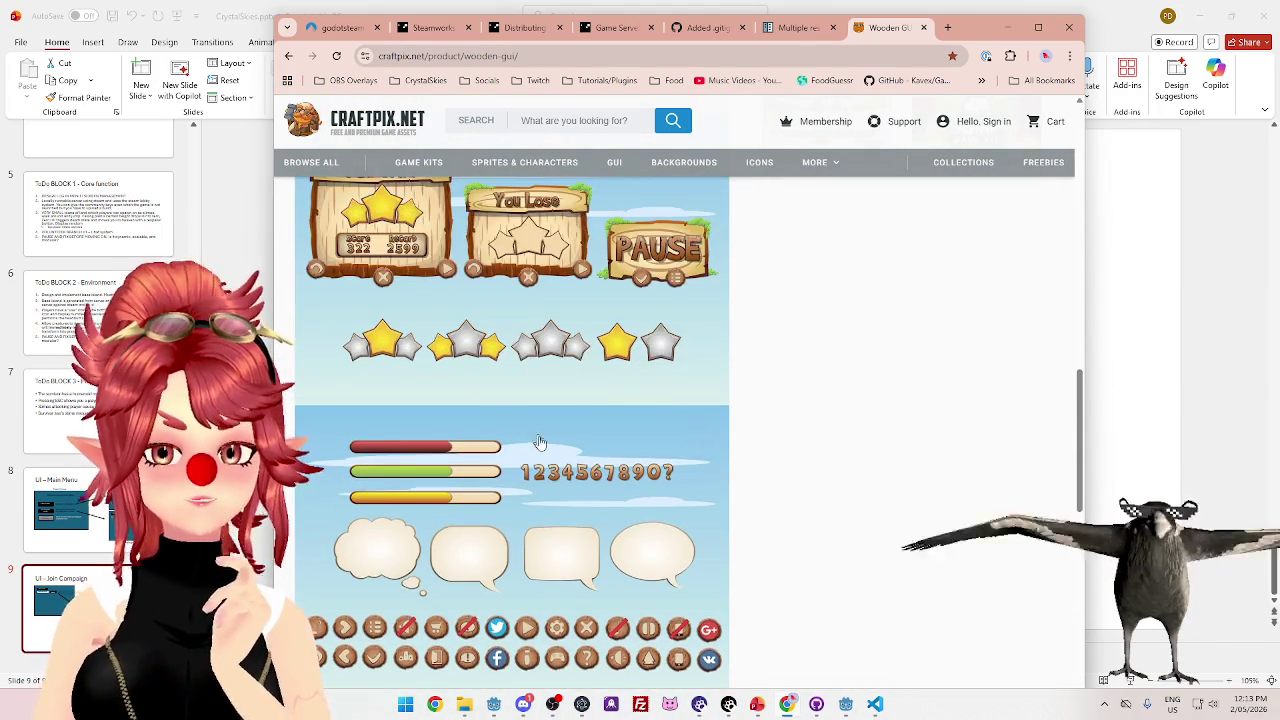
{"action": "scroll", "coordinate": [540, 444], "scroll_direction": "up", "scroll_amount": 3}
{"action": "scroll", "coordinate": [540, 444], "scroll_direction": "up", "scroll_amount": 10}
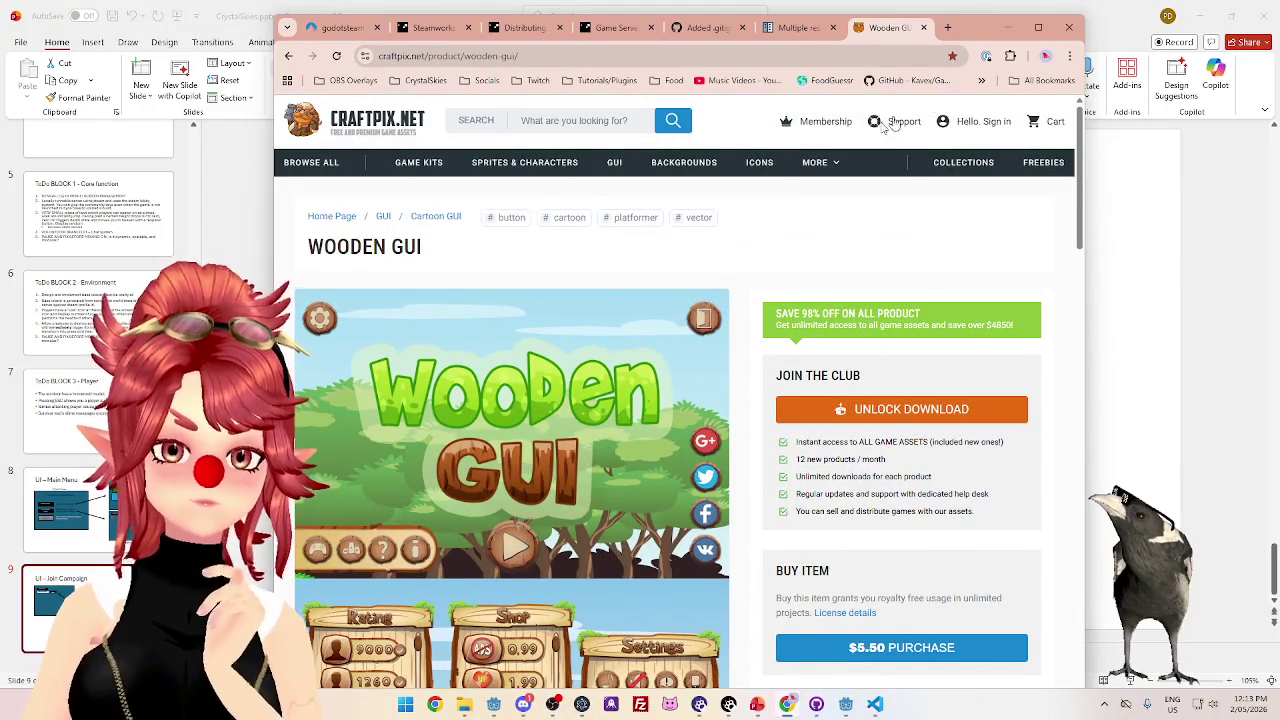
{"action": "mouse_move", "coordinate": [972, 36]}
{"action": "left_mouse_down"}
{"action": "mouse_move", "coordinate": [910, 282]}
{"action": "mouse_move", "coordinate": [895, 456]}
{"action": "mouse_move", "coordinate": [929, 321]}
{"action": "left_mouse_up"}
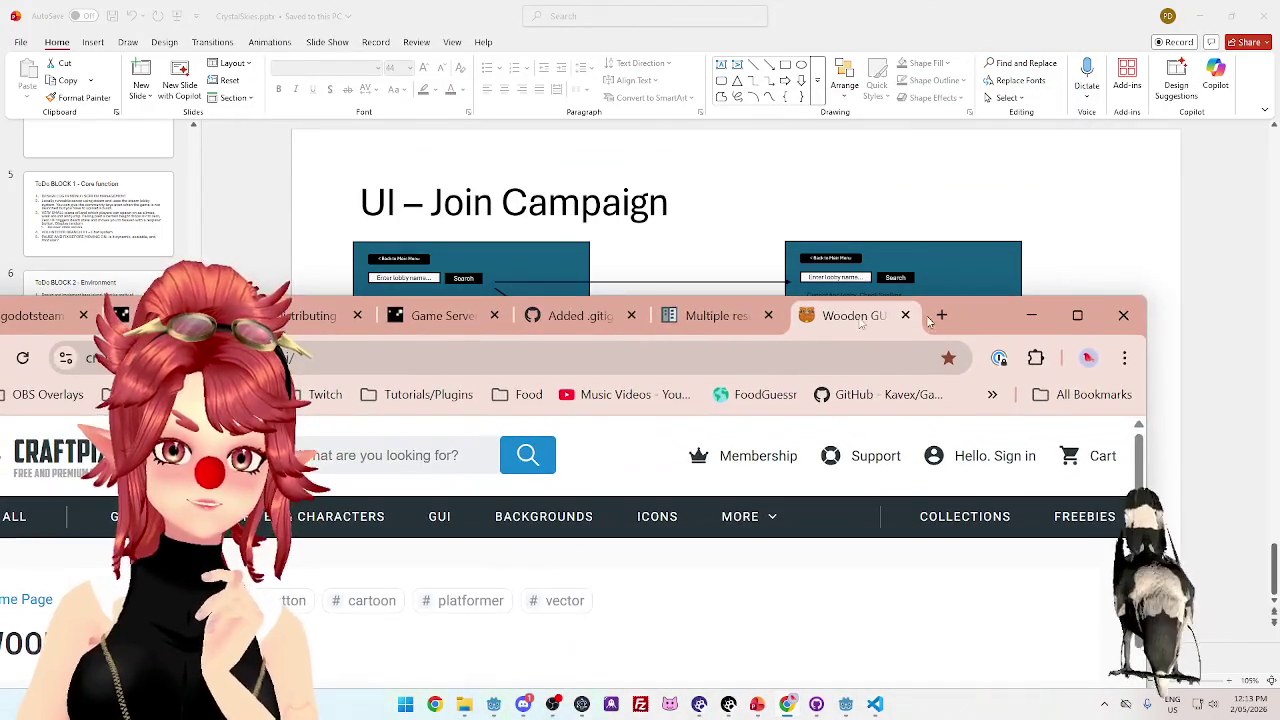
{"action": "double_click", "coordinate": [456, 297]}
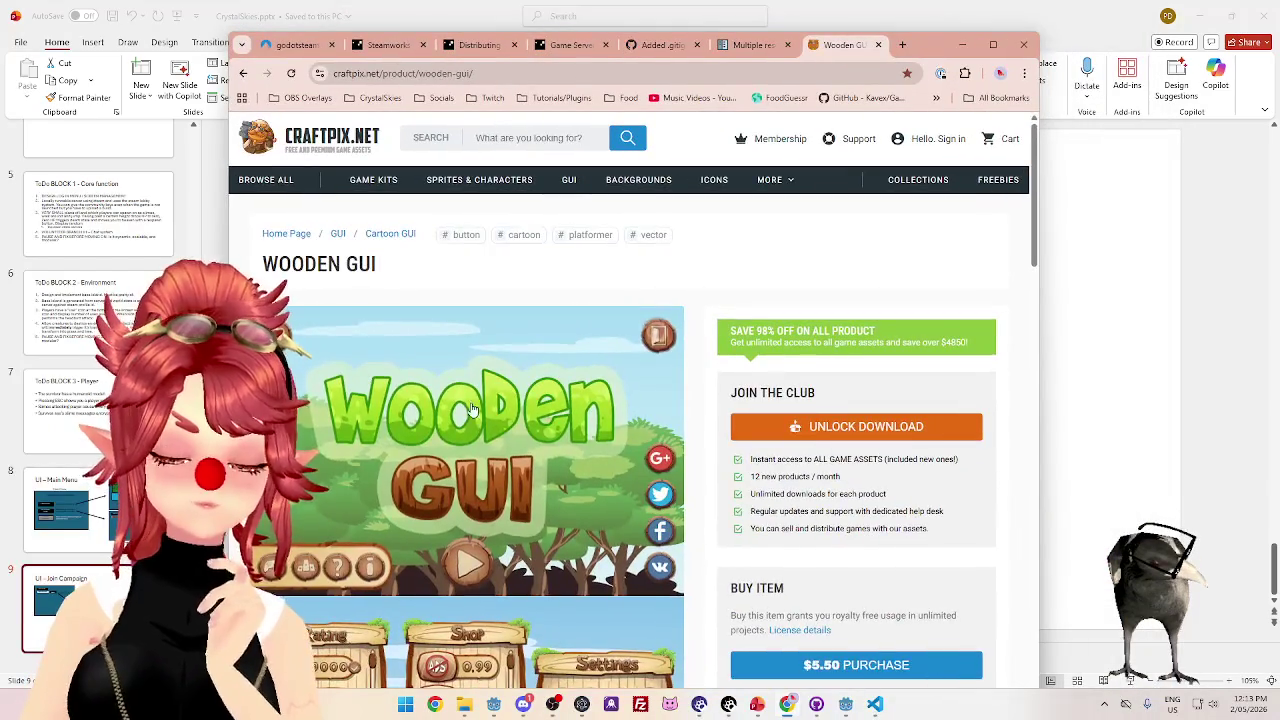
- Scroll through the Wooden GUI panels, description and technical details (AI, EPS, PNG formats)
{"action": "scroll", "coordinate": [473, 410], "scroll_direction": "down", "scroll_amount": 3}
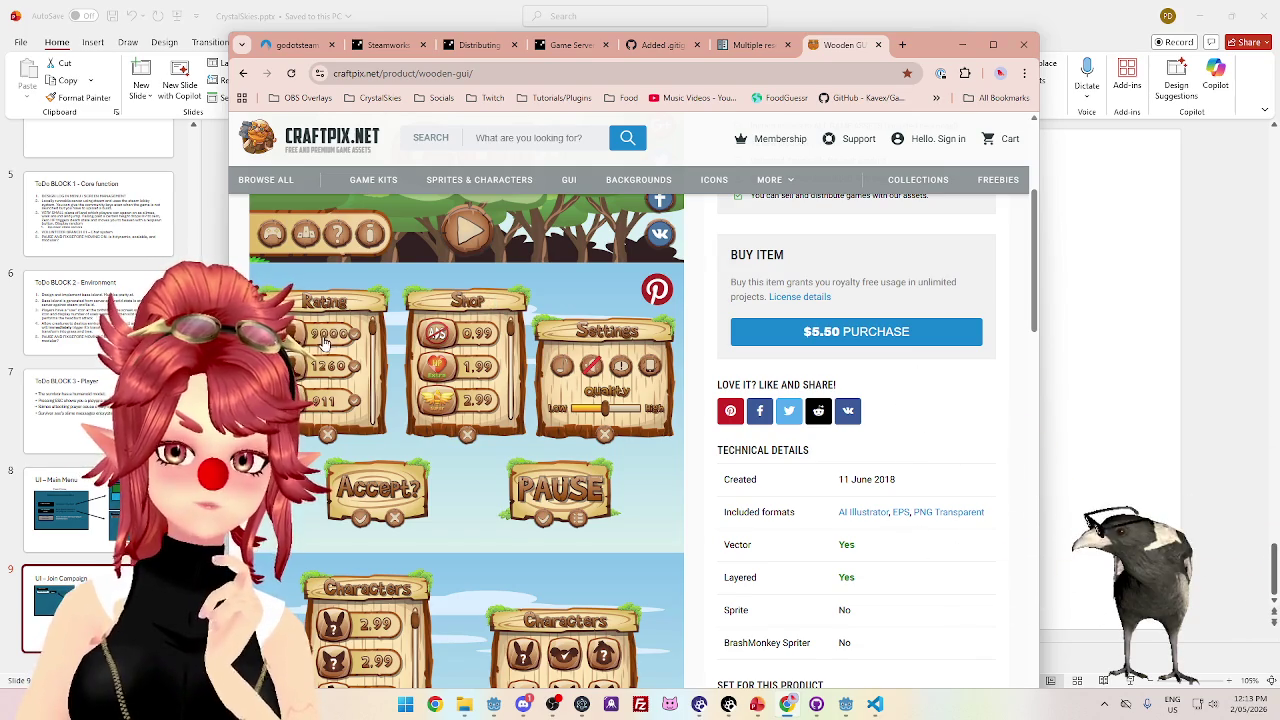
{"action": "scroll", "coordinate": [325, 340], "scroll_direction": "down", "scroll_amount": 5}
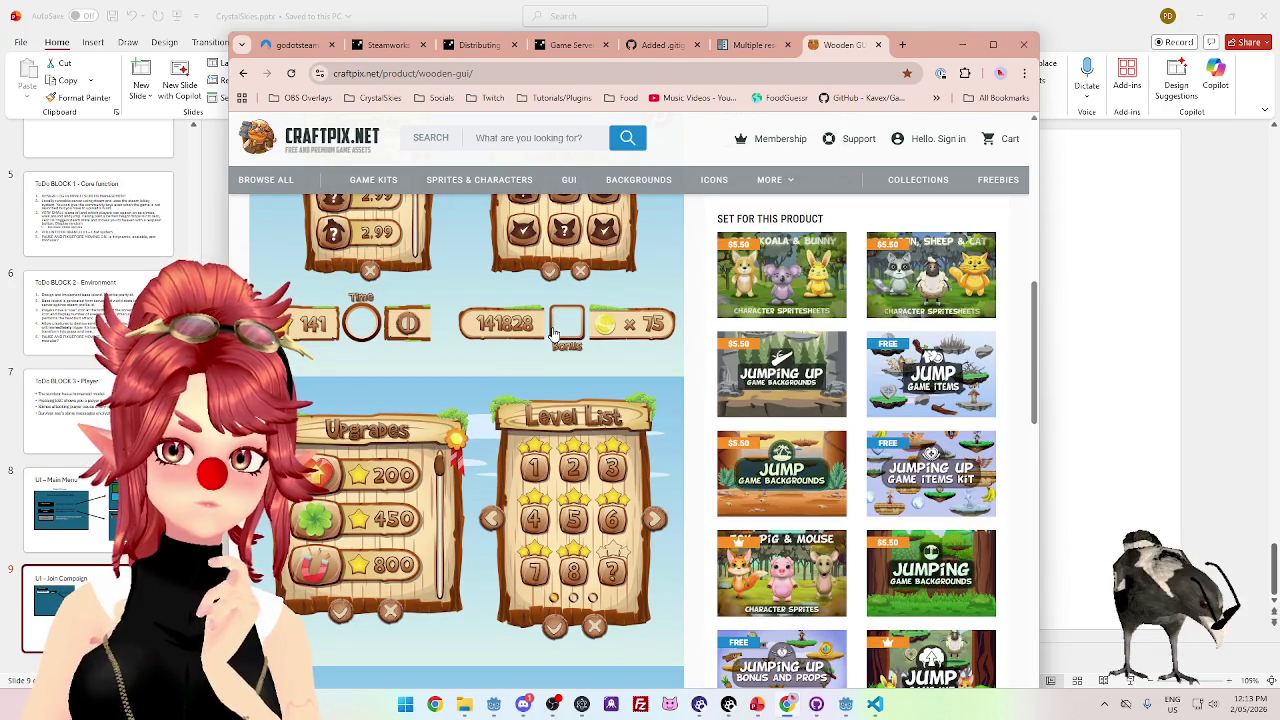
{"action": "scroll", "coordinate": [445, 360], "scroll_direction": "down", "scroll_amount": 5}
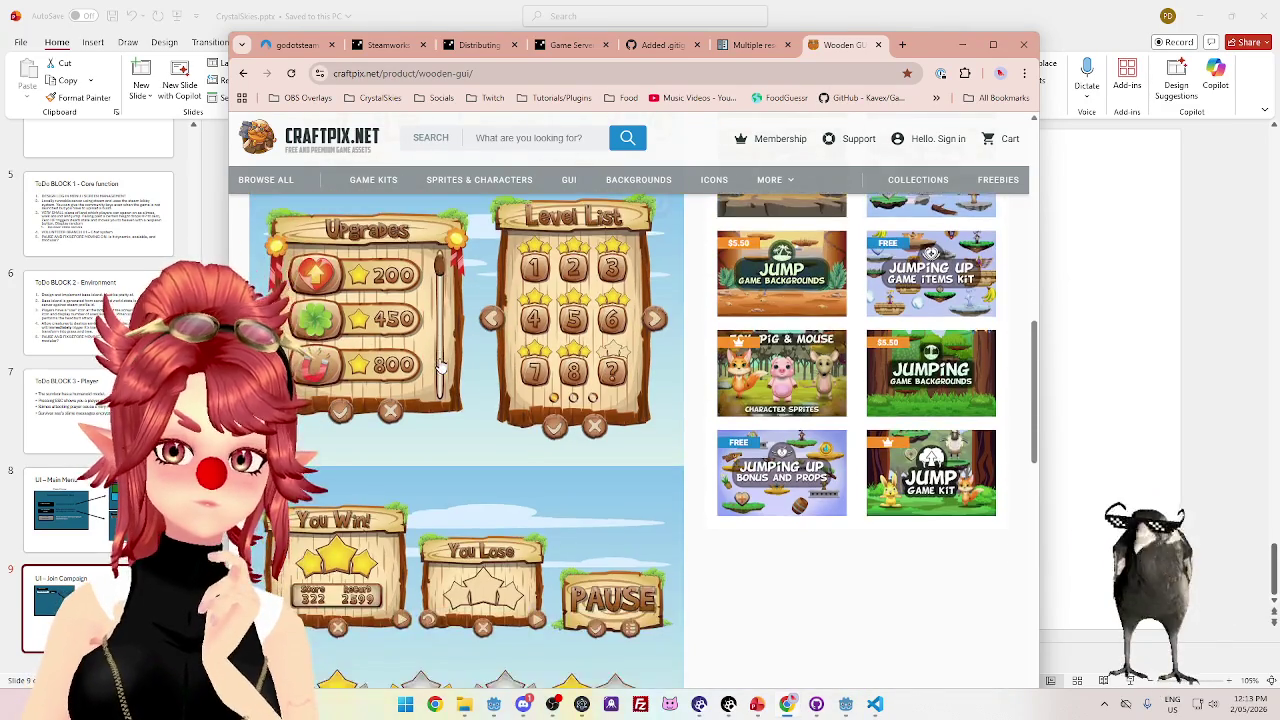
{"action": "scroll", "coordinate": [445, 390], "scroll_direction": "down", "scroll_amount": 5}
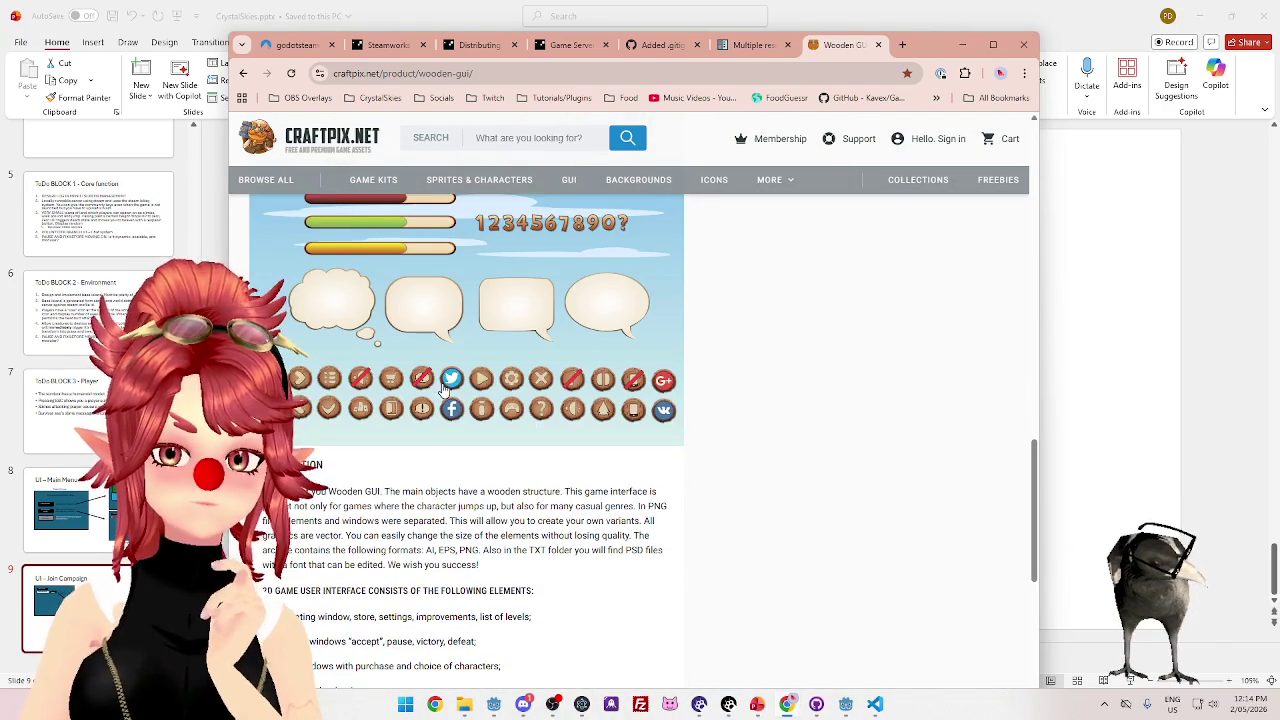
{"action": "scroll", "coordinate": [466, 440], "scroll_direction": "down", "scroll_amount": 3}
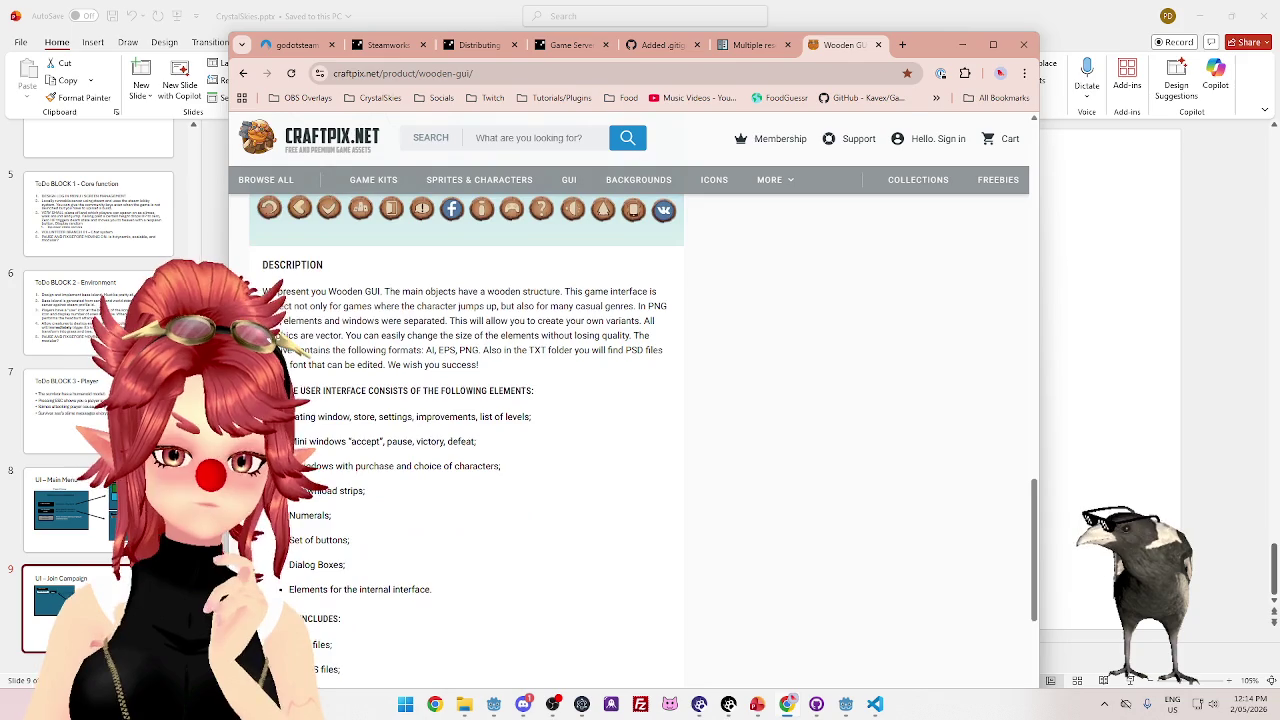
{"action": "scroll", "coordinate": [490, 494], "scroll_direction": "up", "scroll_amount": 8}
{"action": "scroll", "coordinate": [490, 494], "scroll_direction": "up", "scroll_amount": 5}
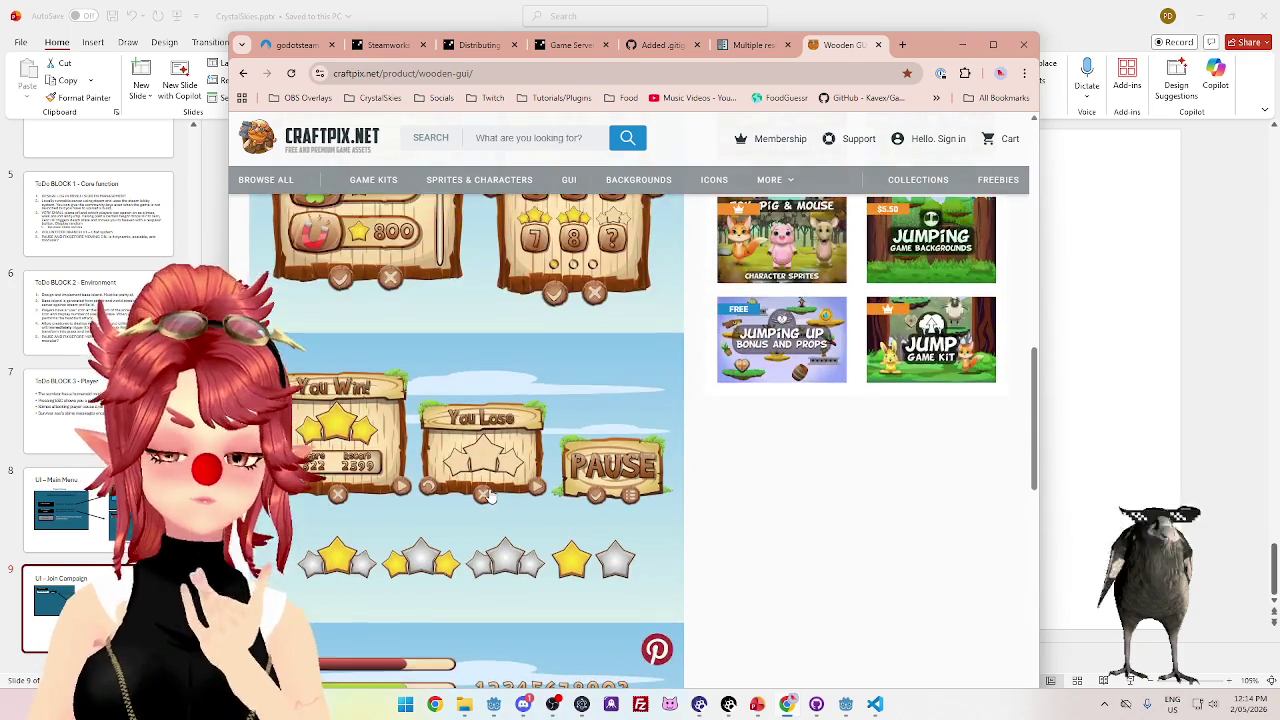
{"action": "scroll", "coordinate": [490, 494], "scroll_direction": "up", "scroll_amount": 4}
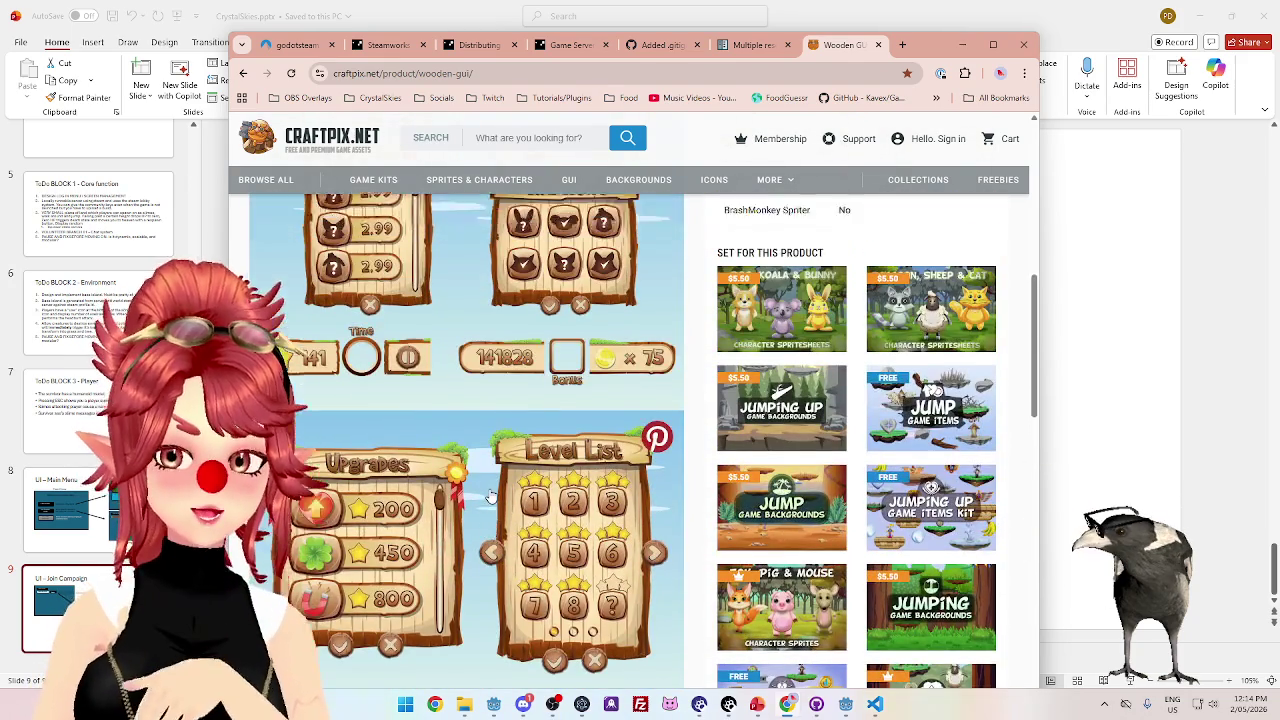
{"action": "scroll", "coordinate": [490, 497], "scroll_direction": "up", "scroll_amount": 3}
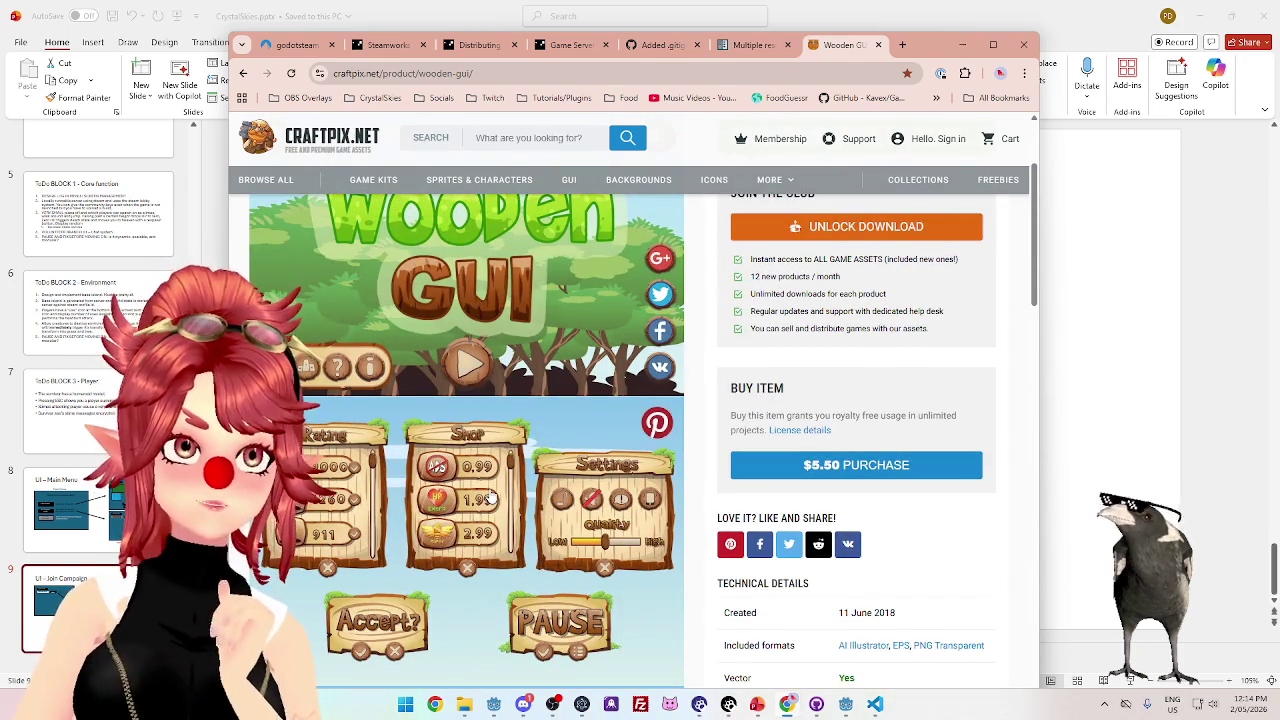
{"action": "scroll", "coordinate": [490, 497], "scroll_direction": "down", "scroll_amount": 4}
{"action": "scroll", "coordinate": [490, 497], "scroll_direction": "up", "scroll_amount": 6}
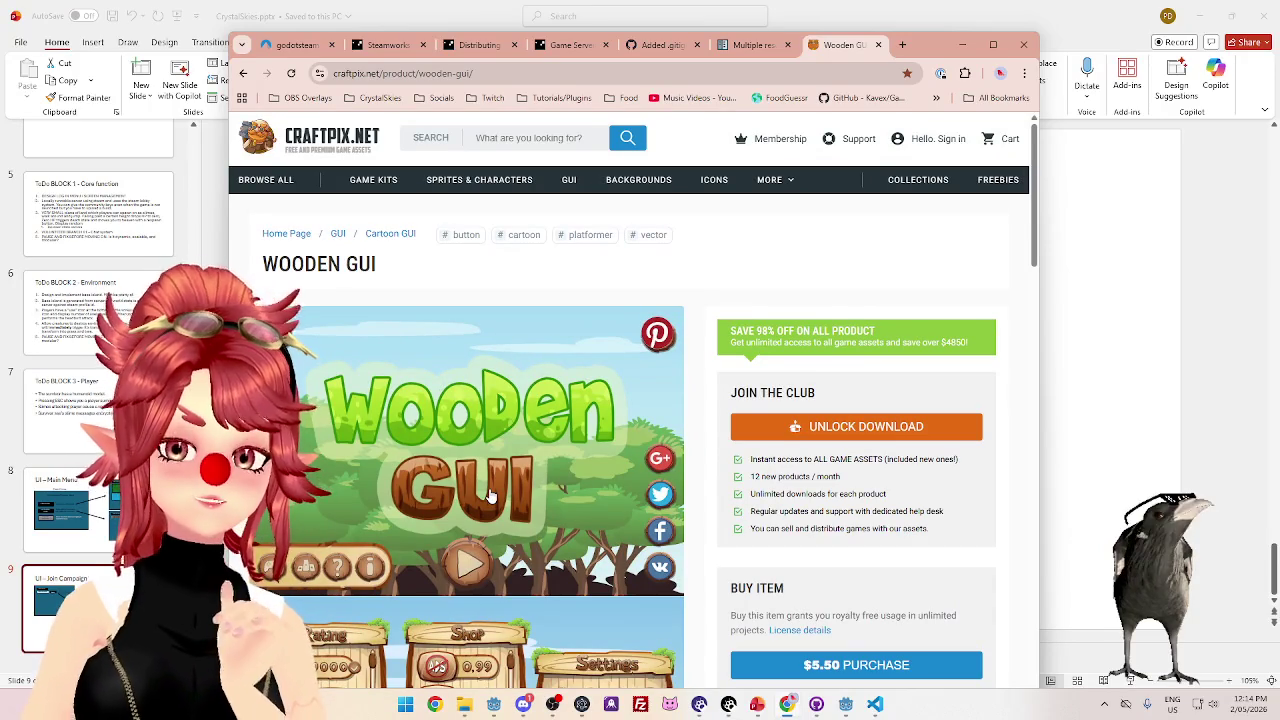
{"action": "scroll", "coordinate": [490, 497], "scroll_direction": "down", "scroll_amount": 2}
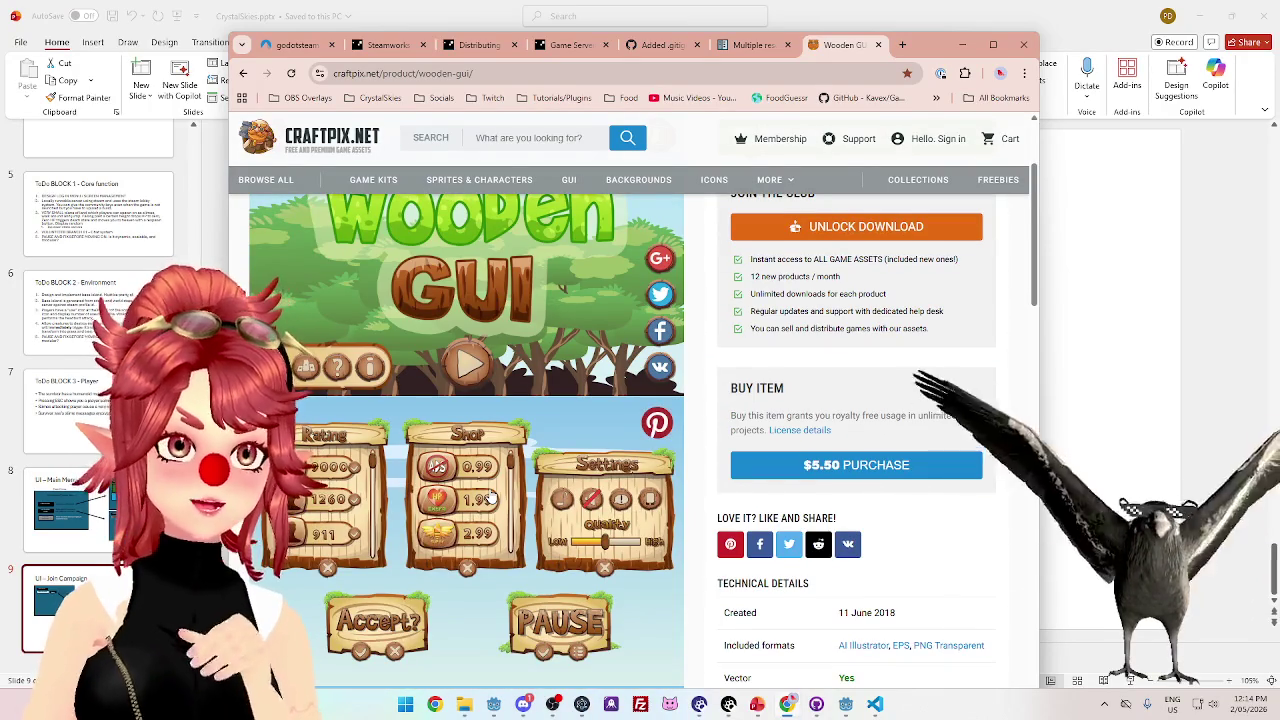
- Drag the browser off the Join Campaign slide to review it, then switch to Visual Studio Code
{"action": "mouse_move", "coordinate": [938, 60]}
{"action": "left_mouse_down"}
{"action": "mouse_move", "coordinate": [752, 458]}
{"action": "mouse_move", "coordinate": [940, 56]}
{"action": "mouse_move", "coordinate": [905, 0]}
{"action": "mouse_move", "coordinate": [916, 0]}
{"action": "left_mouse_up"}
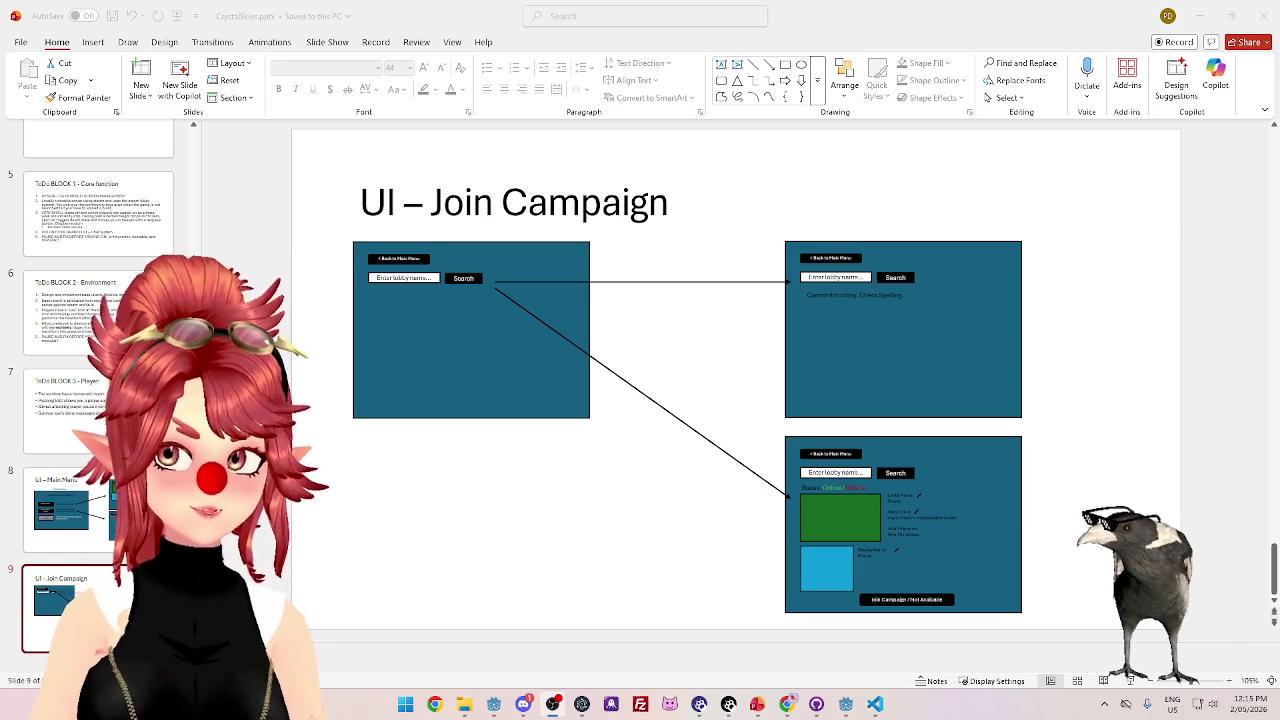
{"action": "key", "text": "alt+Tab"}
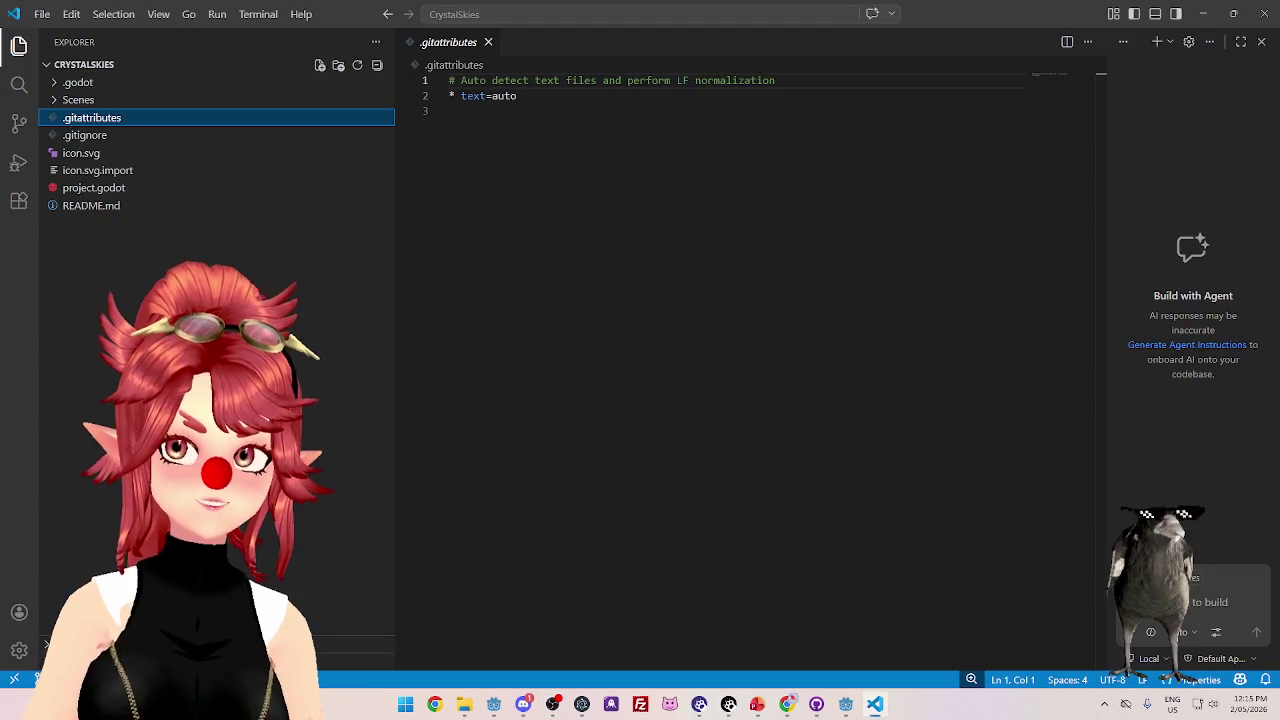
- Switch from VS Code to the Godot editor showing the CrystalSkies main_menu scene
{"action": "key", "text": "alt+Tab"}
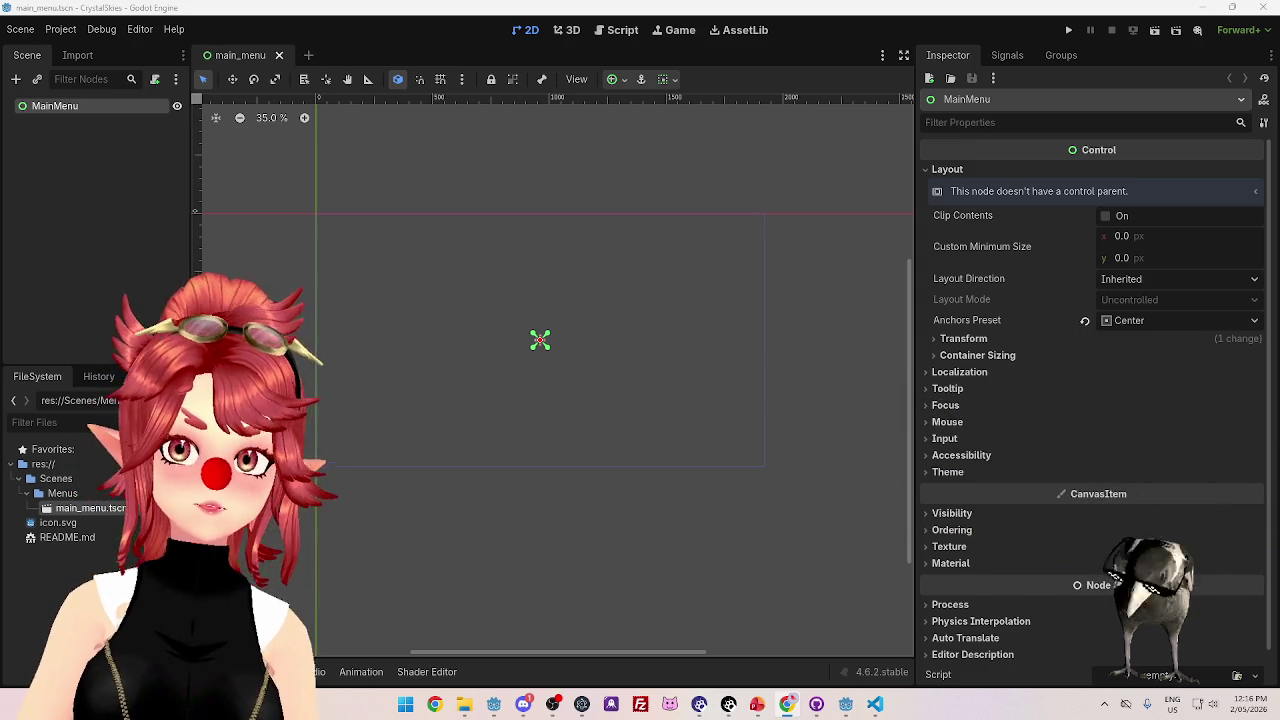
{"action": "key", "text": "alt+Tab"}
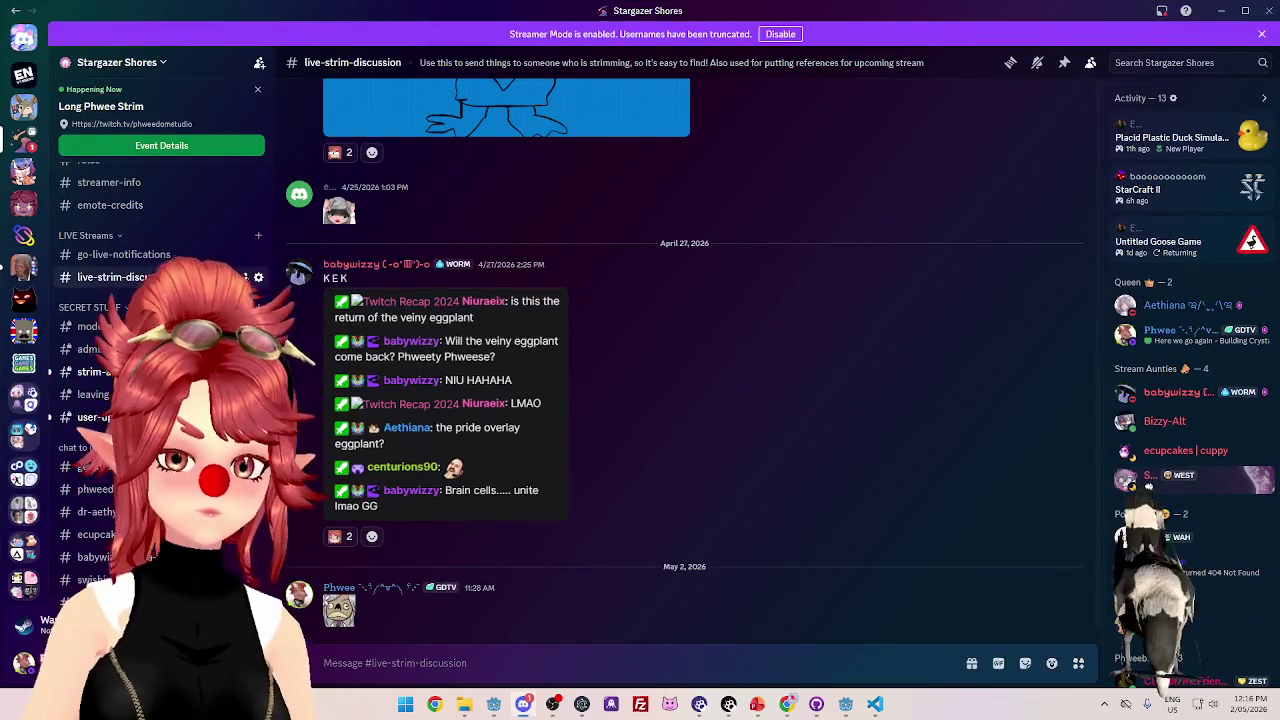
{"action": "key", "text": "alt+Tab"}
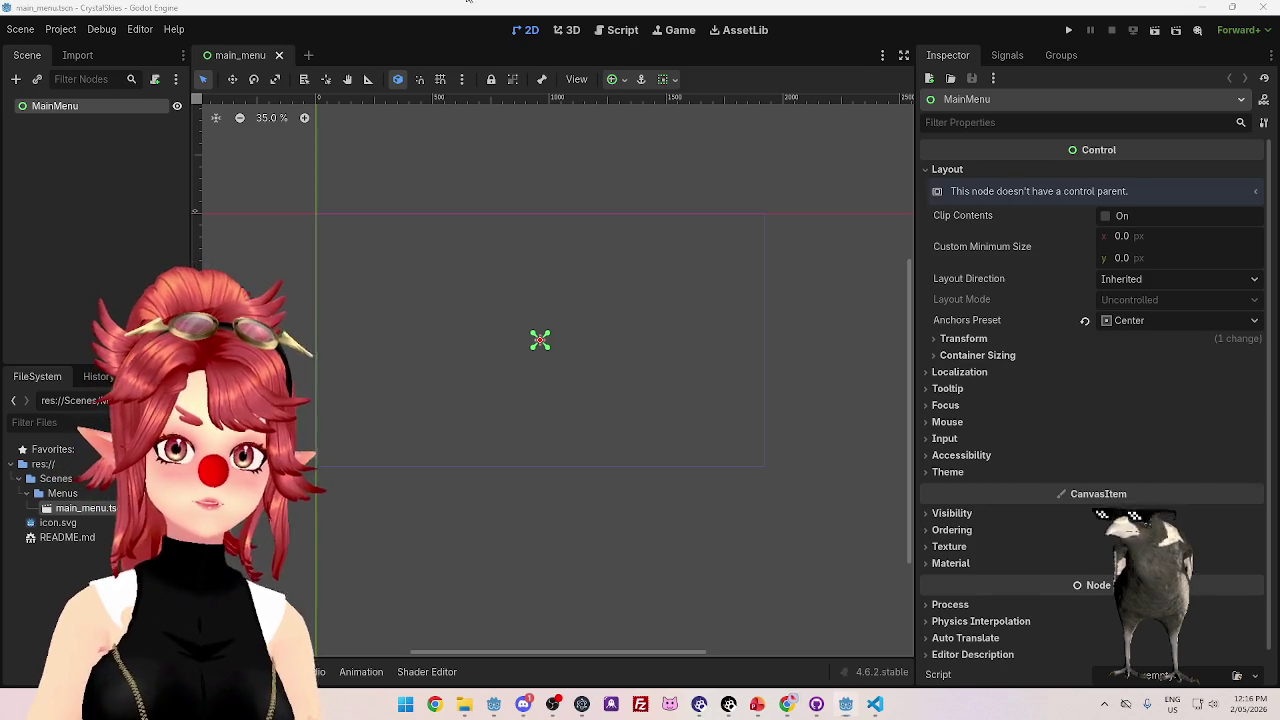
{"action": "key", "text": "alt+Tab"}
{"action": "key", "text": "alt+Tab"}
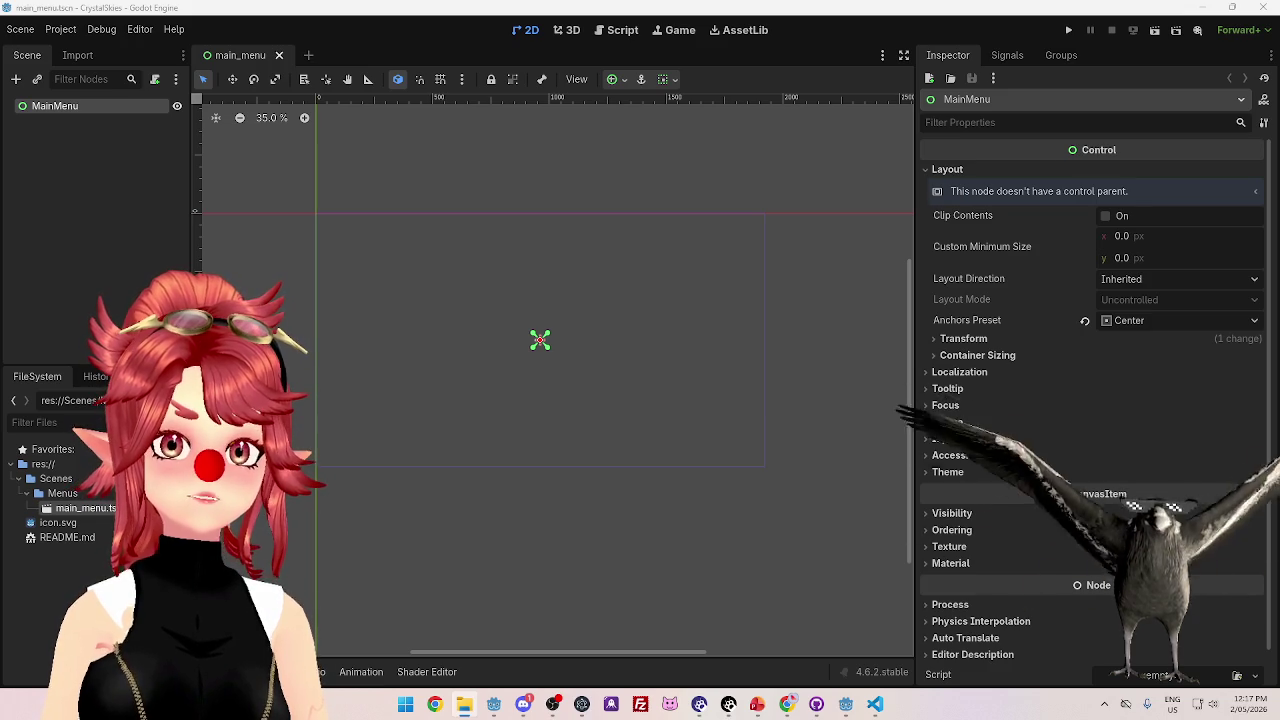
{"action": "left_click", "coordinate": [758, 479]}
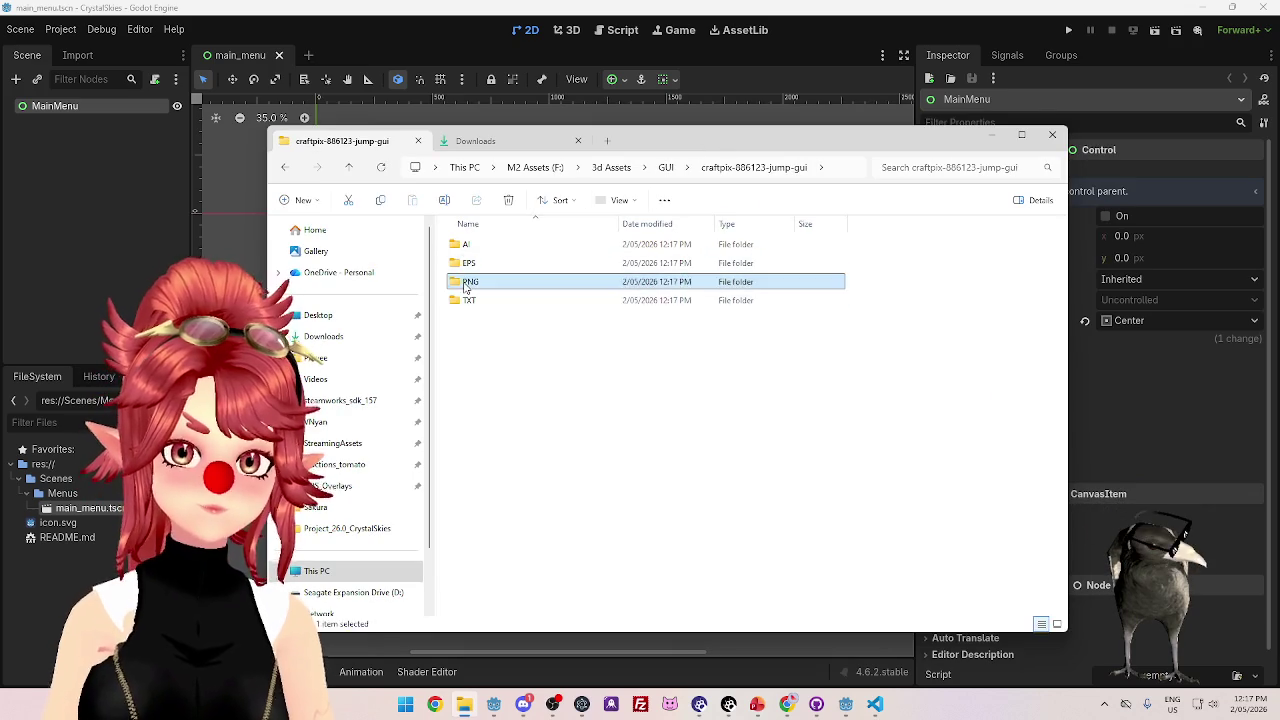
- Open the extracted pack's PNG folder and preview the MainMenu images
{"action": "double_click", "coordinate": [470, 283]}
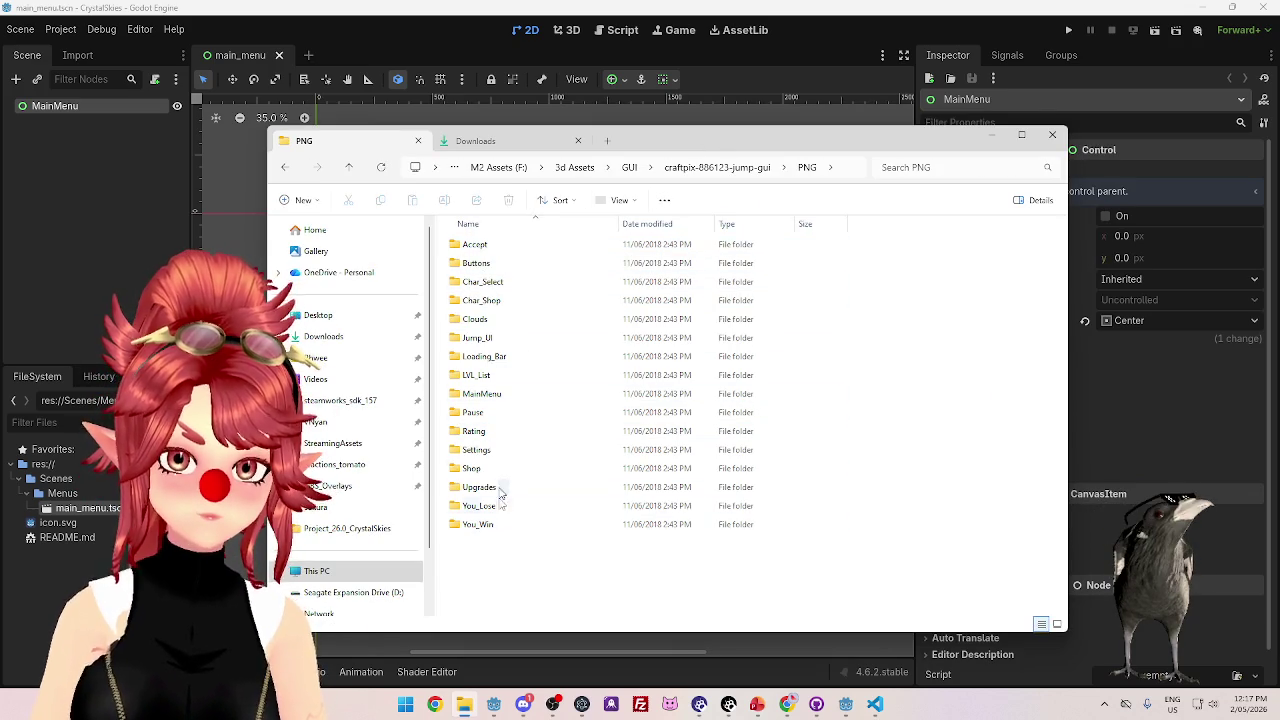
{"action": "double_click", "coordinate": [479, 394]}
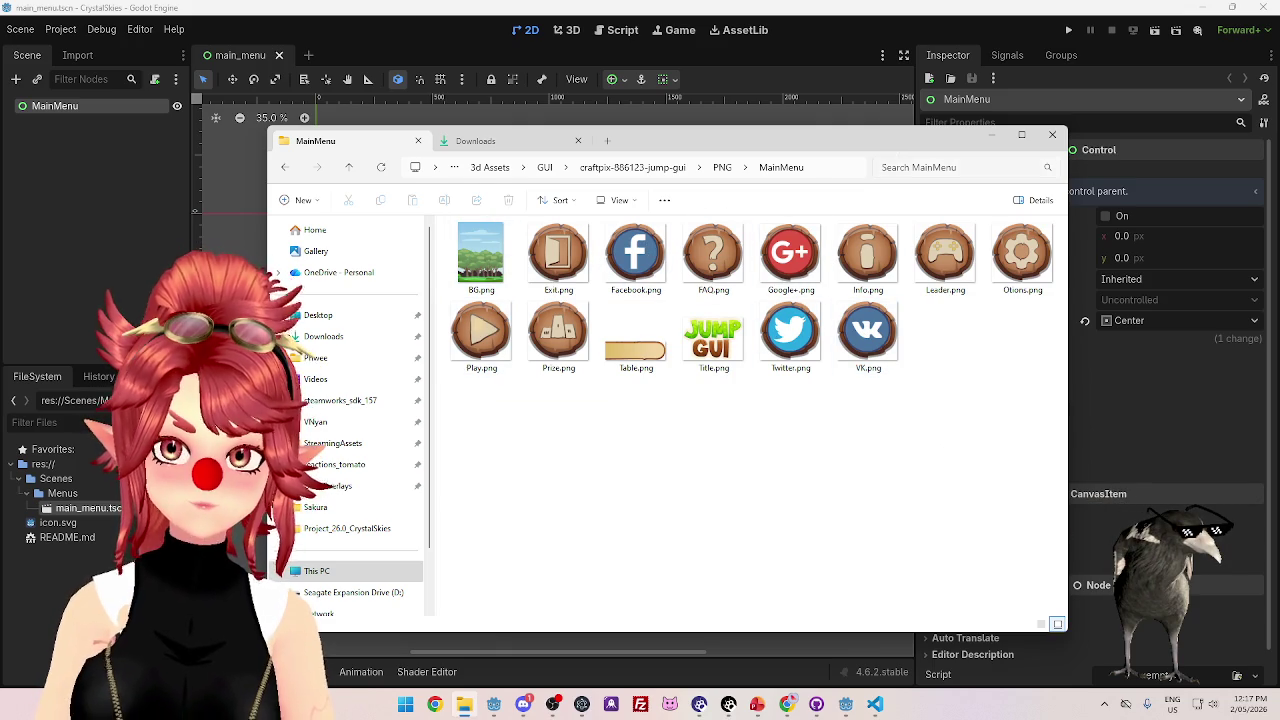
{"action": "left_click_drag", "start_coordinate": [893, 150], "coordinate": [856, 125]}
{"action": "left_click", "coordinate": [685, 142]}
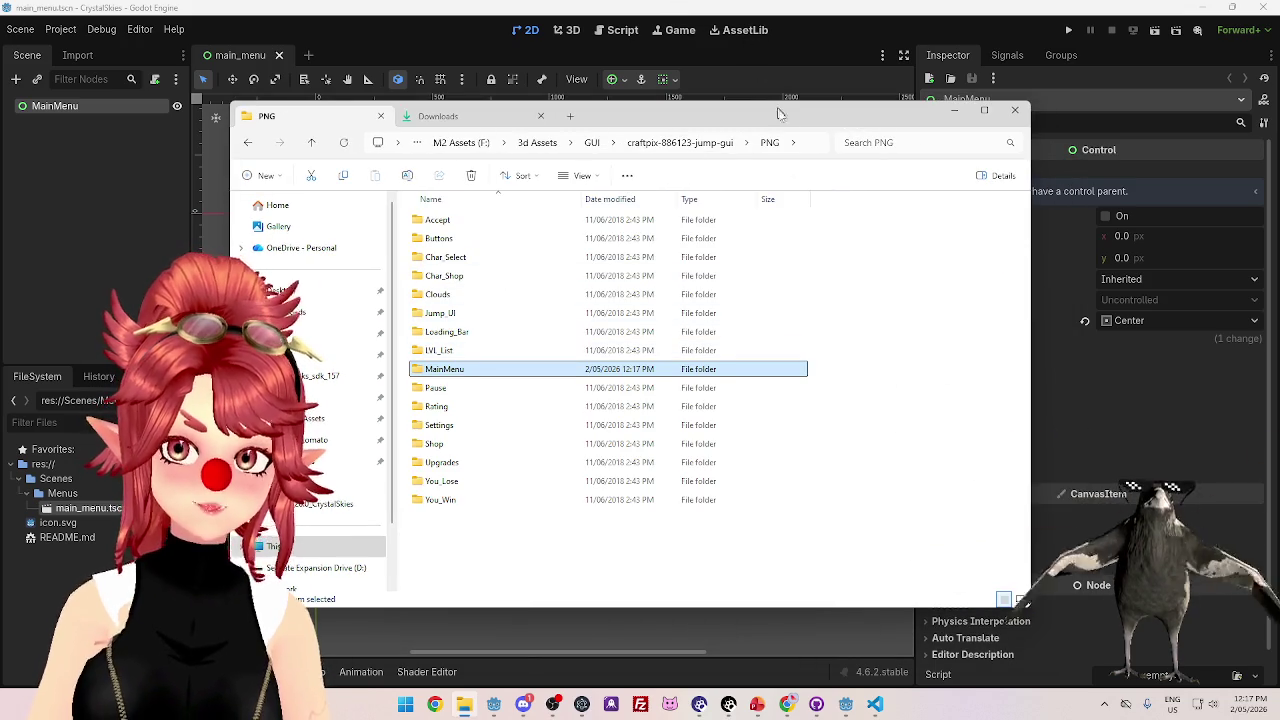
{"action": "left_click_drag", "start_coordinate": [680, 116], "coordinate": [712, 92]}
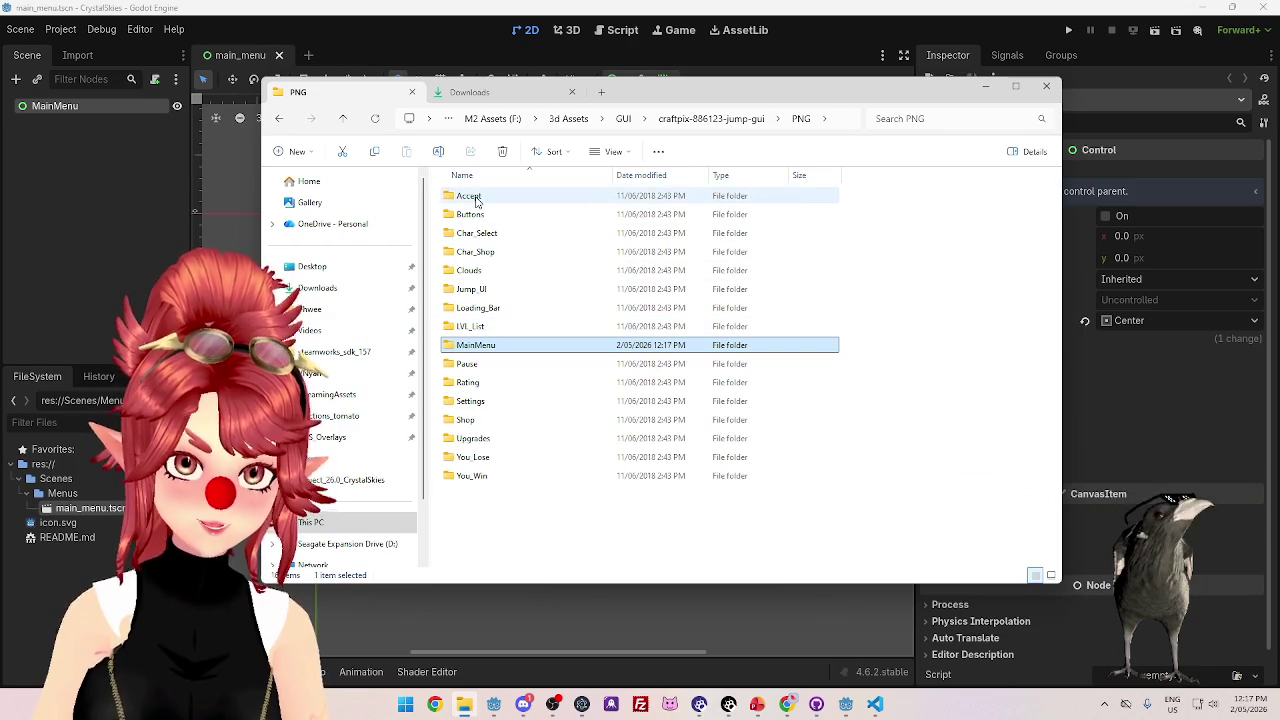
- Browse the Char_Shop and Jump_UI image folders, then open the Settings folder
{"action": "double_click", "coordinate": [480, 258]}
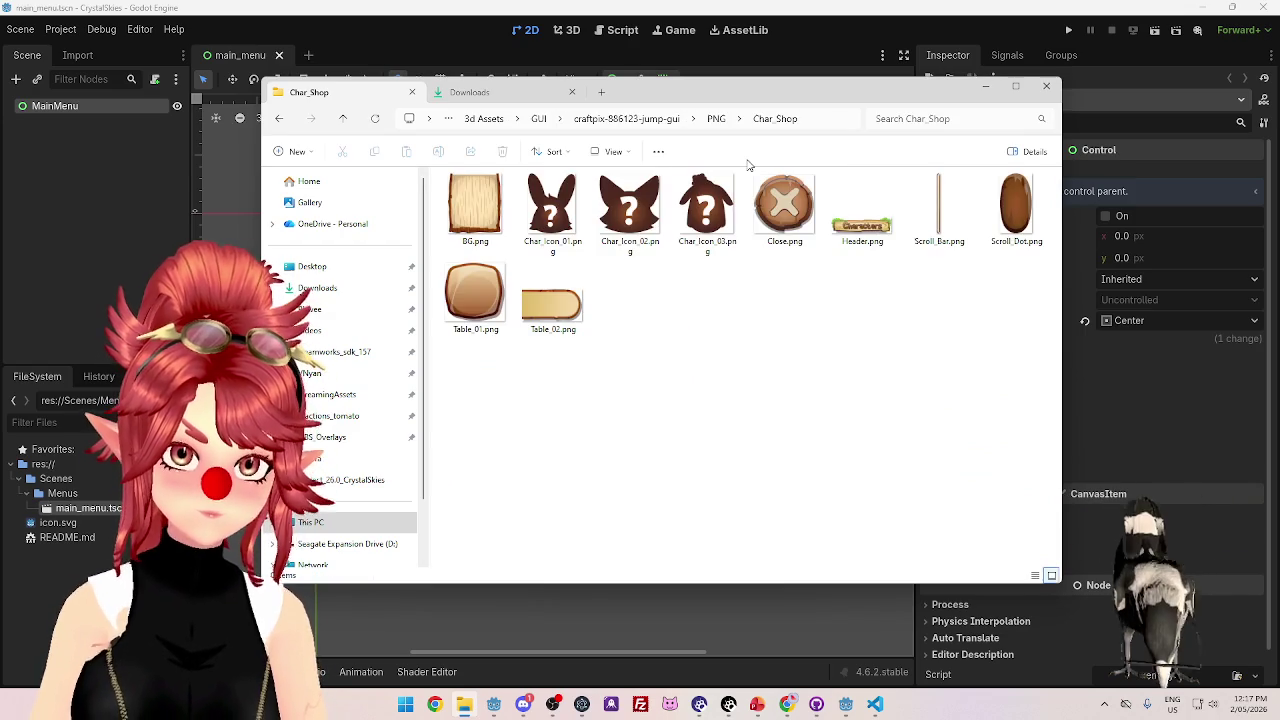
{"action": "key", "text": "Down"}
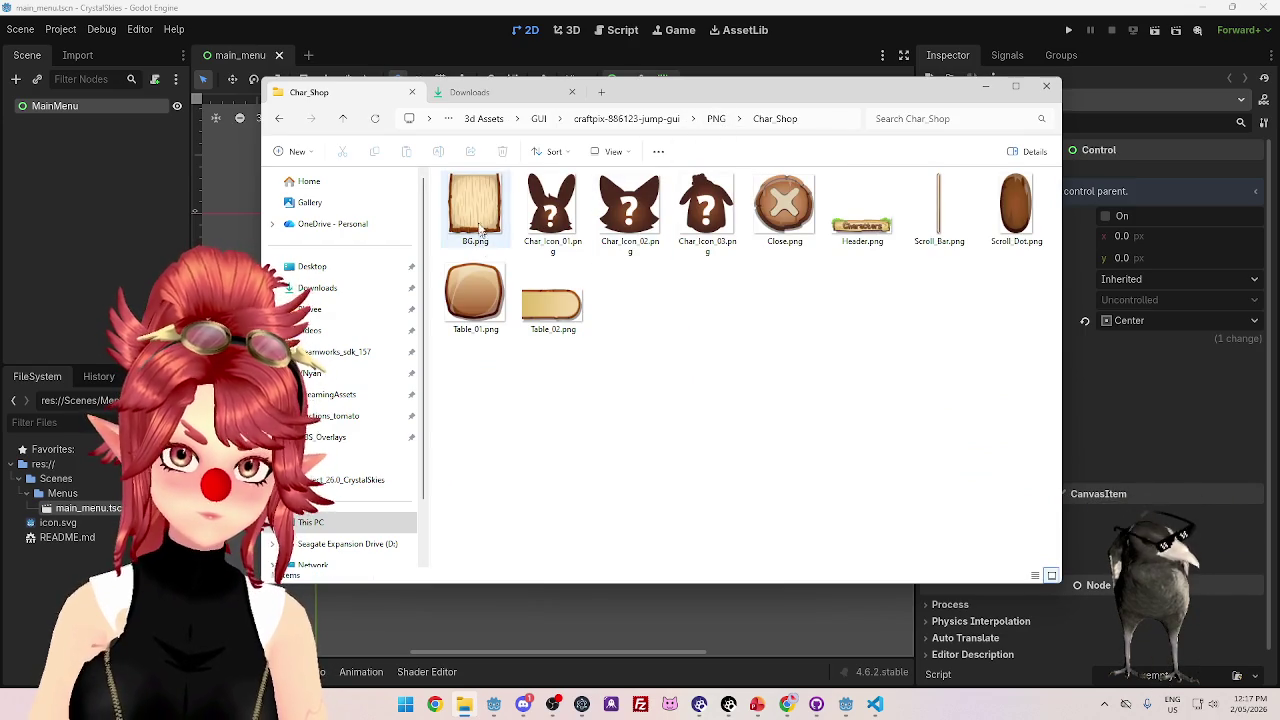
{"action": "left_click", "coordinate": [716, 119]}
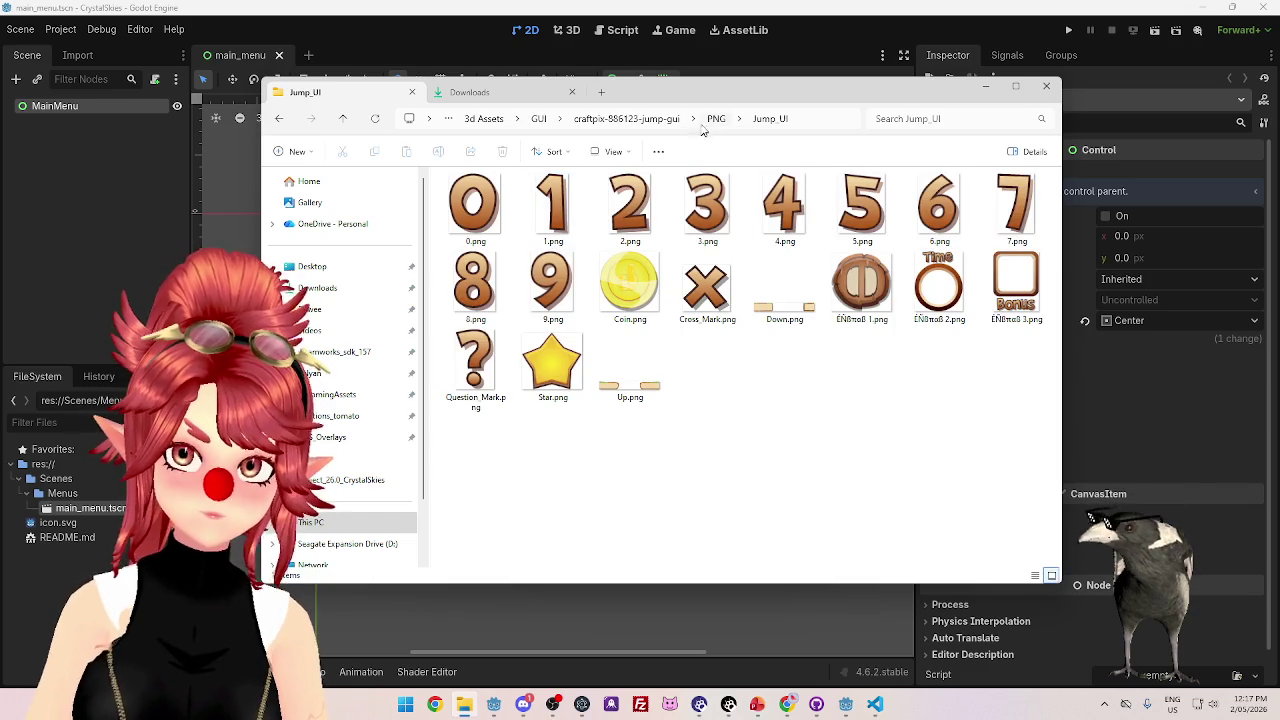
{"action": "left_click", "coordinate": [712, 119]}
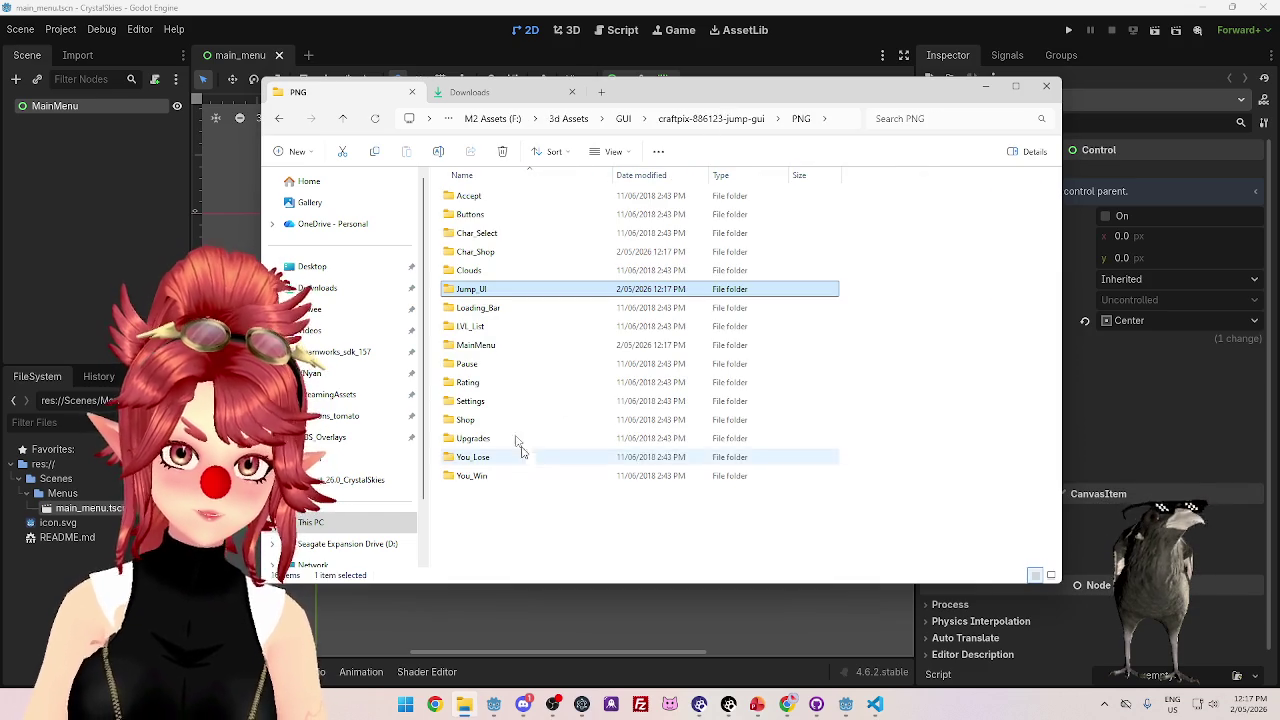
{"action": "double_click", "coordinate": [470, 401]}
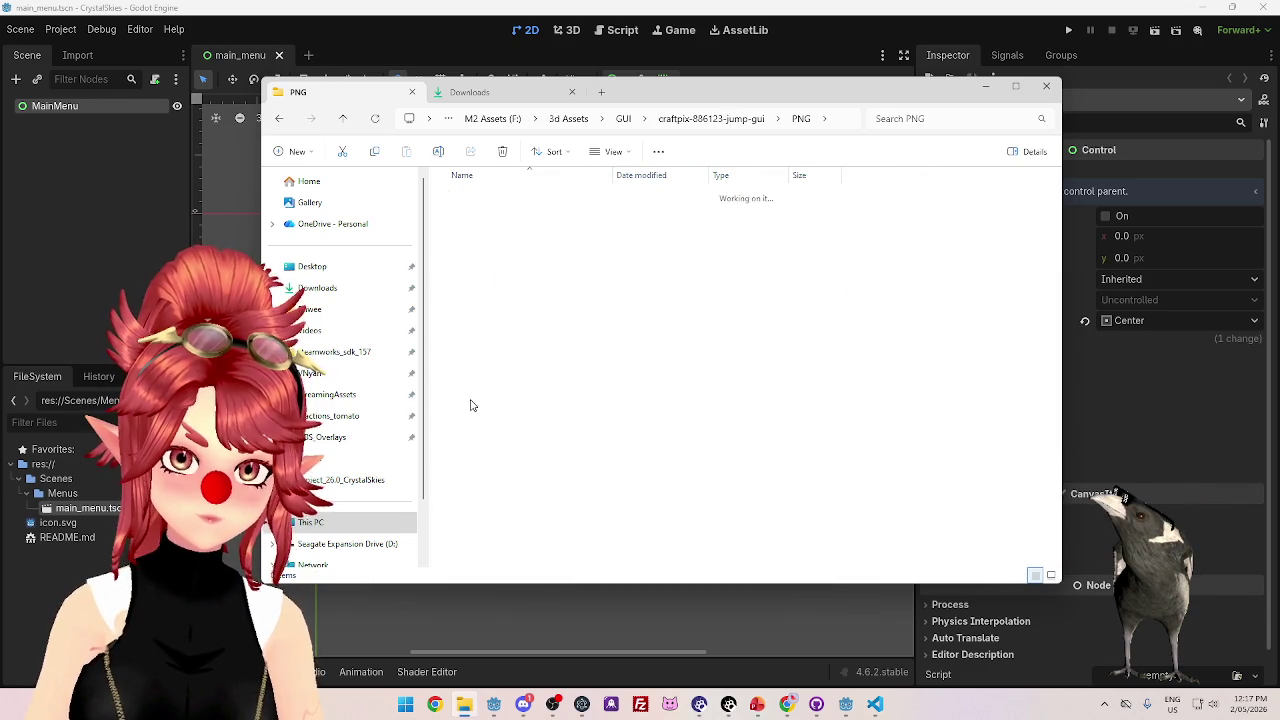
- Inspect the Settings folder's BG.png and Header.png images
{"action": "left_click", "coordinate": [479, 222]}
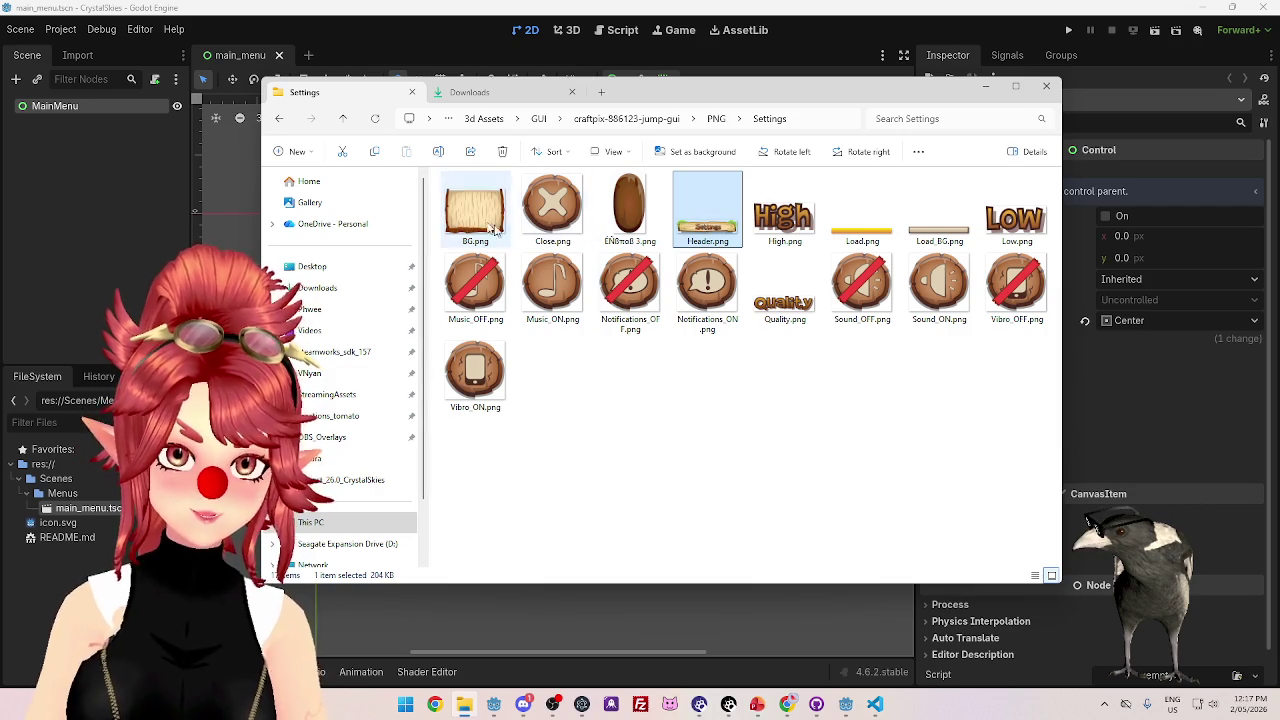
{"action": "left_click", "coordinate": [707, 210]}
{"action": "left_click_drag", "start_coordinate": [786, 105], "coordinate": [846, 131]}
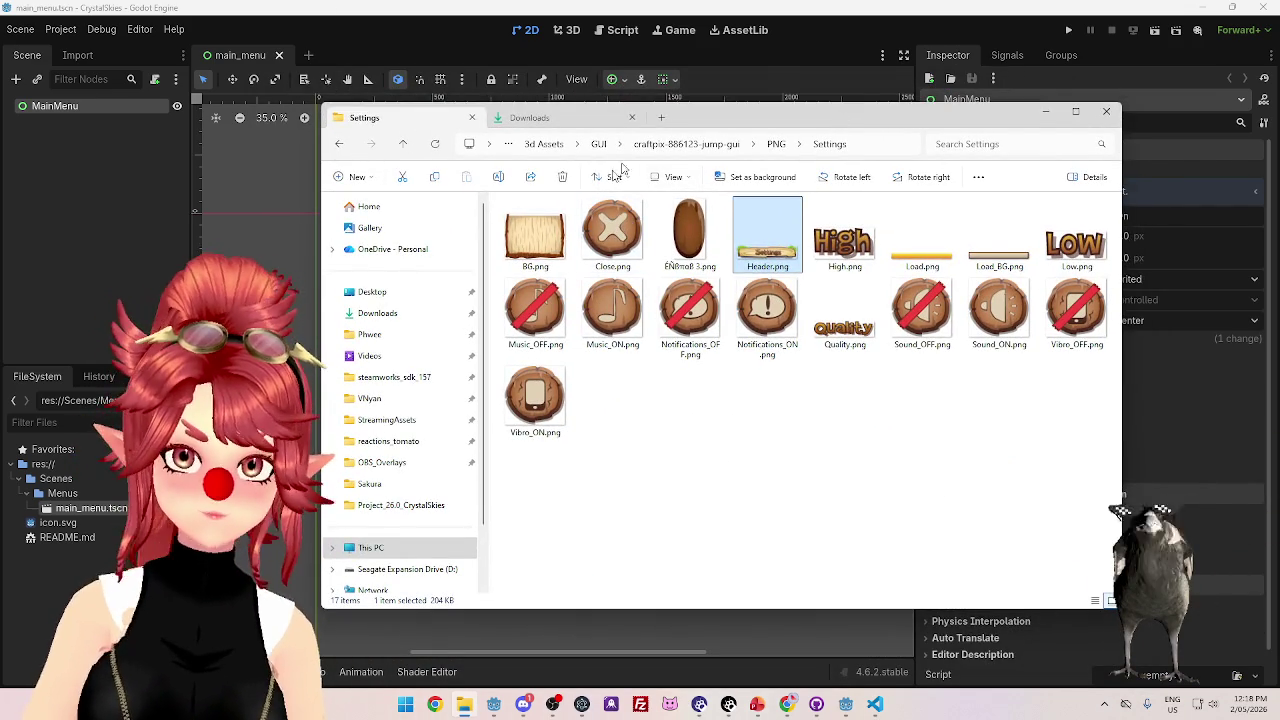
{"action": "left_click", "coordinate": [535, 240]}
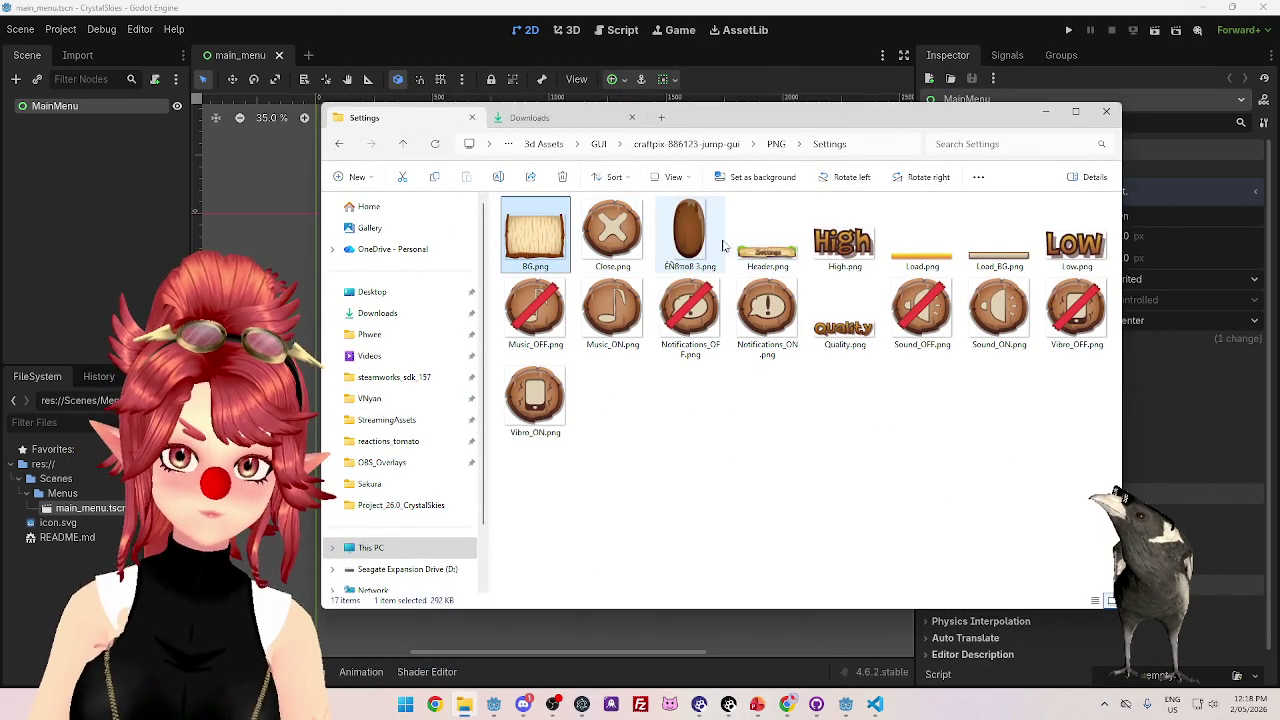
{"action": "left_click", "coordinate": [757, 248]}
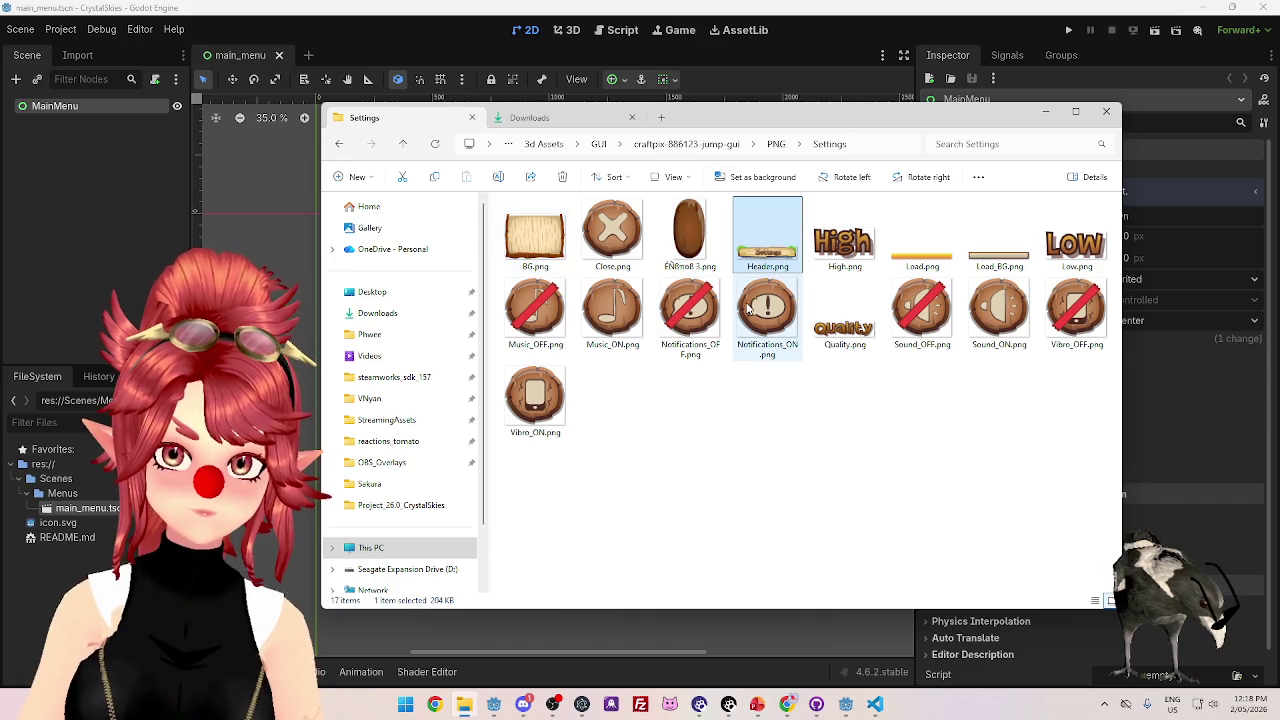
{"action": "left_click", "coordinate": [752, 404]}
{"action": "left_click", "coordinate": [758, 252]}
{"action": "left_click", "coordinate": [548, 248]}
{"action": "left_click", "coordinate": [770, 250]}
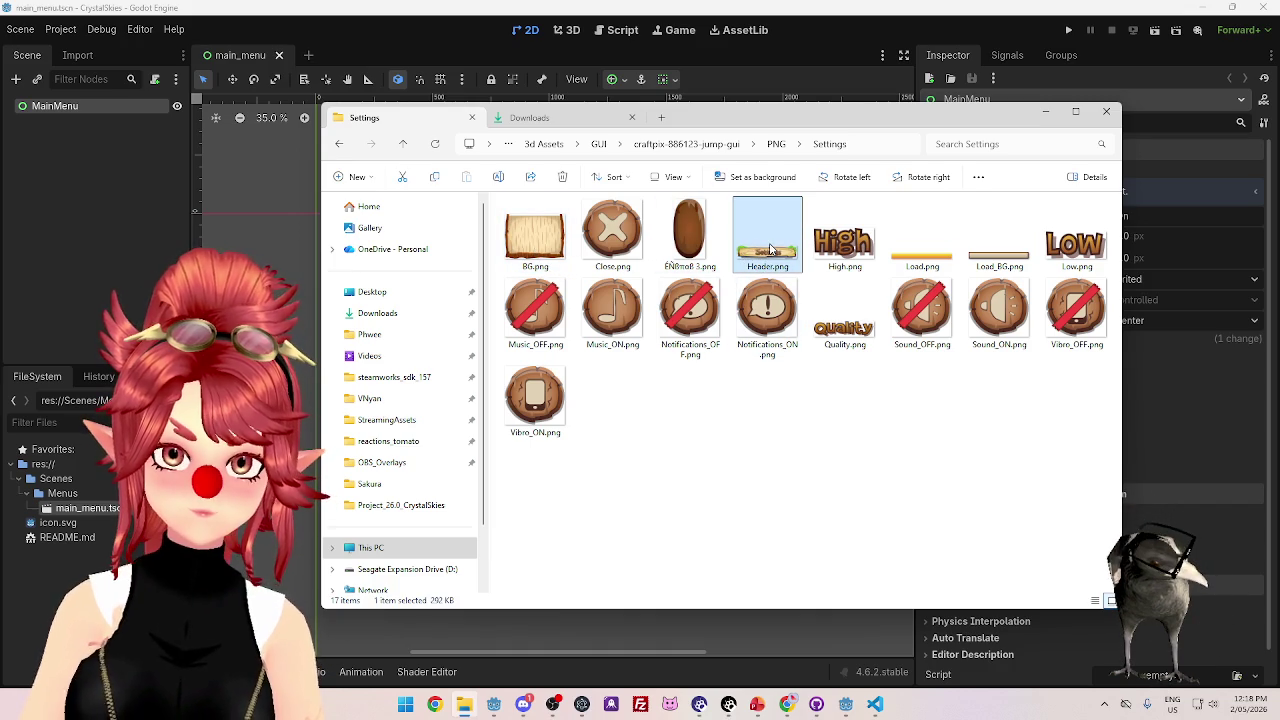
- Peek into the Shop folder, revisit Settings, and return to the PNG folder list
{"action": "left_click", "coordinate": [777, 145]}
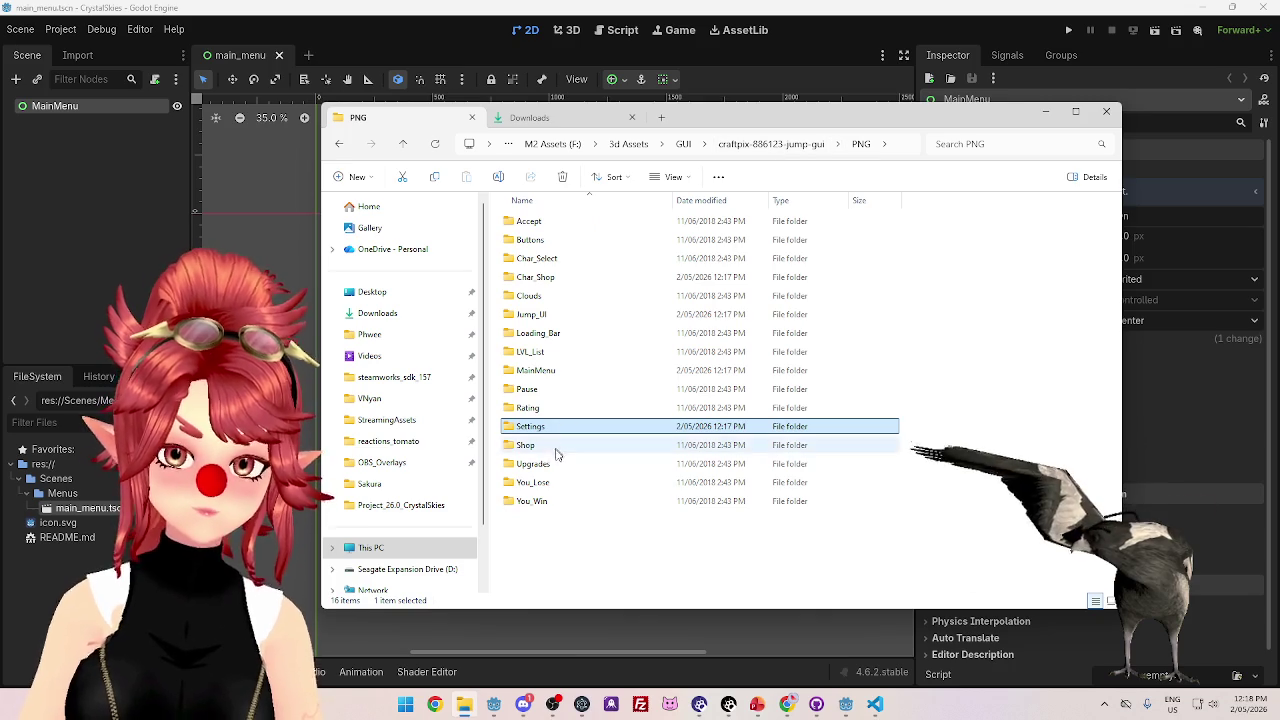
{"action": "double_click", "coordinate": [557, 447]}
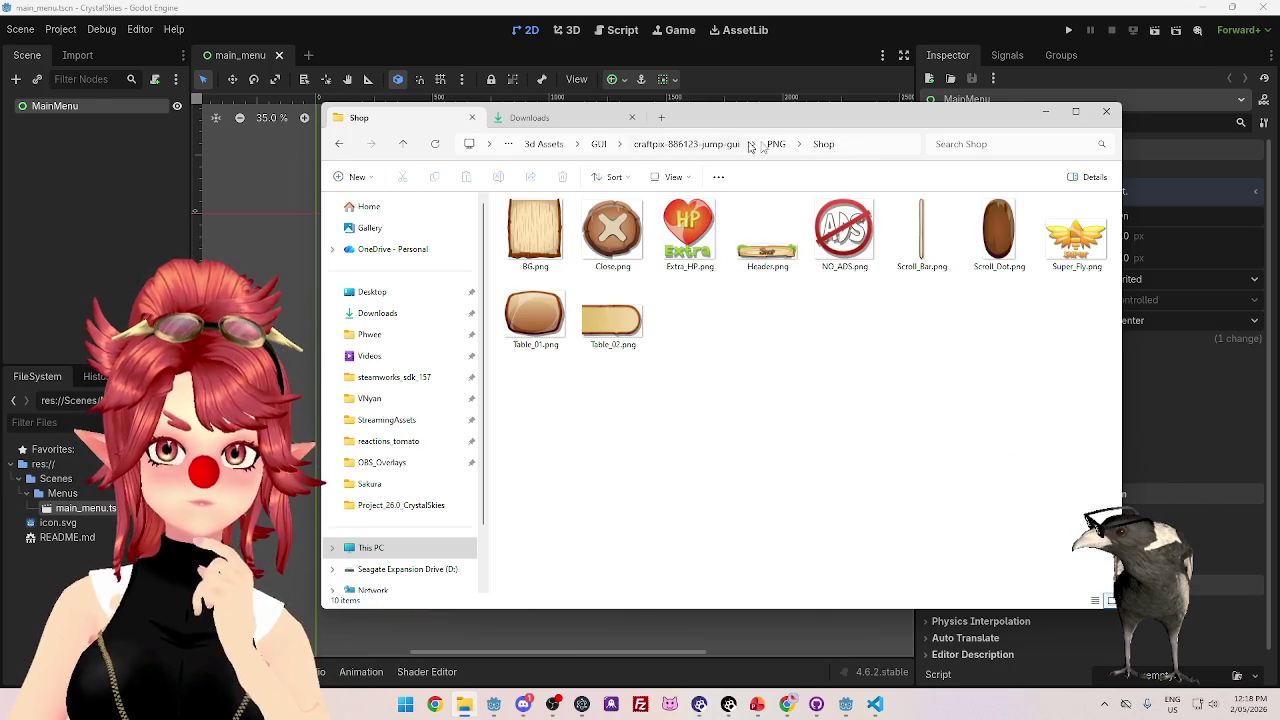
{"action": "left_click", "coordinate": [776, 144]}
{"action": "double_click", "coordinate": [531, 426]}
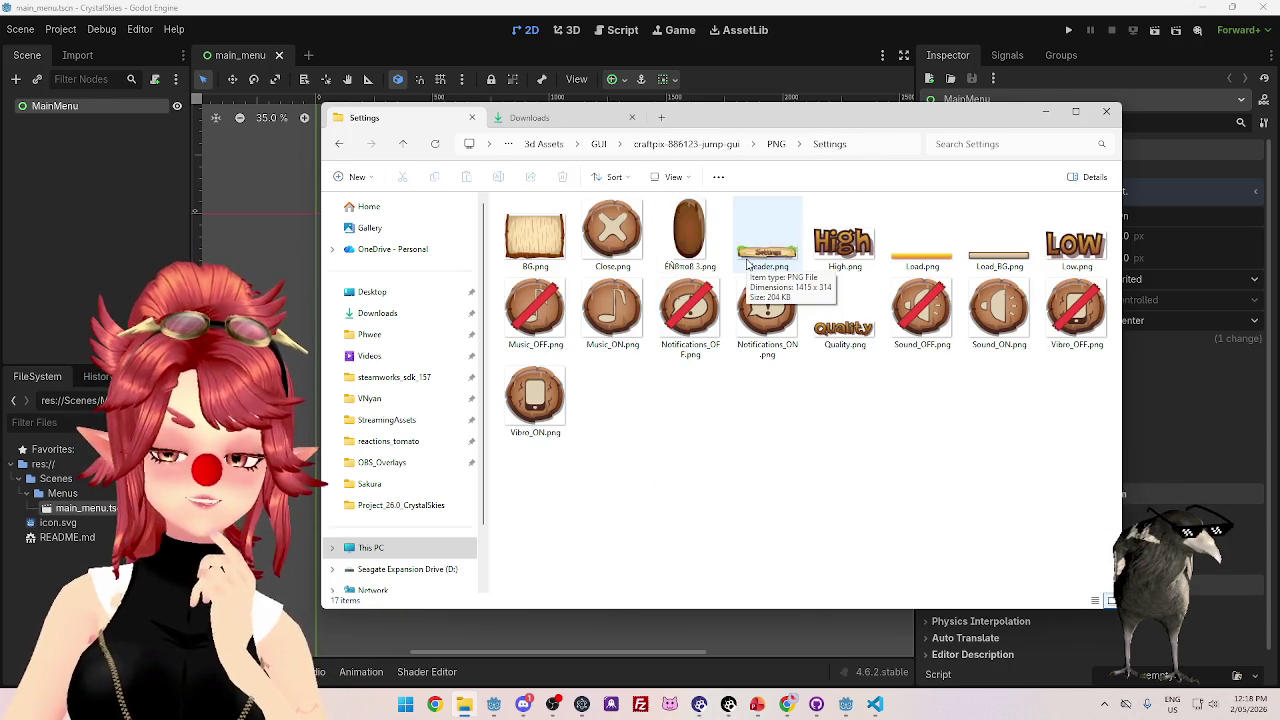
{"action": "left_click", "coordinate": [776, 144]}
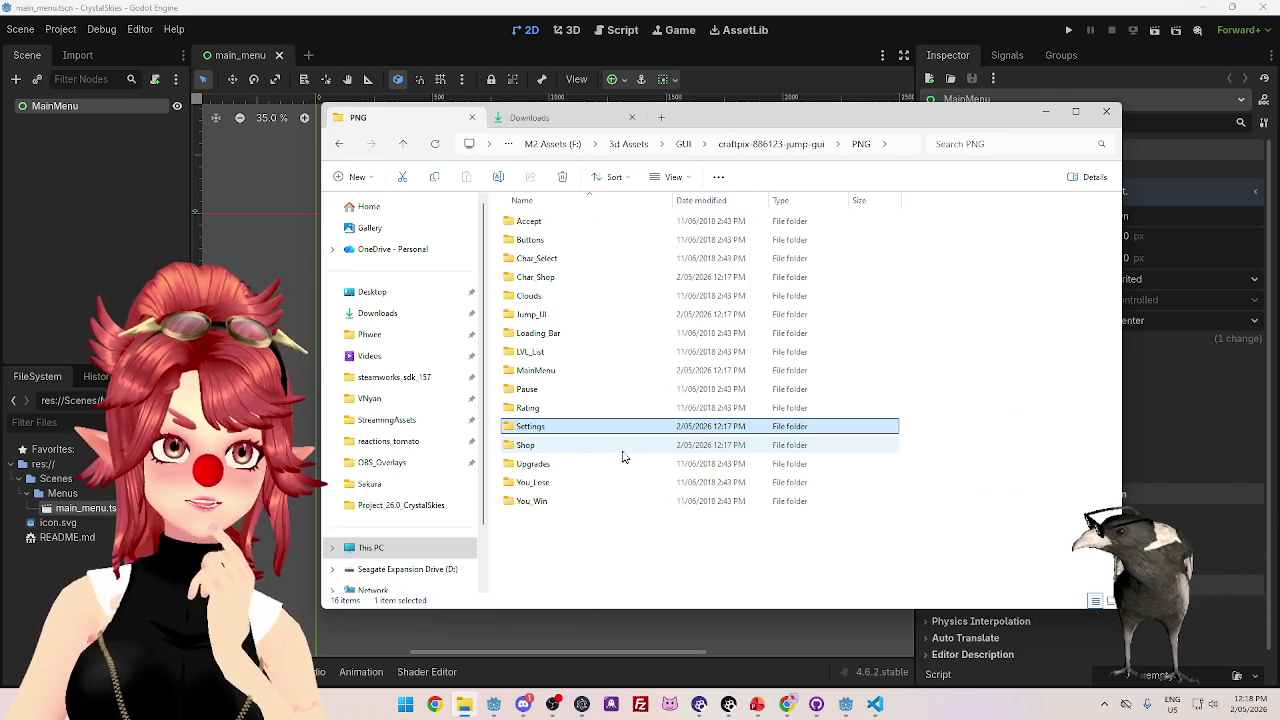
{"action": "left_click", "coordinate": [771, 147]}
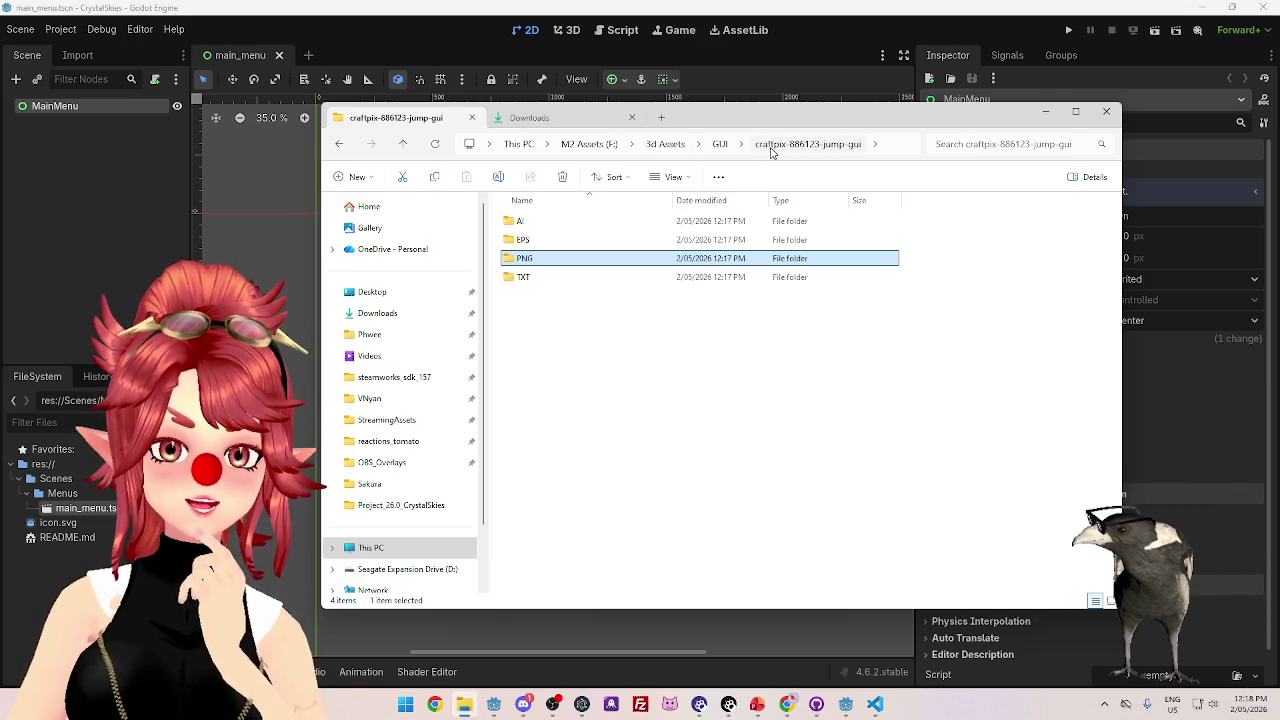
{"action": "double_click", "coordinate": [572, 277]}
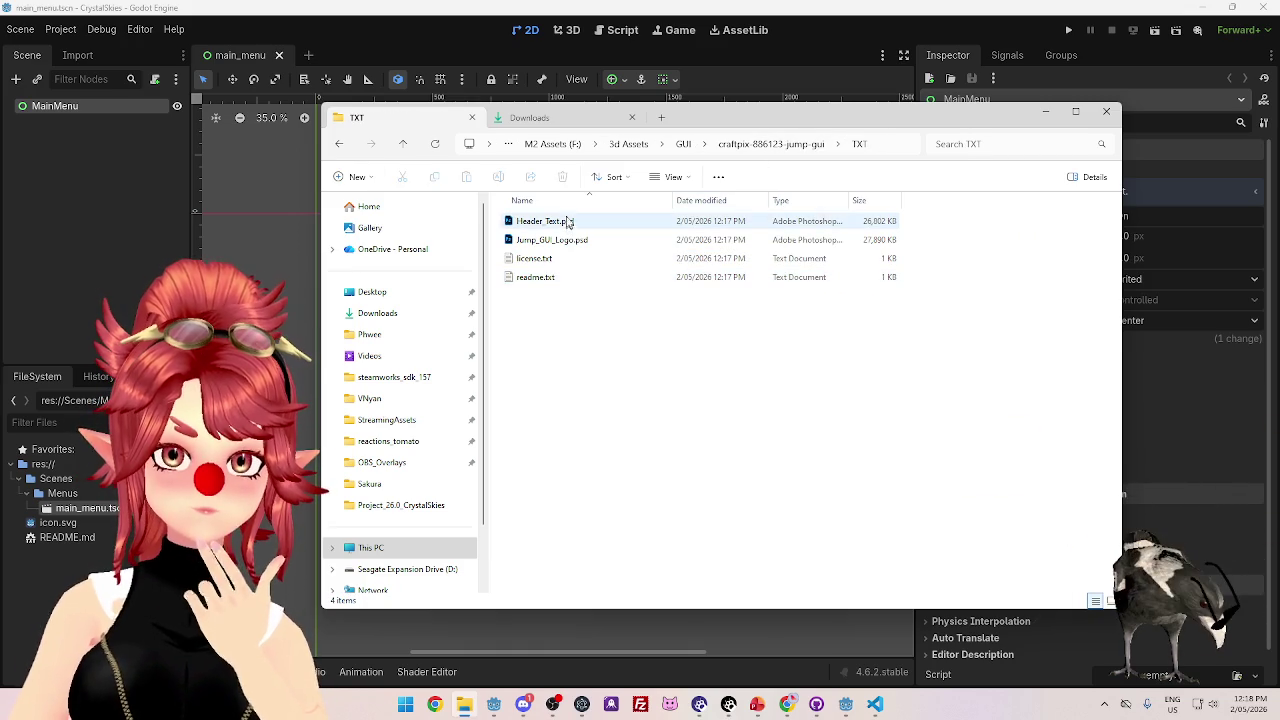
{"action": "left_click", "coordinate": [765, 144]}
{"action": "double_click", "coordinate": [550, 224]}
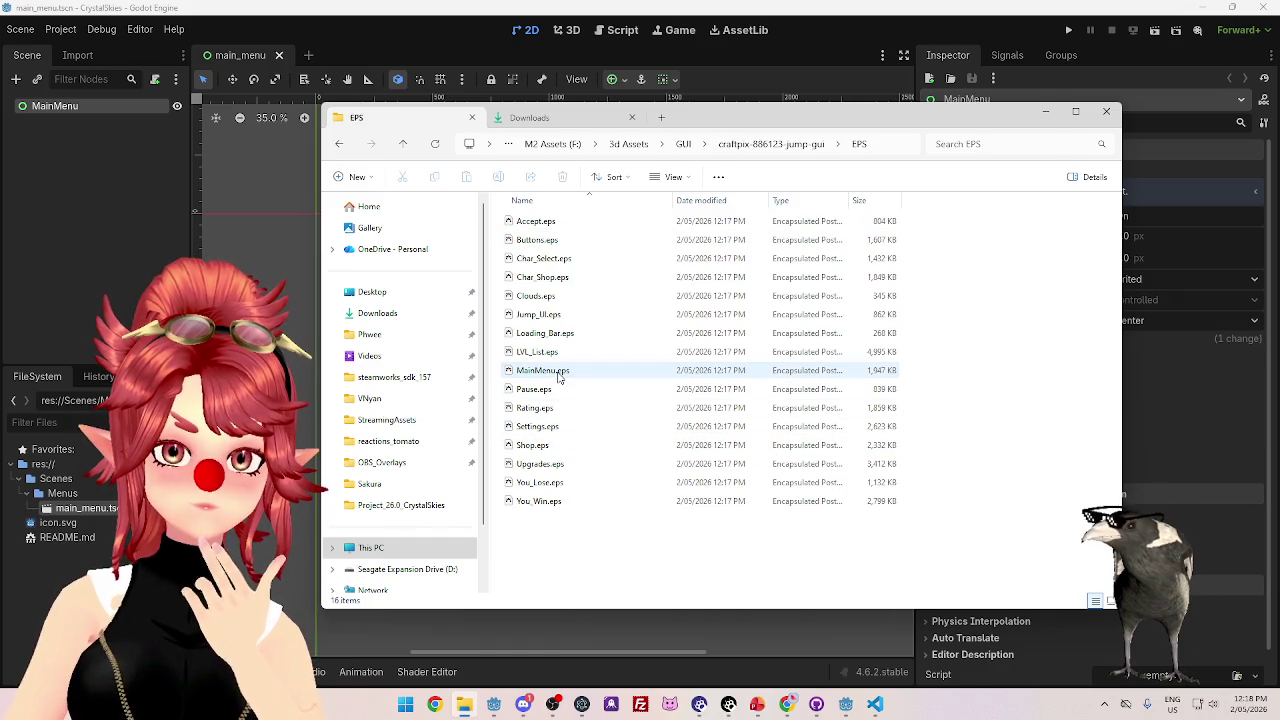
{"action": "left_click", "coordinate": [768, 144]}
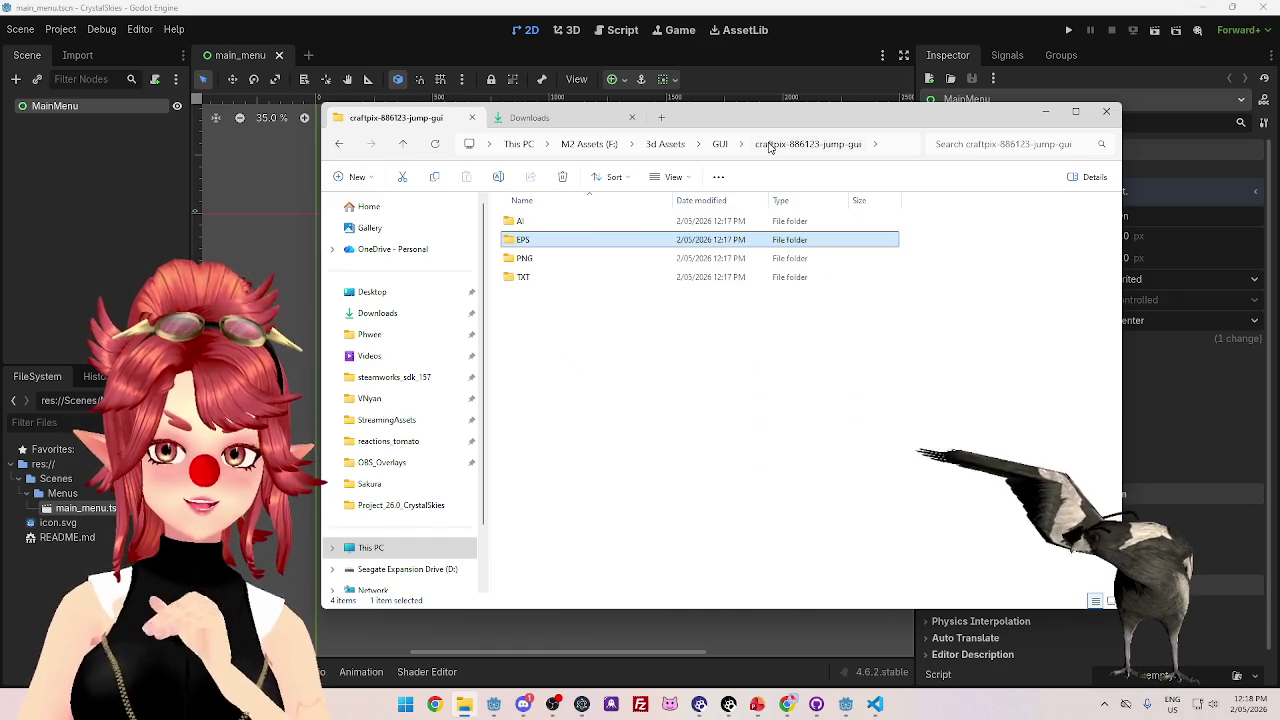
{"action": "double_click", "coordinate": [576, 222]}
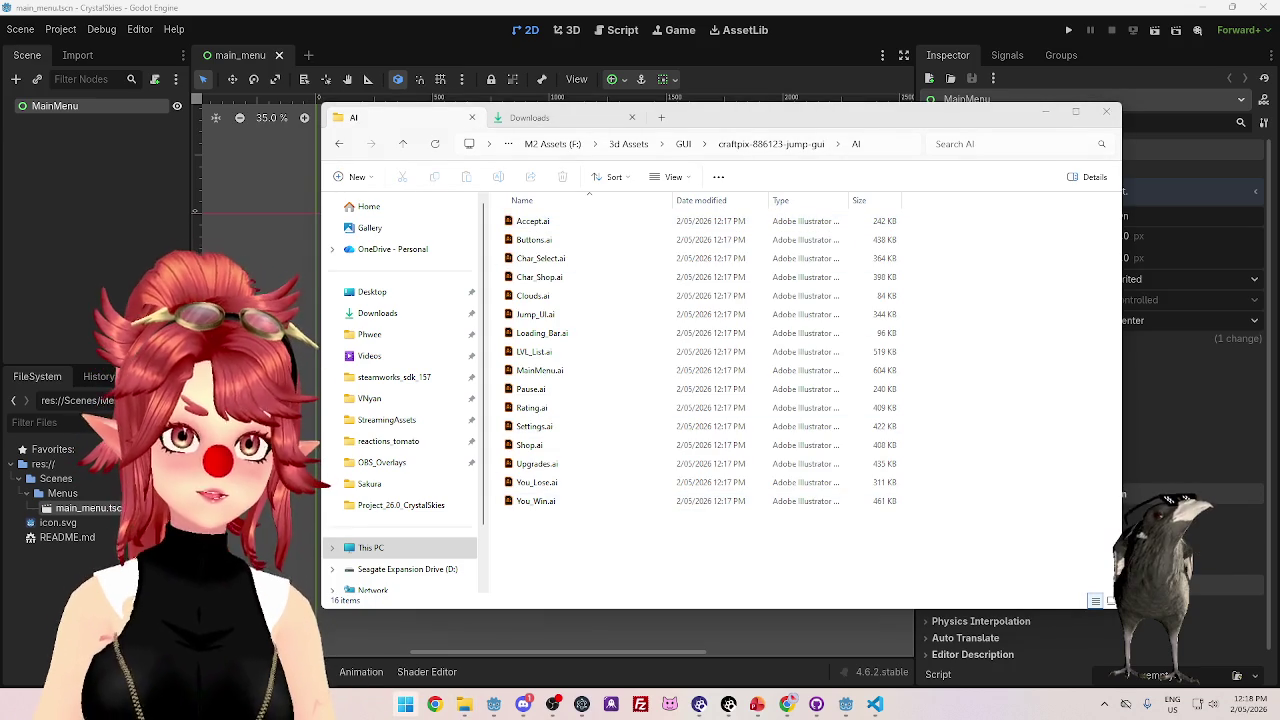
{"action": "left_click", "coordinate": [648, 565]}
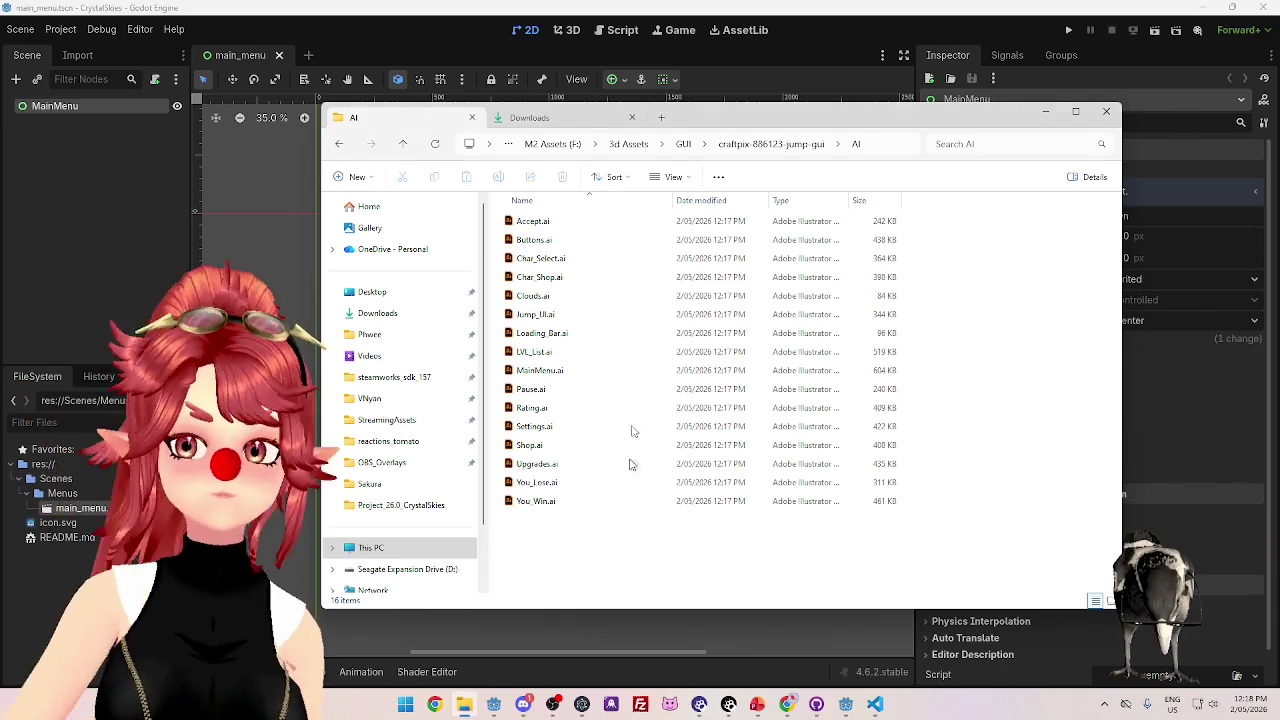
{"action": "left_click", "coordinate": [765, 144]}
{"action": "left_click", "coordinate": [553, 240]}
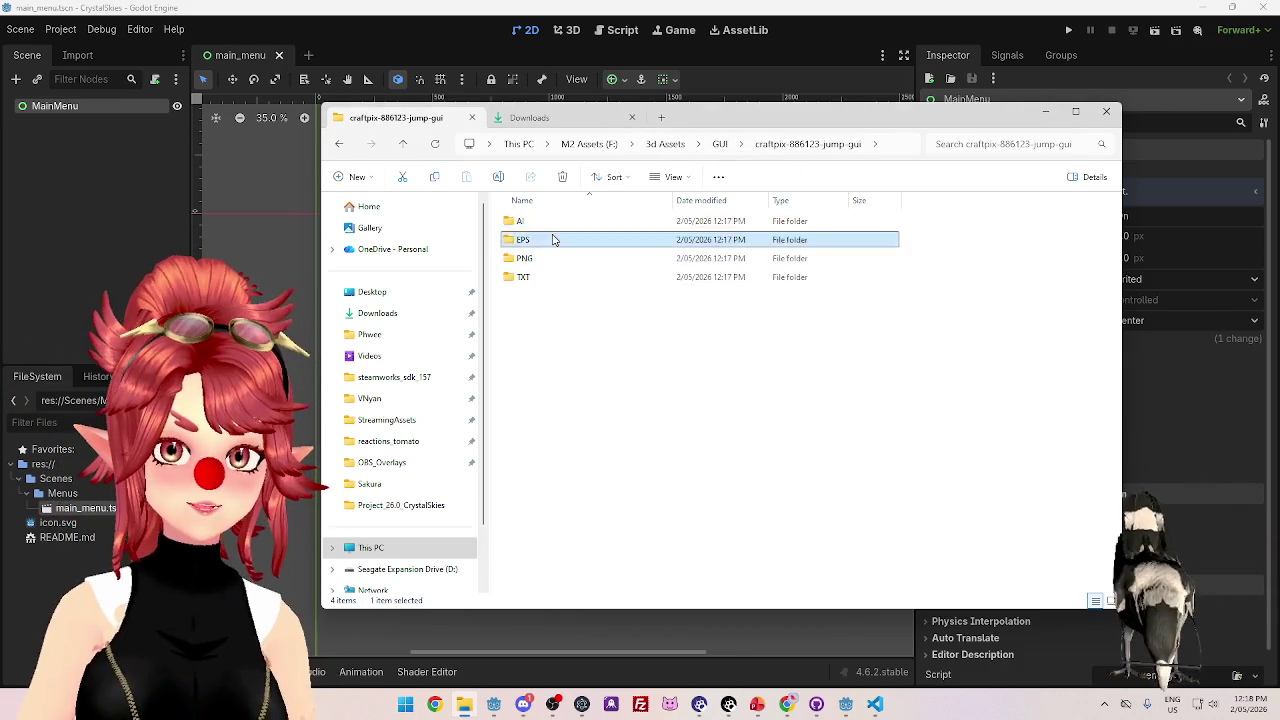
{"action": "double_click", "coordinate": [553, 240]}
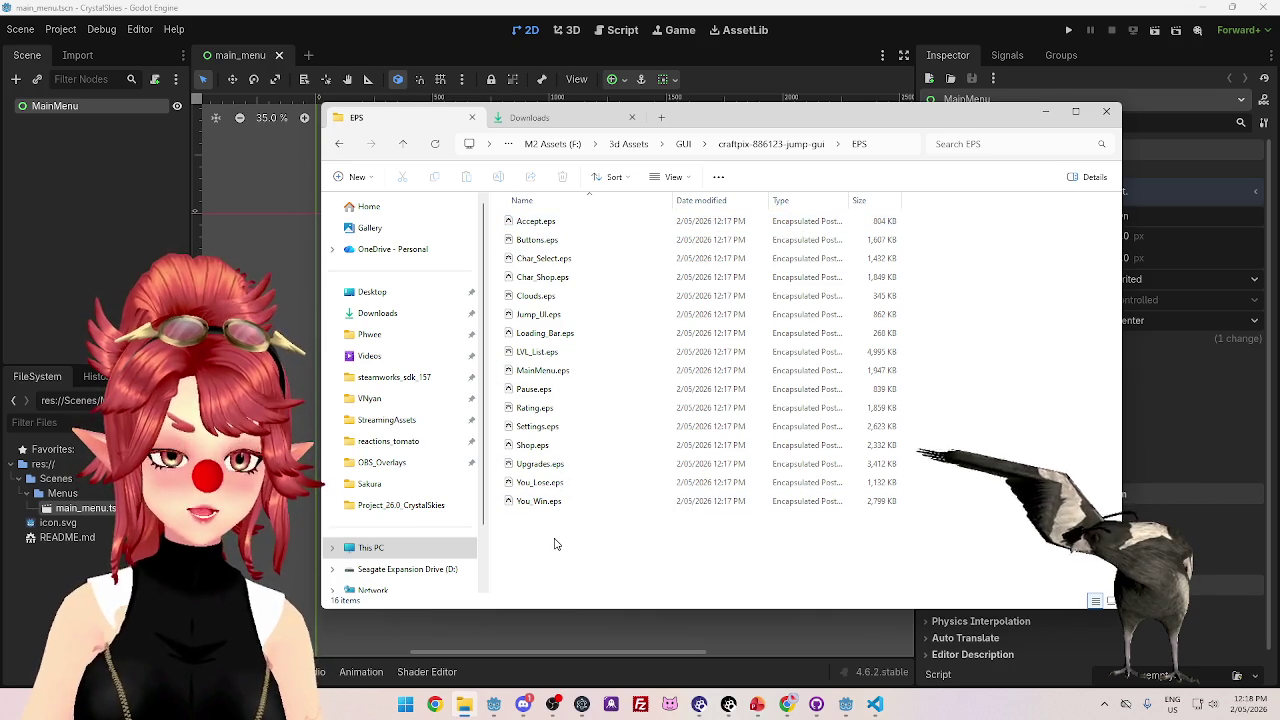
{"action": "left_click_drag", "start_coordinate": [729, 123], "coordinate": [705, 105]}
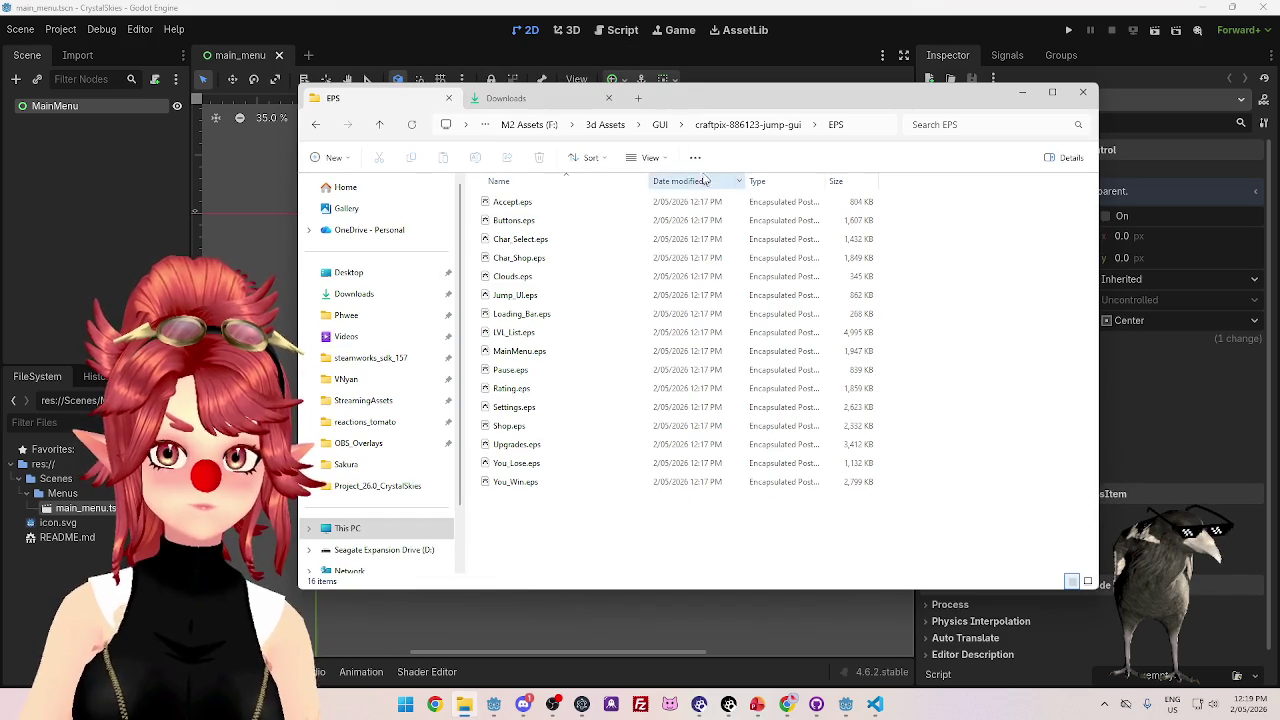
{"action": "left_click", "coordinate": [748, 126]}
{"action": "double_click", "coordinate": [523, 240]}
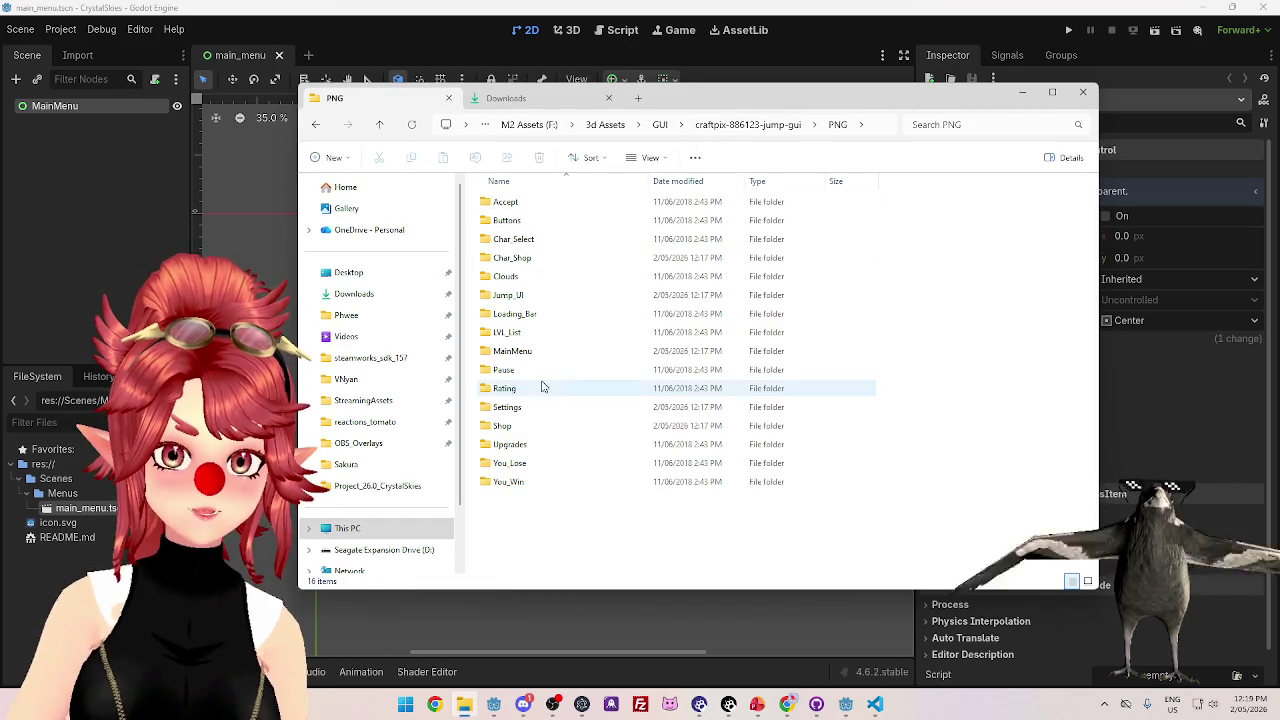
- Look into the MainMenu folder, then open the Settings sprite folder
{"action": "double_click", "coordinate": [516, 350]}
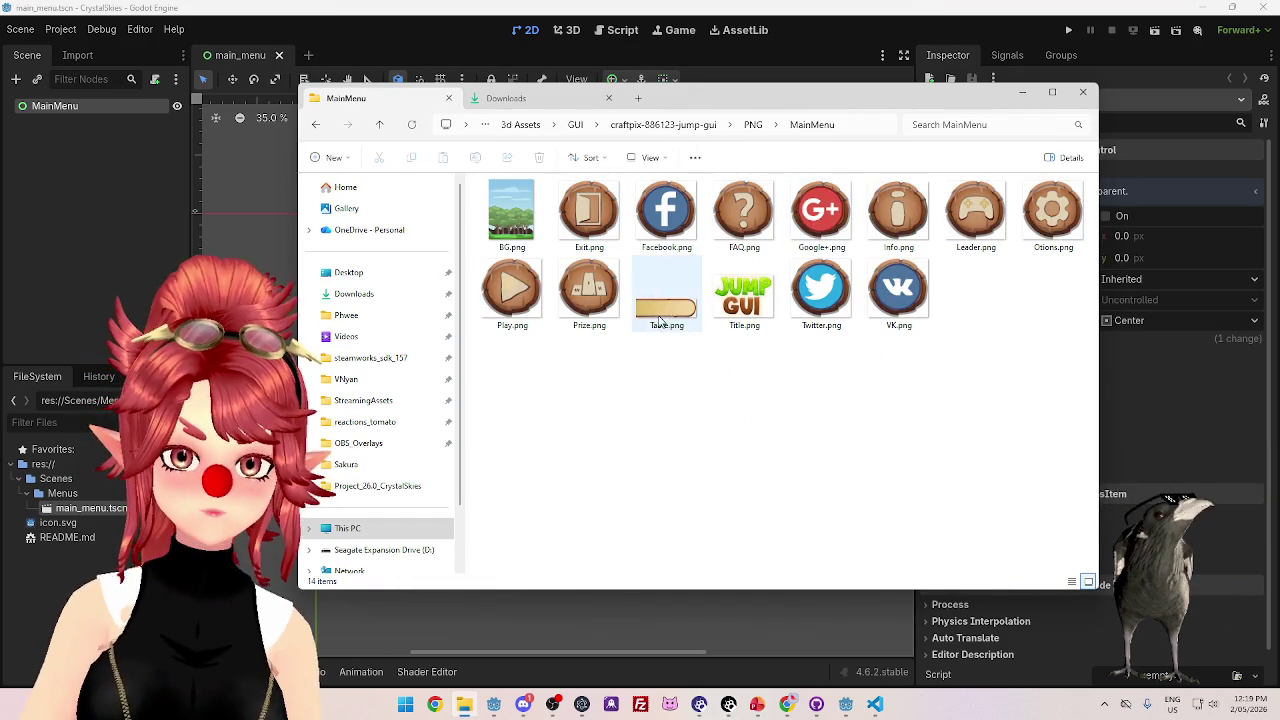
{"action": "left_click", "coordinate": [752, 124]}
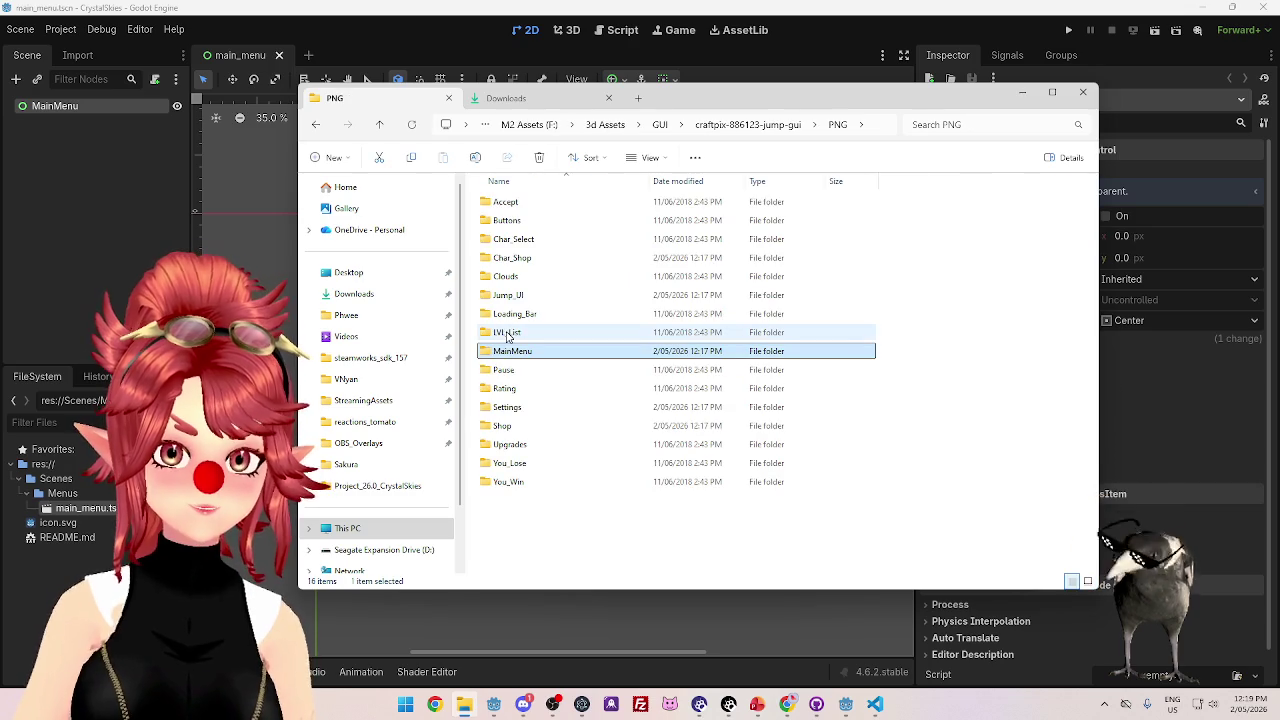
{"action": "double_click", "coordinate": [515, 411]}
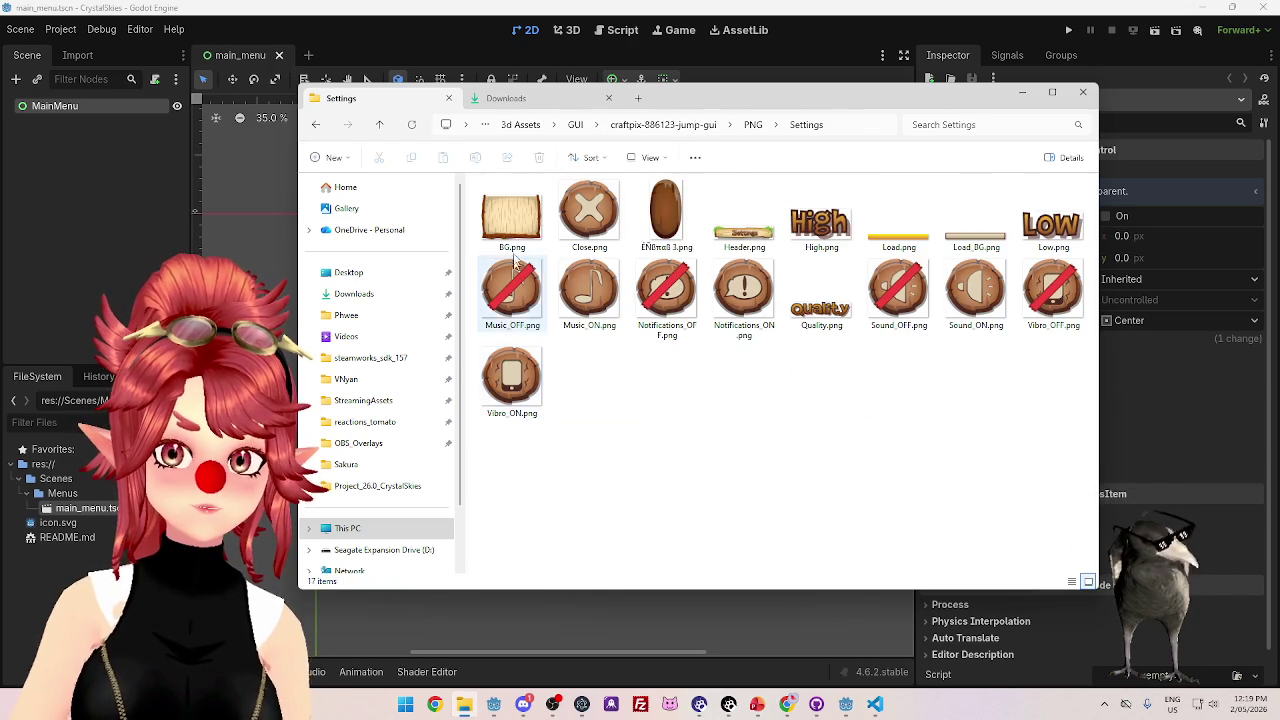
- Preview BG.png and the Header.png Settings banner in Photos
{"action": "double_click", "coordinate": [512, 214]}
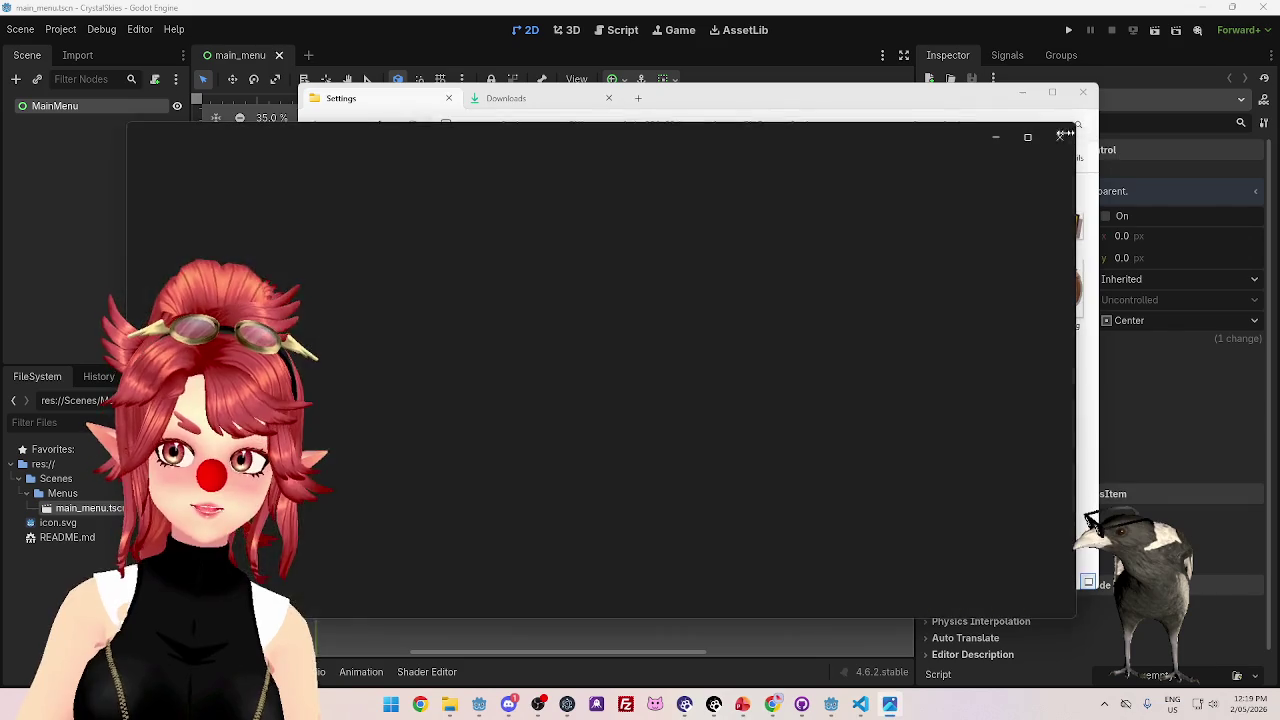
{"action": "left_click", "coordinate": [1080, 132]}
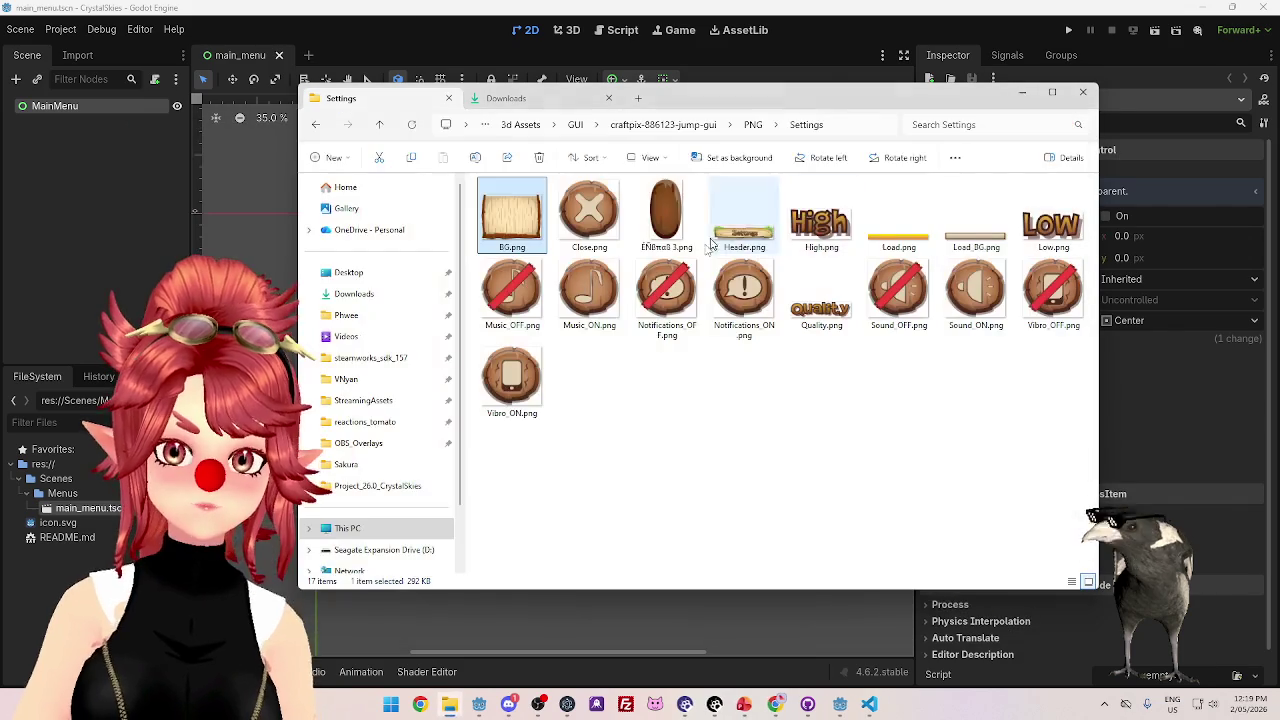
{"action": "left_click", "coordinate": [752, 234]}
{"action": "double_click", "coordinate": [752, 234]}
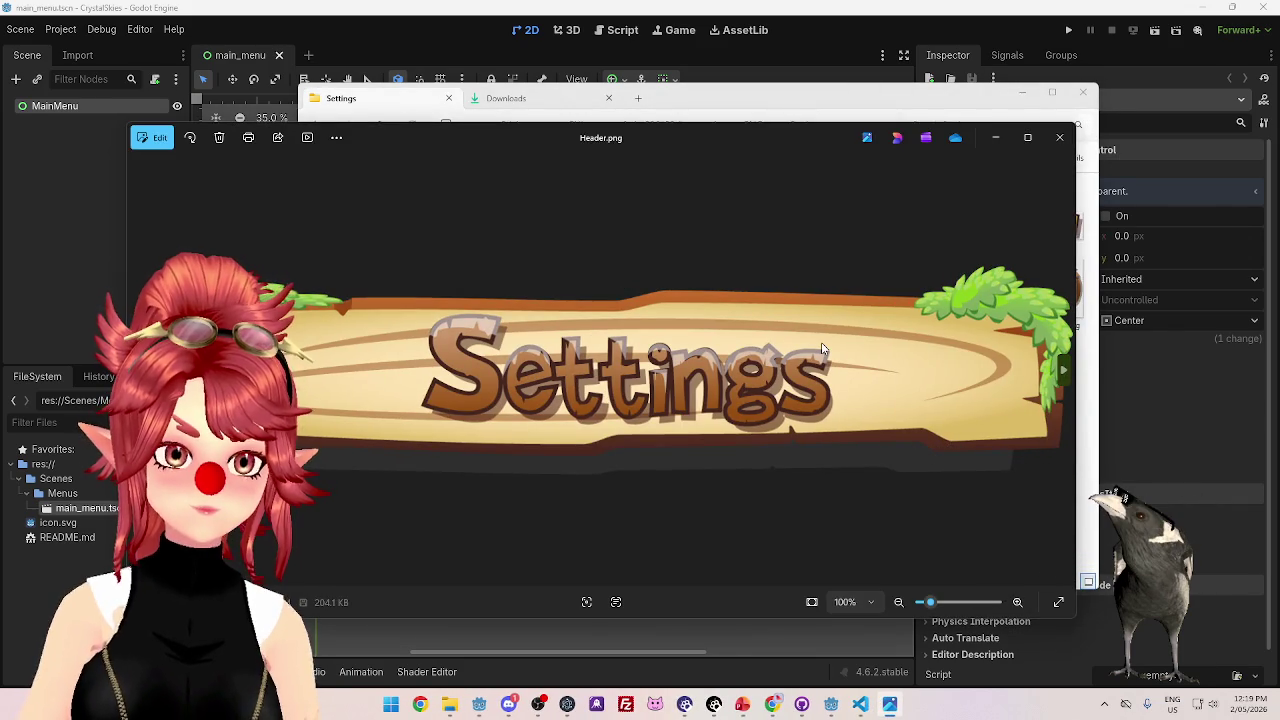
{"action": "left_click", "coordinate": [1060, 137]}
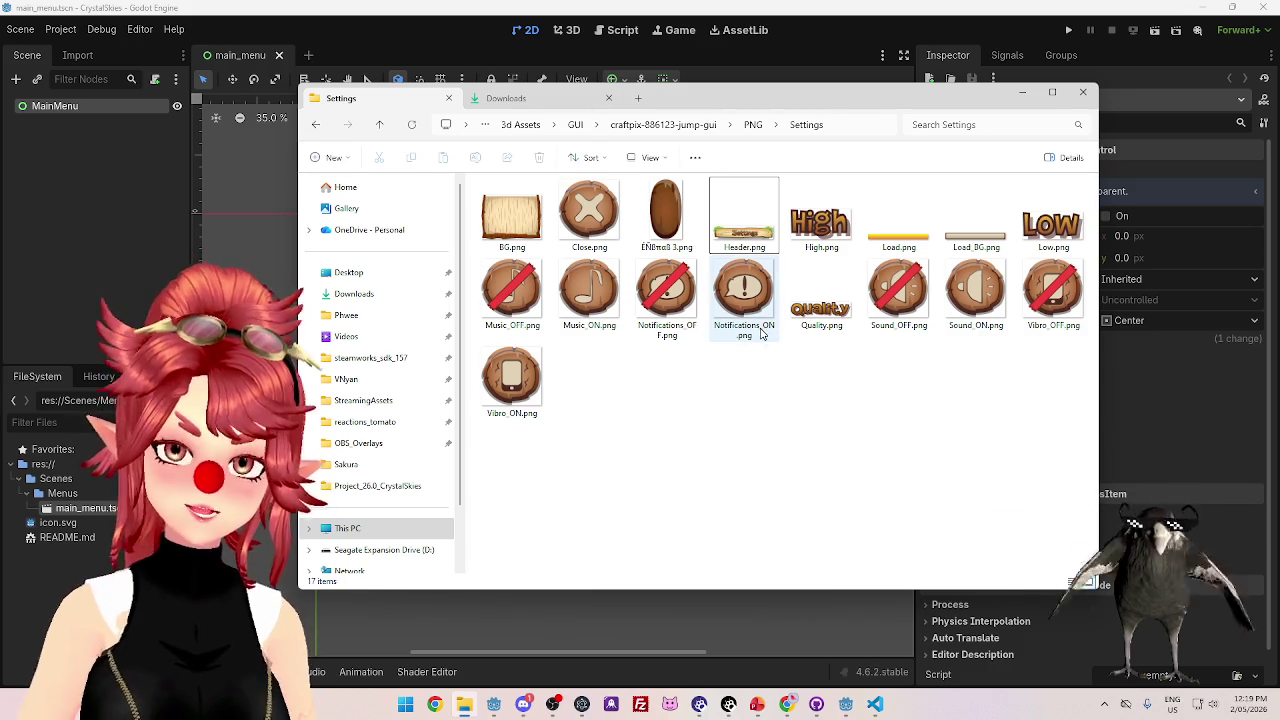
{"action": "left_click", "coordinate": [405, 704]}
- Launch Photoshop 2020 via a 'photo' search and select Settings.eps in the EPS folder
{"action": "type", "text": "photo"}
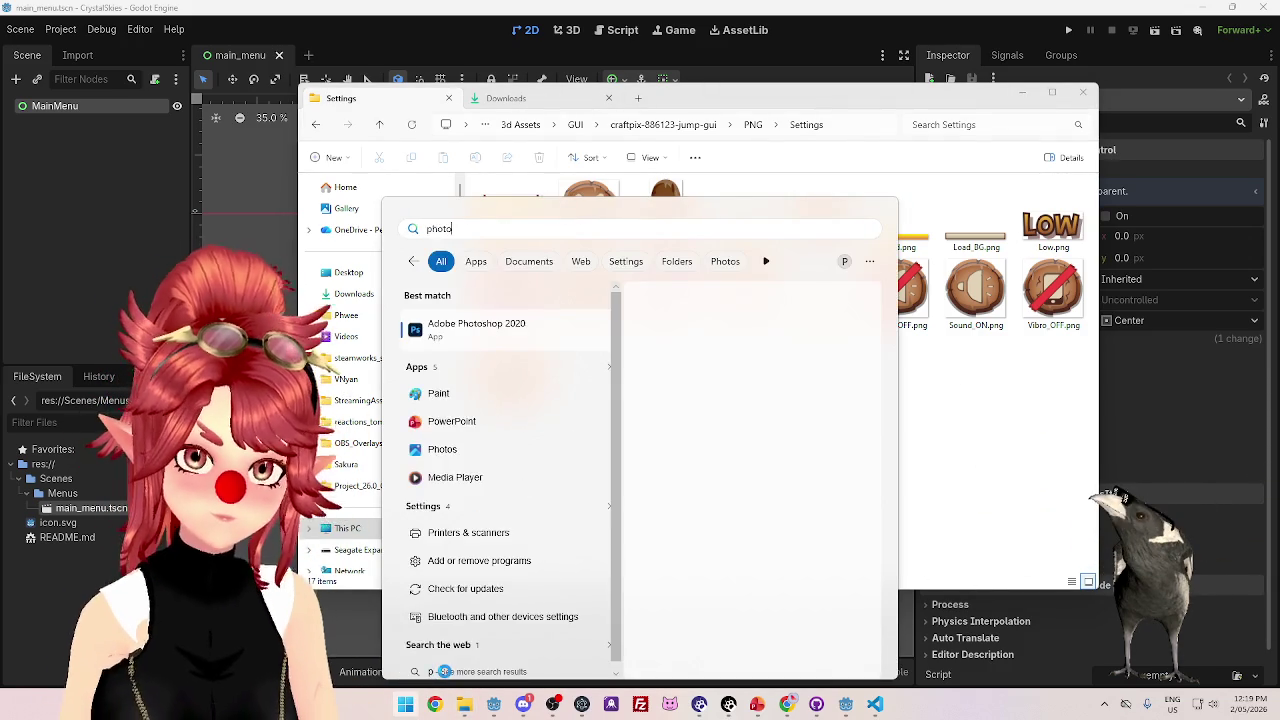
{"action": "key", "text": "Return"}
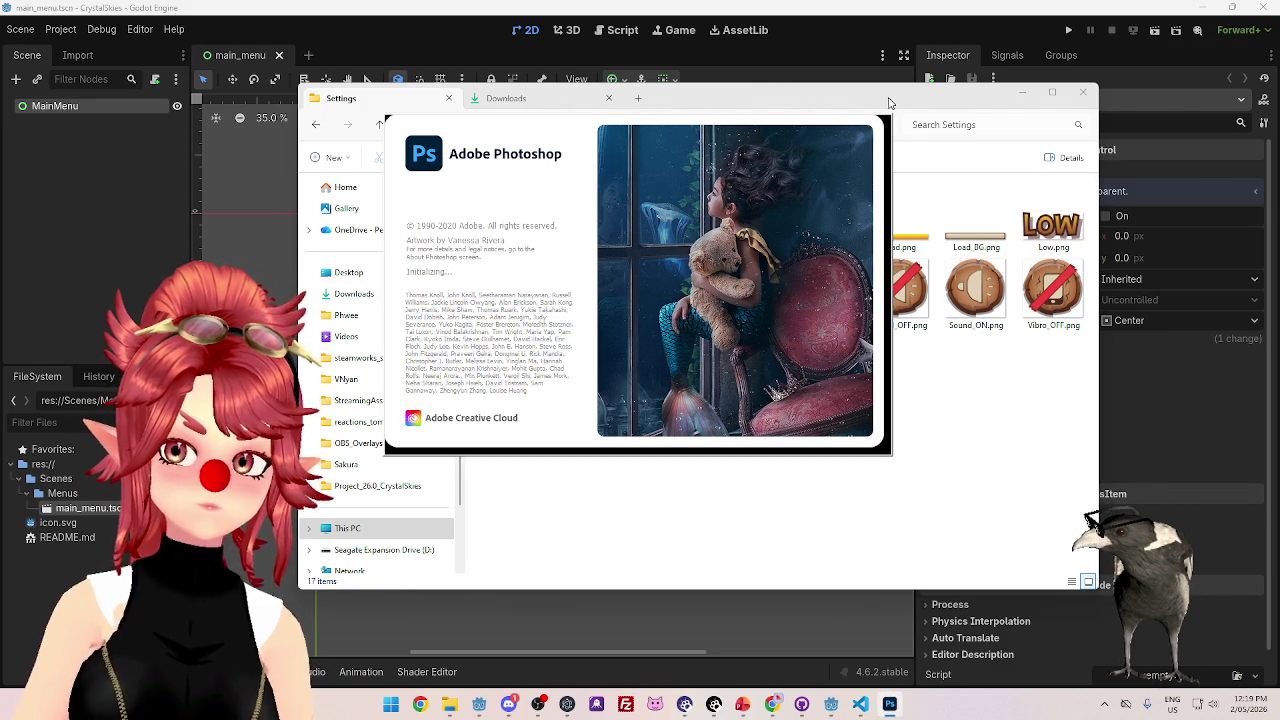
{"action": "mouse_move", "coordinate": [890, 103]}
{"action": "left_mouse_down"}
{"action": "mouse_move", "coordinate": [797, 154]}
{"action": "mouse_move", "coordinate": [800, 174]}
{"action": "left_mouse_up"}
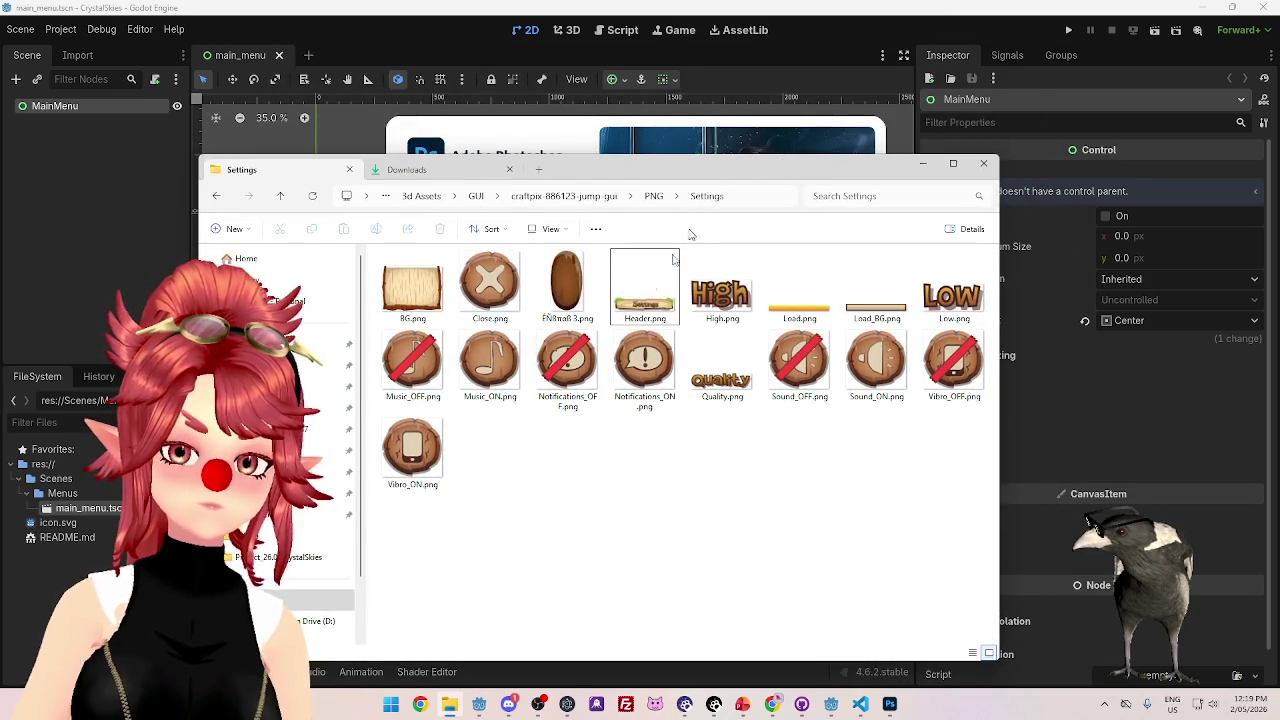
{"action": "left_click", "coordinate": [651, 197]}
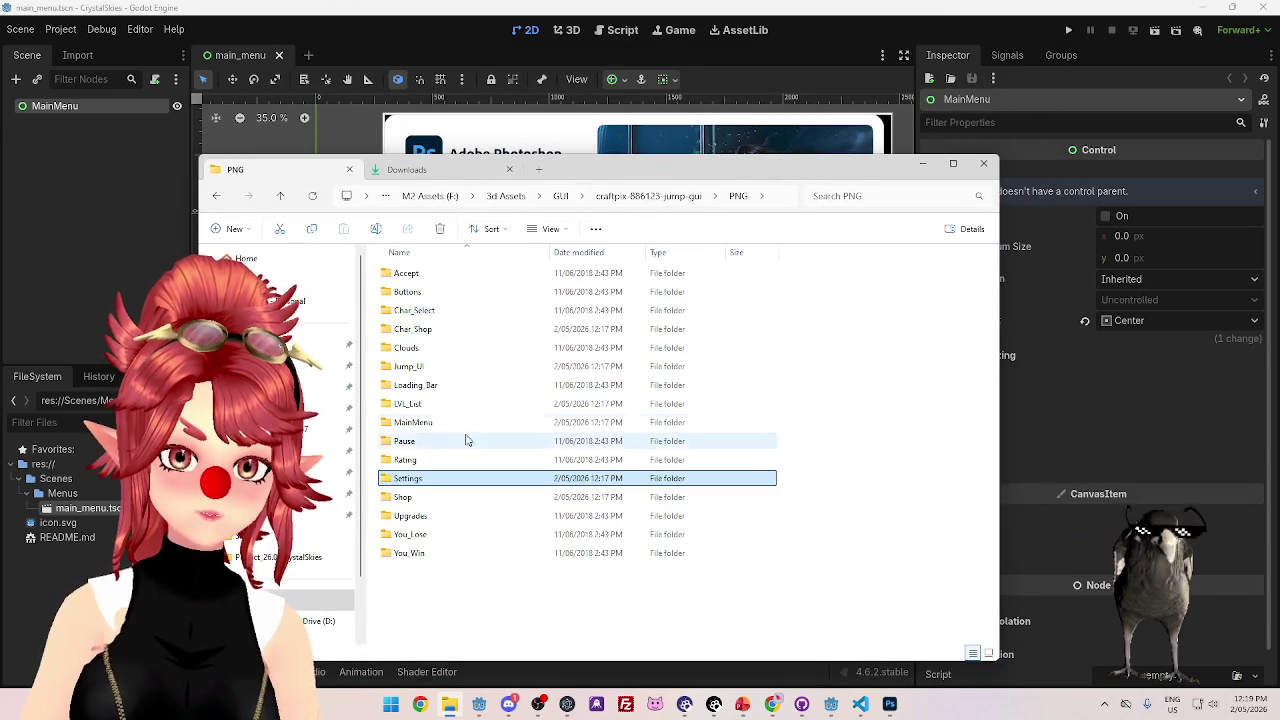
{"action": "double_click", "coordinate": [424, 291]}
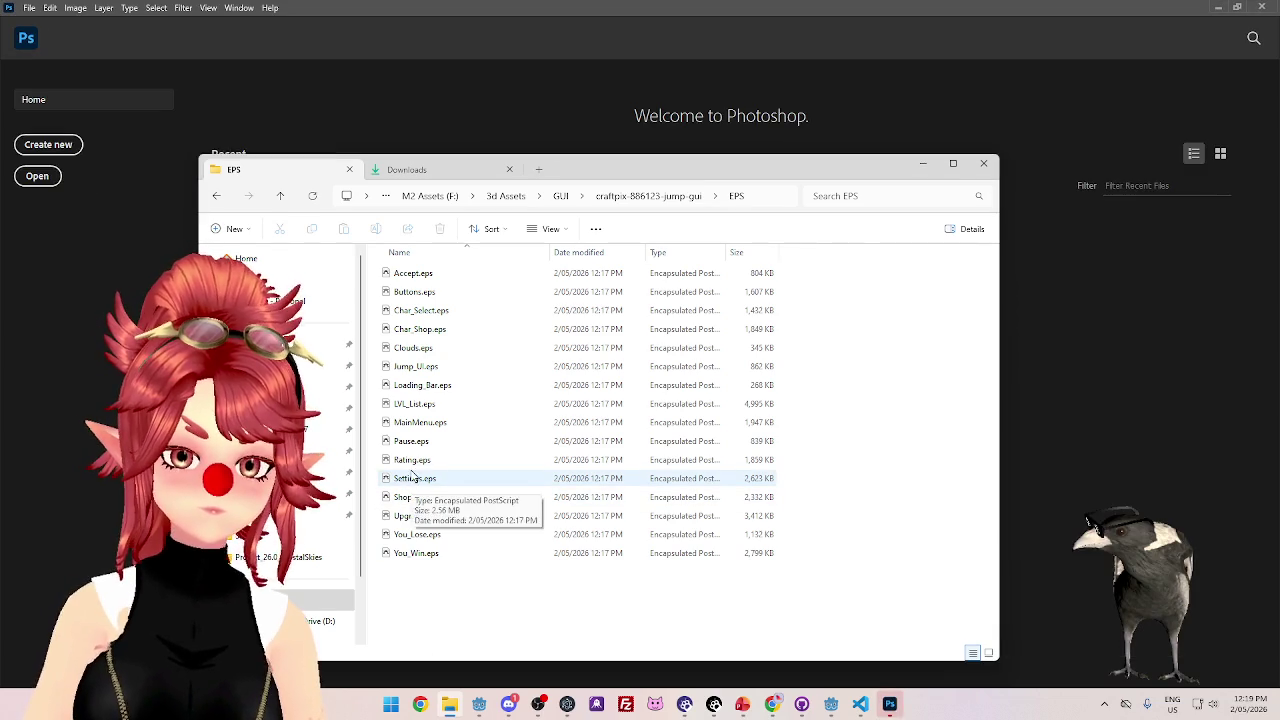
{"action": "left_click", "coordinate": [414, 480]}
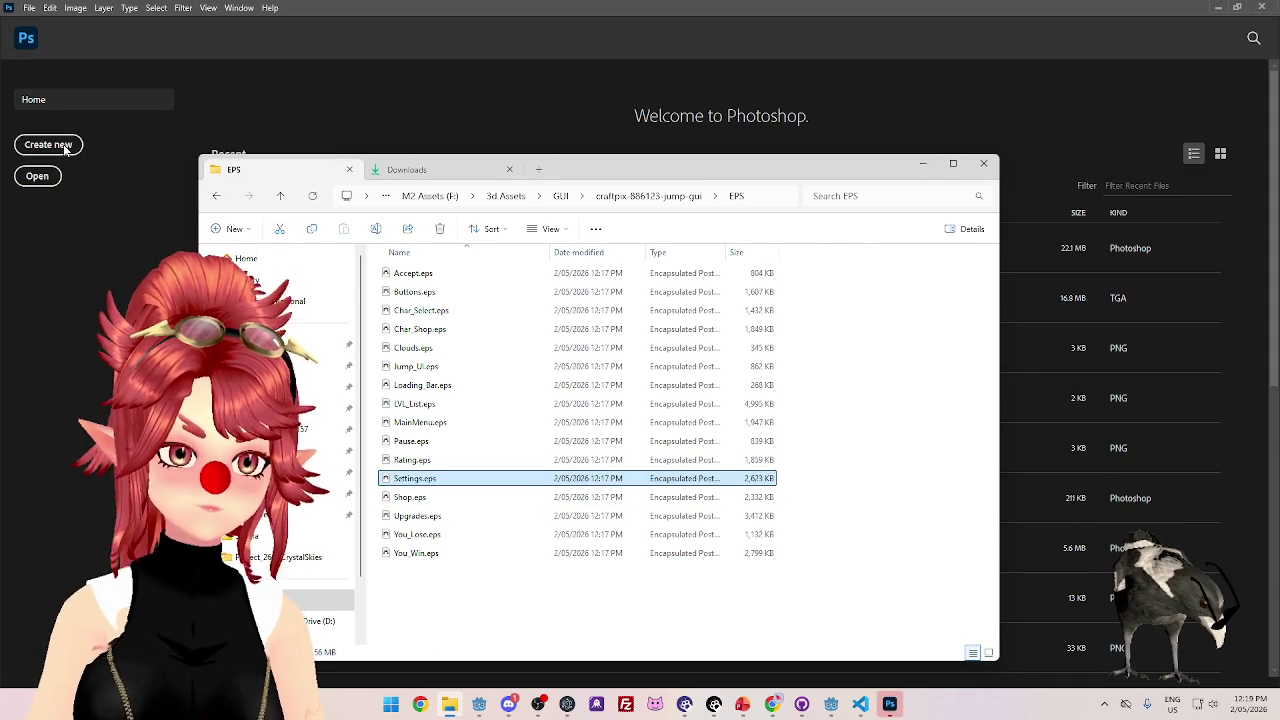
{"action": "left_click", "coordinate": [48, 181]}
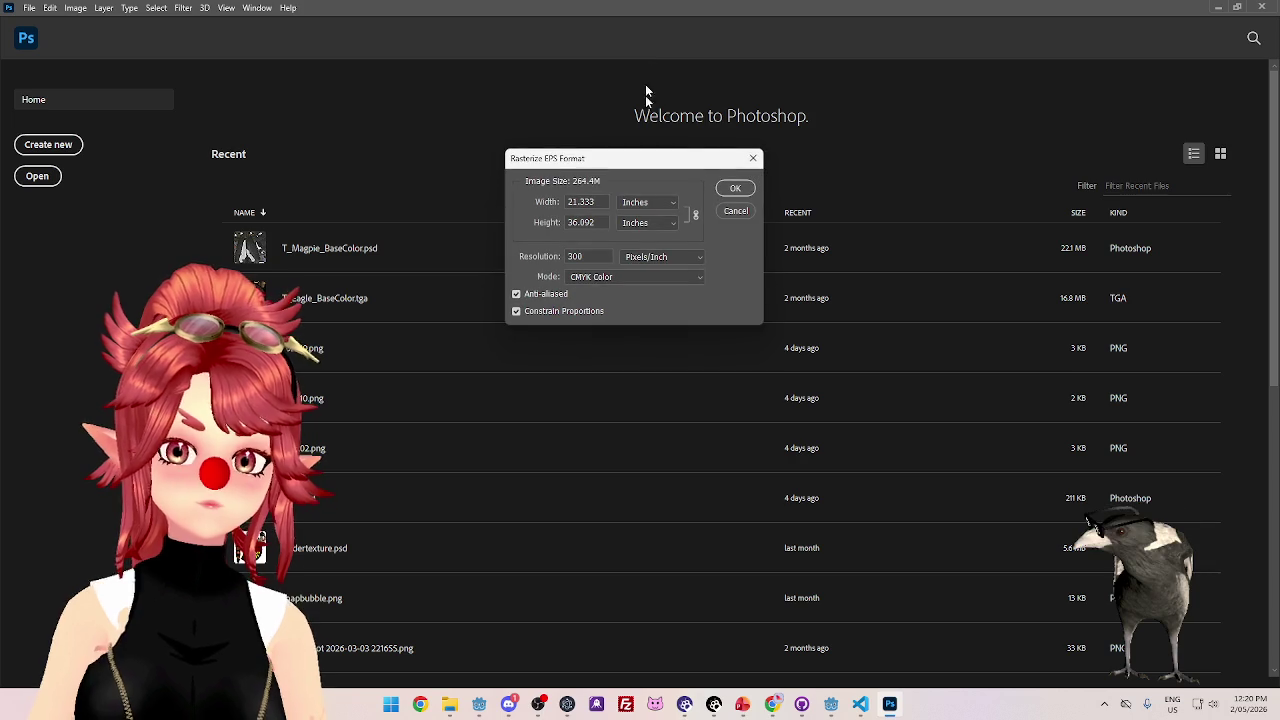
- Rasterize Settings.eps at 300 pixels/inch CMYK and move Layer 1's artwork on the canvas
{"action": "left_click", "coordinate": [730, 190]}
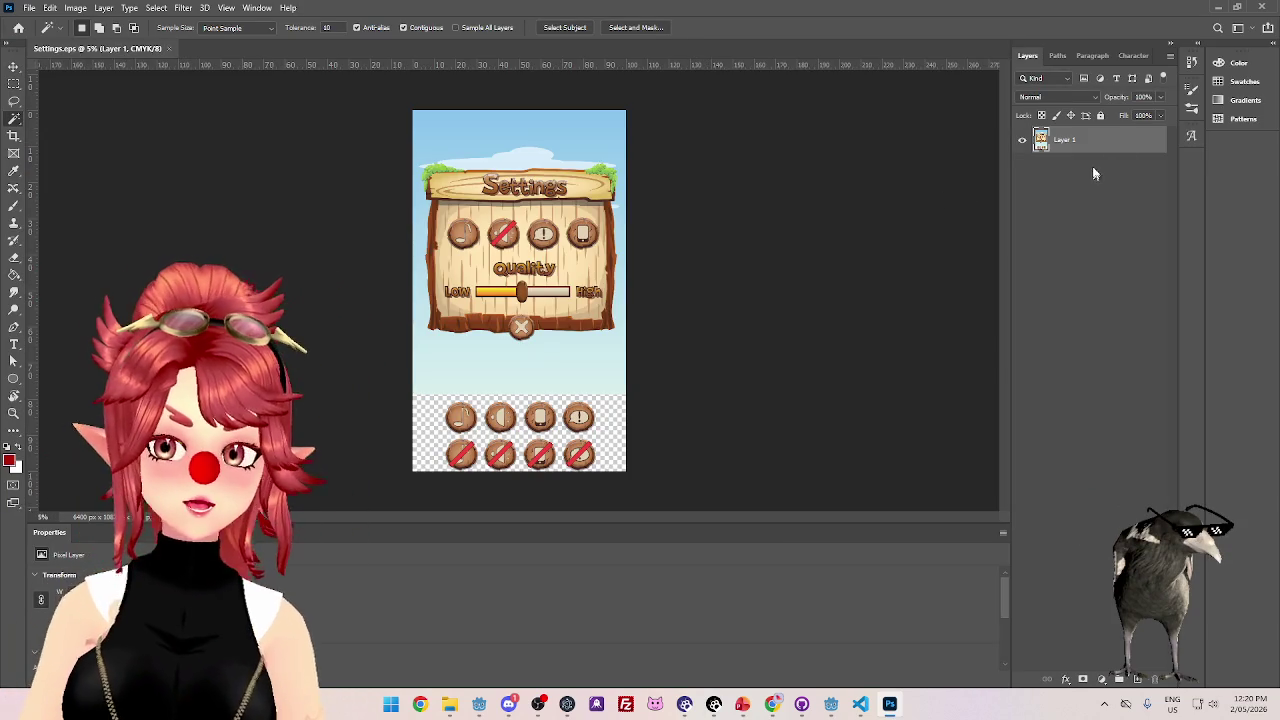
{"action": "left_click", "coordinate": [13, 67]}
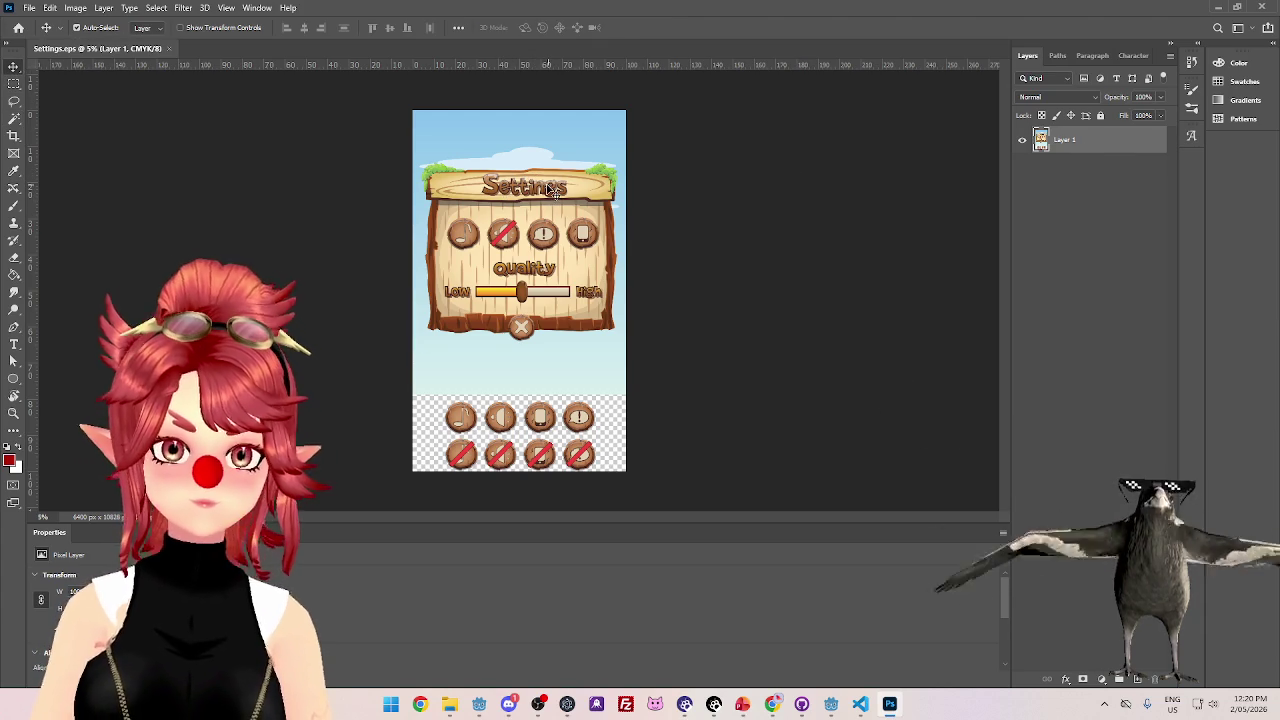
{"action": "scroll", "coordinate": [524, 199], "scroll_direction": "up", "scroll_amount": 5}
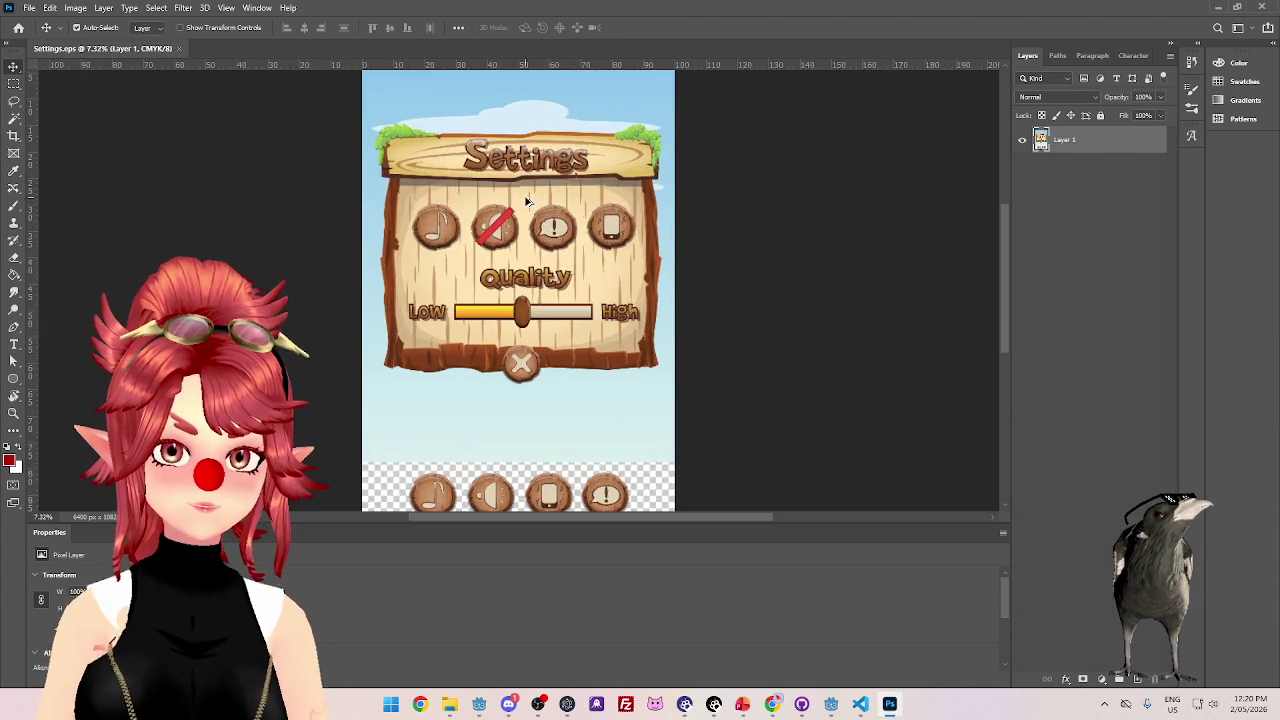
{"action": "scroll", "coordinate": [557, 290], "scroll_direction": "down", "scroll_amount": 5}
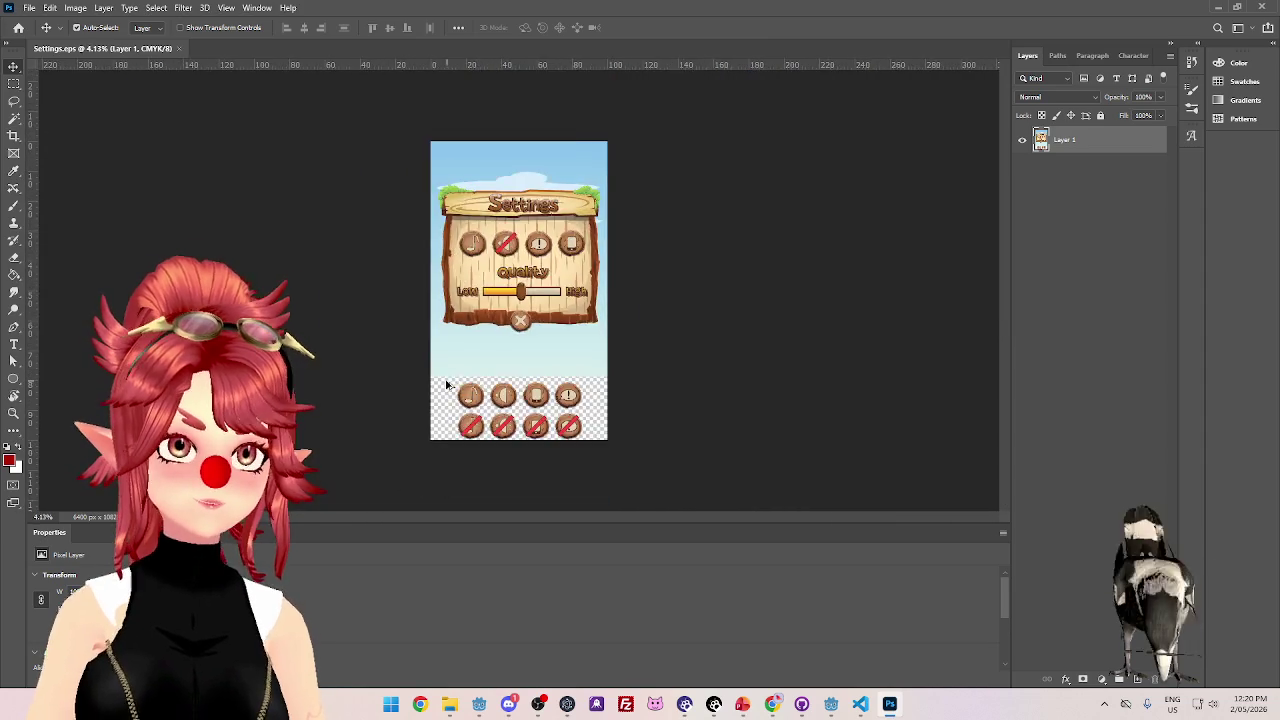
{"action": "scroll", "coordinate": [448, 384], "scroll_direction": "up", "scroll_amount": 3}
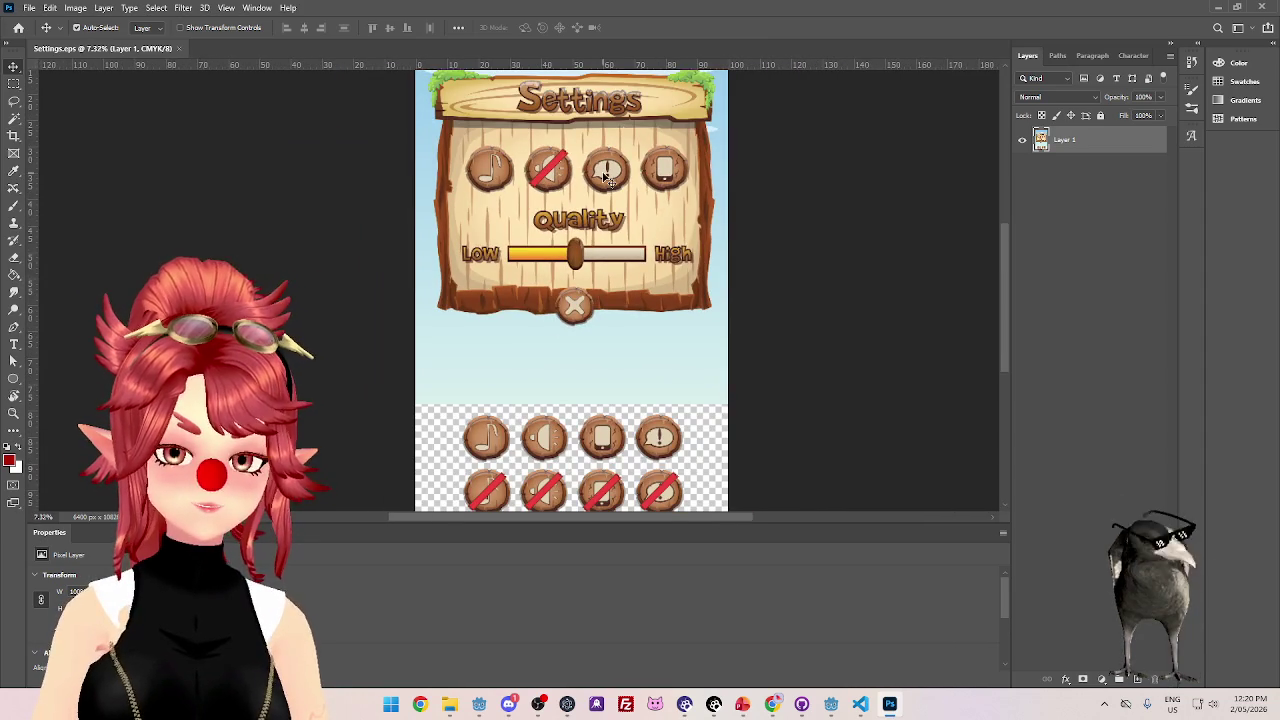
{"action": "right_click", "coordinate": [622, 157]}
{"action": "left_click", "coordinate": [622, 157]}
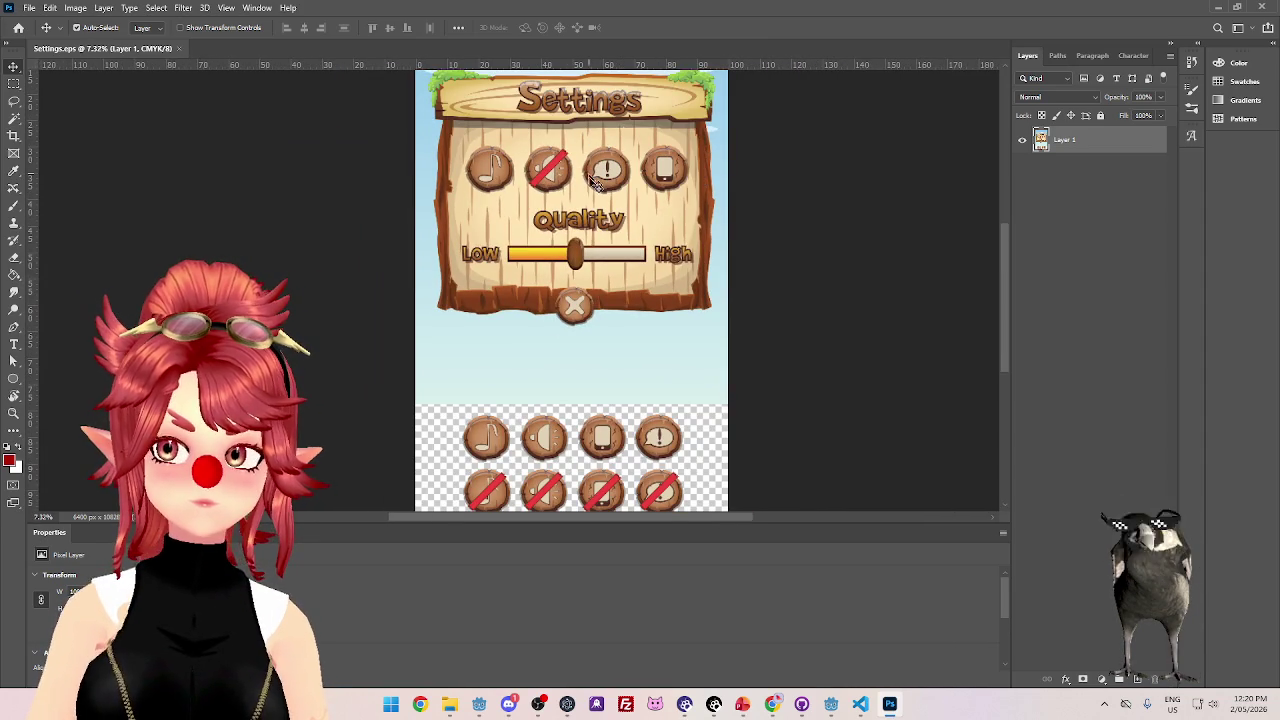
{"action": "mouse_move", "coordinate": [517, 206]}
{"action": "left_mouse_down"}
{"action": "mouse_move", "coordinate": [517, 256]}
{"action": "mouse_move", "coordinate": [672, 341]}
{"action": "mouse_move", "coordinate": [545, 228]}
{"action": "mouse_move", "coordinate": [605, 171]}
{"action": "left_mouse_up"}
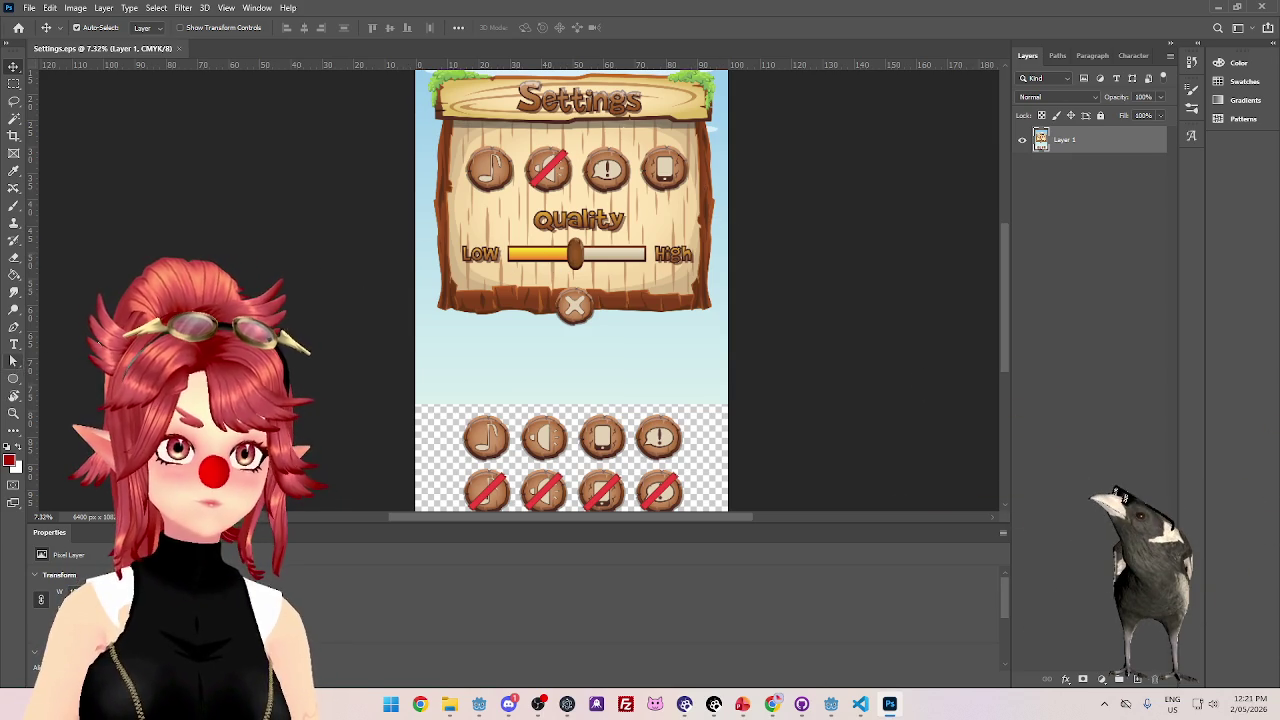
- Draw a trial pink Pen-tool shape, delete it, and close the document
{"action": "left_click", "coordinate": [14, 361]}
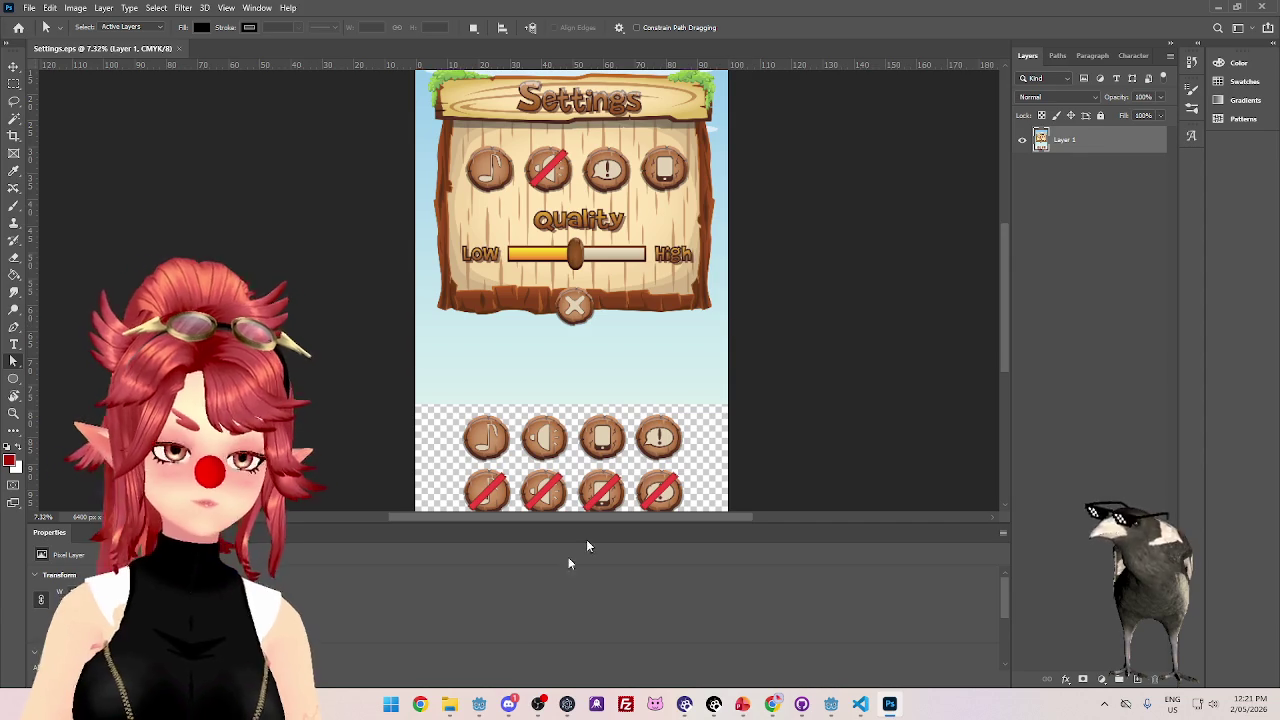
{"action": "mouse_move", "coordinate": [455, 706]}
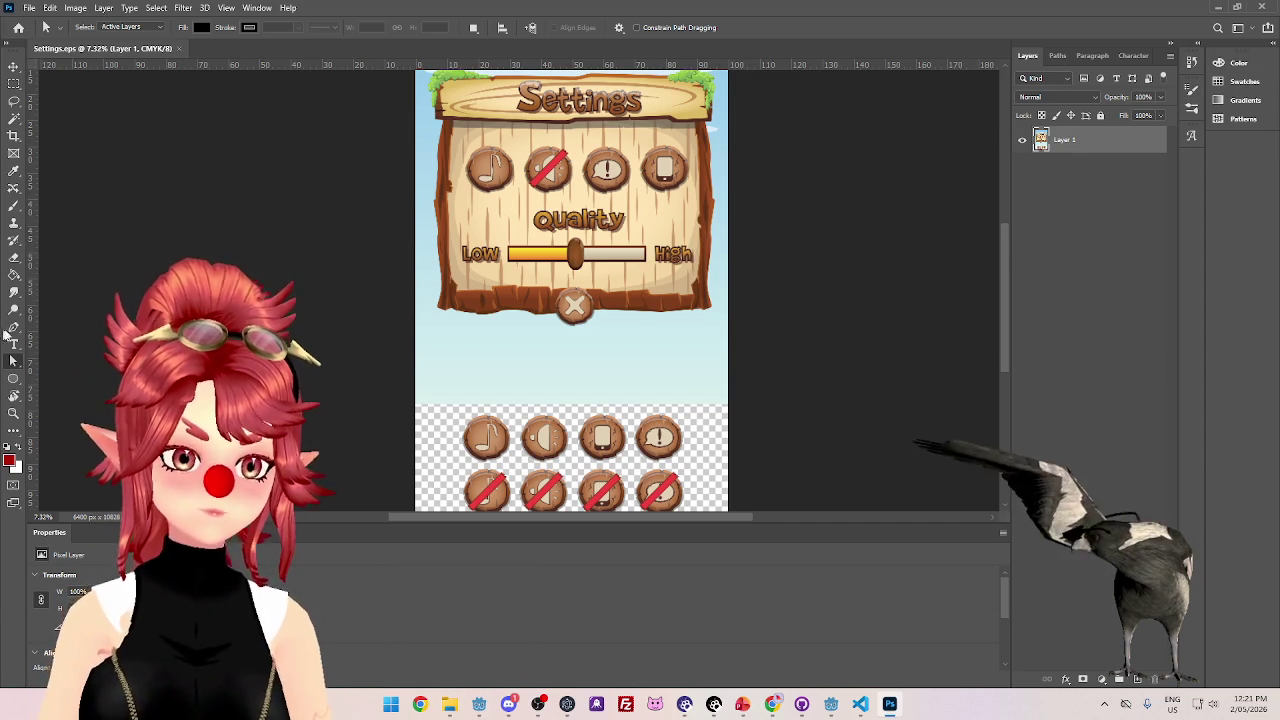
{"action": "key", "text": "p"}
{"action": "left_click", "coordinate": [315, 246]}
{"action": "left_click", "coordinate": [471, 324]}
{"action": "left_click", "coordinate": [562, 335]}
{"action": "left_click", "coordinate": [515, 377]}
{"action": "left_click_drag", "start_coordinate": [523, 376], "coordinate": [560, 315]}
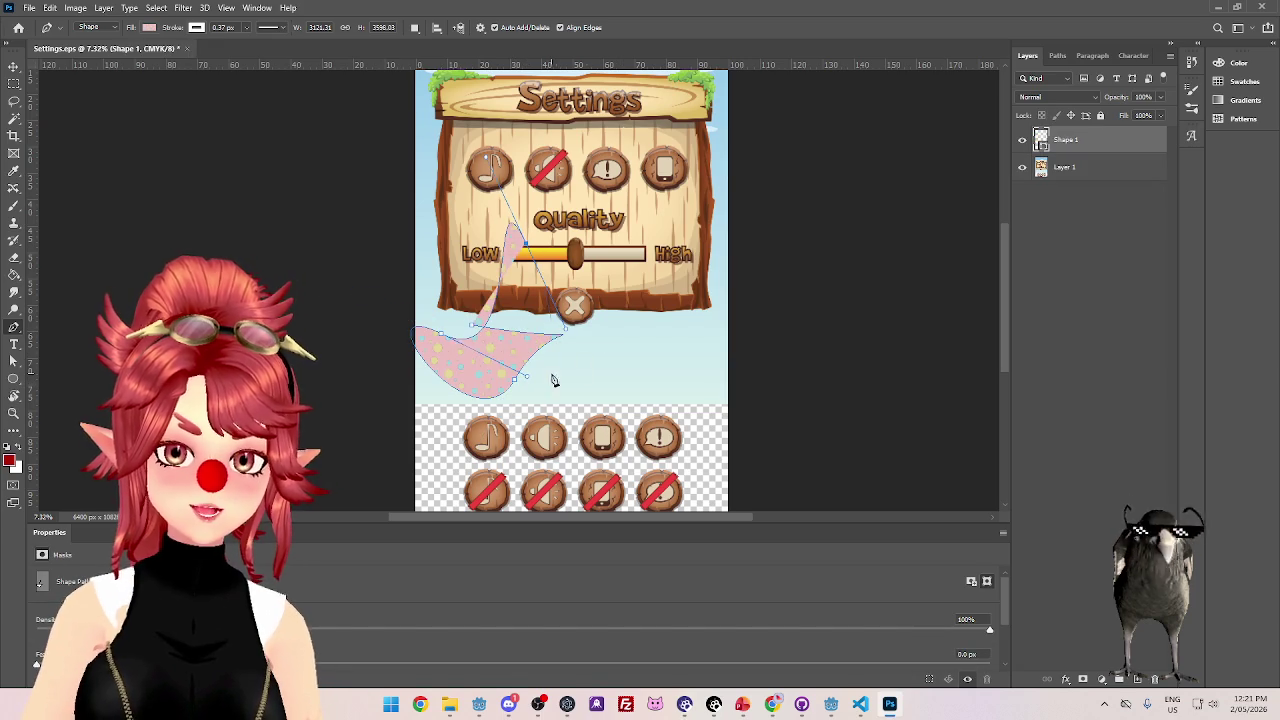
{"action": "left_click_drag", "start_coordinate": [675, 328], "coordinate": [710, 317]}
{"action": "left_click_drag", "start_coordinate": [80, 406], "coordinate": [77, 331]}
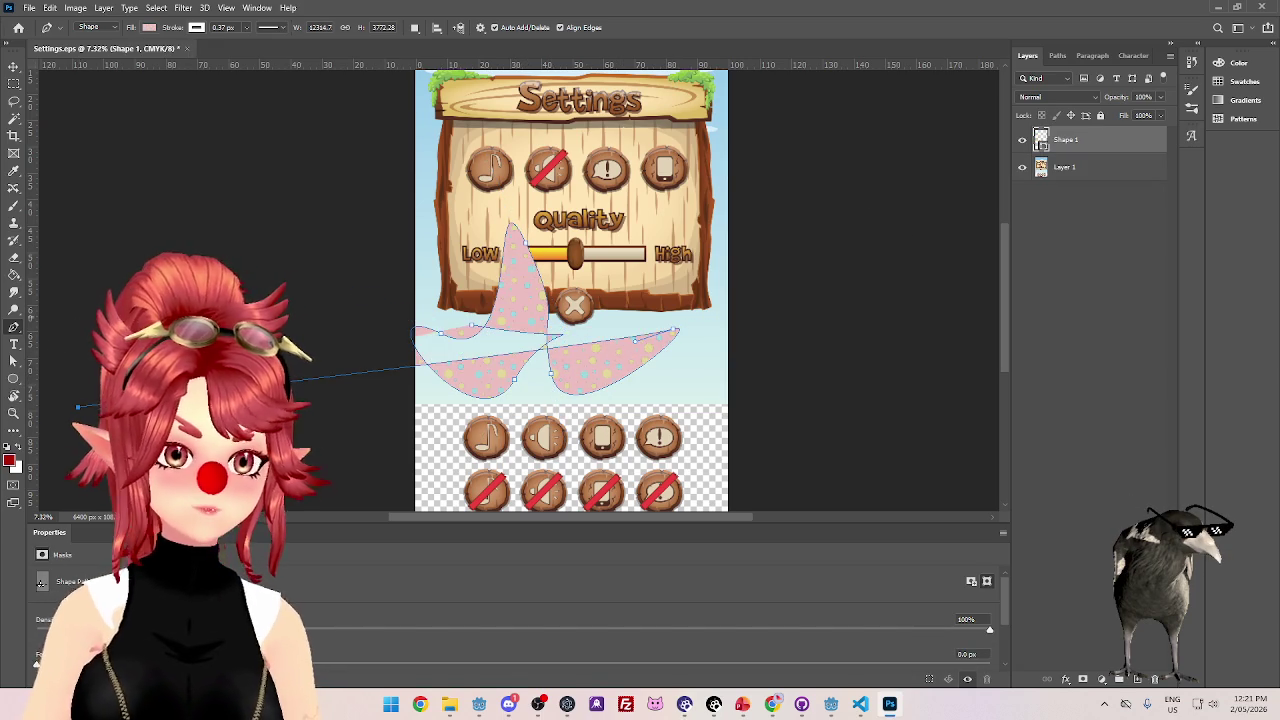
{"action": "key", "text": "Return"}
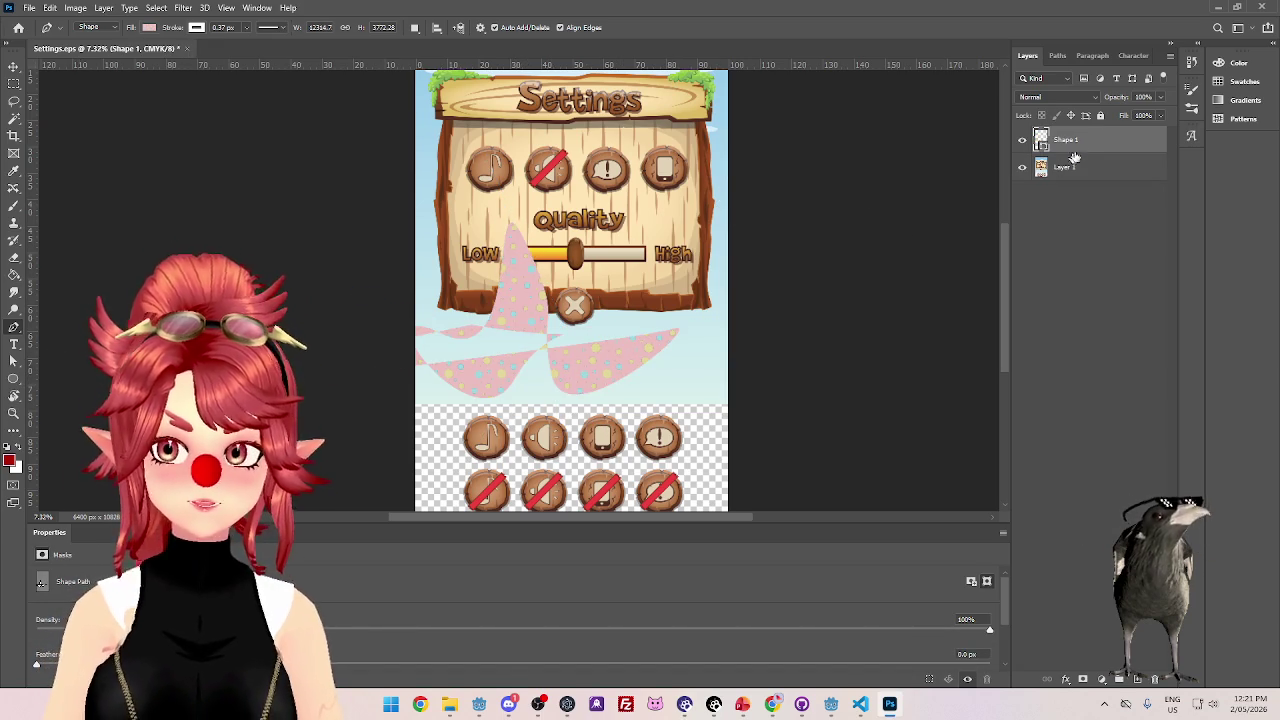
{"action": "key", "text": "Delete"}
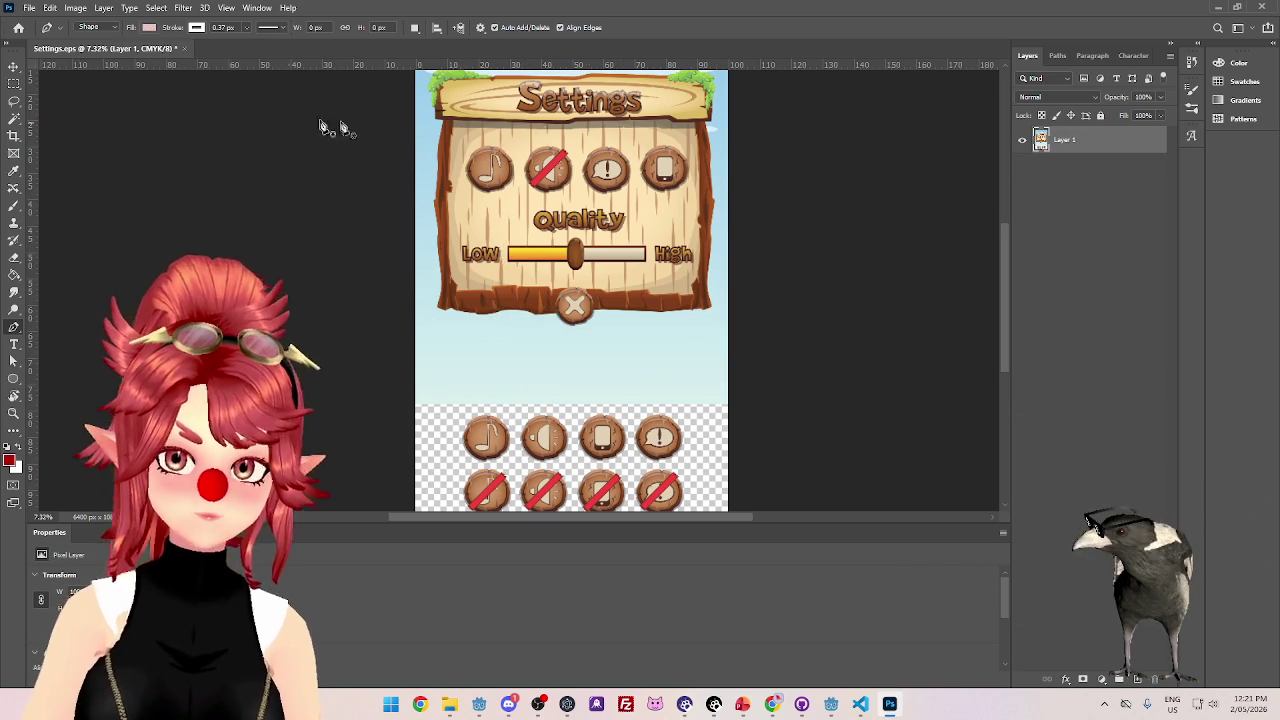
{"action": "left_click", "coordinate": [1262, 7]}
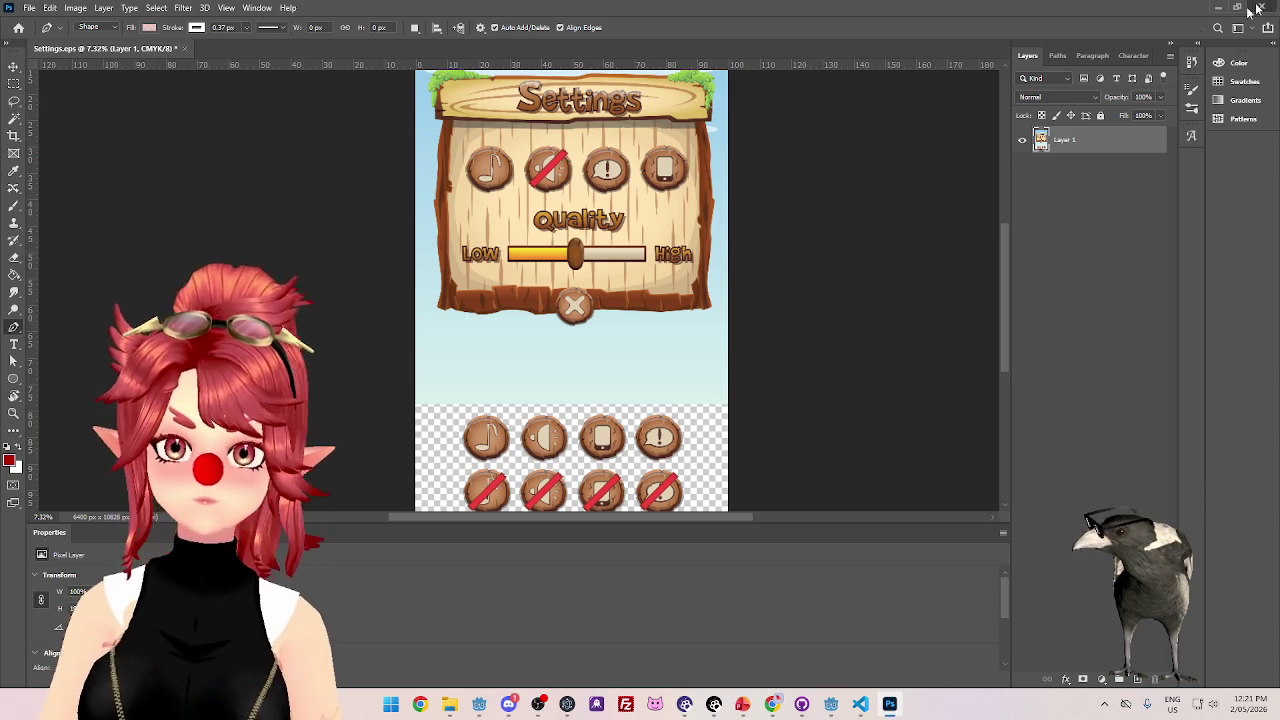
- Discard Settings.eps changes, then open the TXT folder and select Header_Text.psd
{"action": "left_click", "coordinate": [634, 259]}
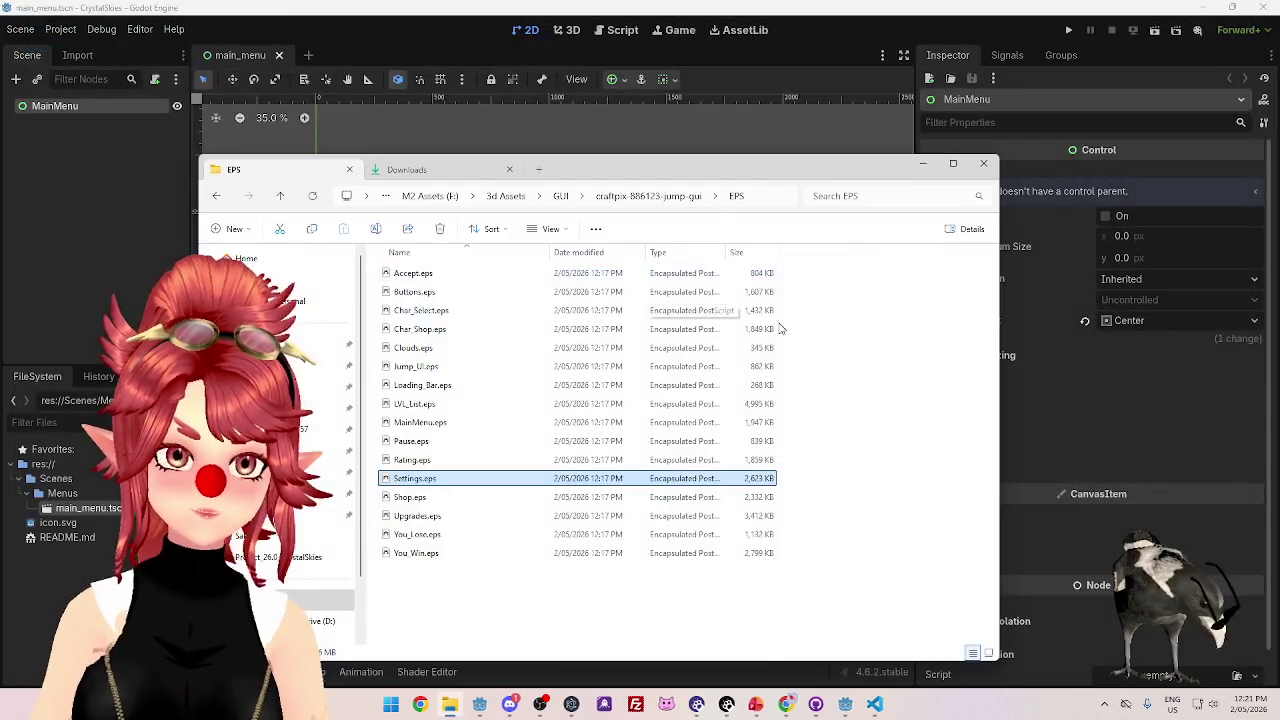
{"action": "mouse_move", "coordinate": [791, 708]}
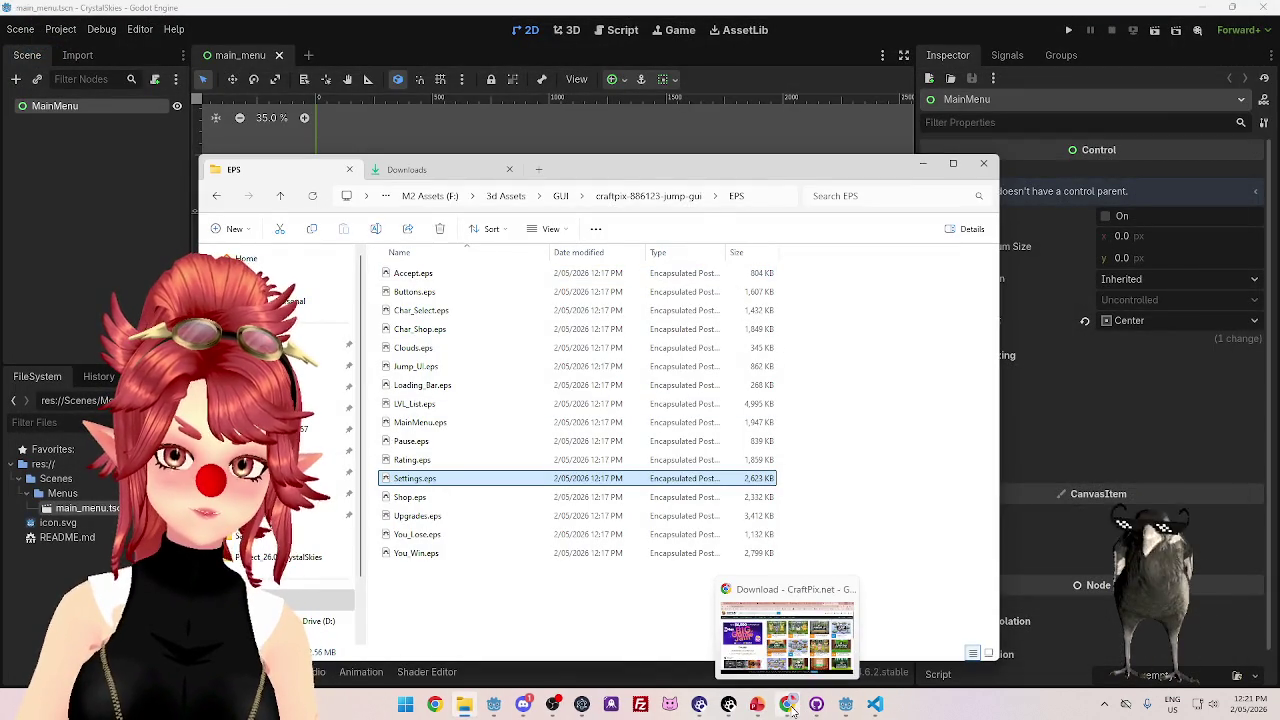
{"action": "left_click", "coordinate": [469, 582]}
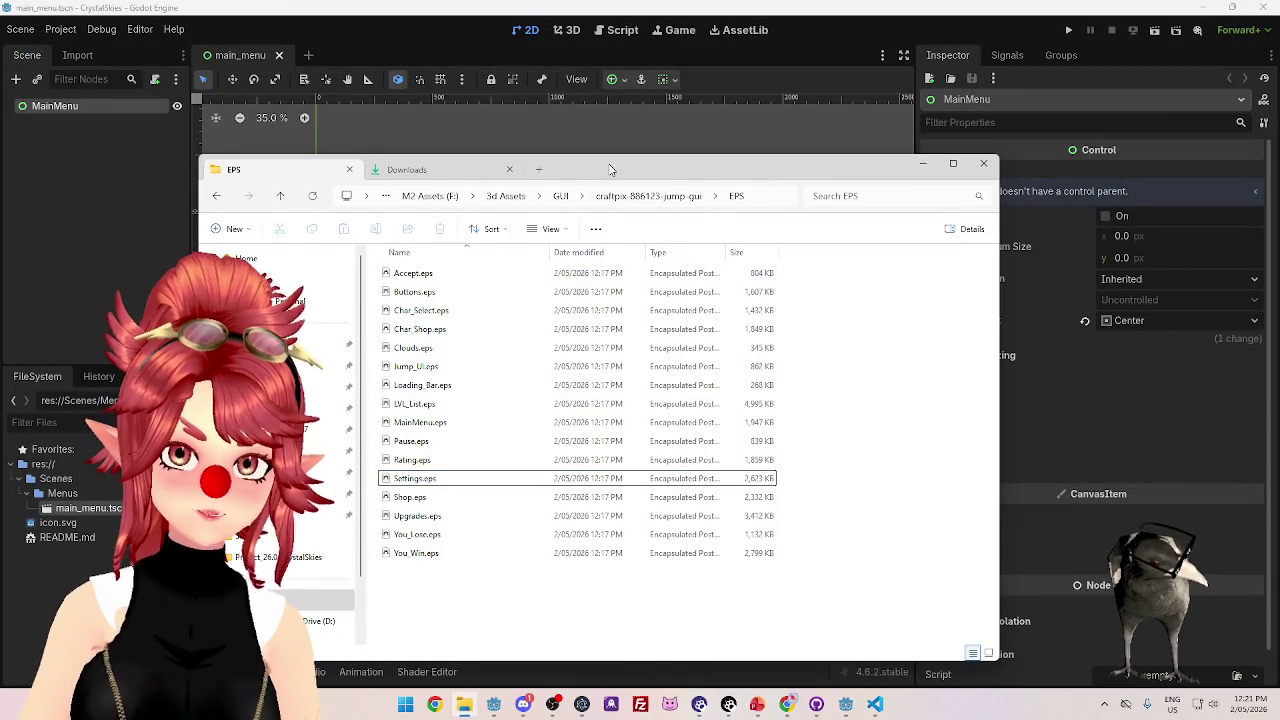
{"action": "left_click_drag", "start_coordinate": [610, 169], "coordinate": [707, 128]}
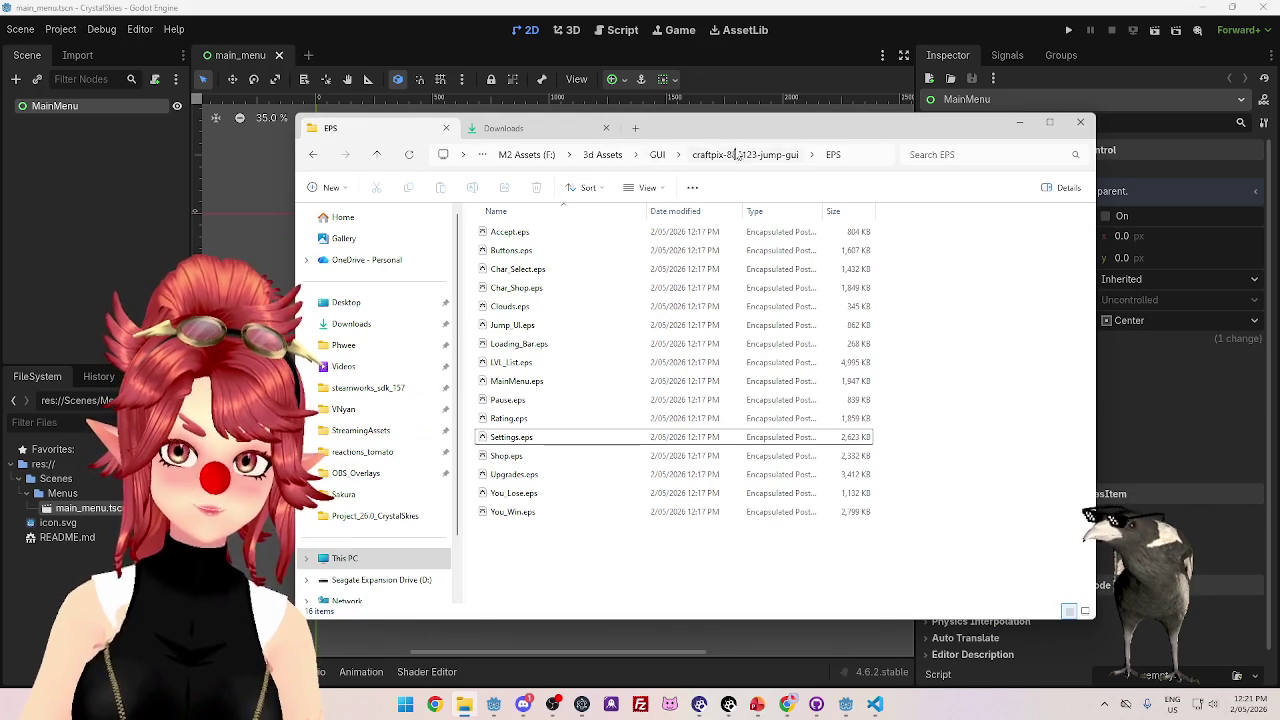
{"action": "left_click", "coordinate": [732, 158]}
{"action": "double_click", "coordinate": [520, 297]}
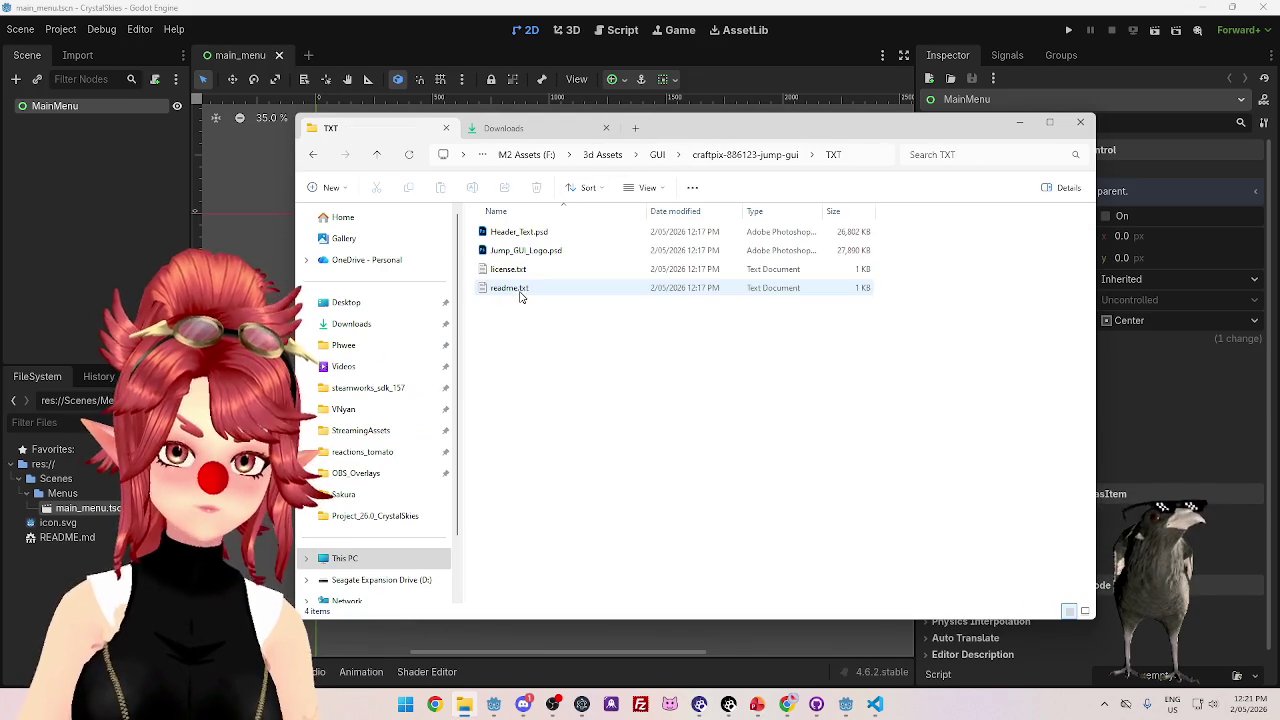
{"action": "left_click", "coordinate": [518, 236]}
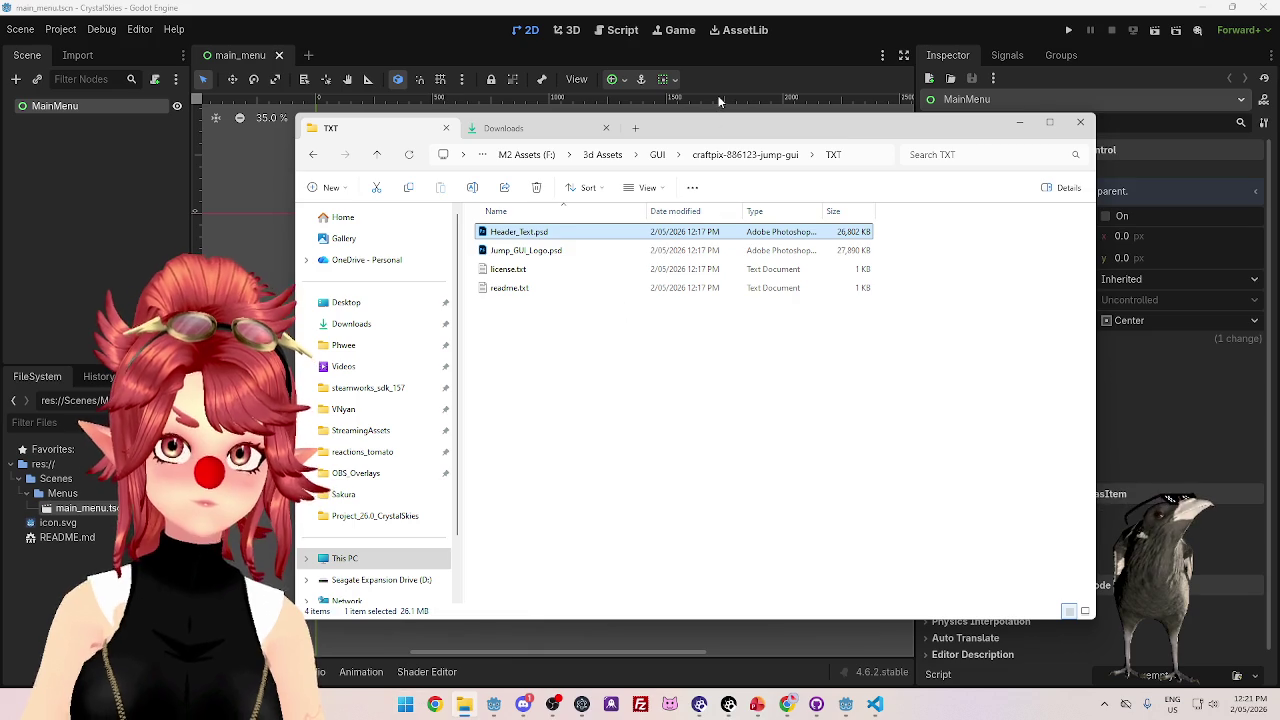
- Launch Adobe Photoshop from the pinned apps and return to File Explorer
{"action": "mouse_move", "coordinate": [700, 128]}
{"action": "left_mouse_down"}
{"action": "mouse_move", "coordinate": [710, 216]}
{"action": "mouse_move", "coordinate": [697, 46]}
{"action": "mouse_move", "coordinate": [625, 96]}
{"action": "left_mouse_up"}
{"action": "left_click", "coordinate": [405, 704]}
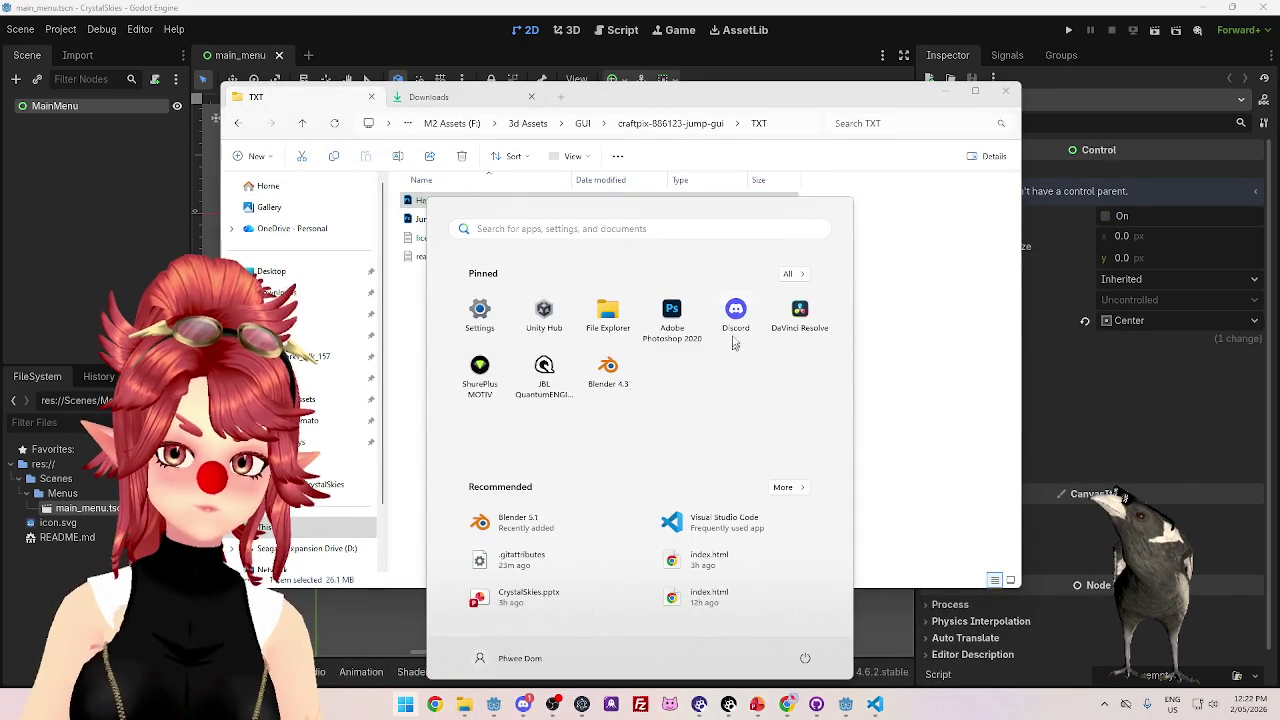
{"action": "left_click", "coordinate": [673, 306]}
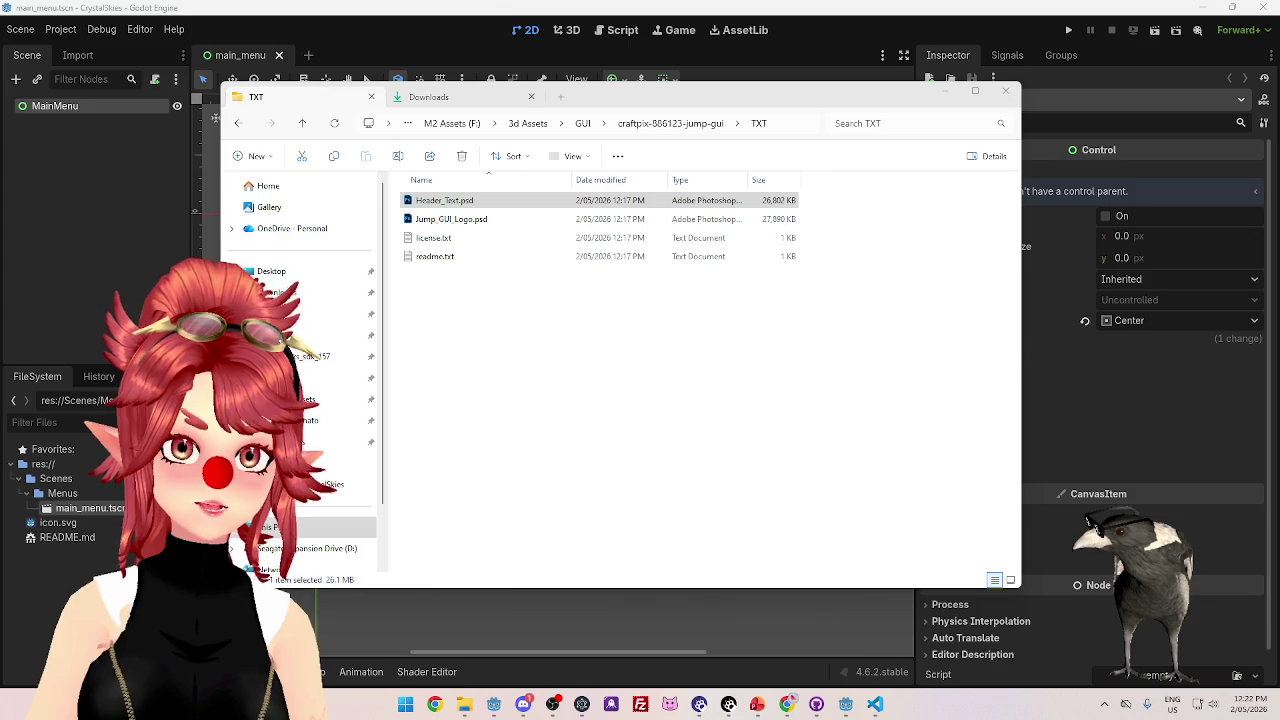
{"action": "key", "text": "alt+Tab"}
{"action": "key", "text": "alt+Tab"}
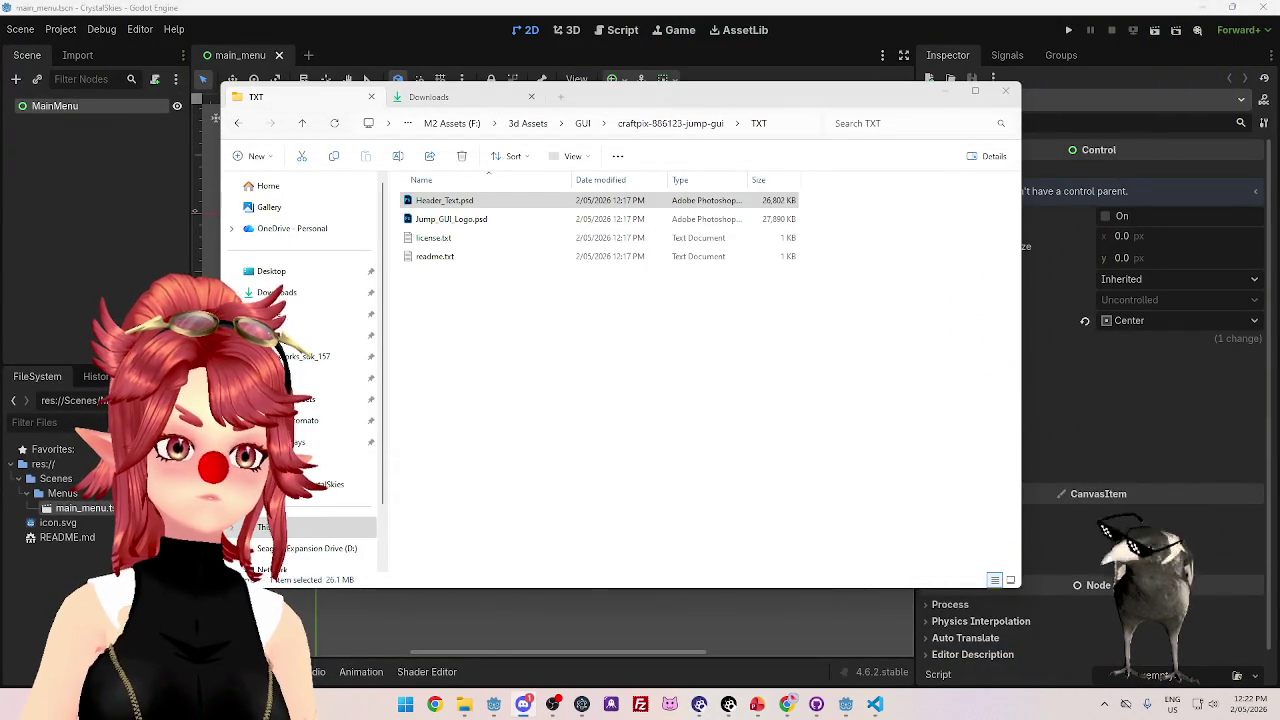
{"action": "key", "text": "alt+Tab"}
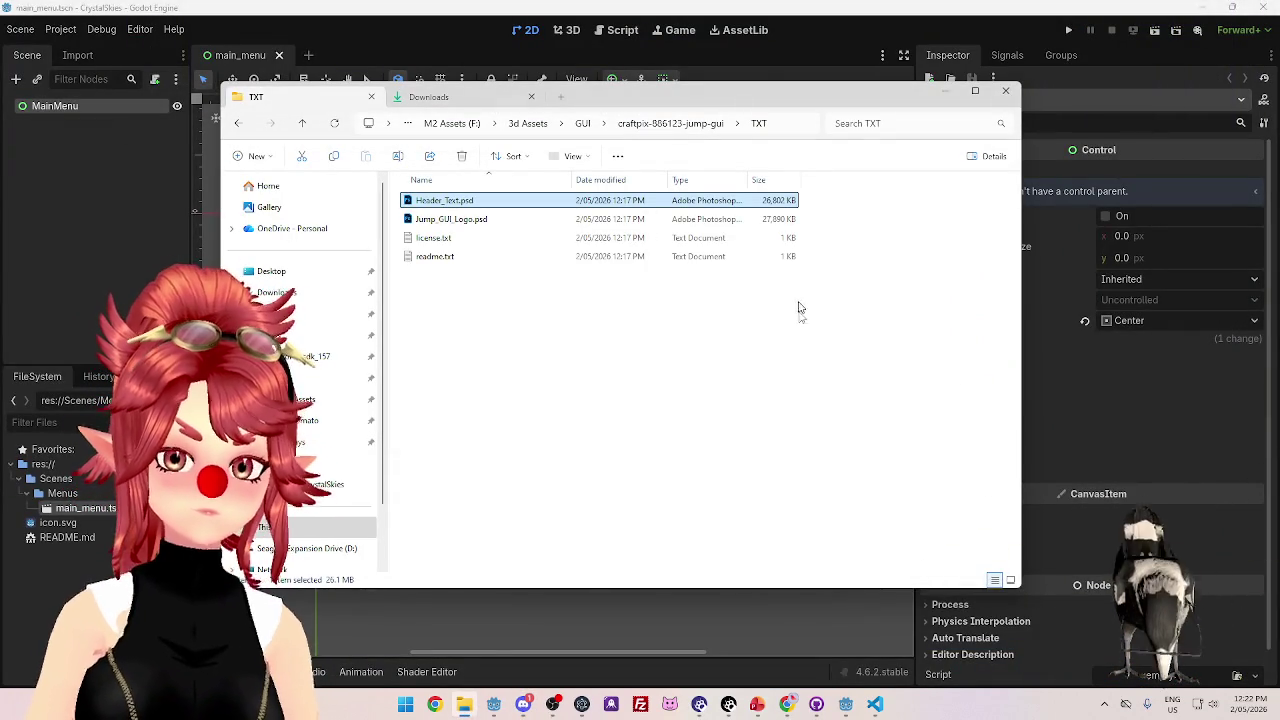
{"action": "left_click_drag", "start_coordinate": [747, 104], "coordinate": [791, 125]}
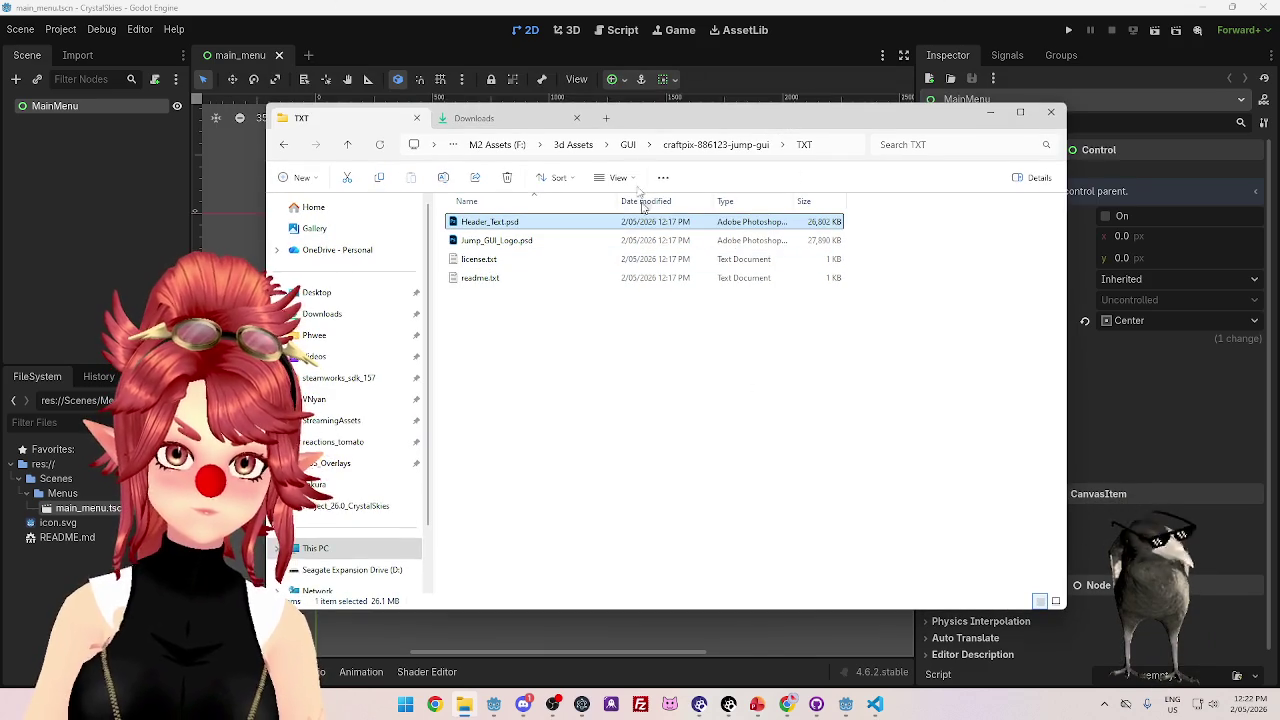
- Close the Downloads tab and hide Explorer to reveal Godot's main_menu scene
{"action": "left_click", "coordinate": [583, 120]}
{"action": "left_click", "coordinate": [577, 118]}
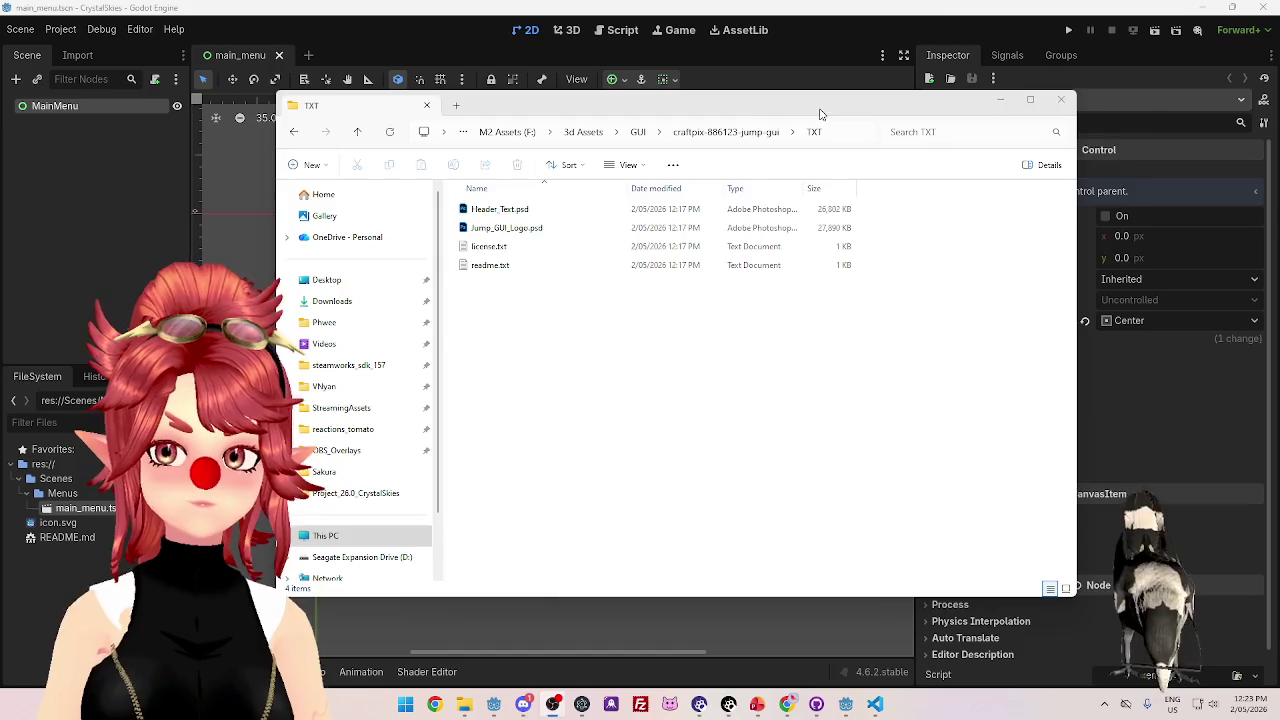
{"action": "left_click_drag", "start_coordinate": [830, 100], "coordinate": [889, 100]}
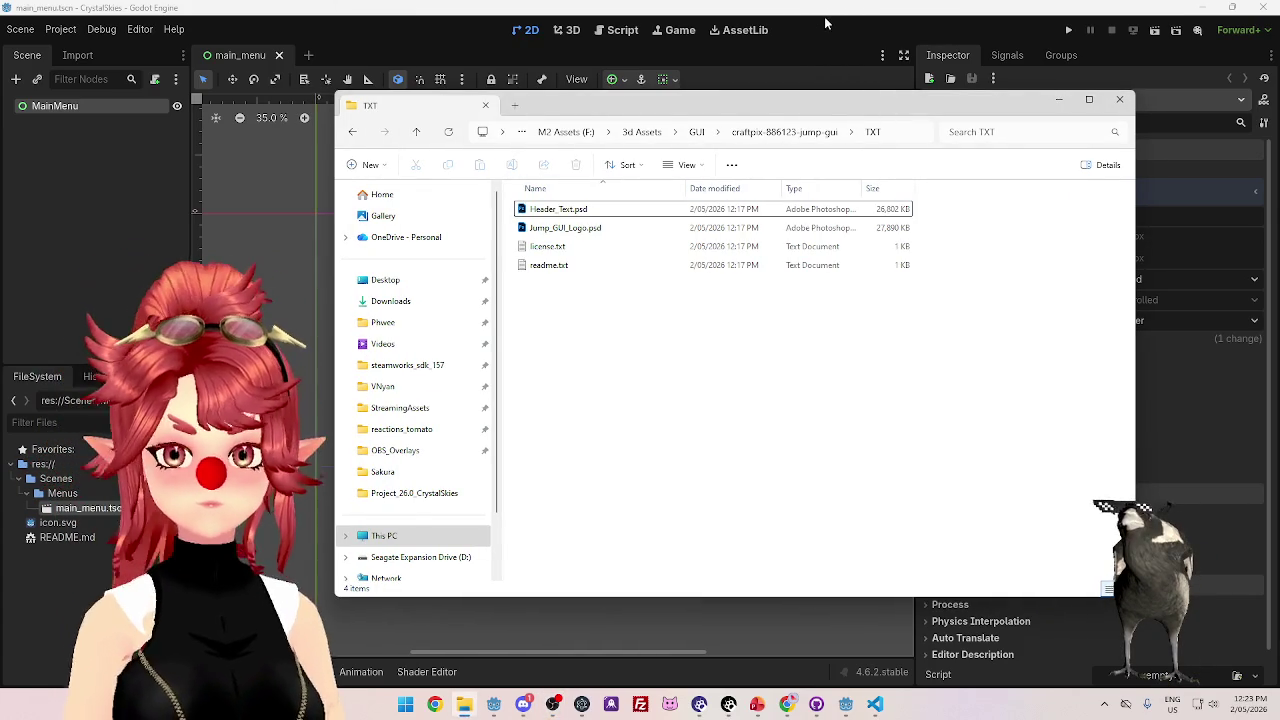
{"action": "left_click_drag", "start_coordinate": [833, 117], "coordinate": [795, 105]}
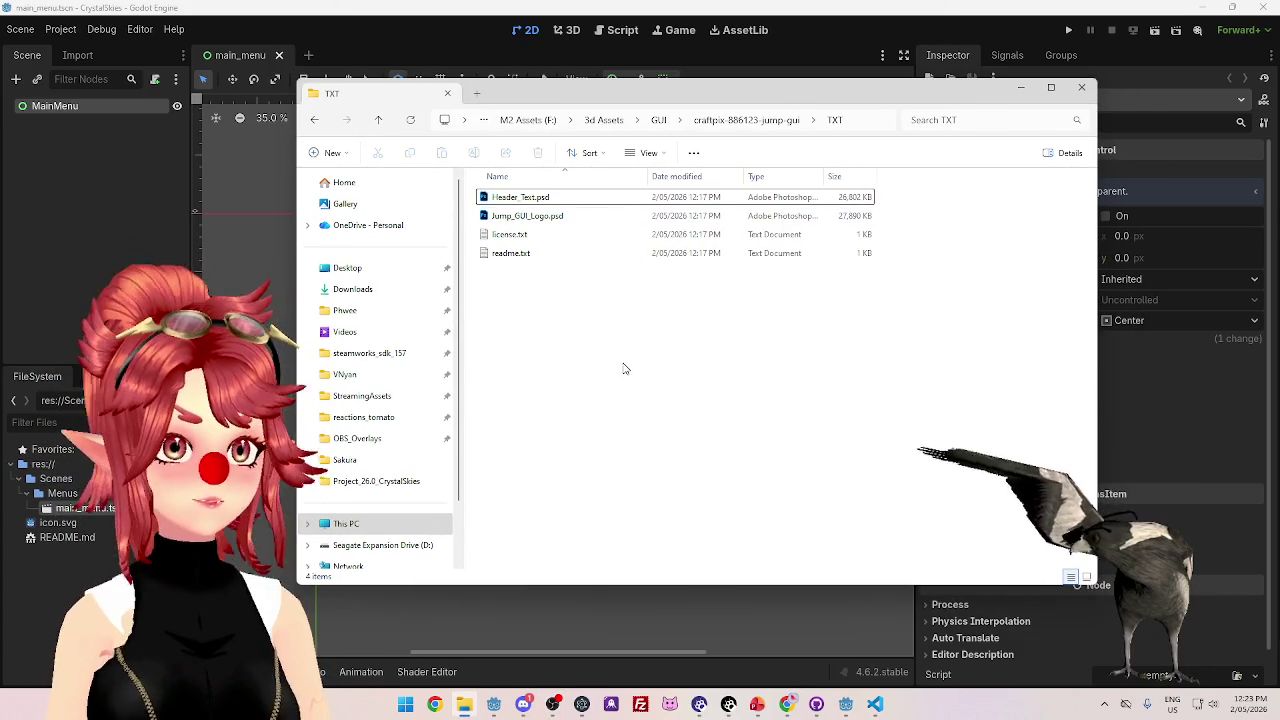
{"action": "mouse_move", "coordinate": [787, 93]}
{"action": "left_mouse_down"}
{"action": "mouse_move", "coordinate": [799, 113]}
{"action": "mouse_move", "coordinate": [832, 103]}
{"action": "left_mouse_up"}
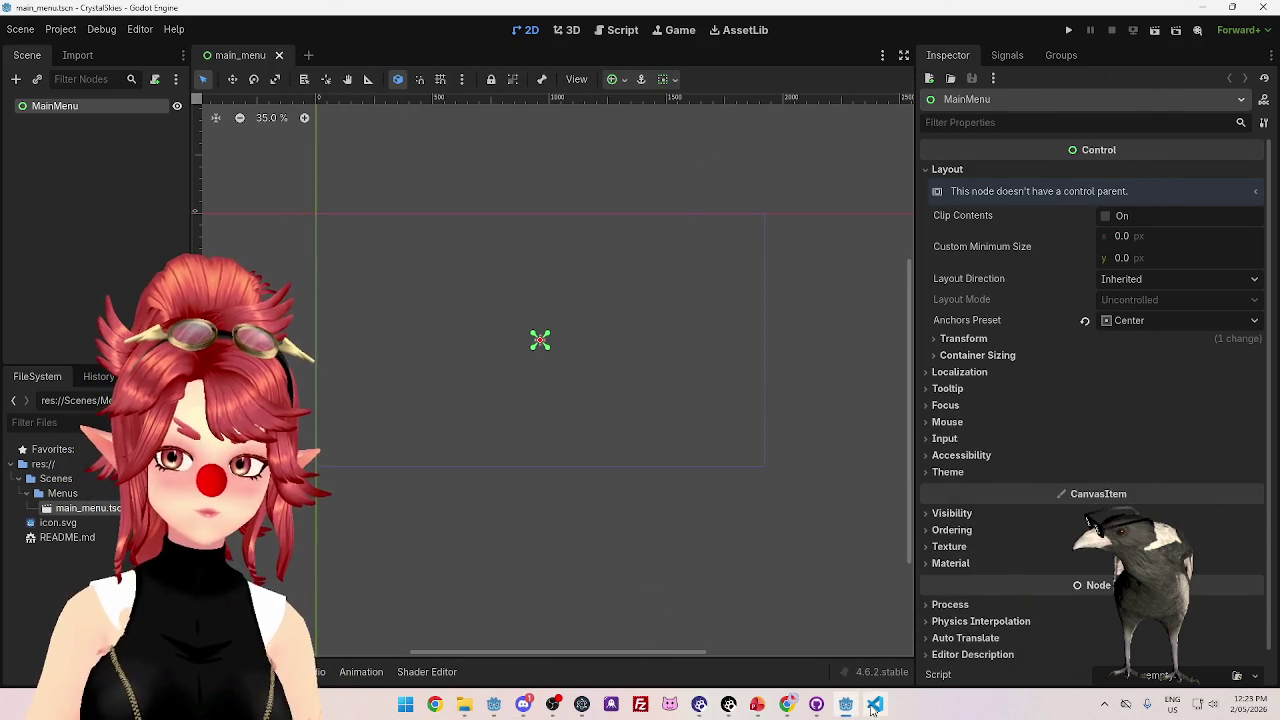
- Open Task Manager, then launch Adobe Photoshop 2020 via a 'ph' search
{"action": "key", "text": "ctrl+shift+Escape"}
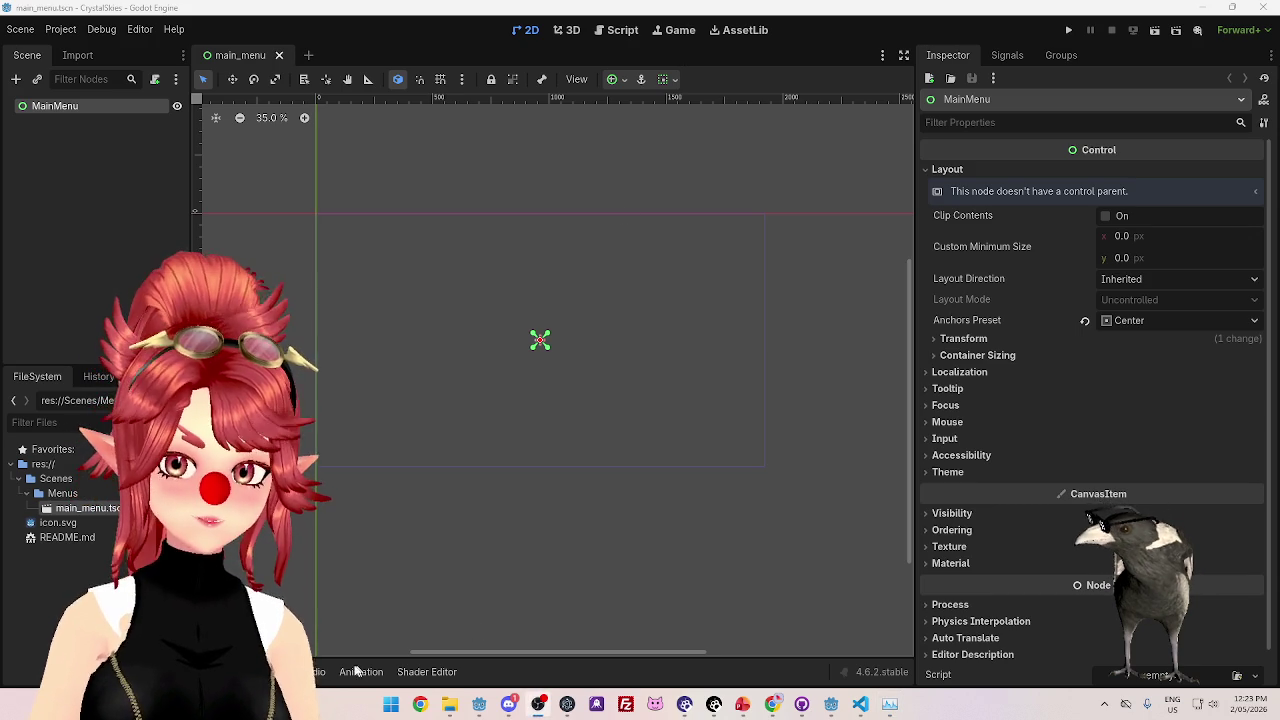
{"action": "left_click", "coordinate": [391, 704]}
{"action": "type", "text": "ph"}
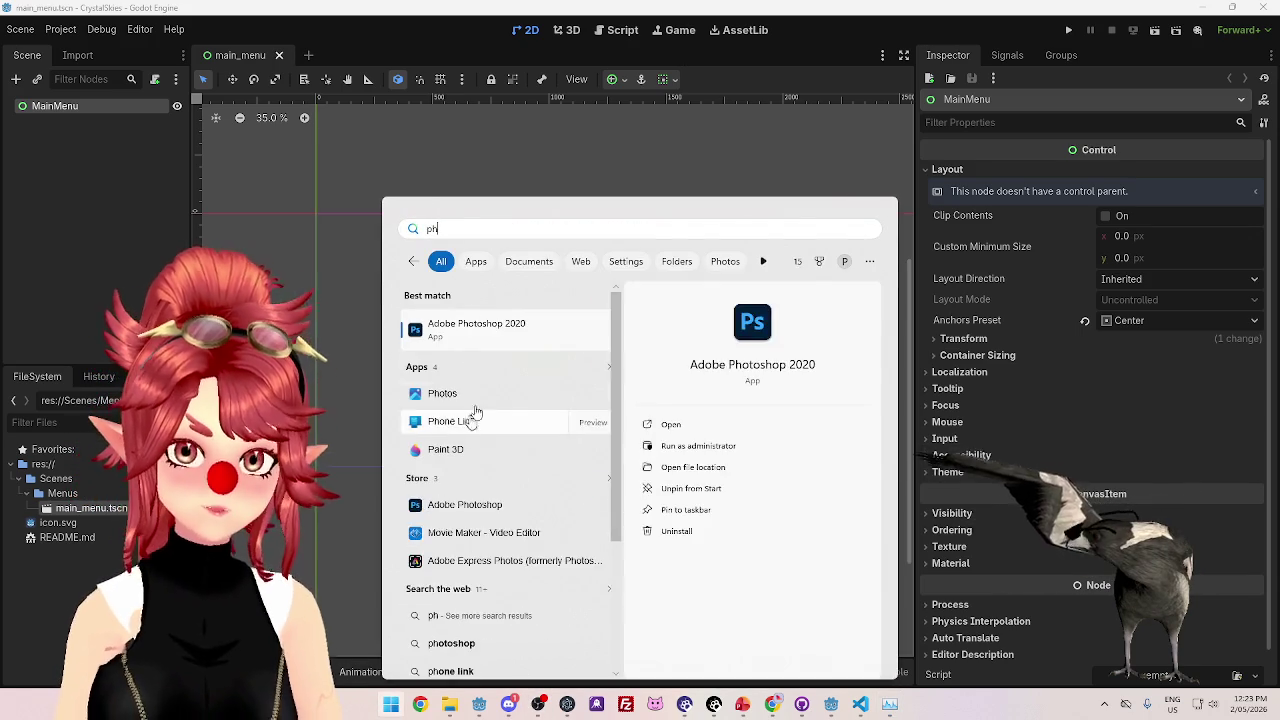
{"action": "left_click", "coordinate": [493, 326]}
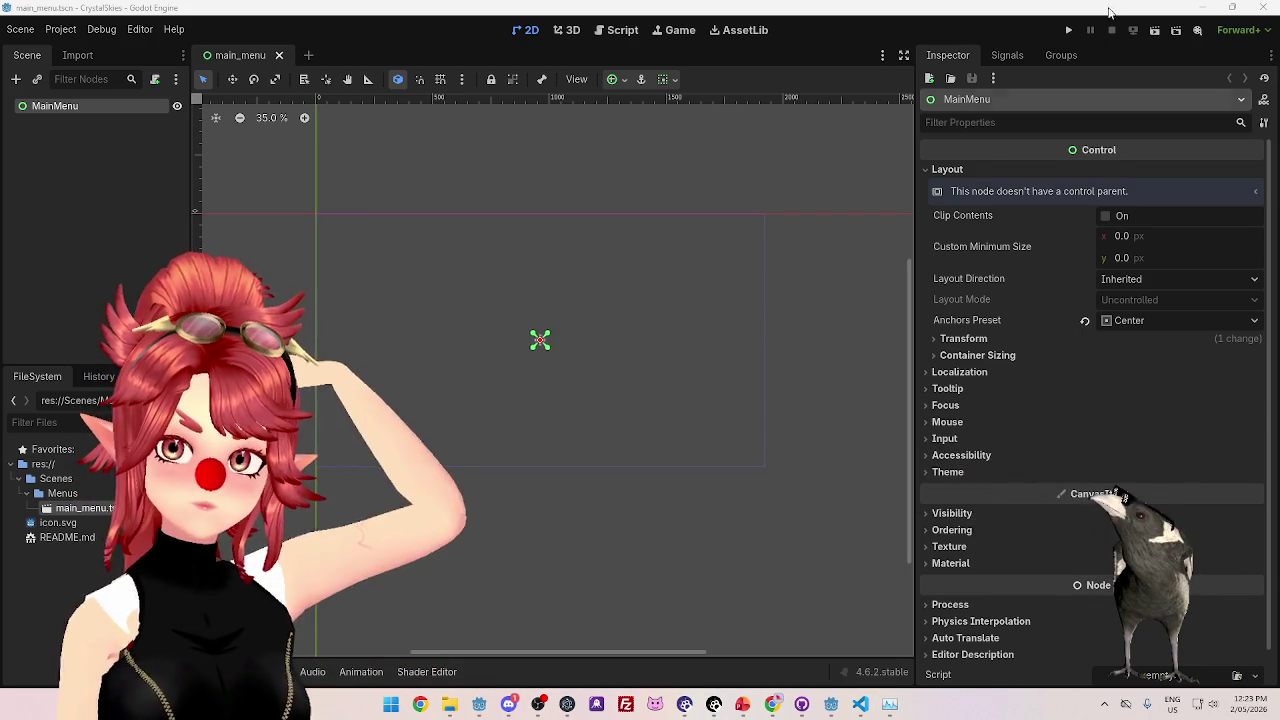
- Minimize Godot, VS Code, Explorer, PowerPoint, GitHub Desktop and Warudo windows
{"action": "left_click", "coordinate": [1204, 10]}
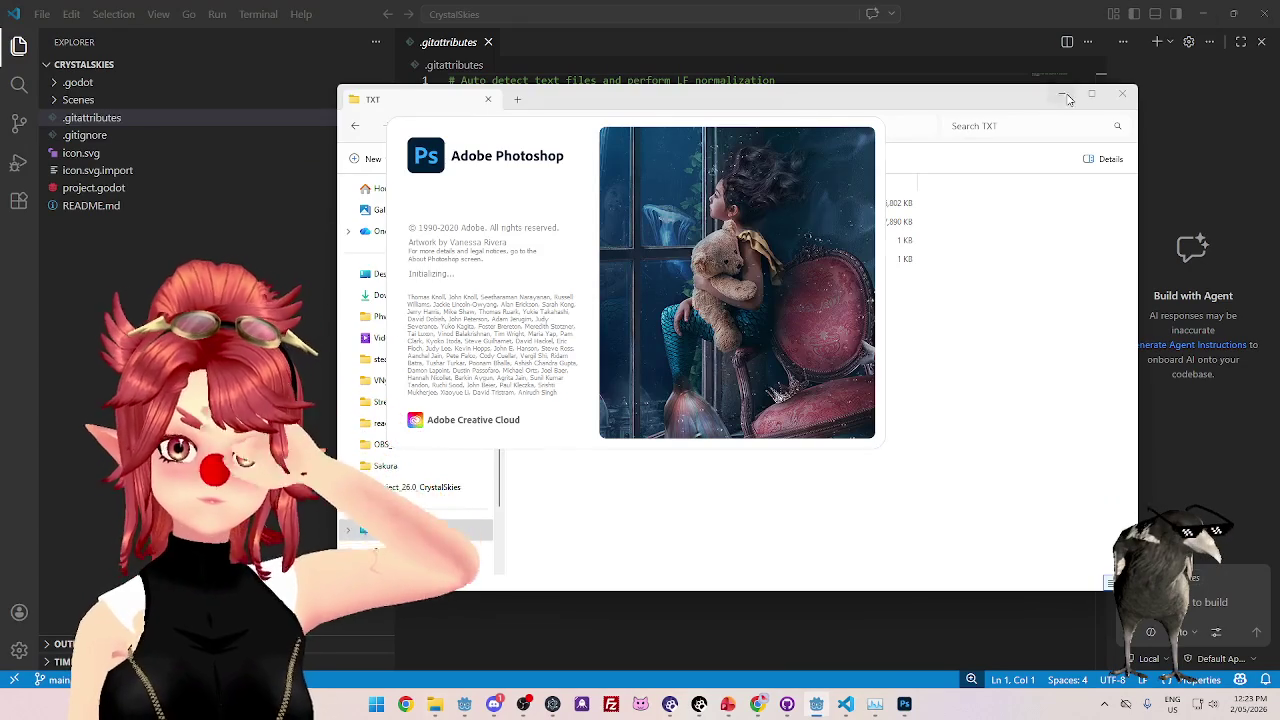
{"action": "left_click", "coordinate": [1063, 95]}
{"action": "left_click", "coordinate": [1233, 13]}
{"action": "left_click", "coordinate": [1206, 12]}
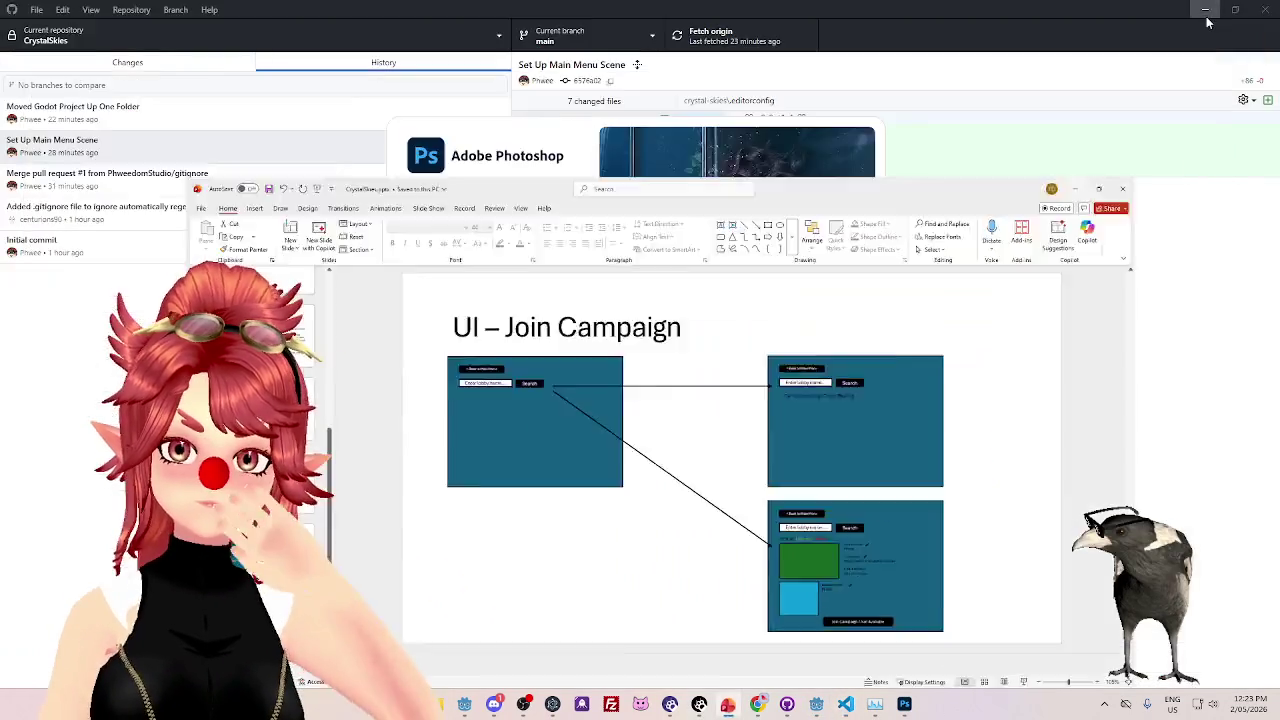
{"action": "left_click", "coordinate": [1206, 10]}
{"action": "left_click", "coordinate": [1206, 8]}
{"action": "left_click", "coordinate": [1033, 141]}
{"action": "left_click", "coordinate": [985, 127]}
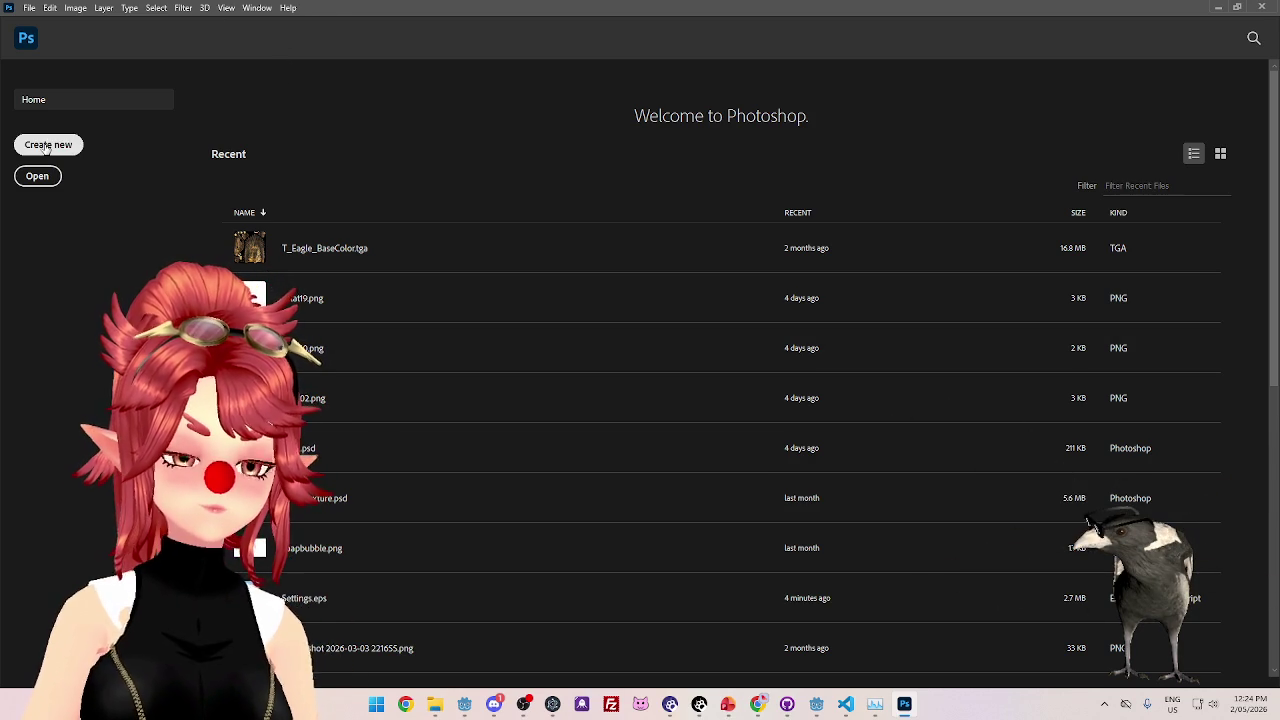
- Cancel the new document and open Header_Text.psd through File > Open
{"action": "left_click", "coordinate": [46, 146]}
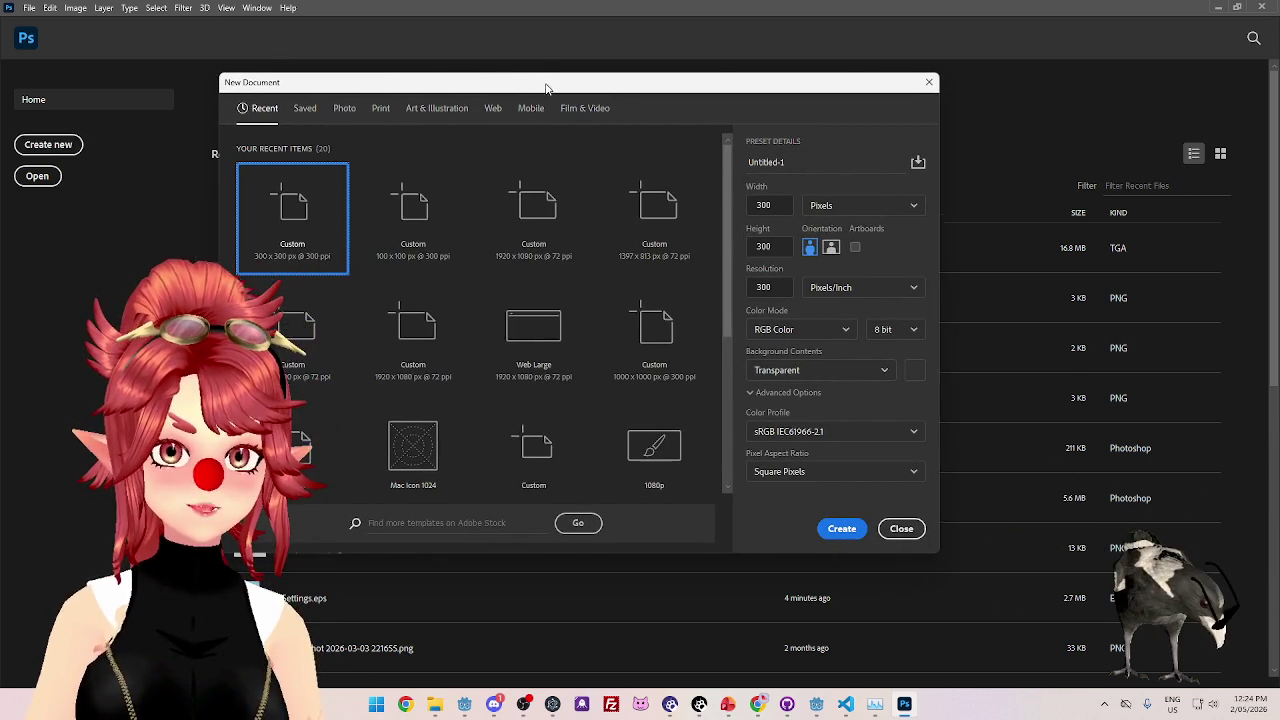
{"action": "left_click", "coordinate": [894, 531]}
{"action": "left_click", "coordinate": [29, 8]}
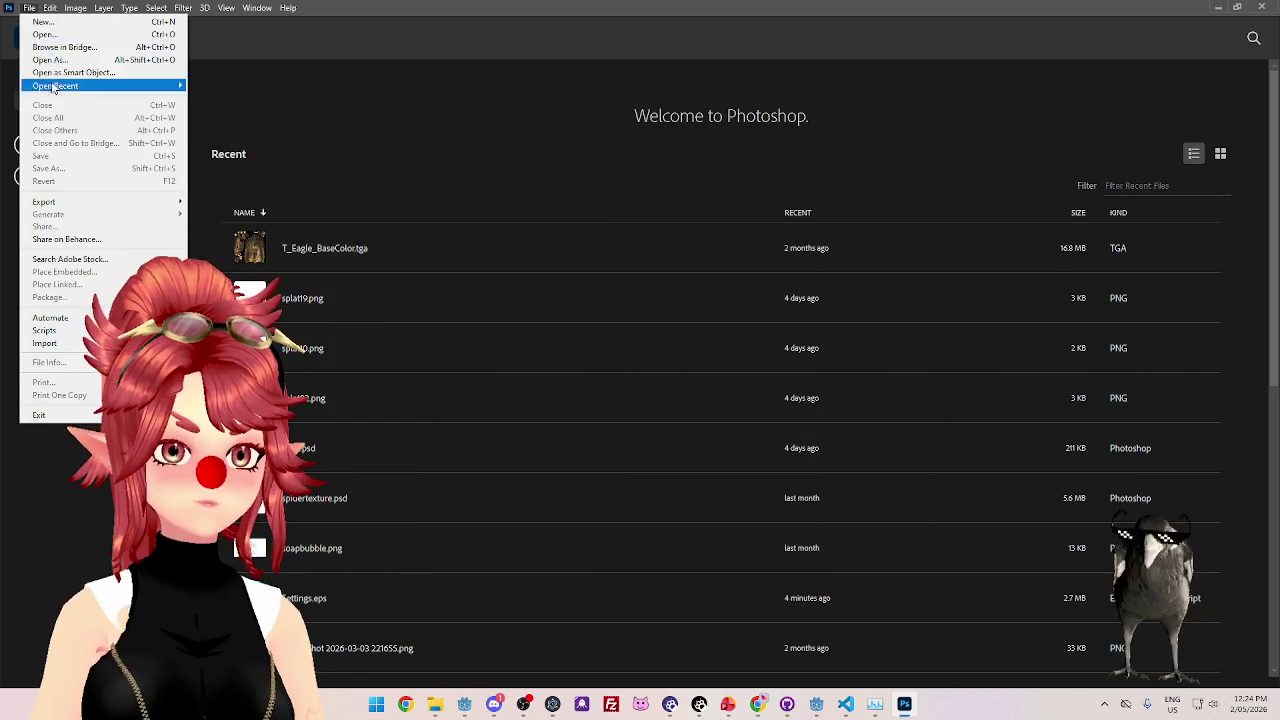
{"action": "left_click", "coordinate": [45, 34]}
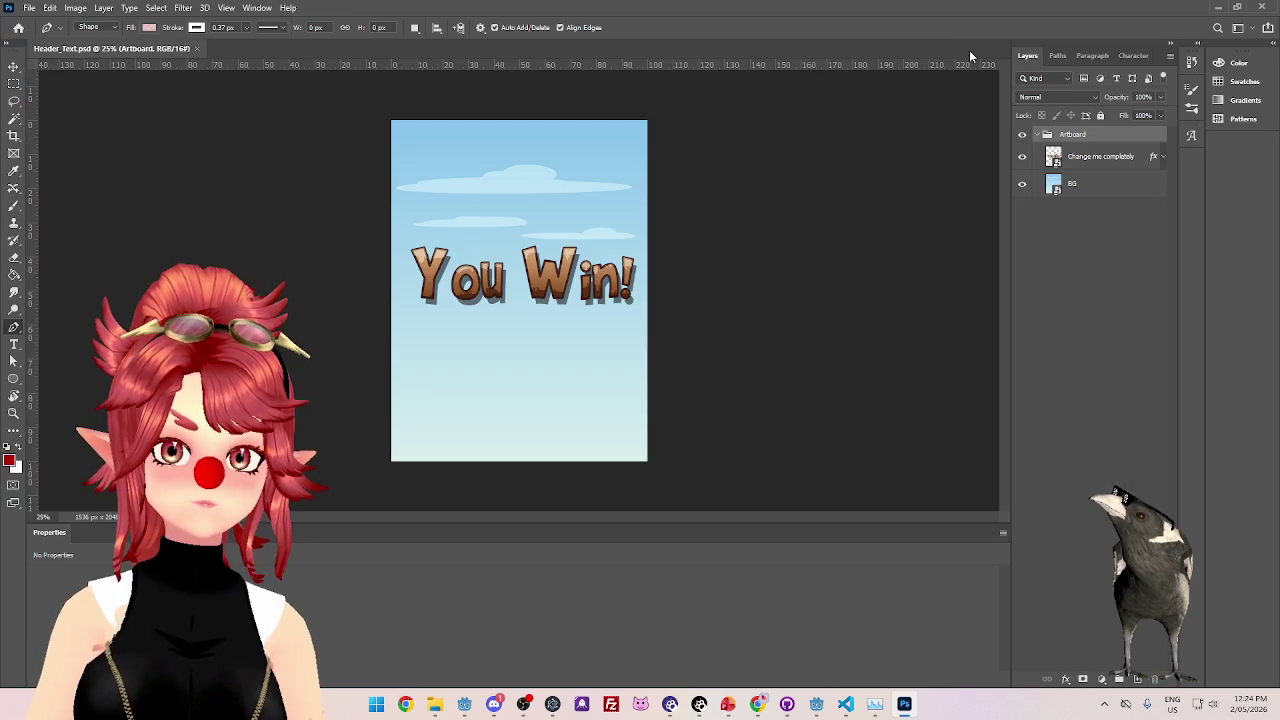
- Select the Change me completely layer and toggle the sky background's visibility
{"action": "left_click", "coordinate": [1097, 160]}
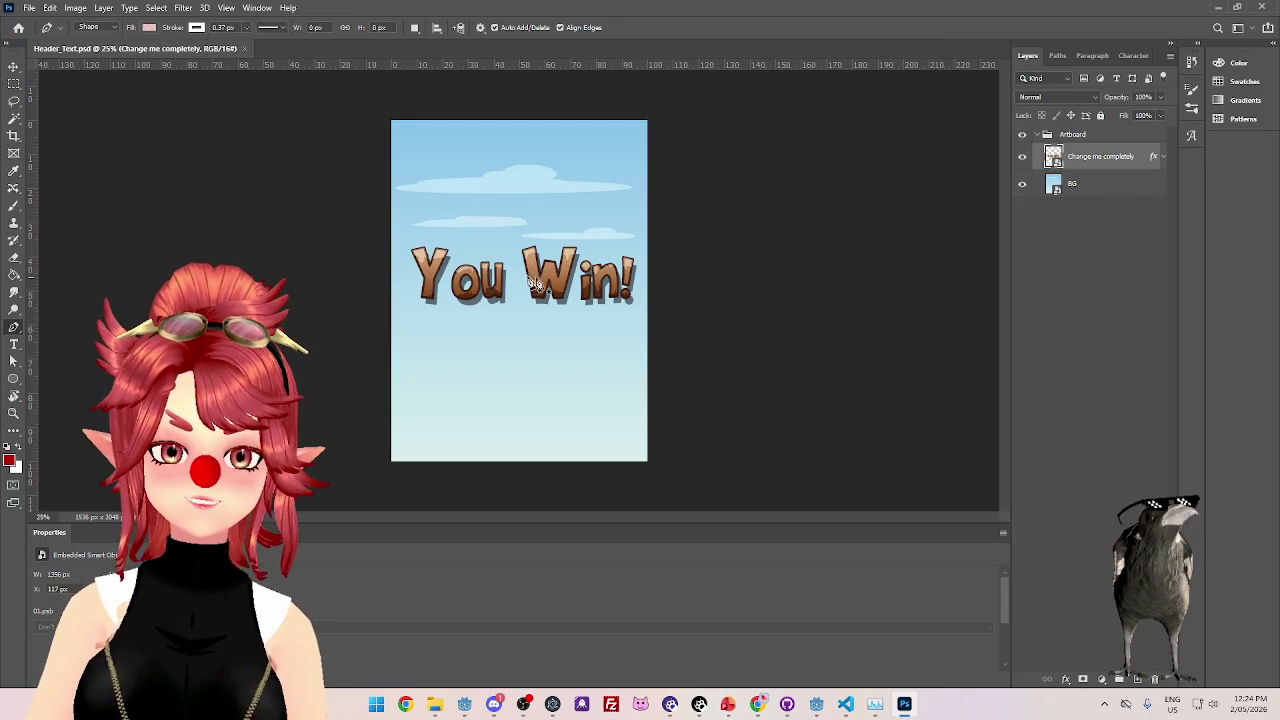
{"action": "left_click", "coordinate": [1022, 186]}
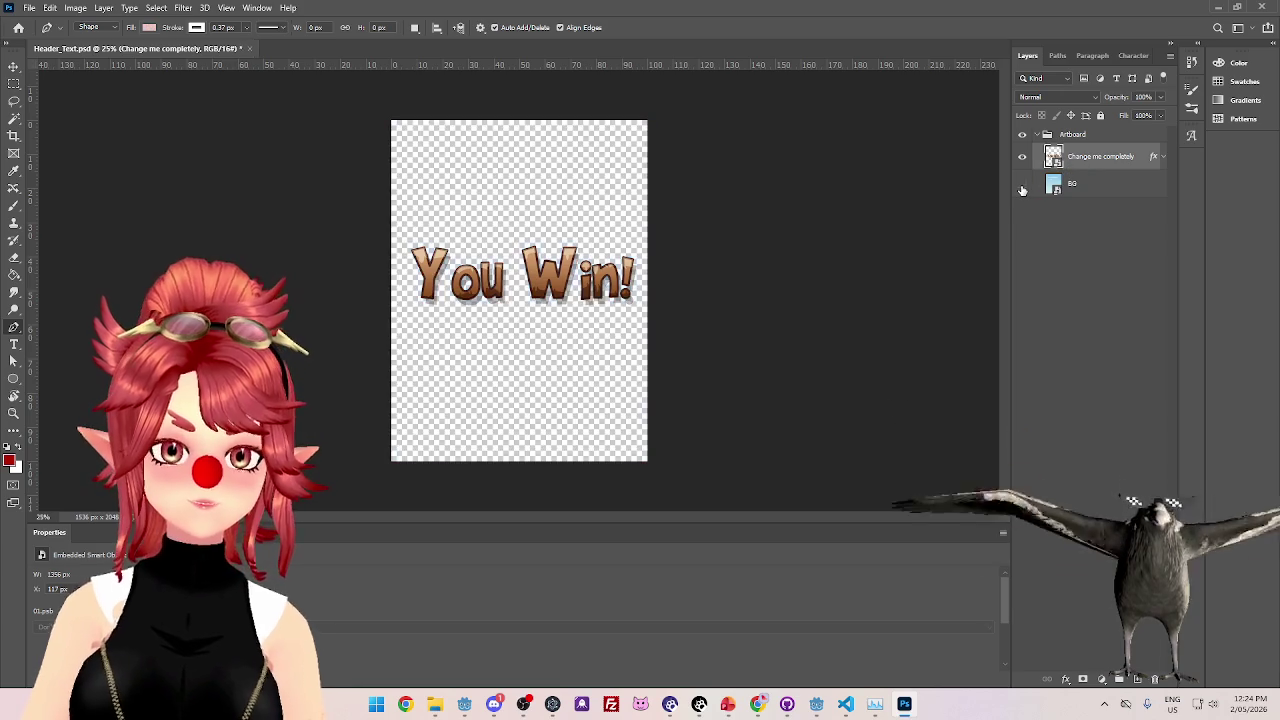
{"action": "left_click", "coordinate": [1022, 186]}
{"action": "left_click", "coordinate": [1022, 186]}
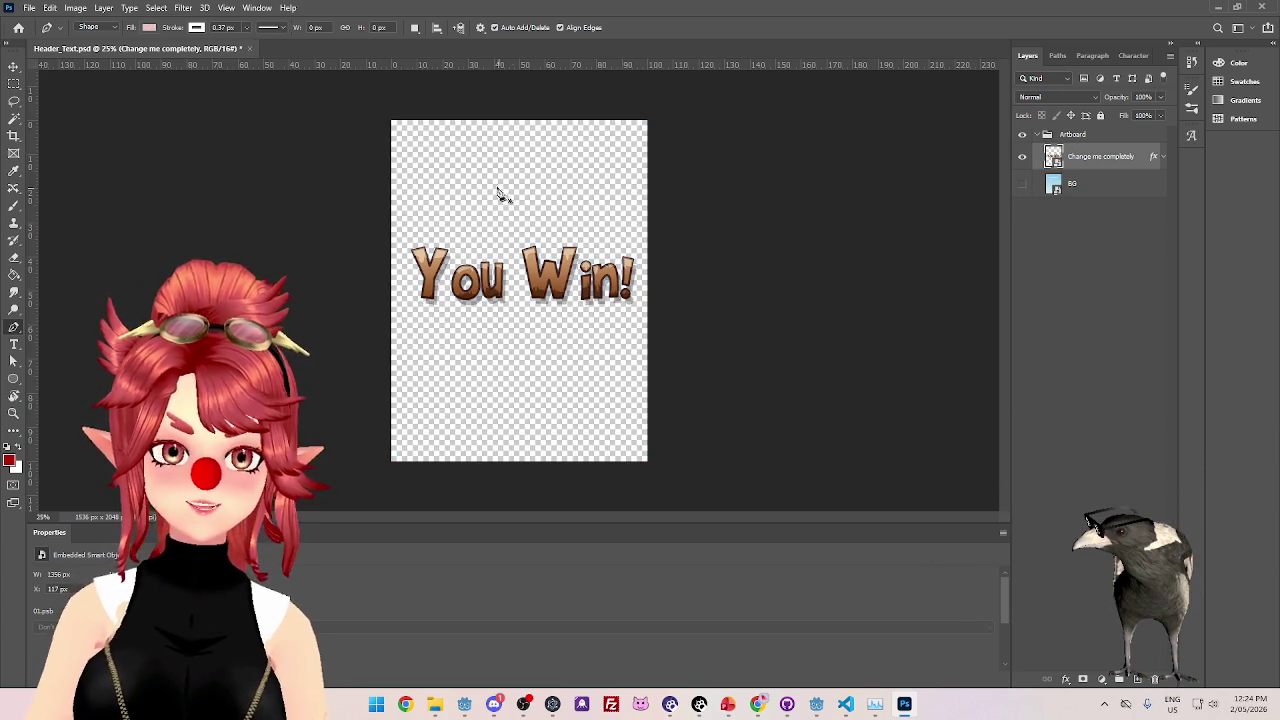
{"action": "left_click", "coordinate": [1023, 188]}
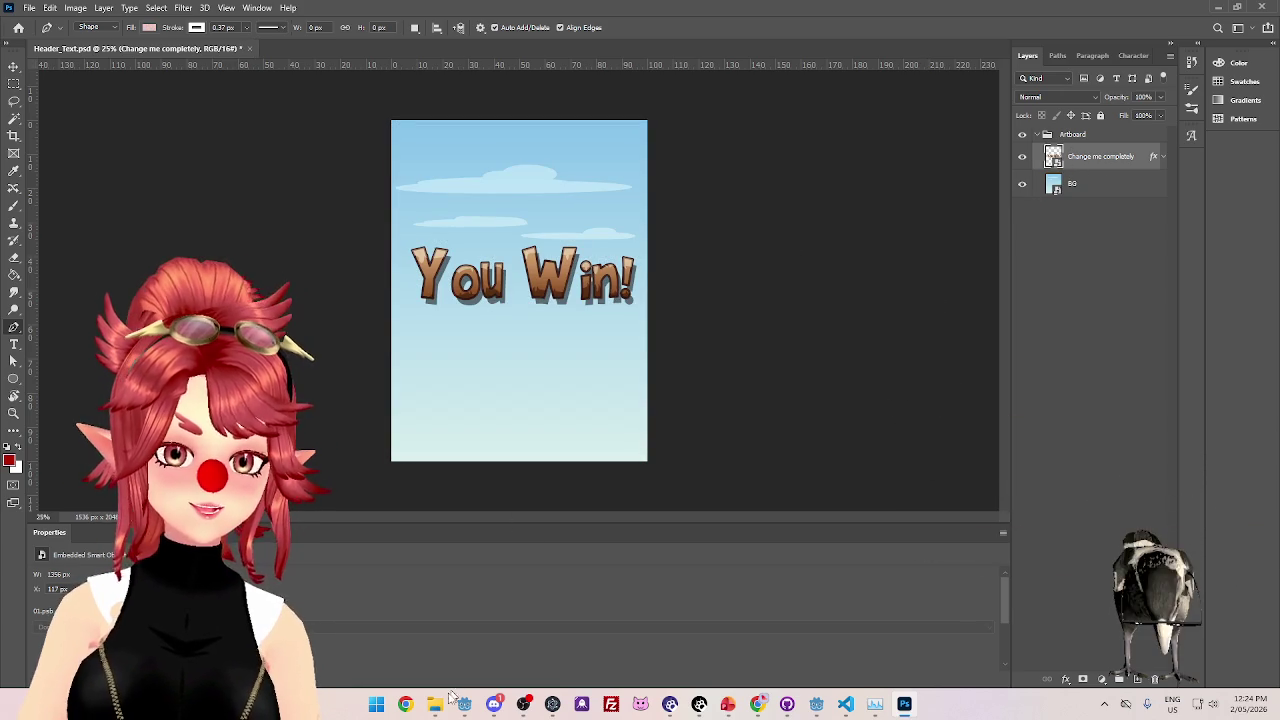
{"action": "left_click", "coordinate": [29, 7]}
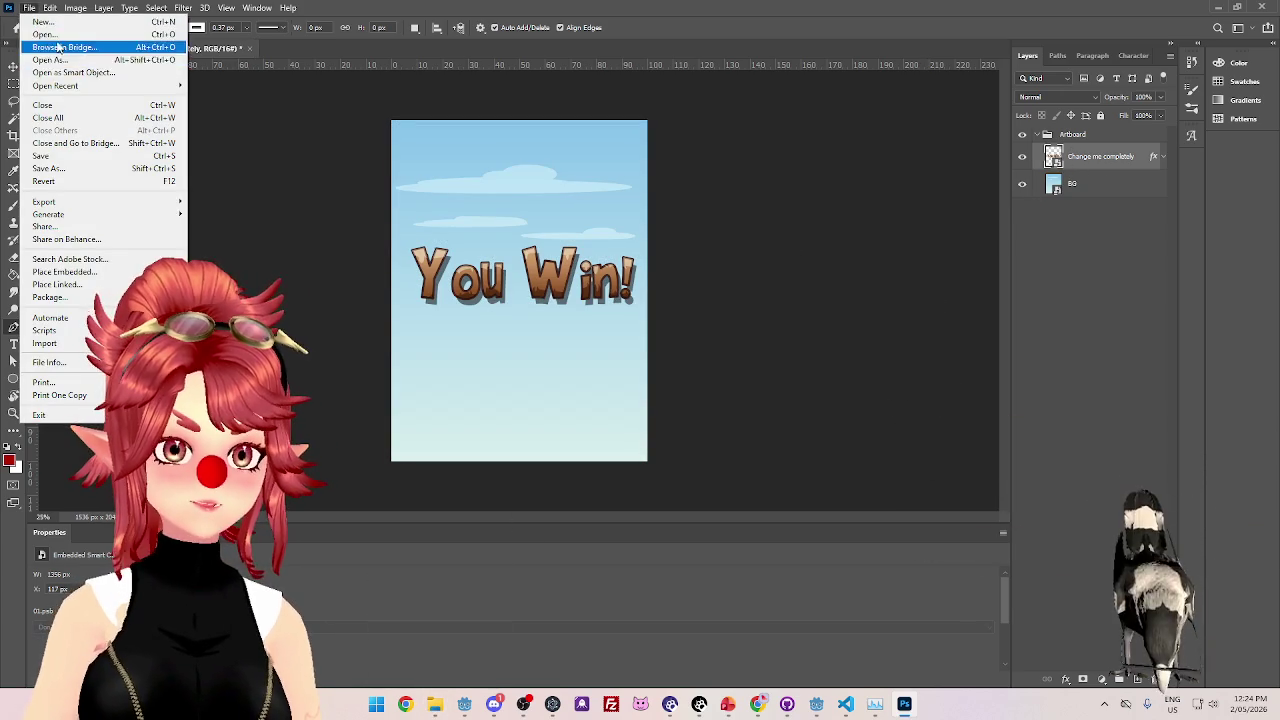
{"action": "left_click", "coordinate": [770, 193]}
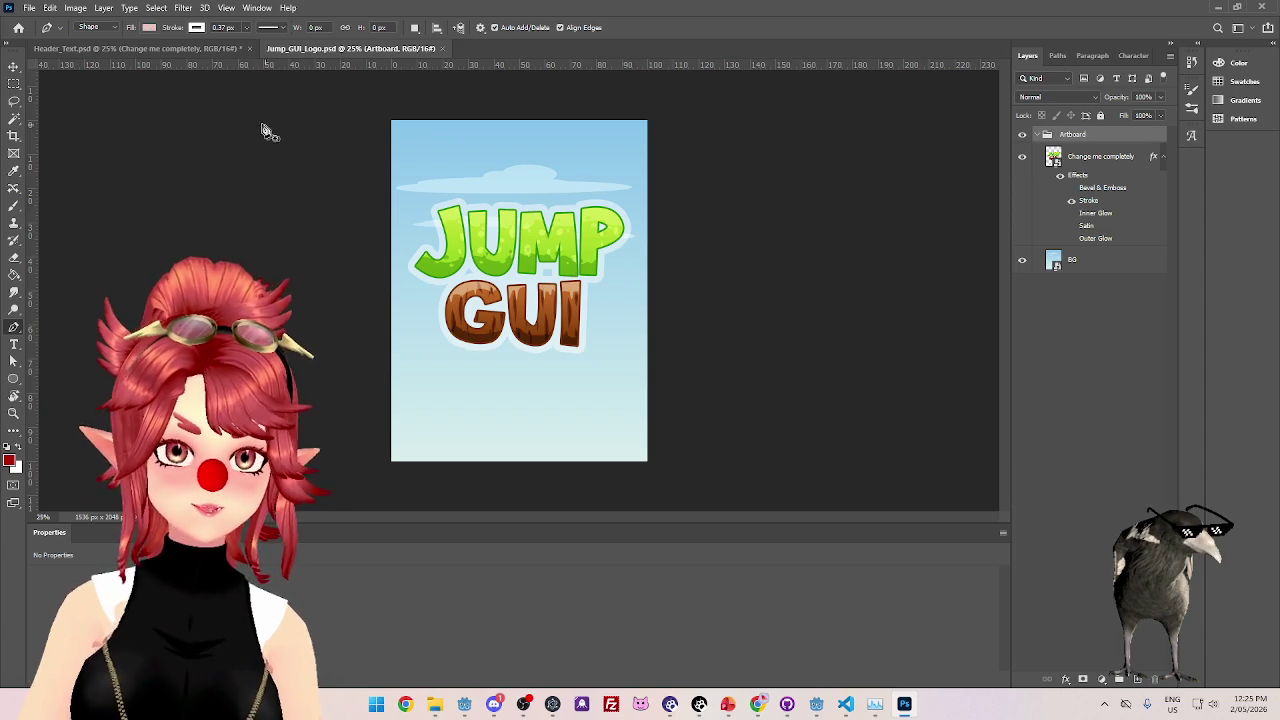
- Show the Header_Text You Win! document, then switch to the CraftPix Wooden GUI page
{"action": "left_click", "coordinate": [164, 47]}
{"action": "left_click", "coordinate": [348, 50]}
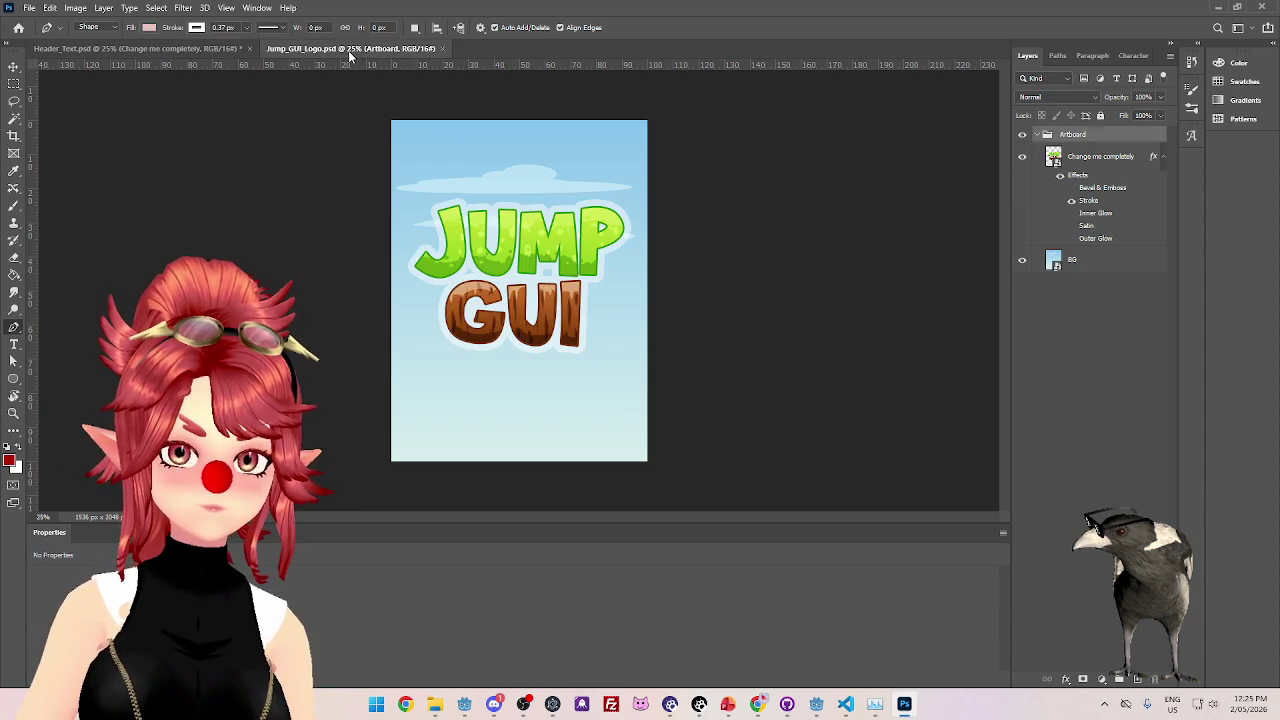
{"action": "left_click", "coordinate": [200, 48]}
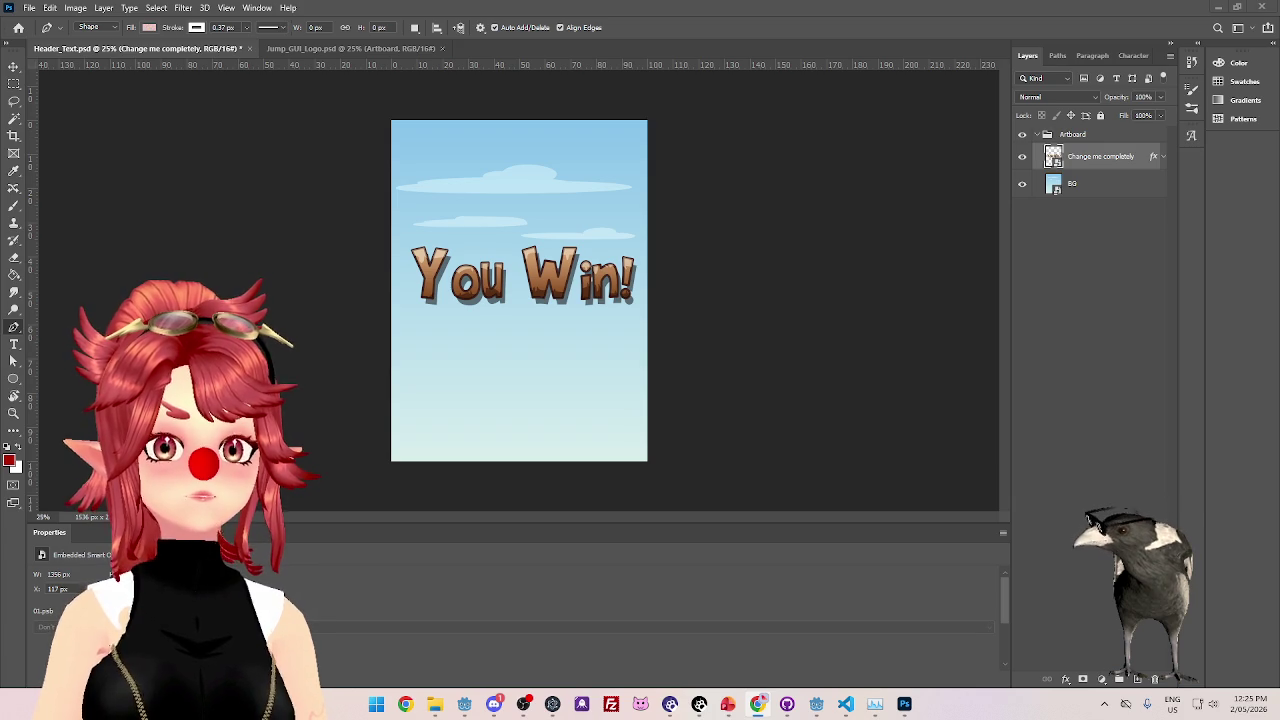
{"action": "key", "text": "alt+Tab"}
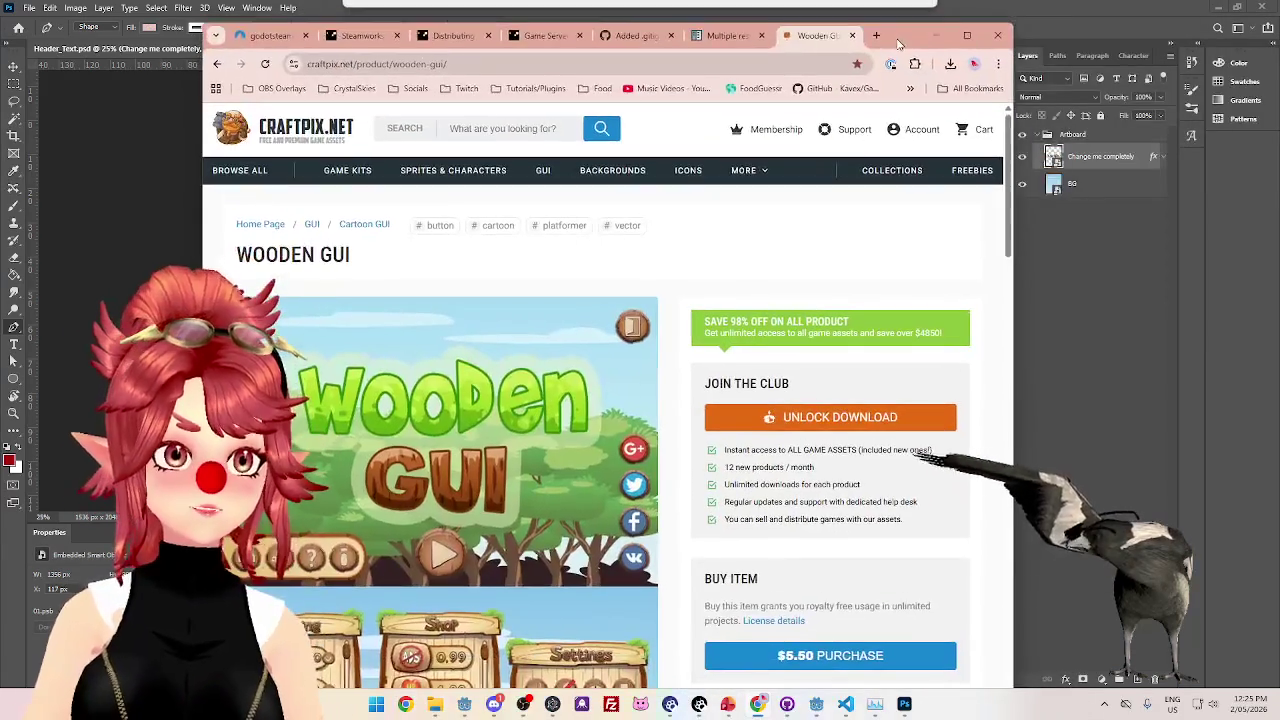
- Scroll the Wooden GUI page to Technical Details and bring up File Explorer
{"action": "scroll", "coordinate": [660, 245], "scroll_direction": "down", "scroll_amount": 2}
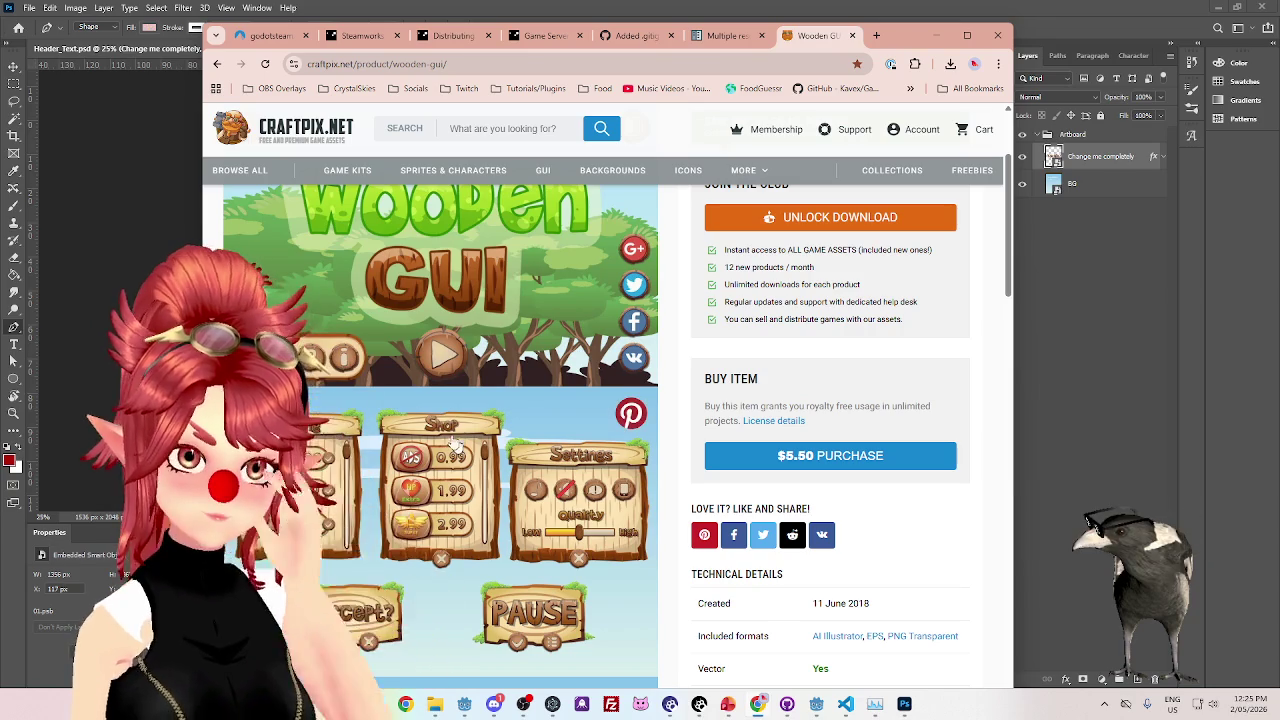
{"action": "left_click", "coordinate": [437, 704]}
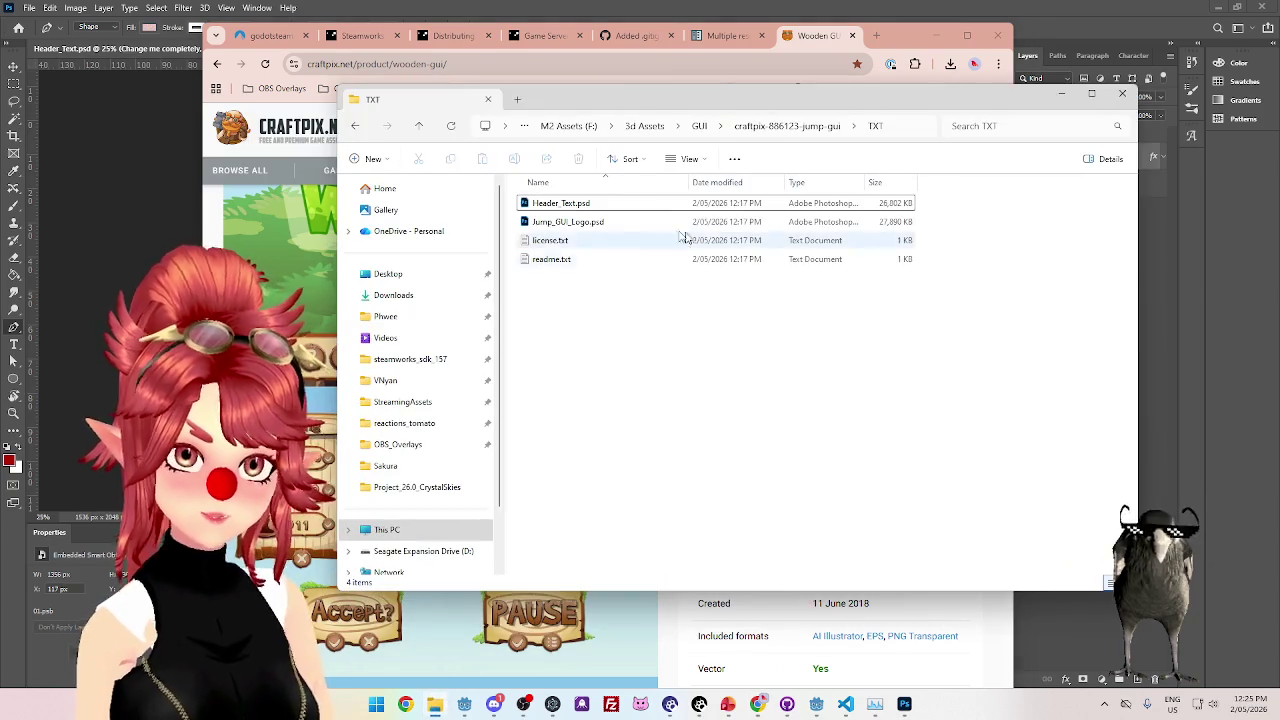
- Open the PNG folder, browse Shop and You_Win, and preview Table.png
{"action": "double_click", "coordinate": [550, 241]}
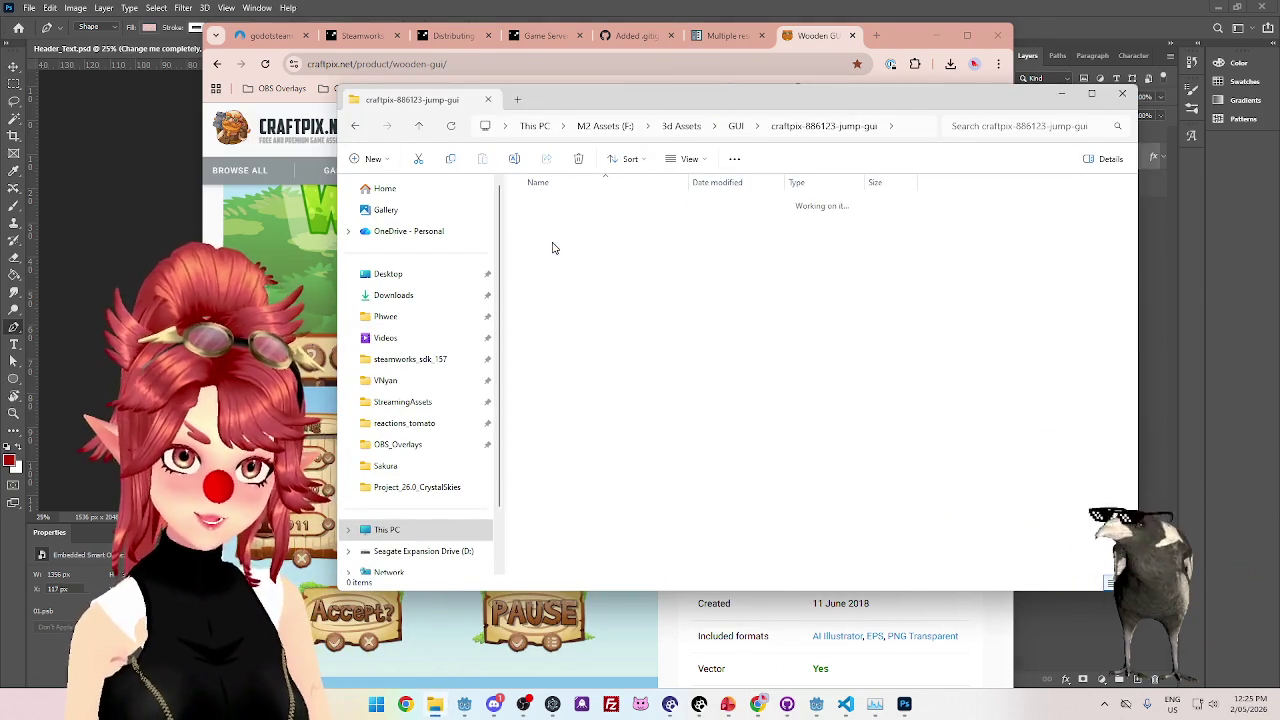
{"action": "double_click", "coordinate": [545, 427]}
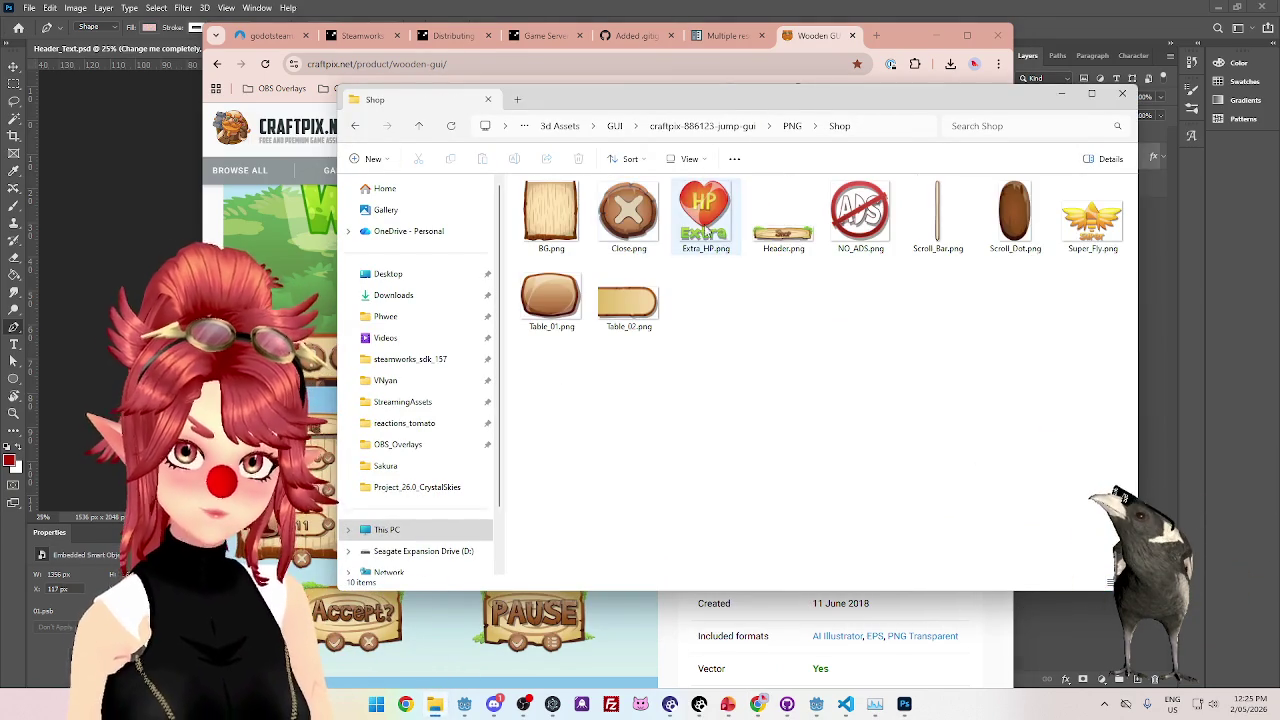
{"action": "mouse_move", "coordinate": [943, 111]}
{"action": "left_mouse_down"}
{"action": "mouse_move", "coordinate": [1073, 277]}
{"action": "mouse_move", "coordinate": [1032, 177]}
{"action": "mouse_move", "coordinate": [1000, 145]}
{"action": "mouse_move", "coordinate": [1134, 180]}
{"action": "mouse_move", "coordinate": [1207, 145]}
{"action": "mouse_move", "coordinate": [936, 121]}
{"action": "mouse_move", "coordinate": [1087, 121]}
{"action": "mouse_move", "coordinate": [927, 120]}
{"action": "left_mouse_up"}
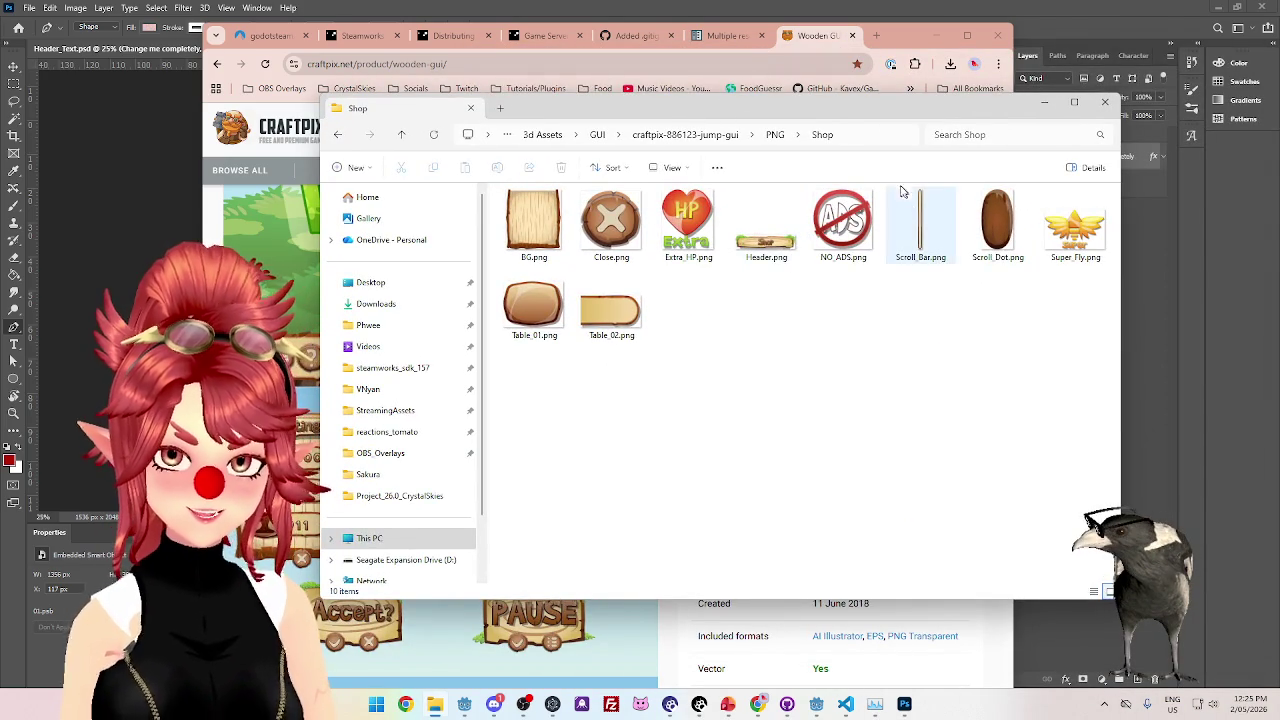
{"action": "left_click", "coordinate": [773, 134]}
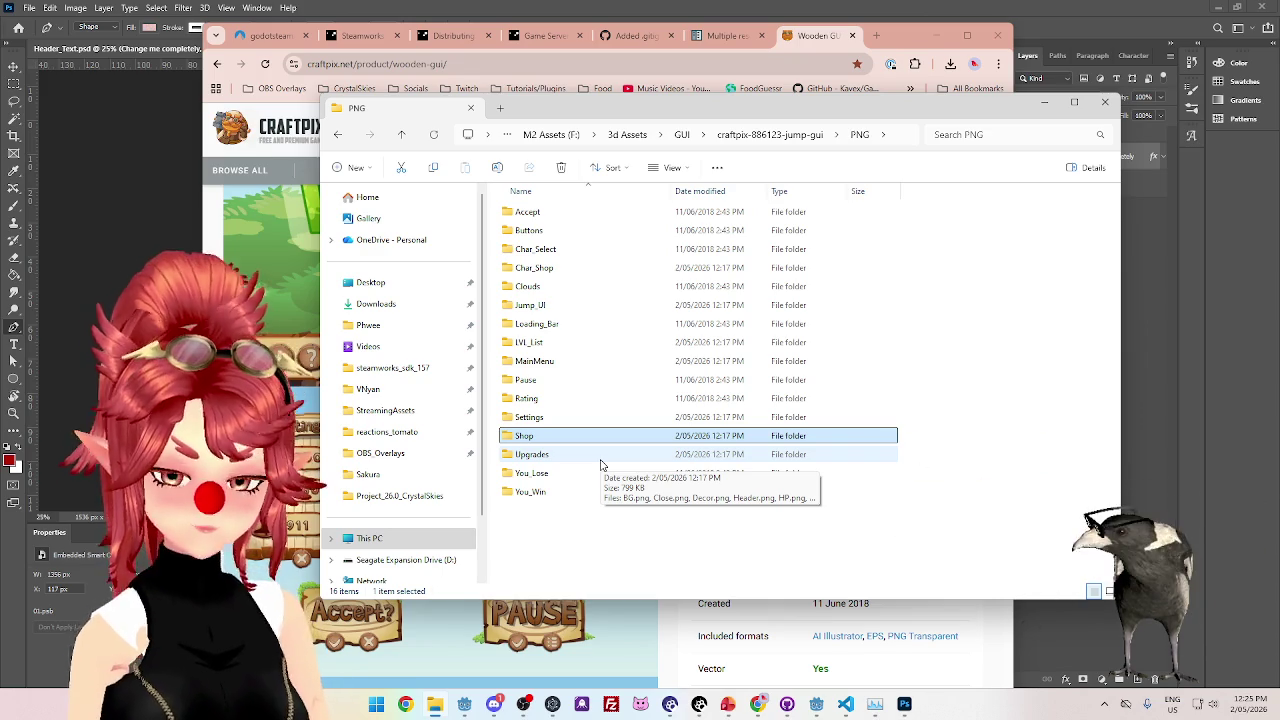
{"action": "double_click", "coordinate": [544, 494]}
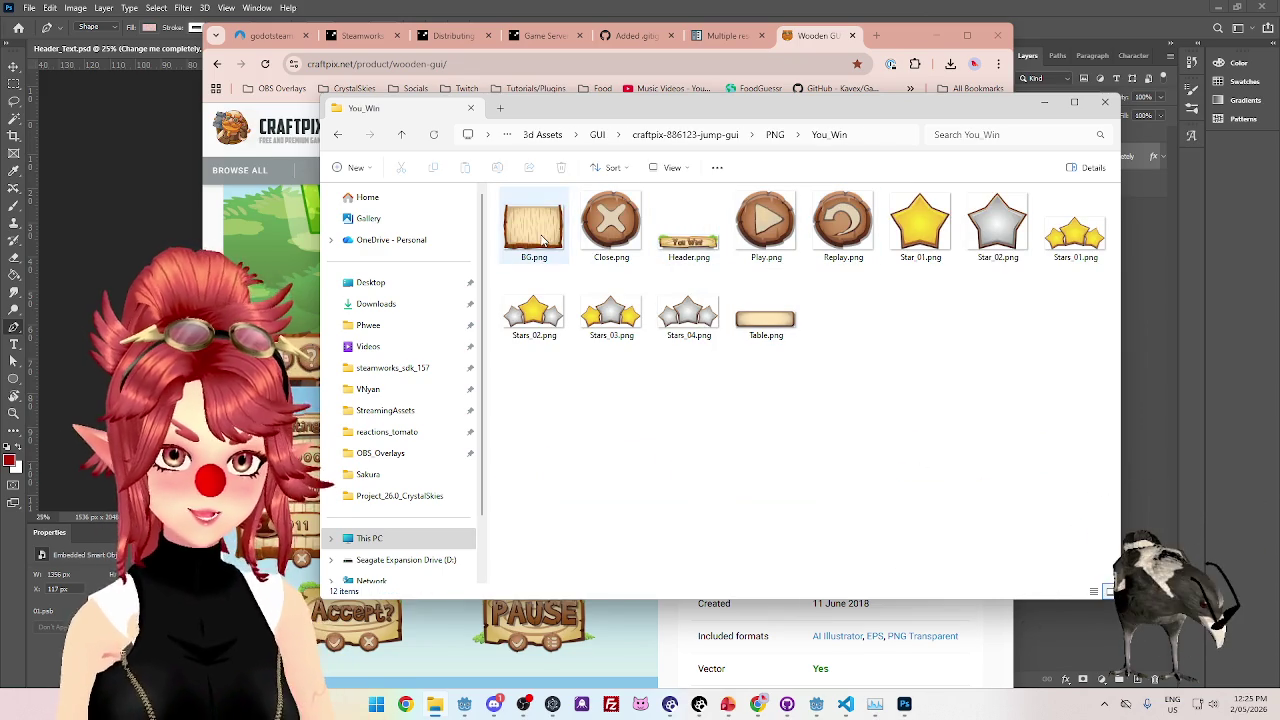
{"action": "double_click", "coordinate": [775, 322]}
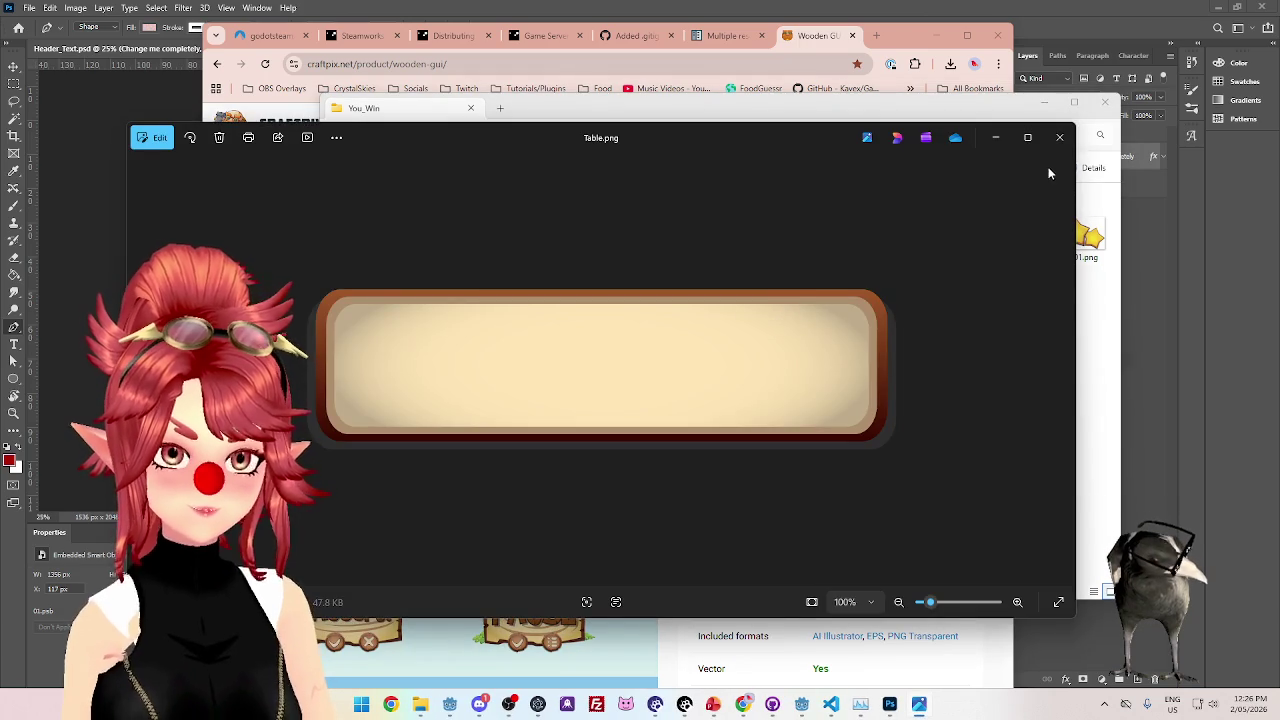
{"action": "left_click", "coordinate": [1059, 137]}
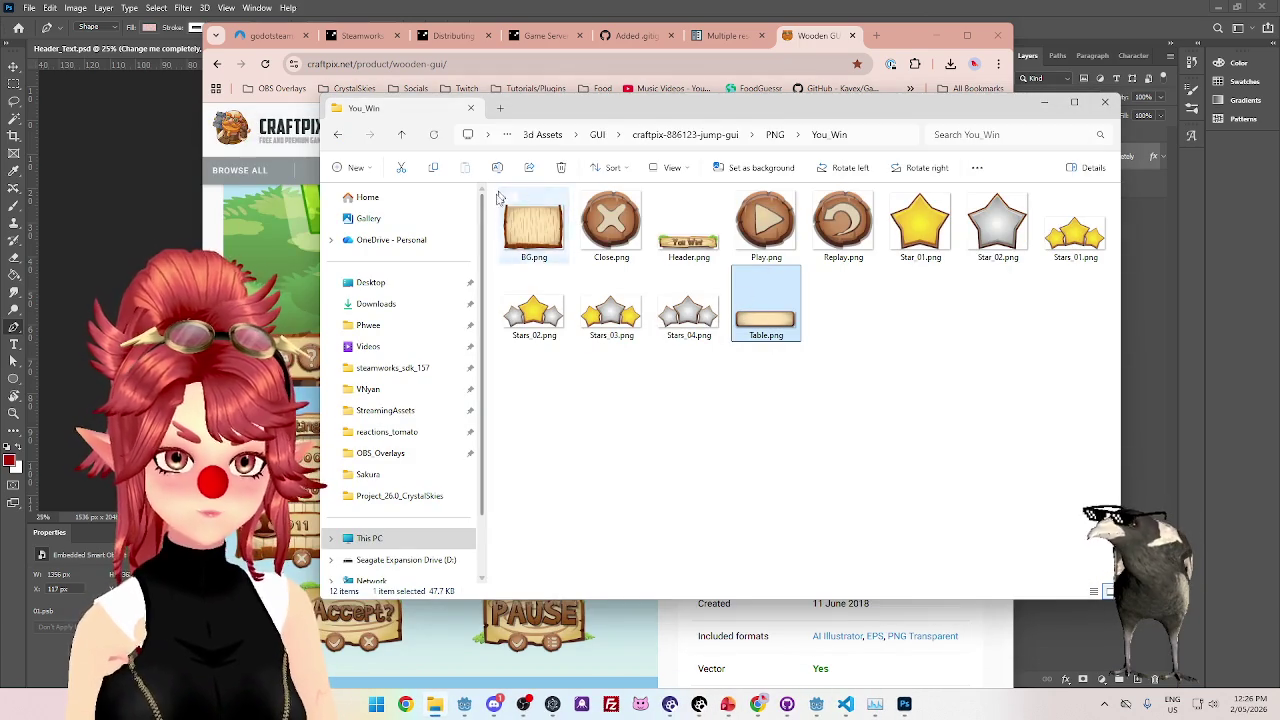
- Browse the You_Lose and Upgrades folders, selecting Table_02.png
{"action": "left_click", "coordinate": [775, 134]}
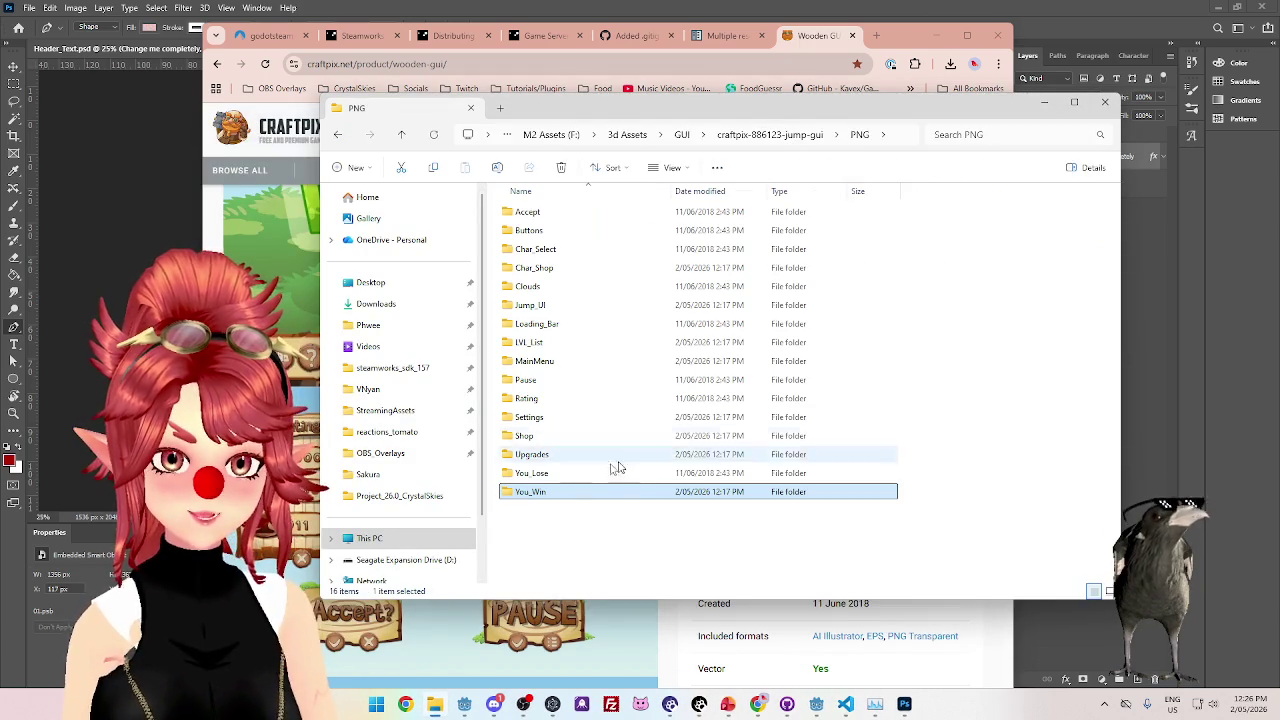
{"action": "double_click", "coordinate": [557, 473]}
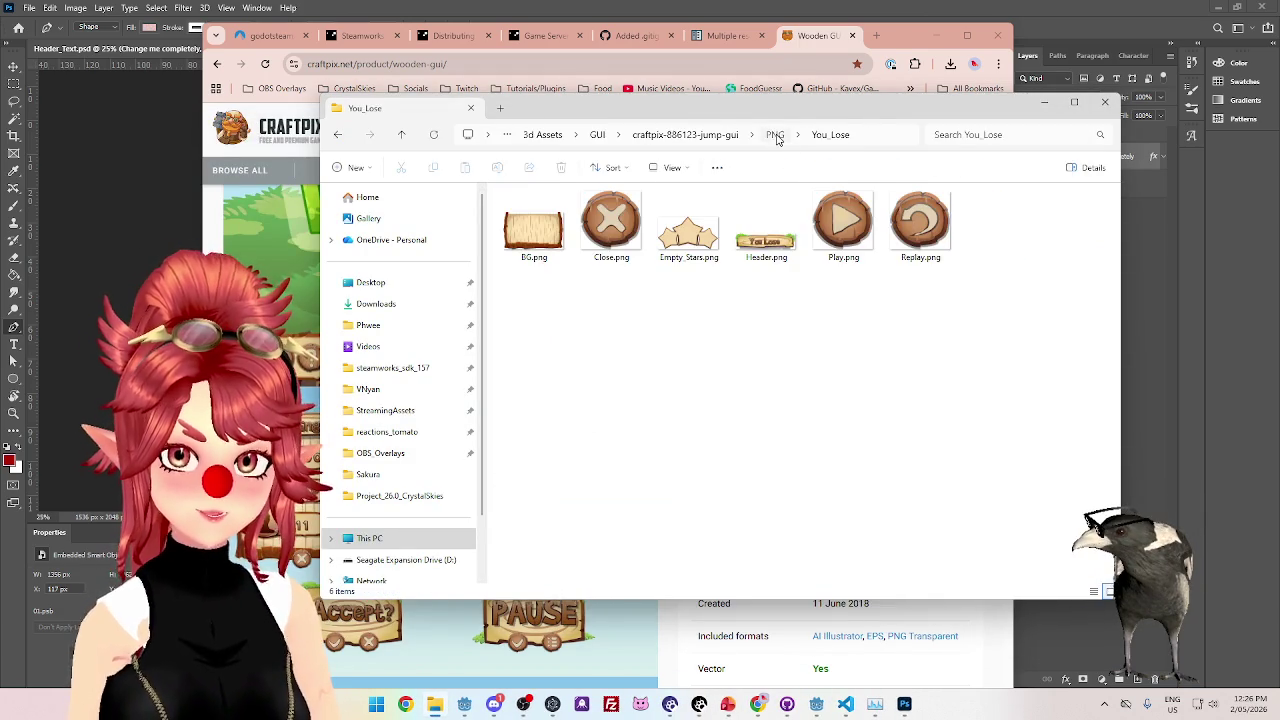
{"action": "left_click", "coordinate": [775, 134]}
{"action": "double_click", "coordinate": [563, 453]}
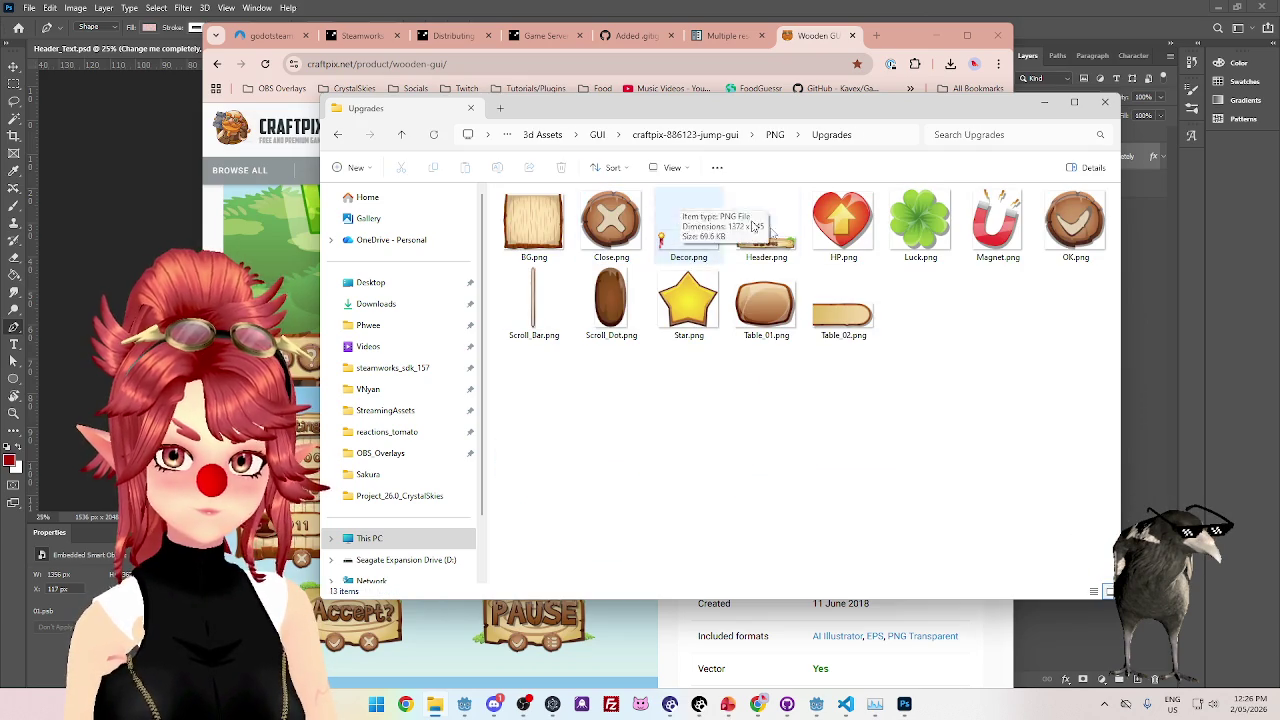
{"action": "left_click", "coordinate": [818, 311]}
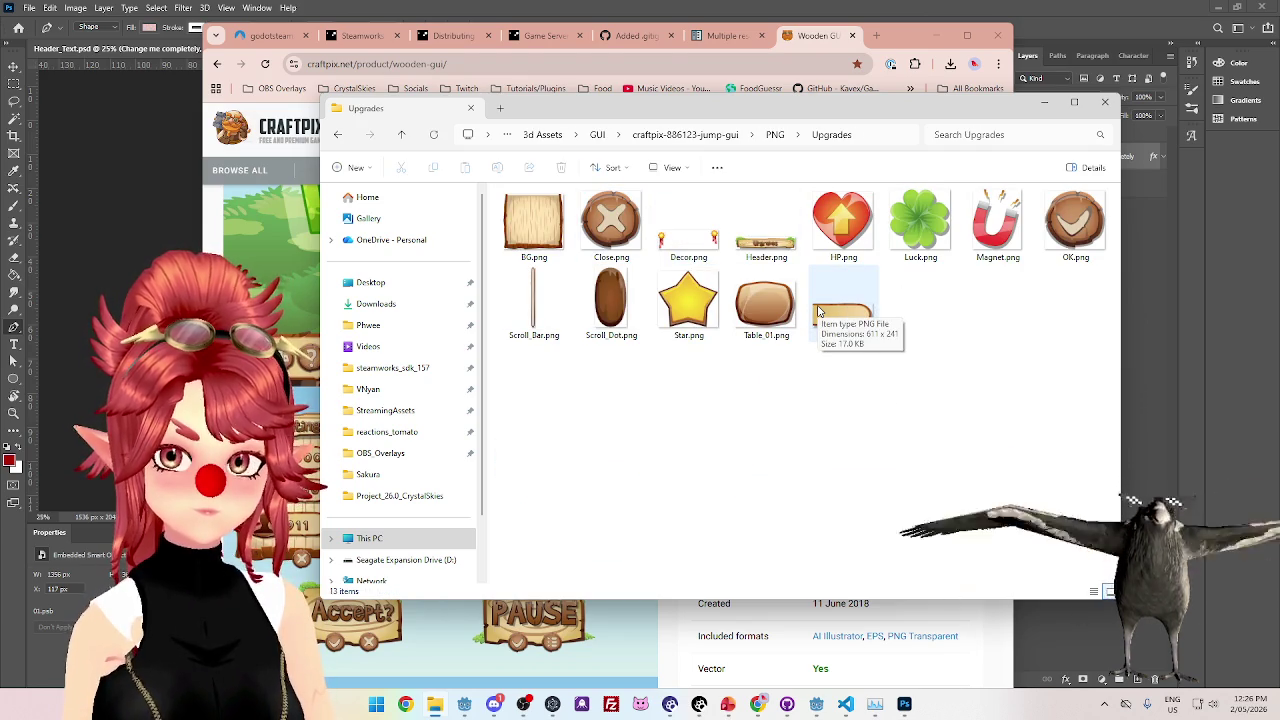
- Browse Shop, Settings and Rating, preview the Rating Header.png, then return to Photoshop
{"action": "left_click", "coordinate": [784, 138]}
{"action": "double_click", "coordinate": [582, 436]}
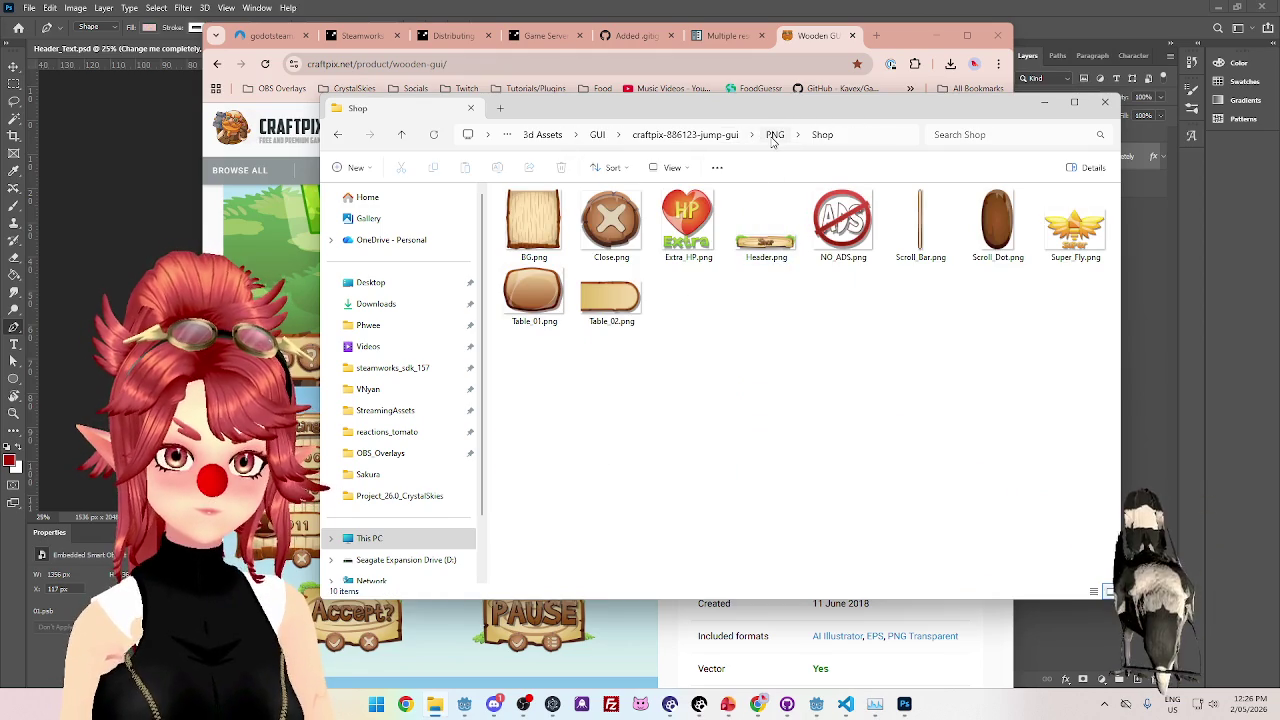
{"action": "left_click", "coordinate": [774, 135]}
{"action": "double_click", "coordinate": [540, 432]}
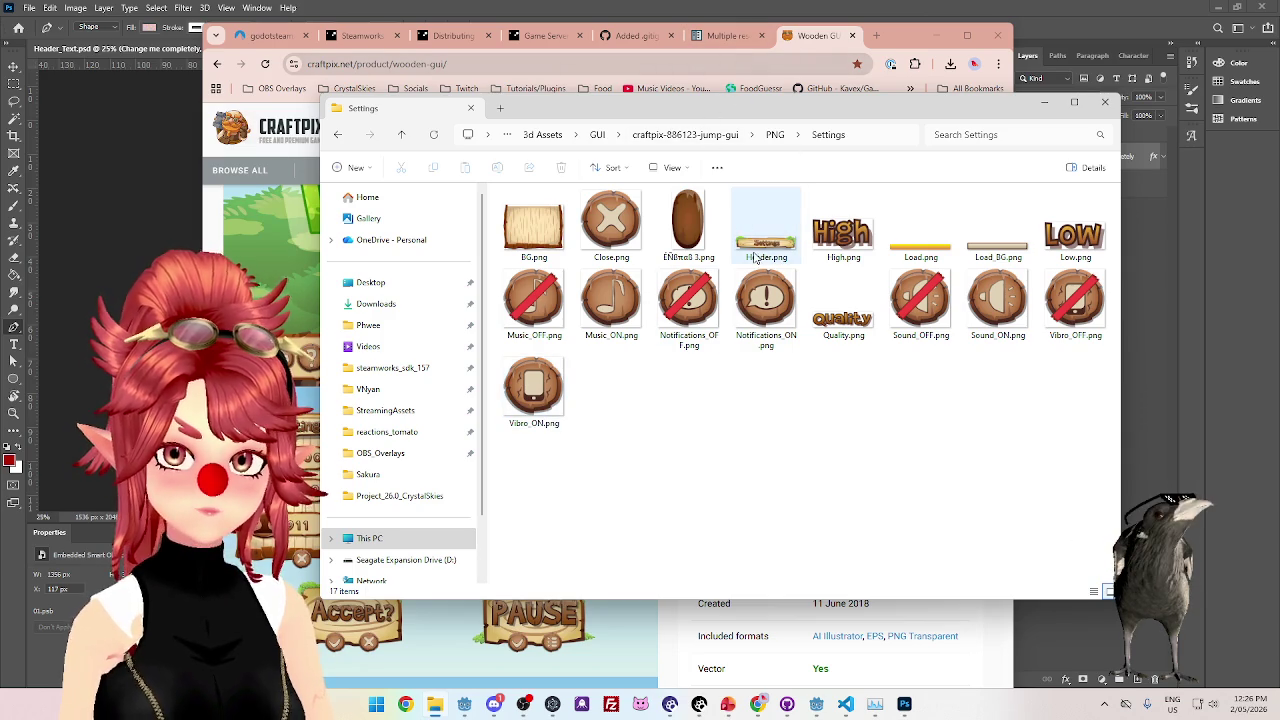
{"action": "left_click", "coordinate": [773, 134]}
{"action": "double_click", "coordinate": [578, 403]}
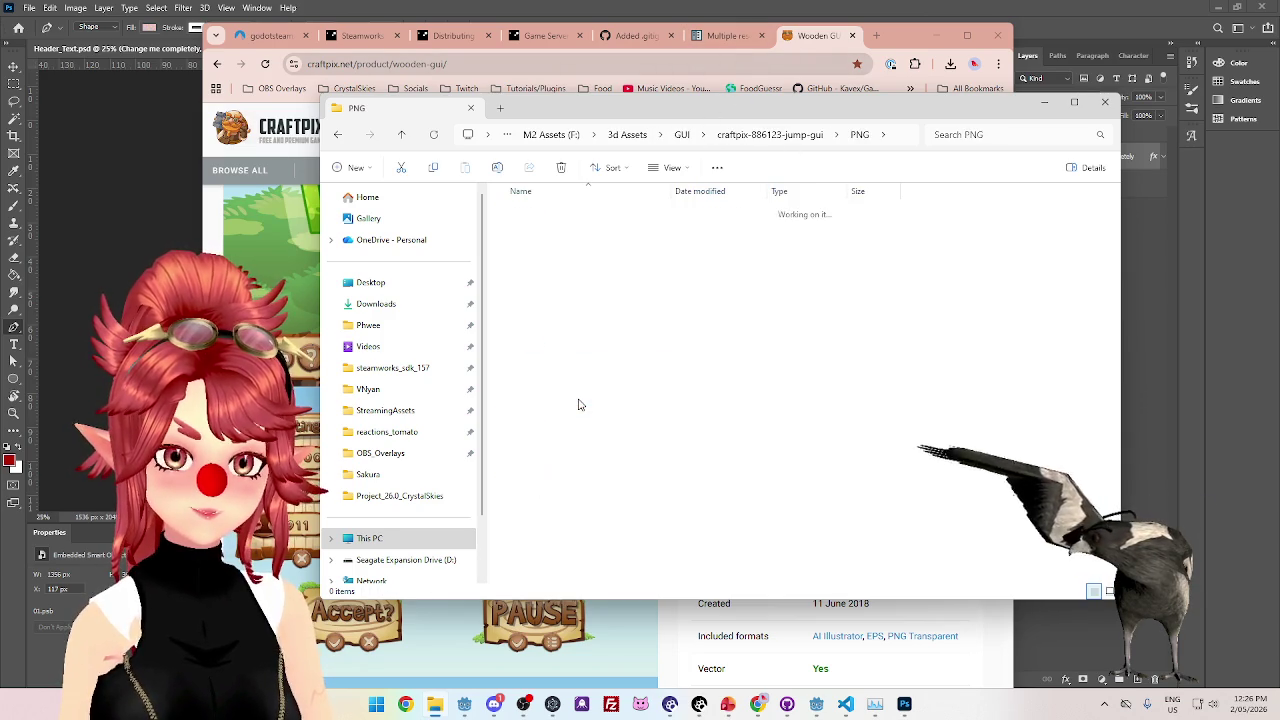
{"action": "double_click", "coordinate": [768, 243]}
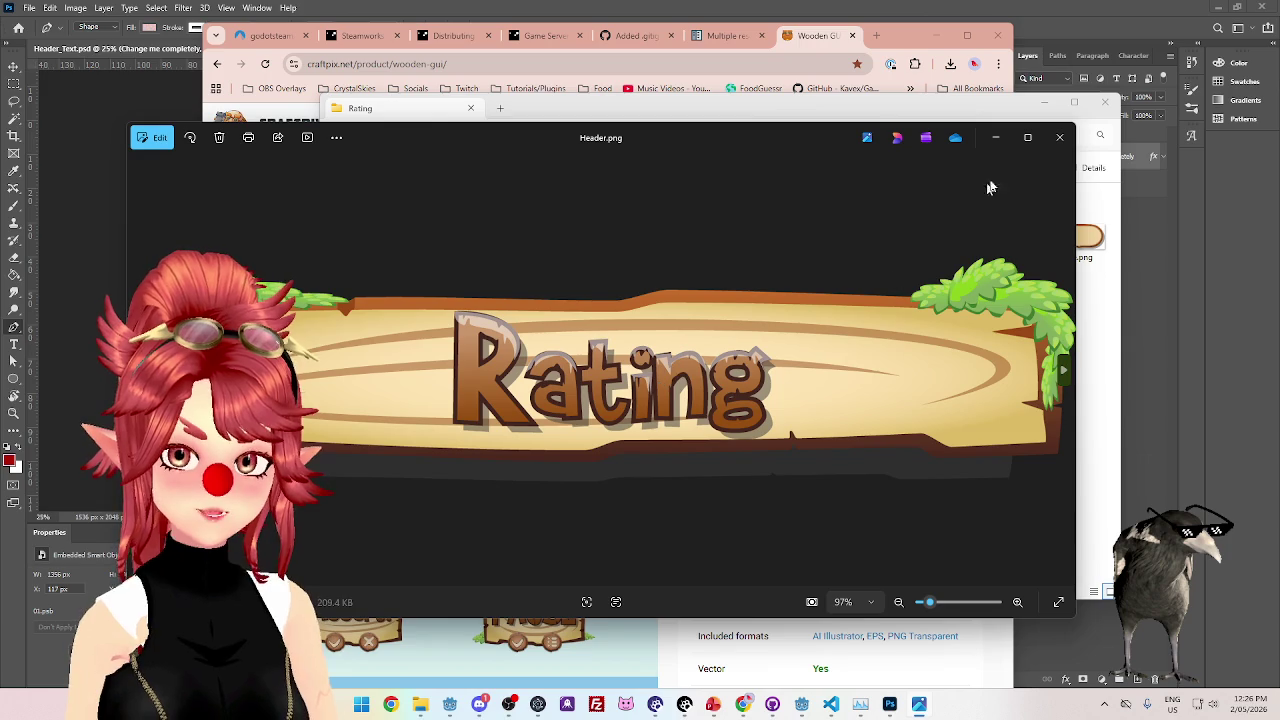
{"action": "left_click", "coordinate": [1059, 137]}
{"action": "key", "text": "alt+Tab"}
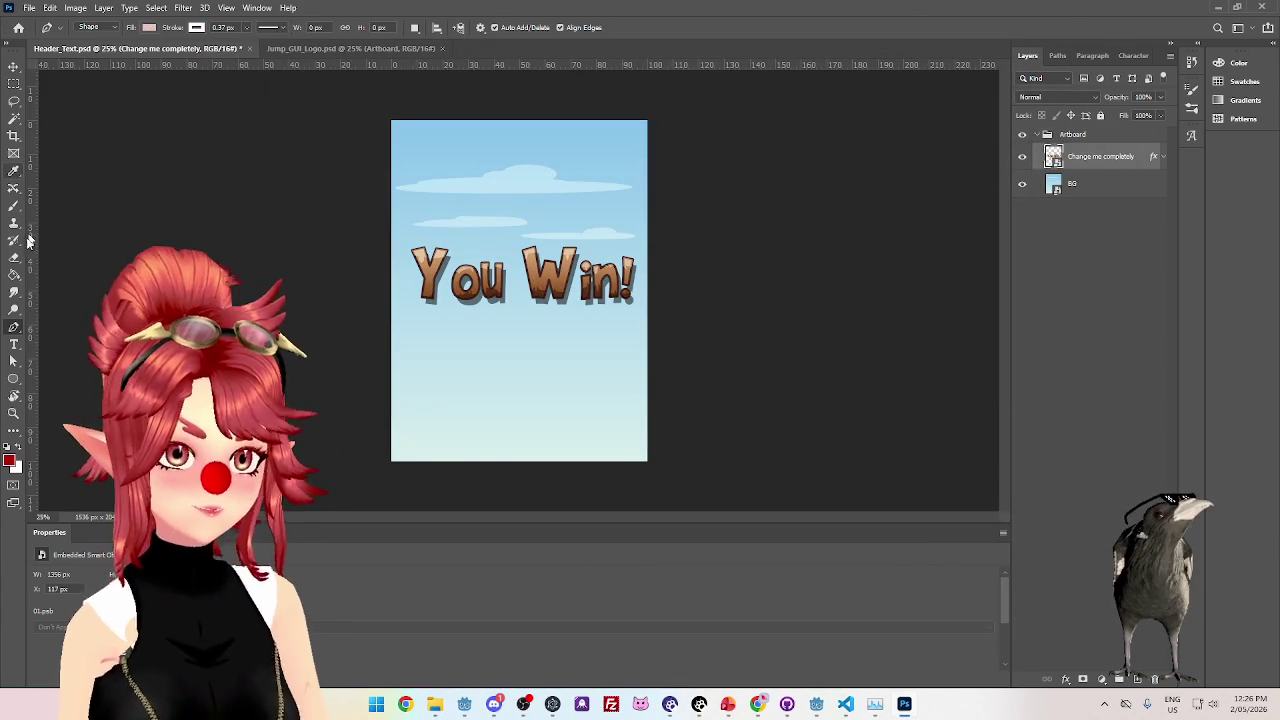
- Add and delete trial Lorem Ipsum text layers with the Type tool
{"action": "left_click", "coordinate": [14, 344]}
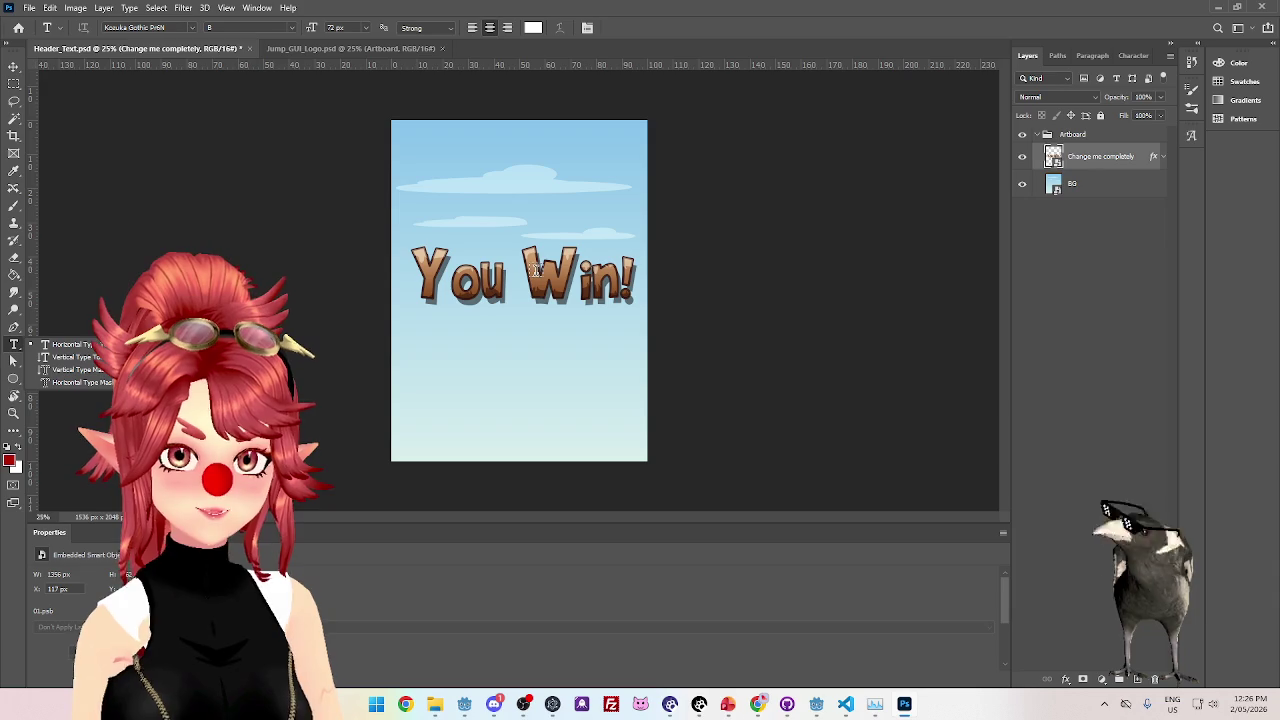
{"action": "left_click", "coordinate": [488, 271]}
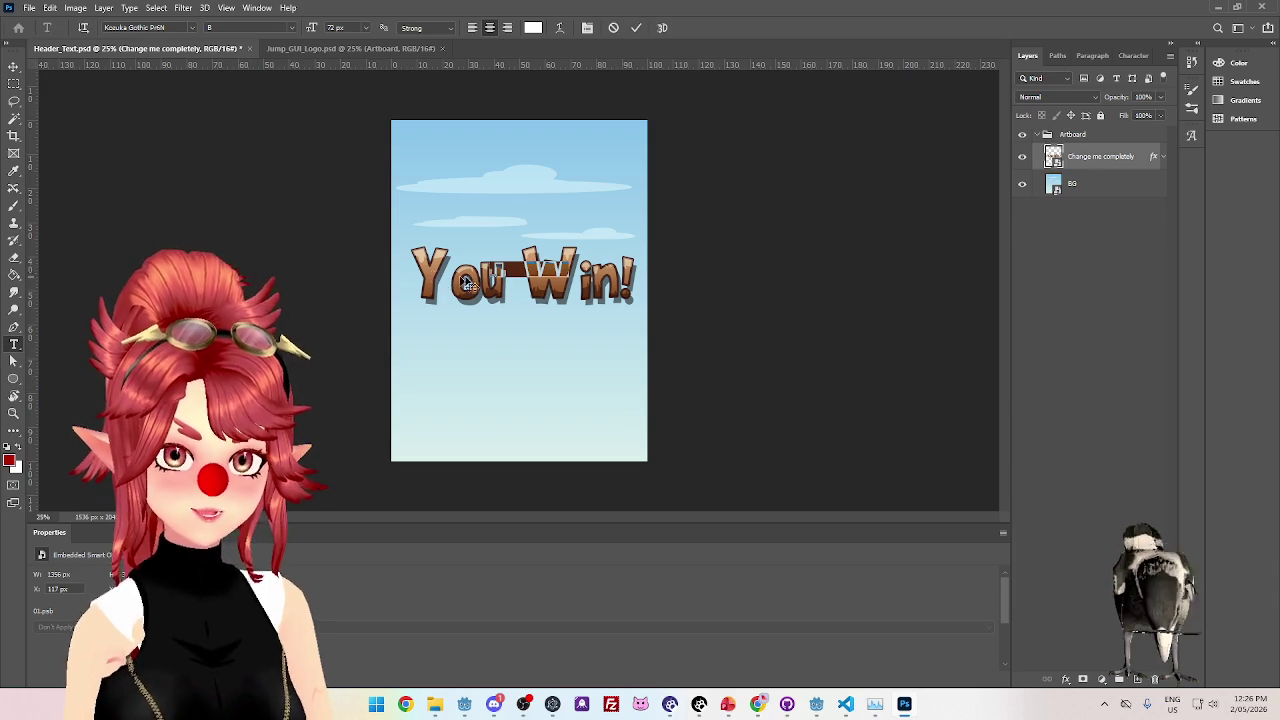
{"action": "left_click", "coordinate": [1097, 173]}
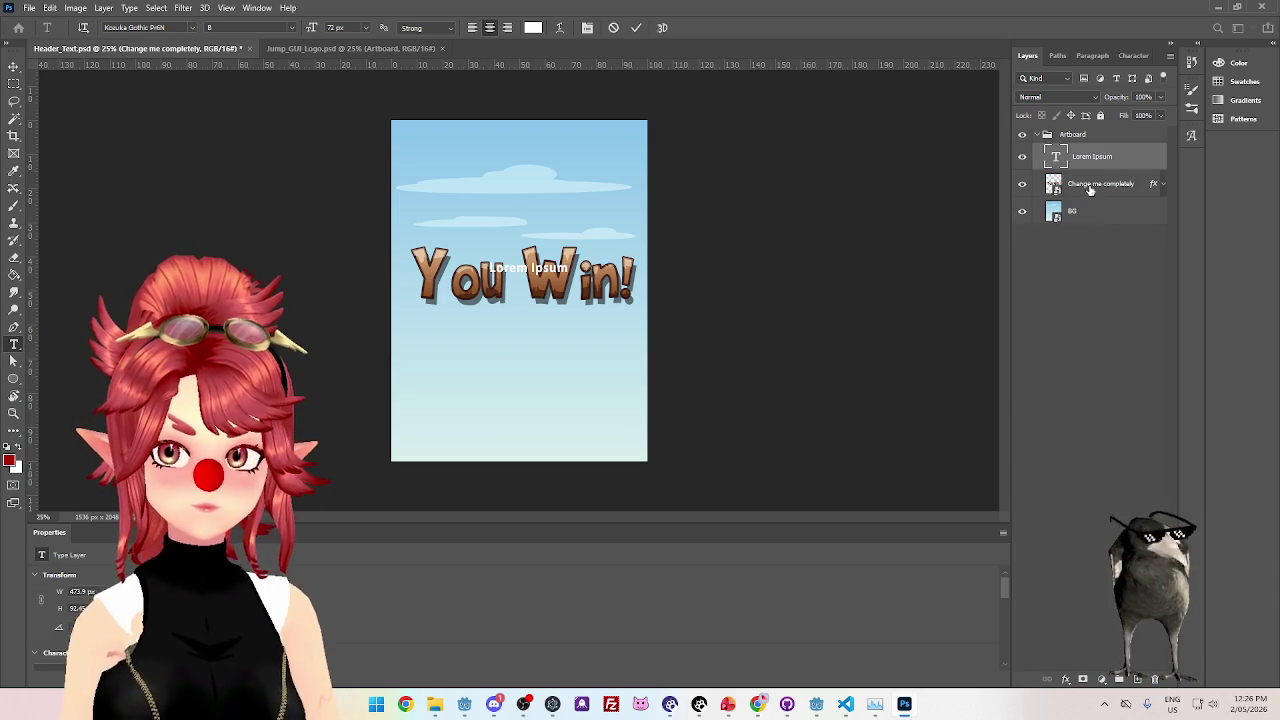
{"action": "key", "text": "Delete"}
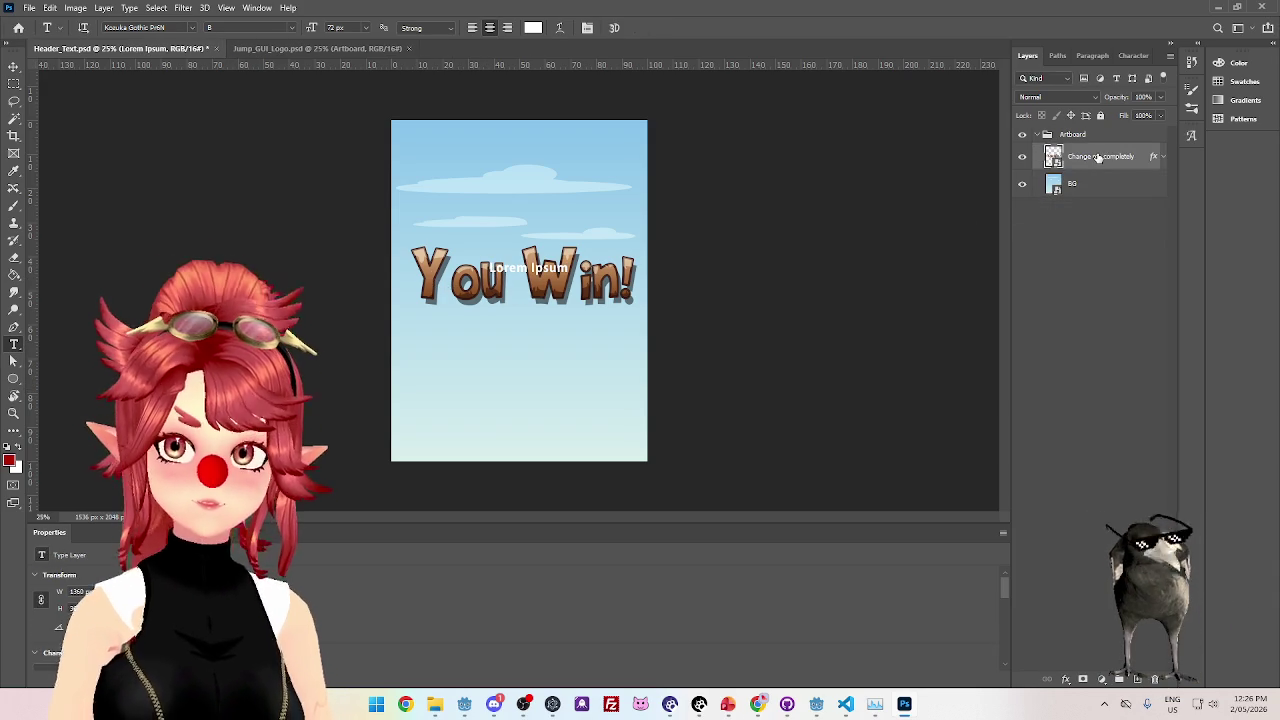
{"action": "right_click", "coordinate": [1097, 161]}
{"action": "key", "text": "Escape"}
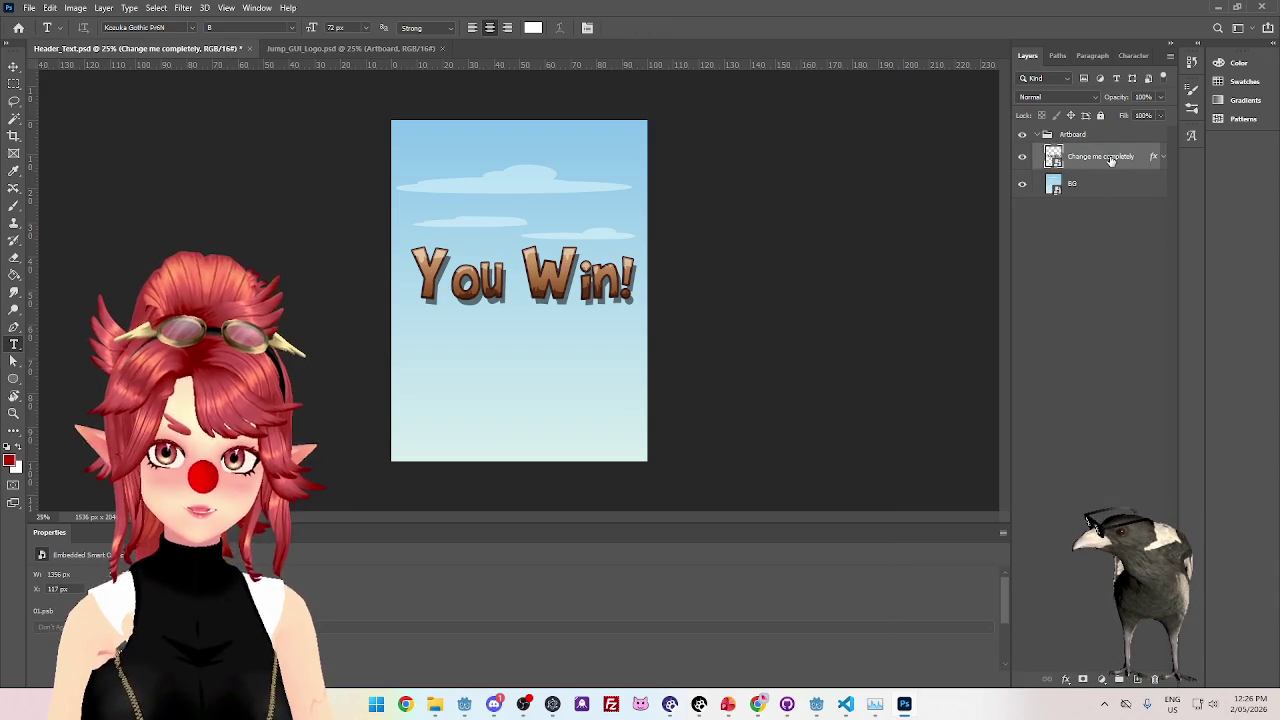
{"action": "key", "text": "Return"}
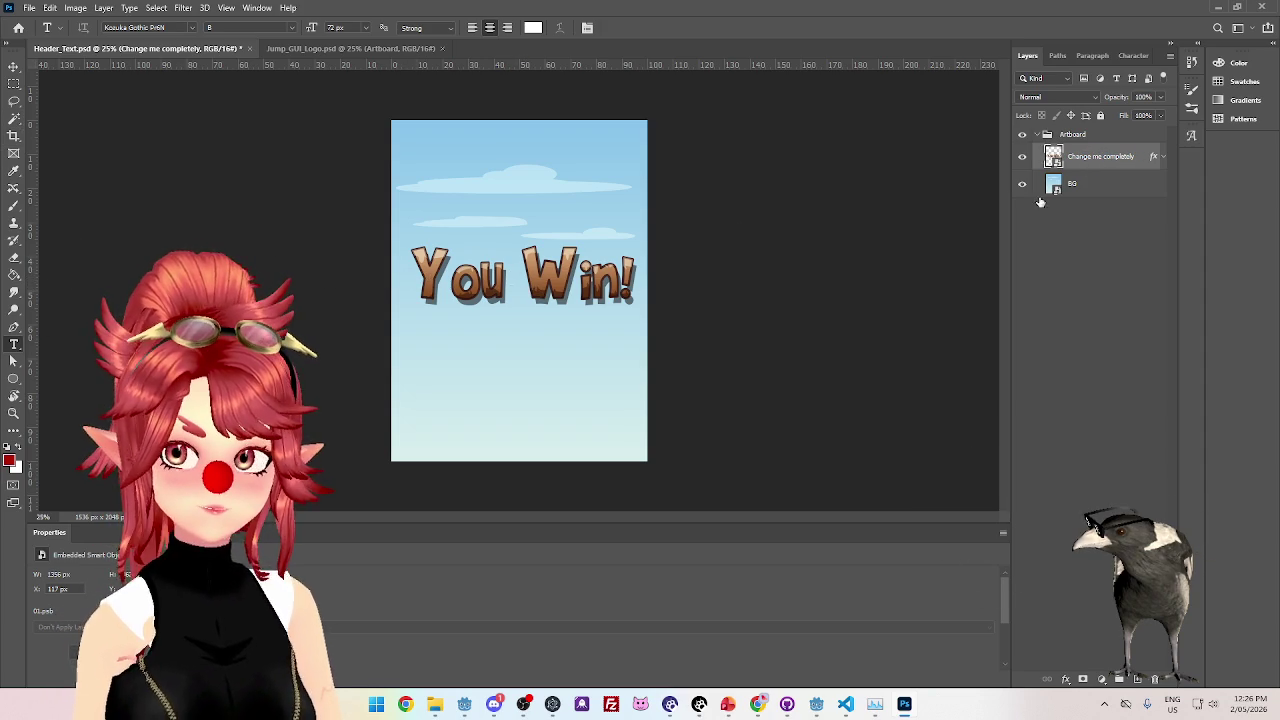
{"action": "mouse_move", "coordinate": [456, 336]}
{"action": "left_mouse_down"}
{"action": "mouse_move", "coordinate": [560, 270]}
{"action": "mouse_move", "coordinate": [631, 309]}
{"action": "left_mouse_up"}
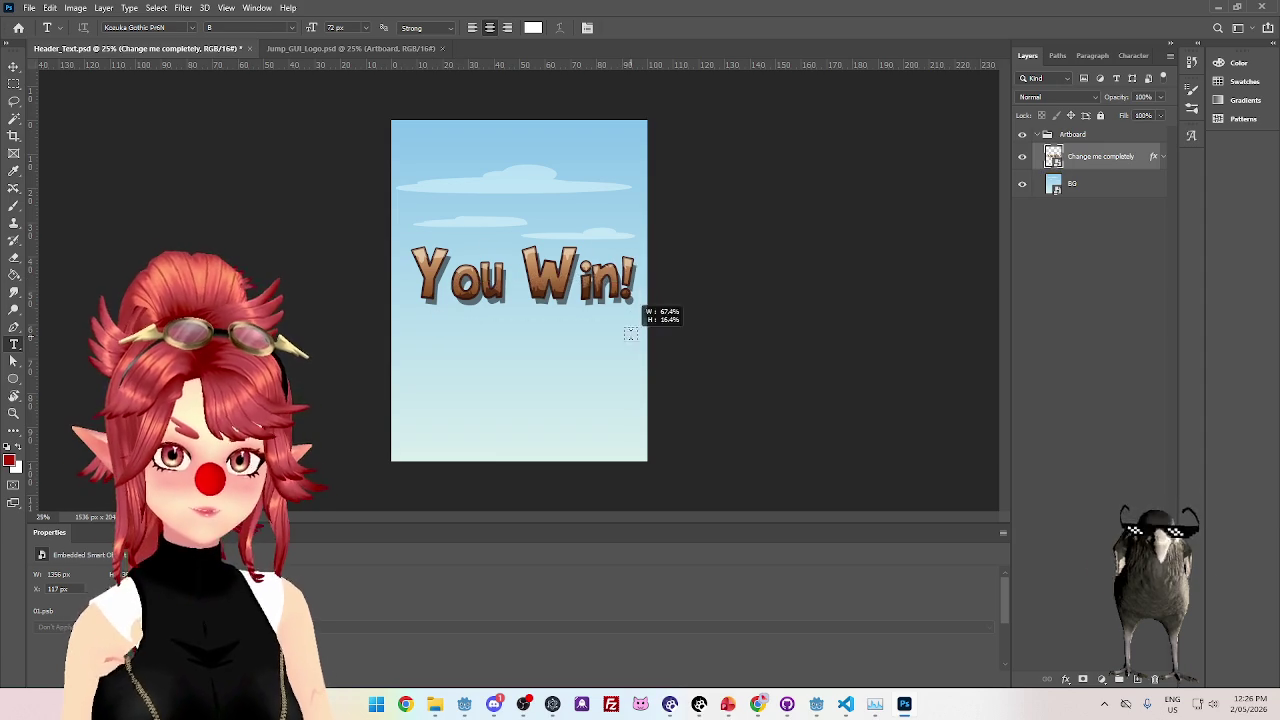
{"action": "key", "text": "BackSpace"}
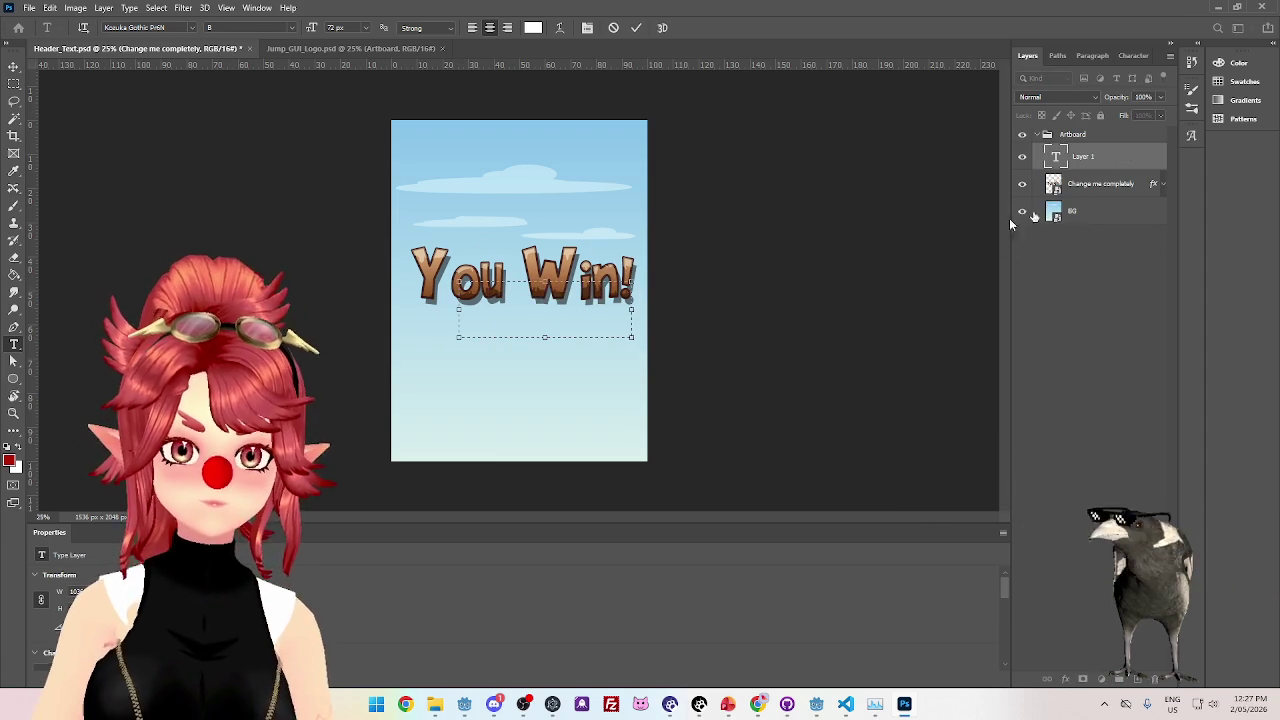
{"action": "left_click", "coordinate": [1100, 185]}
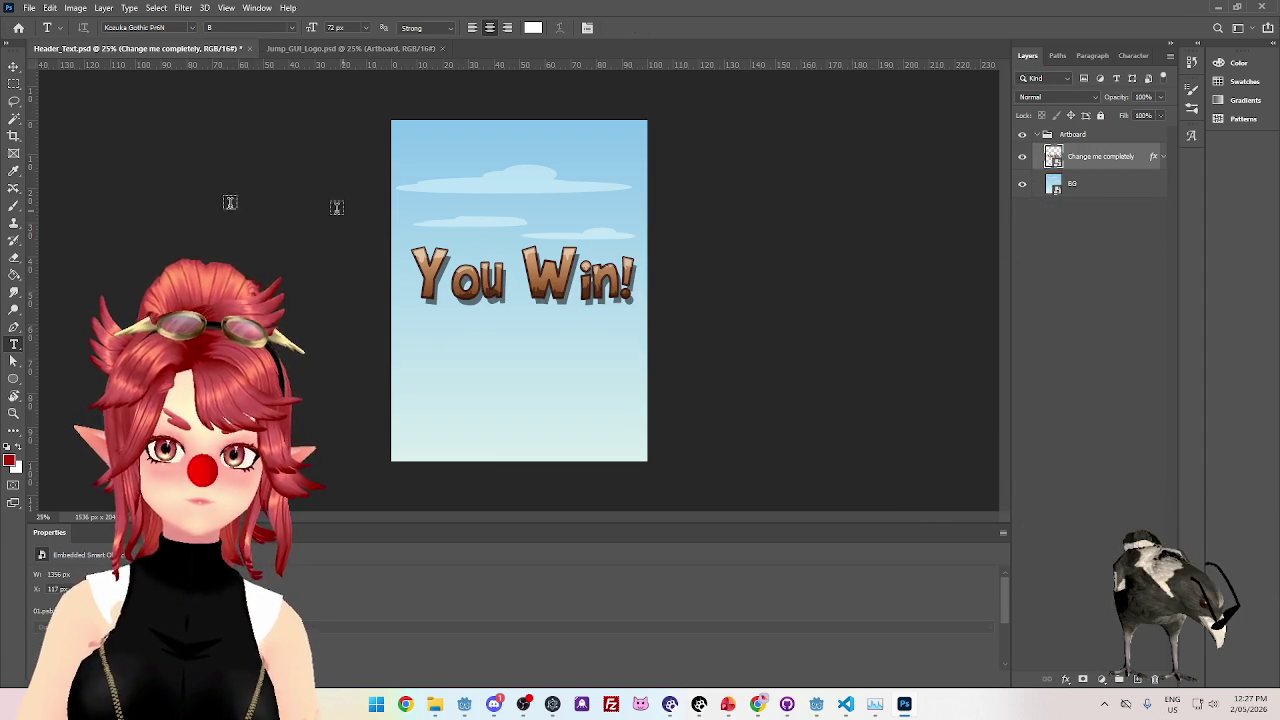
- Nudge the You Win! header up-left and open the smart object's contents
{"action": "left_click", "coordinate": [13, 66]}
{"action": "mouse_move", "coordinate": [551, 281]}
{"action": "left_mouse_down"}
{"action": "mouse_move", "coordinate": [577, 234]}
{"action": "mouse_move", "coordinate": [542, 261]}
{"action": "mouse_move", "coordinate": [547, 276]}
{"action": "left_mouse_up"}
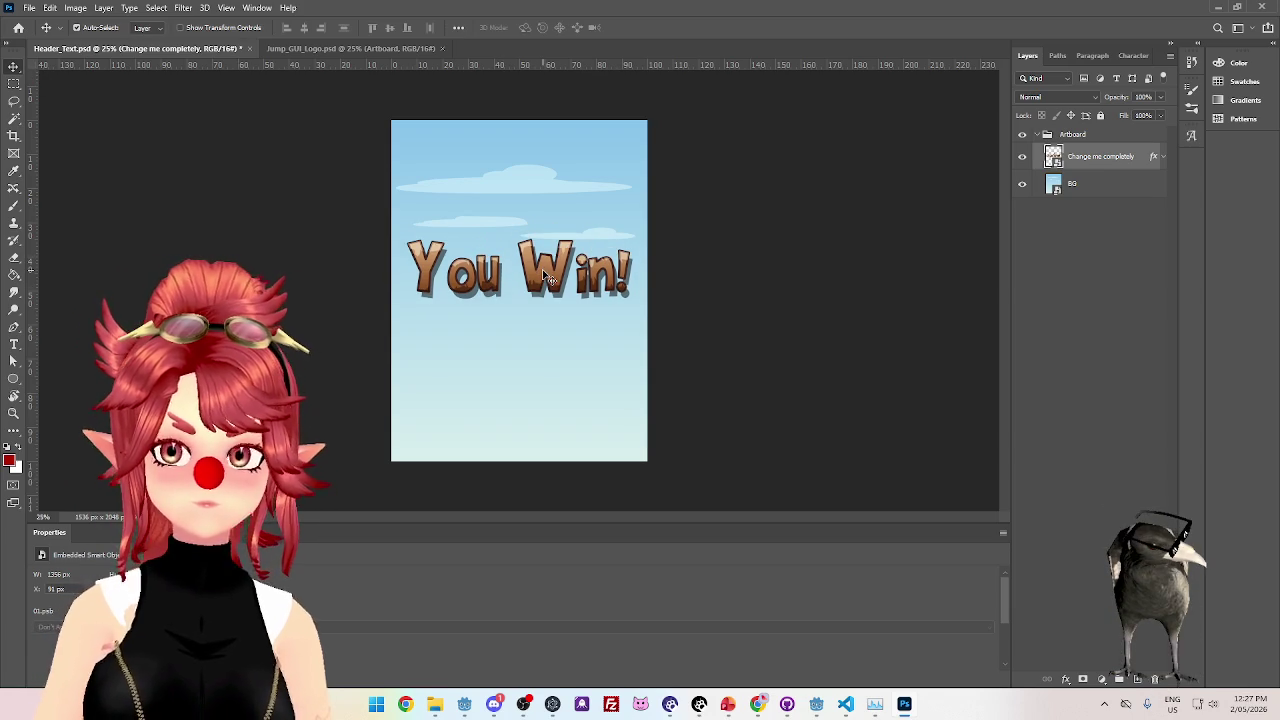
{"action": "left_click", "coordinate": [14, 362]}
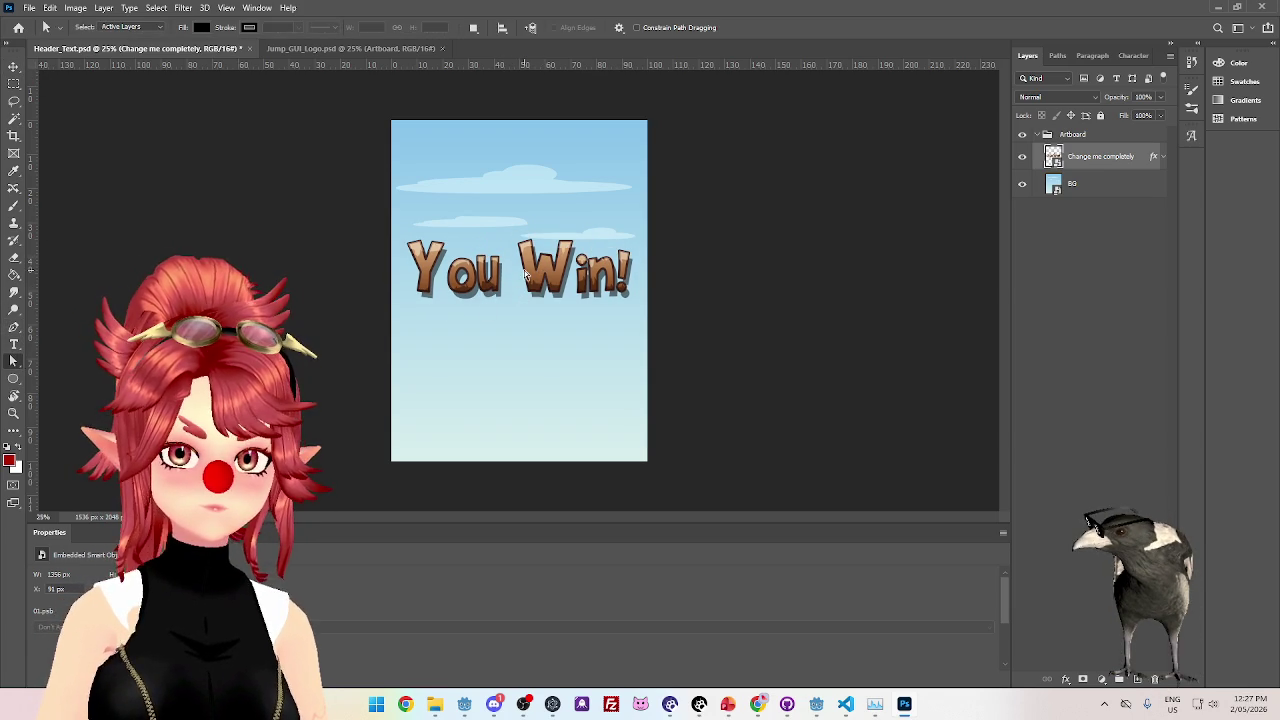
{"action": "left_click", "coordinate": [14, 66]}
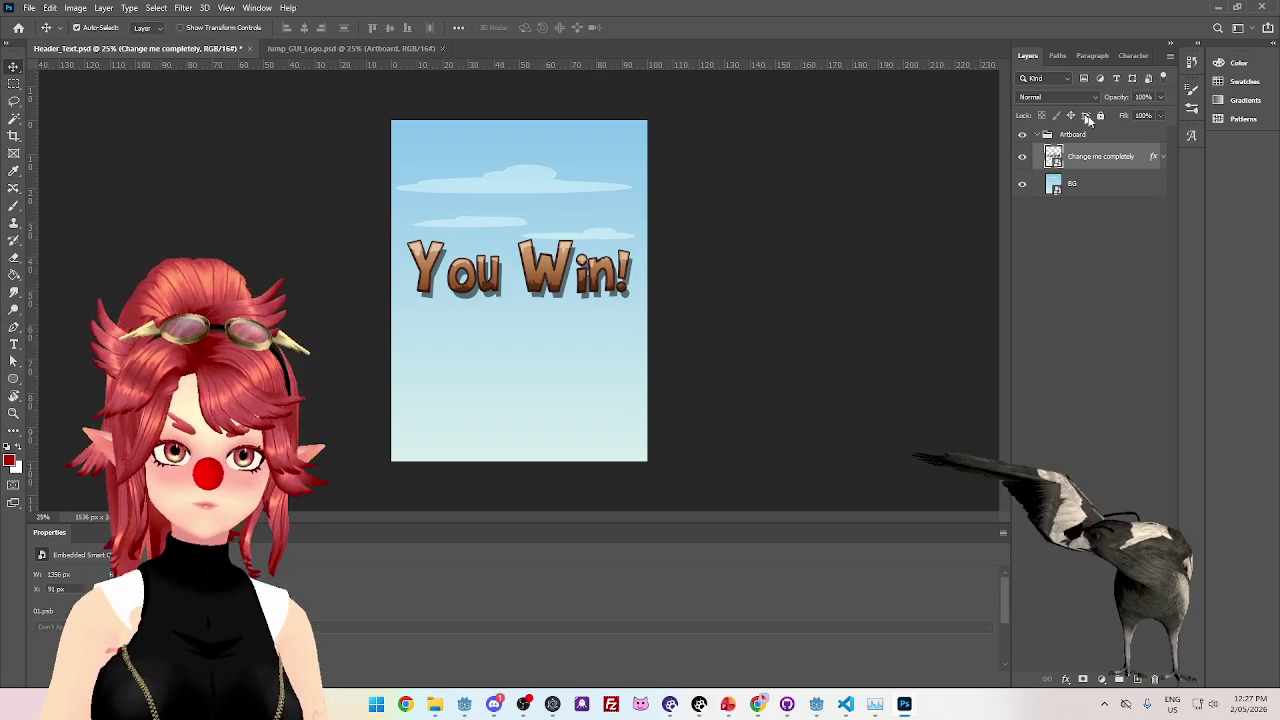
{"action": "left_click", "coordinate": [1166, 157]}
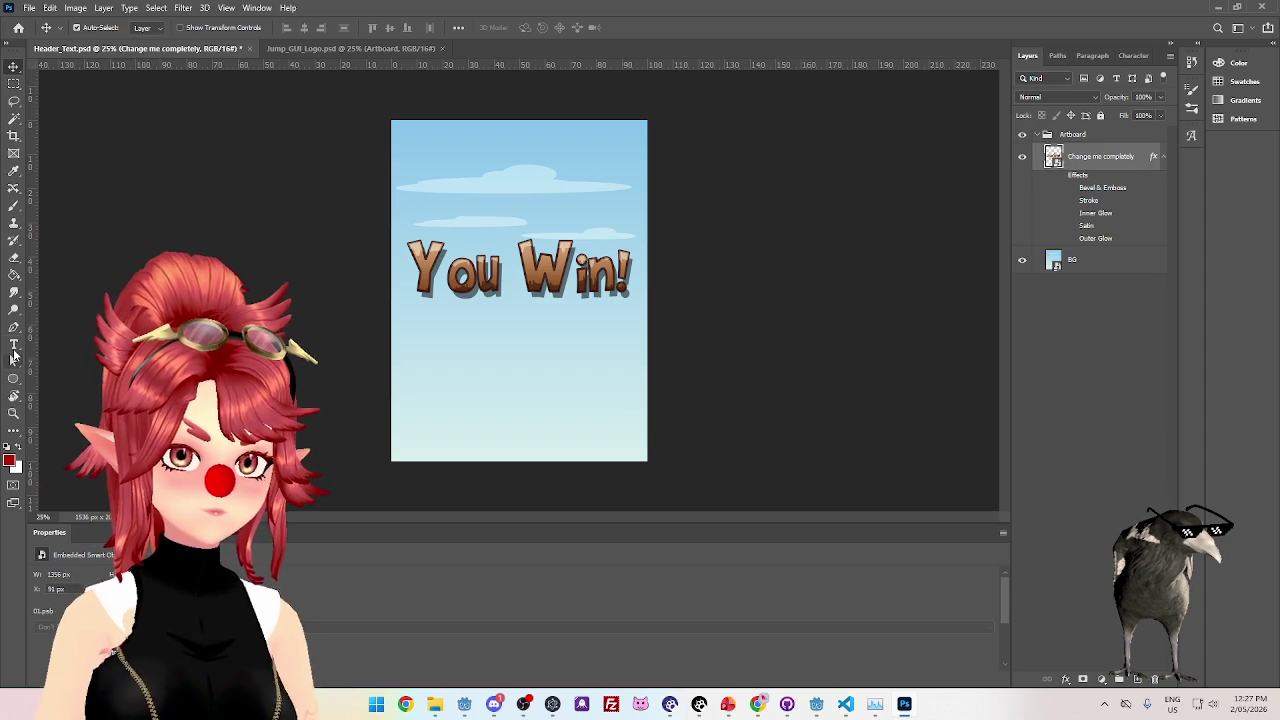
{"action": "left_click", "coordinate": [14, 346]}
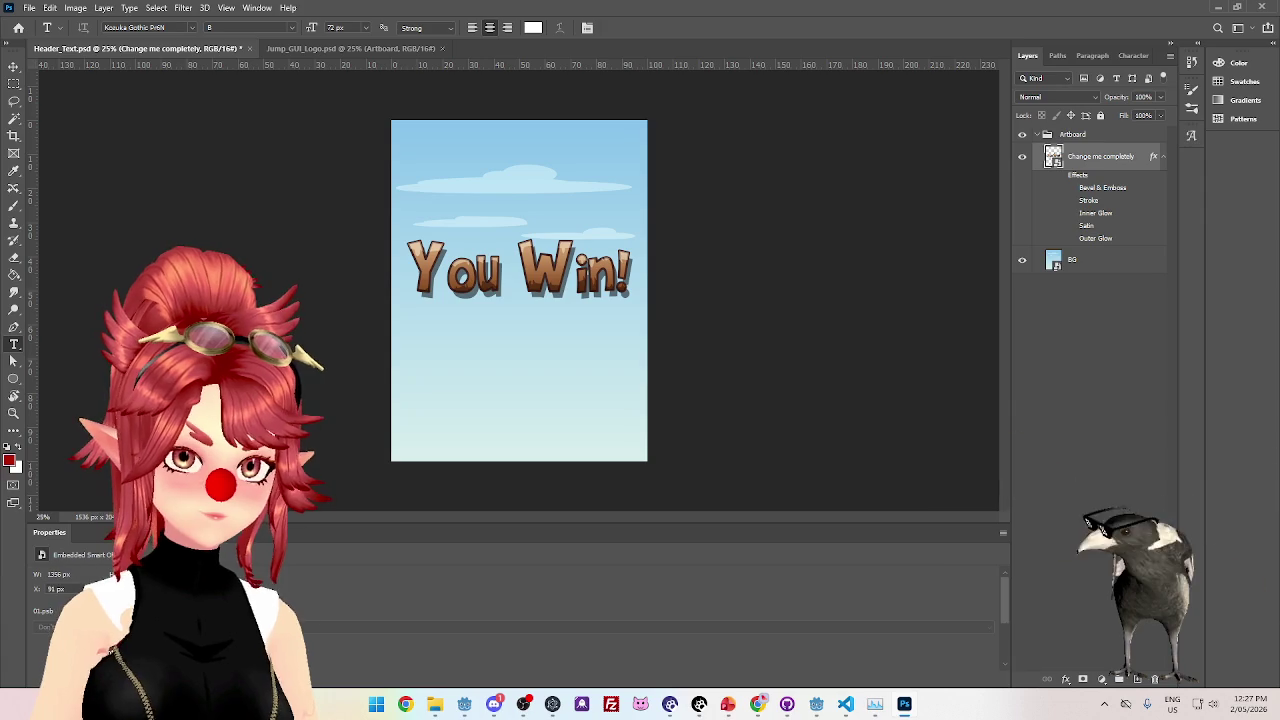
{"action": "double_click", "coordinate": [1053, 156]}
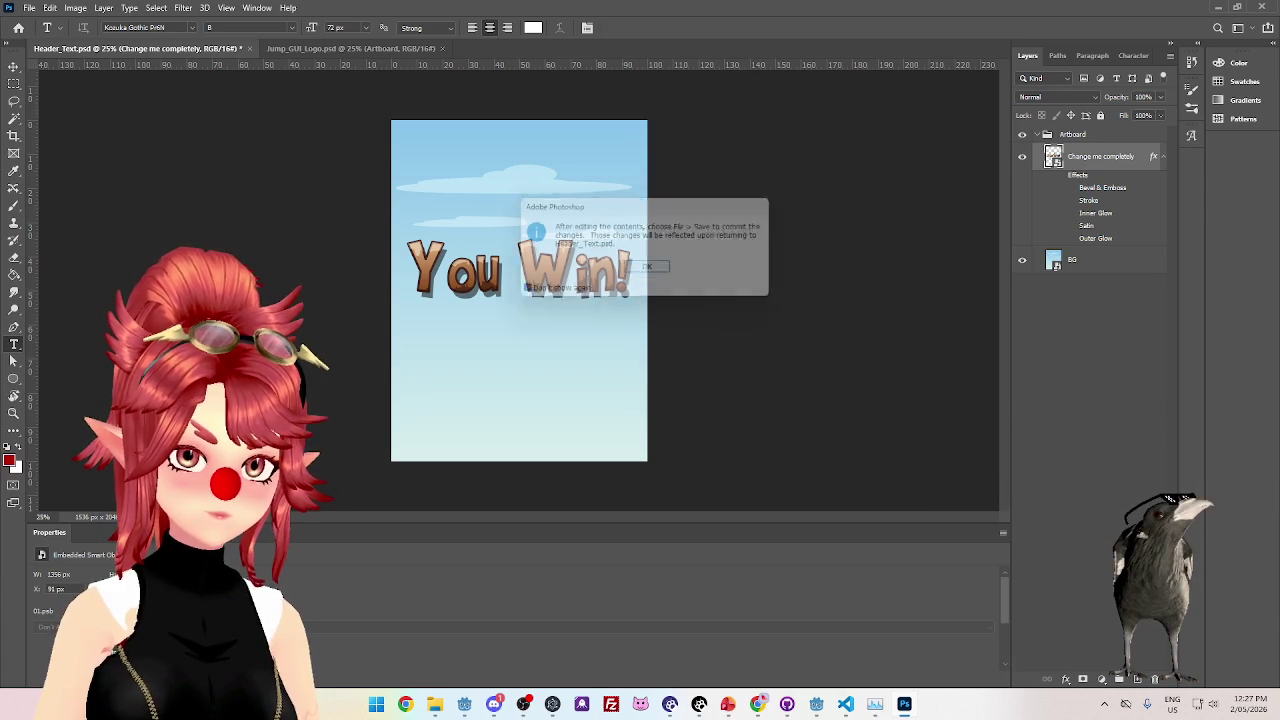
- Dismiss the smart-object save notice and try editing the You Win! text
{"action": "left_click", "coordinate": [649, 272]}
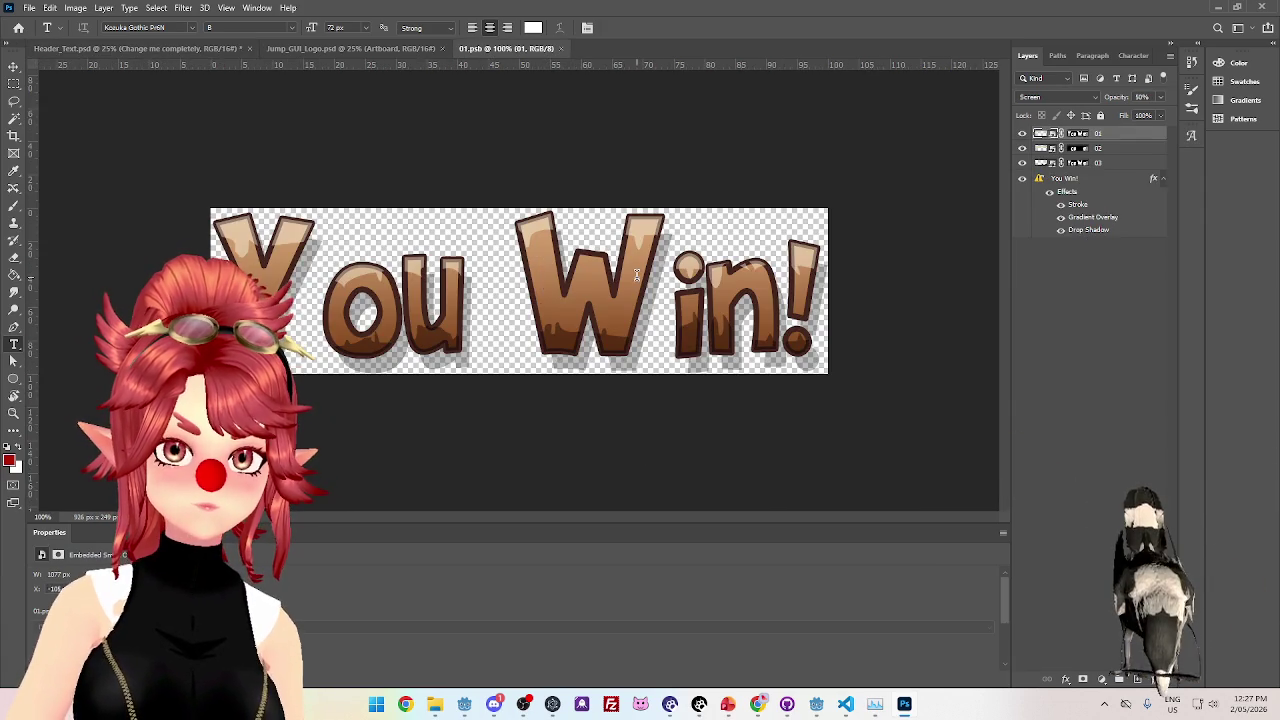
{"action": "left_click", "coordinate": [534, 276]}
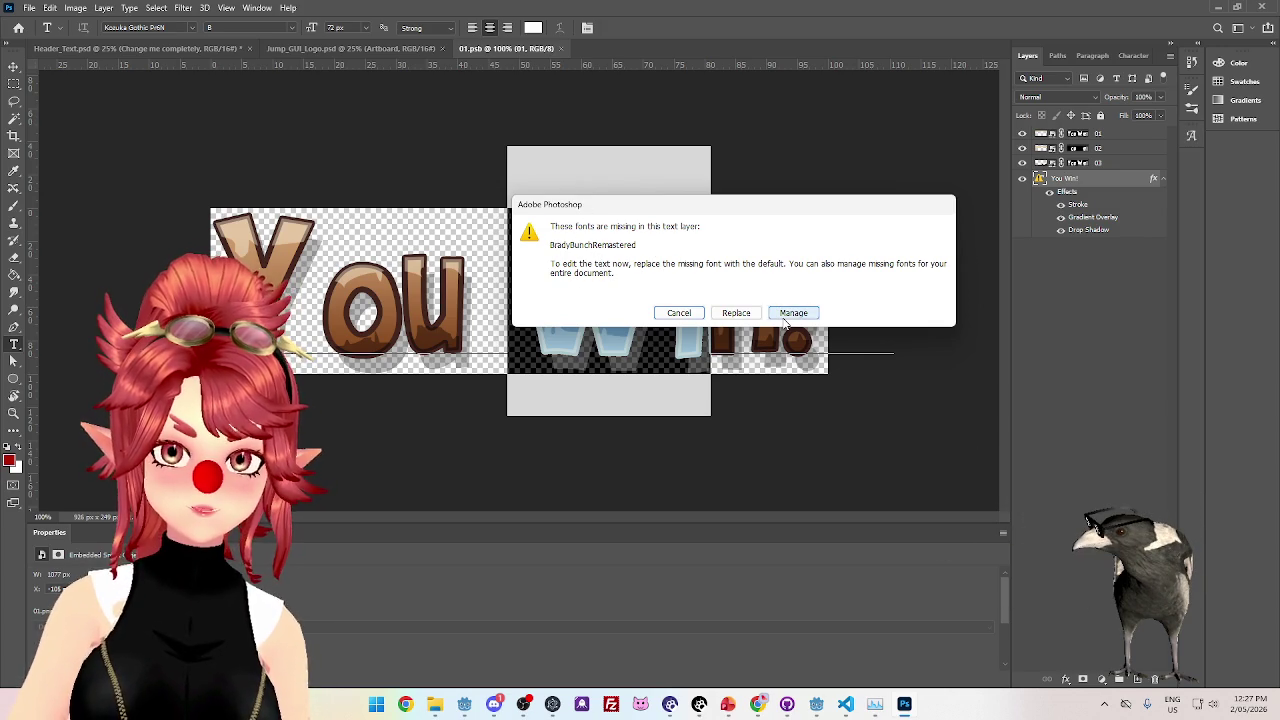
- In File Explorer, navigate from Rating up to GUI > craftpix-886123-jump-gui and open its TXT folder
{"action": "left_click", "coordinate": [441, 704]}
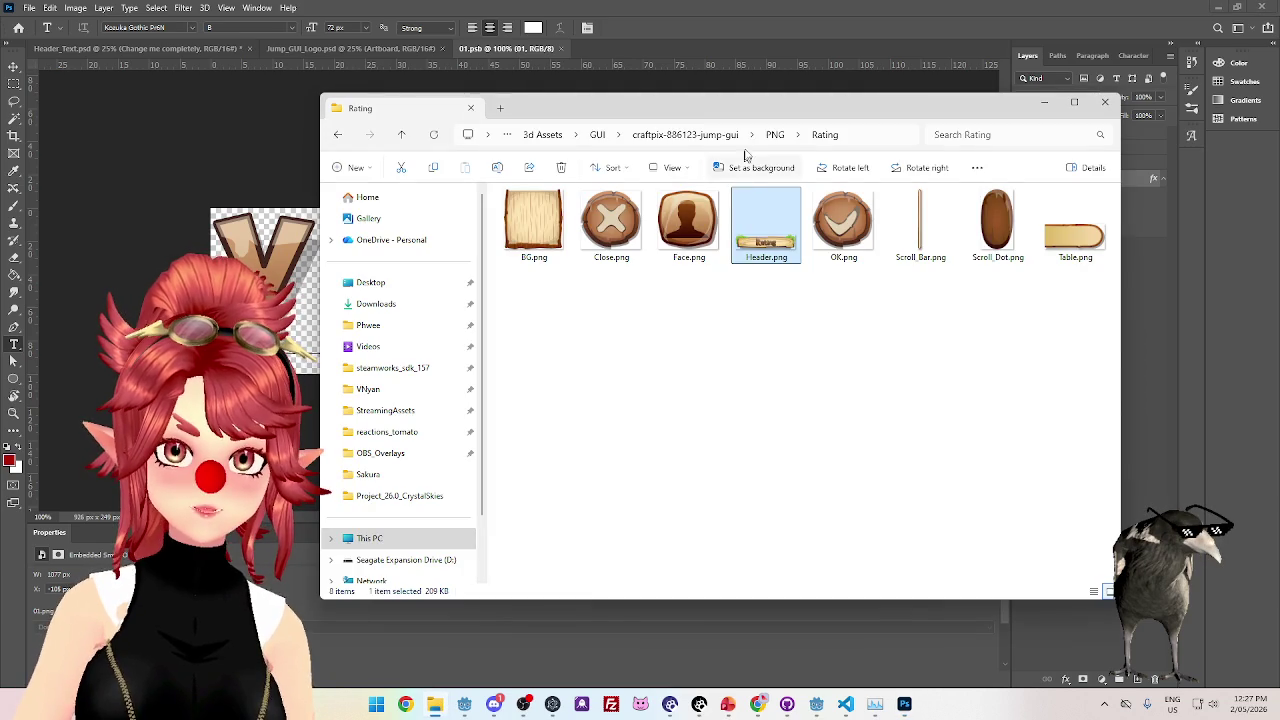
{"action": "left_click", "coordinate": [592, 135]}
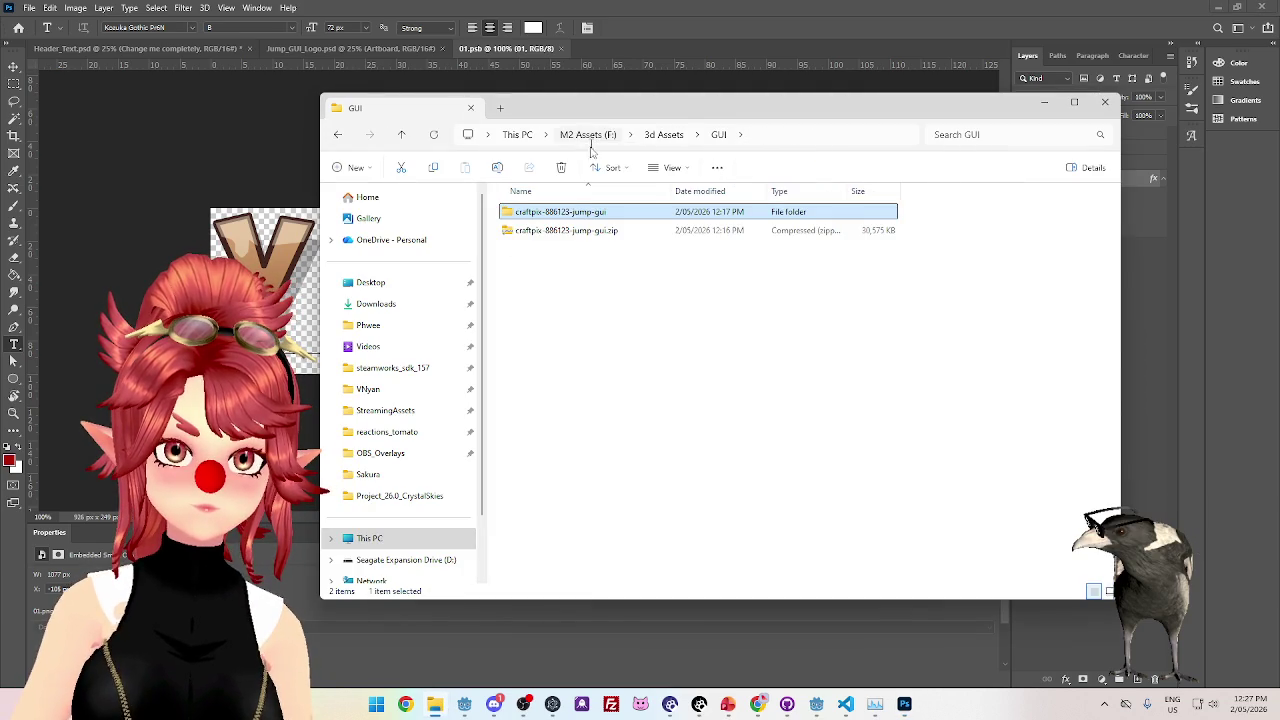
{"action": "left_click", "coordinate": [650, 135]}
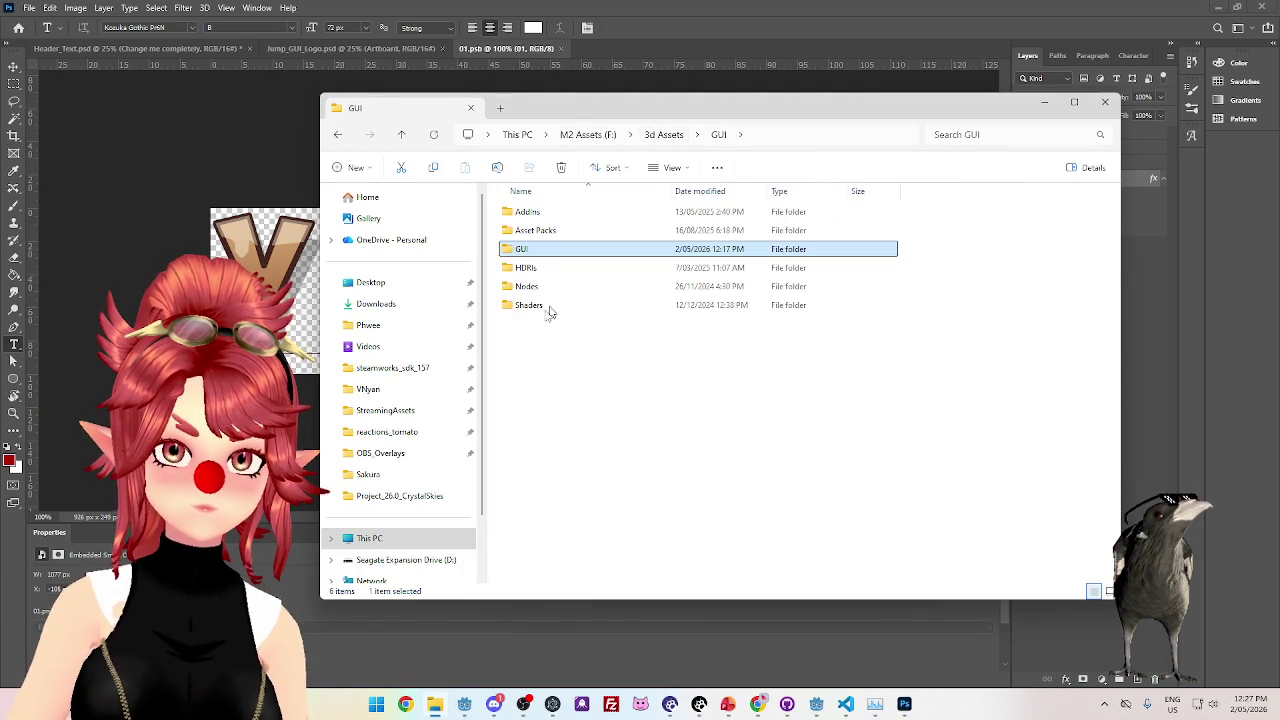
{"action": "double_click", "coordinate": [546, 251]}
{"action": "double_click", "coordinate": [546, 213]}
{"action": "double_click", "coordinate": [535, 268]}
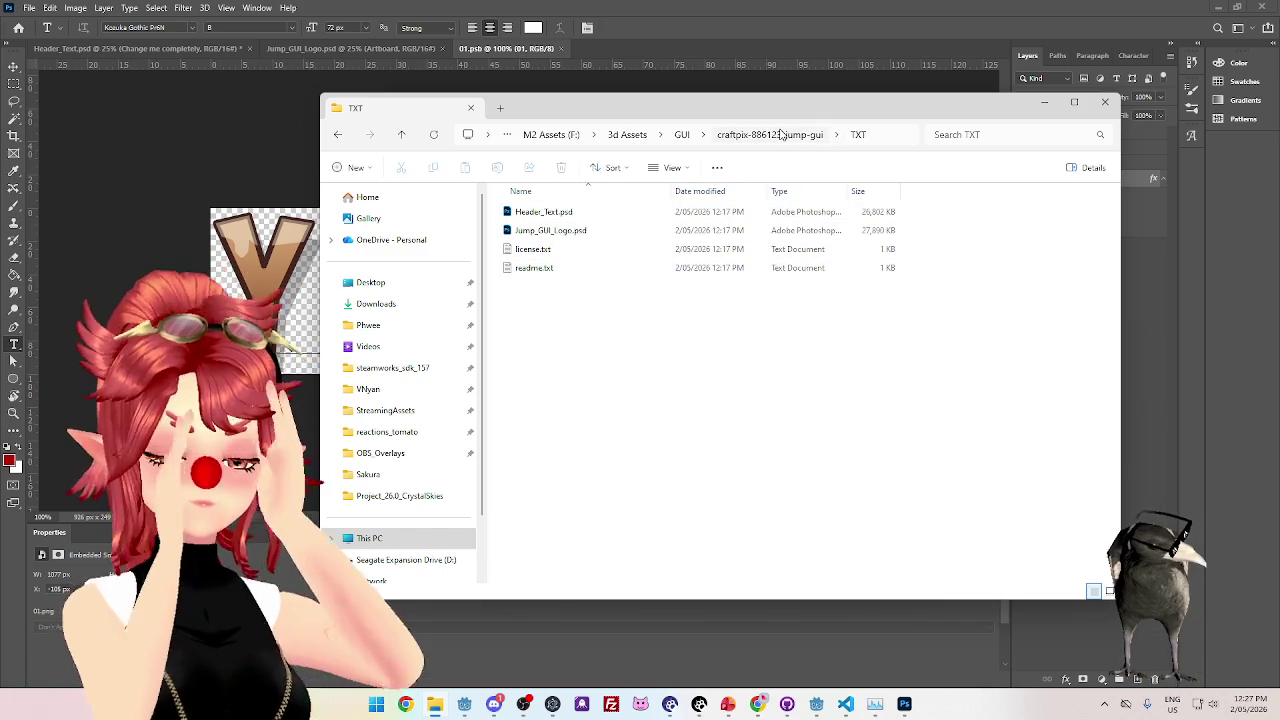
- Look through the EPS folder, select Settings.ai in the pack folder, then return to Photoshop
{"action": "left_click", "coordinate": [771, 135]}
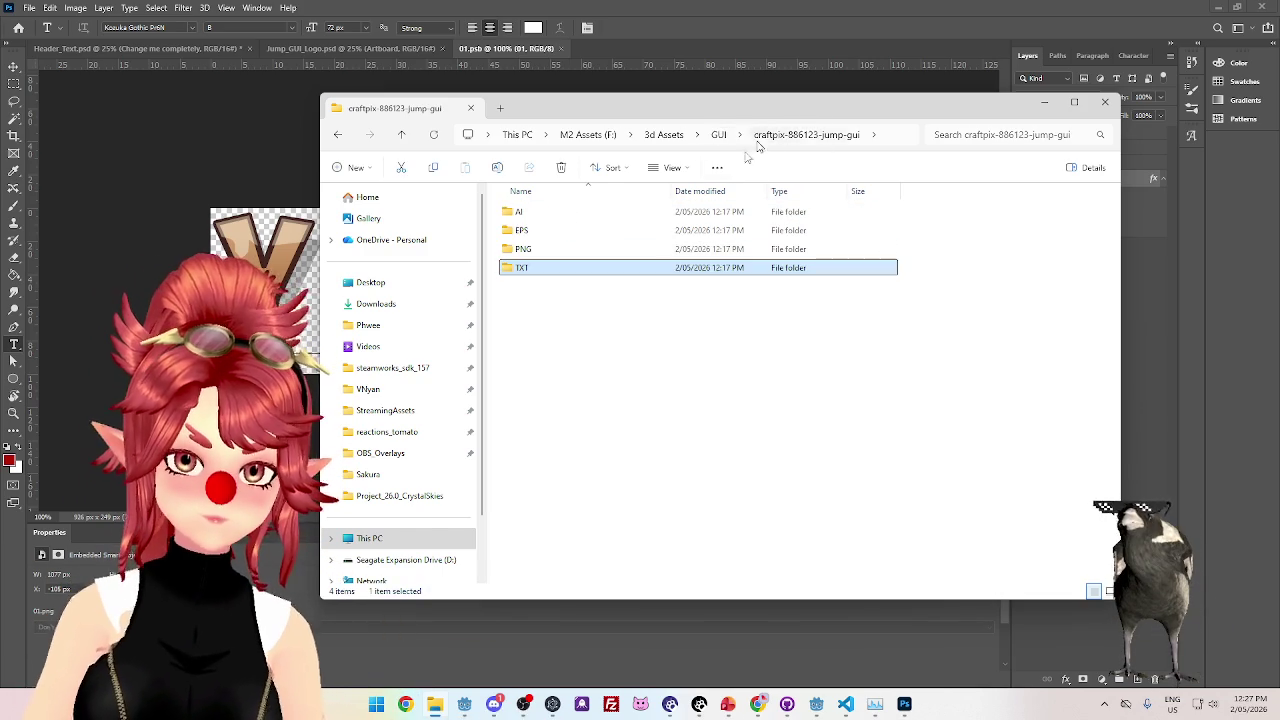
{"action": "double_click", "coordinate": [524, 231]}
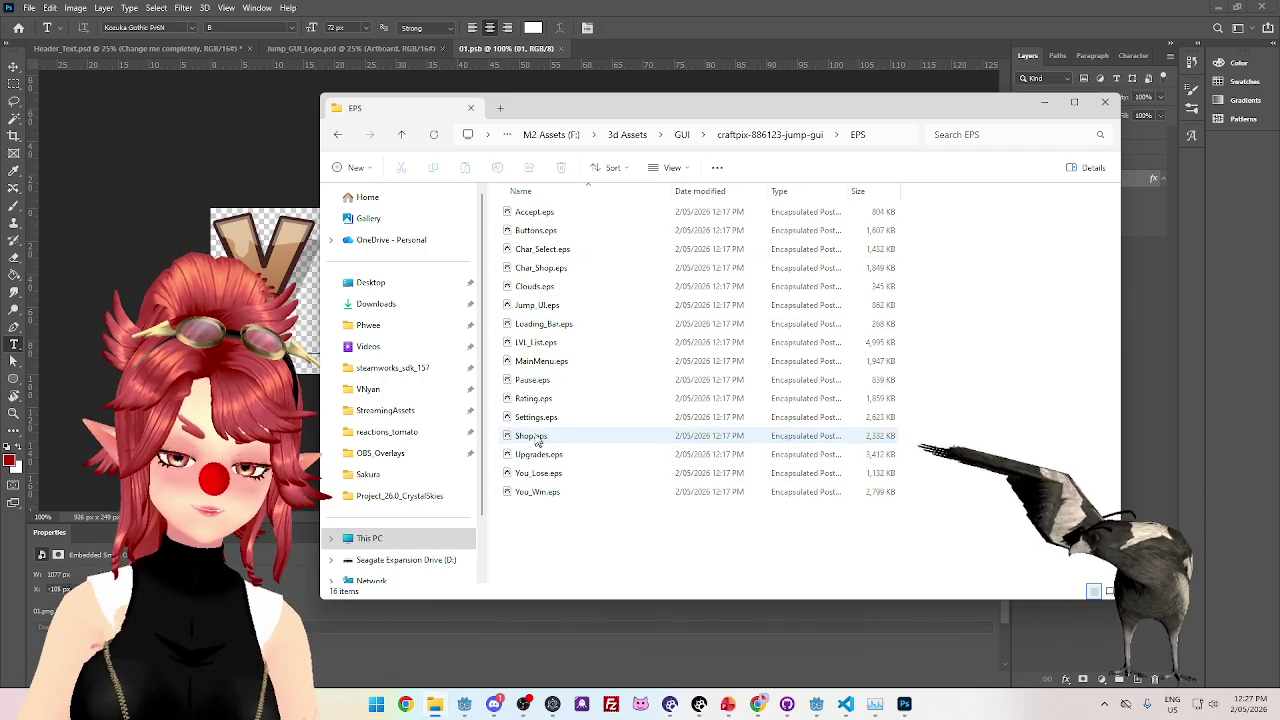
{"action": "left_click", "coordinate": [773, 140]}
{"action": "double_click", "coordinate": [531, 231]}
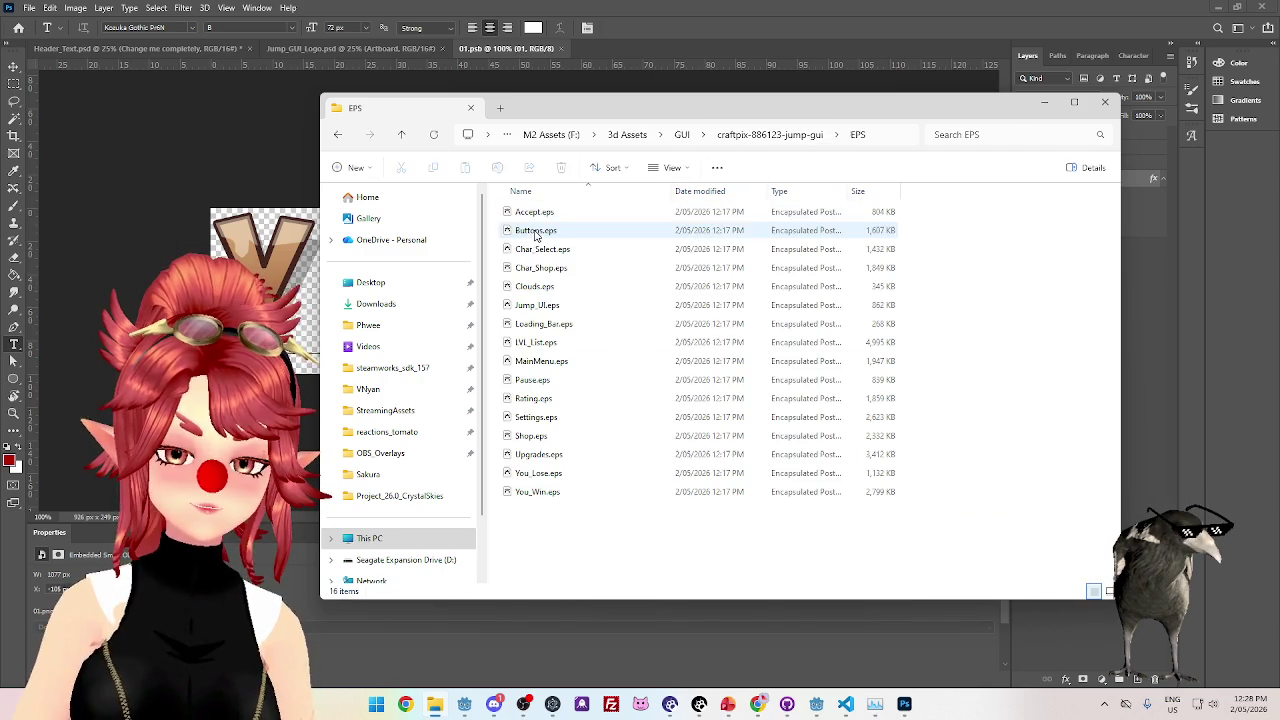
{"action": "left_click", "coordinate": [782, 142]}
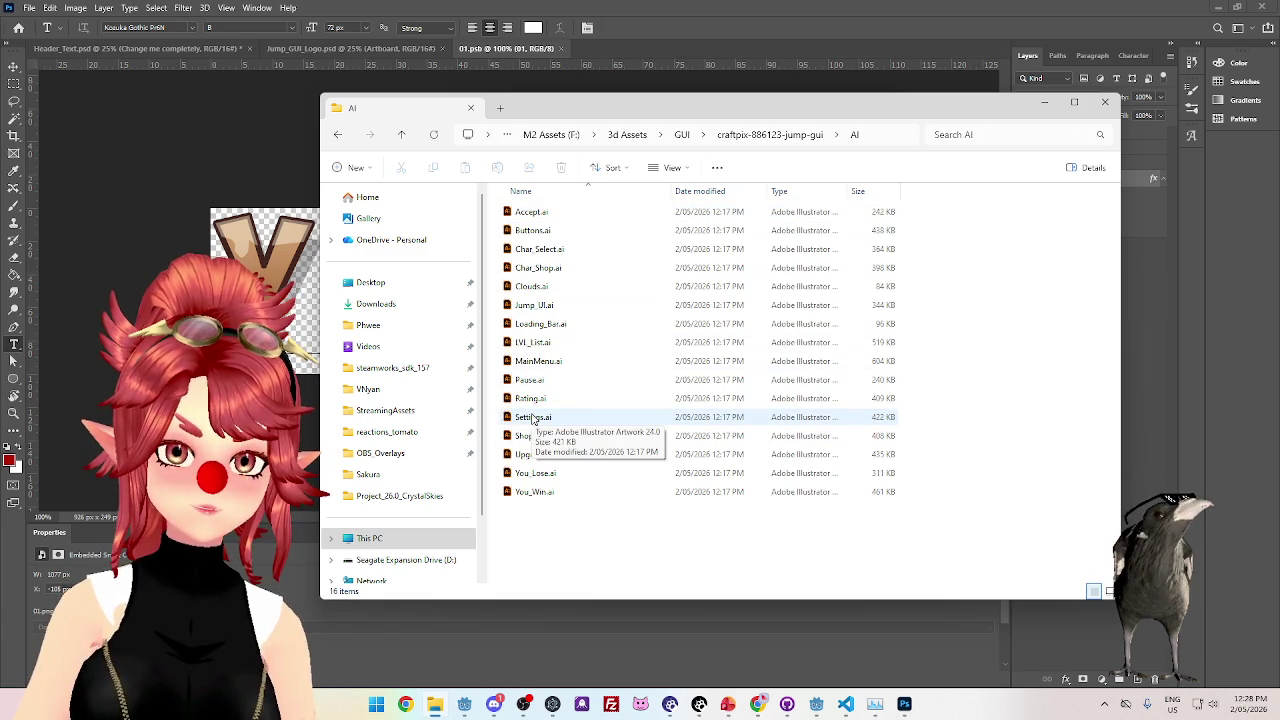
{"action": "left_click", "coordinate": [533, 418]}
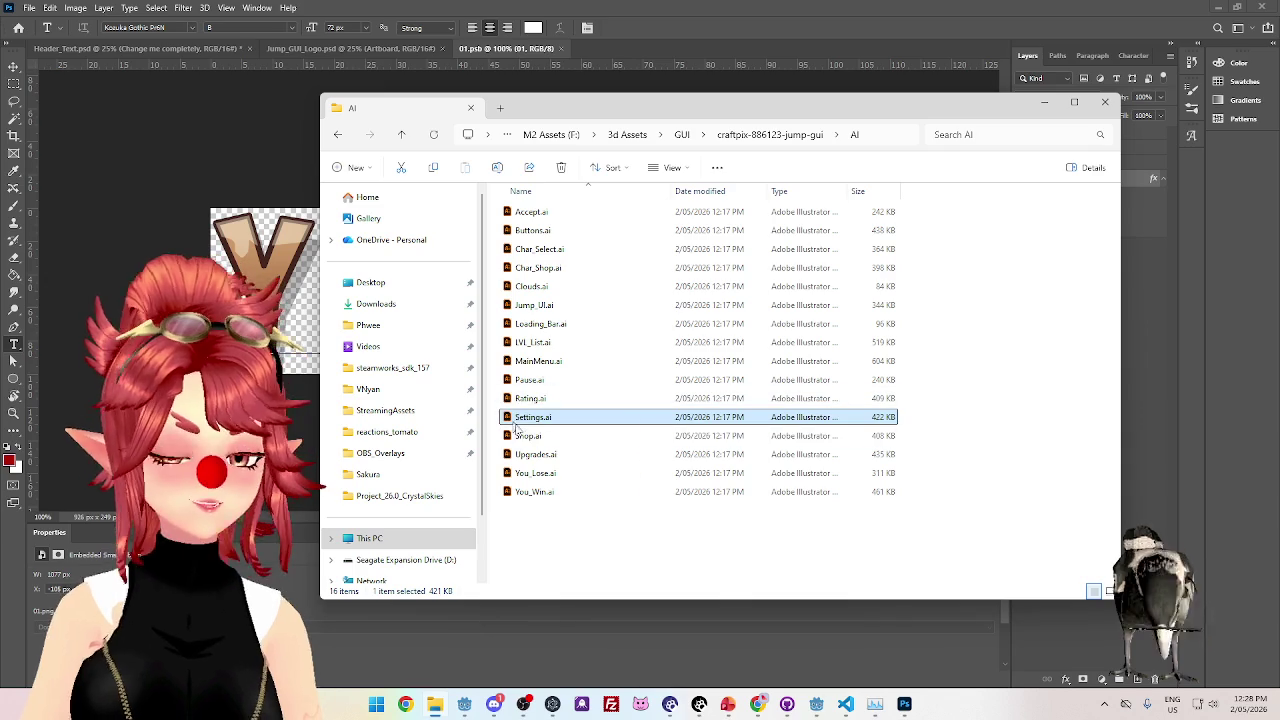
{"action": "left_click", "coordinate": [491, 302]}
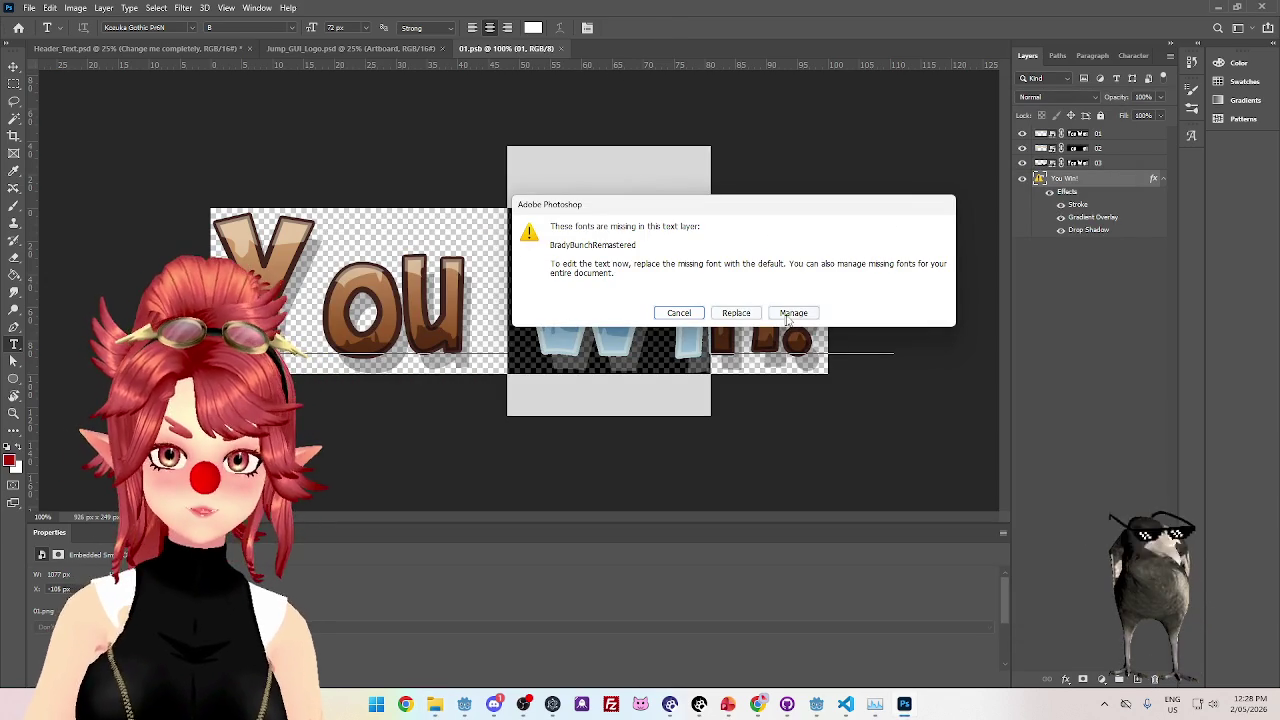
- Cancel the missing-font alert and toggle layers 01 and 02 off and on to compare highlights
{"action": "left_click", "coordinate": [677, 313]}
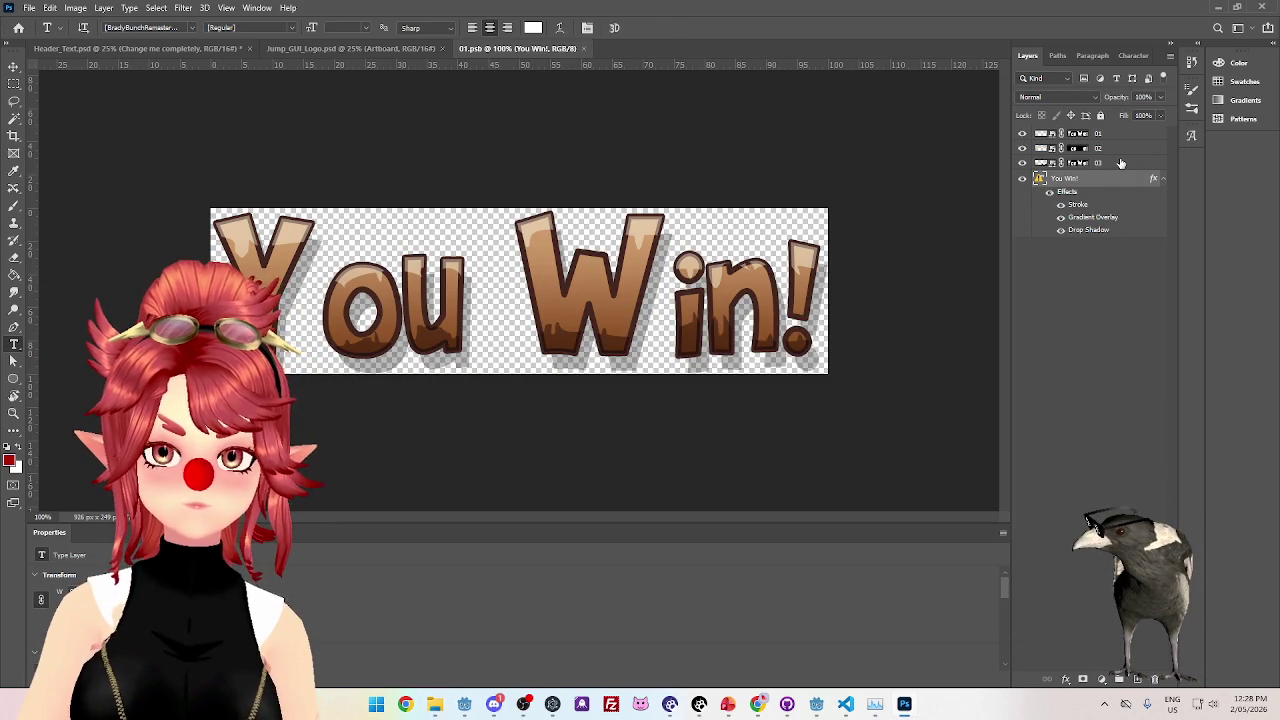
{"action": "left_click", "coordinate": [1075, 133]}
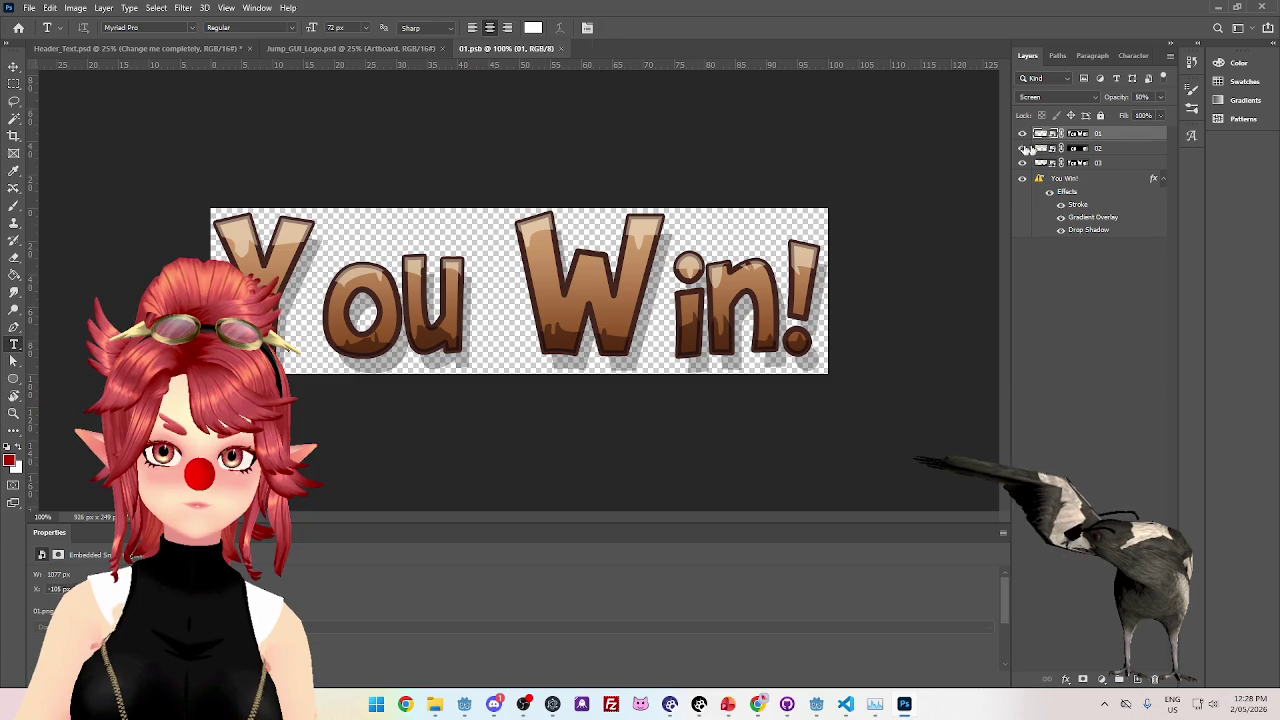
{"action": "left_click", "coordinate": [1021, 134]}
{"action": "left_click", "coordinate": [1021, 134]}
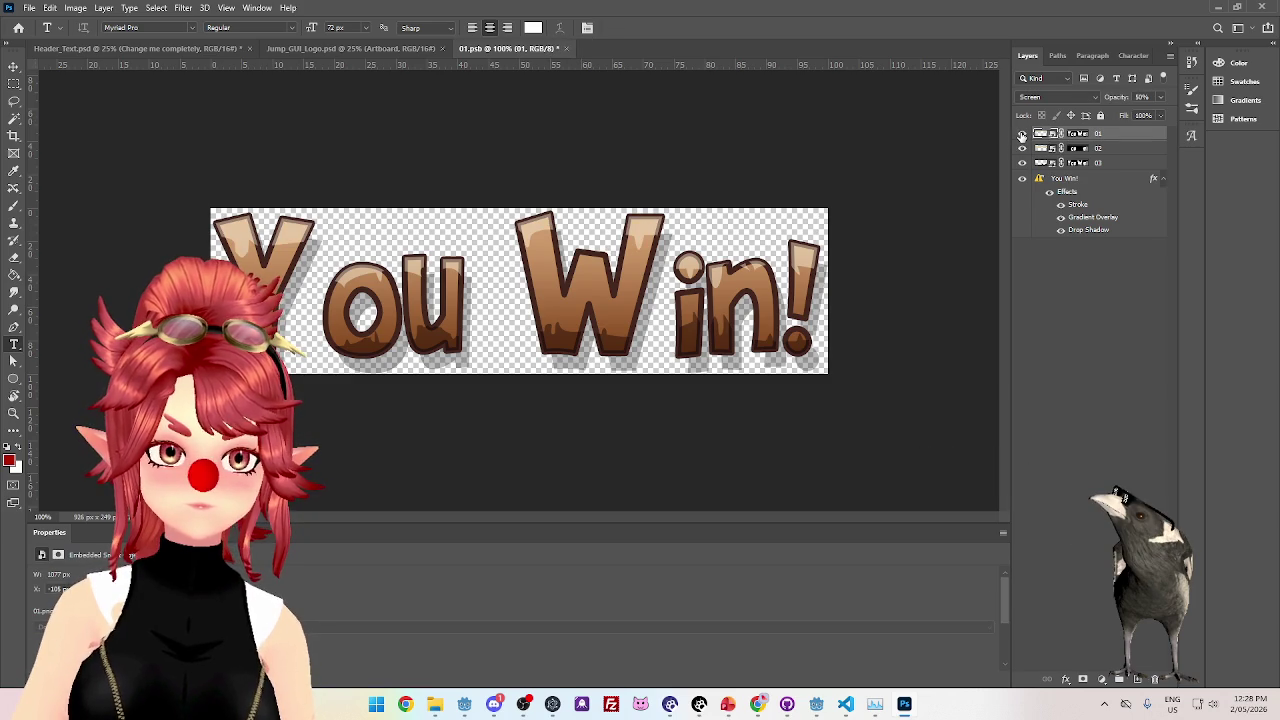
{"action": "left_click", "coordinate": [1021, 134]}
{"action": "left_click", "coordinate": [1021, 134]}
{"action": "left_click", "coordinate": [1021, 149]}
{"action": "left_click", "coordinate": [1021, 149]}
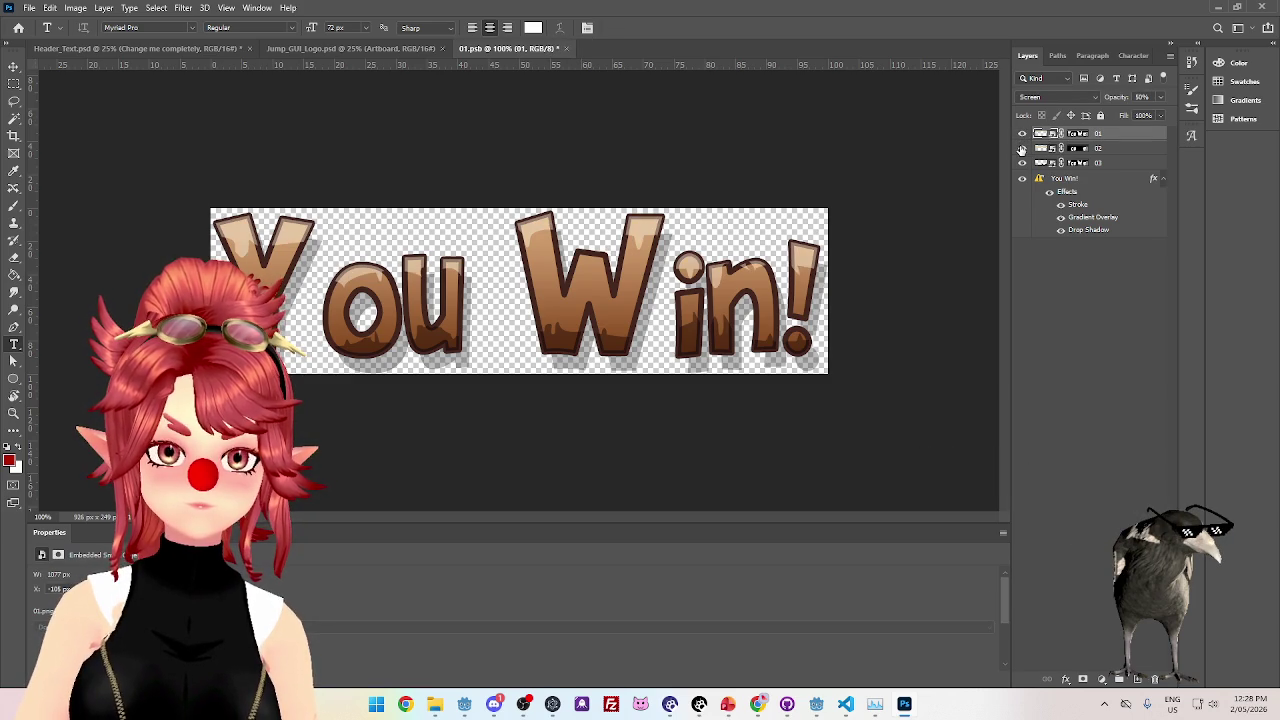
- Inspect the masks on layers 02 and 03 and view layer 03's Layer Style without changes
{"action": "left_click", "coordinate": [1078, 148]}
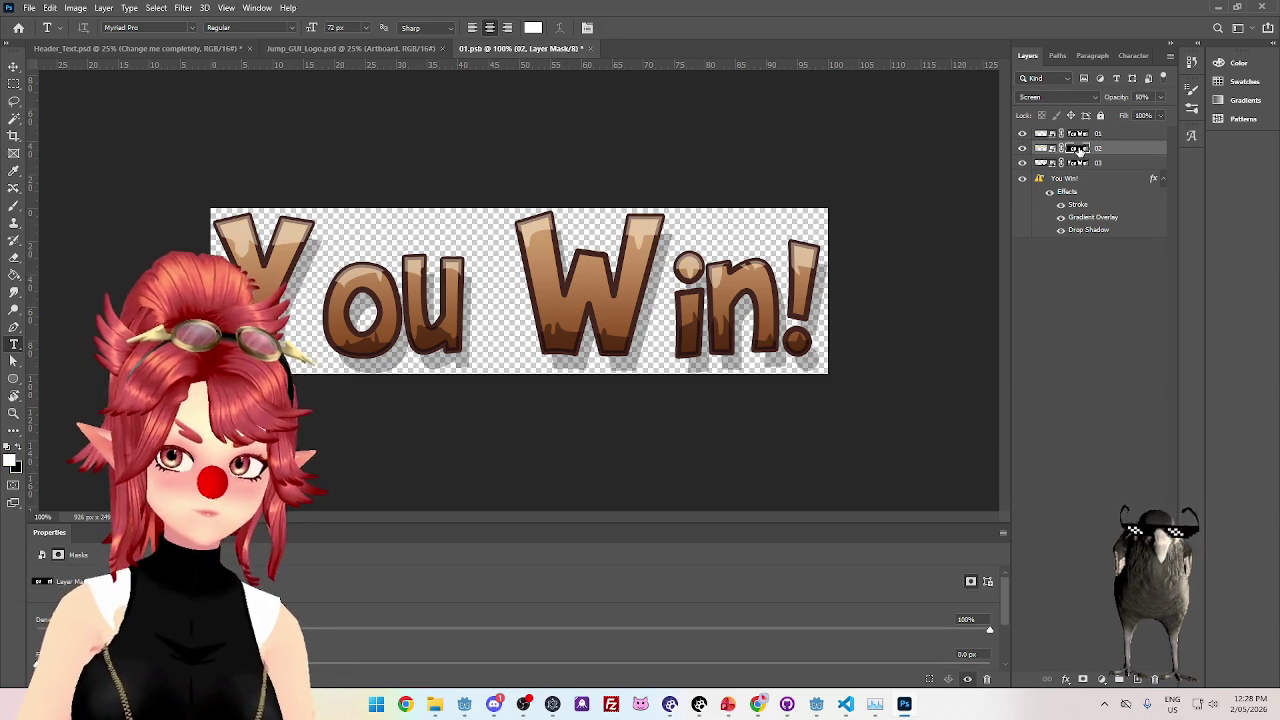
{"action": "left_click", "coordinate": [1078, 162]}
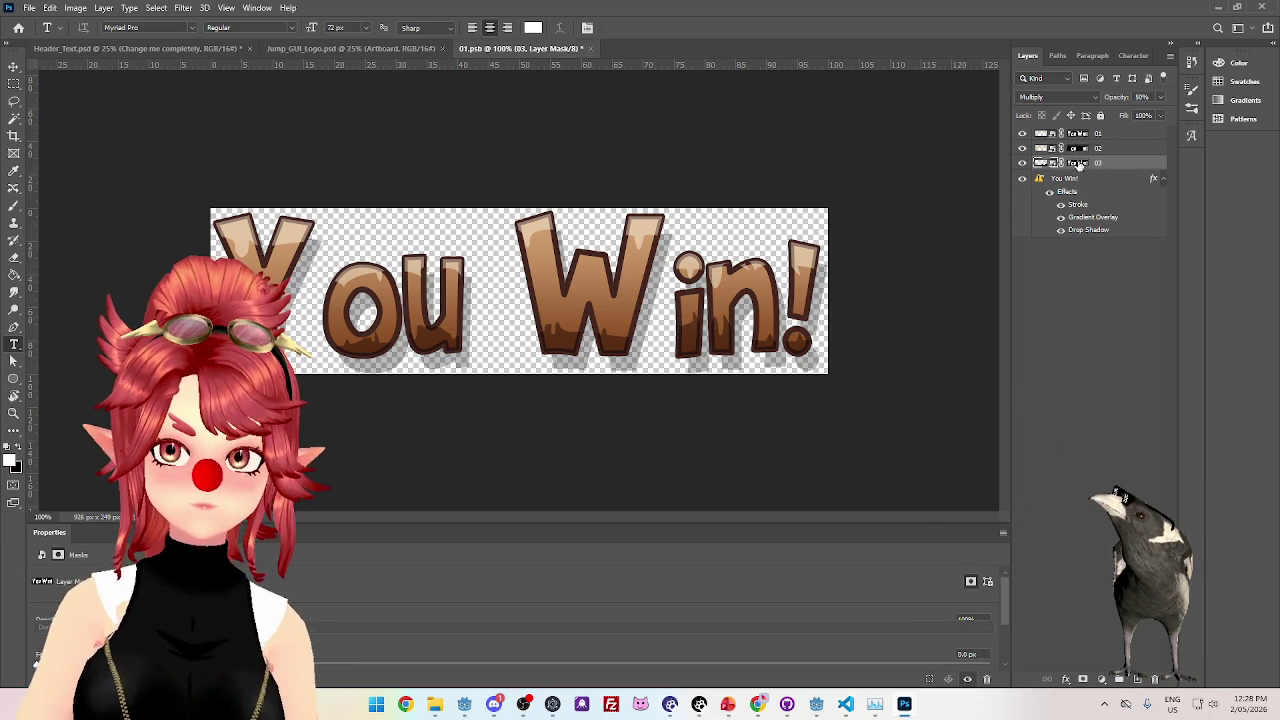
{"action": "double_click", "coordinate": [1078, 165]}
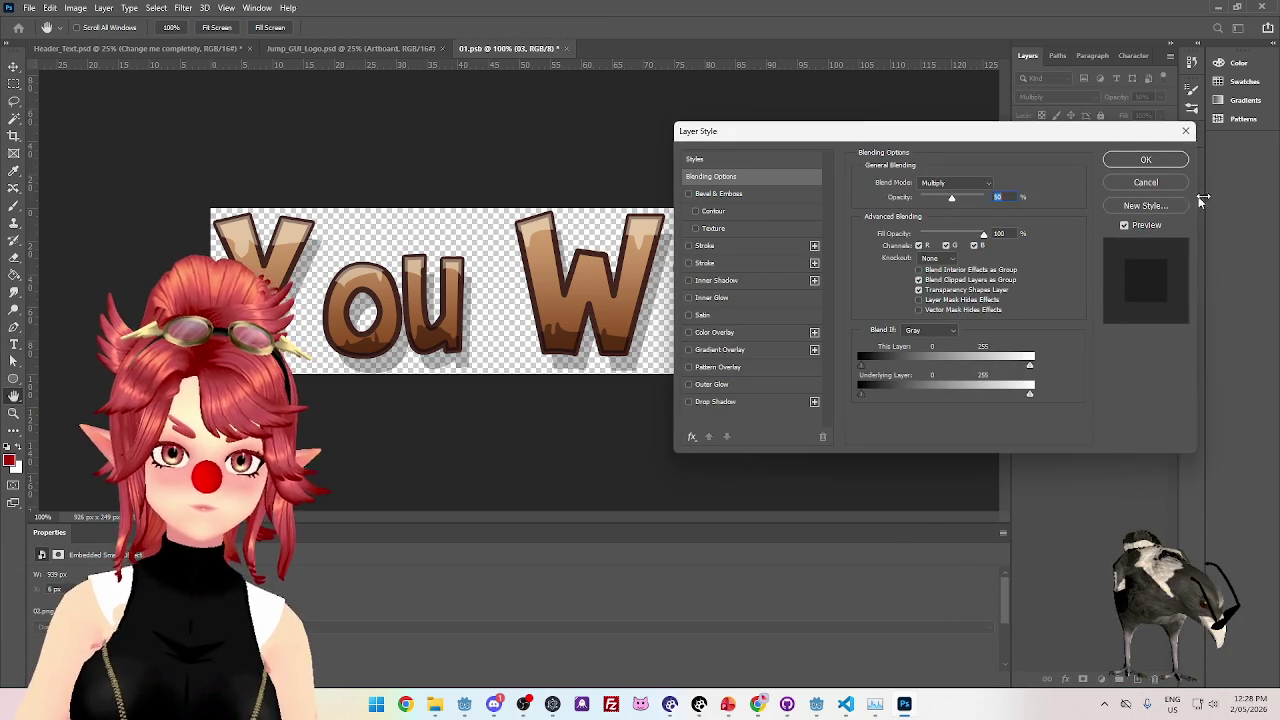
{"action": "left_click", "coordinate": [1146, 182]}
- Trial-replace the missing font with Myriad Pro Regular, undo it, and select layer 03
{"action": "key", "text": "t"}
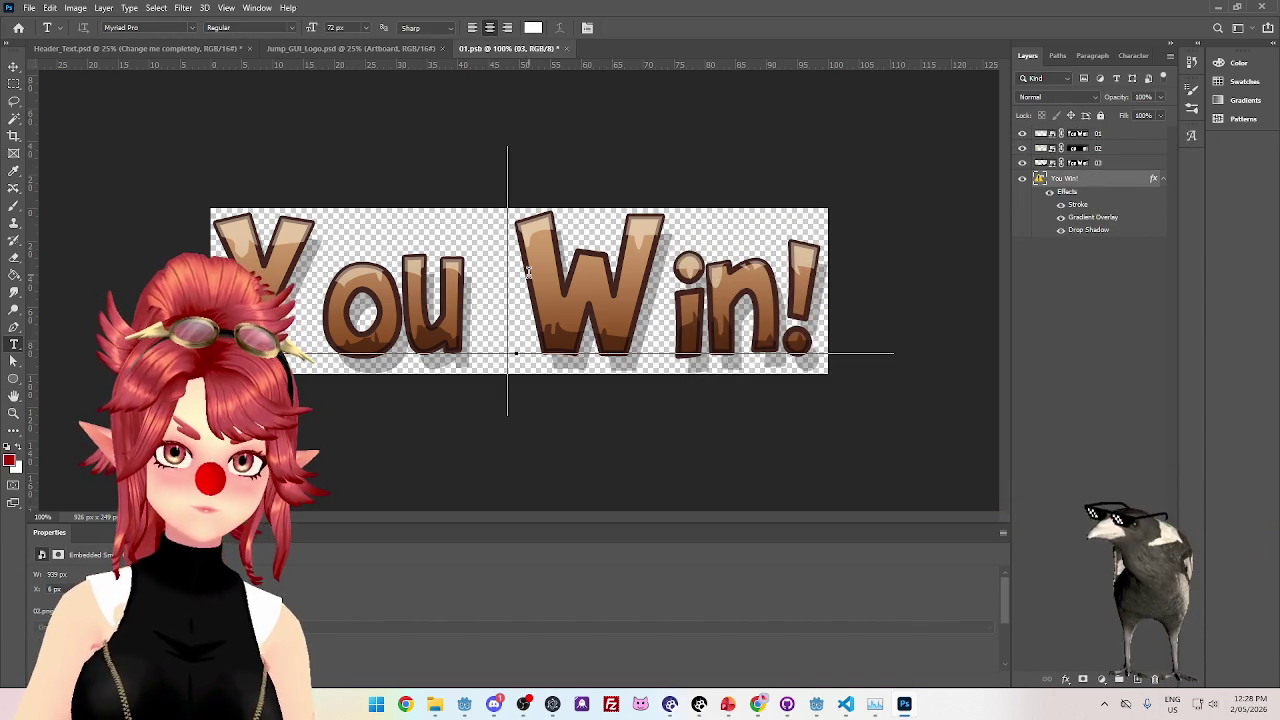
{"action": "left_click", "coordinate": [557, 271]}
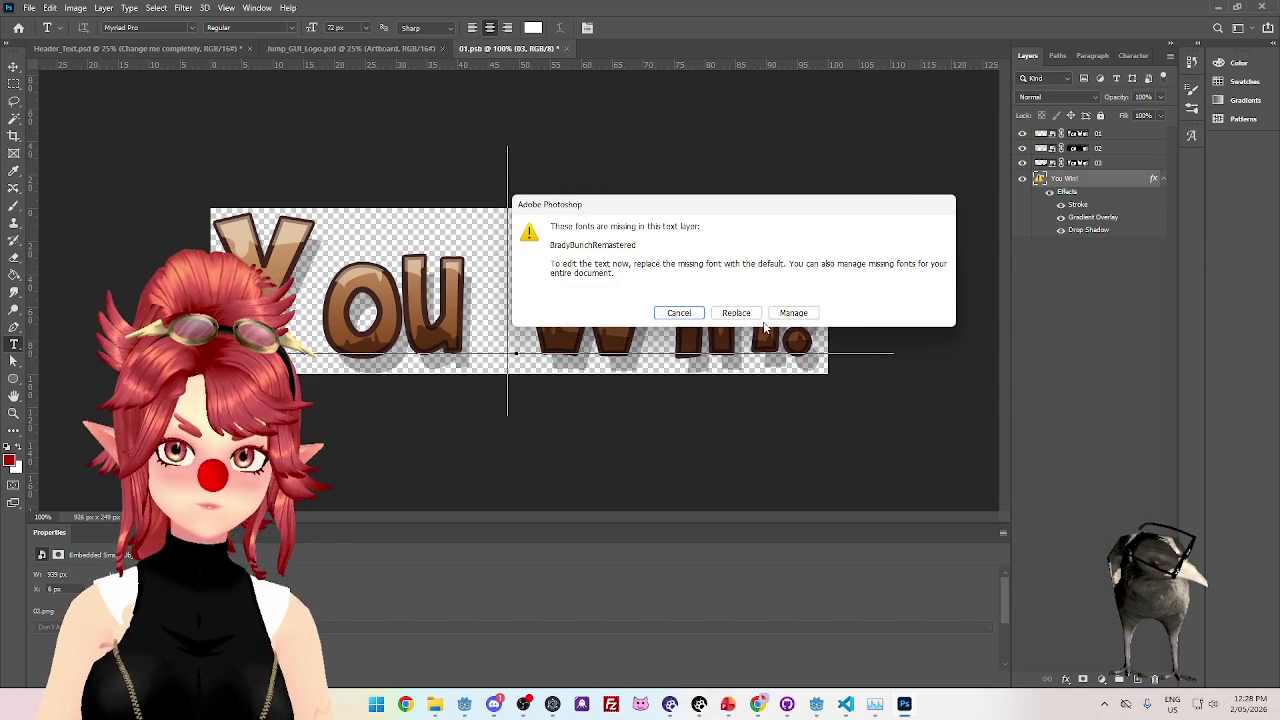
{"action": "left_click", "coordinate": [793, 313]}
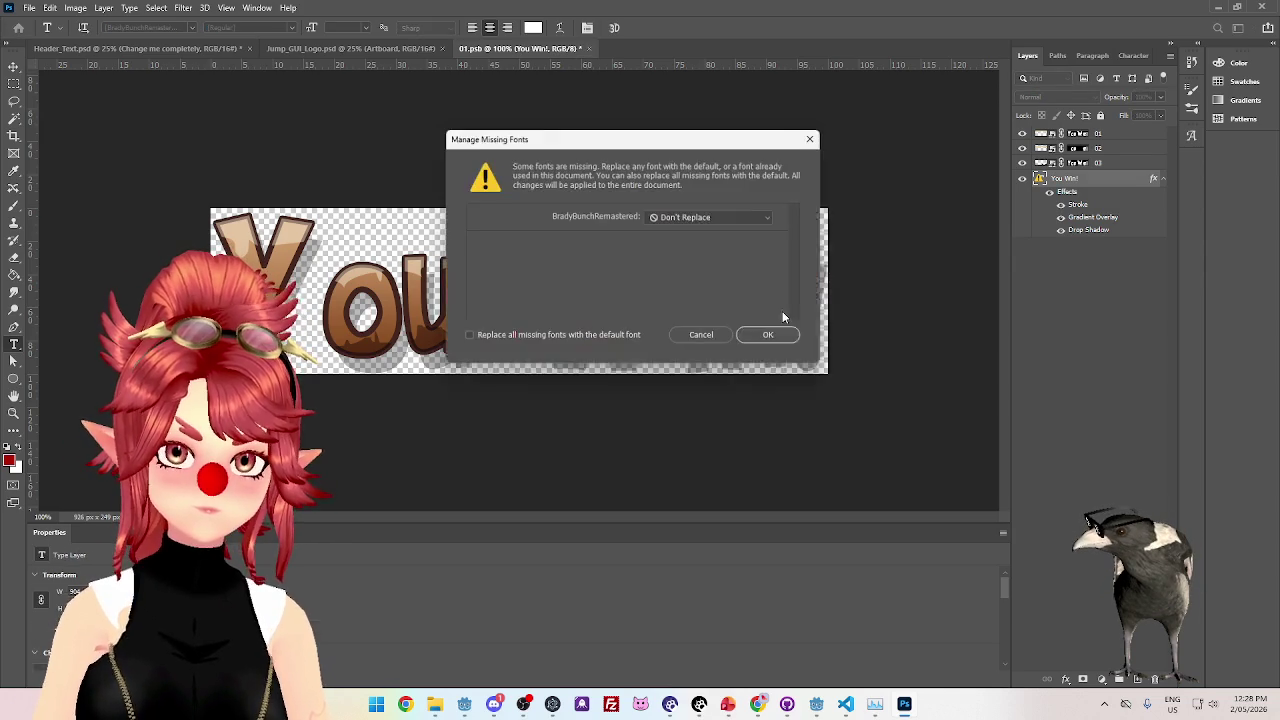
{"action": "left_click", "coordinate": [683, 218]}
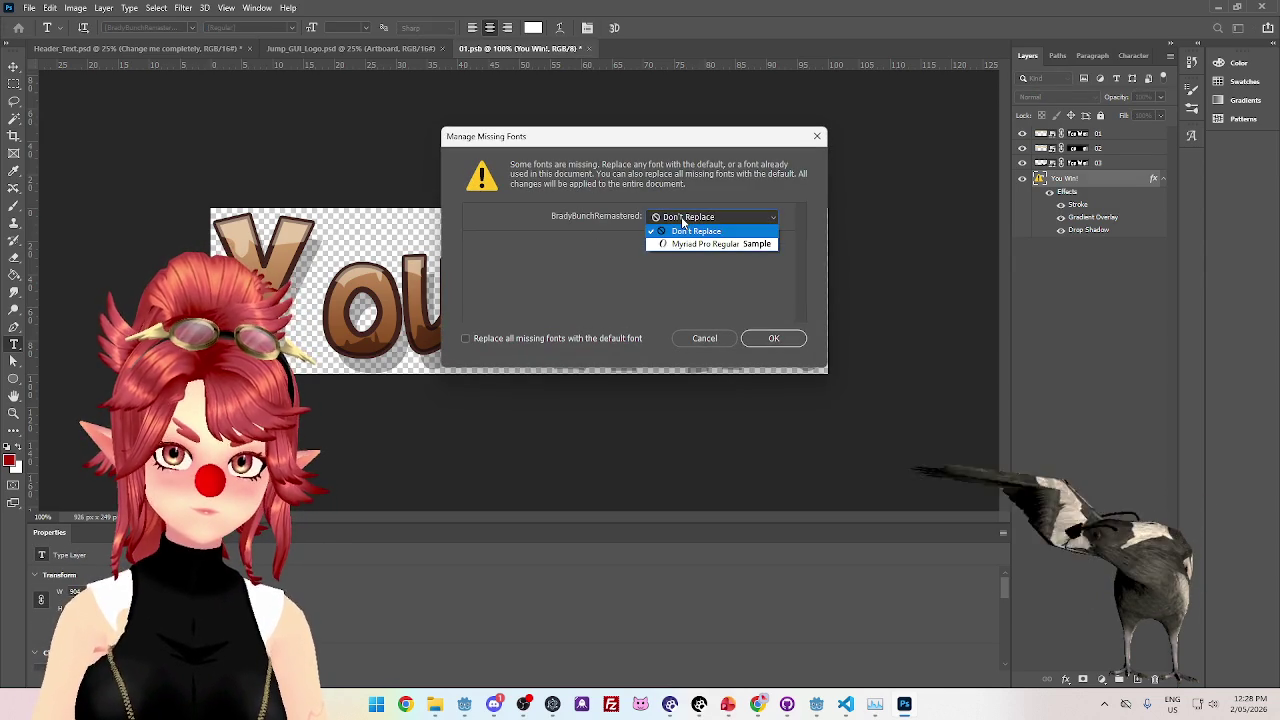
{"action": "left_click", "coordinate": [685, 245]}
{"action": "left_click", "coordinate": [779, 340]}
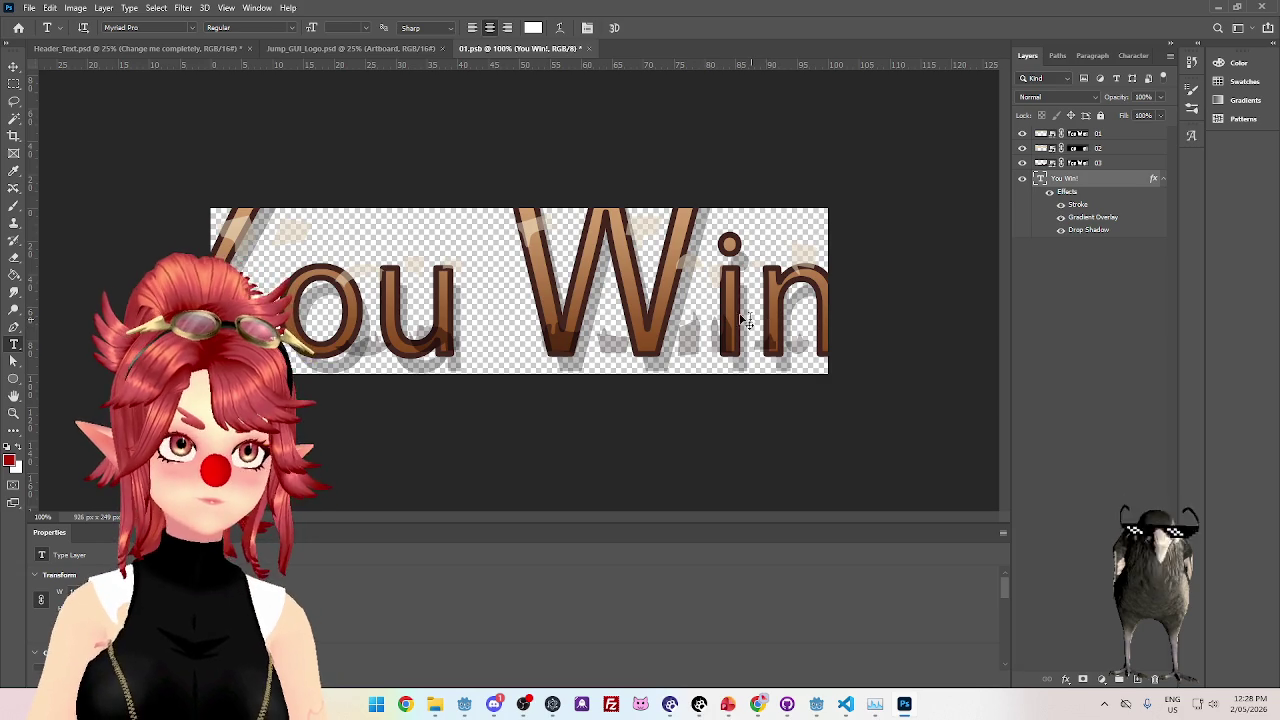
{"action": "key", "text": "ctrl+z"}
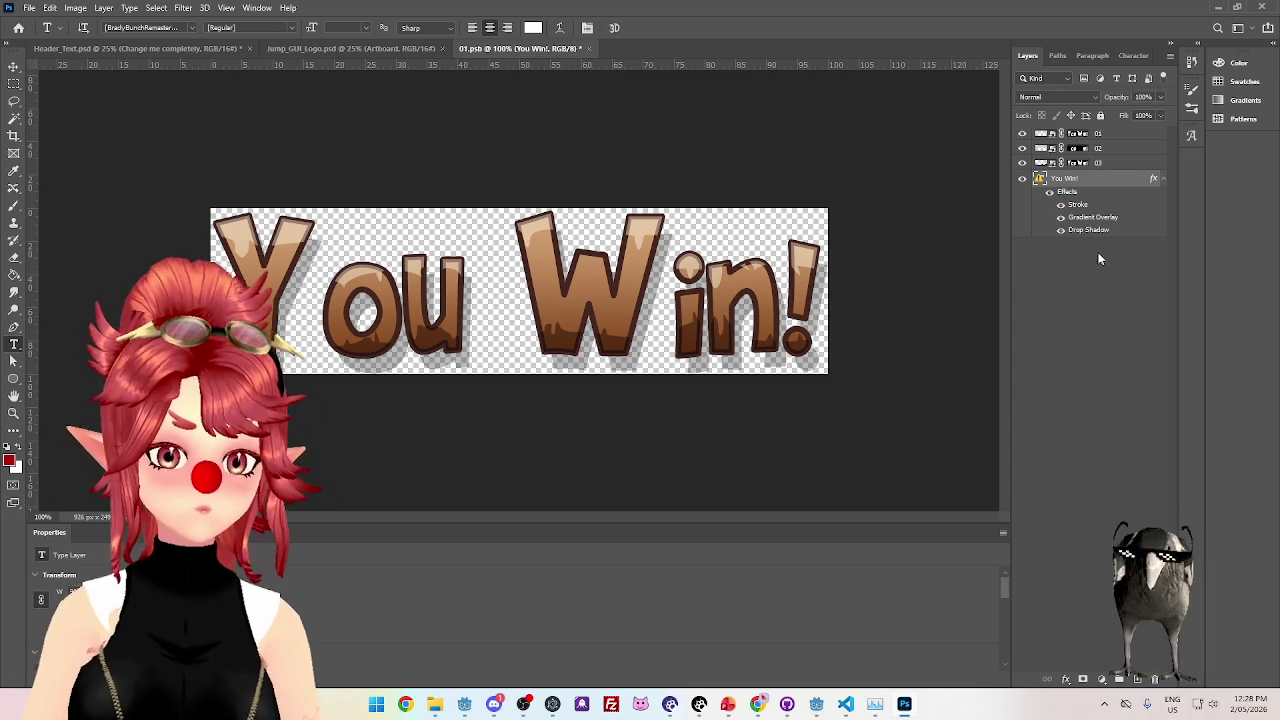
{"action": "left_click", "coordinate": [1106, 163]}
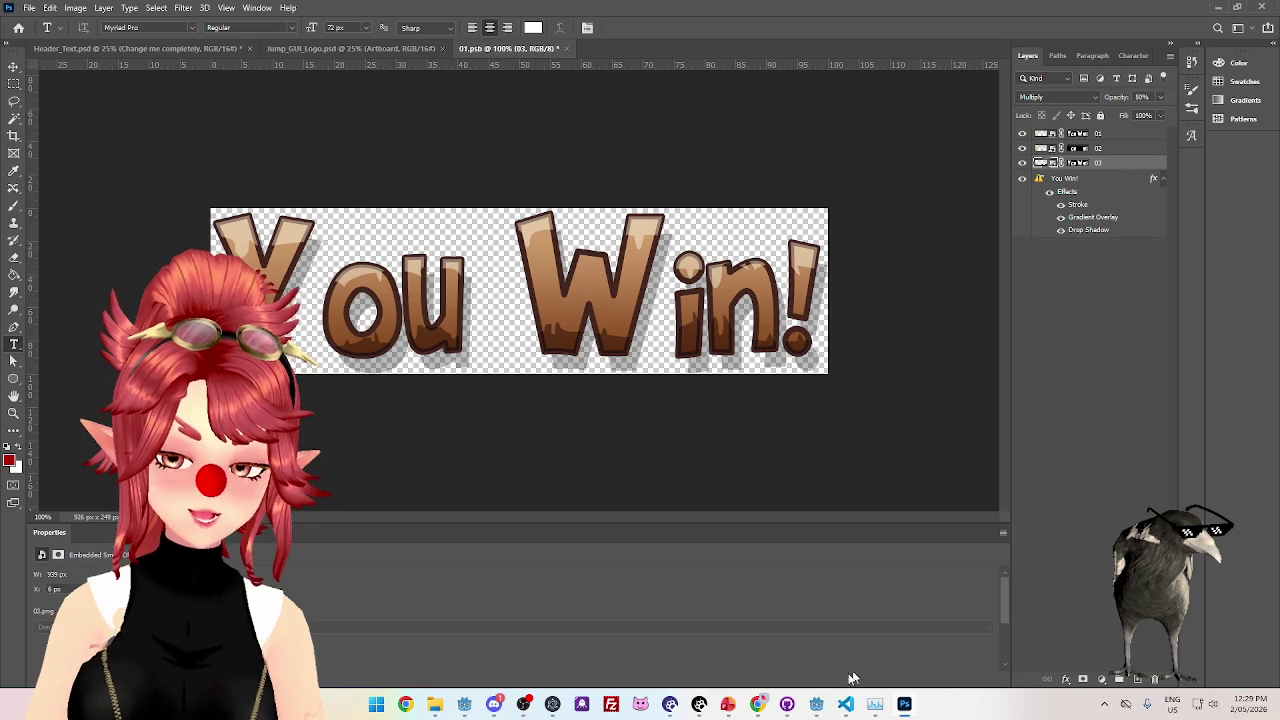
- Glance at the CraftPix Wooden GUI page, then go back to Photoshop and the jump GUI pack folder
{"action": "left_click", "coordinate": [762, 706]}
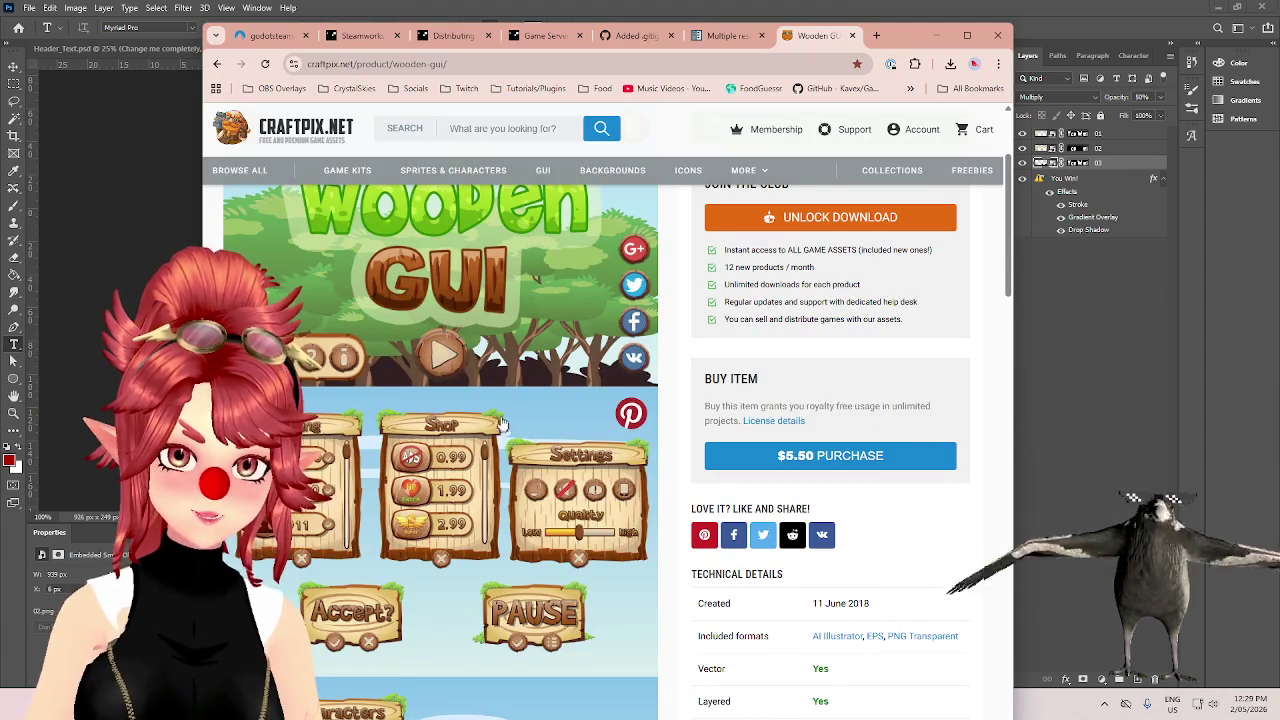
{"action": "left_click", "coordinate": [495, 706]}
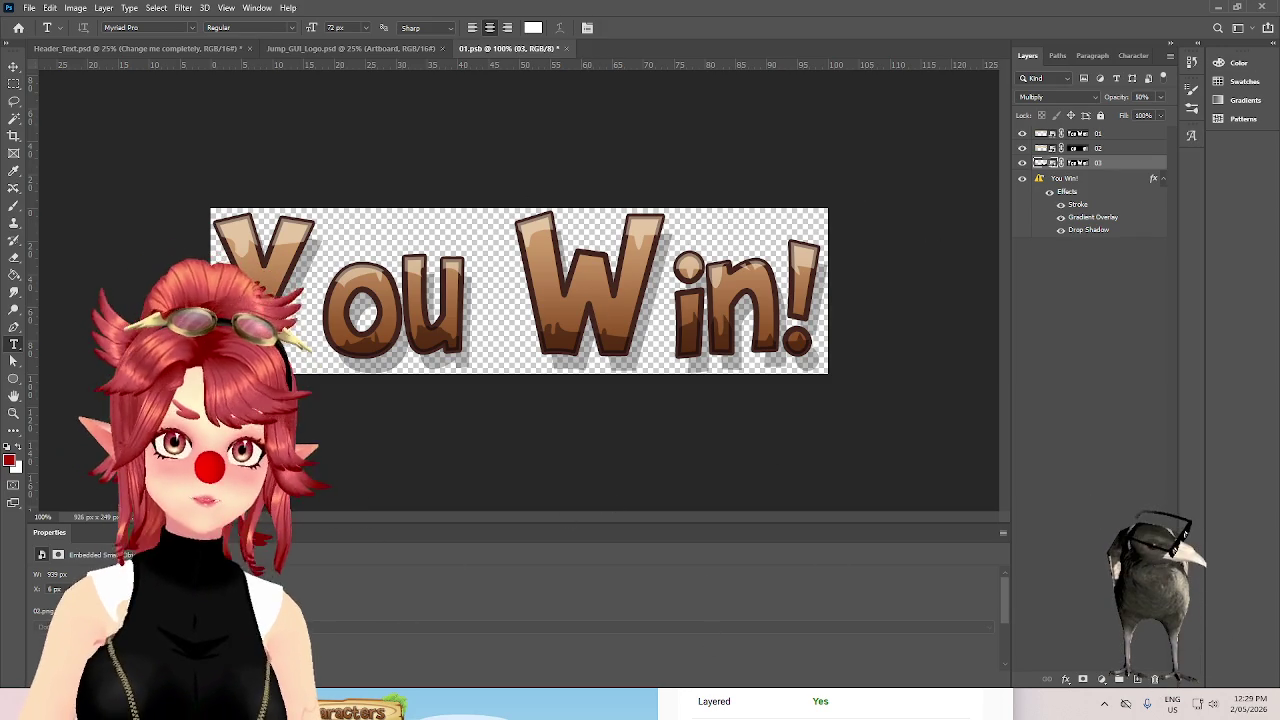
{"action": "key", "text": "alt+Tab"}
{"action": "left_click", "coordinate": [753, 138]}
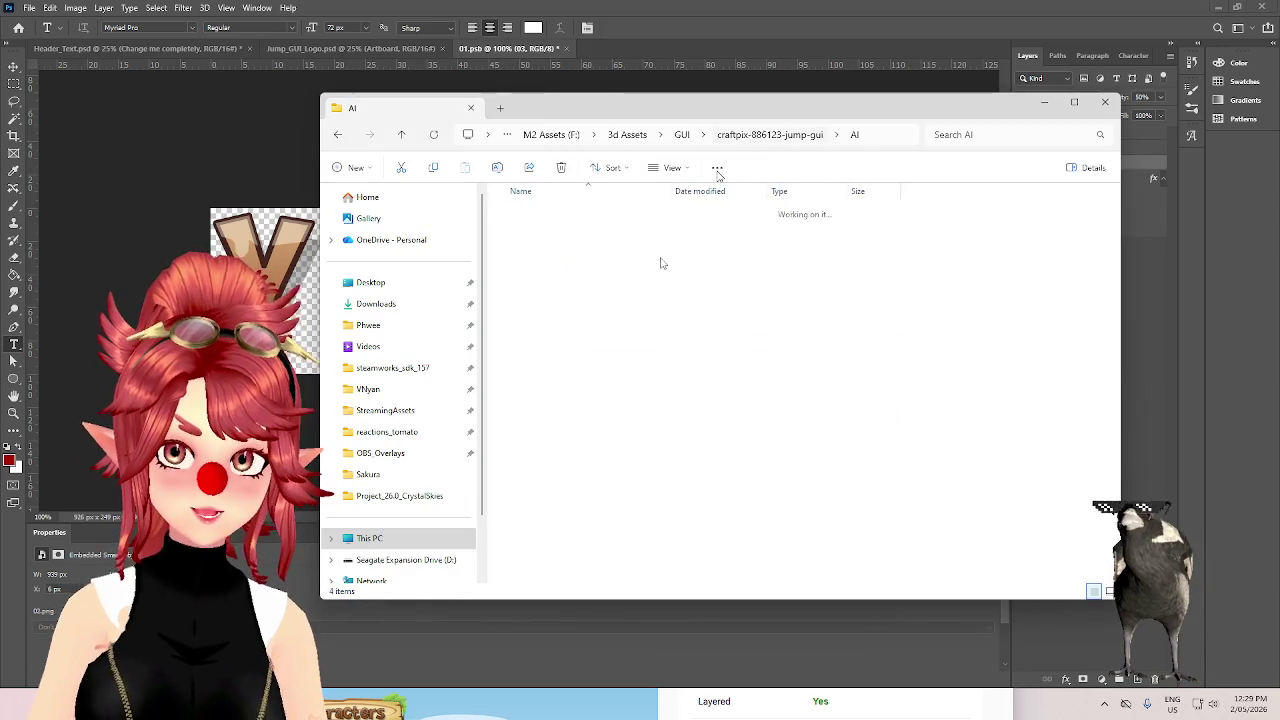
- Preview Header.png from the PNG > Shop folder, then close it and deselect it
{"action": "double_click", "coordinate": [522, 248]}
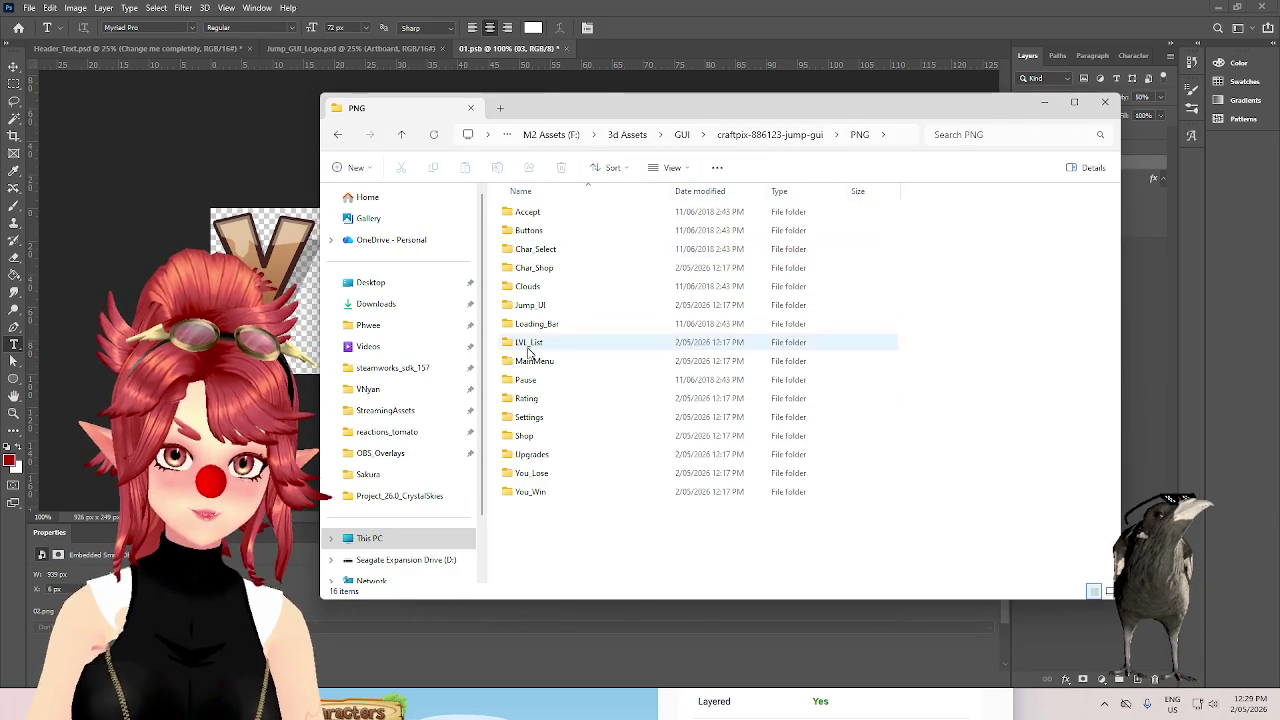
{"action": "double_click", "coordinate": [531, 438]}
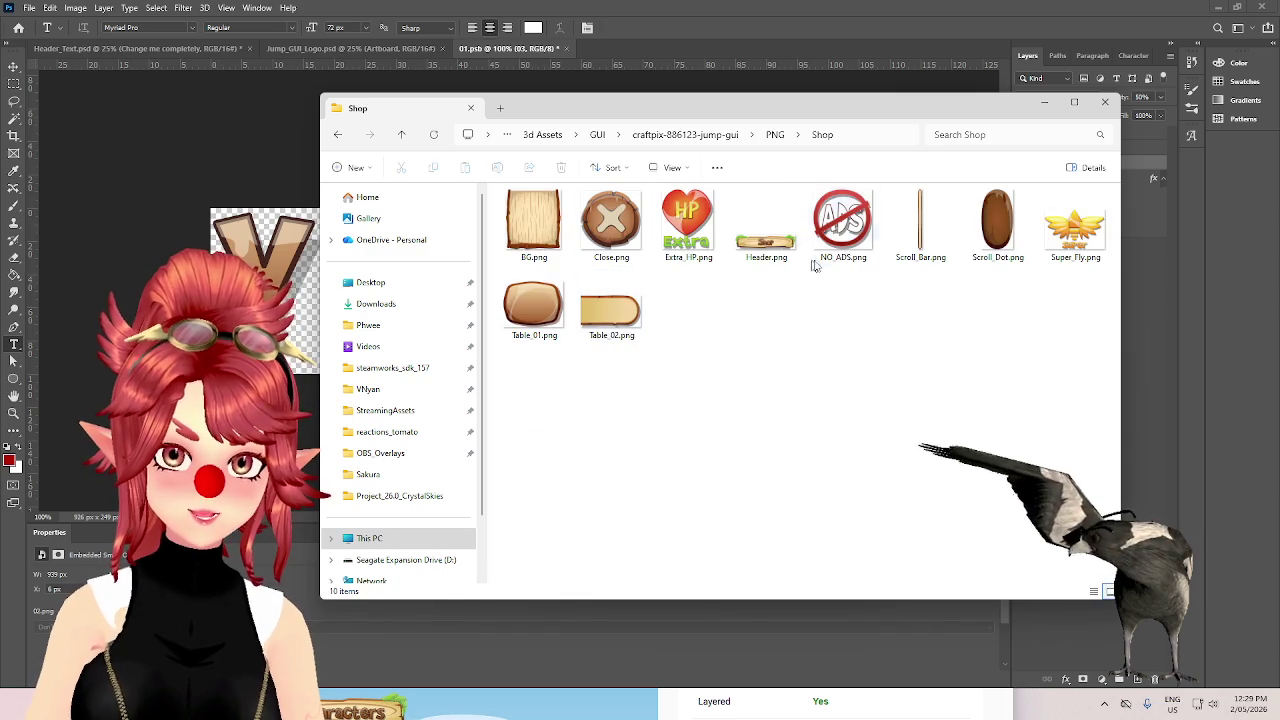
{"action": "double_click", "coordinate": [753, 238]}
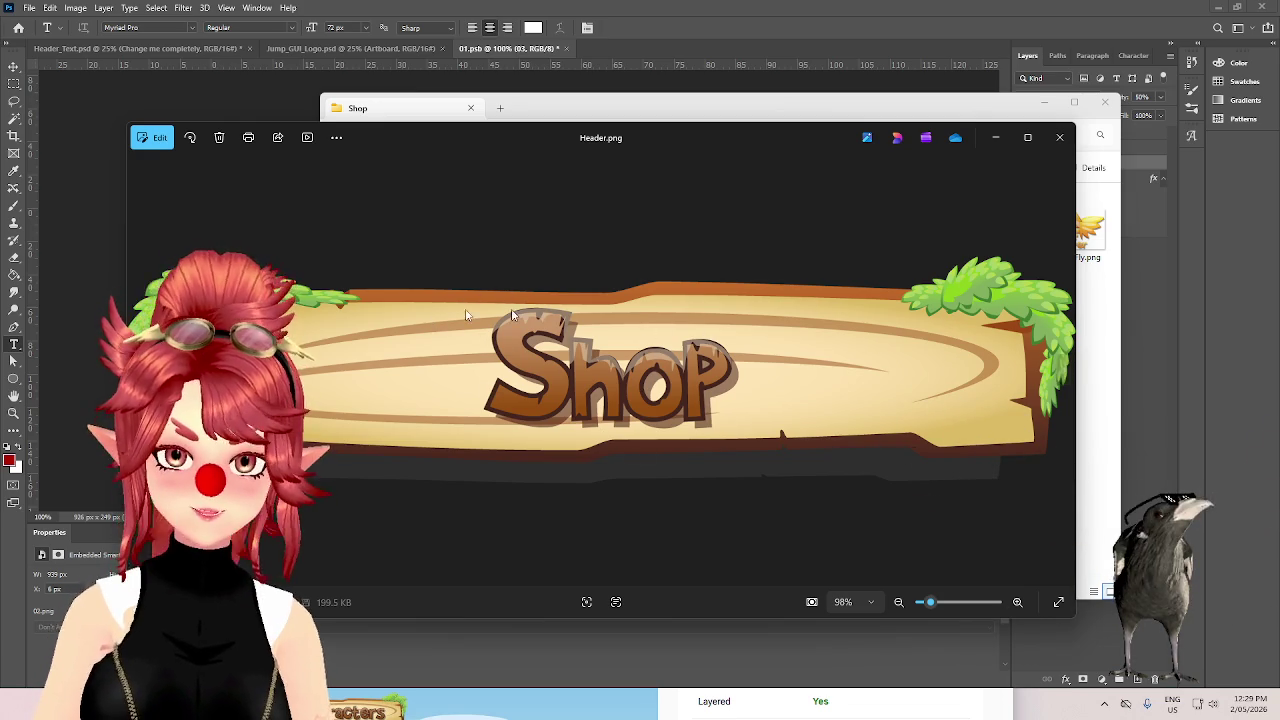
{"action": "left_click", "coordinate": [1060, 140]}
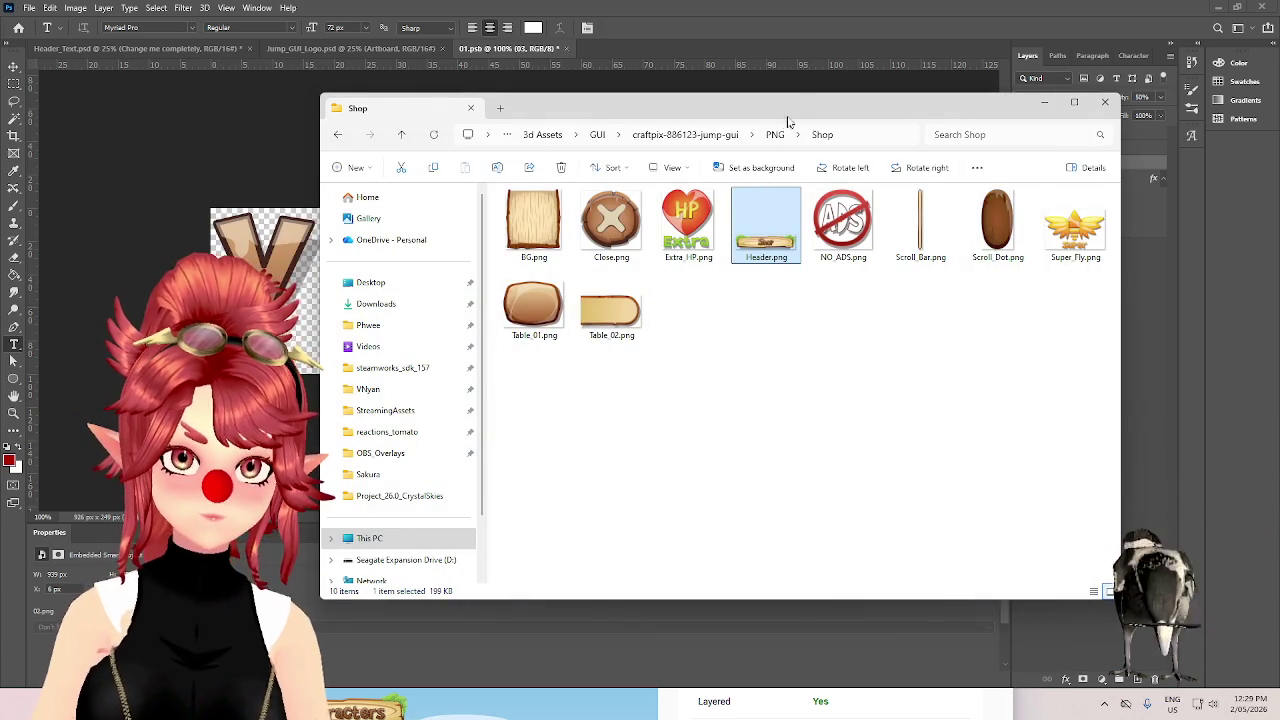
{"action": "left_click_drag", "start_coordinate": [804, 110], "coordinate": [758, 110]}
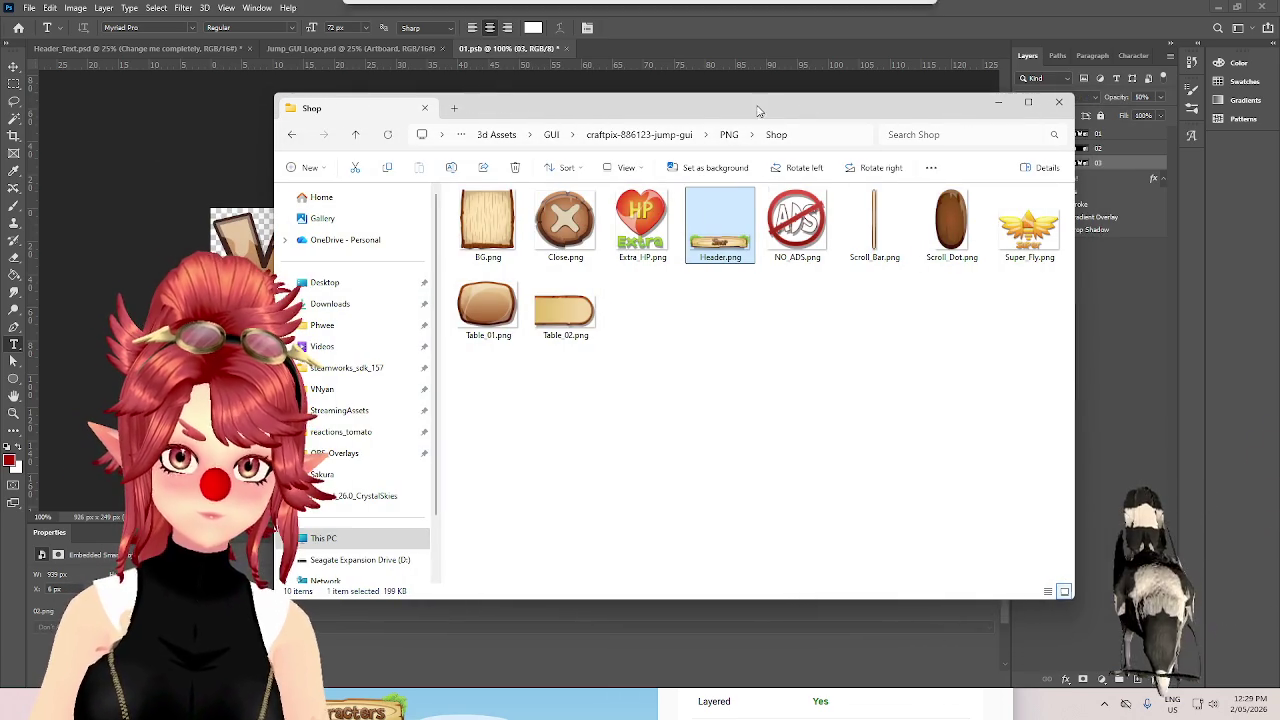
{"action": "left_click", "coordinate": [720, 342]}
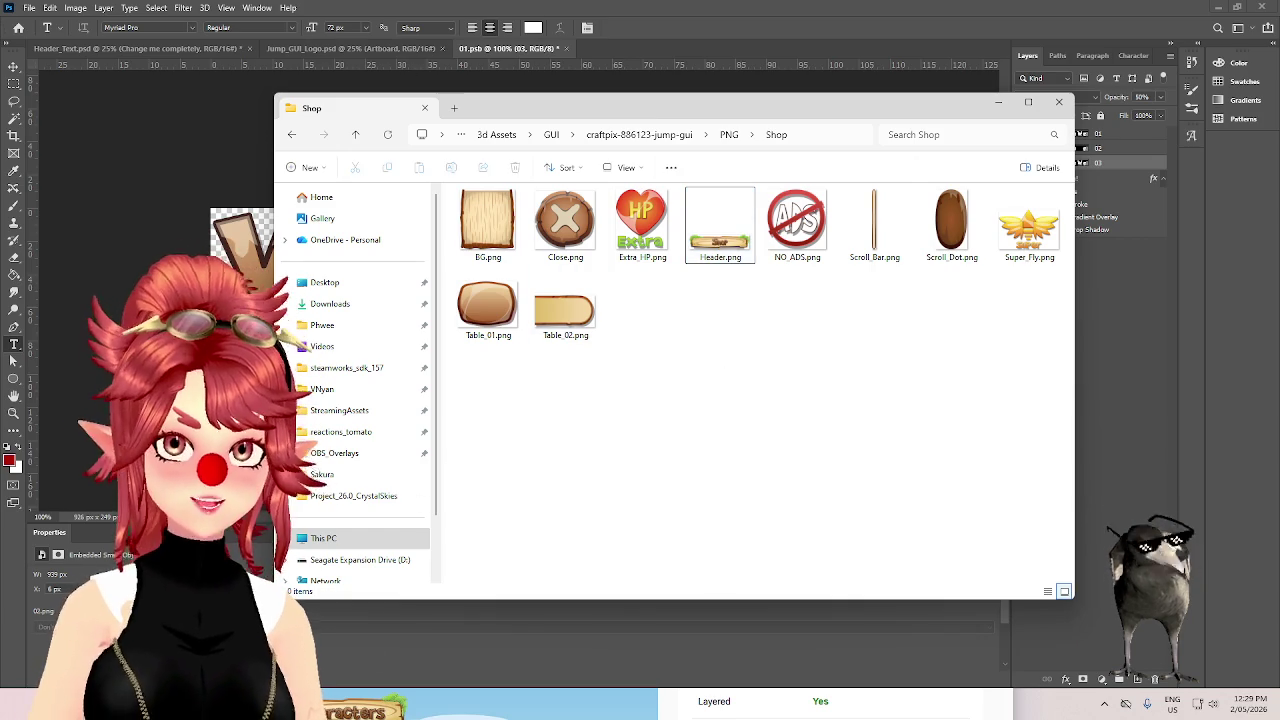
- Search Google for 'inkscape' in a new browser tab
{"action": "key", "text": "alt+Tab"}
{"action": "left_click", "coordinate": [876, 36]}
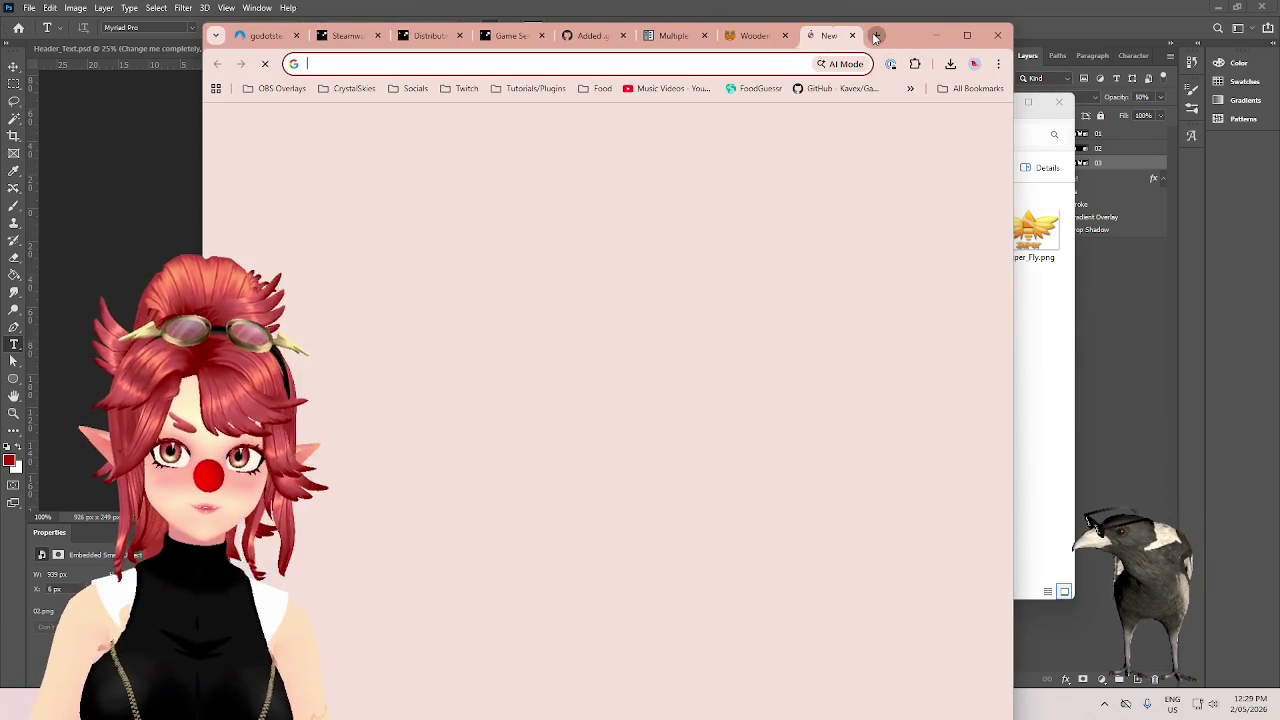
{"action": "type", "text": "inkscape"}
{"action": "key", "text": "Return"}
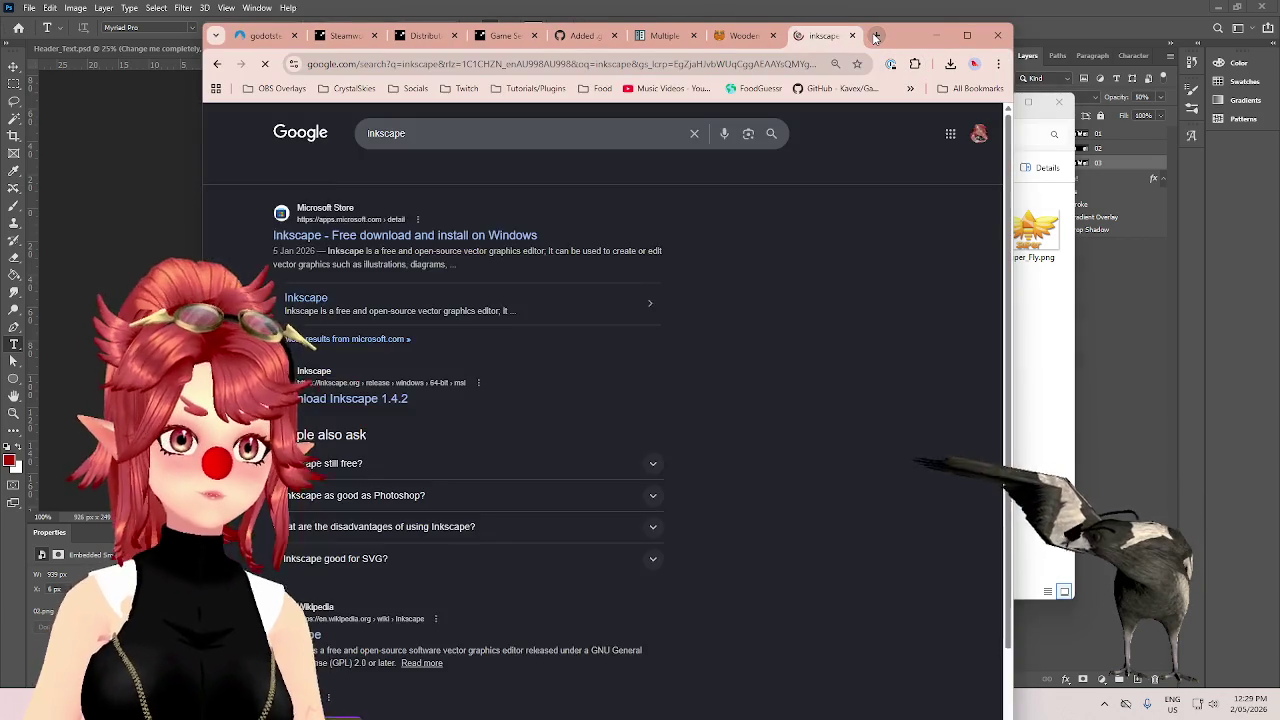
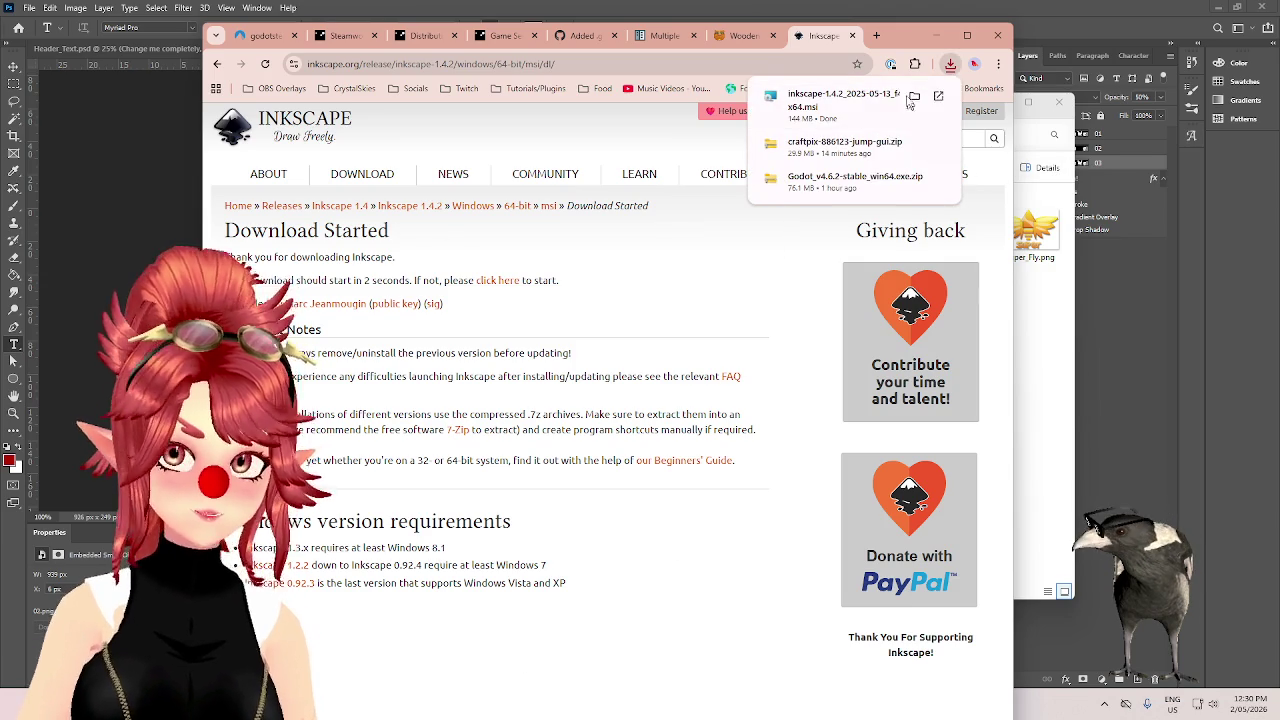
- Bring the Inkscape Setup wizard forward and move past its welcome page
{"action": "key", "text": "alt+Tab"}
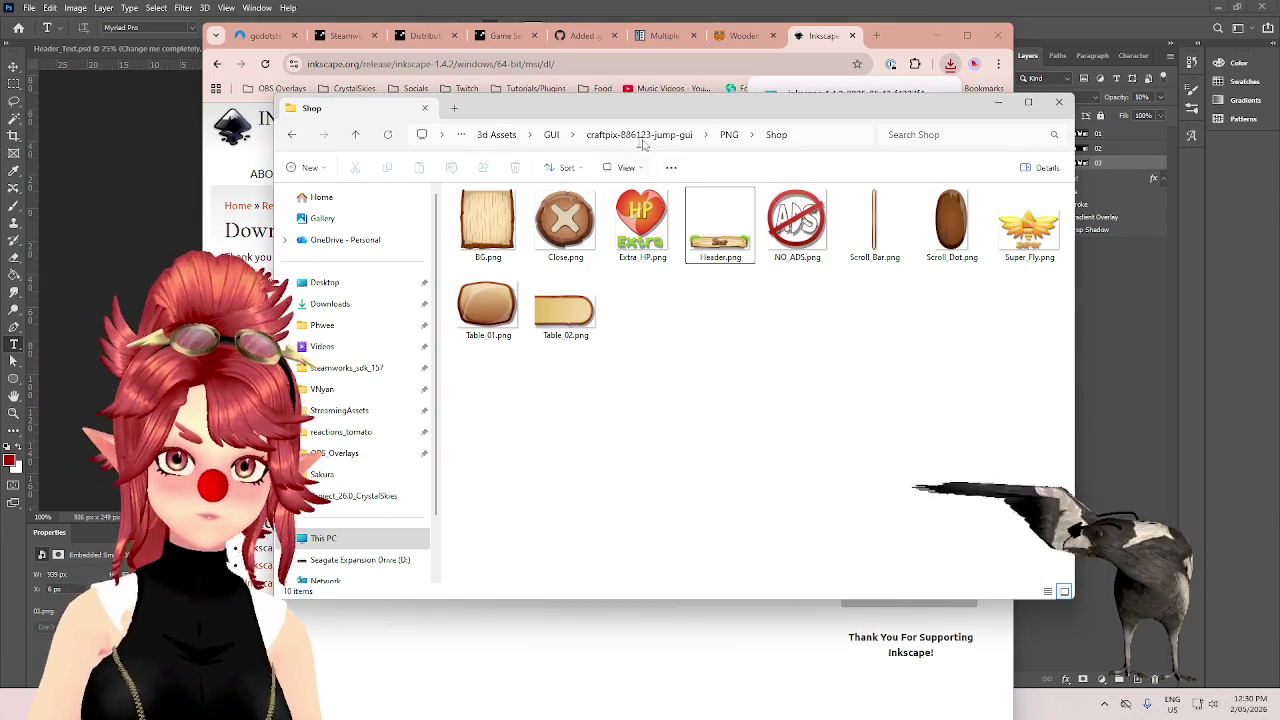
{"action": "left_click", "coordinate": [458, 110]}
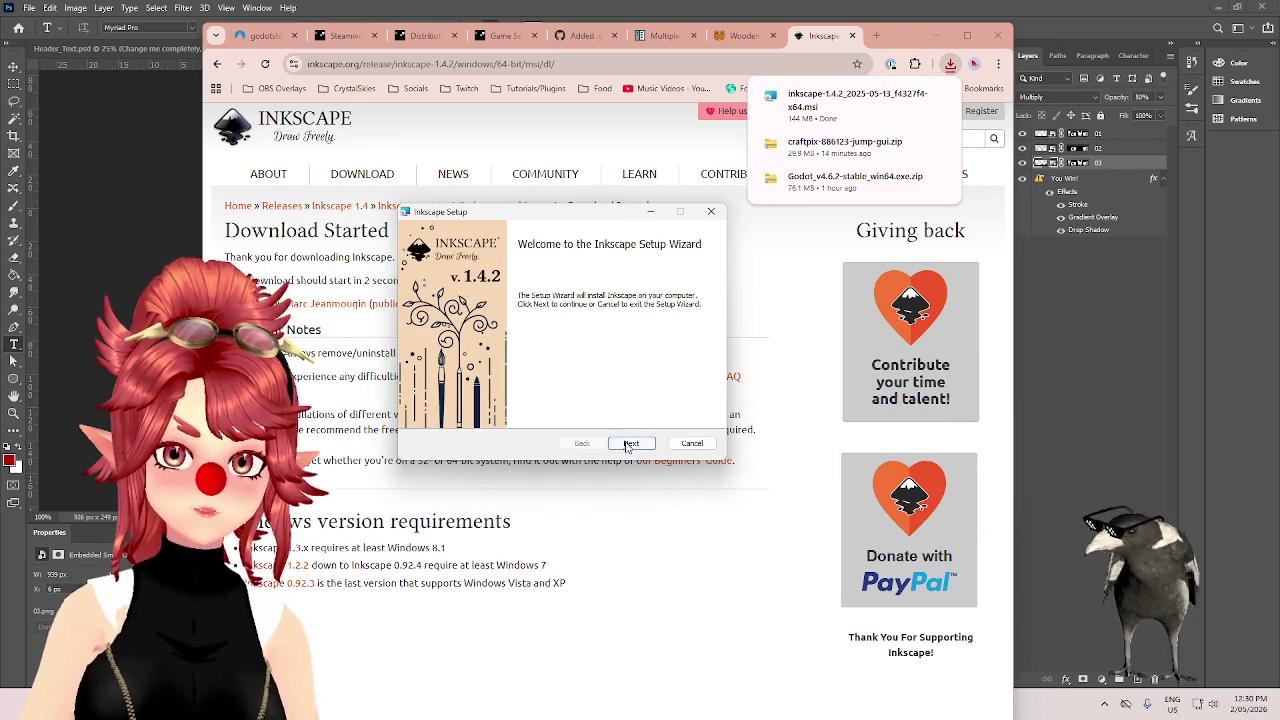
{"action": "left_click", "coordinate": [629, 444]}
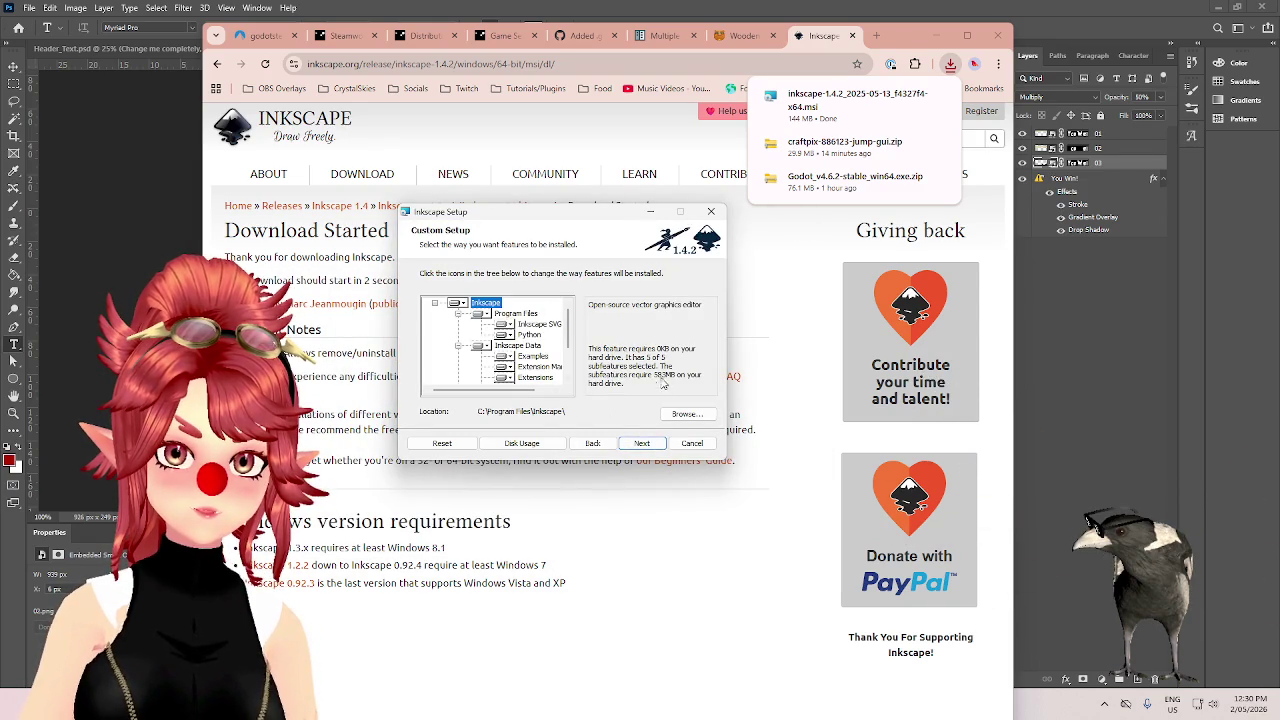
- Set the install folder to F:\Programs\Inkscape\ and advance to the ready-to-install page
{"action": "left_click", "coordinate": [687, 414]}
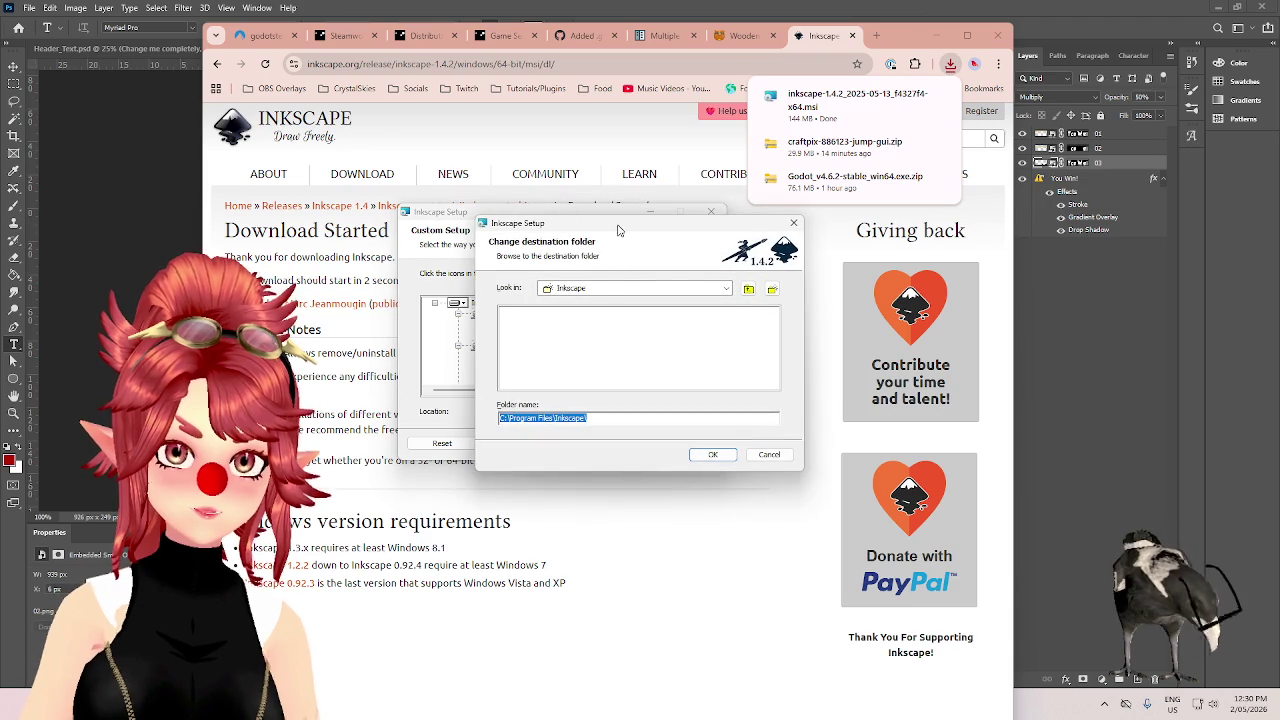
{"action": "left_click", "coordinate": [724, 289]}
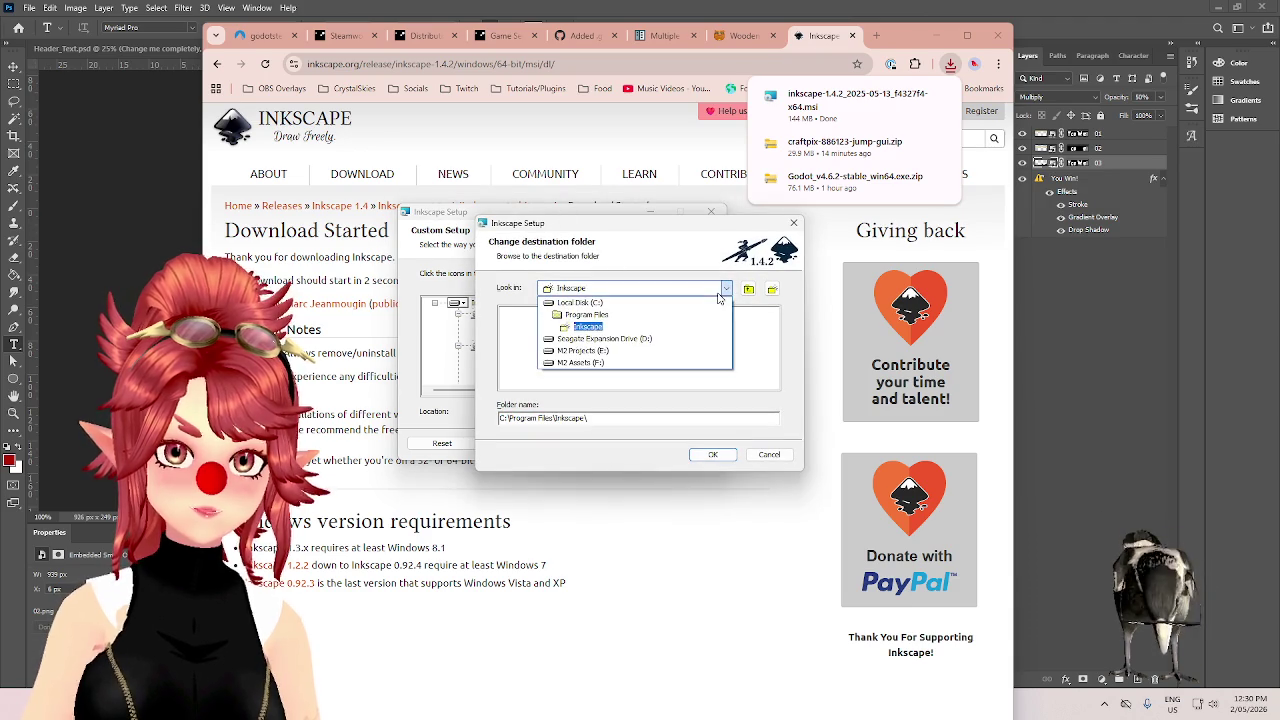
{"action": "left_click", "coordinate": [577, 364]}
{"action": "double_click", "coordinate": [527, 370]}
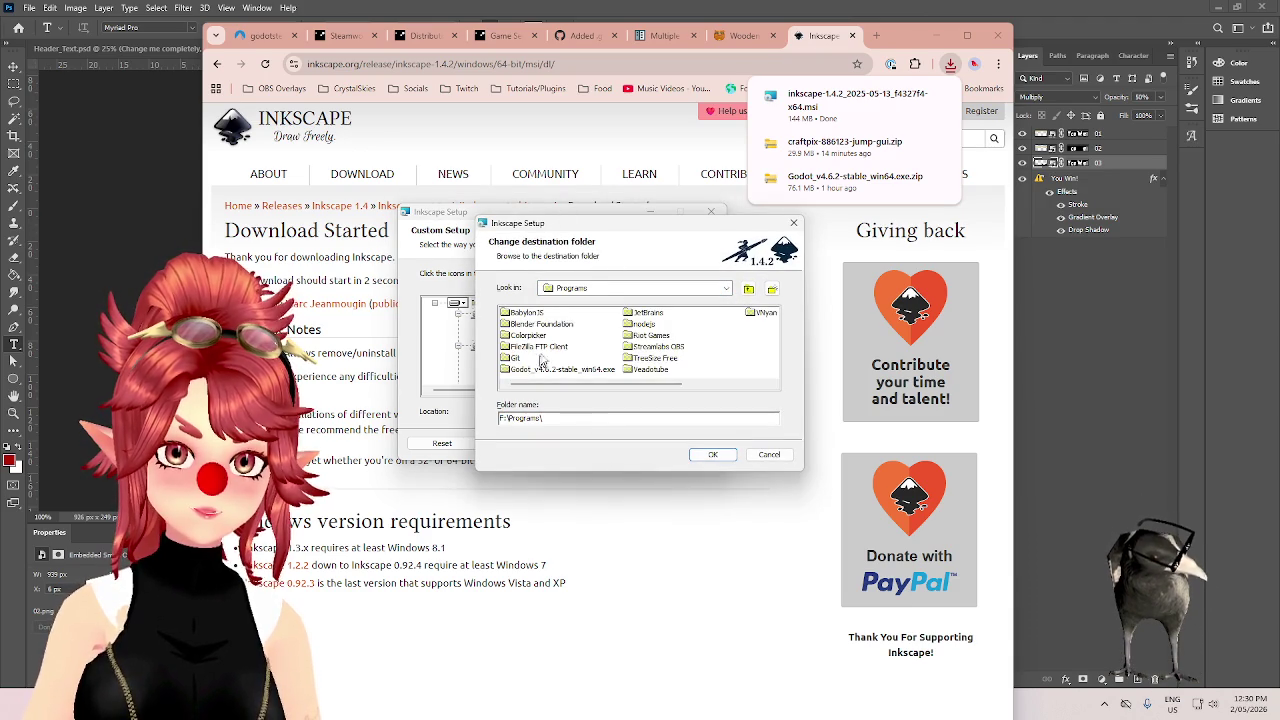
{"action": "mouse_move", "coordinate": [654, 230]}
{"action": "left_mouse_down"}
{"action": "mouse_move", "coordinate": [811, 260]}
{"action": "mouse_move", "coordinate": [837, 323]}
{"action": "mouse_move", "coordinate": [784, 262]}
{"action": "left_mouse_up"}
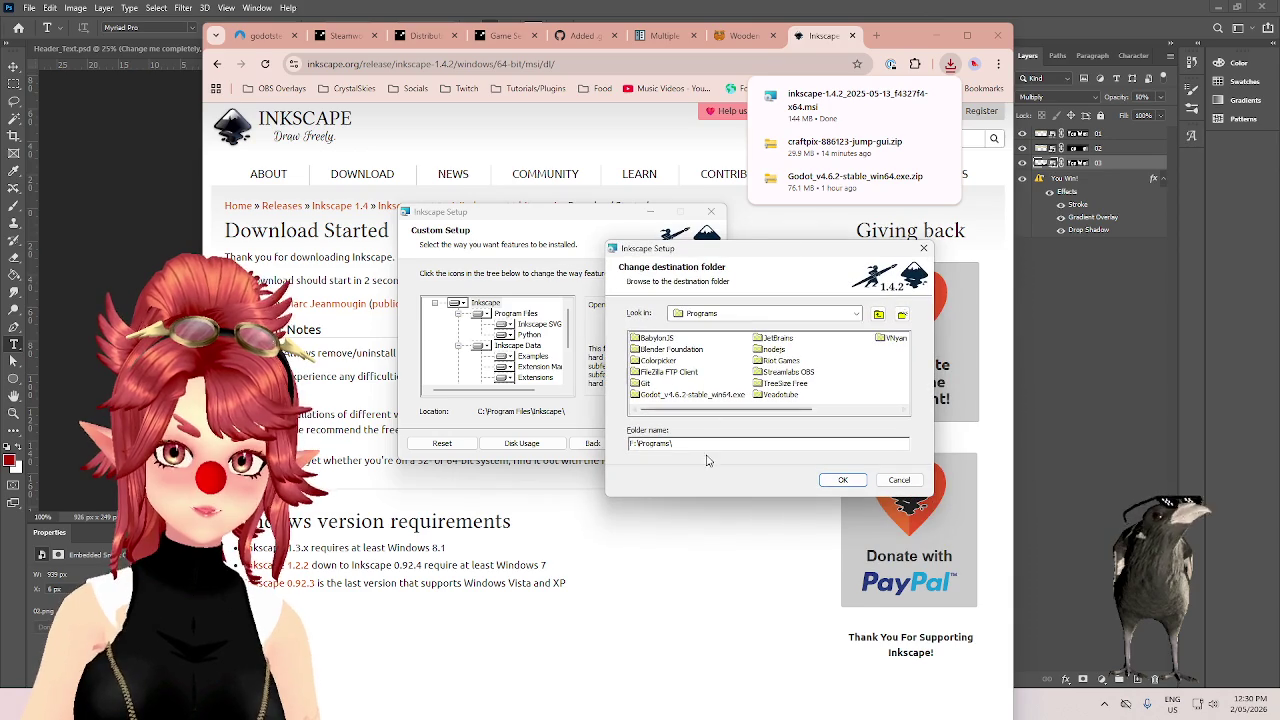
{"action": "type", "text": "Inkscape"}
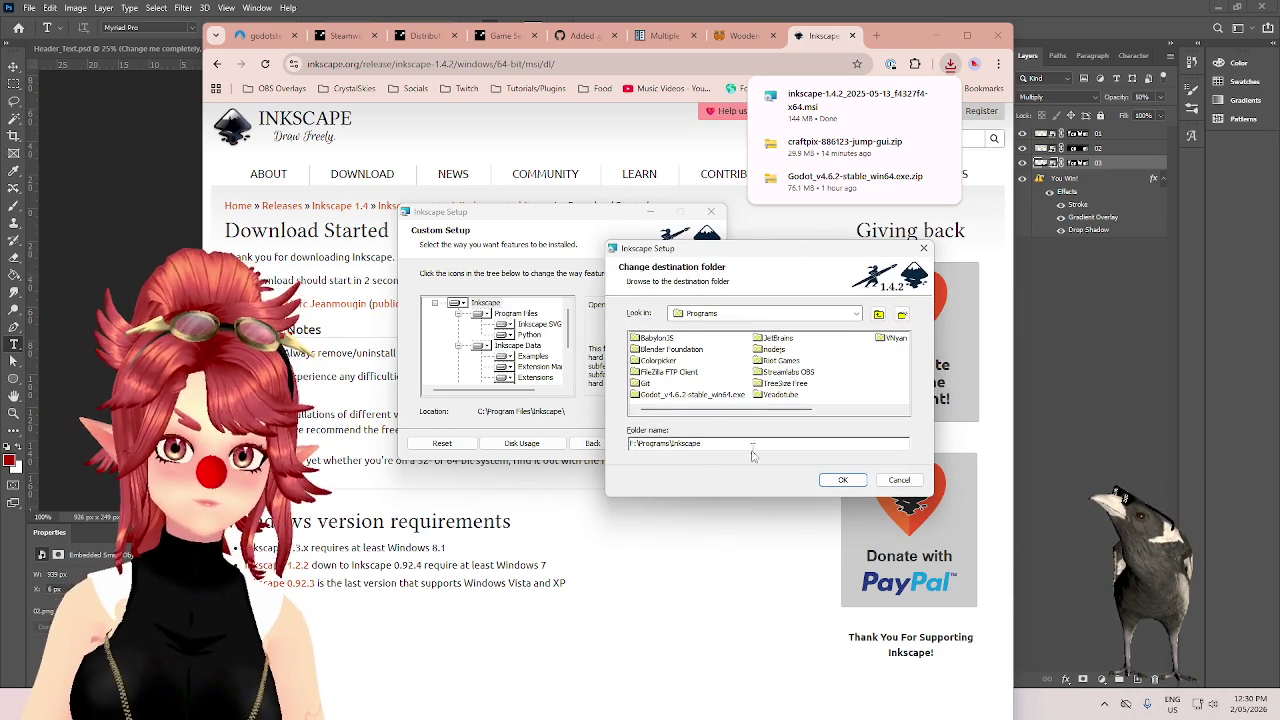
{"action": "left_click", "coordinate": [845, 481]}
{"action": "left_click", "coordinate": [845, 481]}
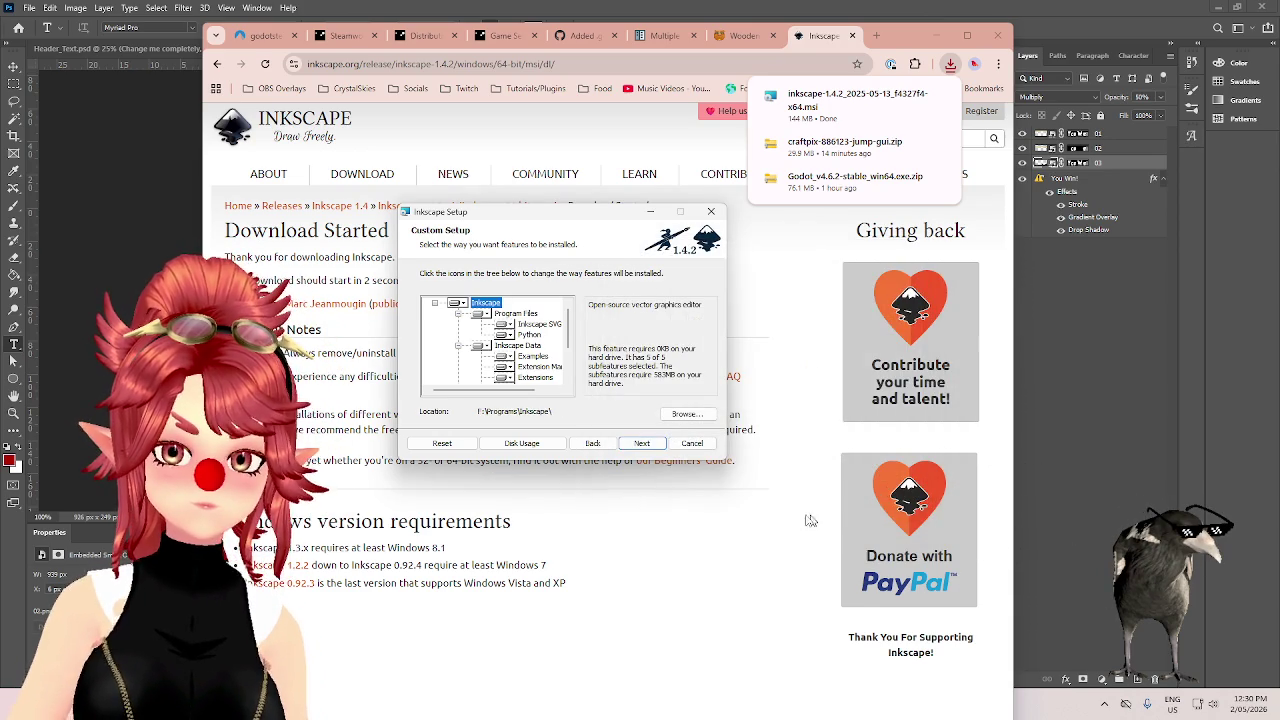
{"action": "left_click", "coordinate": [650, 446]}
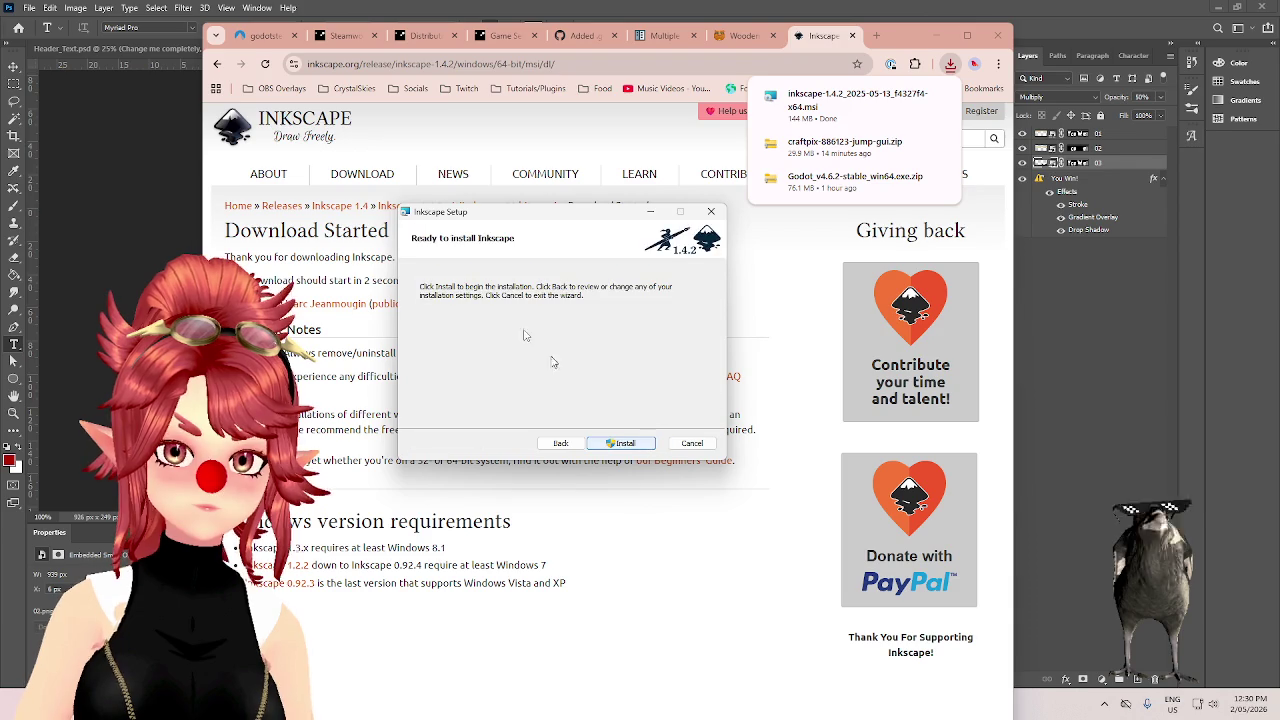
- Start installing Inkscape 1.4.2, close the browser's Inkscape download tab and minimise the browser
{"action": "left_click", "coordinate": [630, 445]}
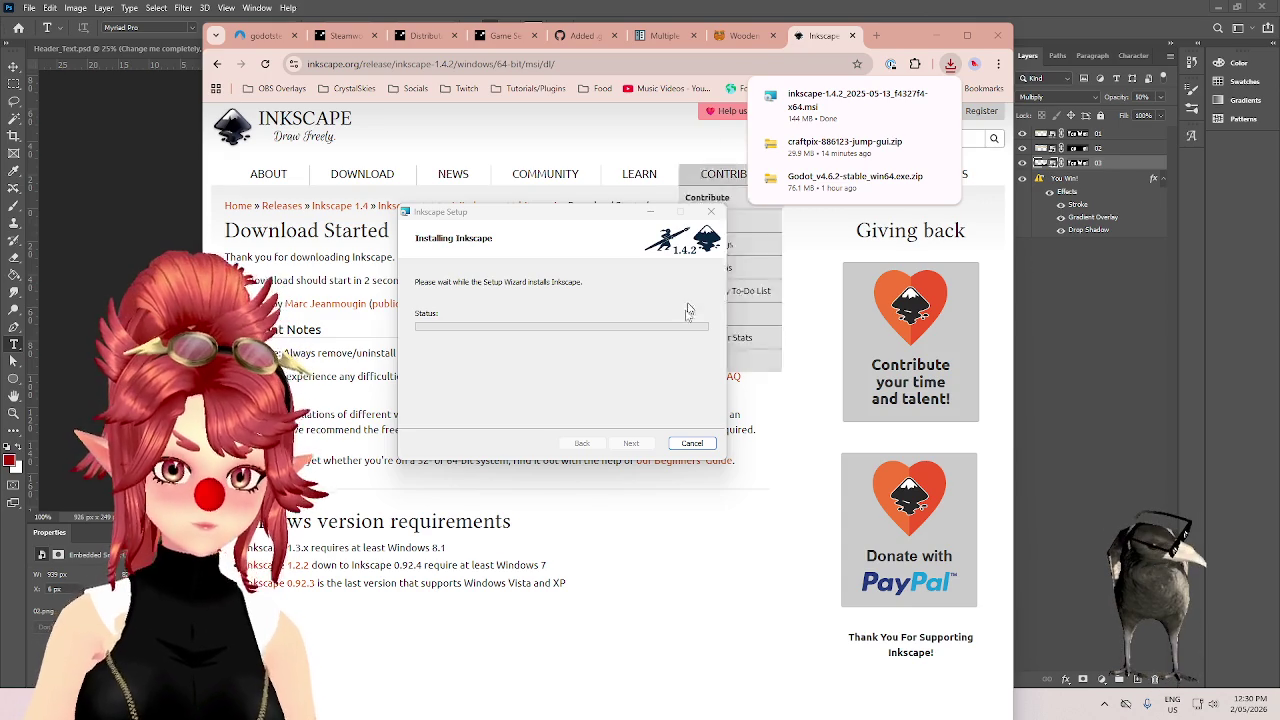
{"action": "left_click", "coordinate": [886, 46]}
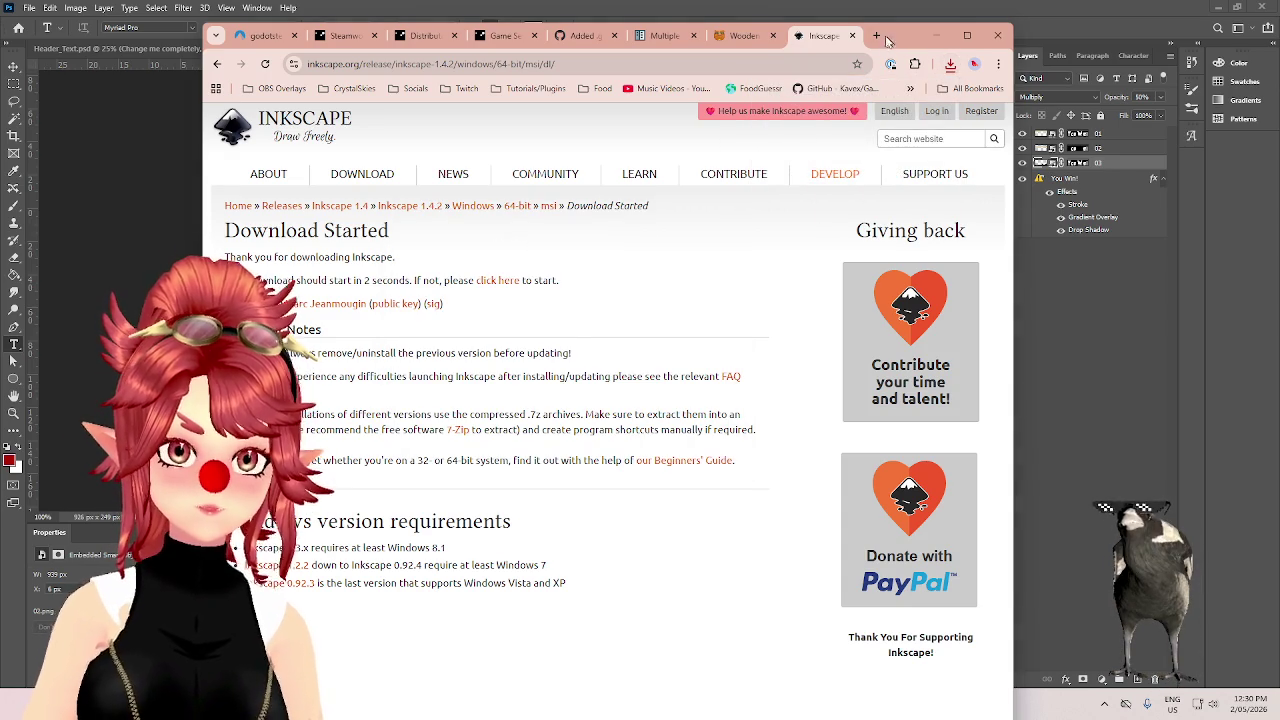
{"action": "left_click", "coordinate": [853, 36]}
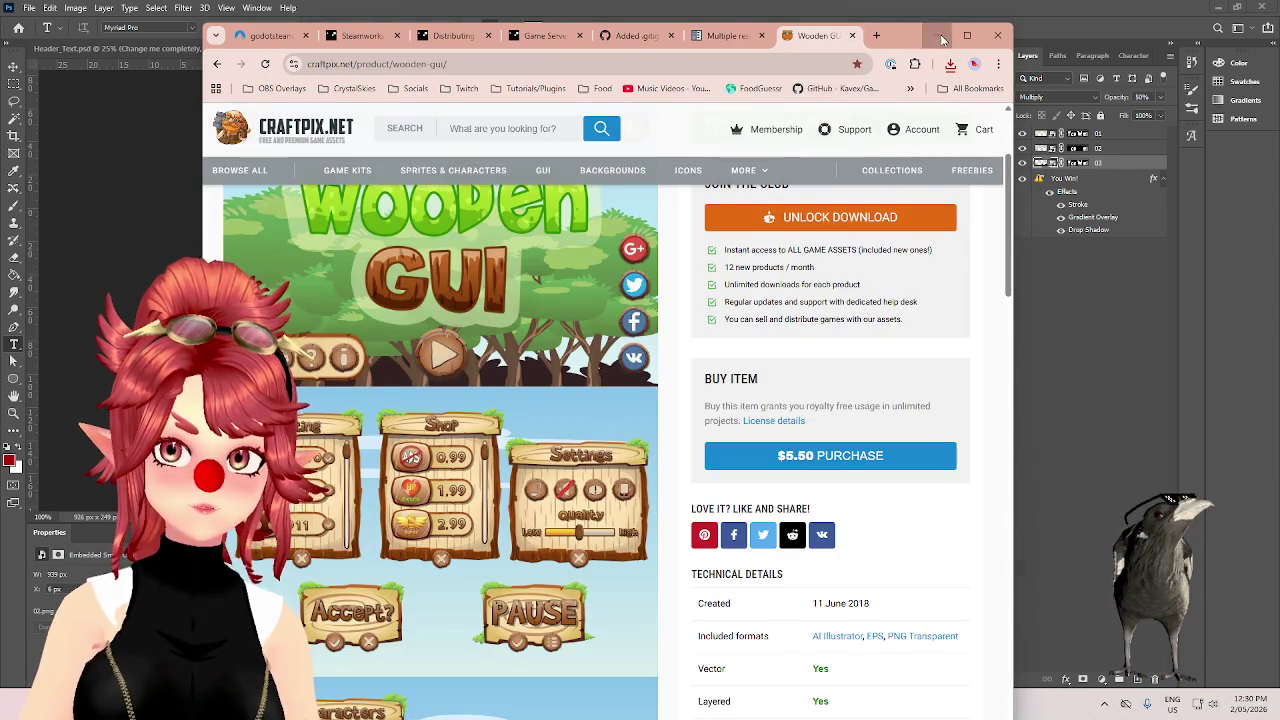
{"action": "left_click", "coordinate": [936, 35]}
{"action": "left_click_drag", "start_coordinate": [534, 218], "coordinate": [575, 167]}
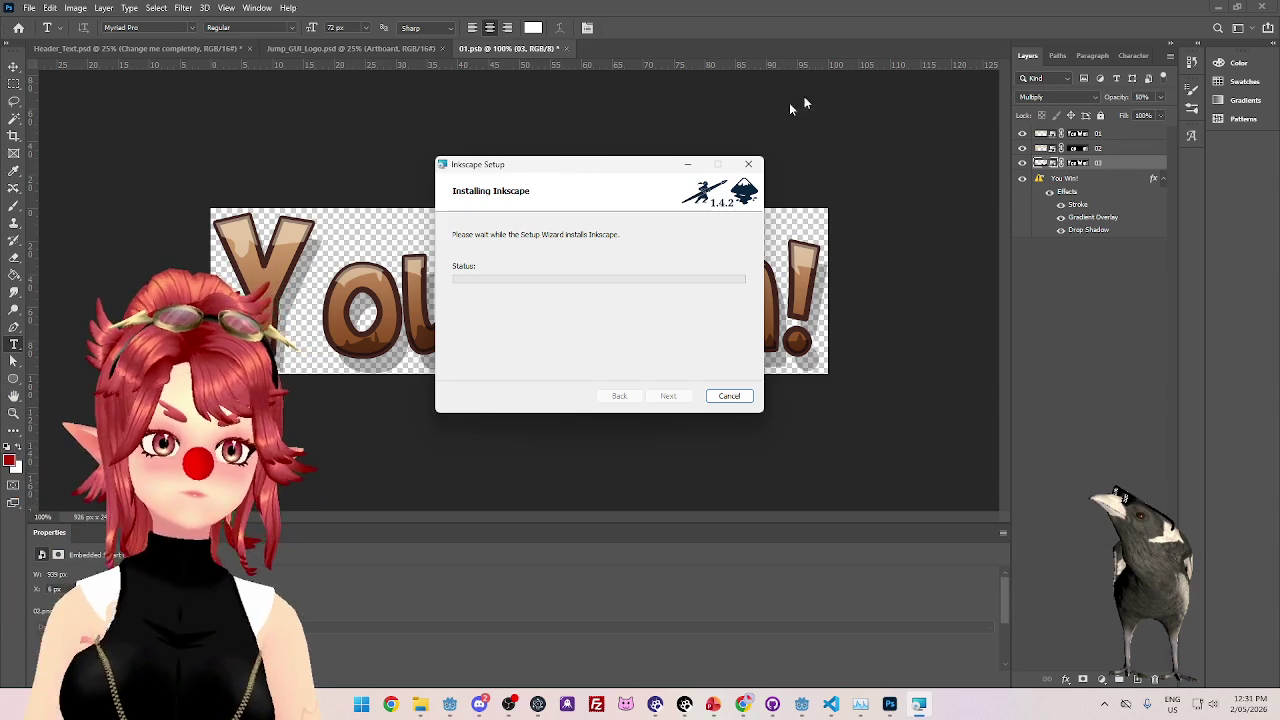
- Quit Photoshop without saving 01.psb or Header_Text.psd, then bring the Godot editor forward
{"action": "left_click", "coordinate": [1262, 7]}
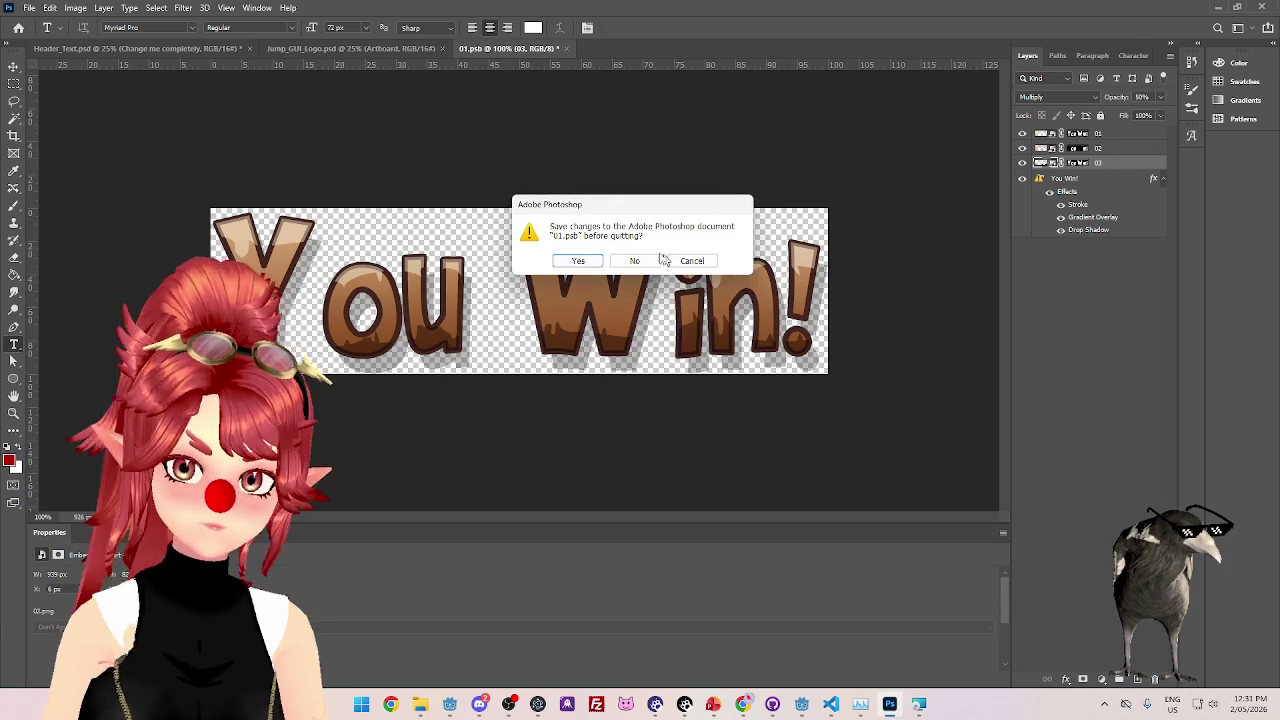
{"action": "left_click", "coordinate": [640, 261]}
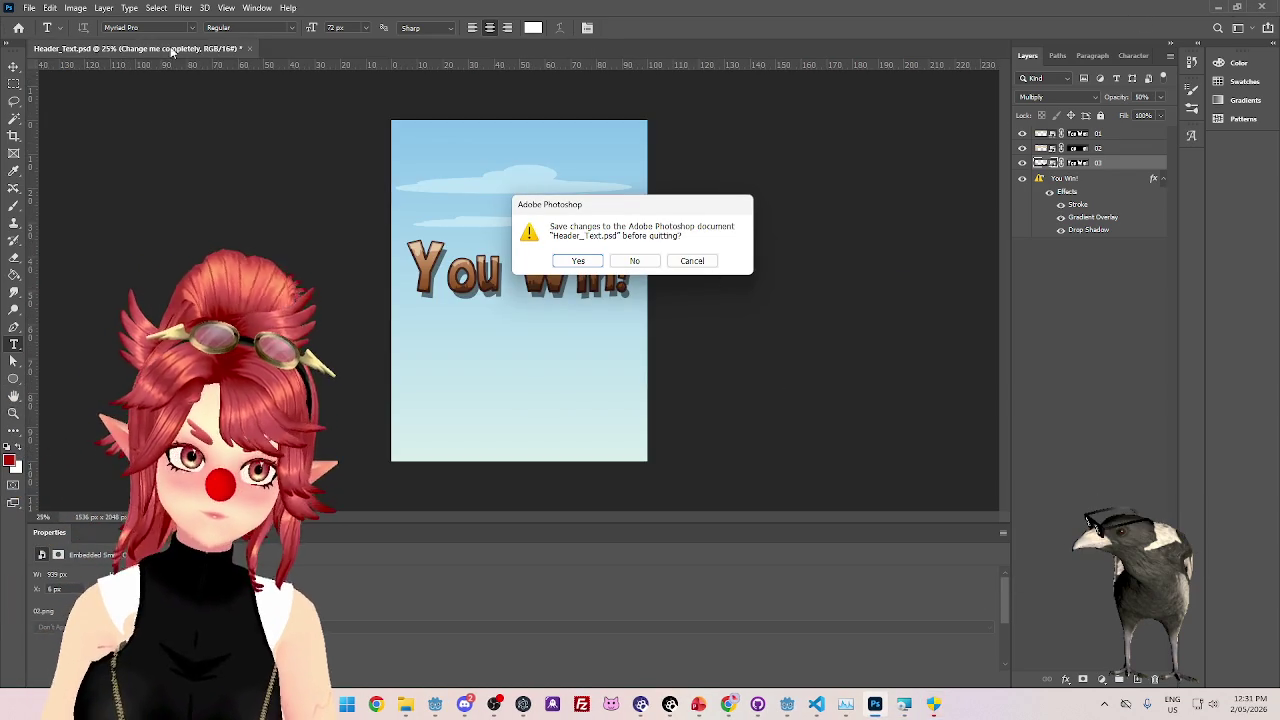
{"action": "left_click", "coordinate": [634, 261]}
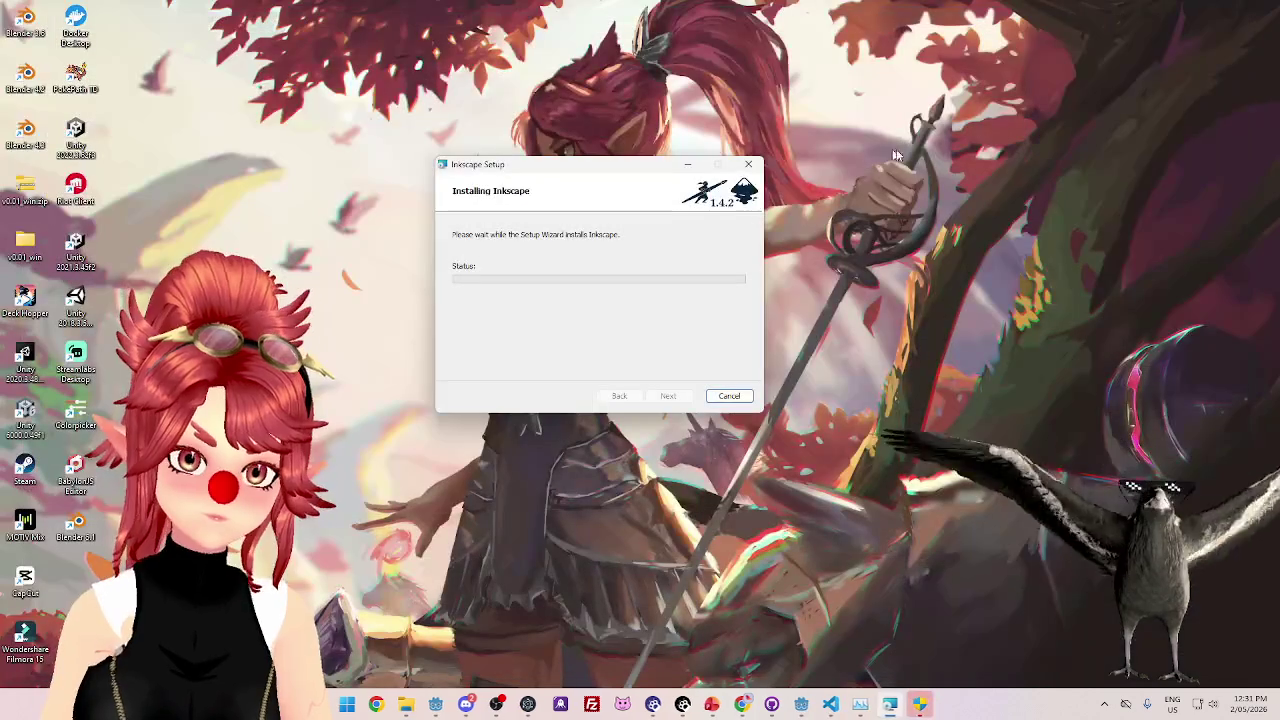
{"action": "left_click_drag", "start_coordinate": [603, 166], "coordinate": [855, 195]}
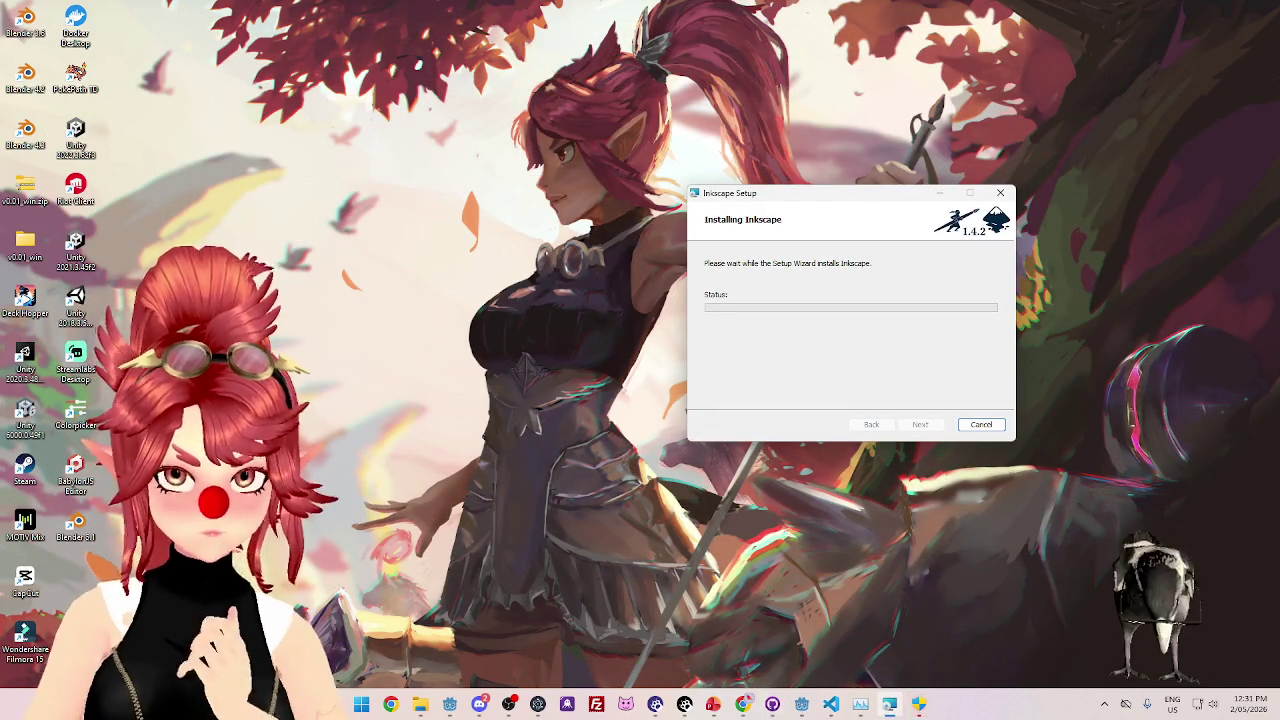
{"action": "left_click", "coordinate": [803, 706]}
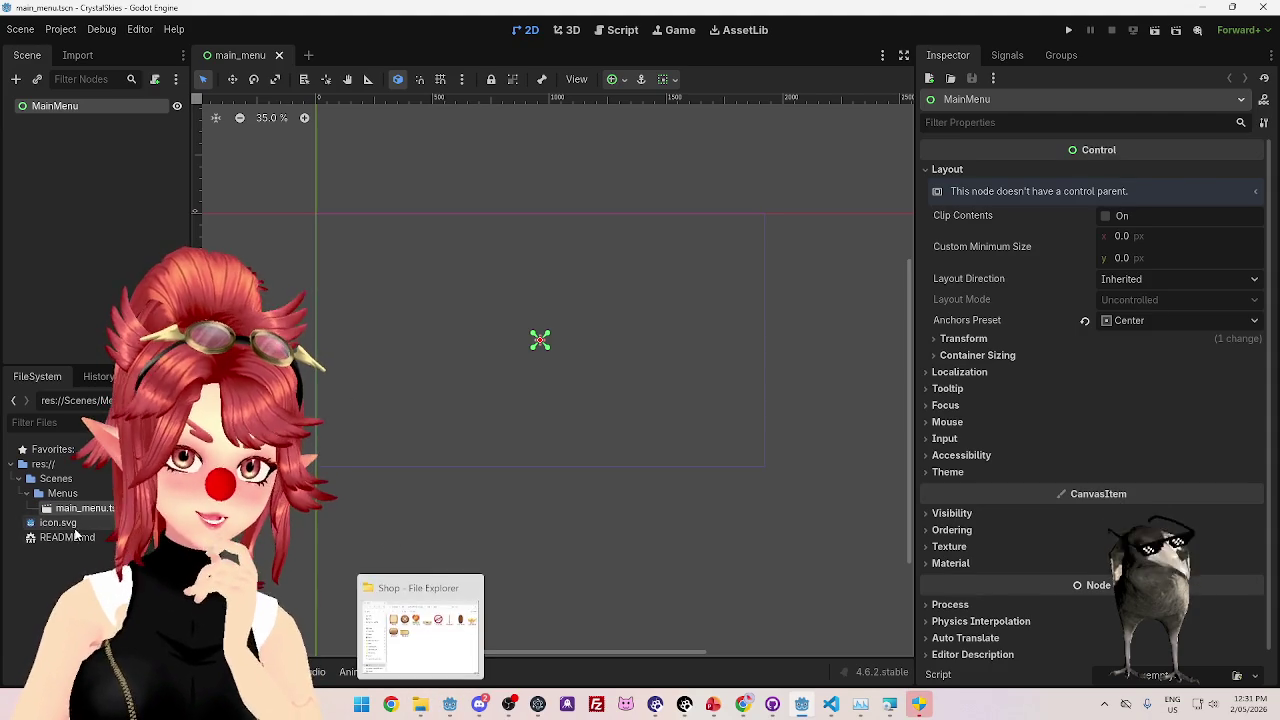
- Create a new folder named GUI inside the CrystalSkies project folder in File Explorer
{"action": "left_click", "coordinate": [22, 464]}
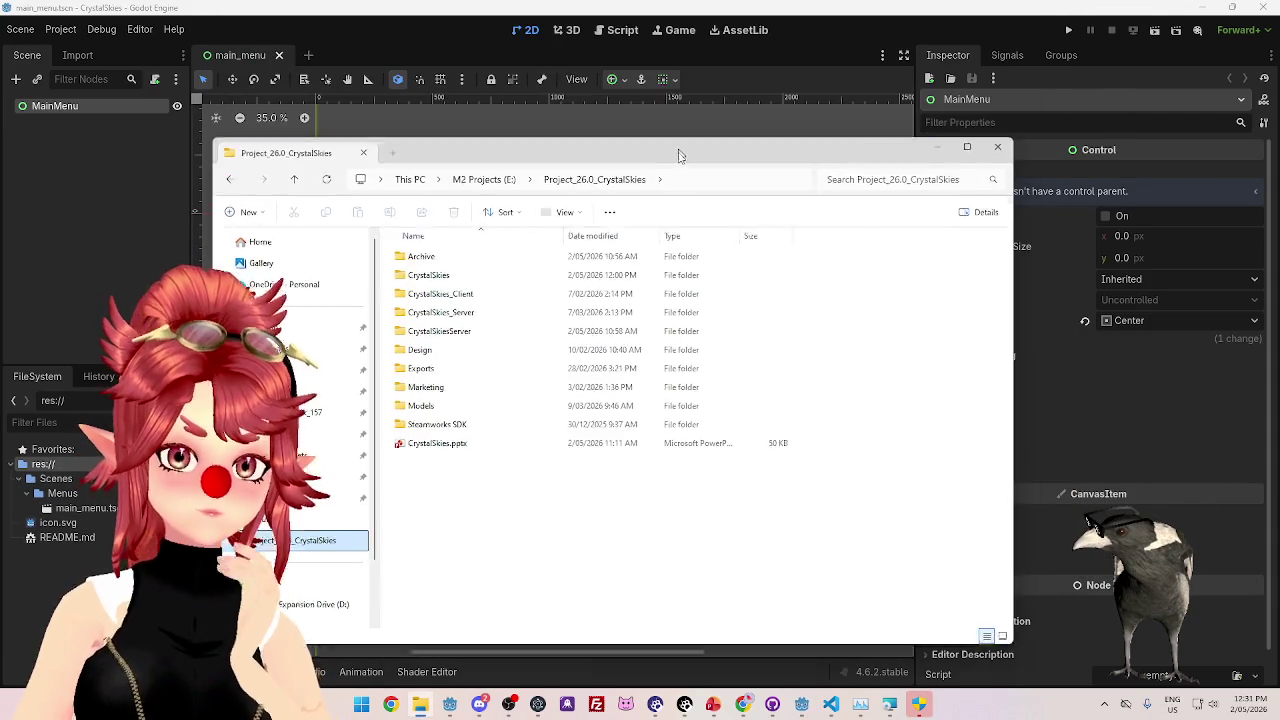
{"action": "left_click", "coordinate": [452, 286]}
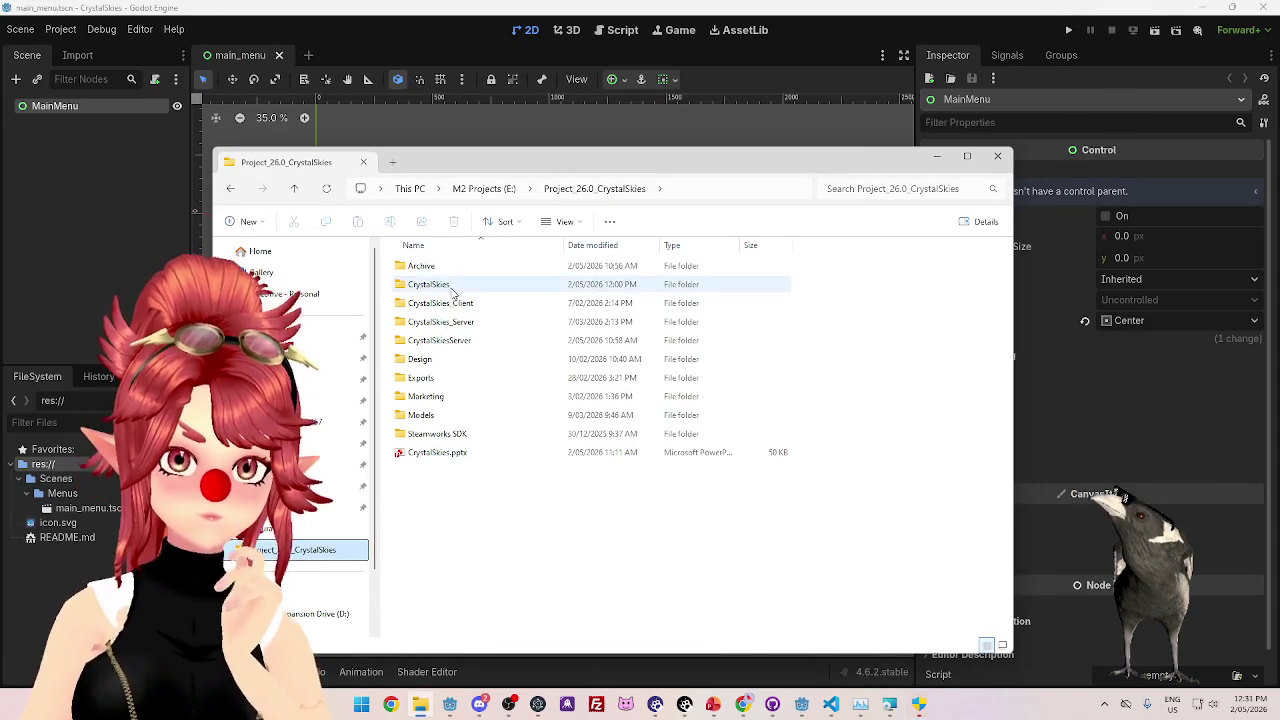
{"action": "double_click", "coordinate": [452, 288]}
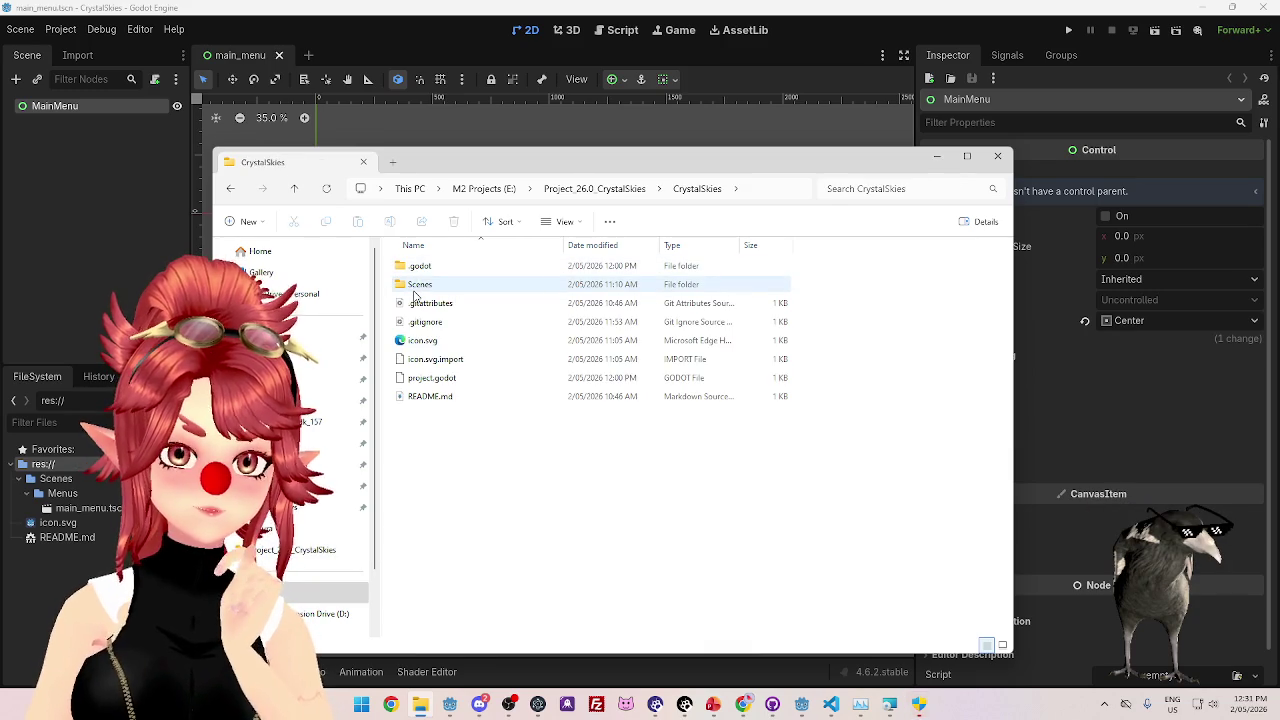
{"action": "right_click", "coordinate": [477, 462]}
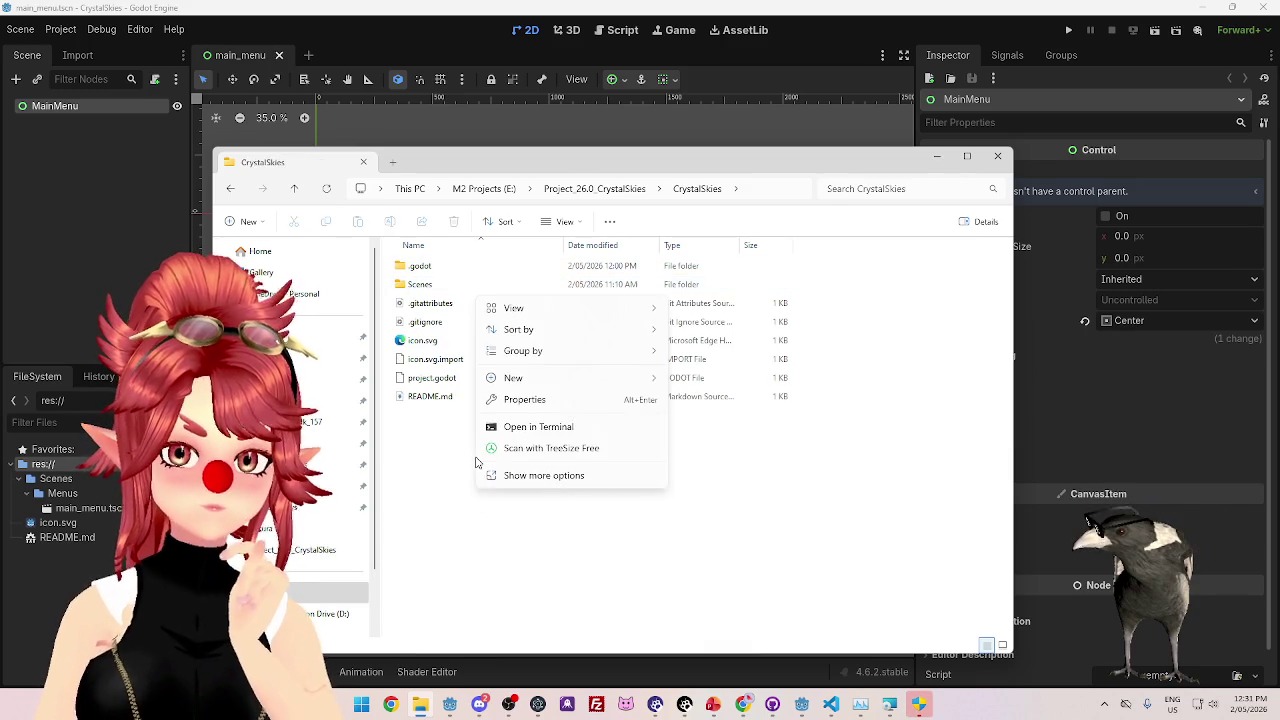
{"action": "mouse_move", "coordinate": [519, 384]}
{"action": "left_click", "coordinate": [700, 377]}
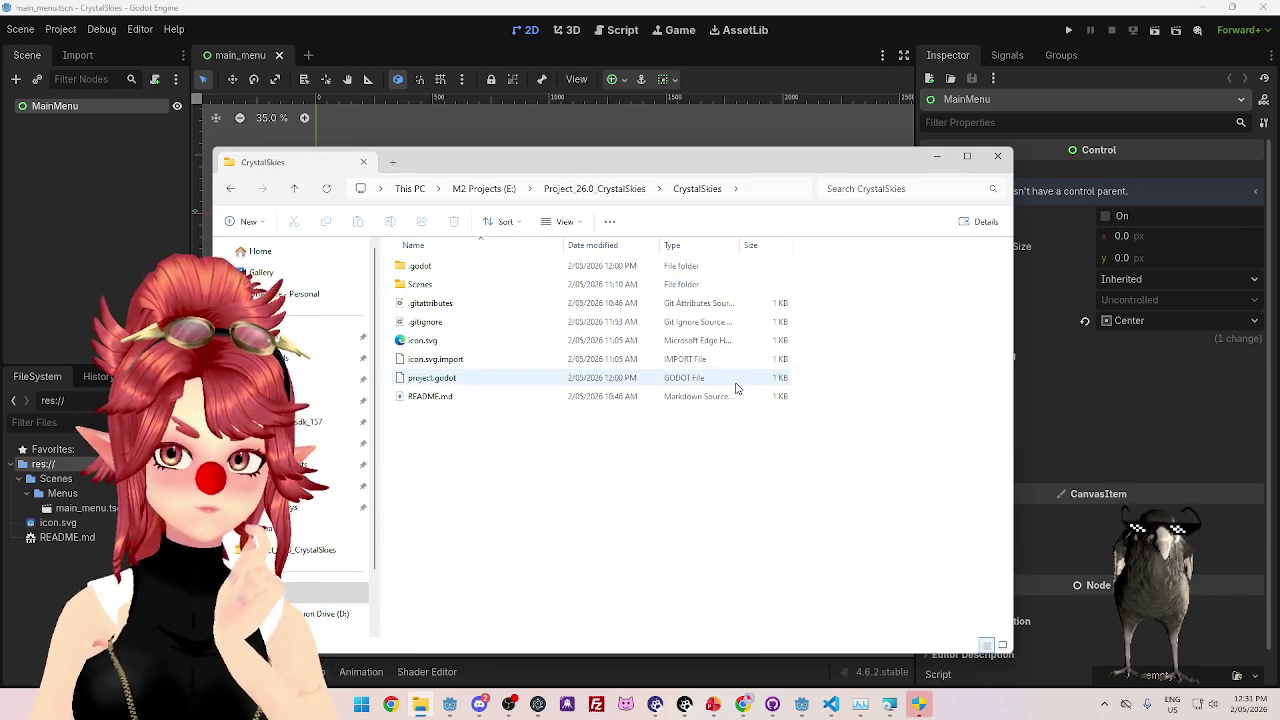
{"action": "type", "text": "GUI"}
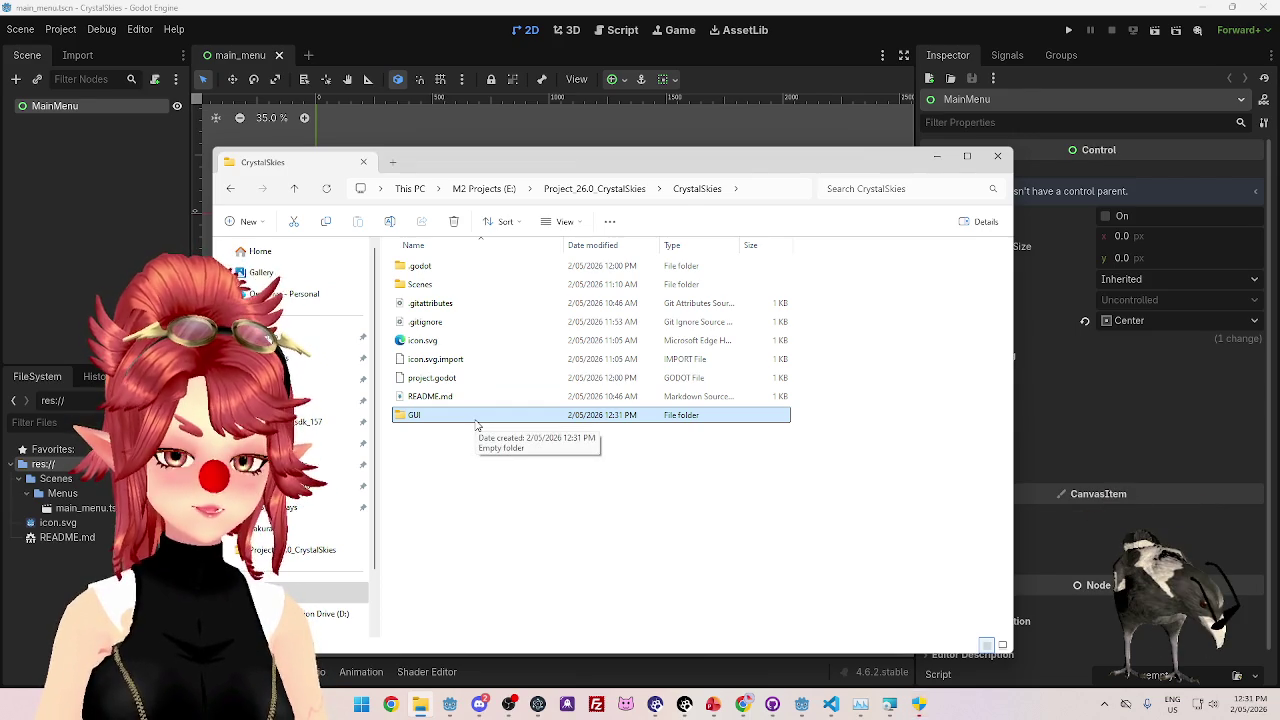
{"action": "key", "text": "alt+Tab"}
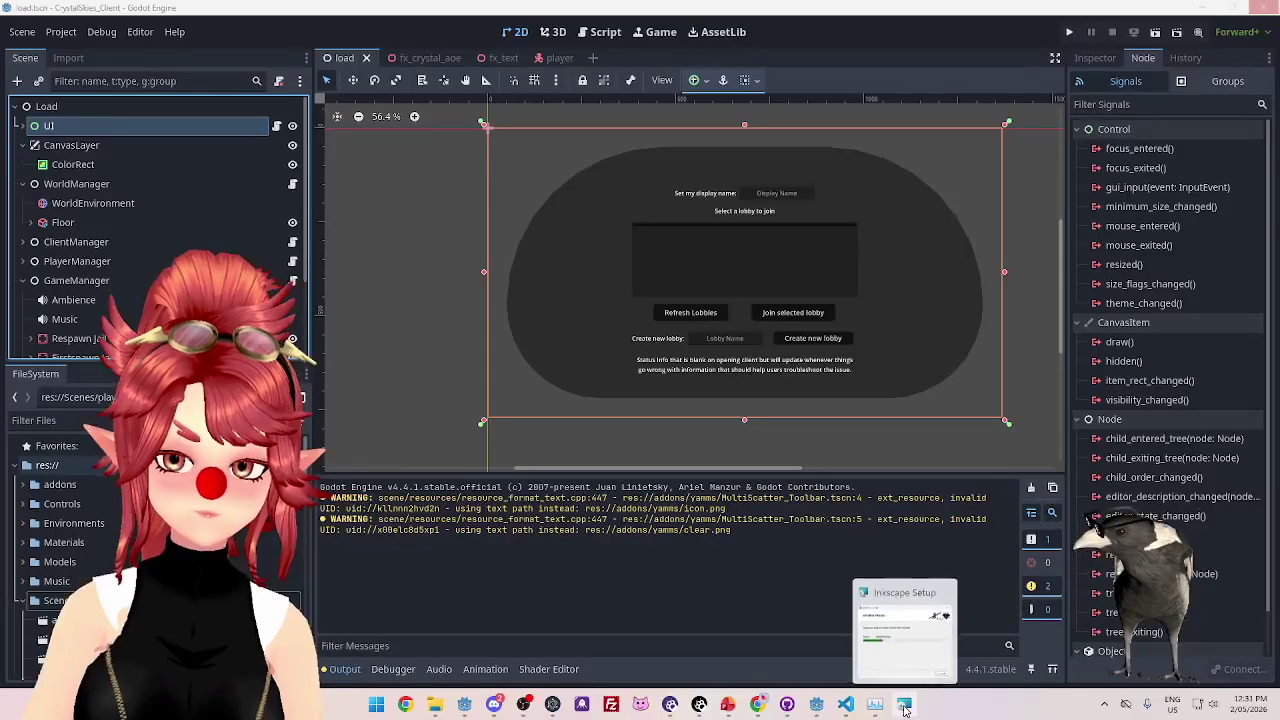
{"action": "left_click", "coordinate": [904, 700]}
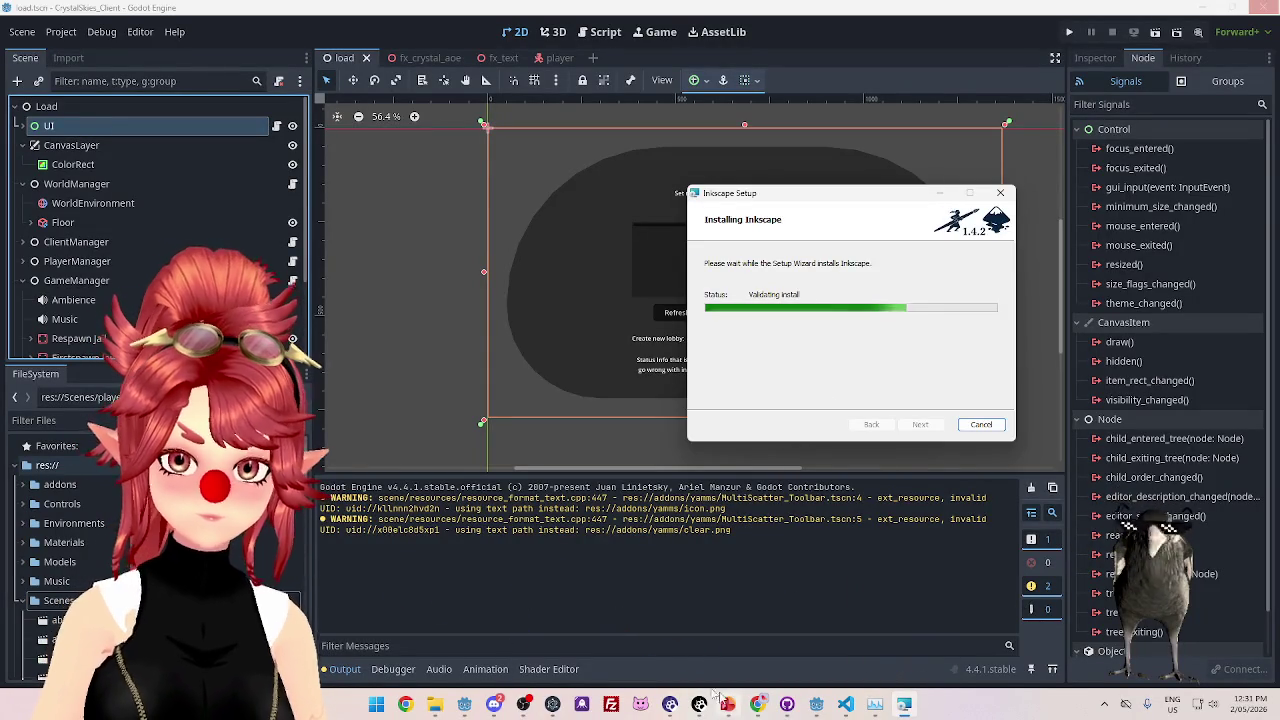
- Open the new GUI folder in the CrystalSkies Explorer window and add a second tab
{"action": "left_click", "coordinate": [435, 704]}
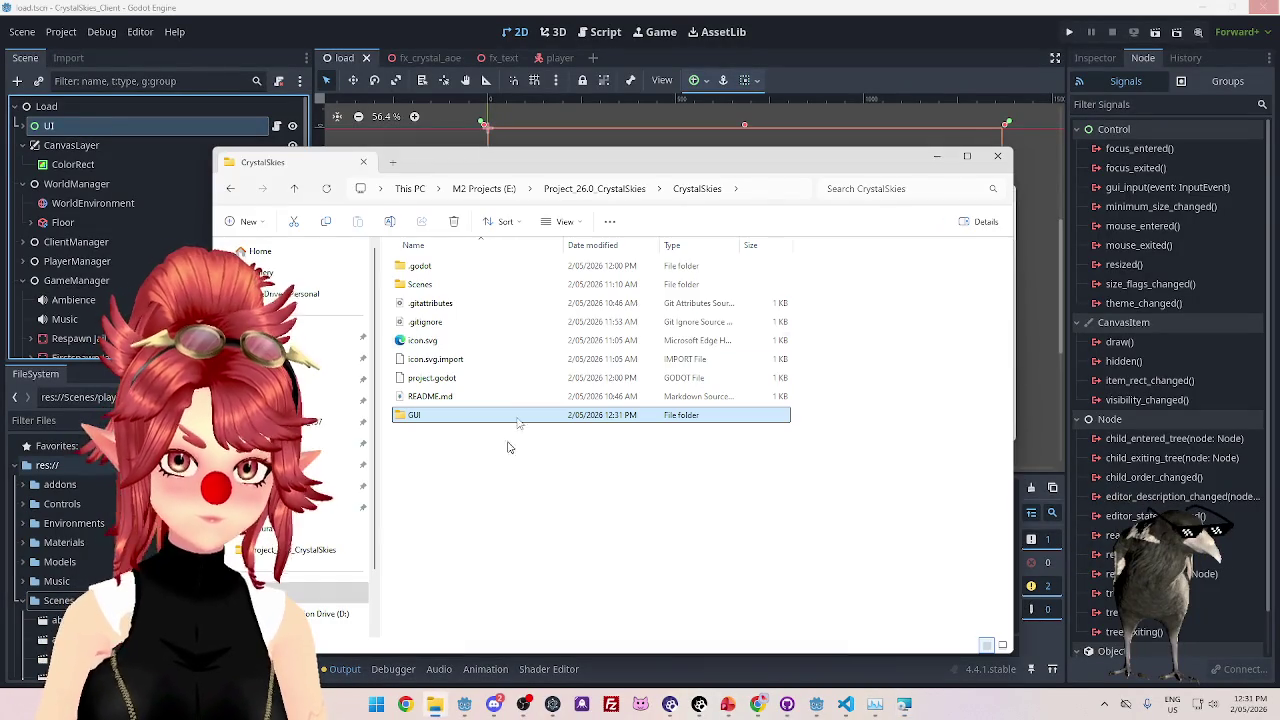
{"action": "double_click", "coordinate": [451, 420]}
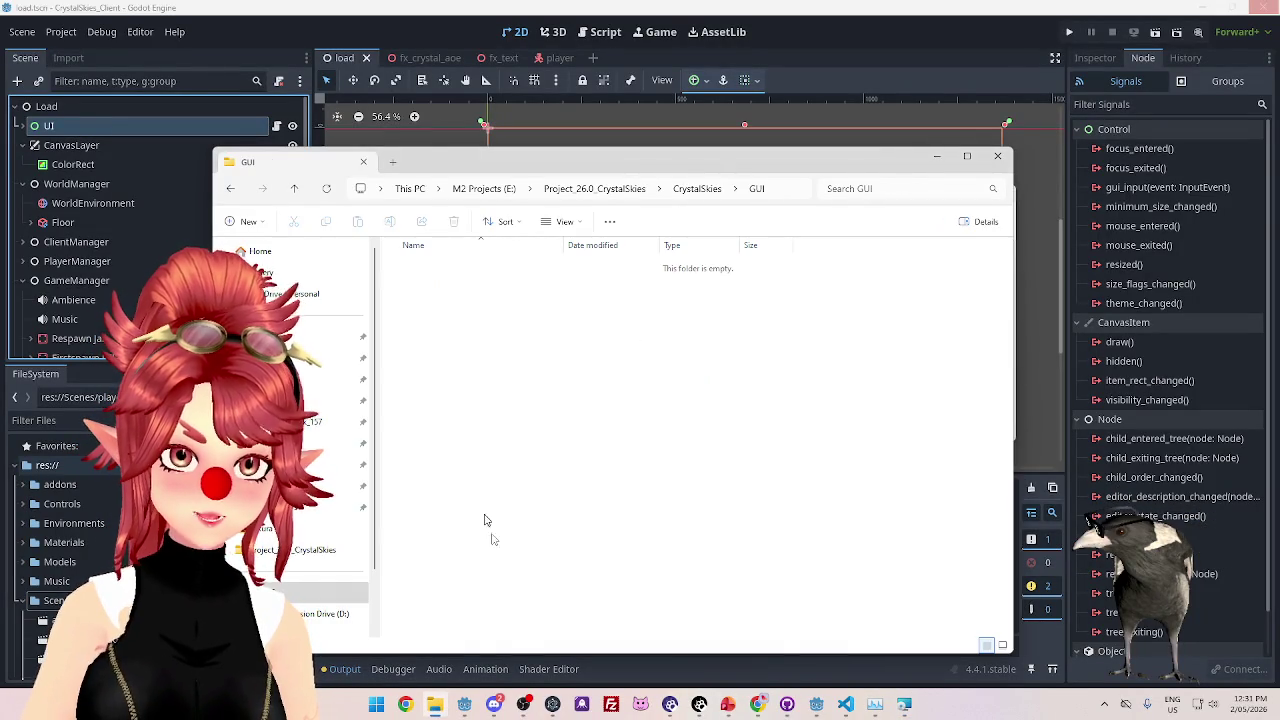
{"action": "left_click", "coordinate": [392, 161]}
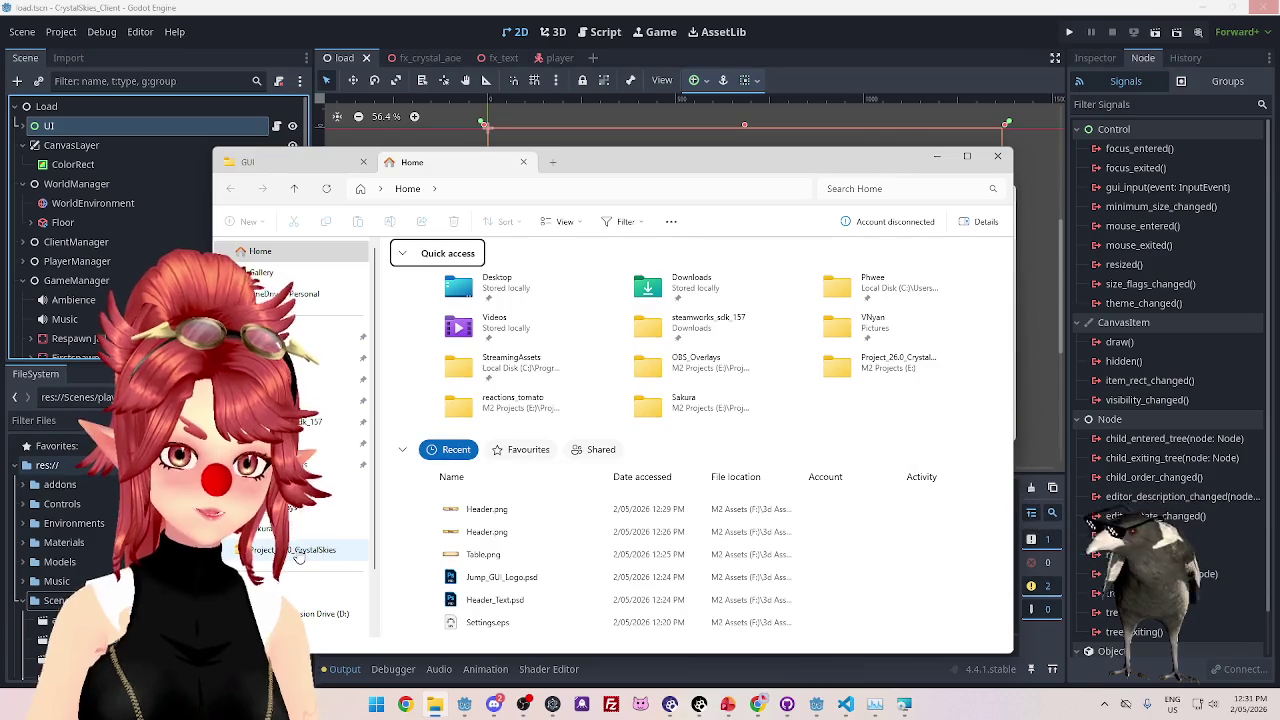
- Copy BG.png from F:\3d Assets\GUI\craftpix-886123-jump-gui\PNG\Settings into the project's GUI folder
{"action": "left_click", "coordinate": [298, 551]}
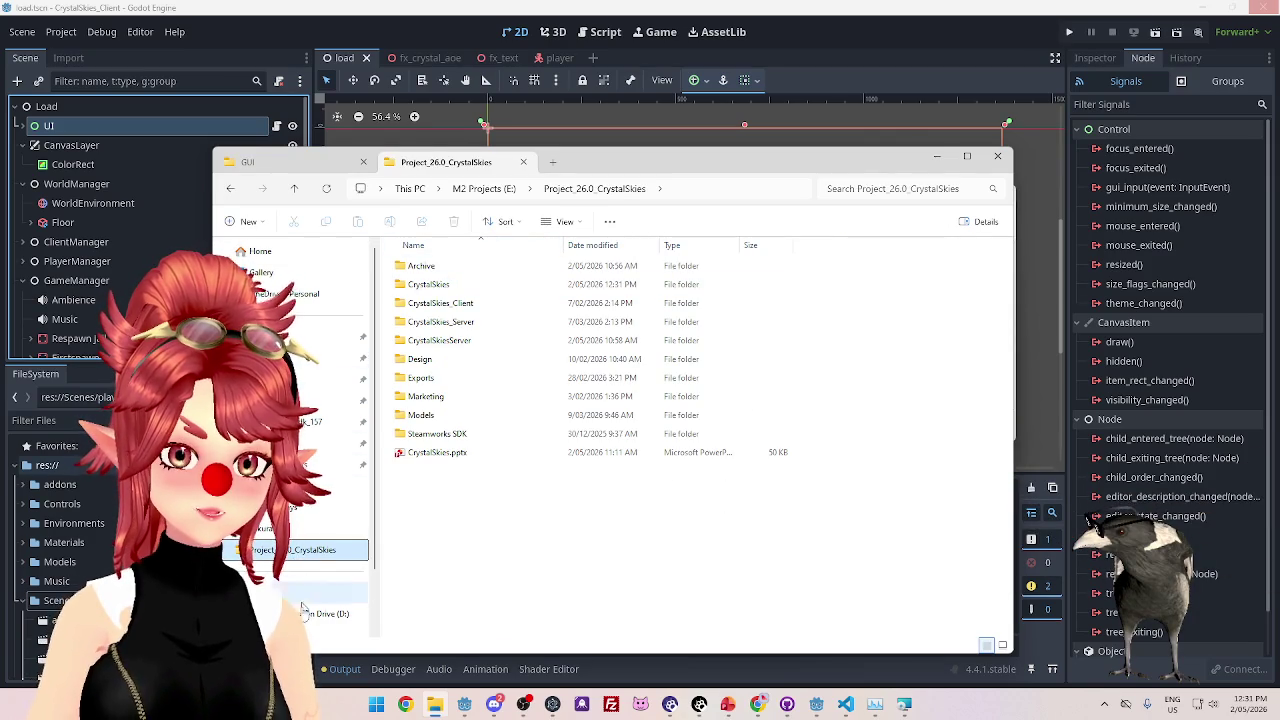
{"action": "left_click", "coordinate": [320, 592]}
{"action": "double_click", "coordinate": [440, 315]}
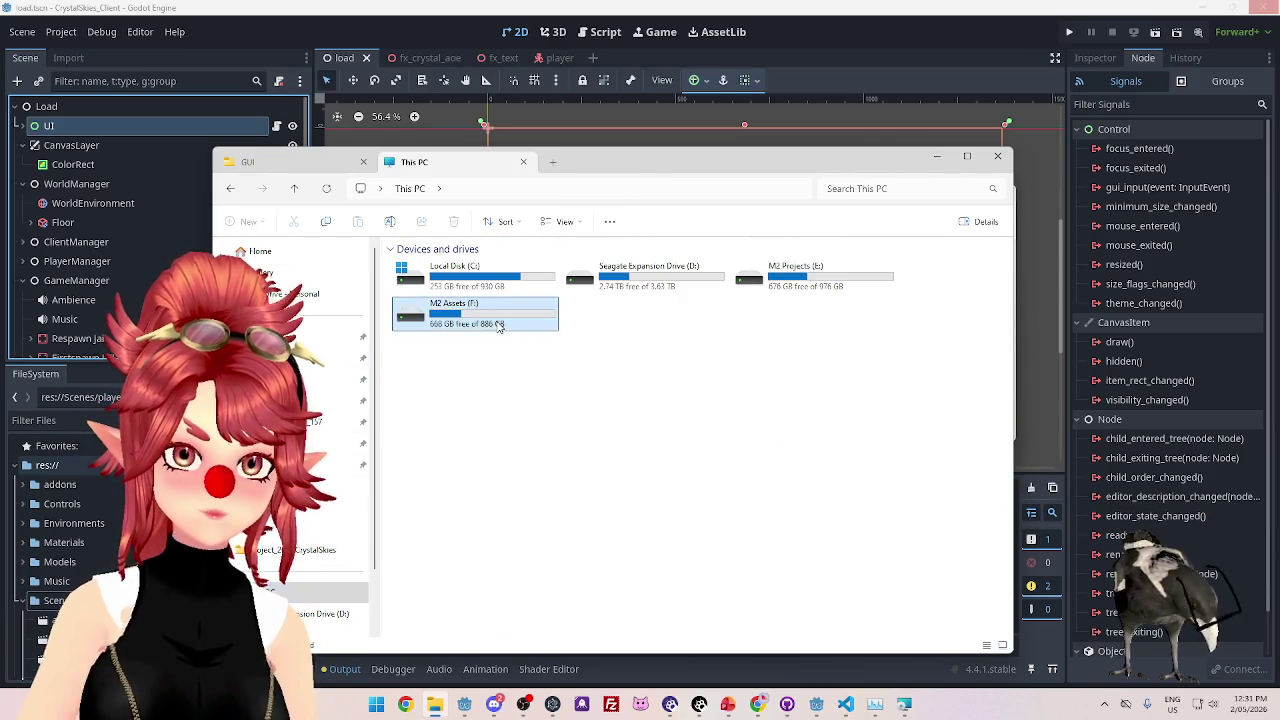
{"action": "double_click", "coordinate": [426, 267]}
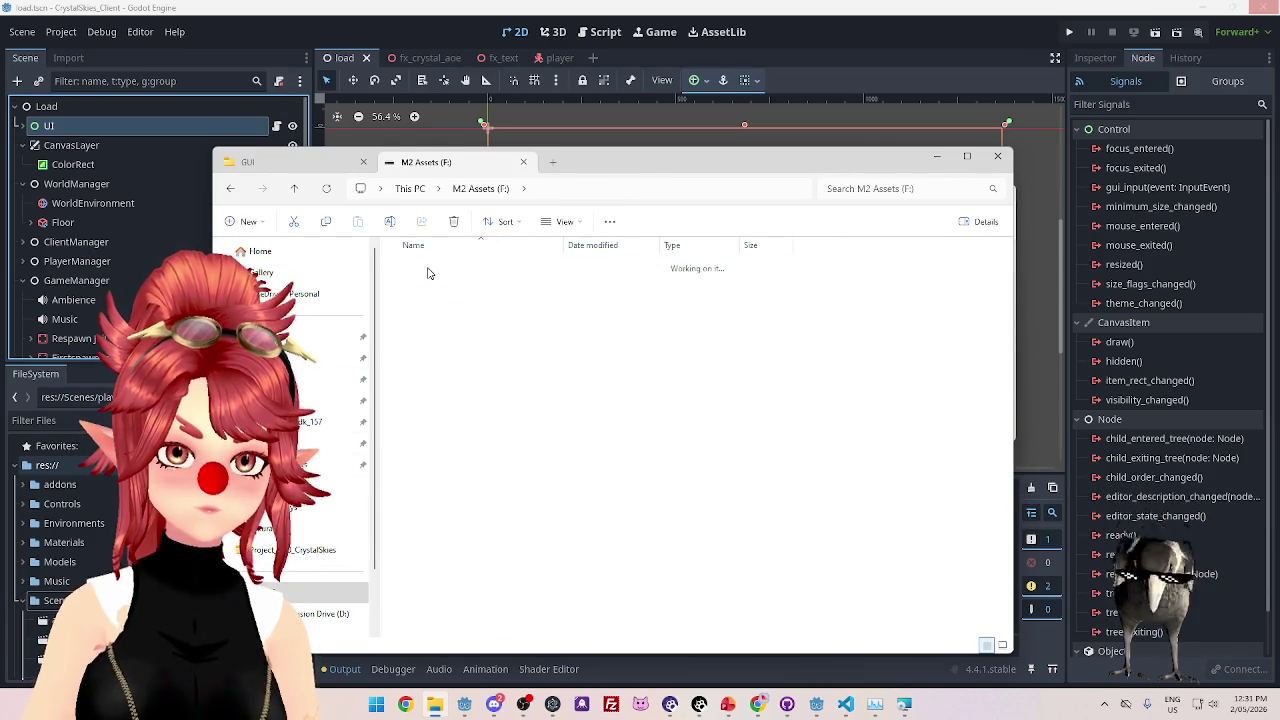
{"action": "double_click", "coordinate": [418, 303]}
{"action": "double_click", "coordinate": [425, 266]}
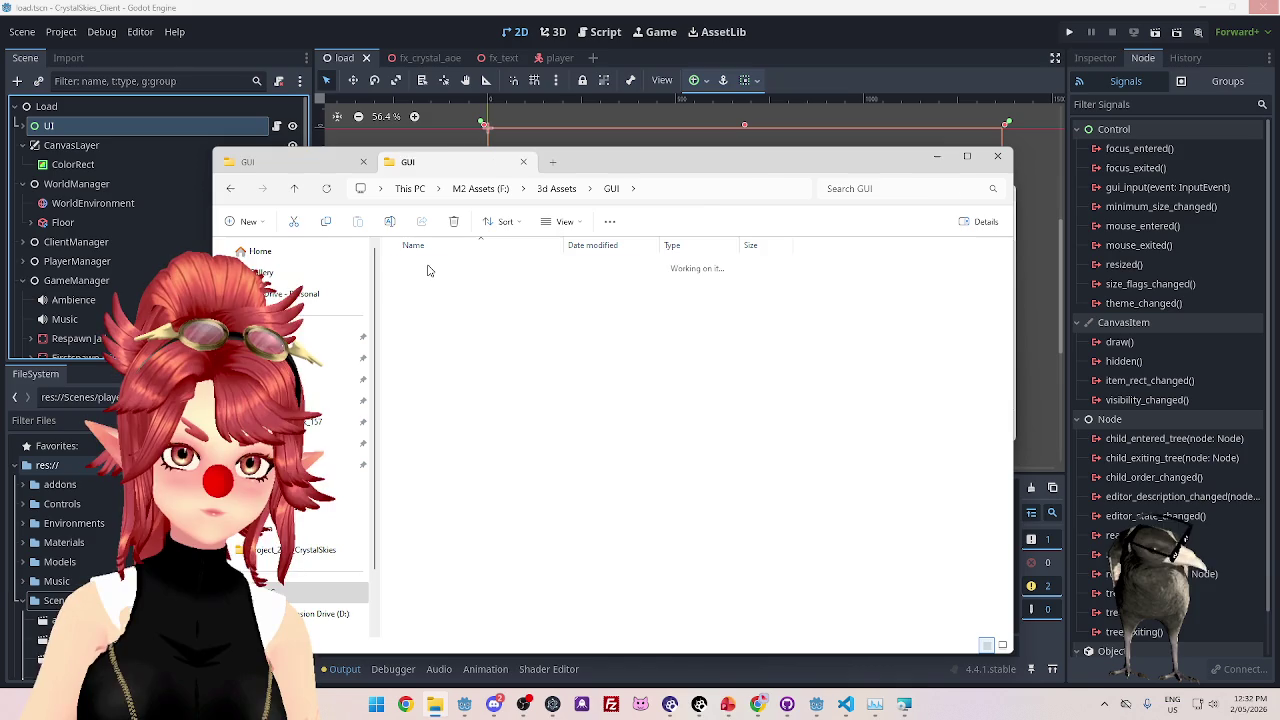
{"action": "double_click", "coordinate": [426, 303]}
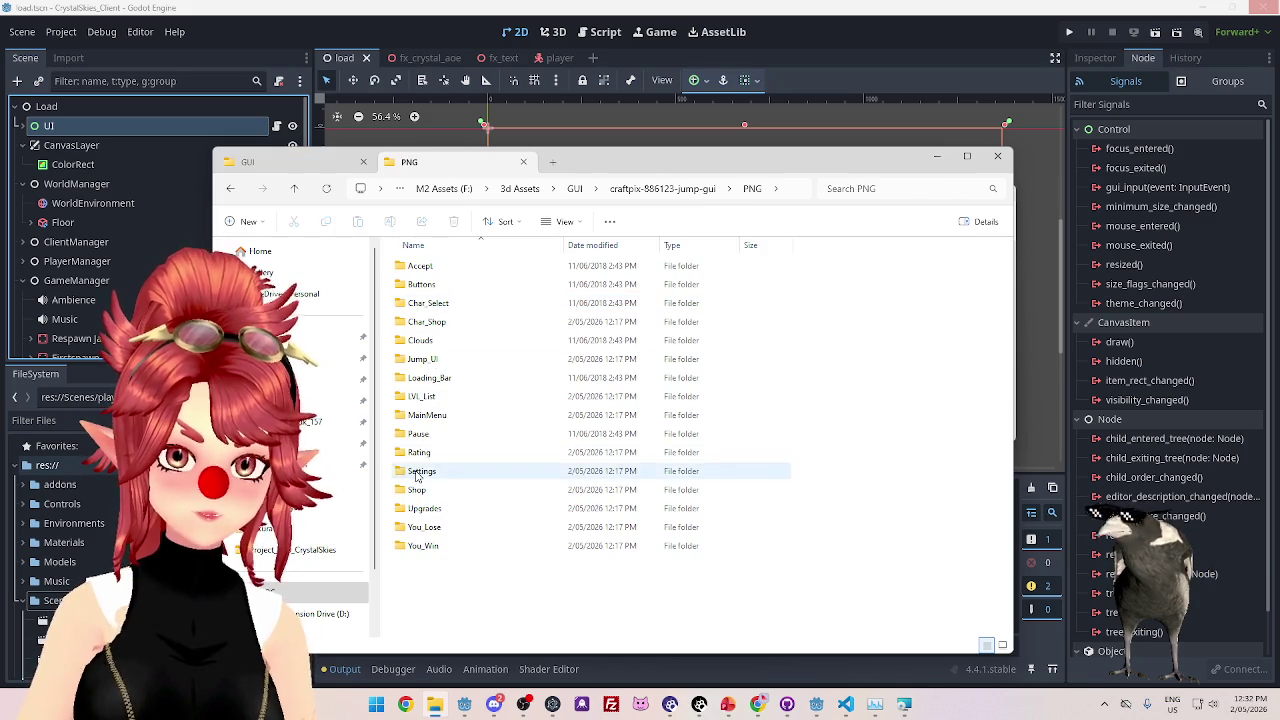
{"action": "double_click", "coordinate": [424, 471]}
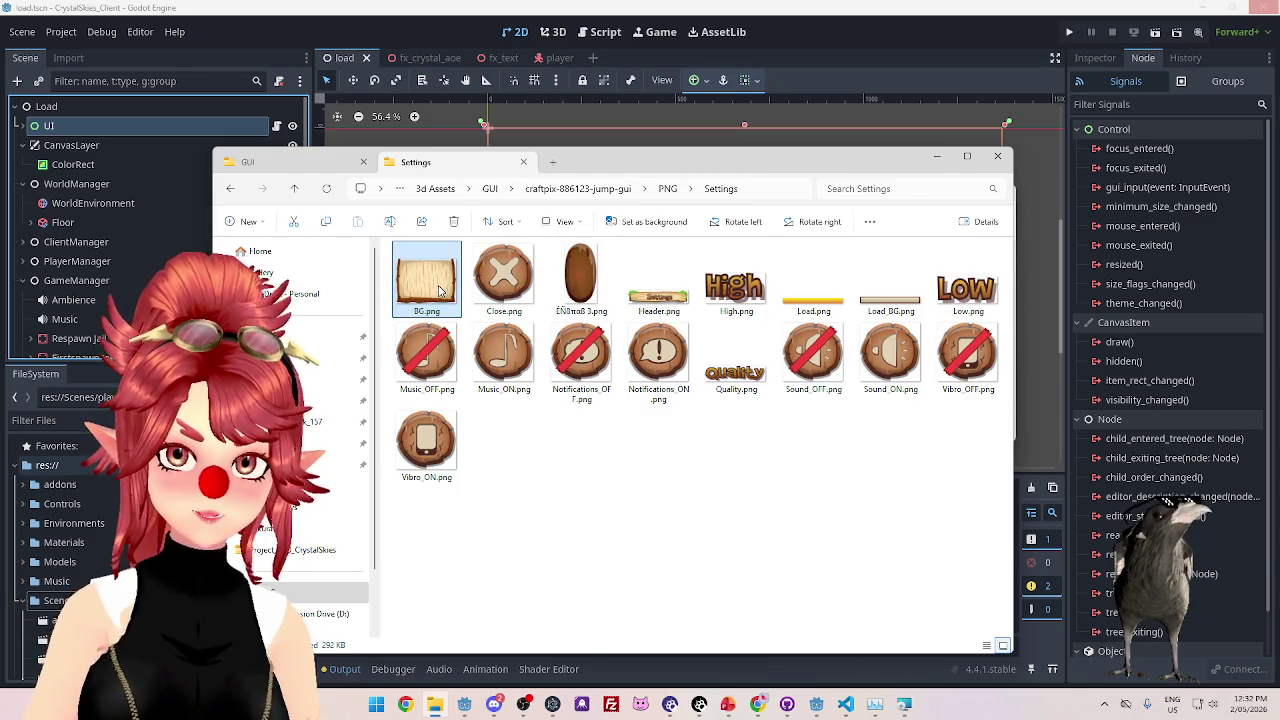
{"action": "key", "text": "ctrl+Tab"}
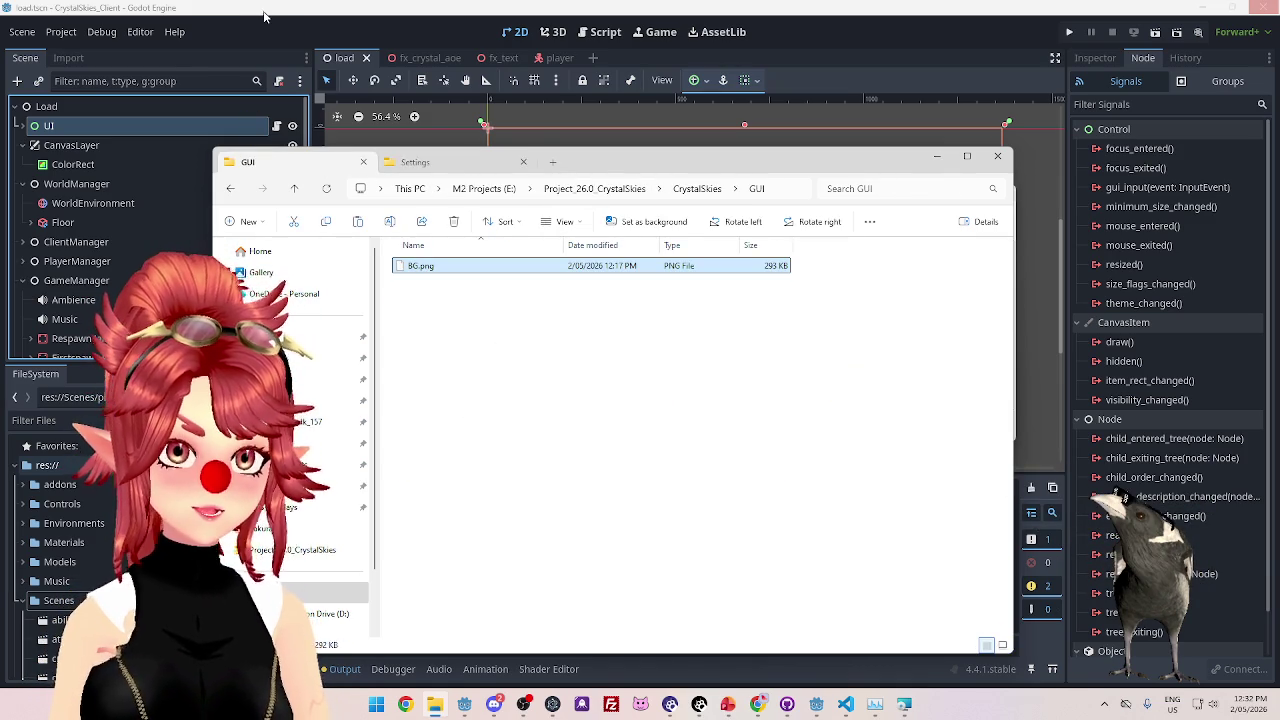
{"action": "key", "text": "alt+Tab"}
{"action": "key", "text": "alt+Tab"}
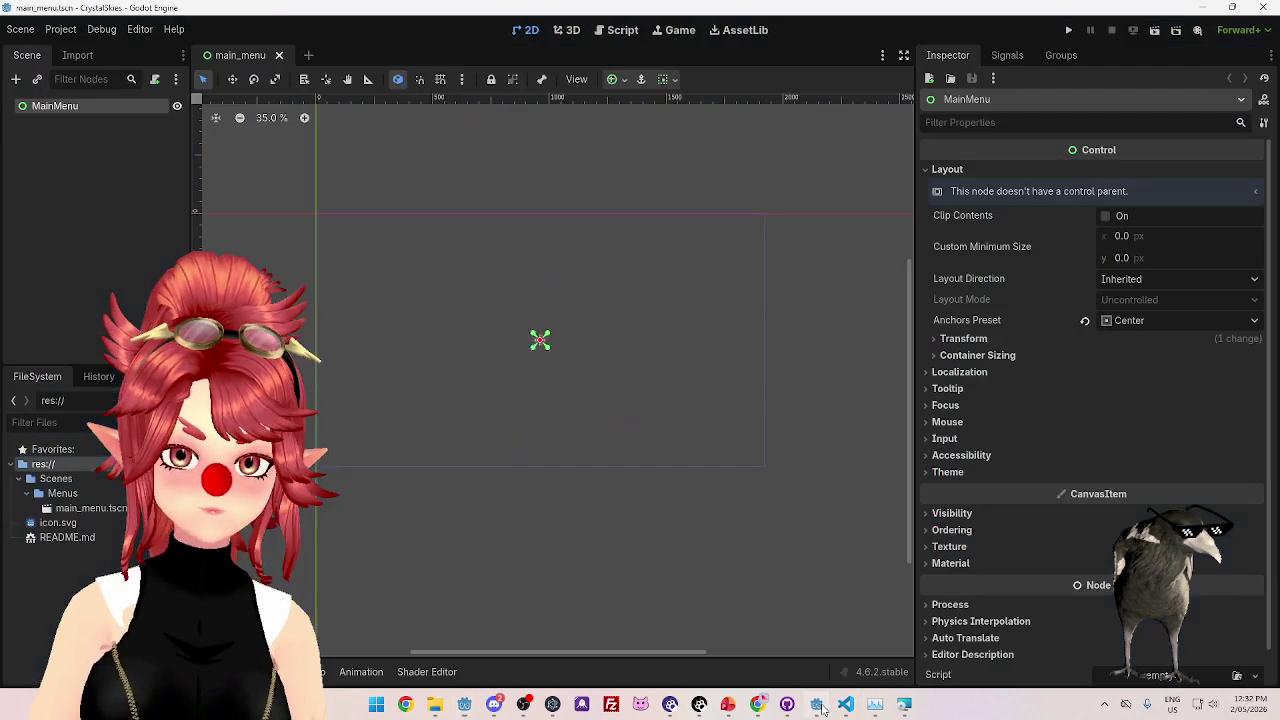
- Select the imported BG.png and start adding a child node under MainMenu
{"action": "left_click", "coordinate": [18, 478]}
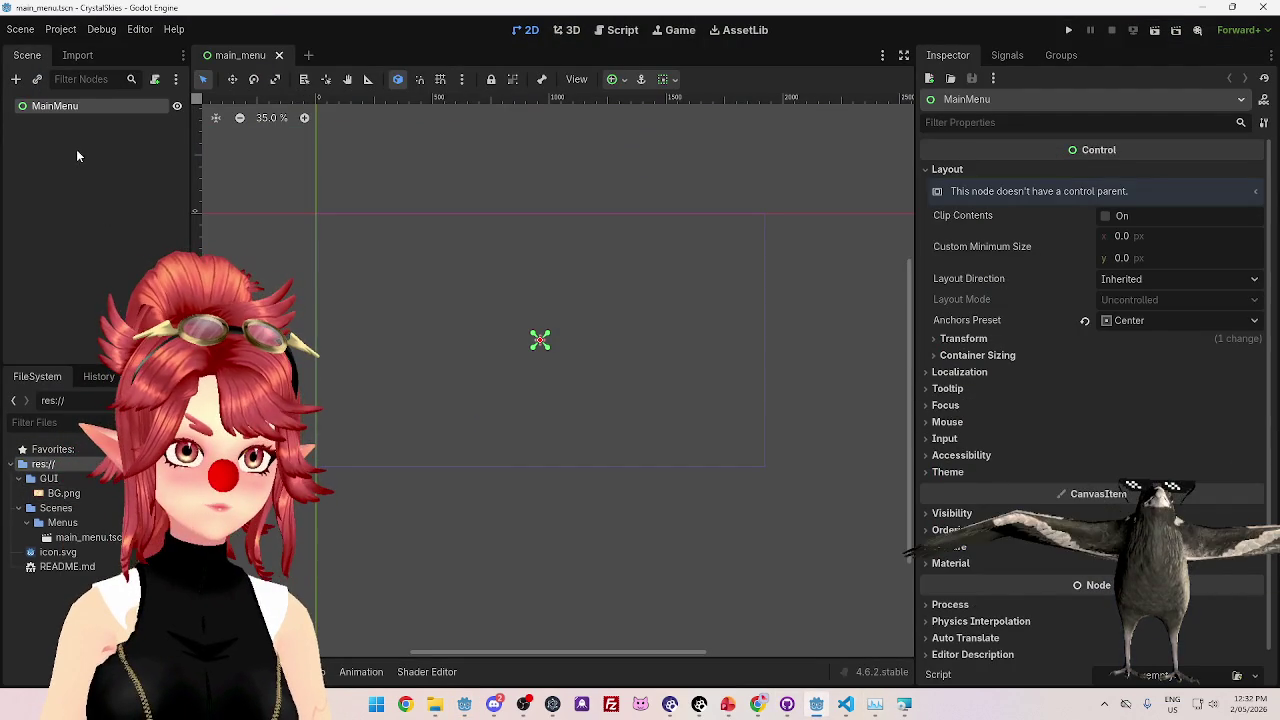
{"action": "left_click", "coordinate": [63, 493]}
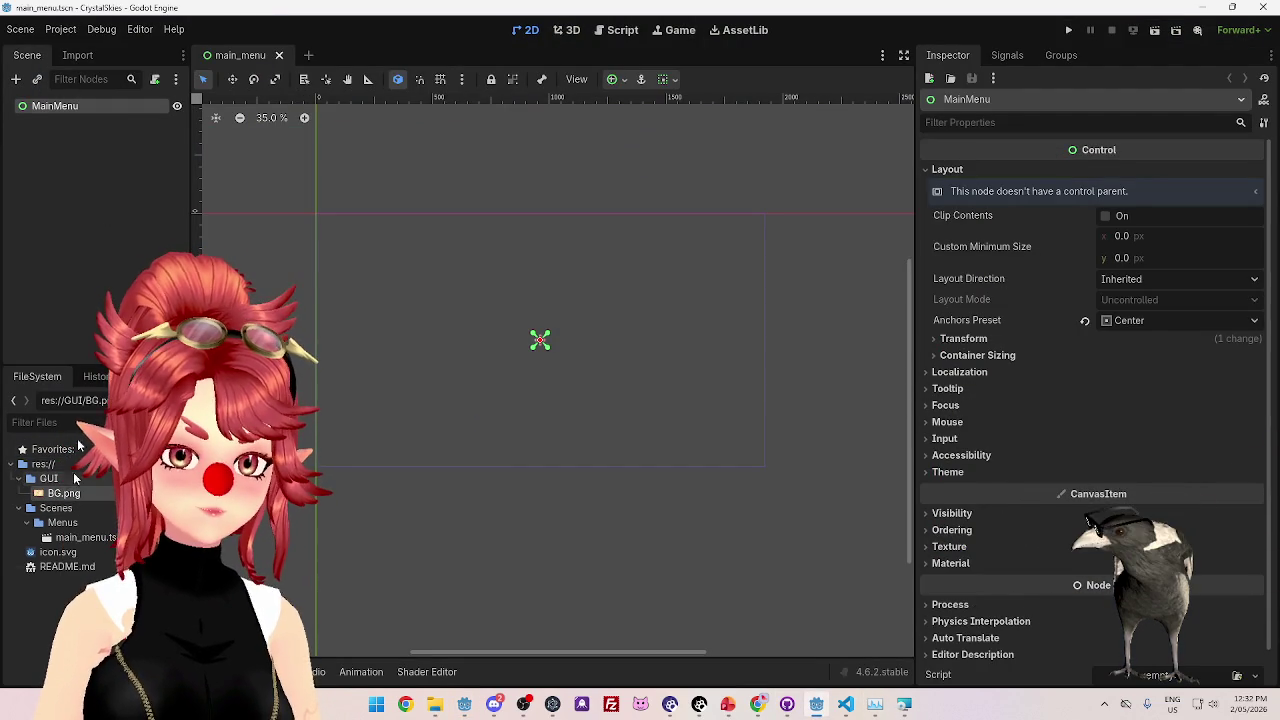
{"action": "left_click", "coordinate": [66, 105]}
{"action": "right_click", "coordinate": [66, 105]}
{"action": "left_click", "coordinate": [103, 116]}
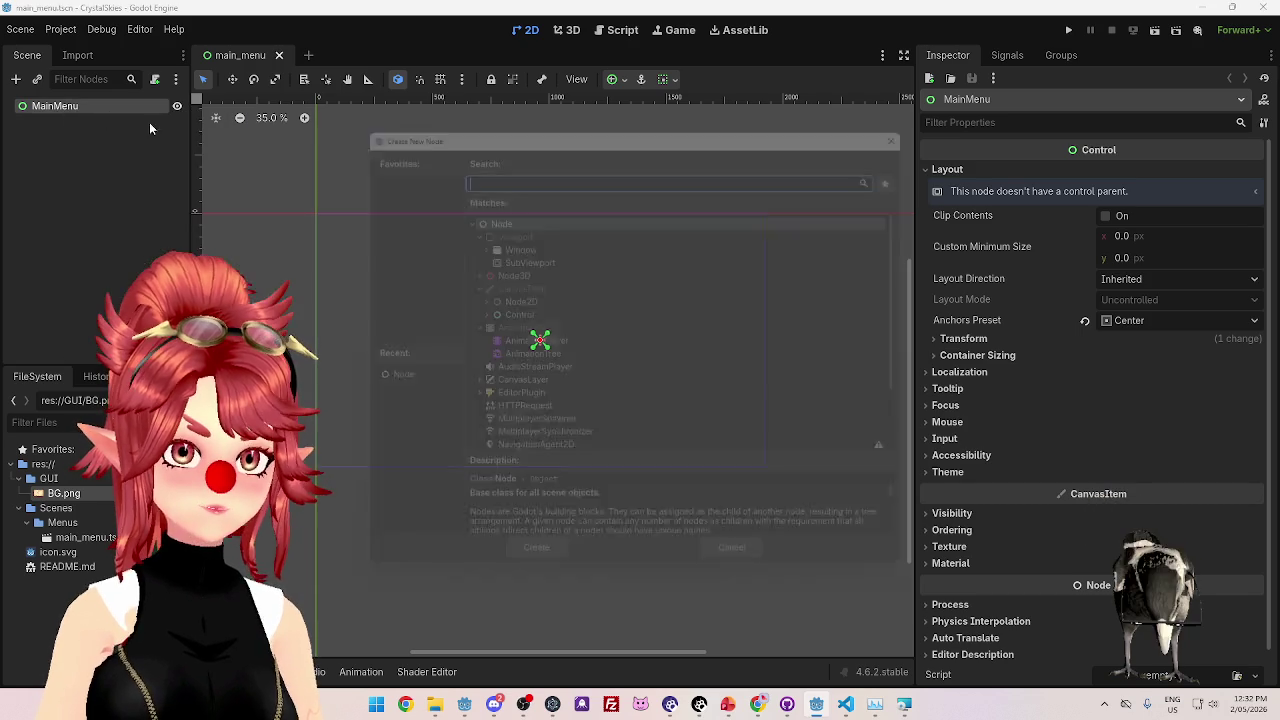
- Choose TextureRect from the Control node types and create it under MainMenu
{"action": "left_click", "coordinate": [472, 312]}
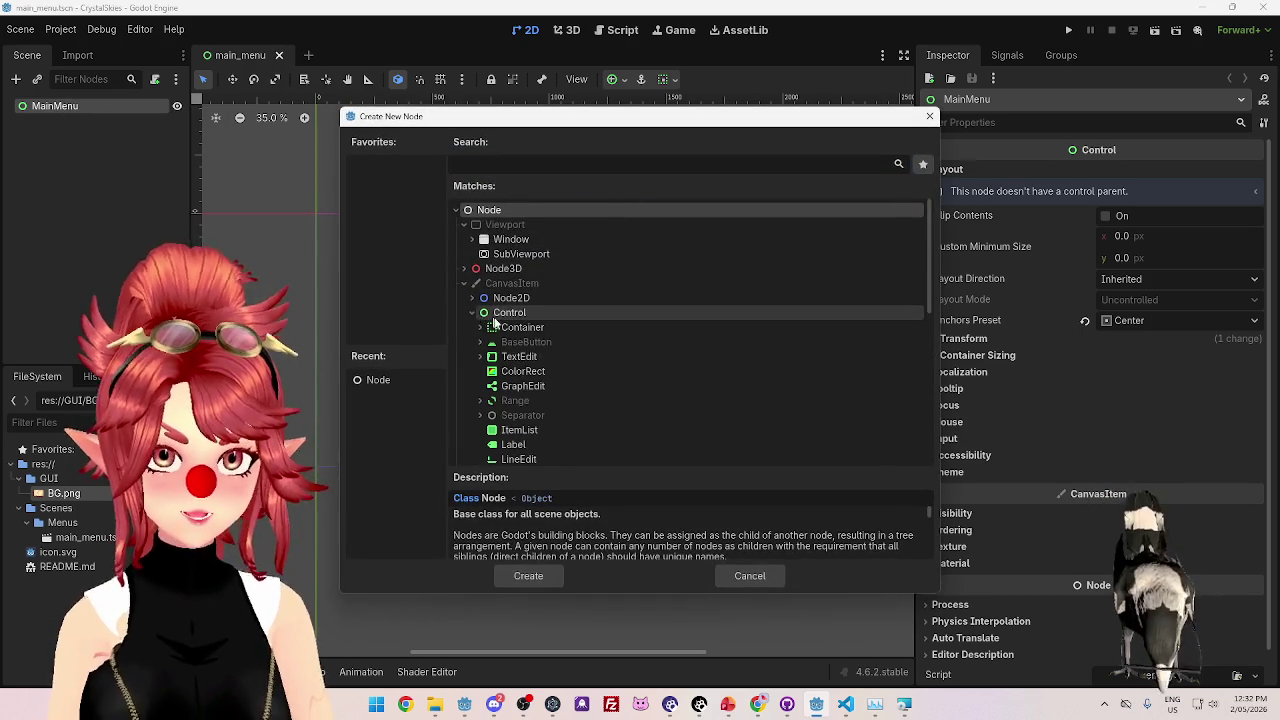
{"action": "scroll", "coordinate": [550, 340], "scroll_direction": "down", "scroll_amount": 3}
{"action": "scroll", "coordinate": [558, 348], "scroll_direction": "down", "scroll_amount": 3}
{"action": "scroll", "coordinate": [557, 348], "scroll_direction": "up", "scroll_amount": 2}
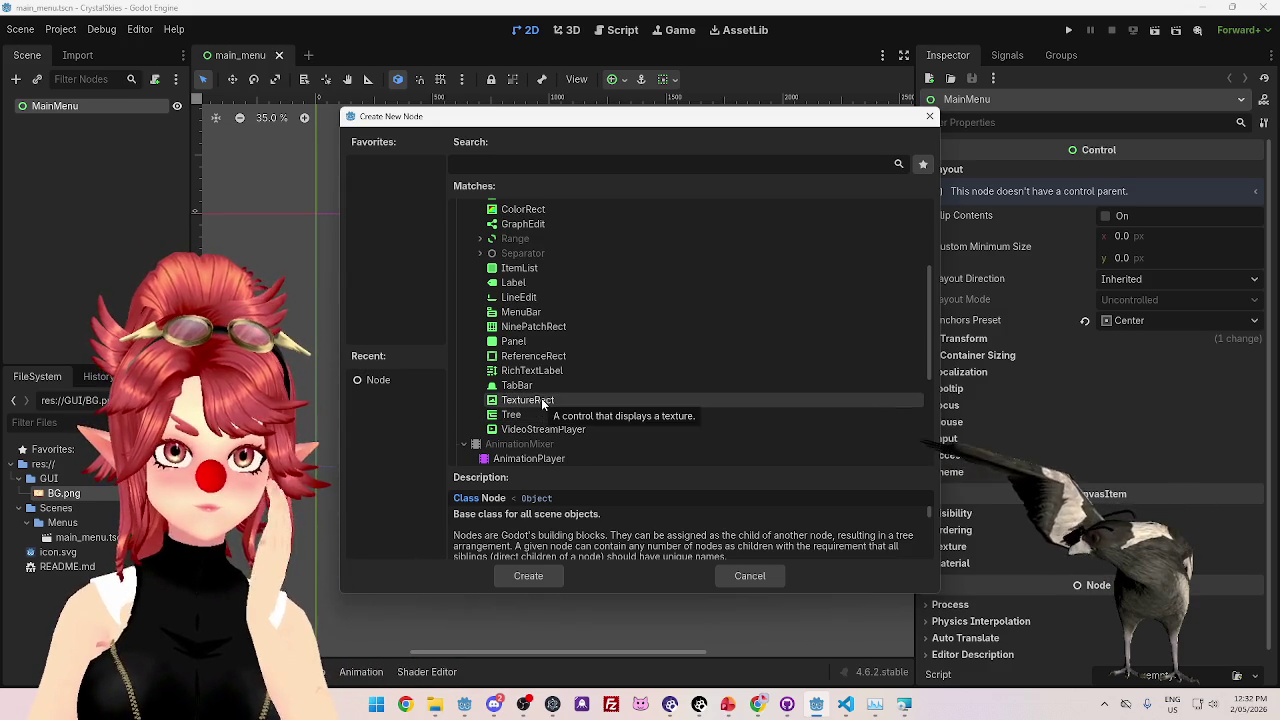
{"action": "mouse_move", "coordinate": [464, 704]}
{"action": "left_click", "coordinate": [467, 650]}
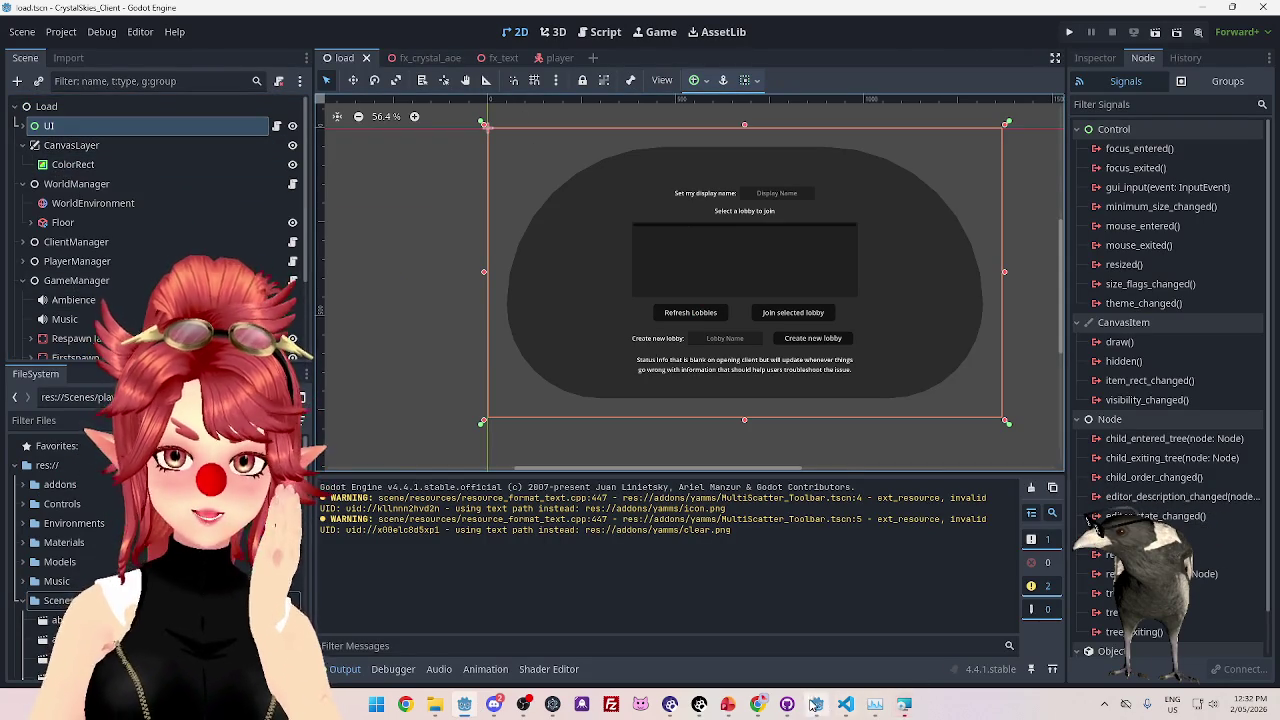
{"action": "key", "text": "alt+Tab"}
{"action": "left_click", "coordinate": [530, 400]}
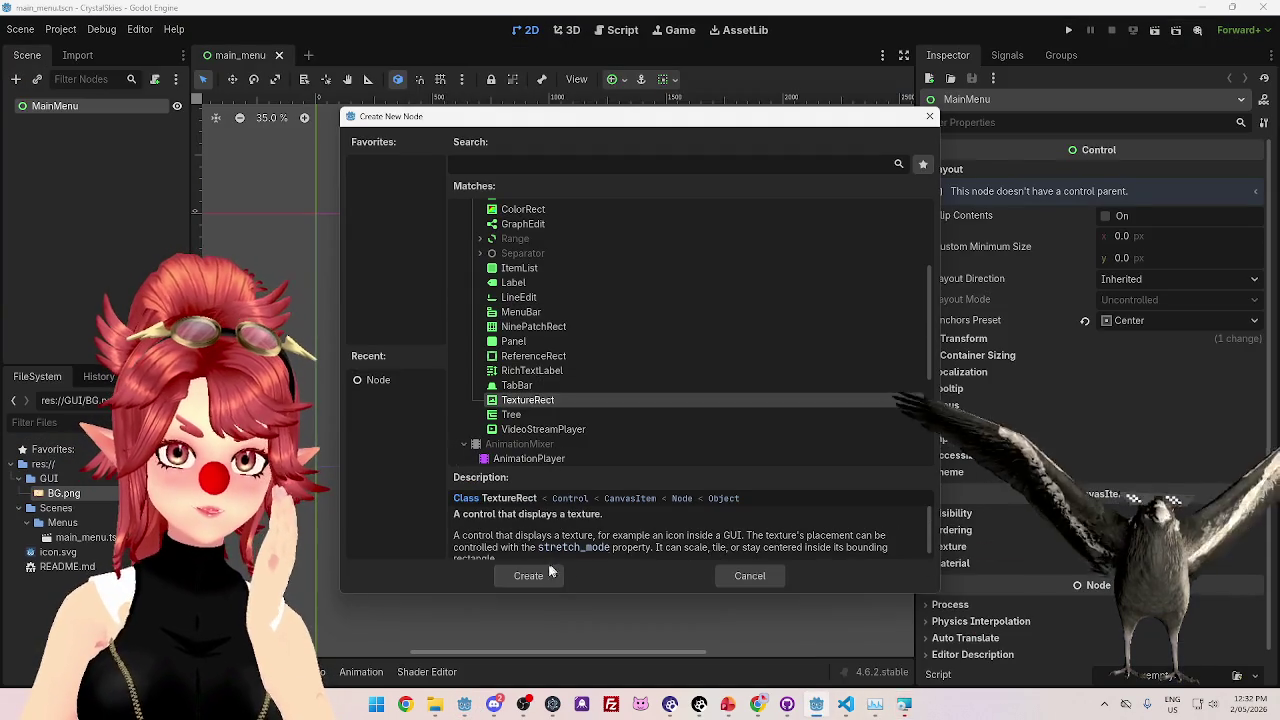
{"action": "left_click", "coordinate": [530, 576]}
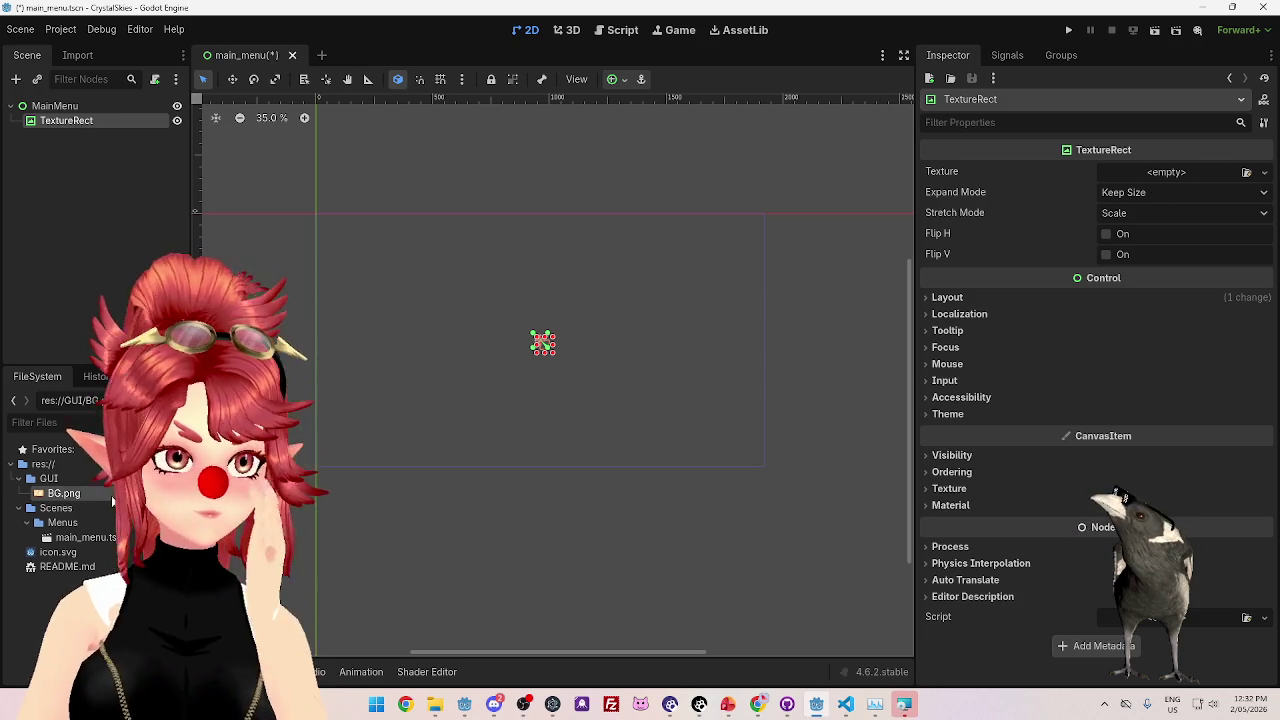
- Give the TextureRect the BG.png texture, Anchors layout mode and the Center anchor preset
{"action": "mouse_move", "coordinate": [63, 493]}
{"action": "left_mouse_down"}
{"action": "mouse_move", "coordinate": [1183, 193]}
{"action": "mouse_move", "coordinate": [1185, 178]}
{"action": "left_mouse_up"}
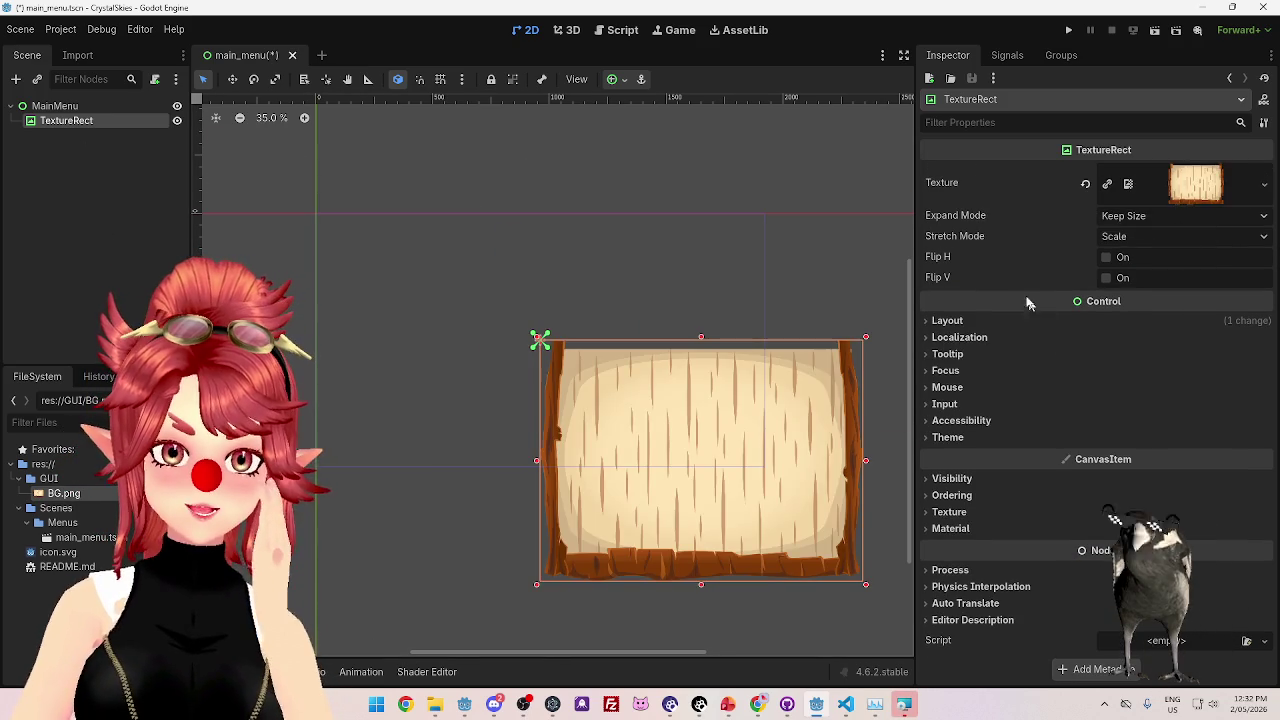
{"action": "left_click", "coordinate": [950, 320]}
{"action": "left_click", "coordinate": [1130, 456]}
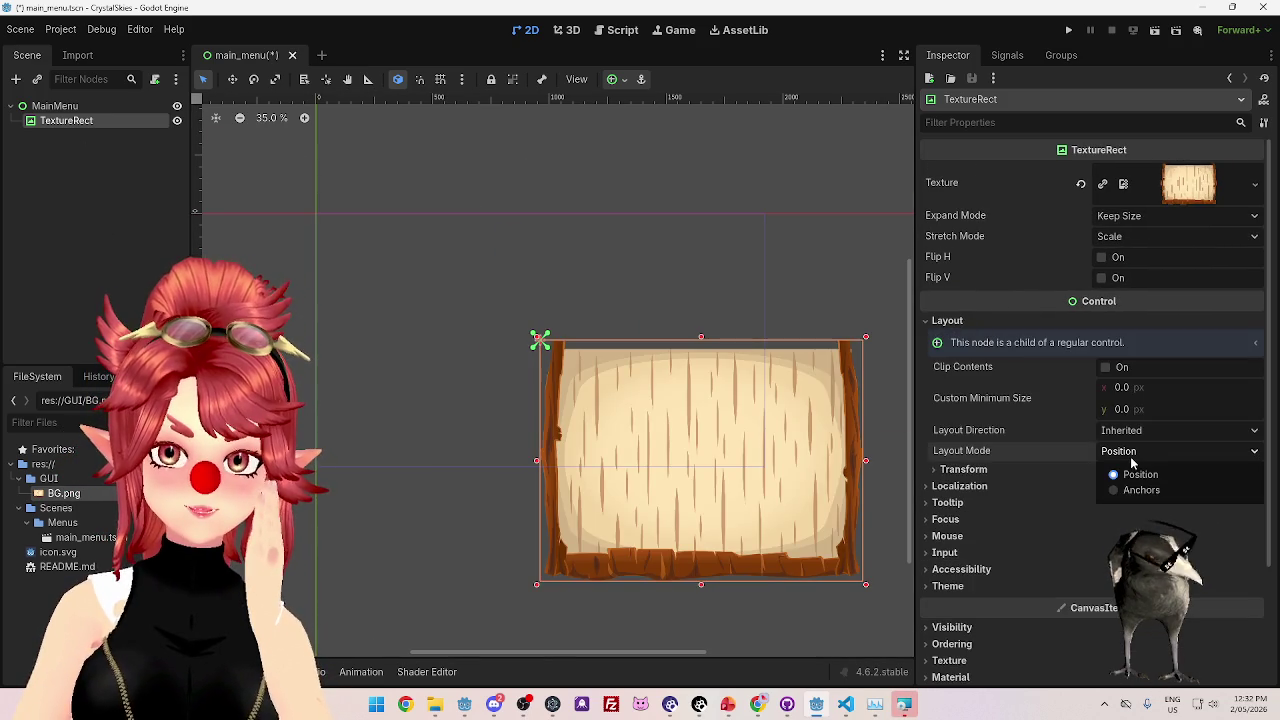
{"action": "left_click", "coordinate": [1132, 462]}
{"action": "left_click", "coordinate": [1130, 456]}
{"action": "left_click", "coordinate": [1130, 484]}
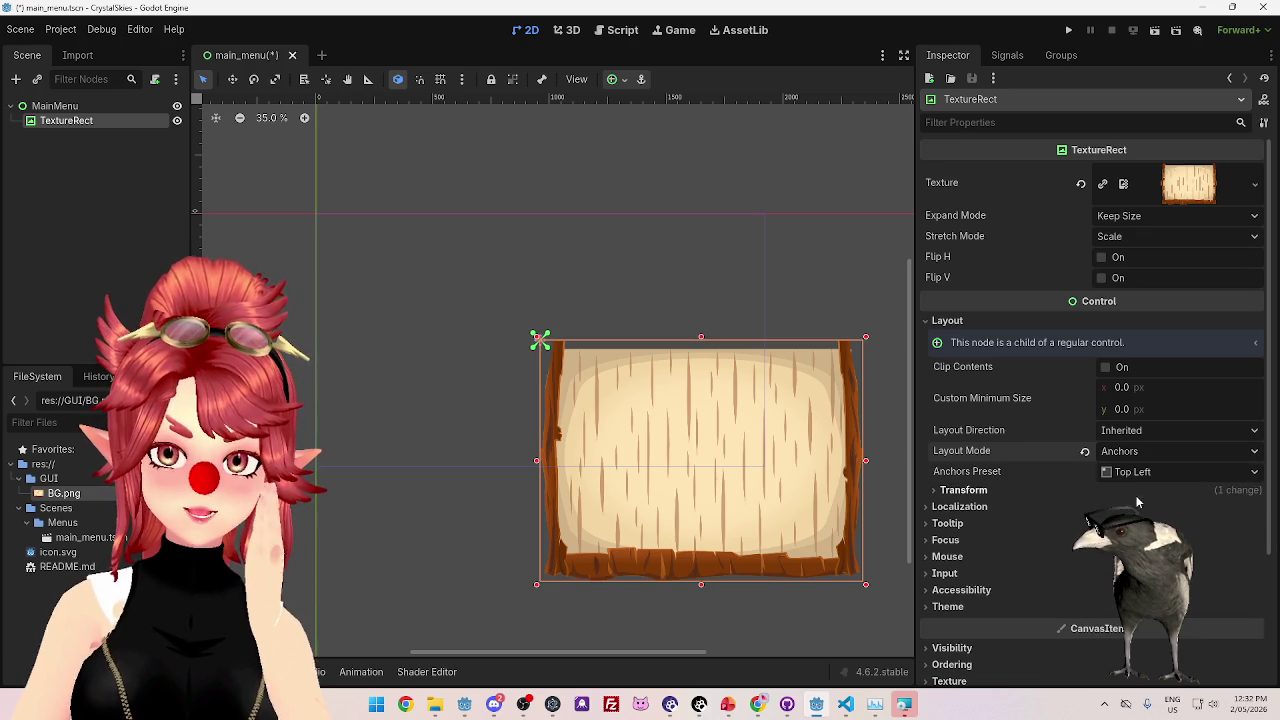
{"action": "left_click", "coordinate": [1128, 476]}
{"action": "left_click", "coordinate": [1110, 586]}
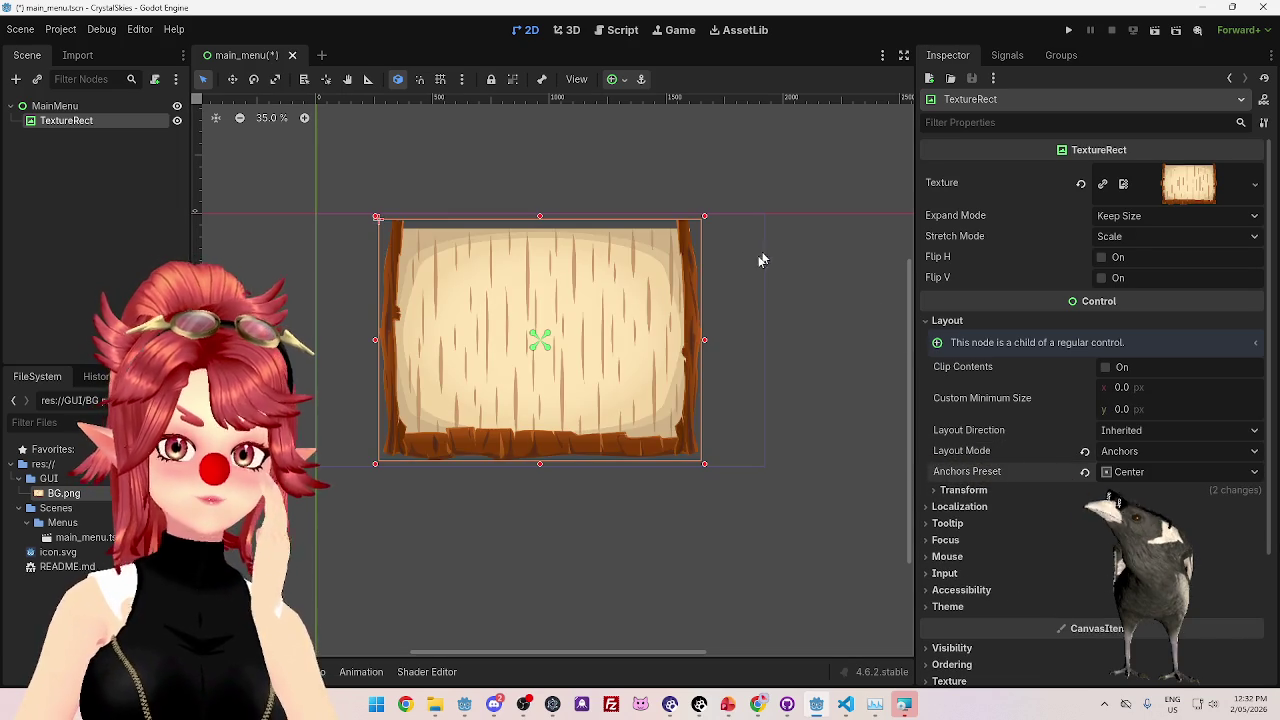
{"action": "scroll", "coordinate": [632, 444], "scroll_direction": "down", "scroll_amount": 5}
{"action": "scroll", "coordinate": [705, 480], "scroll_direction": "up", "scroll_amount": 4}
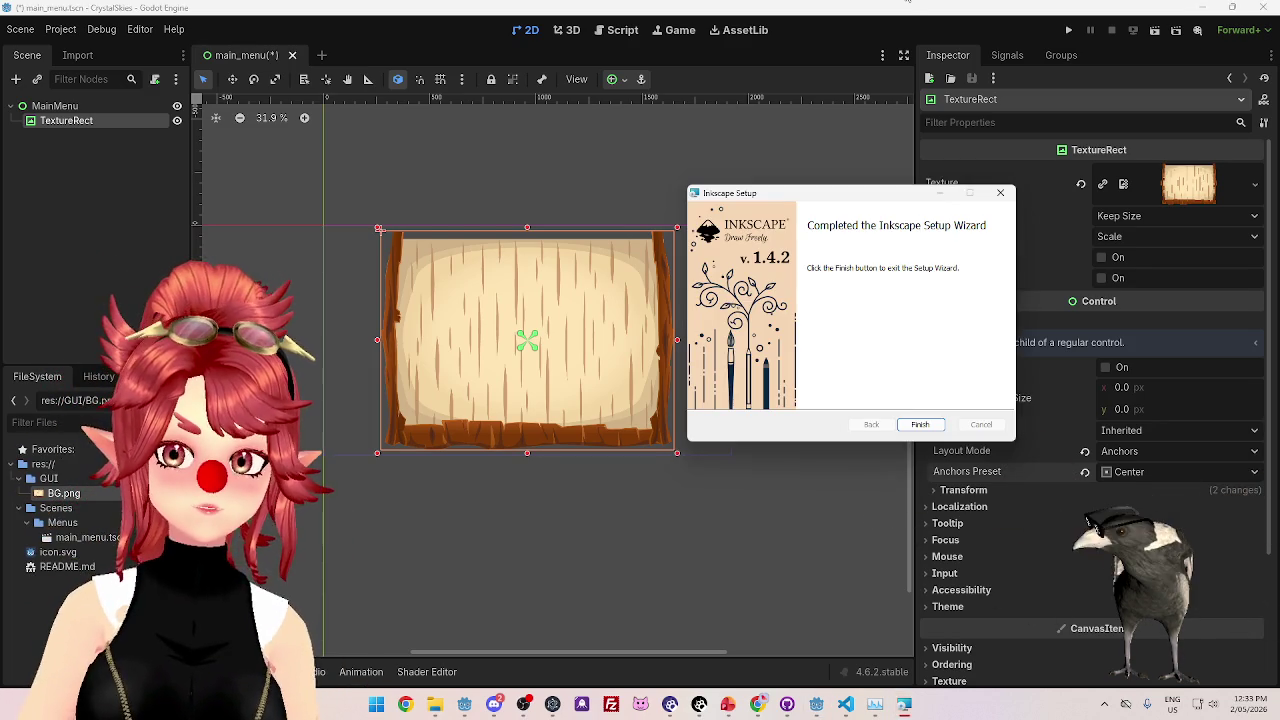
{"action": "left_click", "coordinate": [921, 425]}
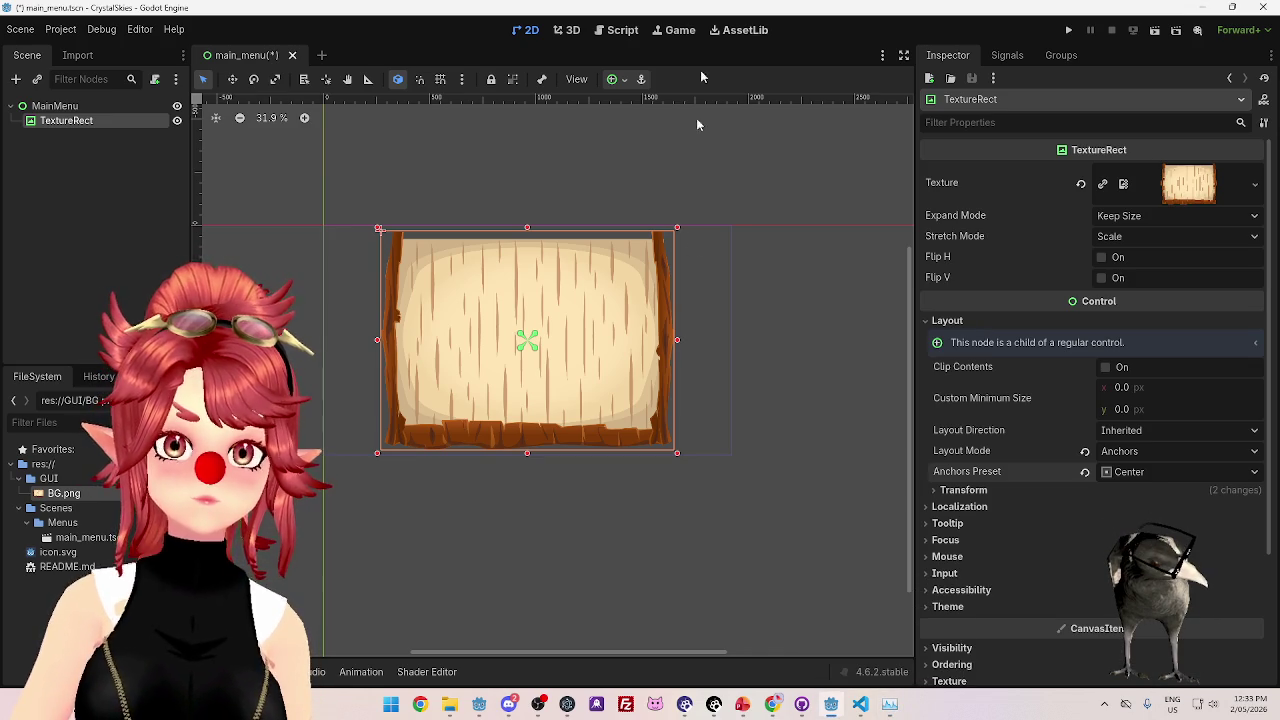
- Launch Inkscape from Start search, save the quick setup, and start opening an existing file
{"action": "left_click", "coordinate": [394, 707]}
{"action": "type", "text": "in"}
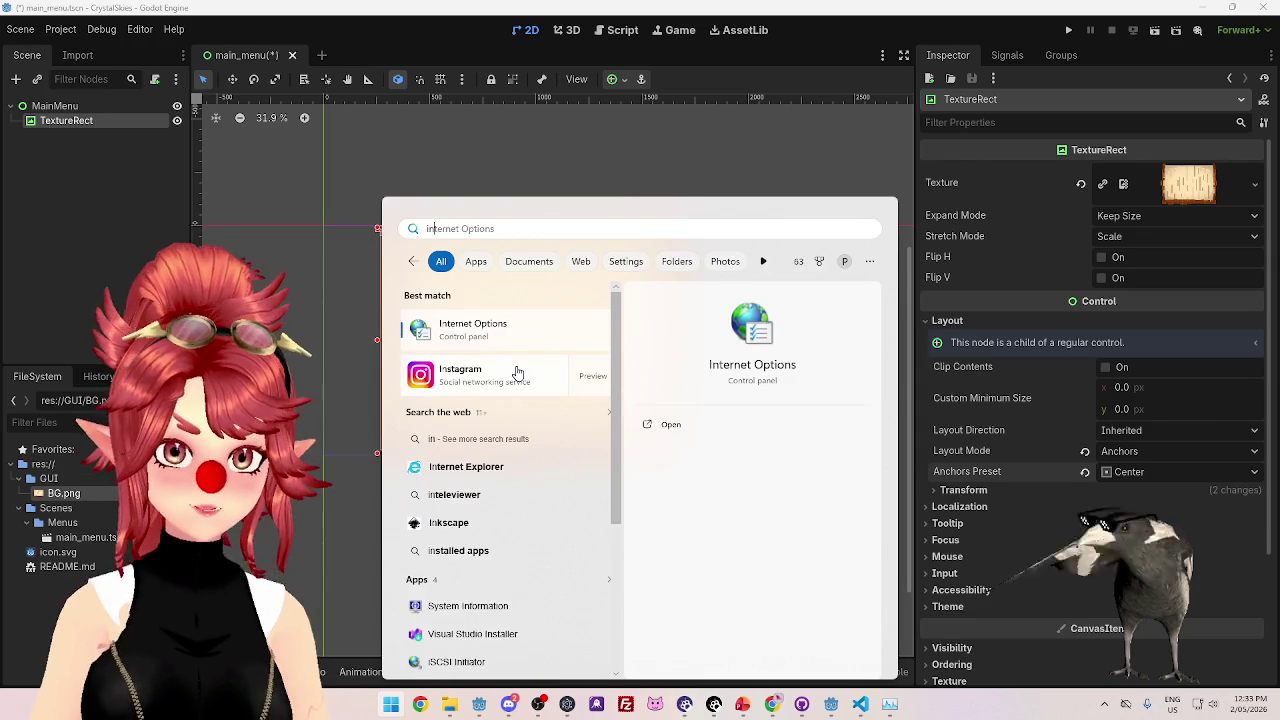
{"action": "type", "text": "kscape"}
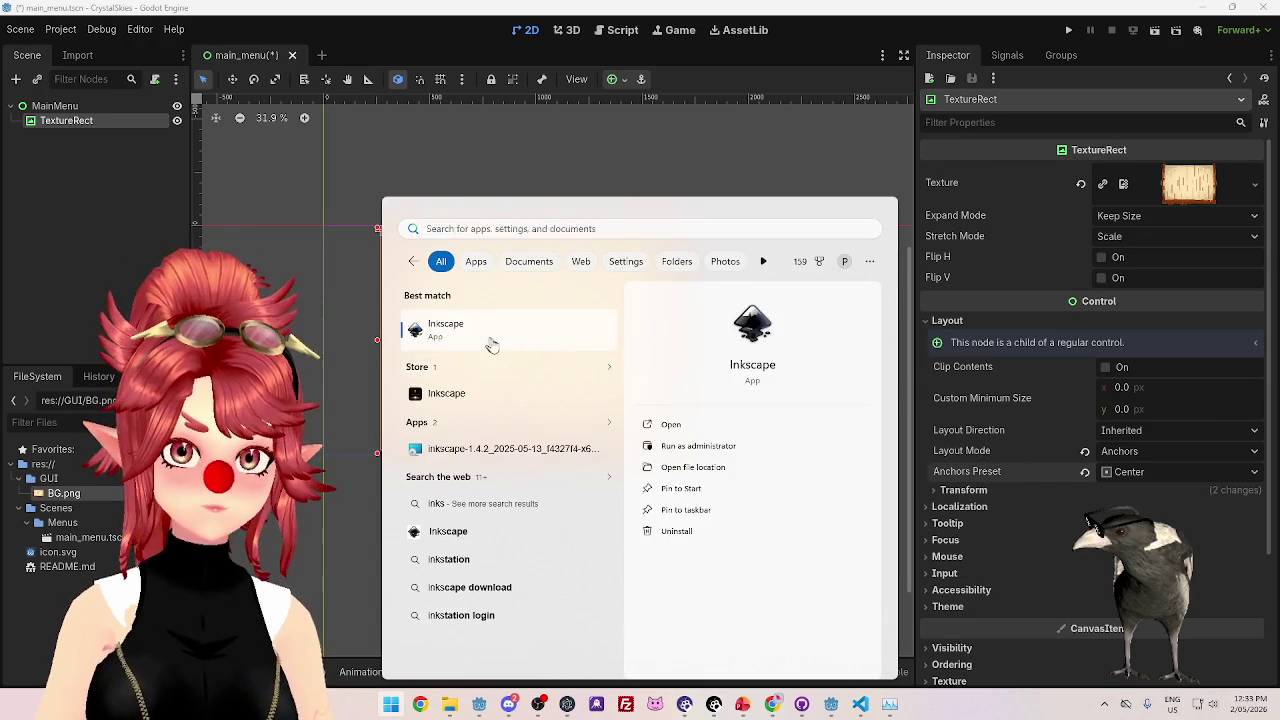
{"action": "left_click", "coordinate": [490, 343]}
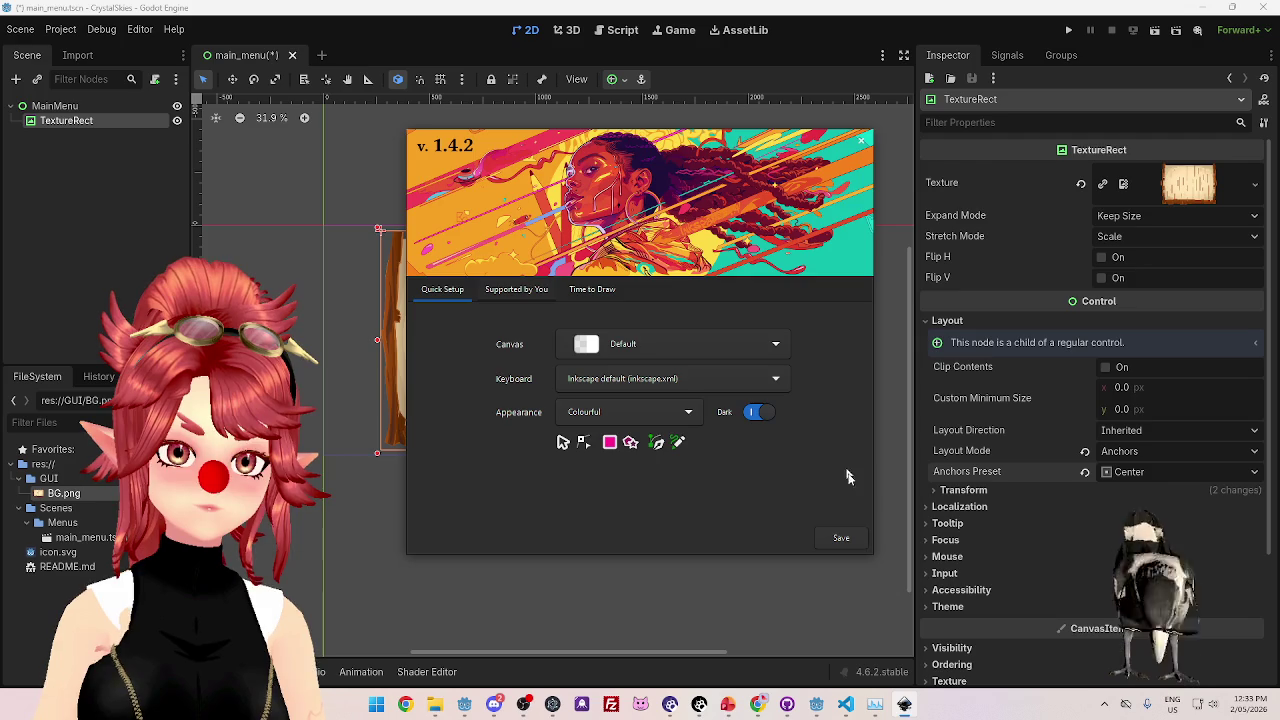
{"action": "left_click", "coordinate": [863, 545]}
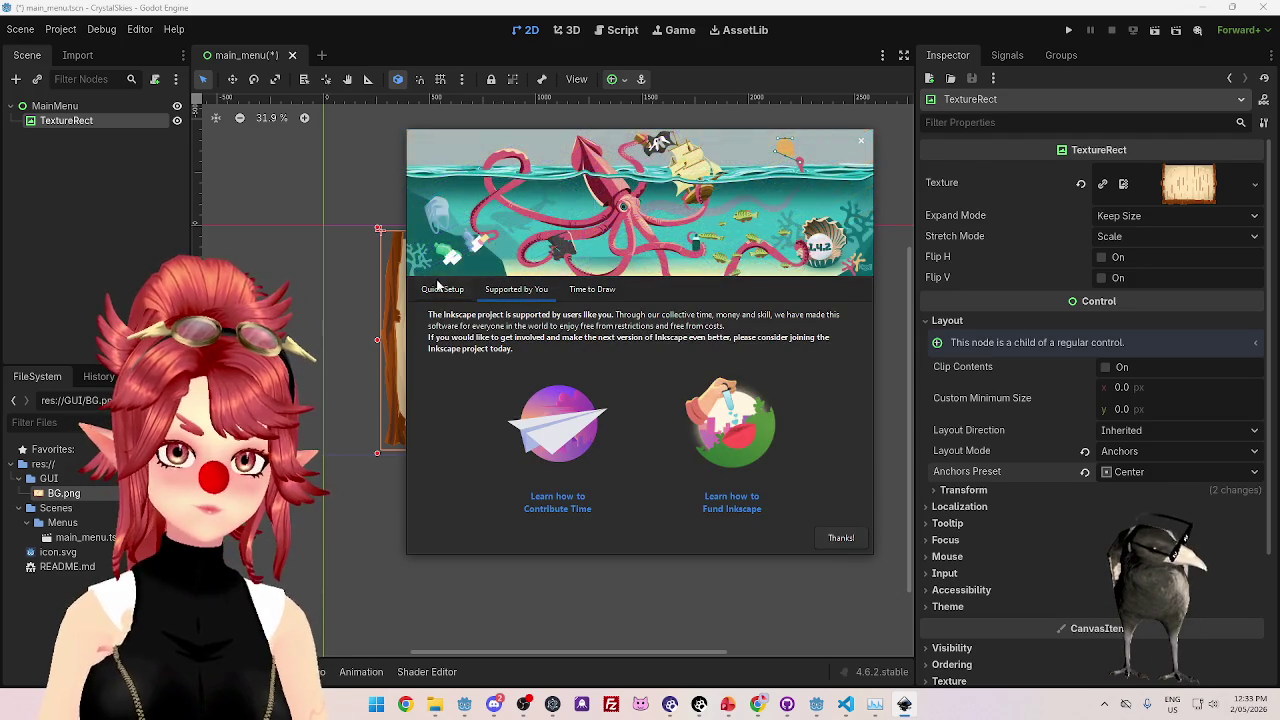
{"action": "left_click", "coordinate": [614, 289]}
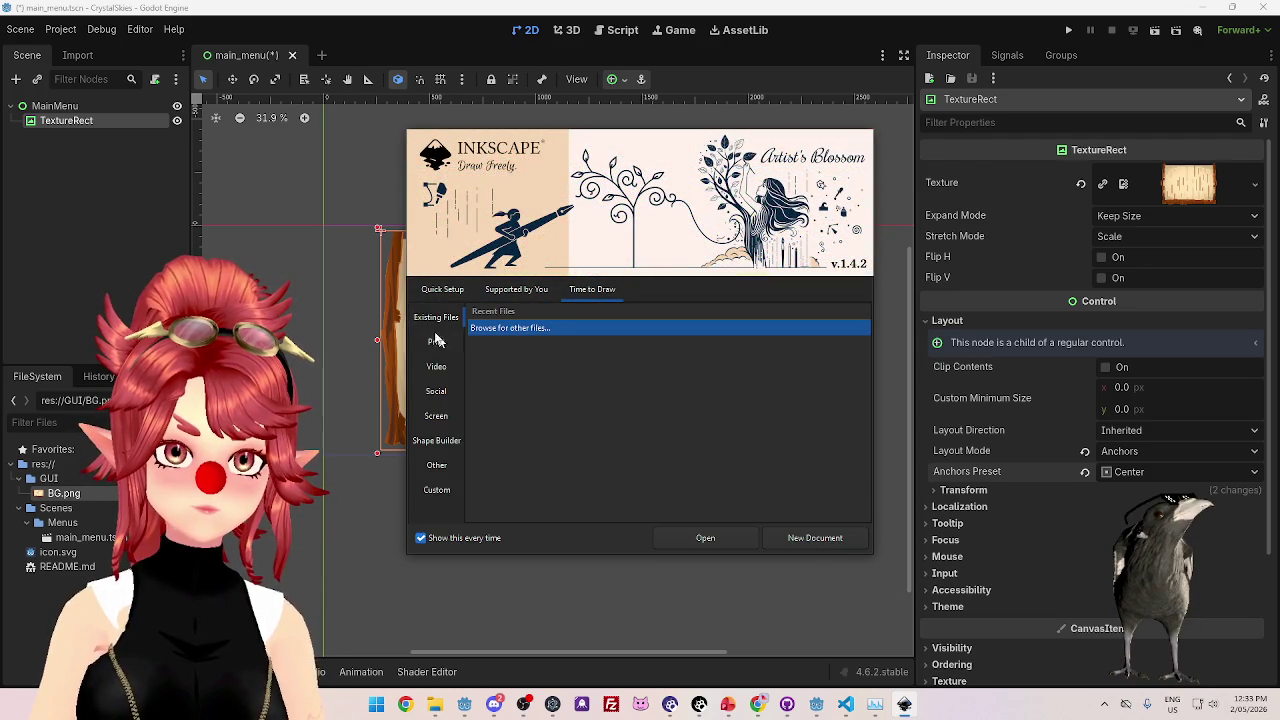
{"action": "left_click", "coordinate": [700, 540]}
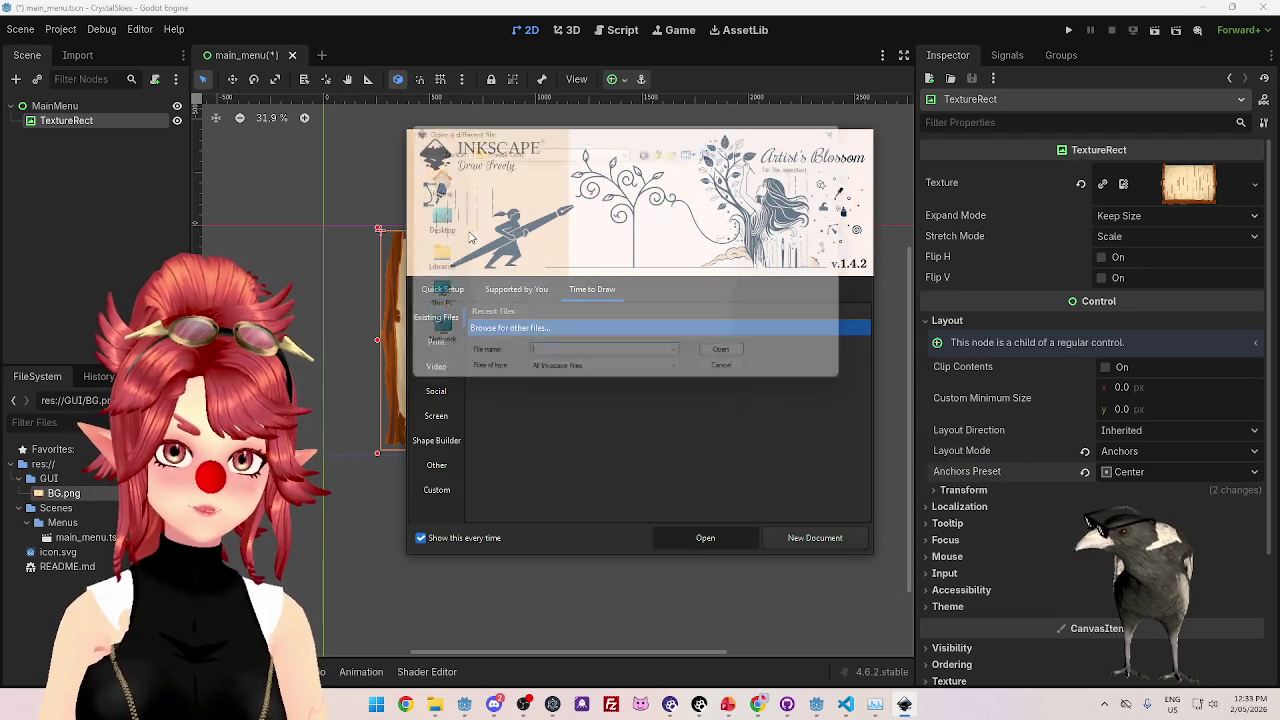
- Open MainMenu.ai from F:\3d Assets\GUI\craftpix-886123-jump-gui\AI with default PDF import settings
{"action": "left_click", "coordinate": [427, 298]}
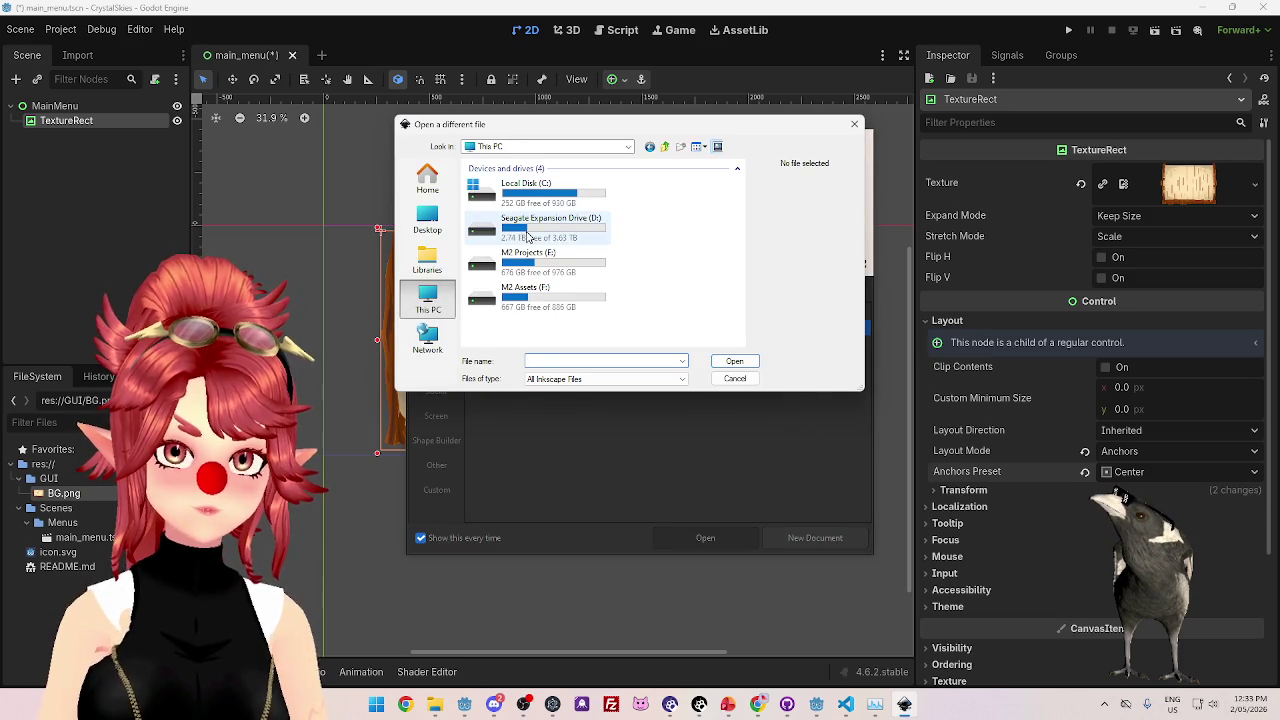
{"action": "double_click", "coordinate": [532, 300]}
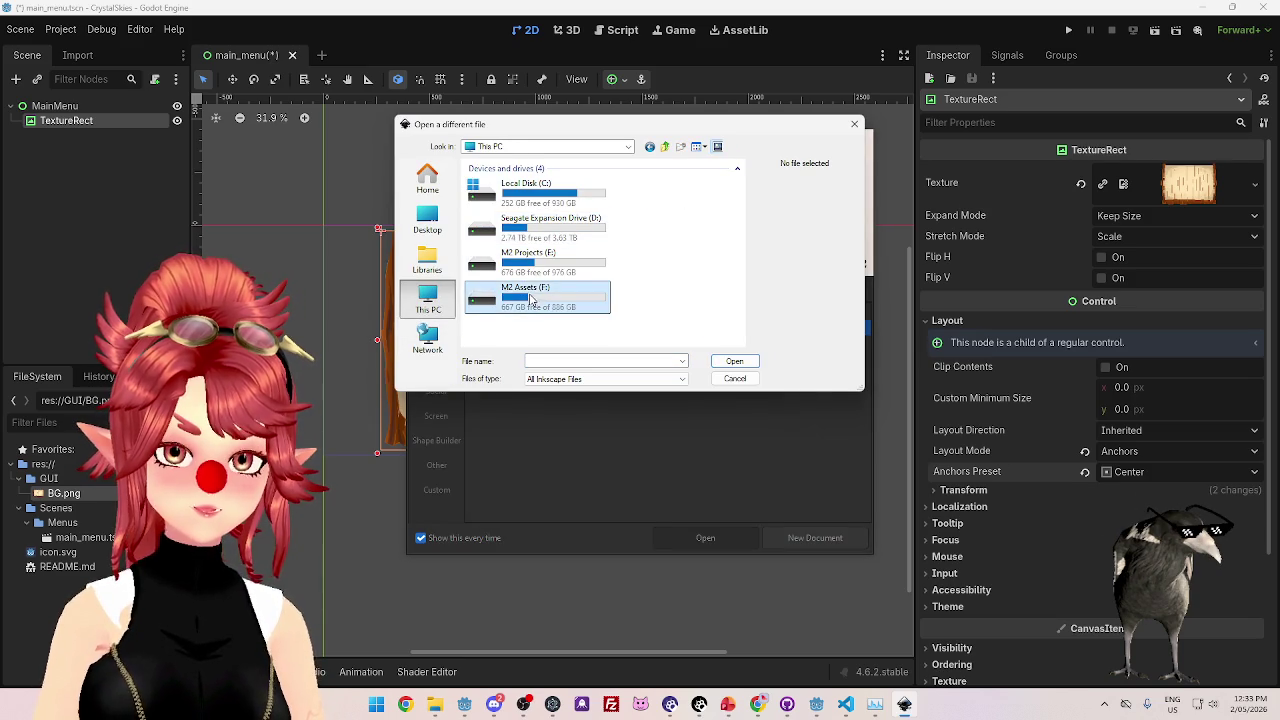
{"action": "double_click", "coordinate": [505, 182]}
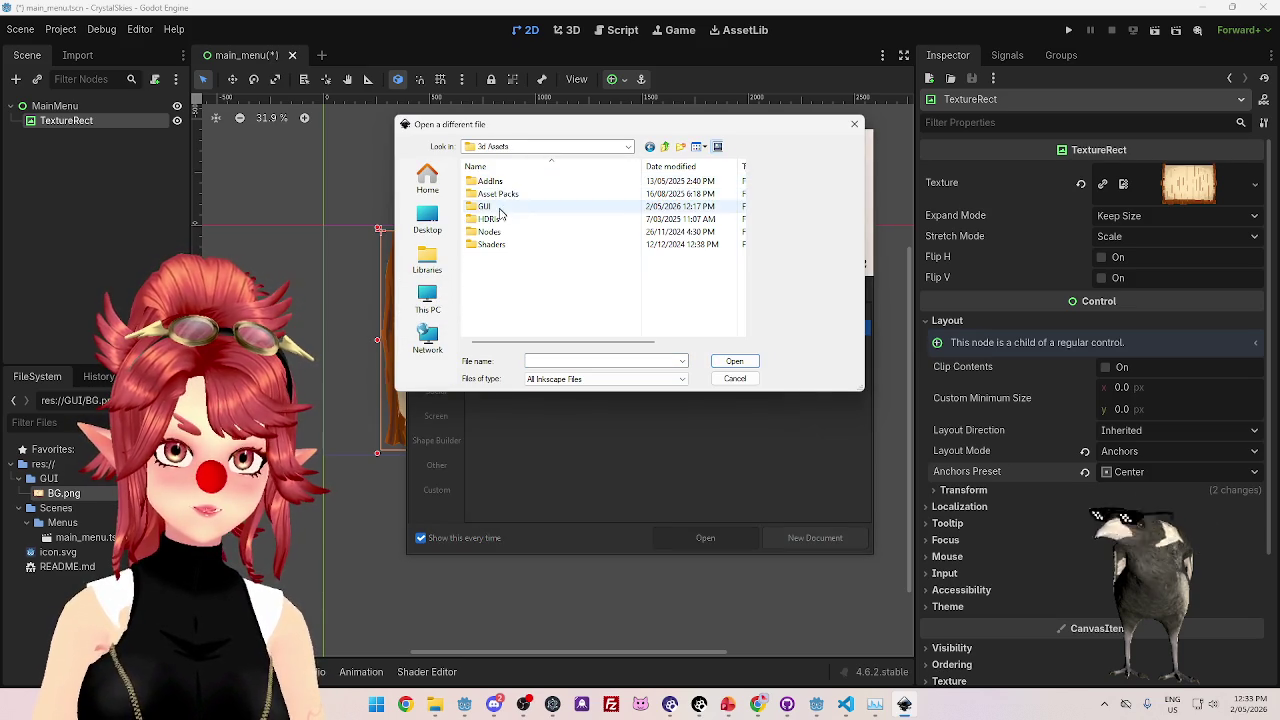
{"action": "double_click", "coordinate": [485, 207]}
{"action": "double_click", "coordinate": [500, 186]}
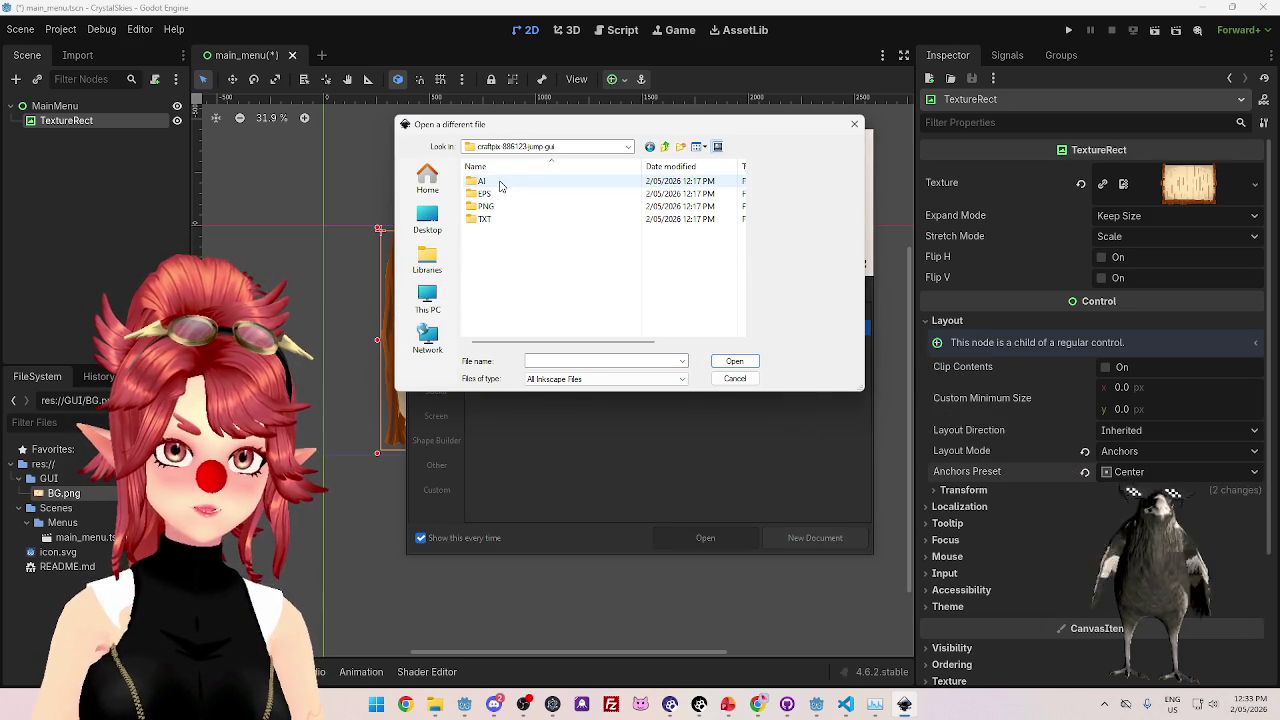
{"action": "double_click", "coordinate": [501, 186]}
{"action": "scroll", "coordinate": [503, 260], "scroll_direction": "down", "scroll_amount": 1}
{"action": "left_click", "coordinate": [505, 284]}
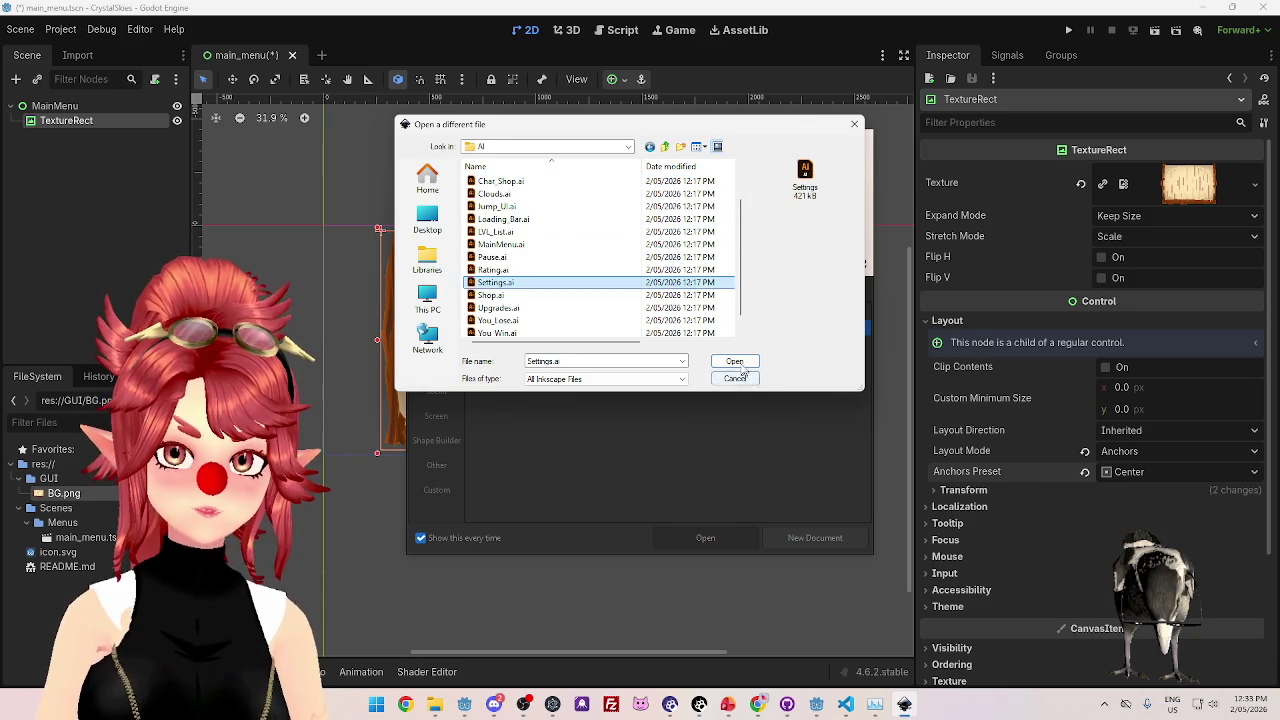
{"action": "scroll", "coordinate": [540, 244], "scroll_direction": "up", "scroll_amount": 1}
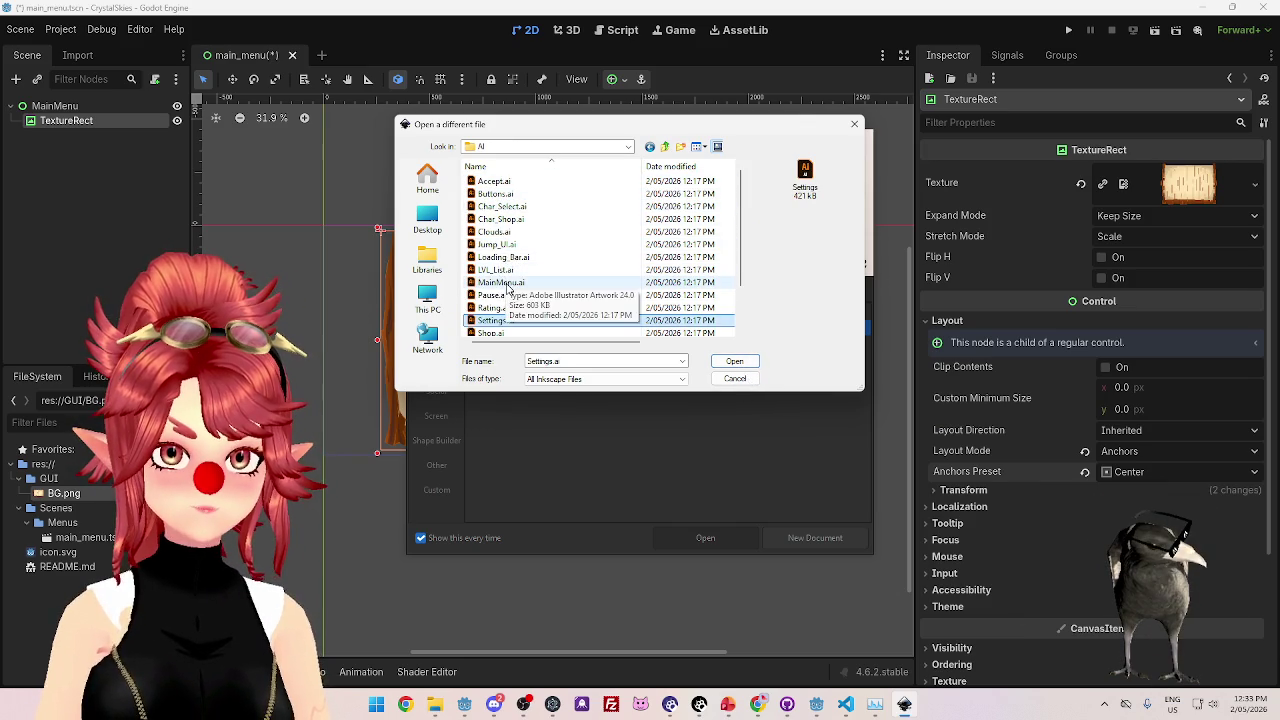
{"action": "left_click", "coordinate": [508, 286]}
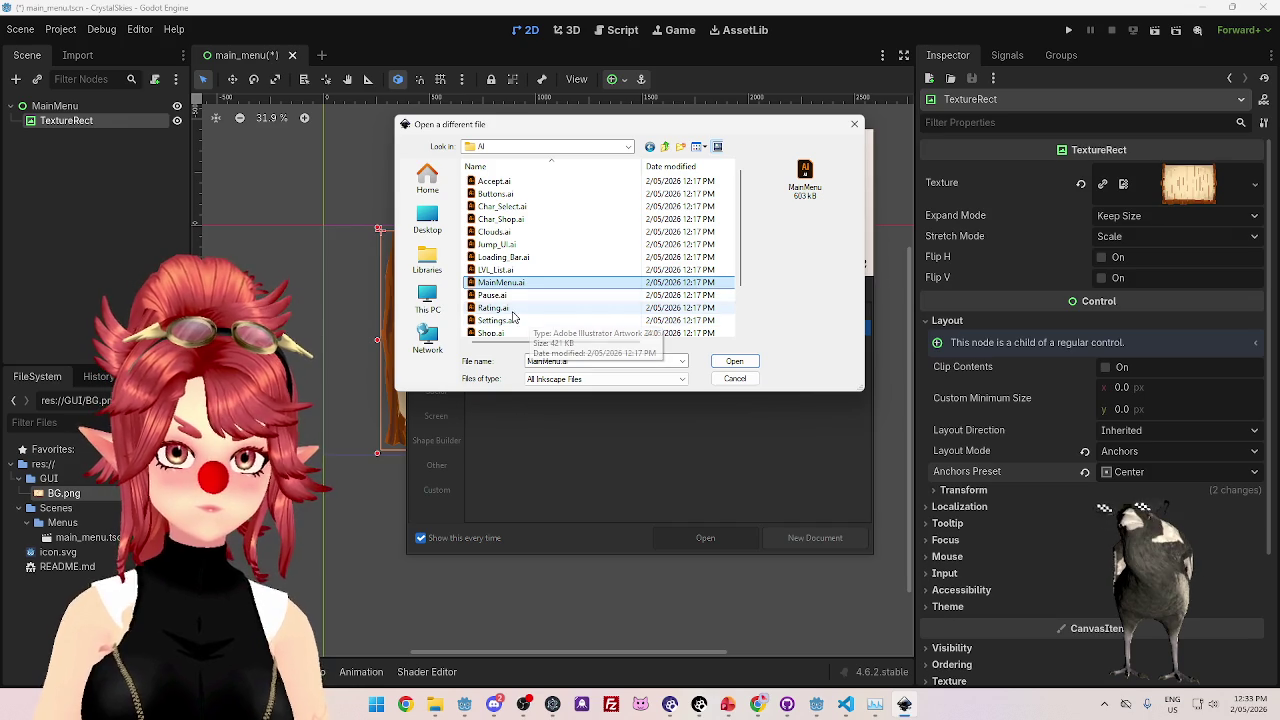
{"action": "left_click", "coordinate": [720, 365]}
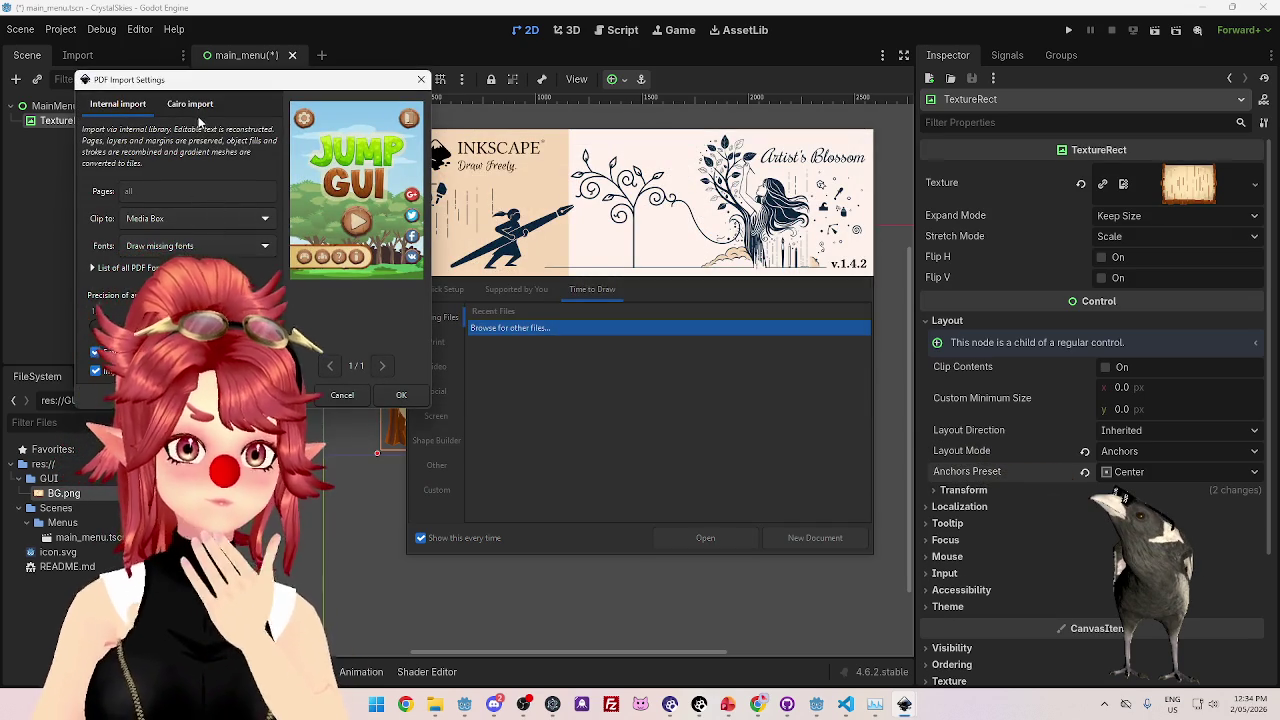
{"action": "left_click", "coordinate": [342, 394]}
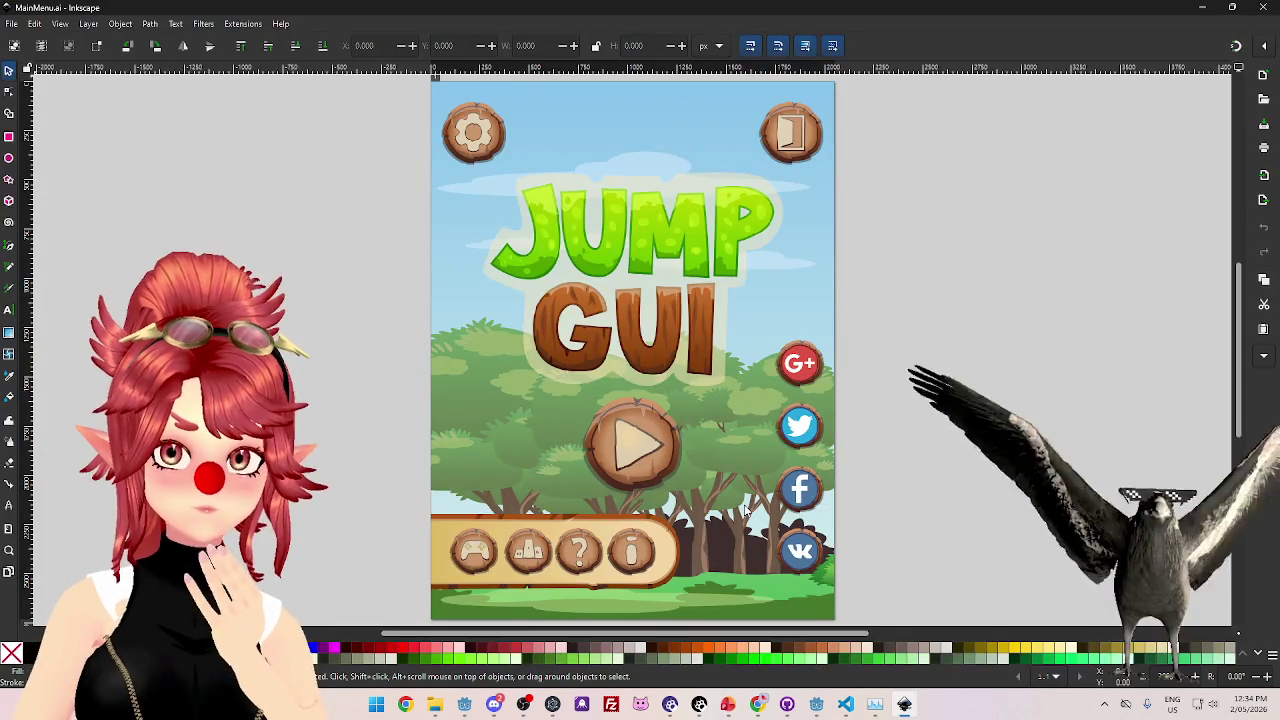
- Open Settings.ai from the same AI folder with default import settings and select a banner piece
{"action": "scroll", "coordinate": [548, 372], "scroll_direction": "up", "scroll_amount": 4}
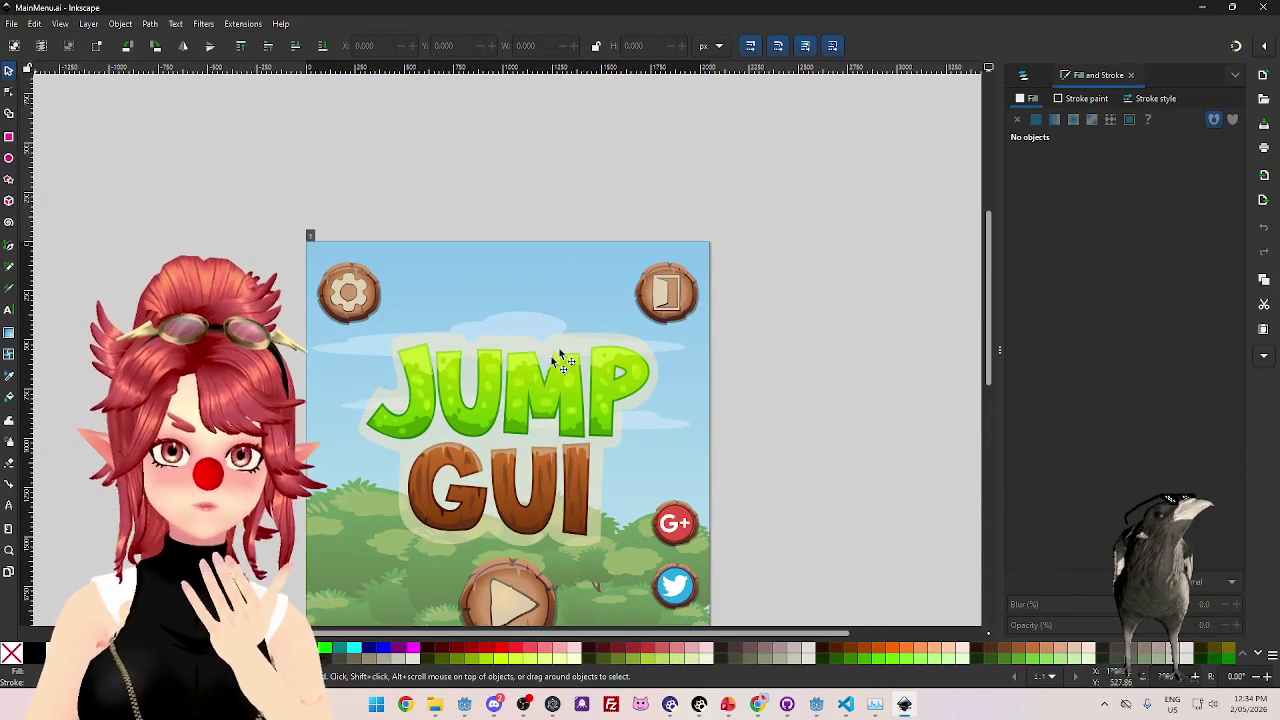
{"action": "left_click", "coordinate": [11, 23]}
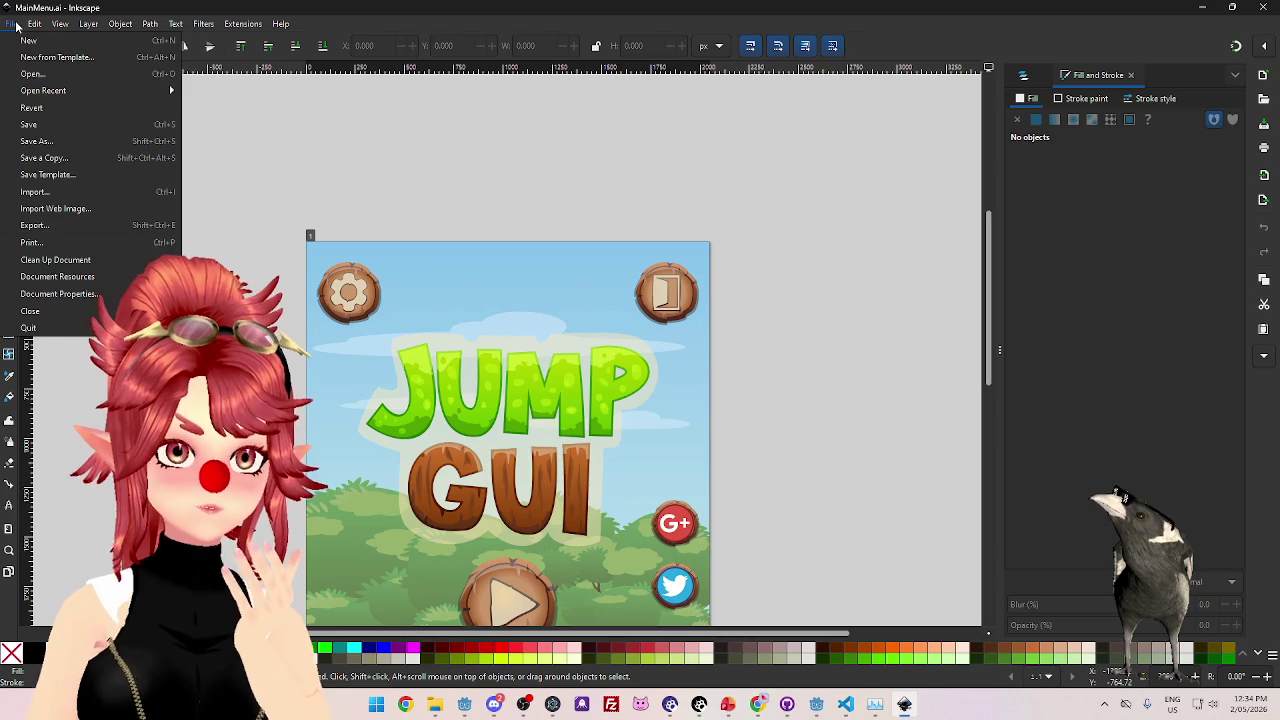
{"action": "left_click", "coordinate": [118, 96]}
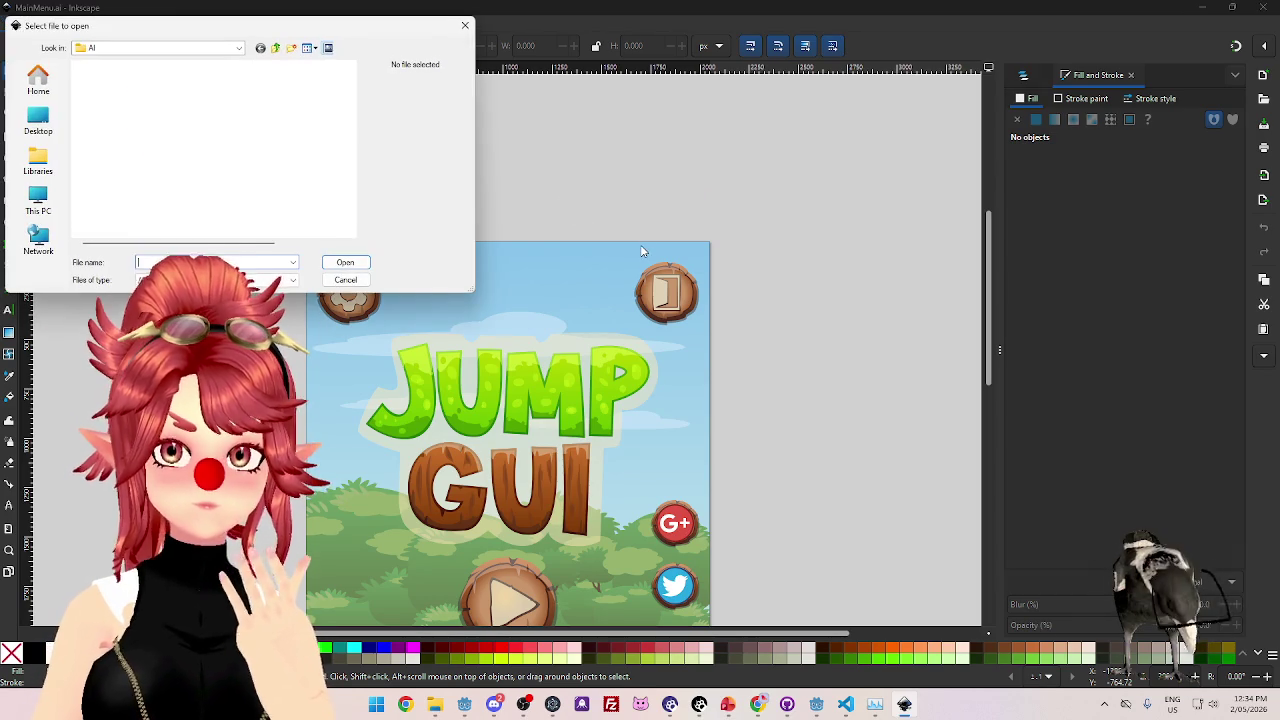
{"action": "scroll", "coordinate": [120, 203], "scroll_direction": "down", "scroll_amount": 1}
{"action": "left_click", "coordinate": [108, 184]}
{"action": "left_click", "coordinate": [345, 263]}
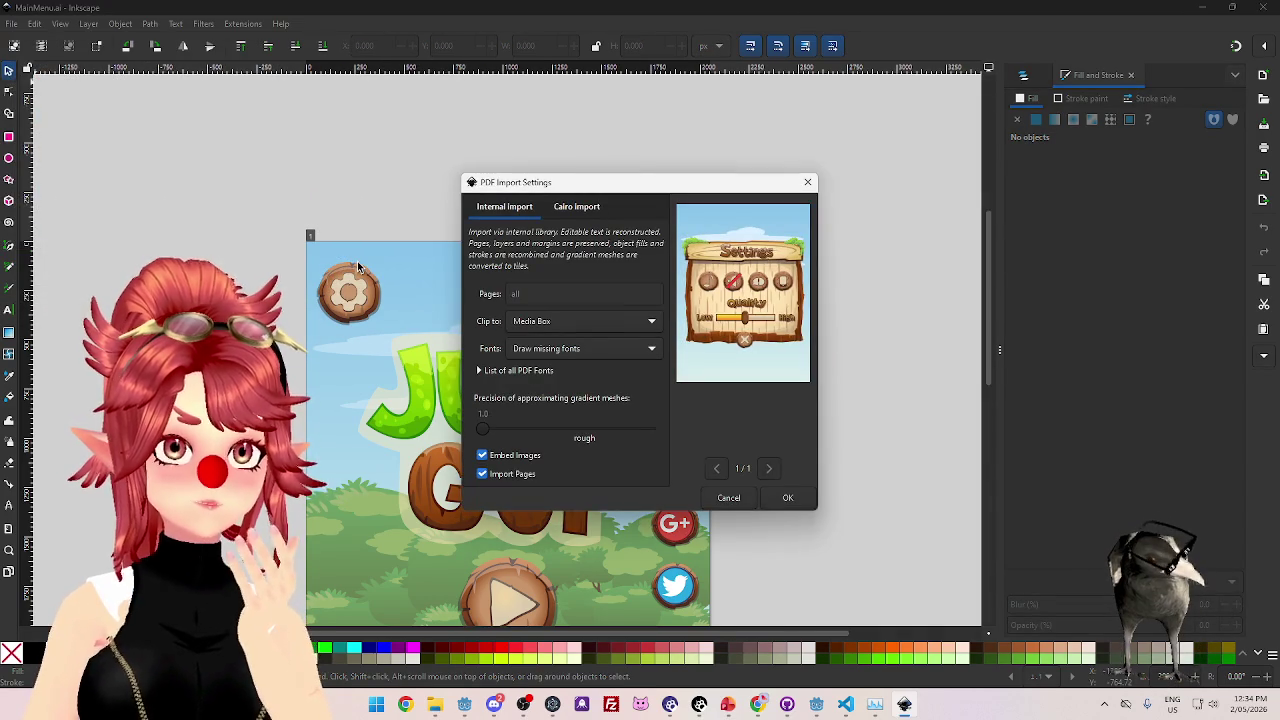
{"action": "left_click", "coordinate": [785, 498]}
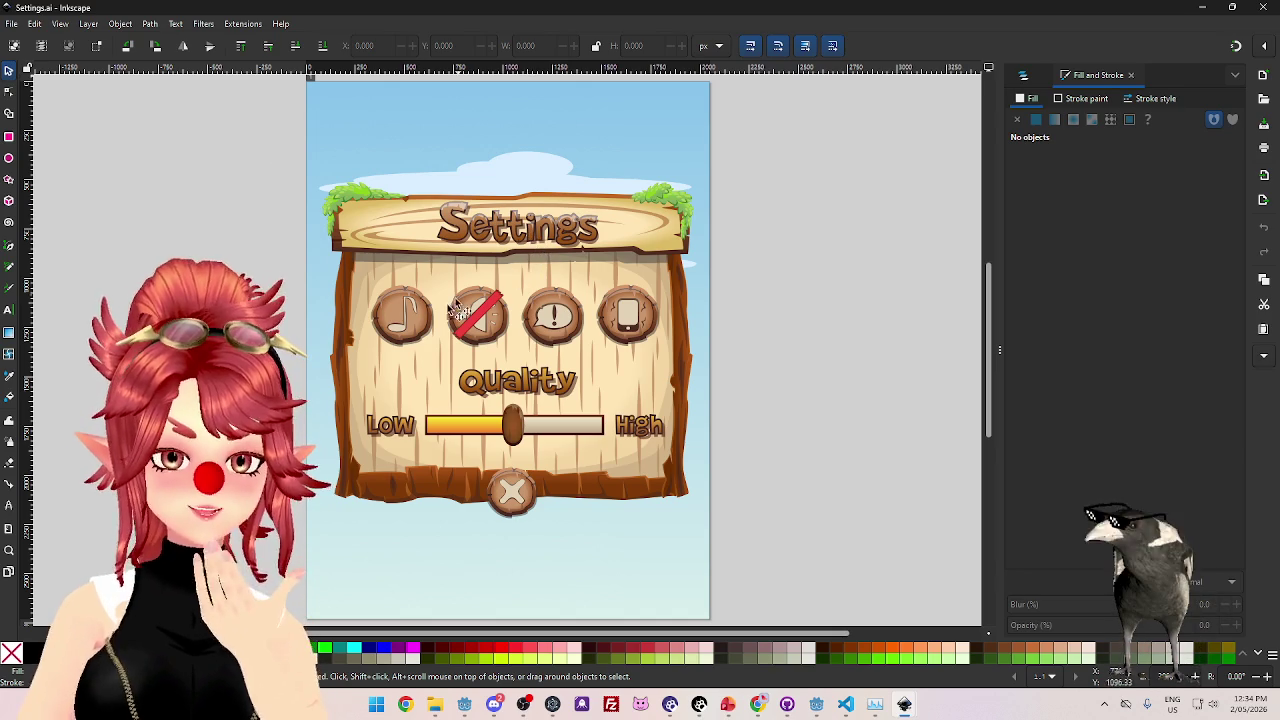
{"action": "left_click", "coordinate": [514, 240]}
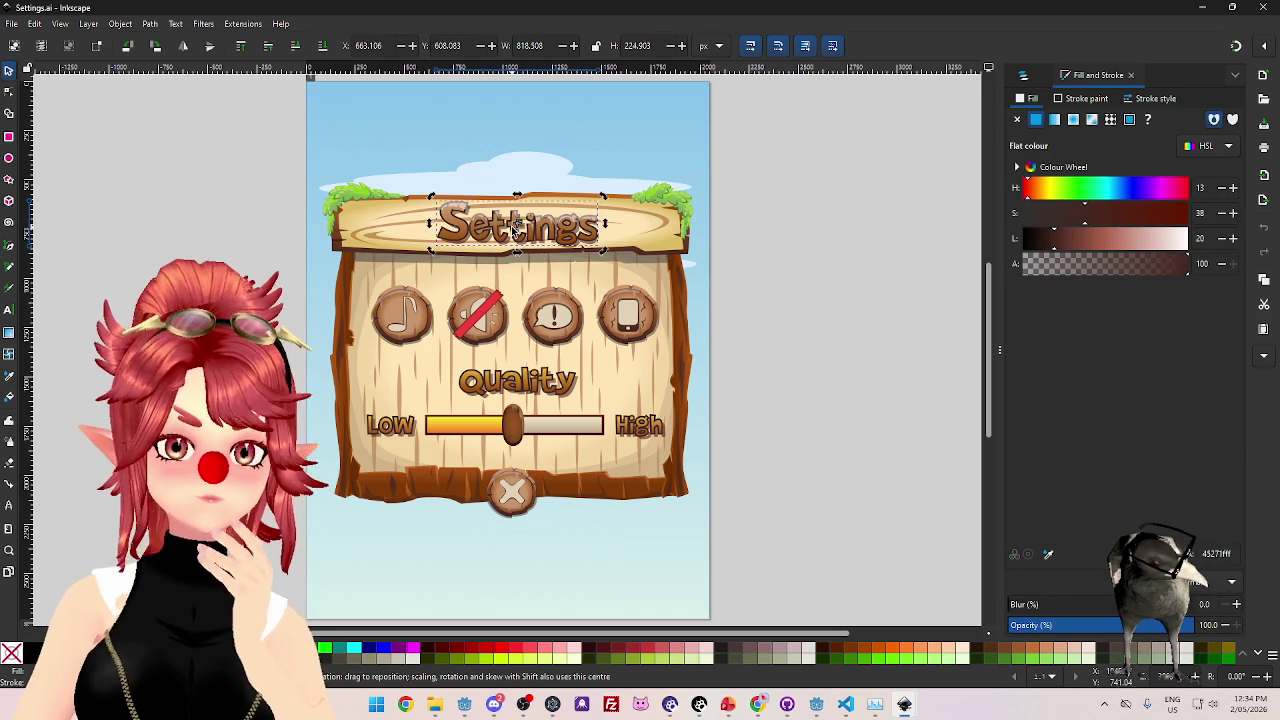
- Select the Settings title lettering and check its text in the Text and Font panel
{"action": "left_click", "coordinate": [477, 232]}
{"action": "left_click", "coordinate": [496, 239]}
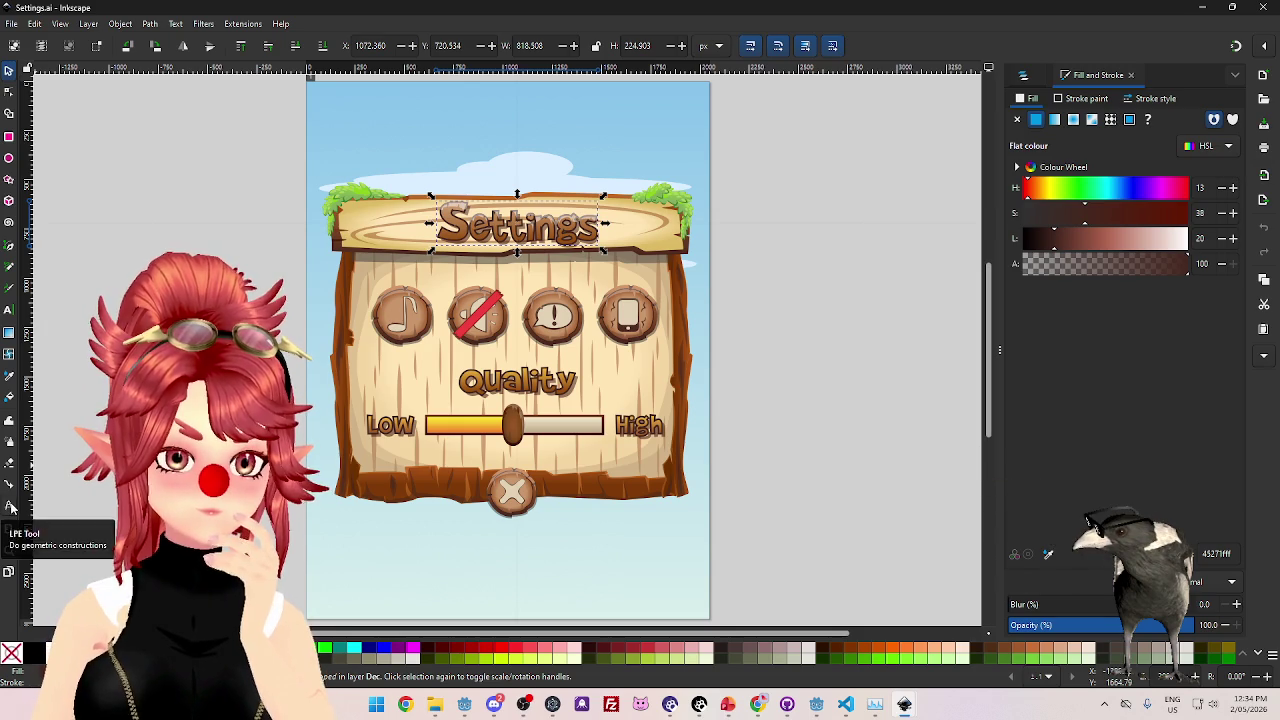
{"action": "right_click", "coordinate": [526, 241]}
{"action": "key", "text": "Escape"}
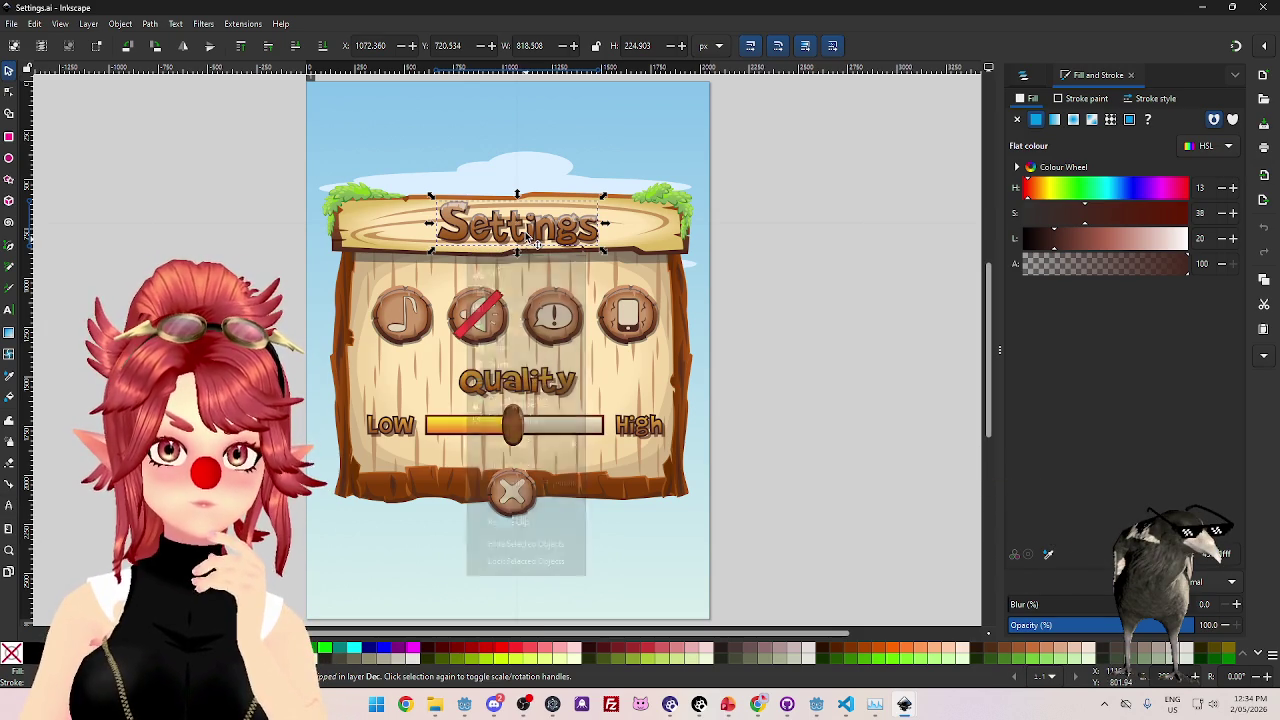
{"action": "left_click", "coordinate": [176, 24]}
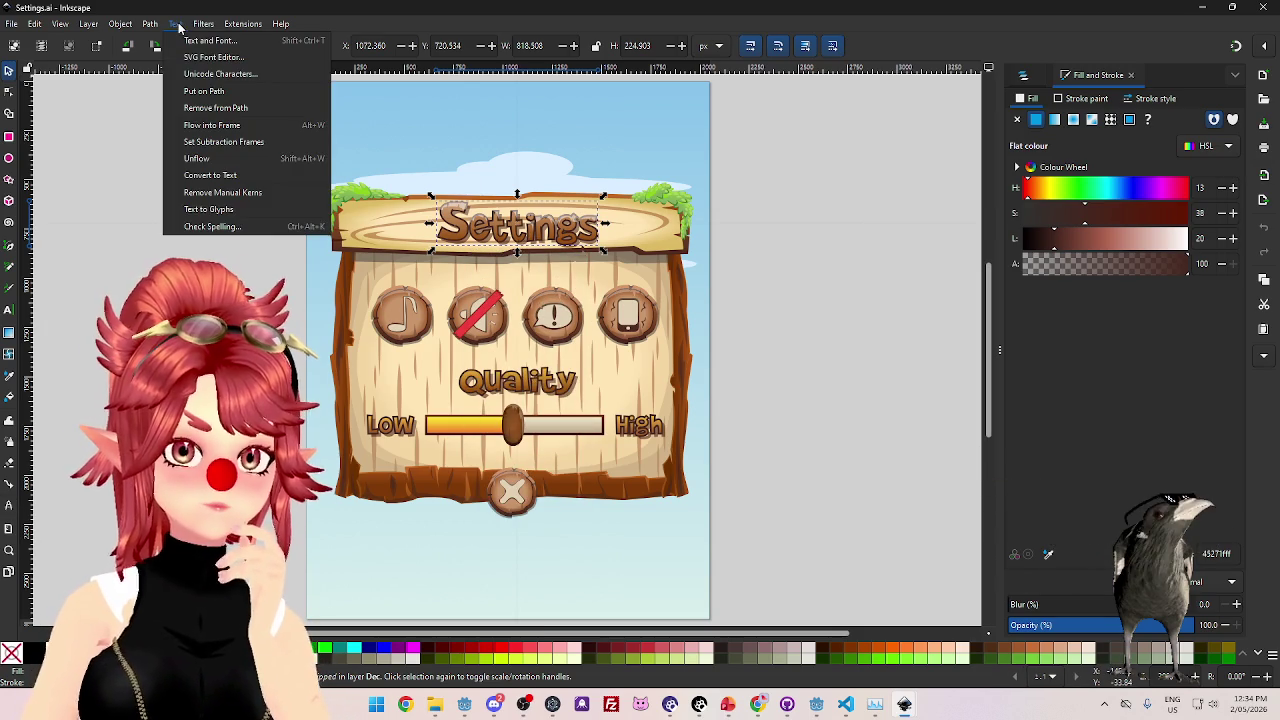
{"action": "left_click", "coordinate": [208, 40]}
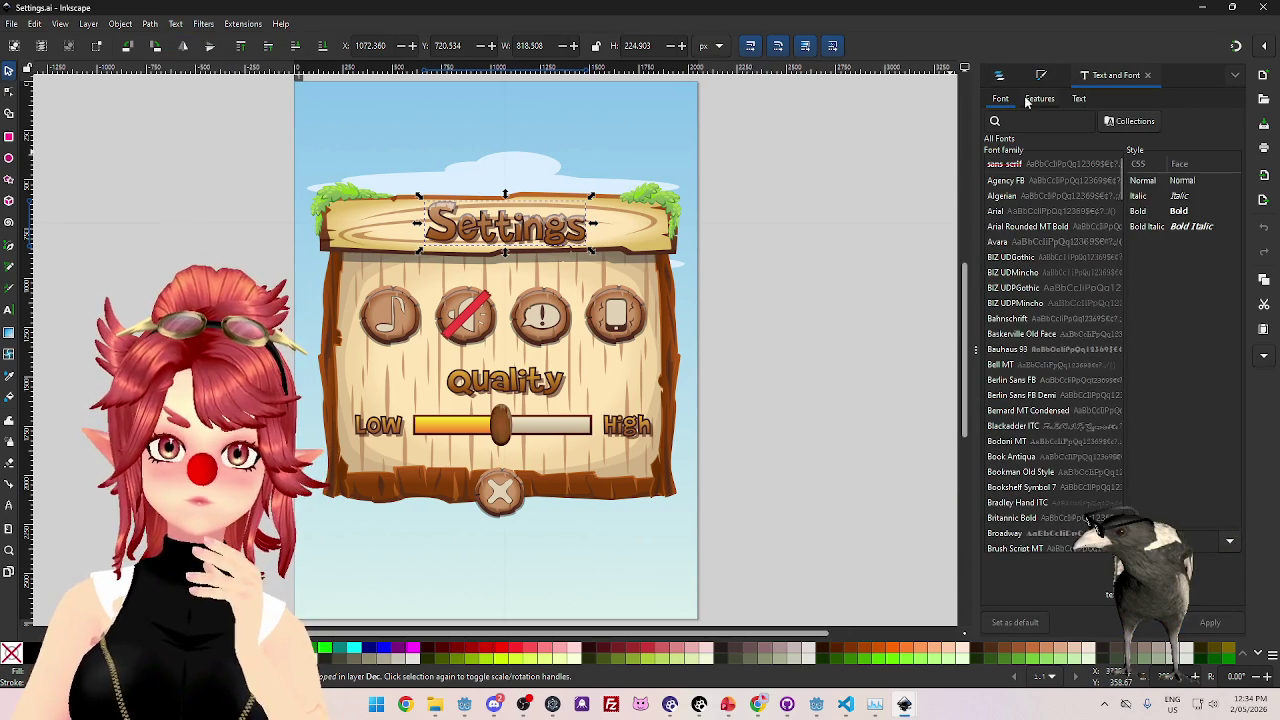
{"action": "left_click", "coordinate": [1080, 99]}
- Reselect the full Settings title and show its outline nodes with the Node tool
{"action": "left_click", "coordinate": [530, 258]}
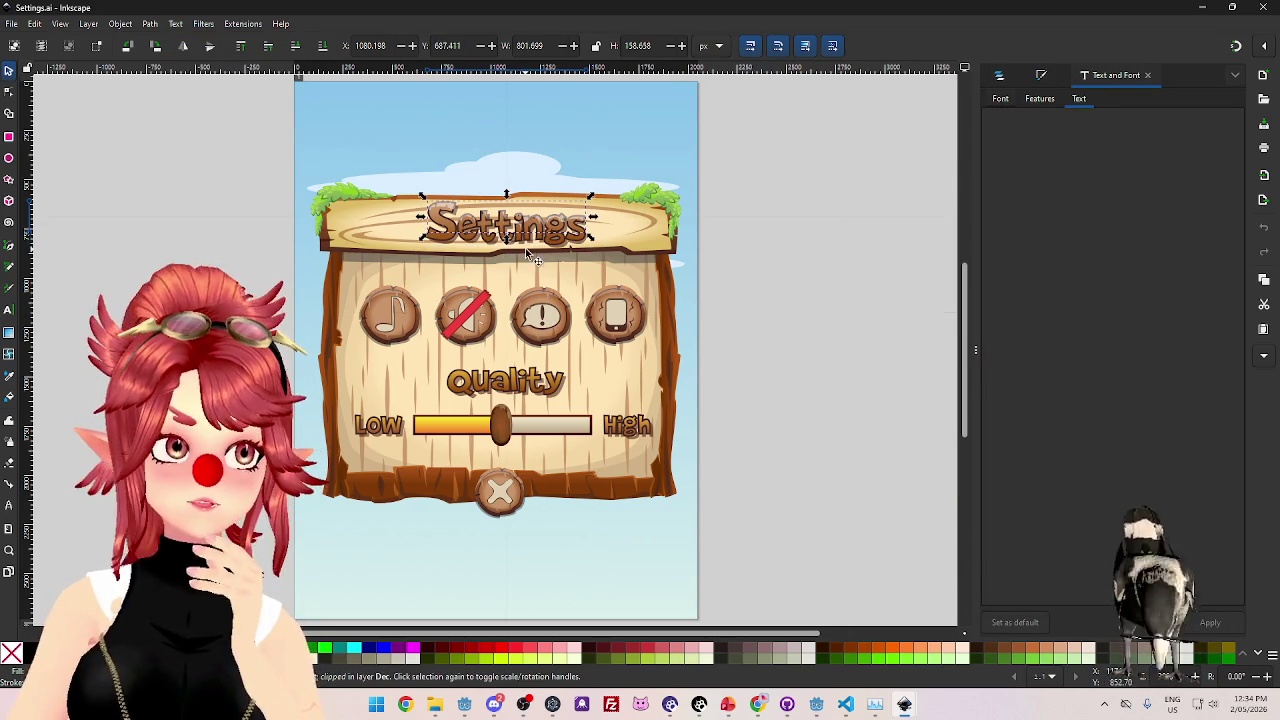
{"action": "left_click", "coordinate": [440, 233]}
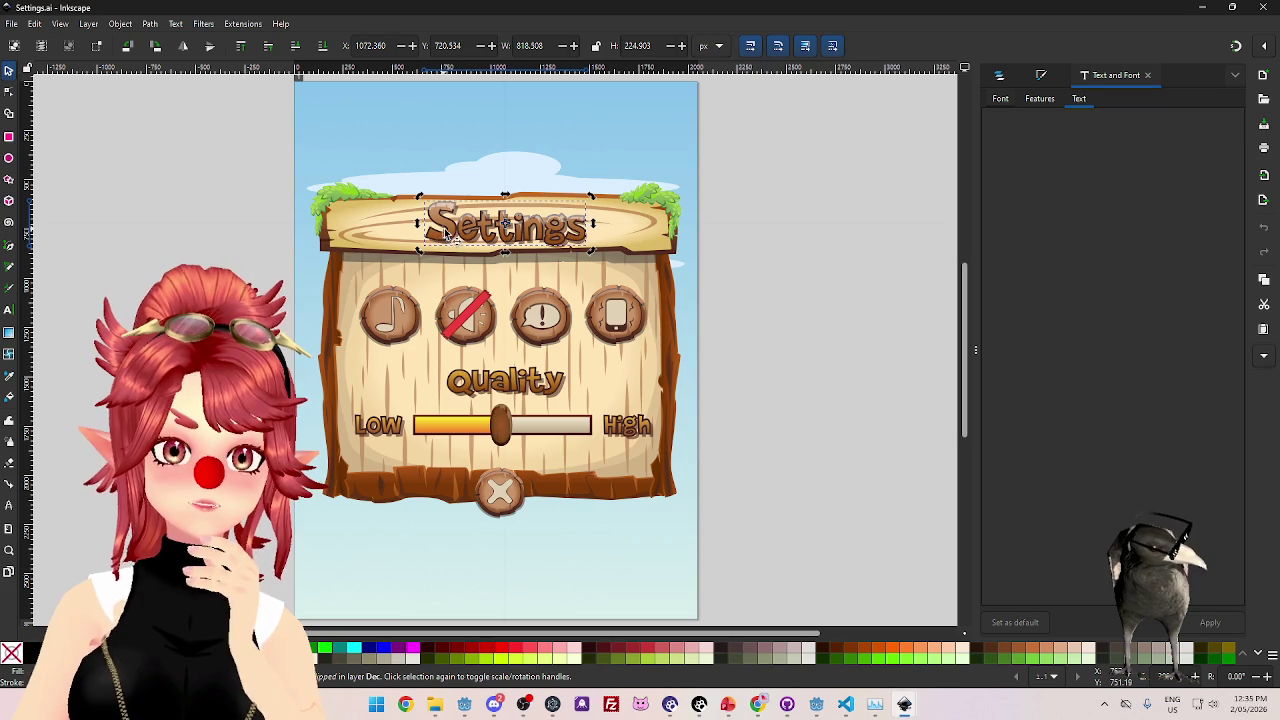
{"action": "right_click", "coordinate": [465, 233]}
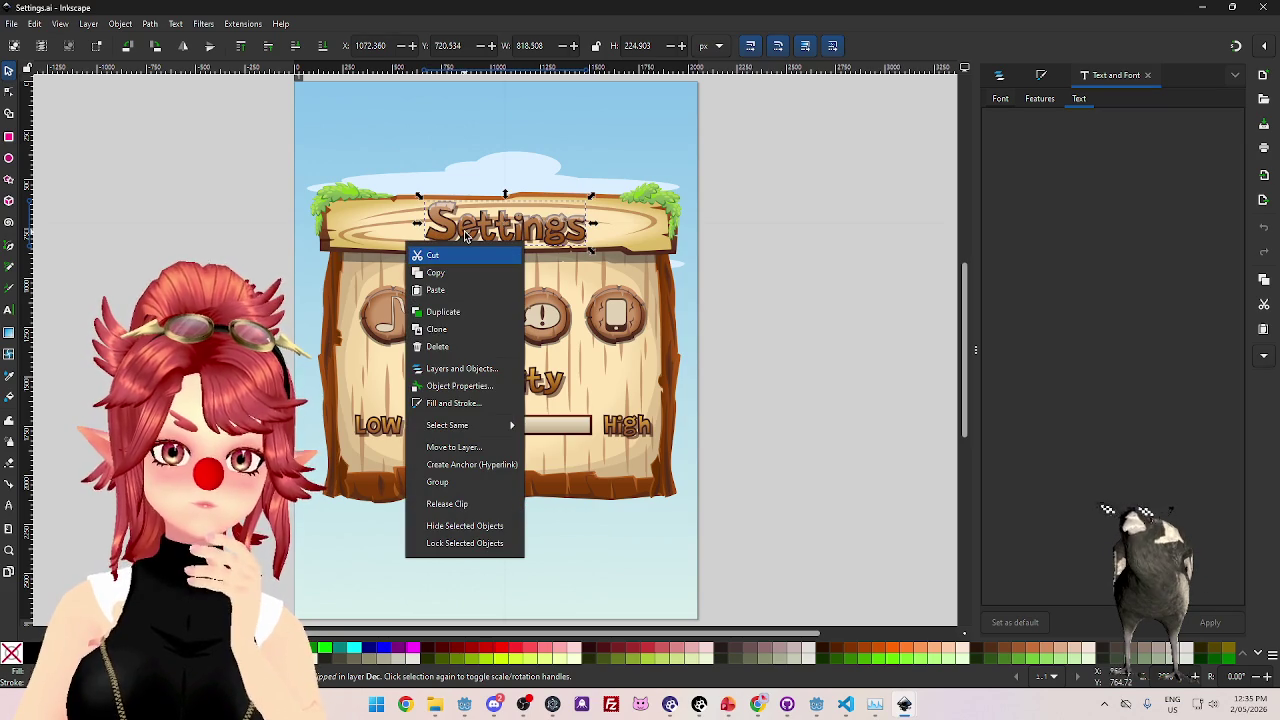
{"action": "key", "text": "Escape"}
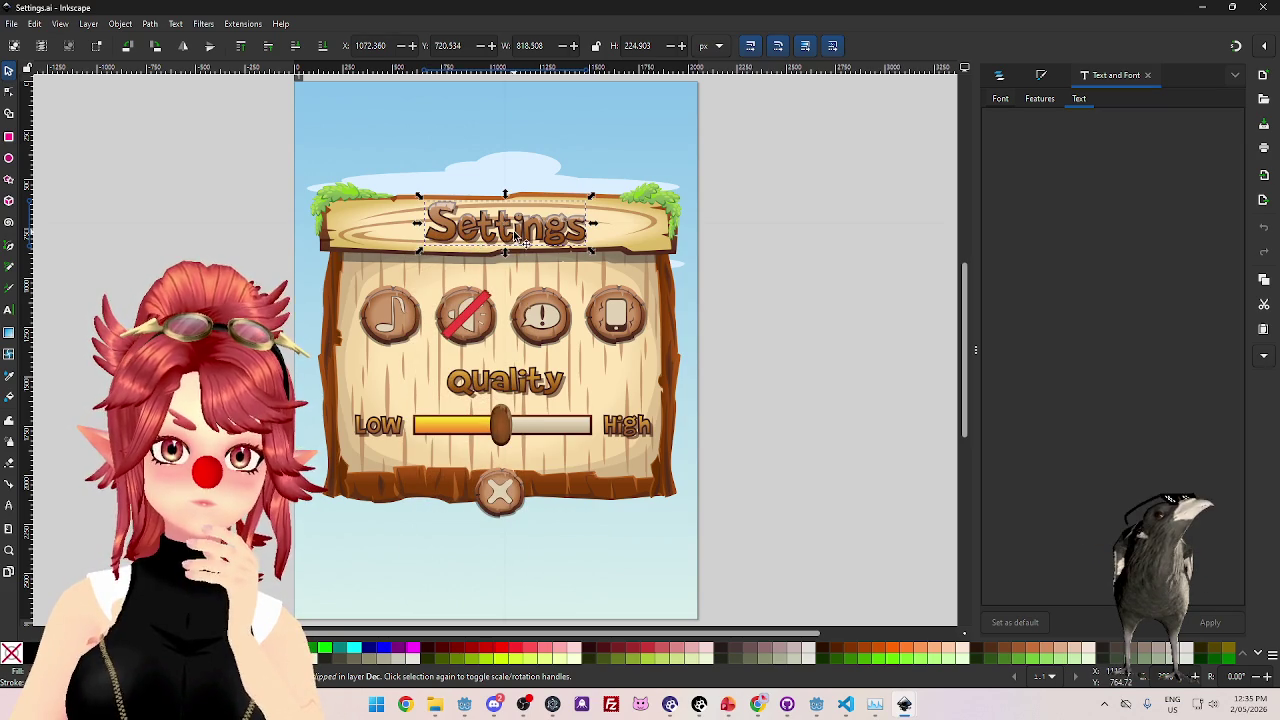
{"action": "key", "text": "n"}
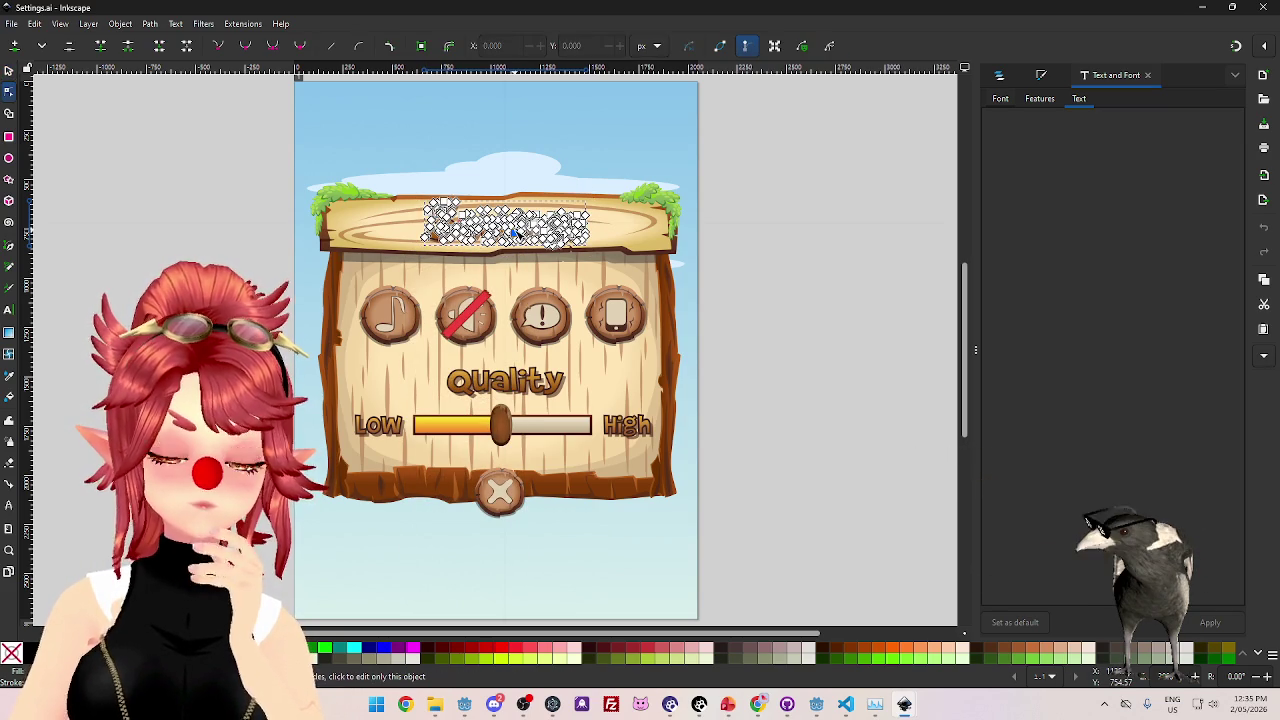
- Zoom in and step through the Settings lettering's stacked paths, then bring the dafont browser forward
{"action": "scroll", "coordinate": [514, 208], "scroll_direction": "up", "scroll_amount": 4}
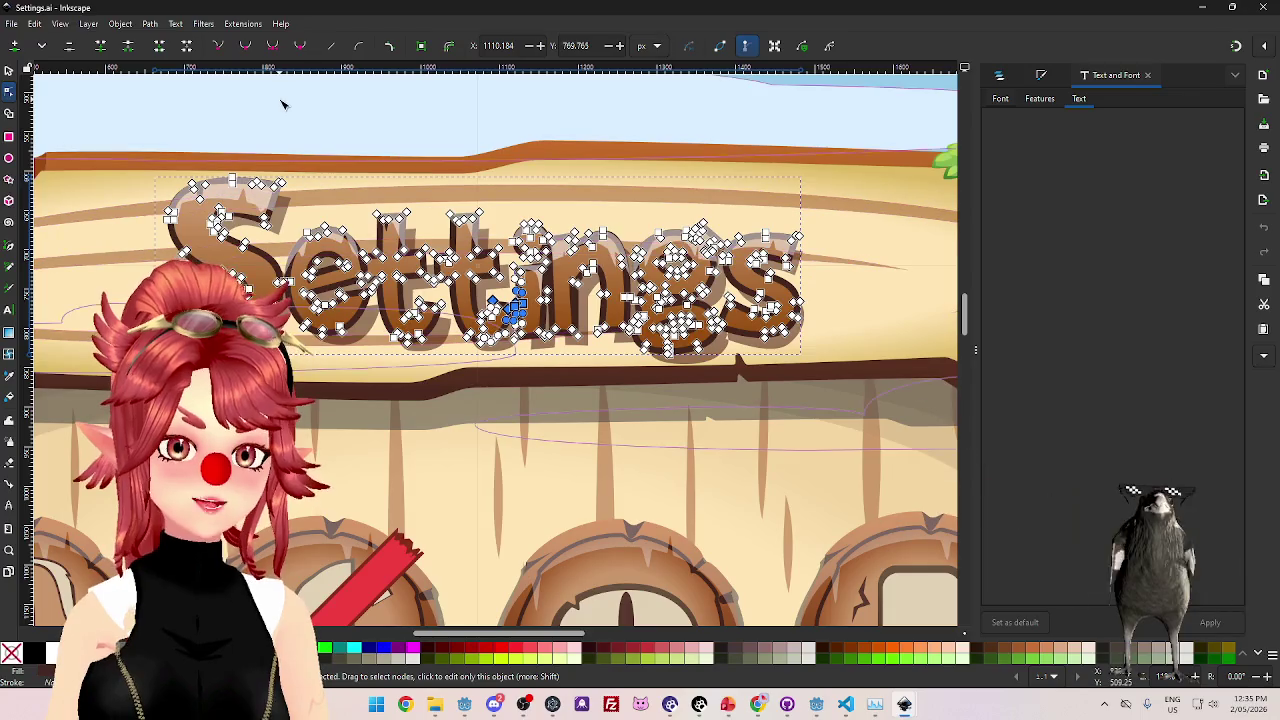
{"action": "left_click", "coordinate": [282, 104]}
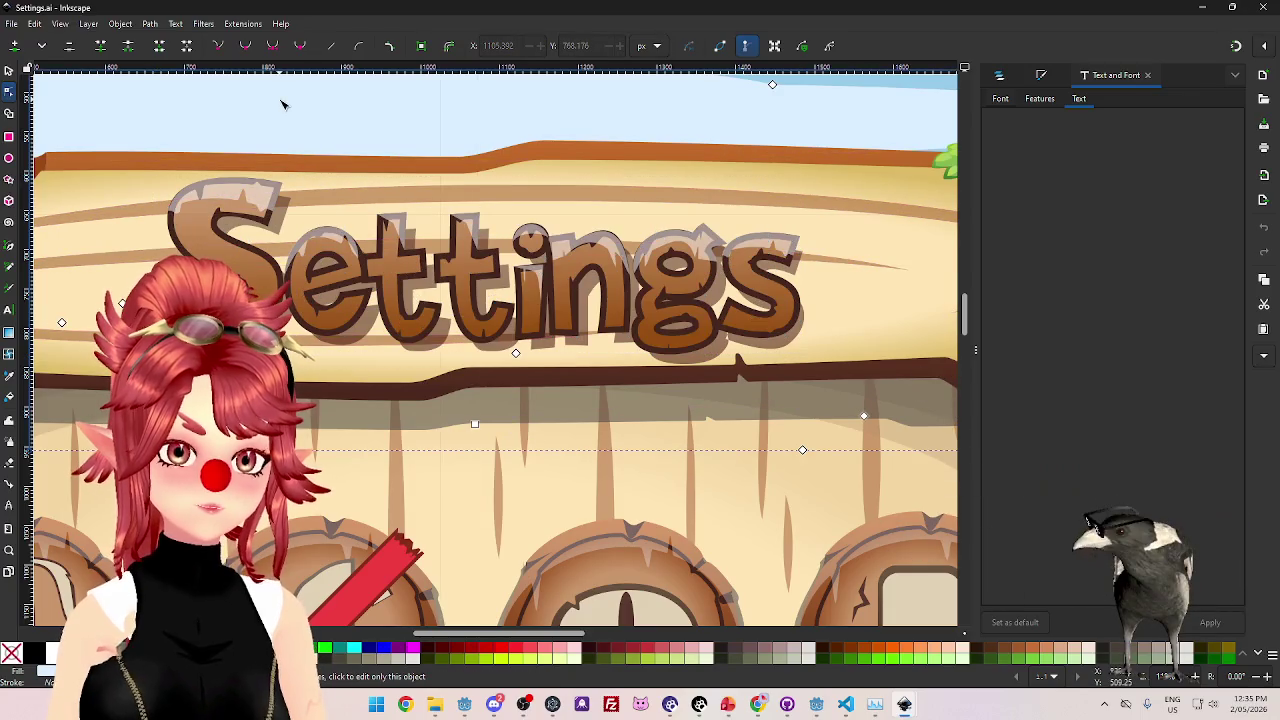
{"action": "left_click", "coordinate": [243, 263]}
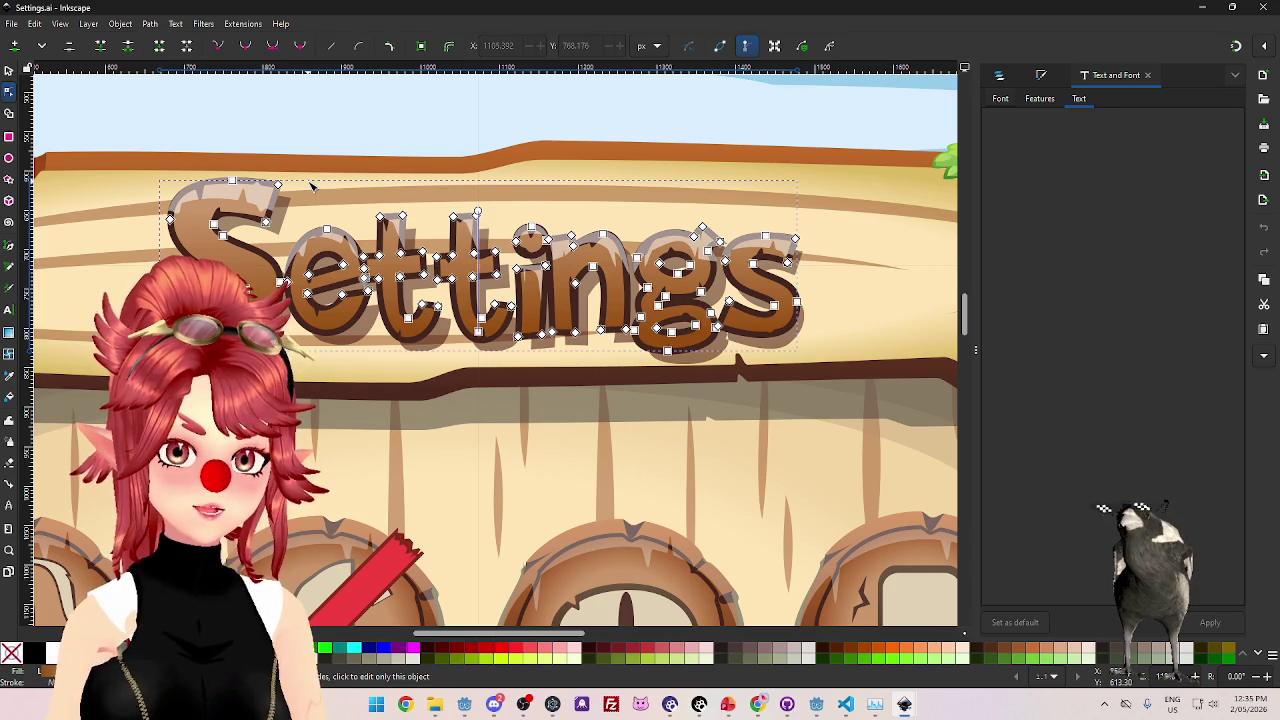
{"action": "left_click", "coordinate": [312, 184]}
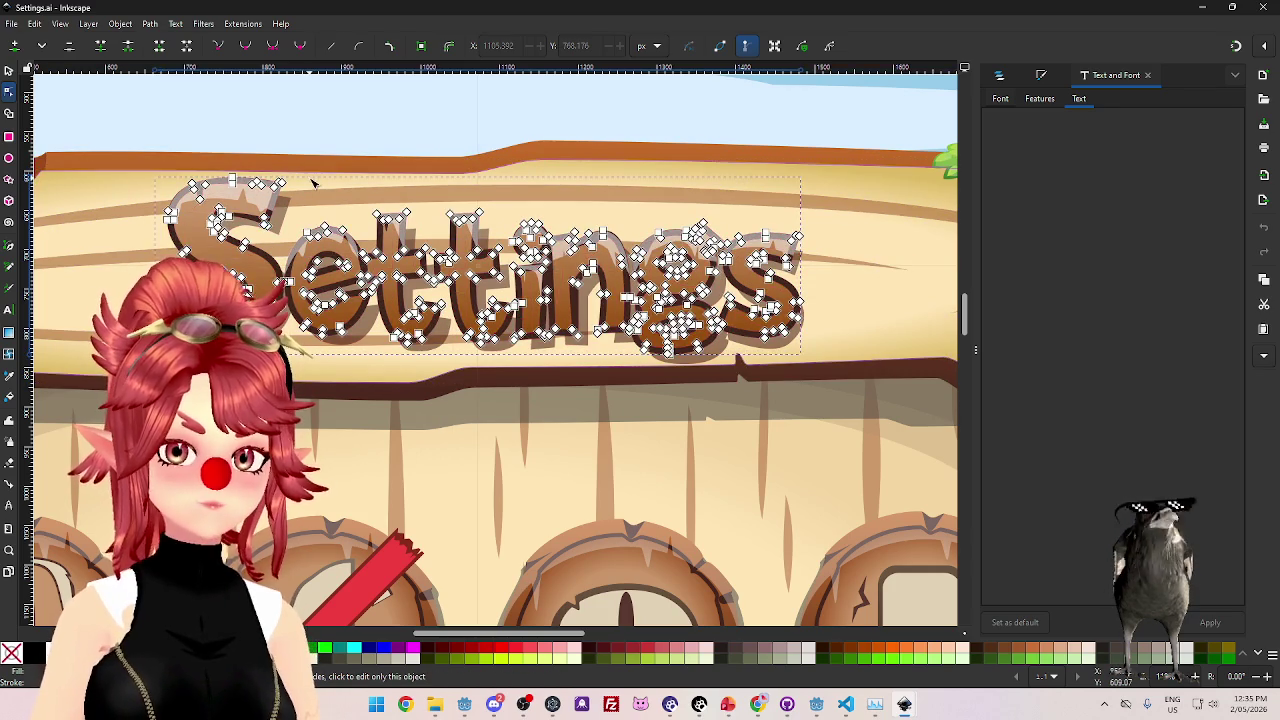
{"action": "left_click", "coordinate": [312, 184], "text": "alt"}
{"action": "left_click", "coordinate": [310, 200], "text": "alt"}
{"action": "left_click", "coordinate": [310, 200], "text": "alt"}
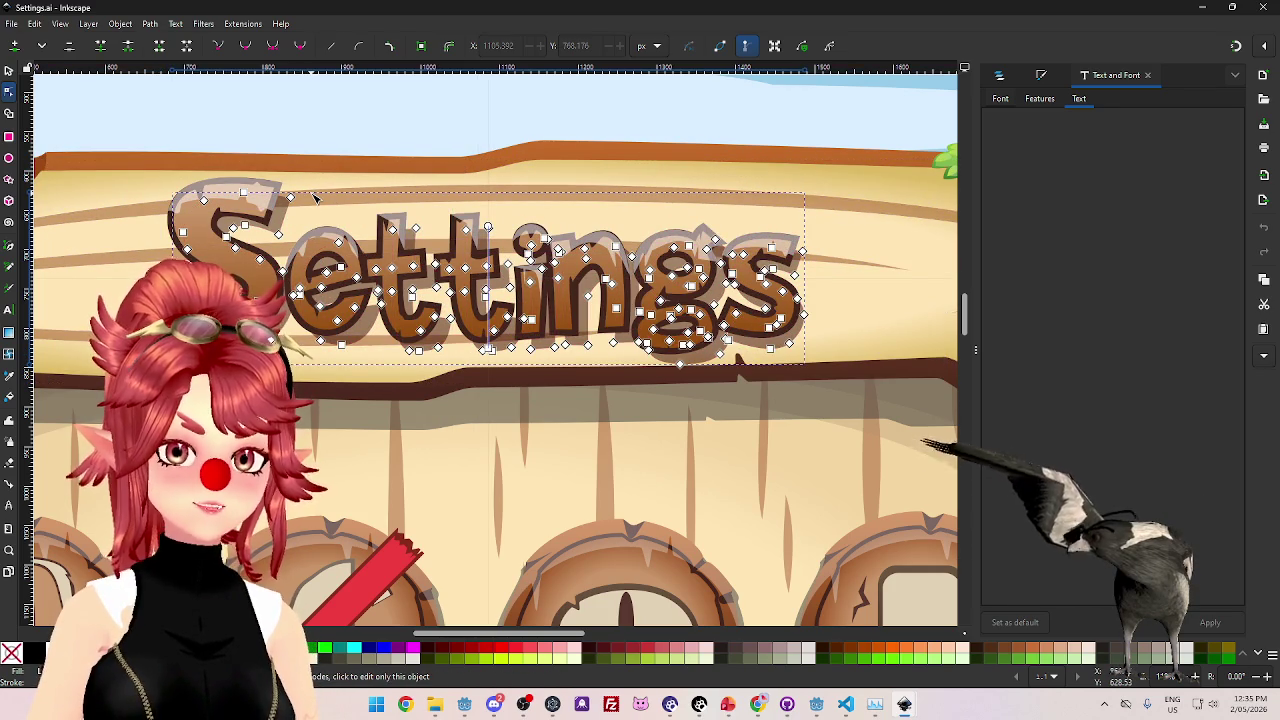
{"action": "left_click", "coordinate": [313, 200], "text": "alt"}
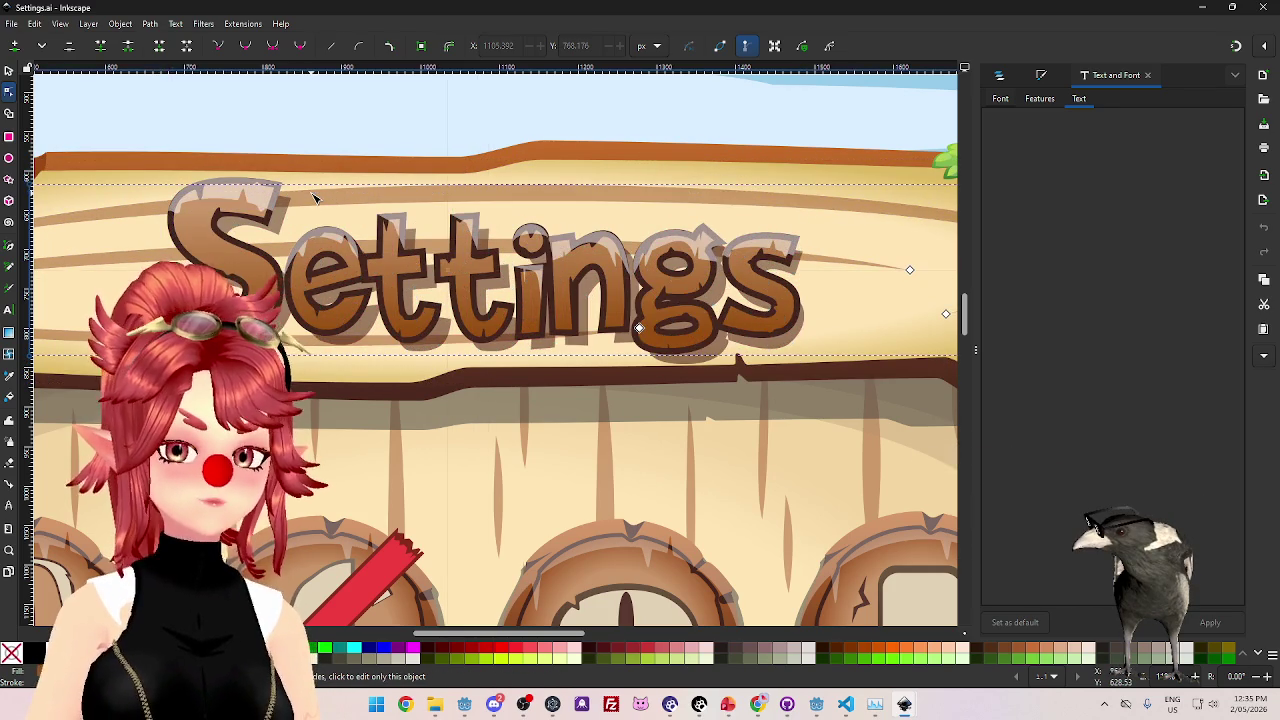
{"action": "left_click", "coordinate": [226, 189], "text": "alt"}
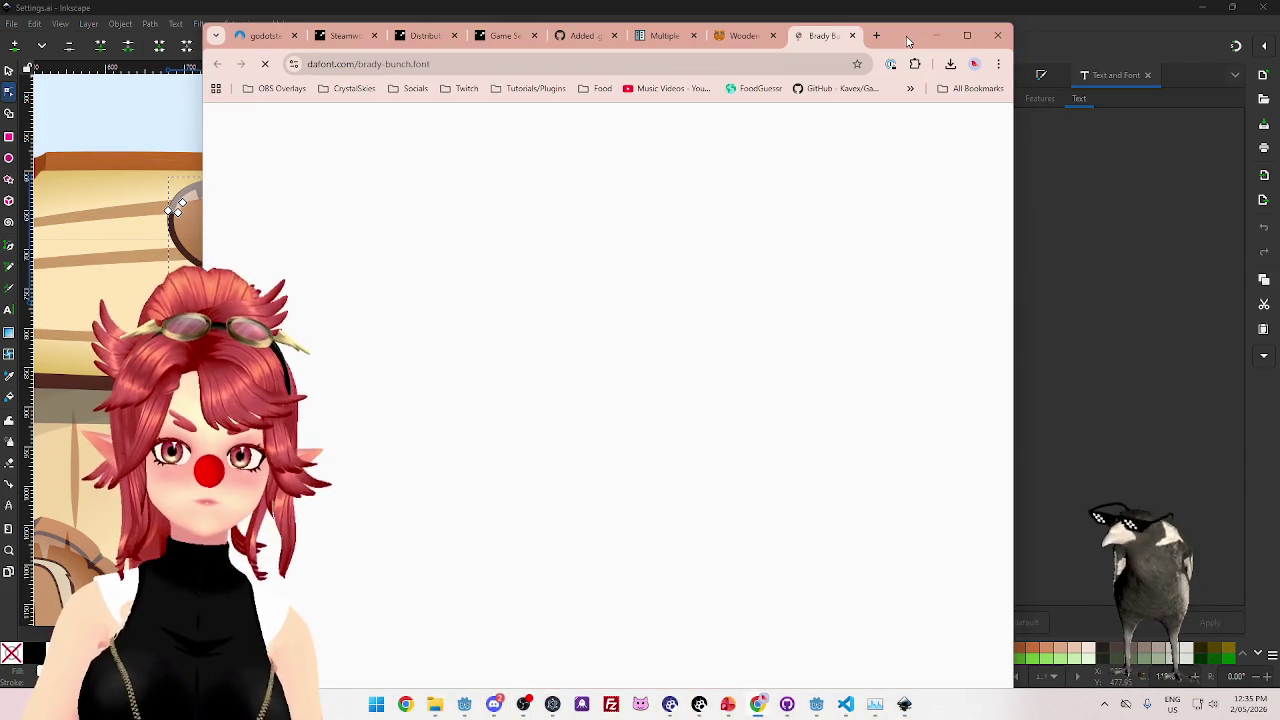
{"action": "mouse_move", "coordinate": [914, 44]}
{"action": "left_mouse_down"}
{"action": "mouse_move", "coordinate": [928, 62]}
{"action": "mouse_move", "coordinate": [928, 141]}
{"action": "mouse_move", "coordinate": [920, 108]}
{"action": "mouse_move", "coordinate": [923, 130]}
{"action": "left_mouse_up"}
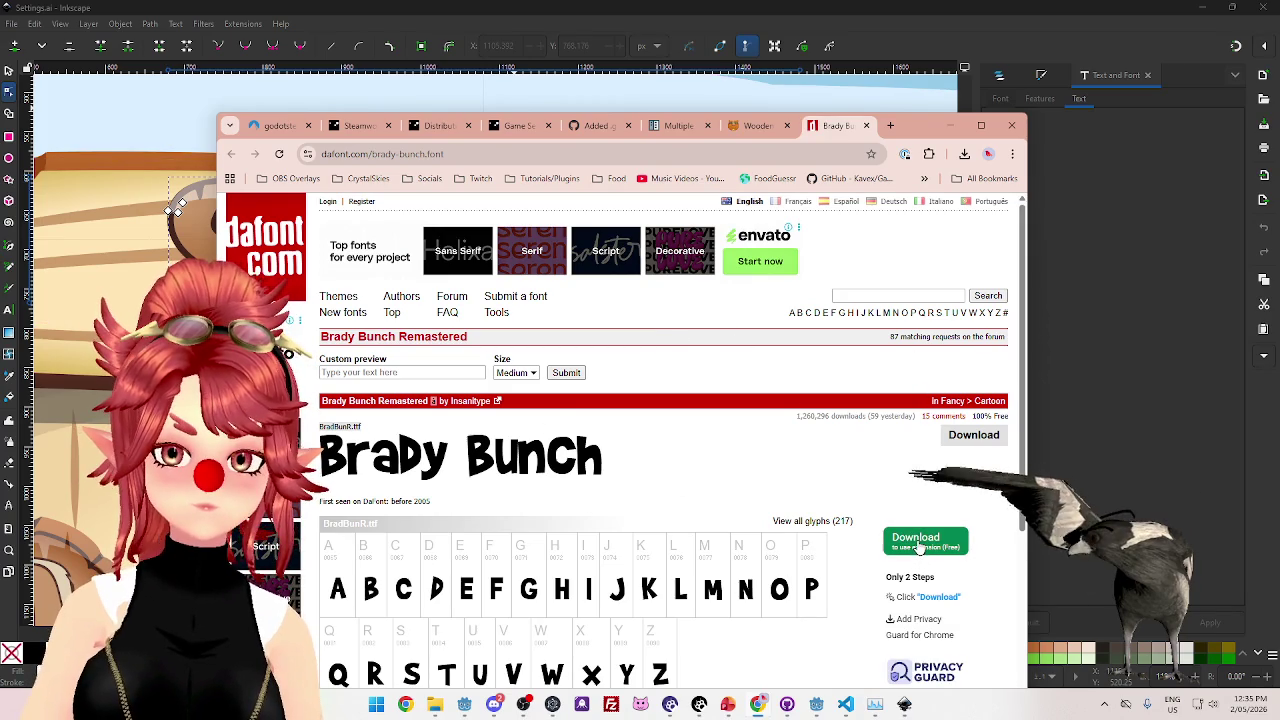
- Maximize Chrome, scroll the Brady Bunch Remastered glyph chart, then return to Inkscape
{"action": "left_click_drag", "start_coordinate": [920, 130], "coordinate": [879, 50]}
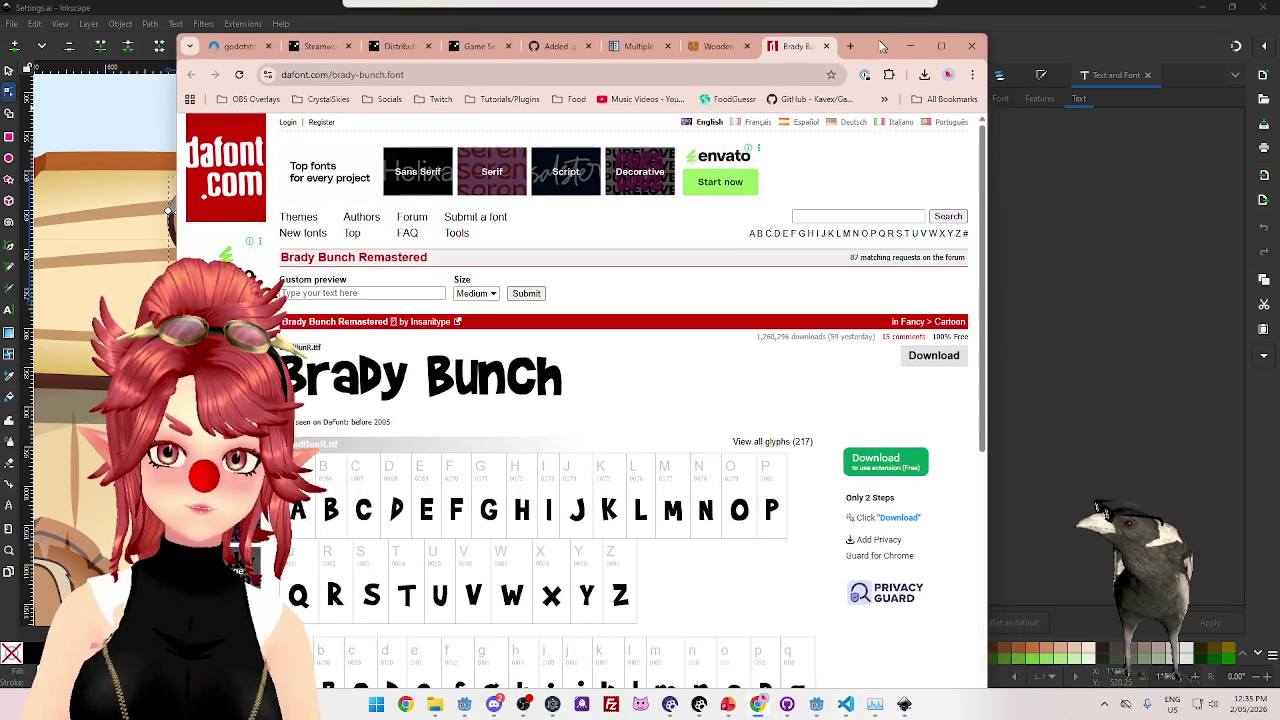
{"action": "scroll", "coordinate": [741, 410], "scroll_direction": "down", "scroll_amount": 2}
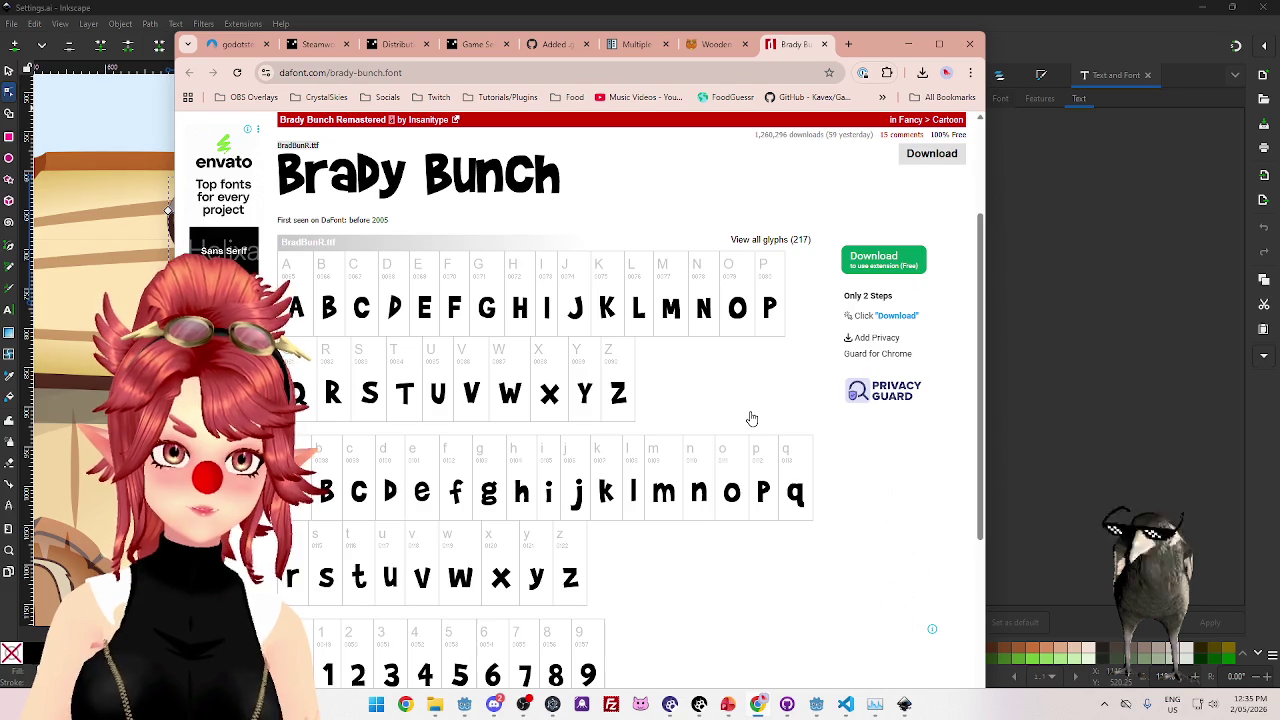
{"action": "scroll", "coordinate": [752, 418], "scroll_direction": "up", "scroll_amount": 2}
{"action": "scroll", "coordinate": [750, 420], "scroll_direction": "down", "scroll_amount": 1}
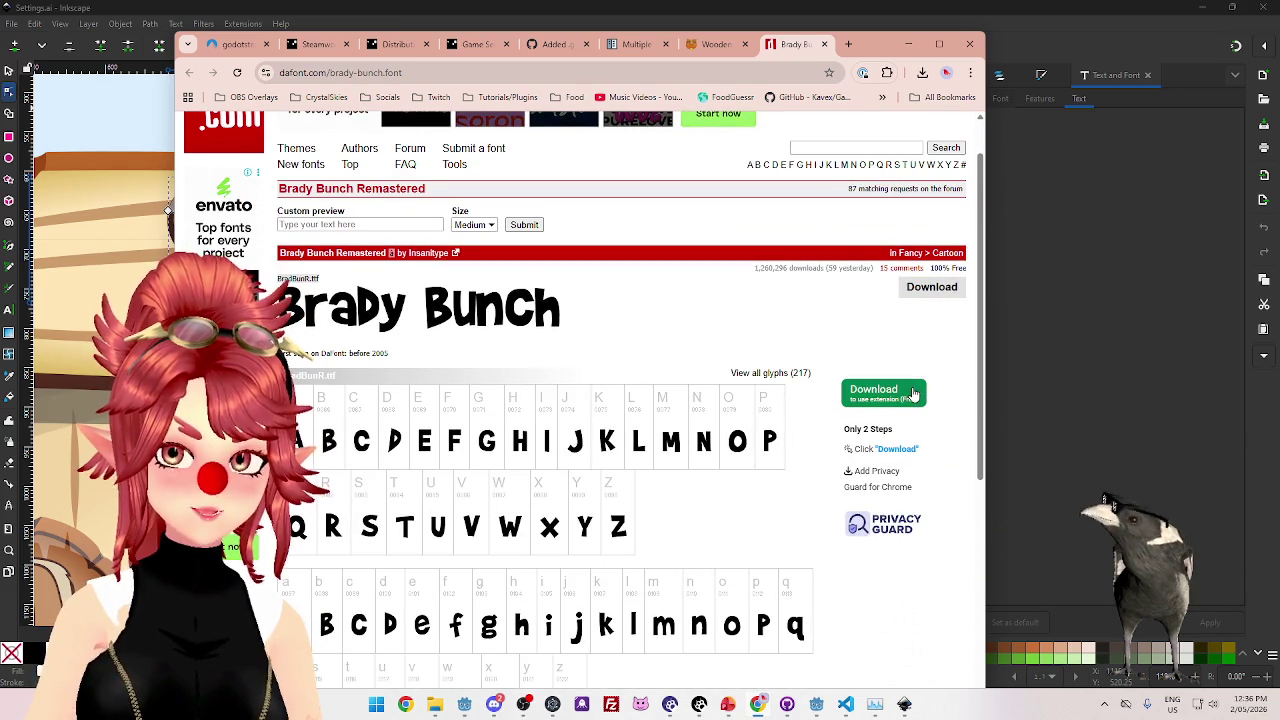
{"action": "left_click", "coordinate": [940, 45]}
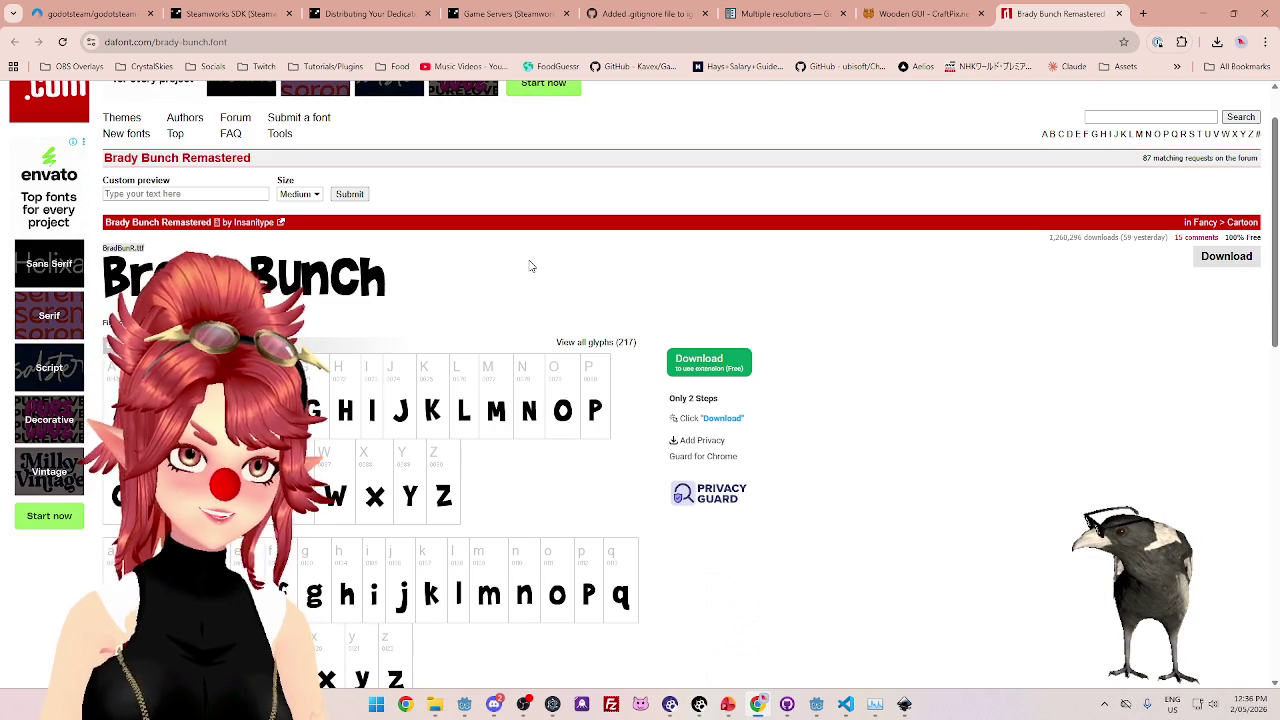
{"action": "scroll", "coordinate": [531, 266], "scroll_direction": "down", "scroll_amount": 7}
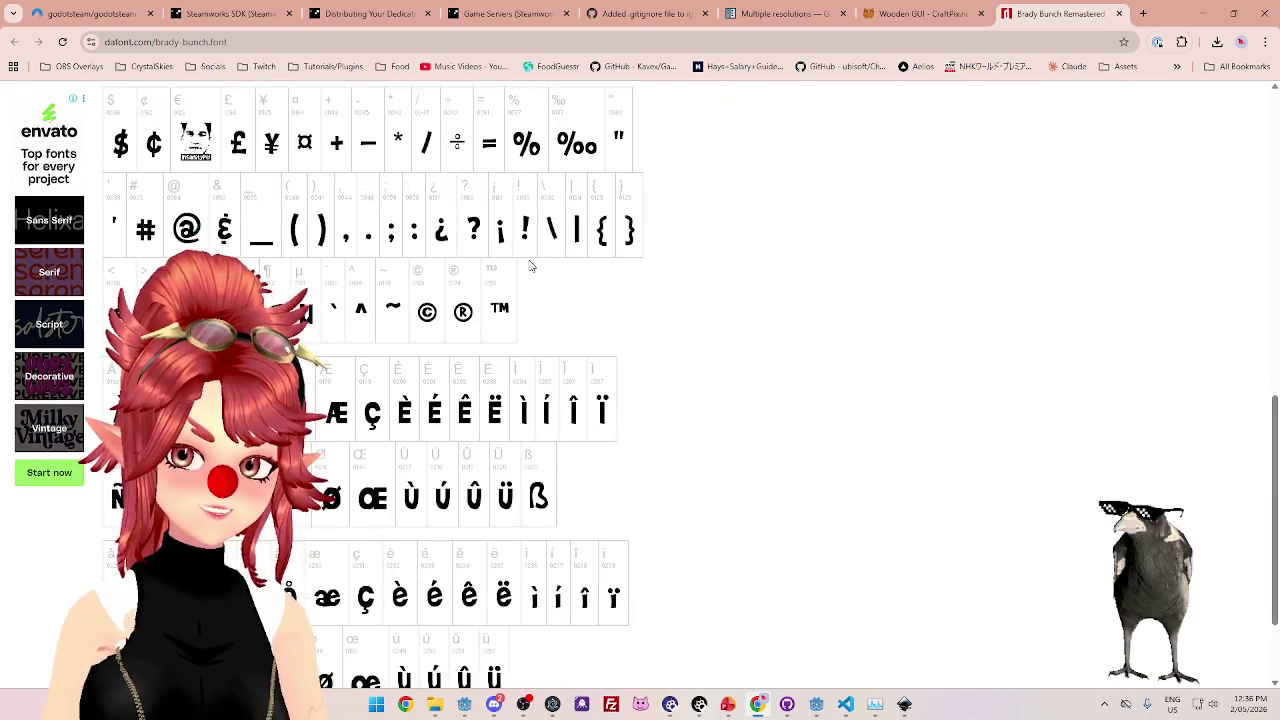
{"action": "scroll", "coordinate": [531, 266], "scroll_direction": "down", "scroll_amount": 2}
{"action": "scroll", "coordinate": [803, 445], "scroll_direction": "up", "scroll_amount": 10}
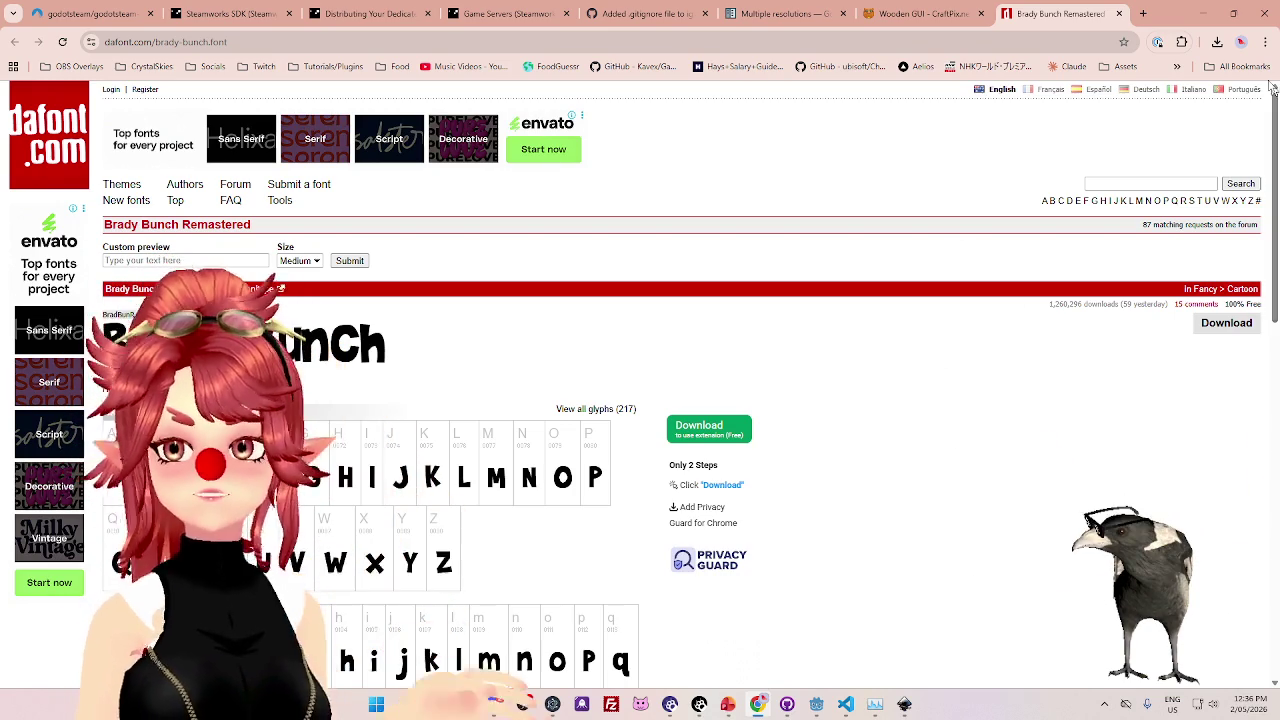
{"action": "key", "text": "alt+Tab"}
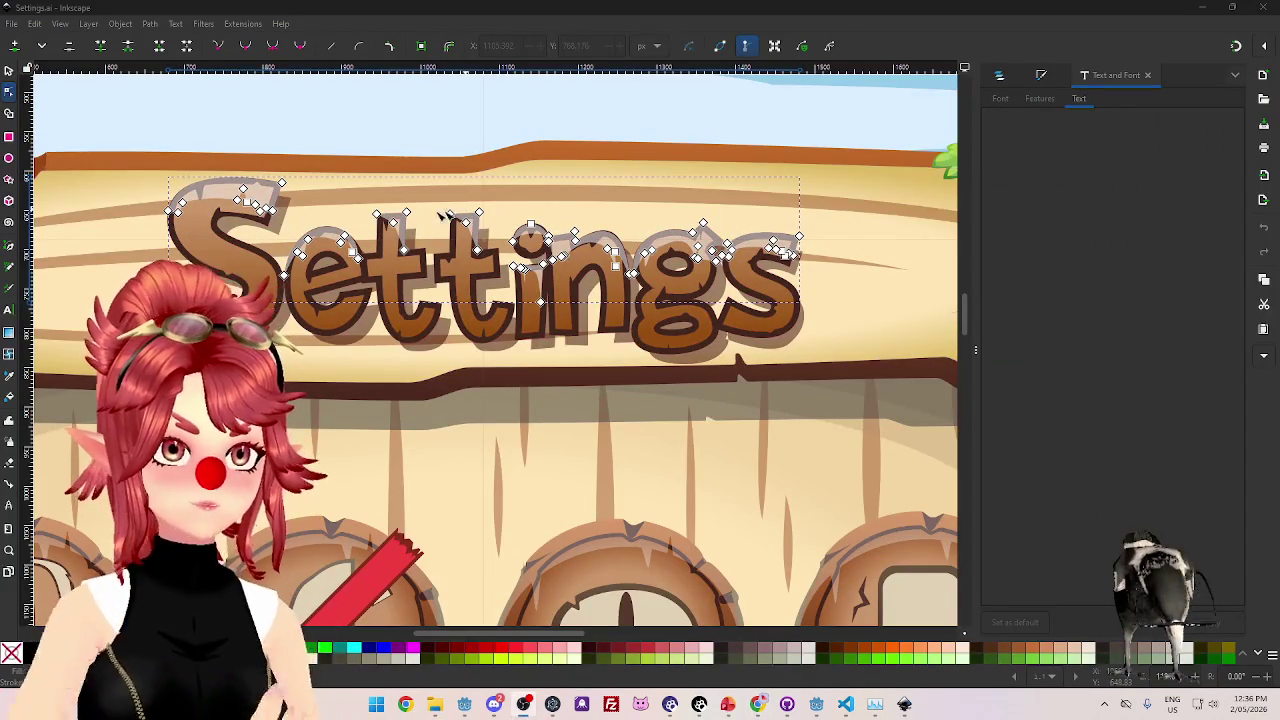
- Convert the Settings lettering into a denser editable path and pick a node on the S
{"action": "left_click", "coordinate": [318, 183]}
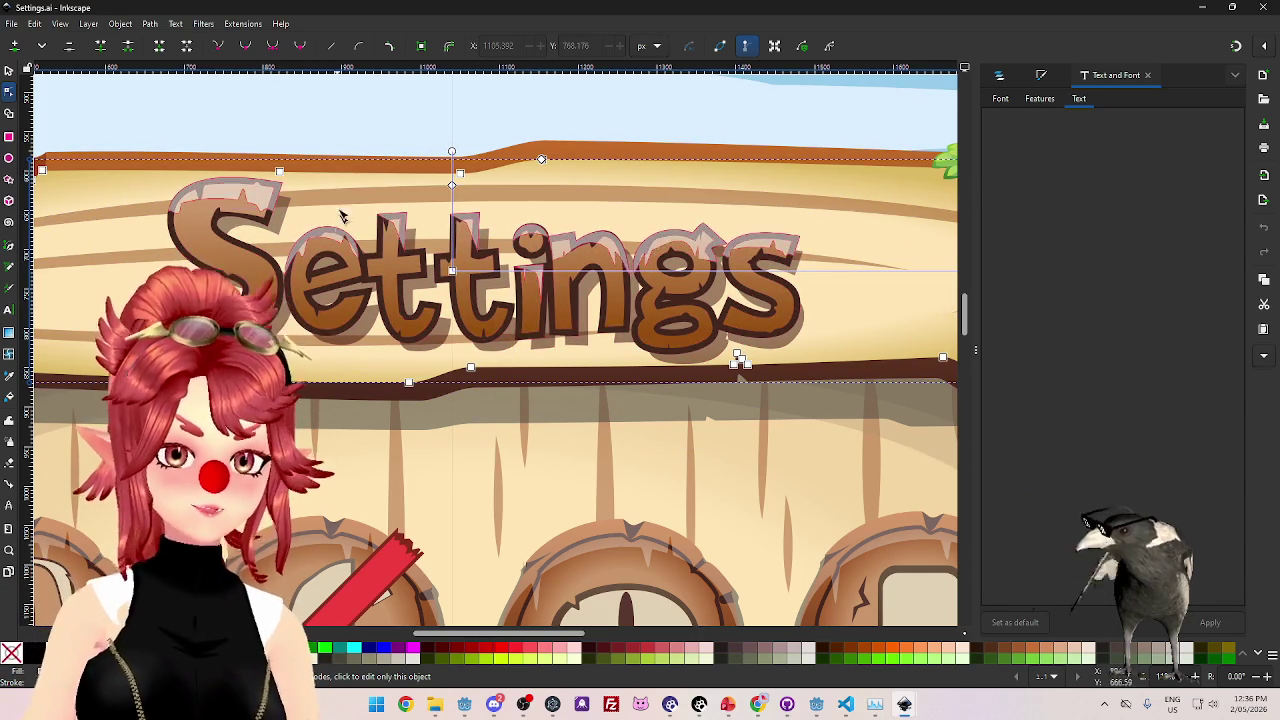
{"action": "left_click", "coordinate": [278, 233]}
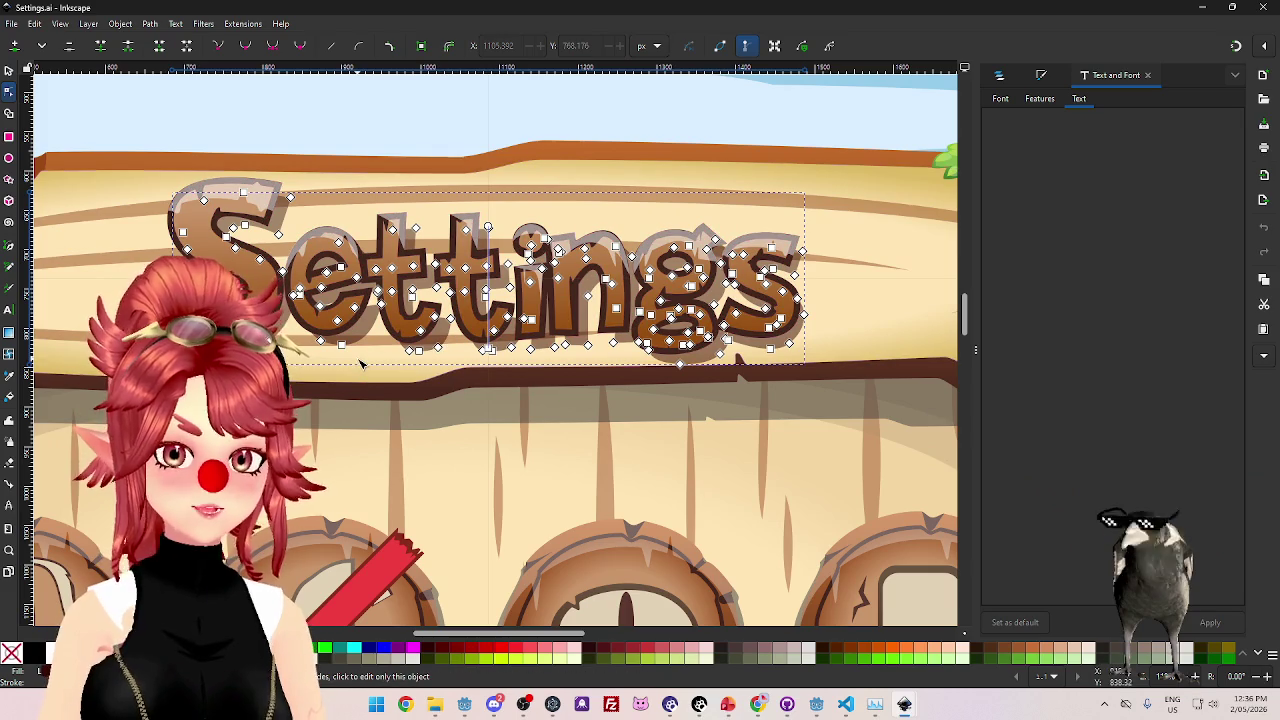
{"action": "key", "text": "ctrl+z"}
{"action": "key", "text": "ctrl+z"}
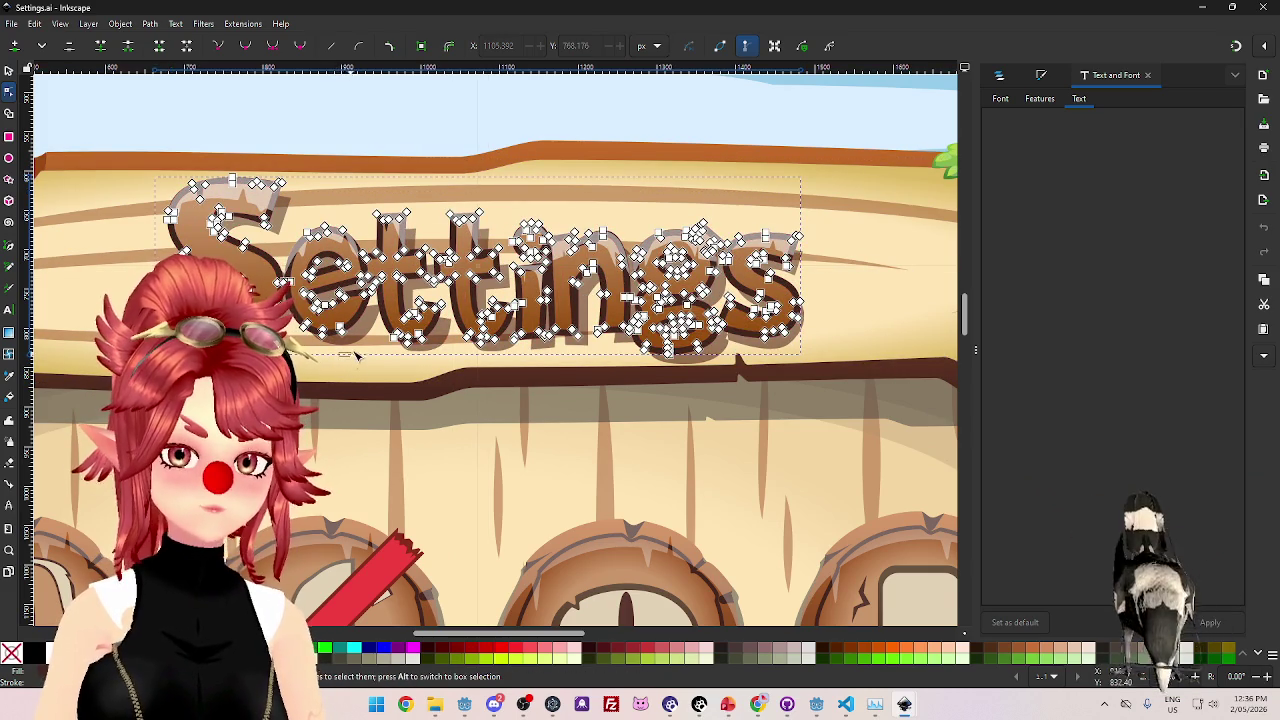
{"action": "left_click", "coordinate": [305, 327]}
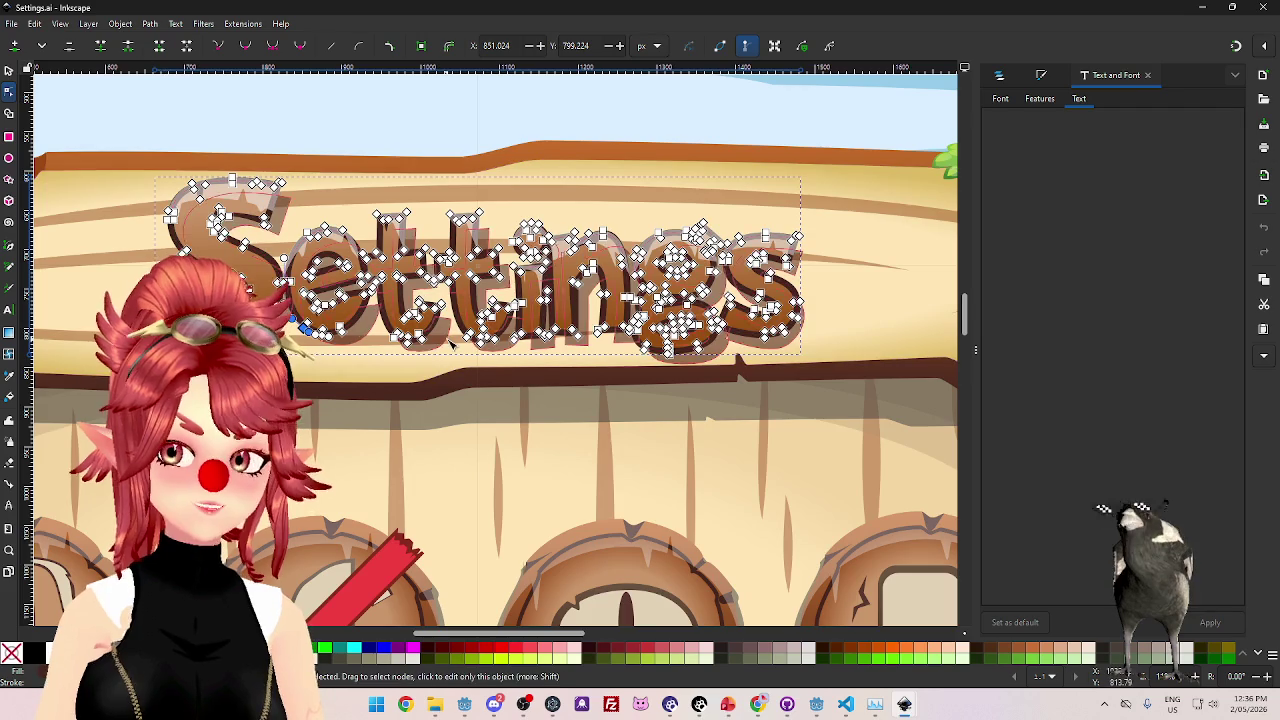
{"action": "scroll", "coordinate": [457, 344], "scroll_direction": "down", "scroll_amount": 4}
{"action": "scroll", "coordinate": [266, 337], "scroll_direction": "up", "scroll_amount": 2}
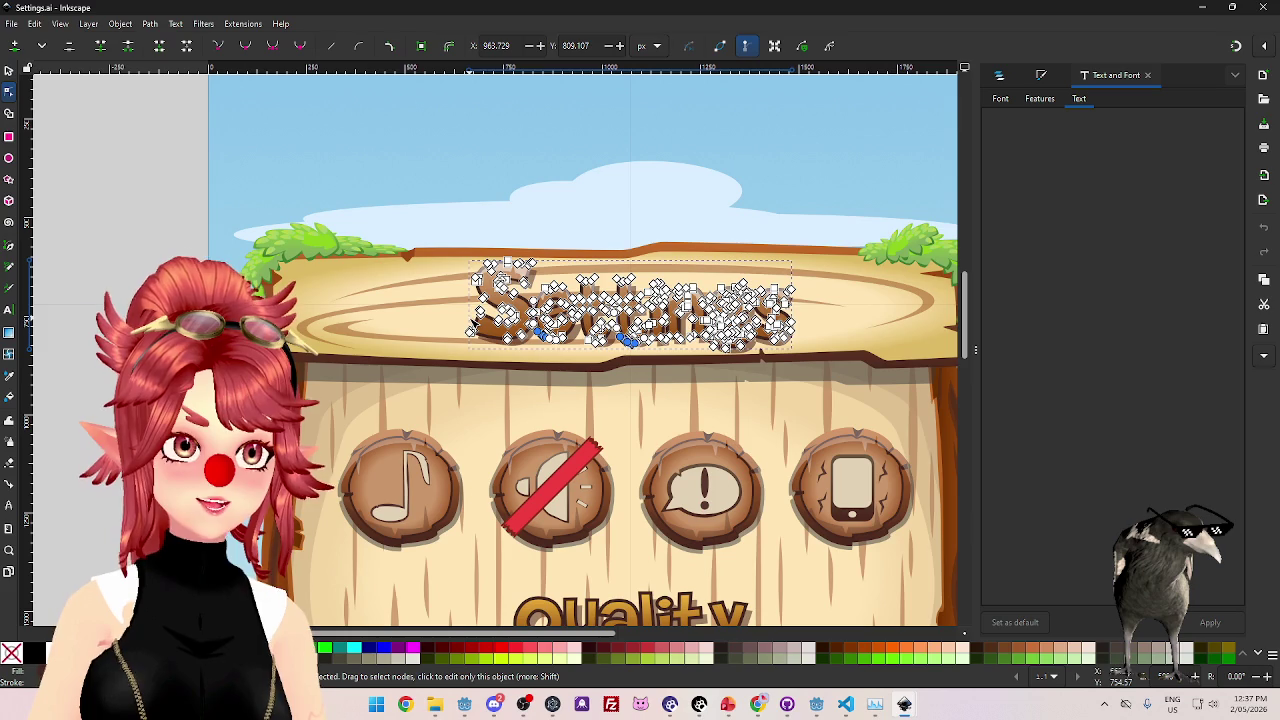
- Inspect the board, Settings lettering and plank panel, then bring the dafont font page forward
{"action": "left_click", "coordinate": [474, 265]}
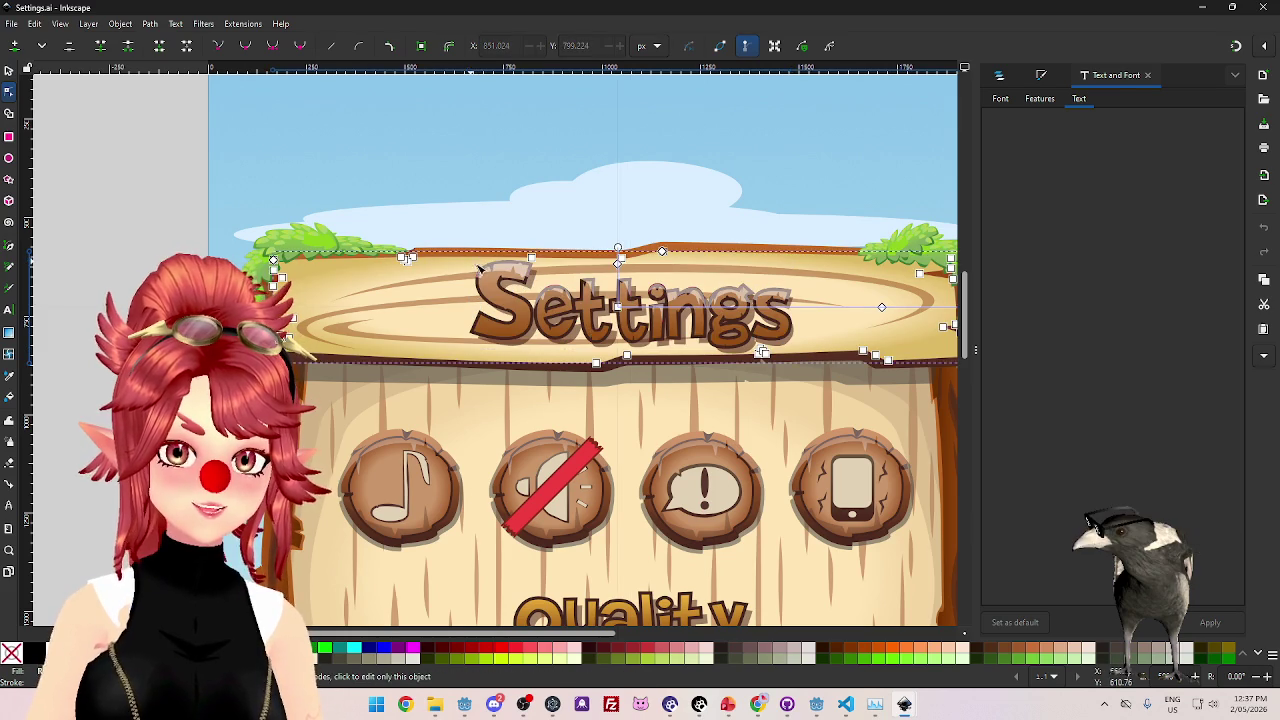
{"action": "left_click", "coordinate": [478, 270]}
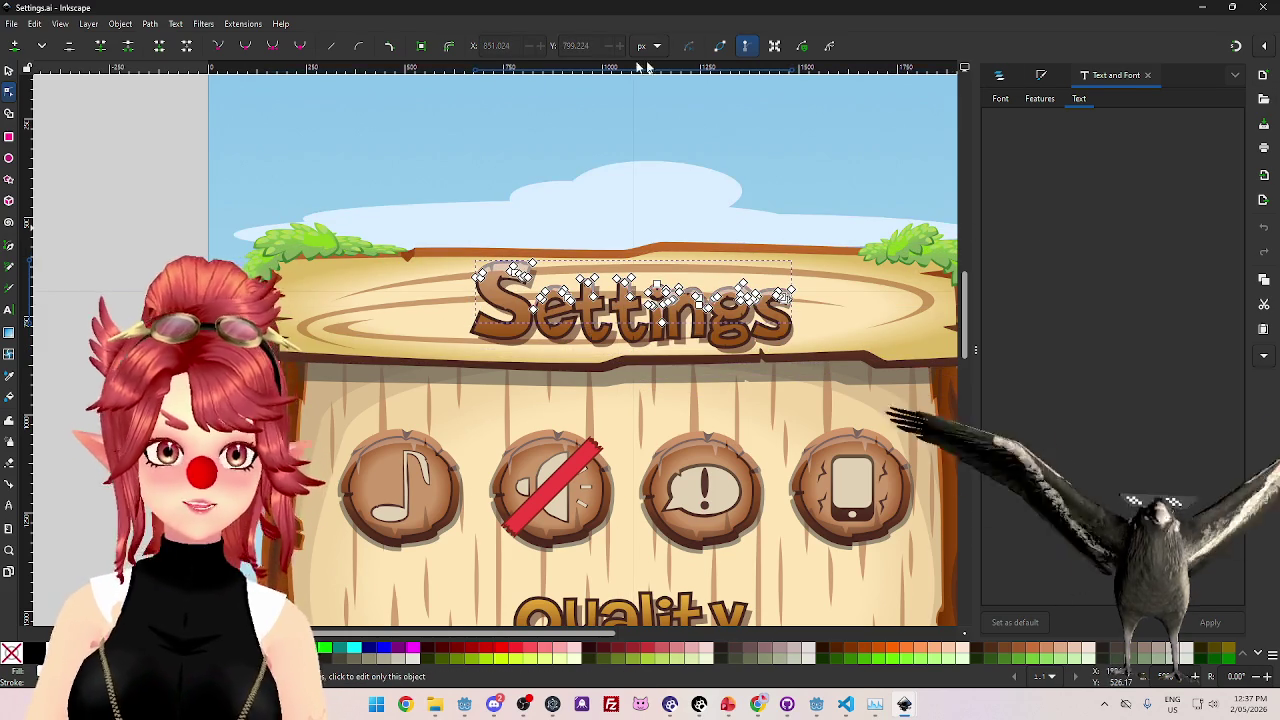
{"action": "left_click", "coordinate": [1270, 658]}
{"action": "left_click", "coordinate": [1262, 584]}
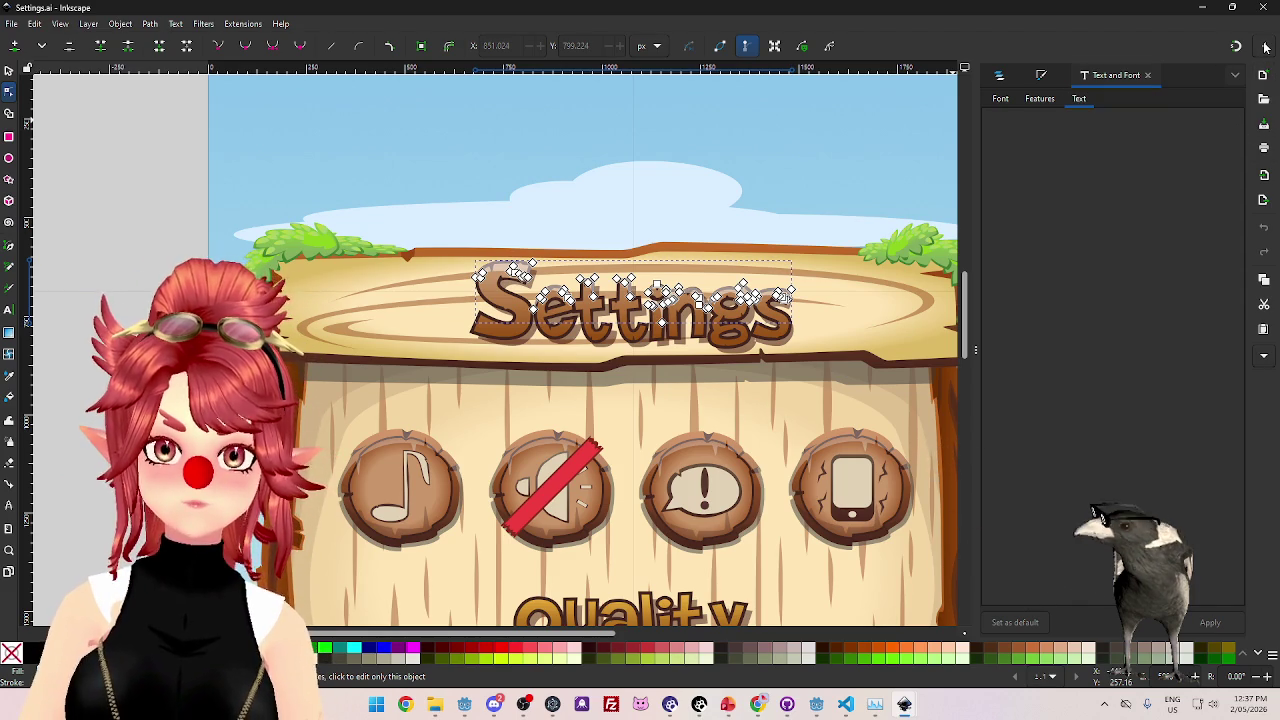
{"action": "left_click", "coordinate": [868, 432]}
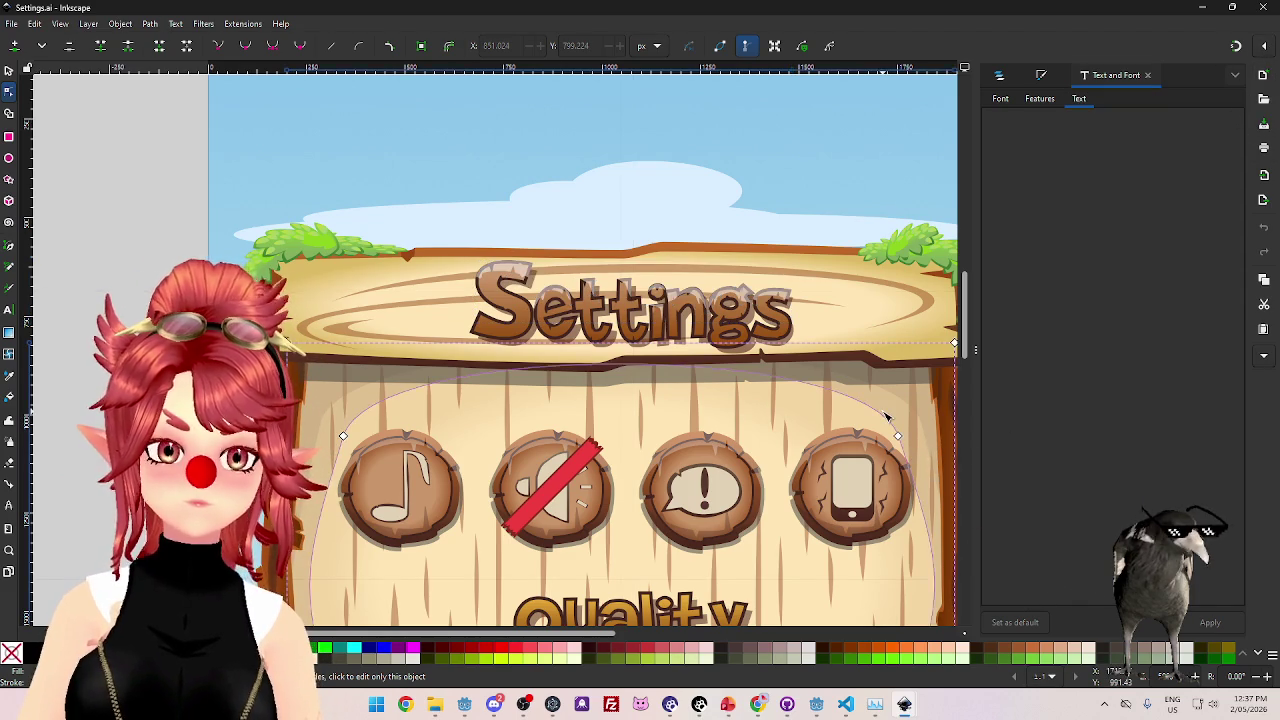
{"action": "left_click", "coordinate": [757, 430]}
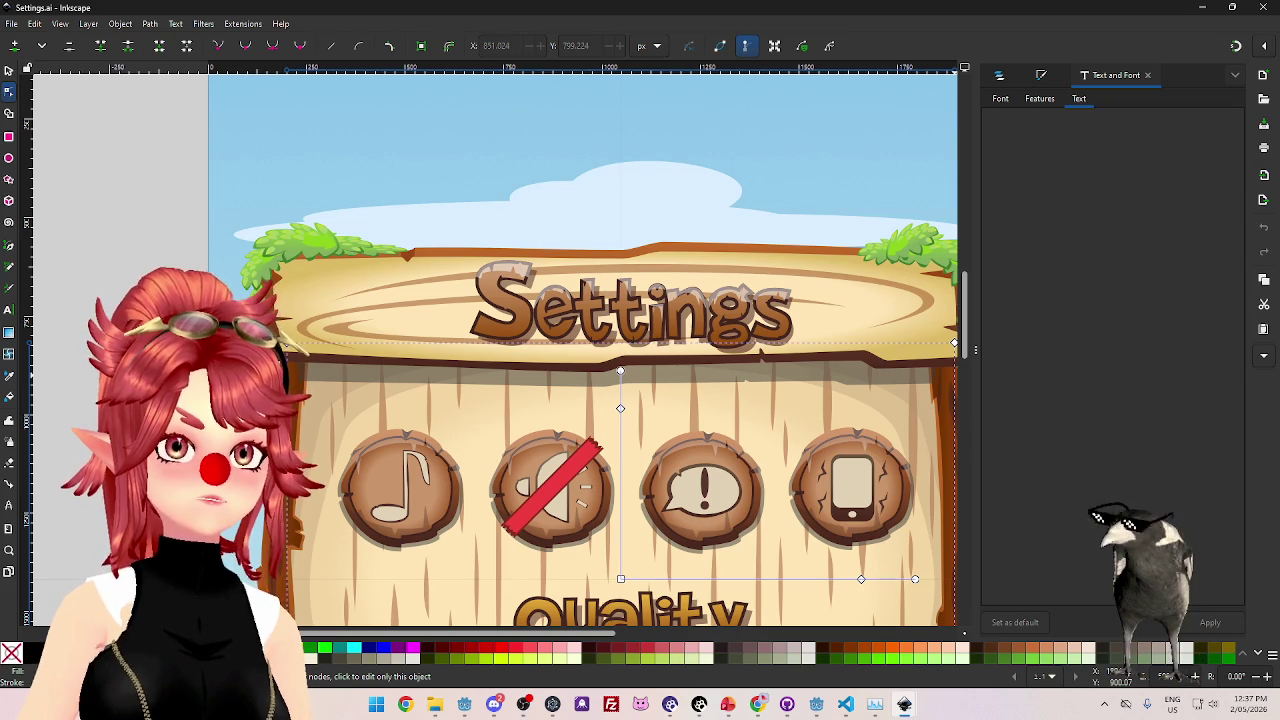
{"action": "key", "text": "alt+Tab"}
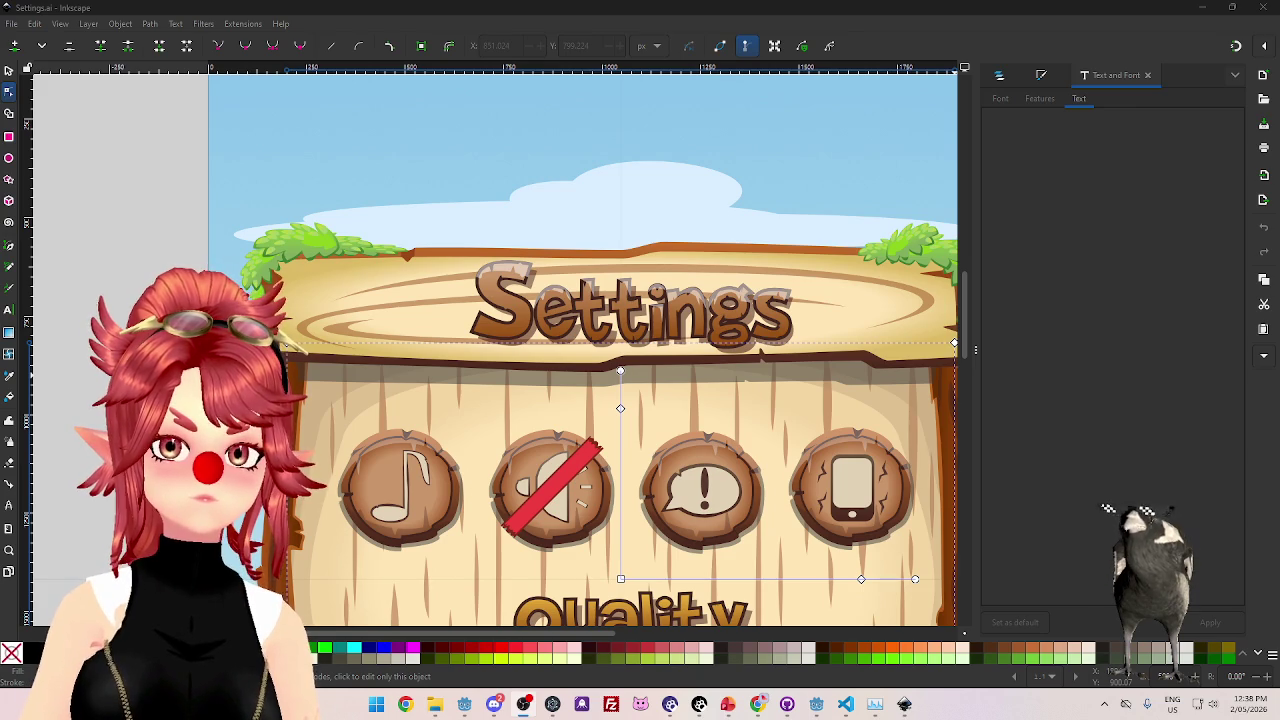
{"action": "key", "text": "alt+Tab"}
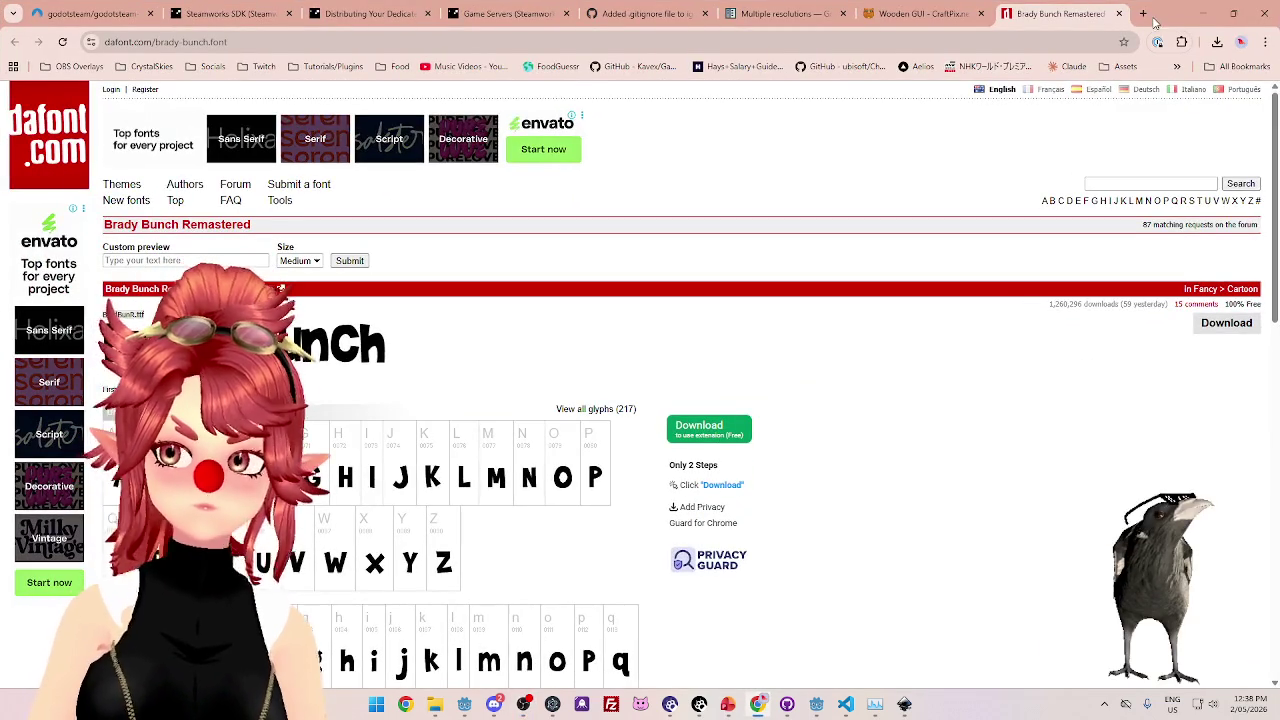
- Open the streaming channel from the Twitch bookmarks in a new tab, then return to the dafont tab
{"action": "left_click", "coordinate": [1144, 14]}
{"action": "left_click", "coordinate": [258, 66]}
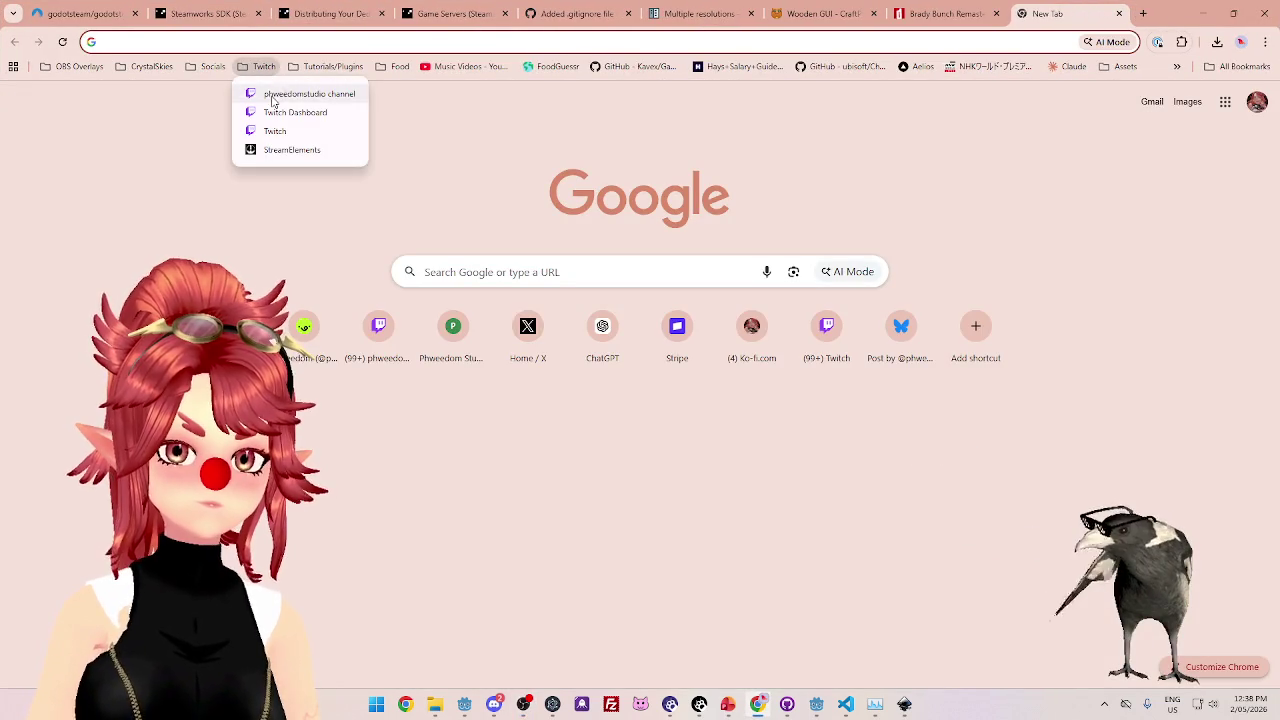
{"action": "left_click", "coordinate": [272, 97]}
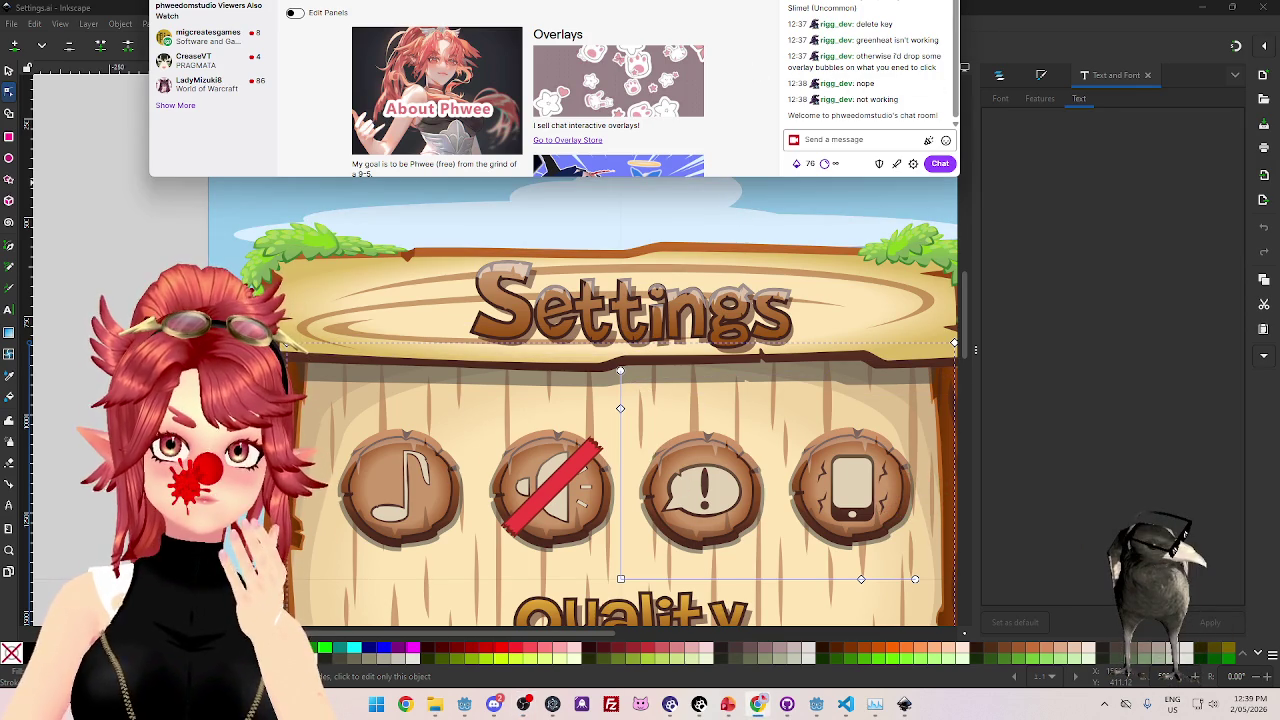
{"action": "key", "text": "ctrl+Tab"}
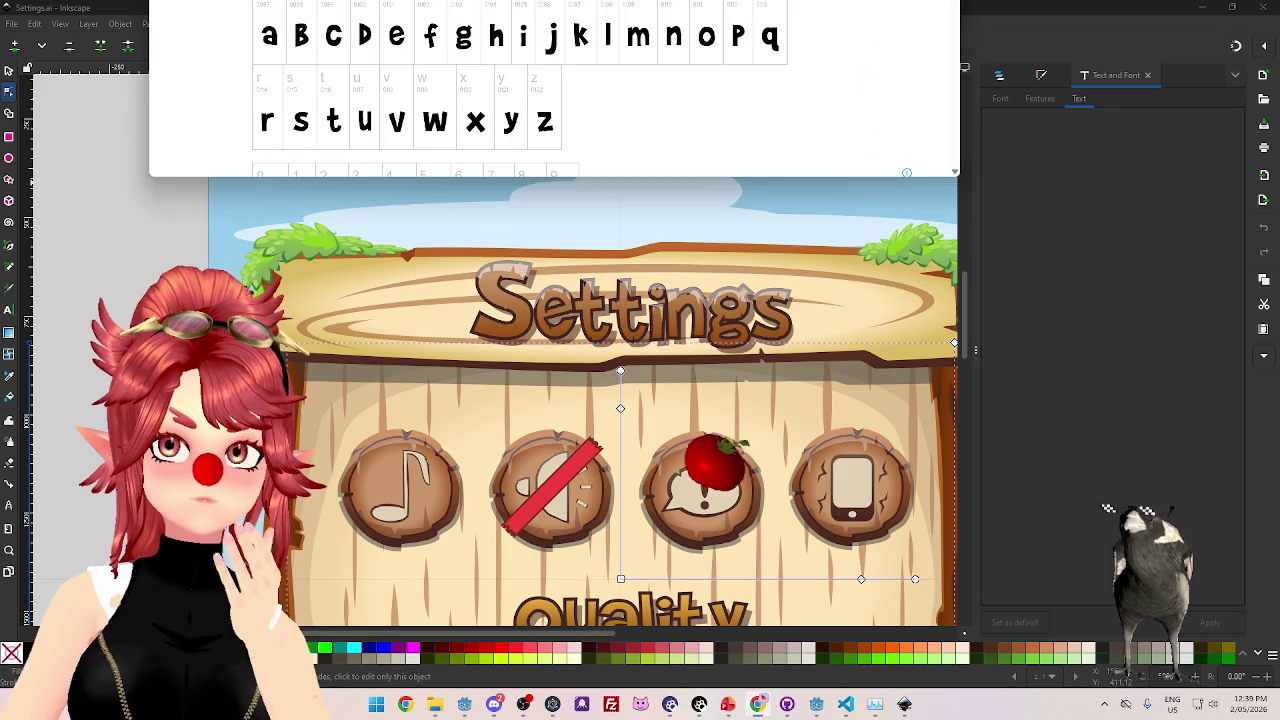
{"action": "key", "text": "alt+Tab"}
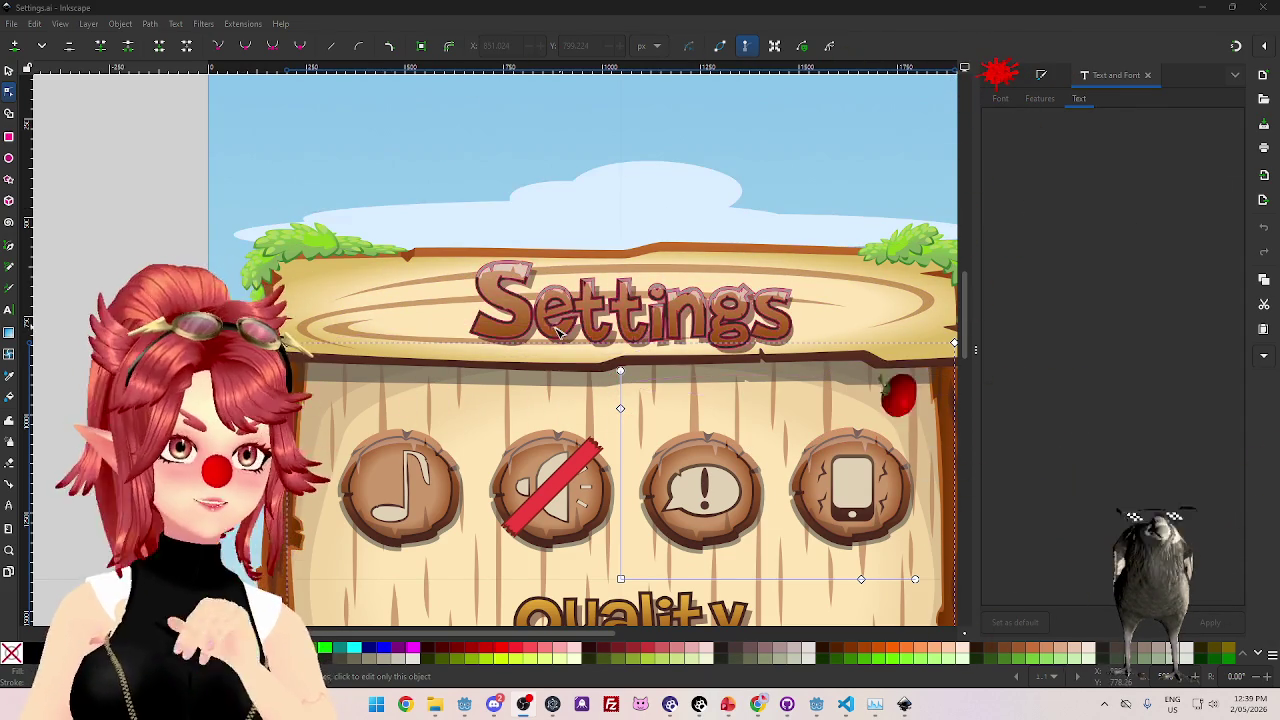
- Select the Settings lettering and show the Layers and Objects list of the Dec layer
{"action": "left_click", "coordinate": [483, 275]}
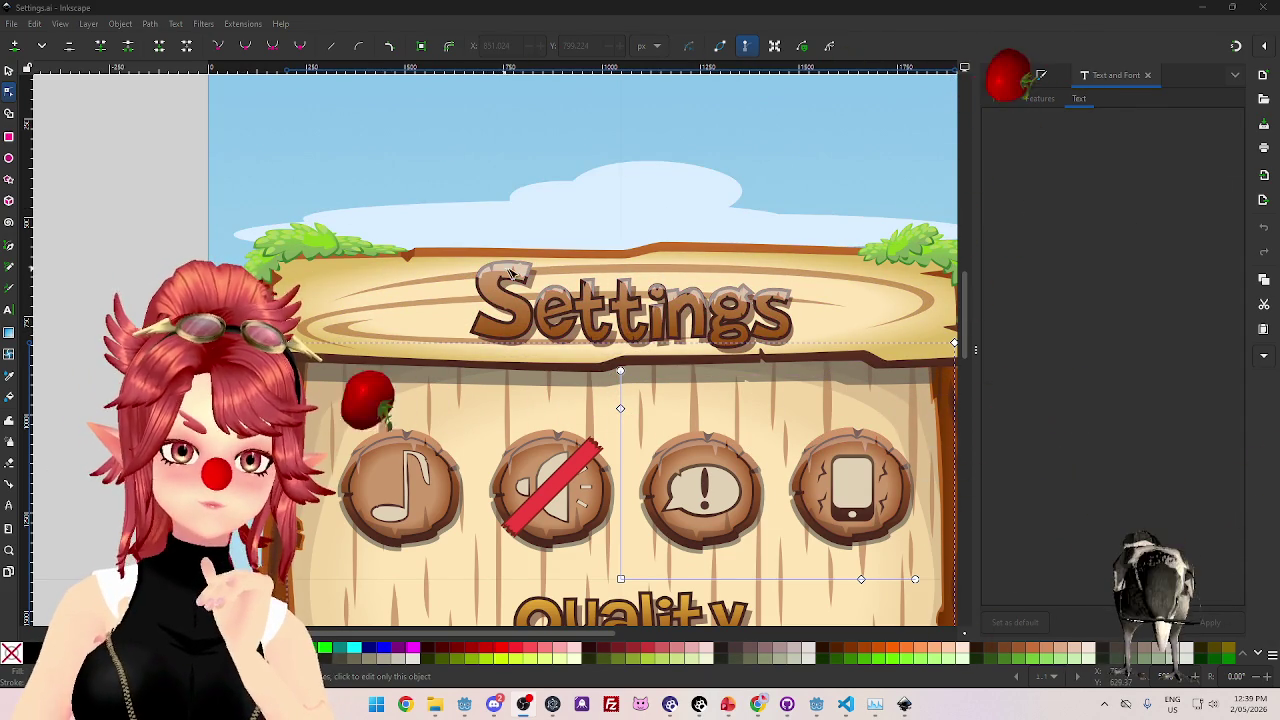
{"action": "scroll", "coordinate": [806, 342], "scroll_direction": "down", "scroll_amount": 2}
{"action": "scroll", "coordinate": [806, 342], "scroll_direction": "up", "scroll_amount": 2}
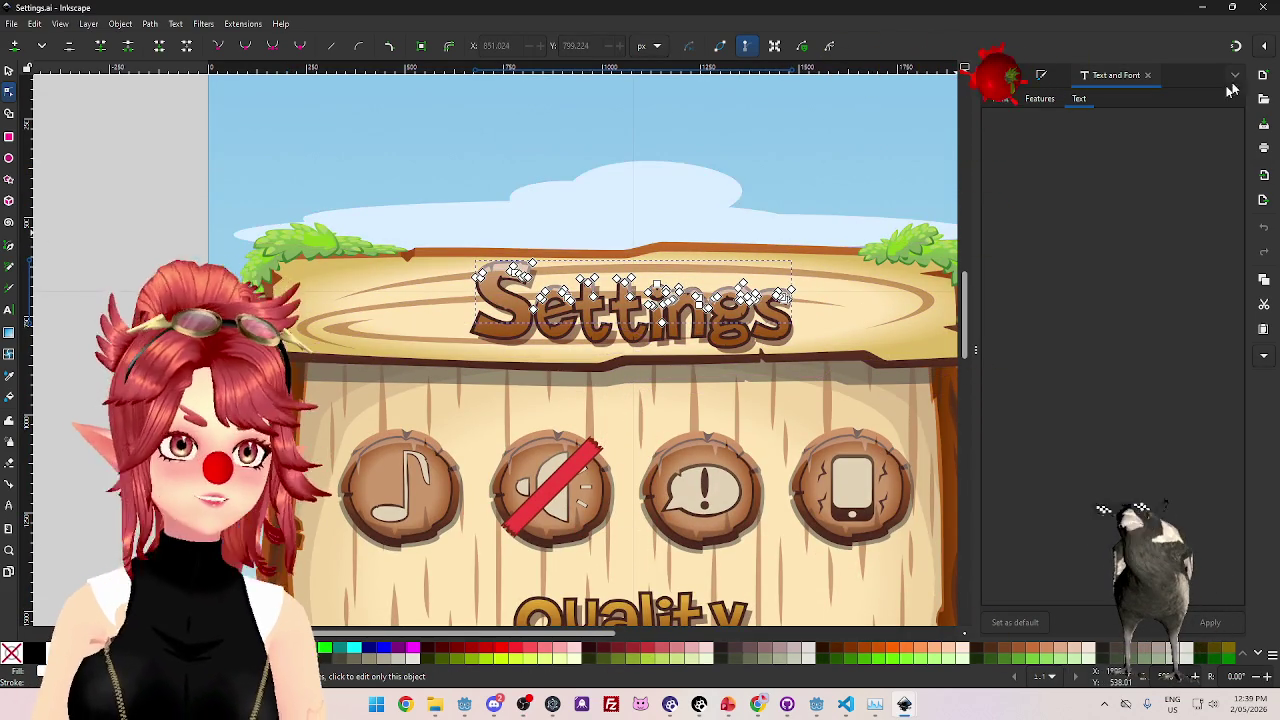
{"action": "left_click", "coordinate": [998, 77]}
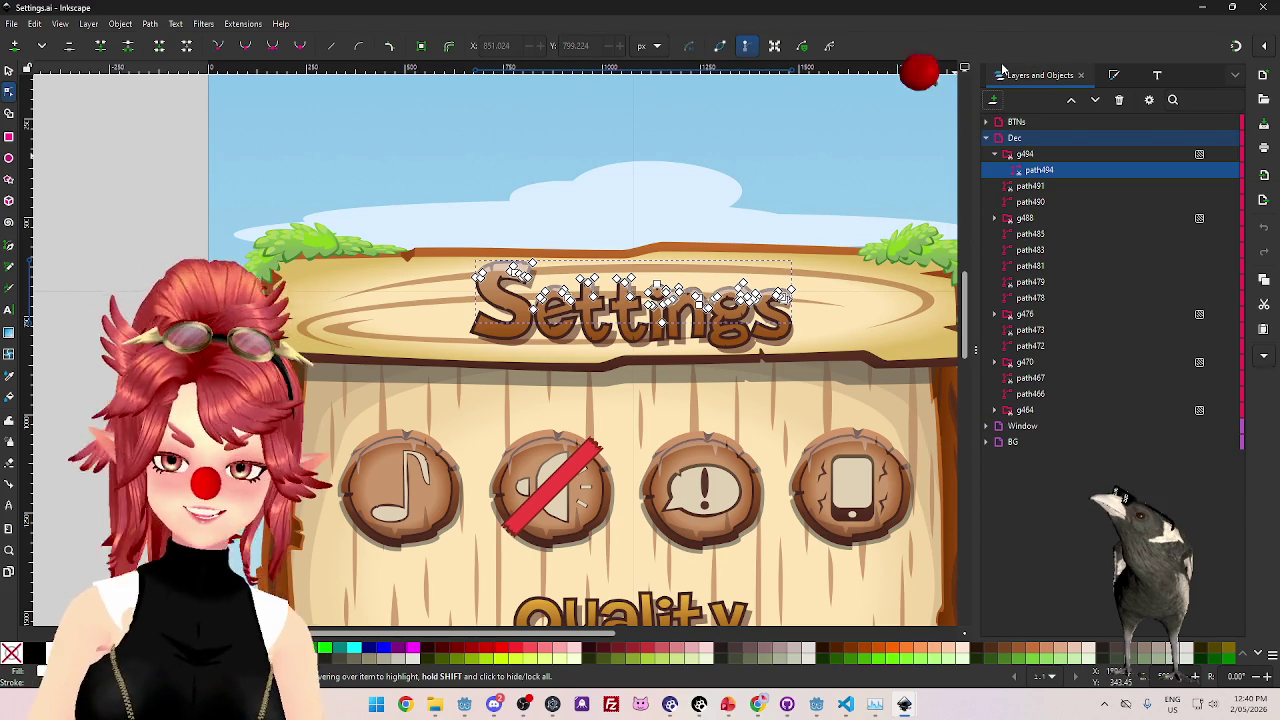
- Delete path491, path490 and path488, removing the Settings lettering pieces
{"action": "left_click", "coordinate": [1058, 154]}
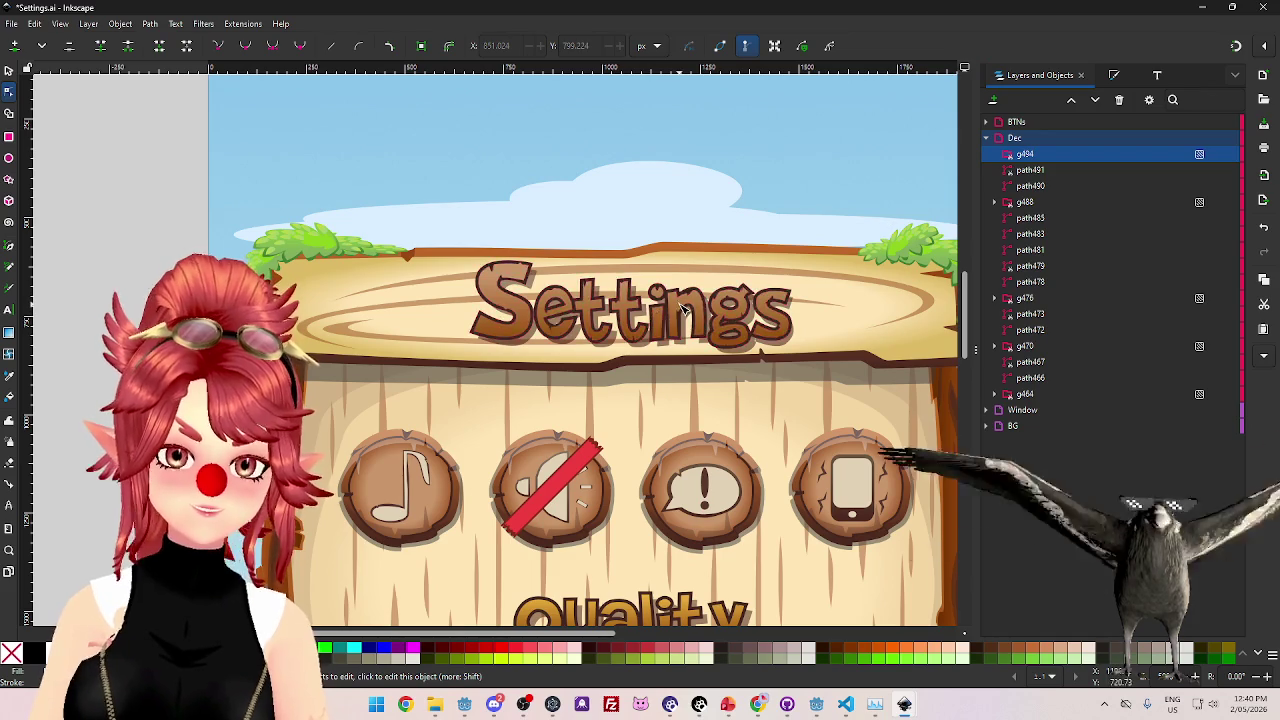
{"action": "left_click", "coordinate": [1060, 170]}
{"action": "key", "text": "Delete"}
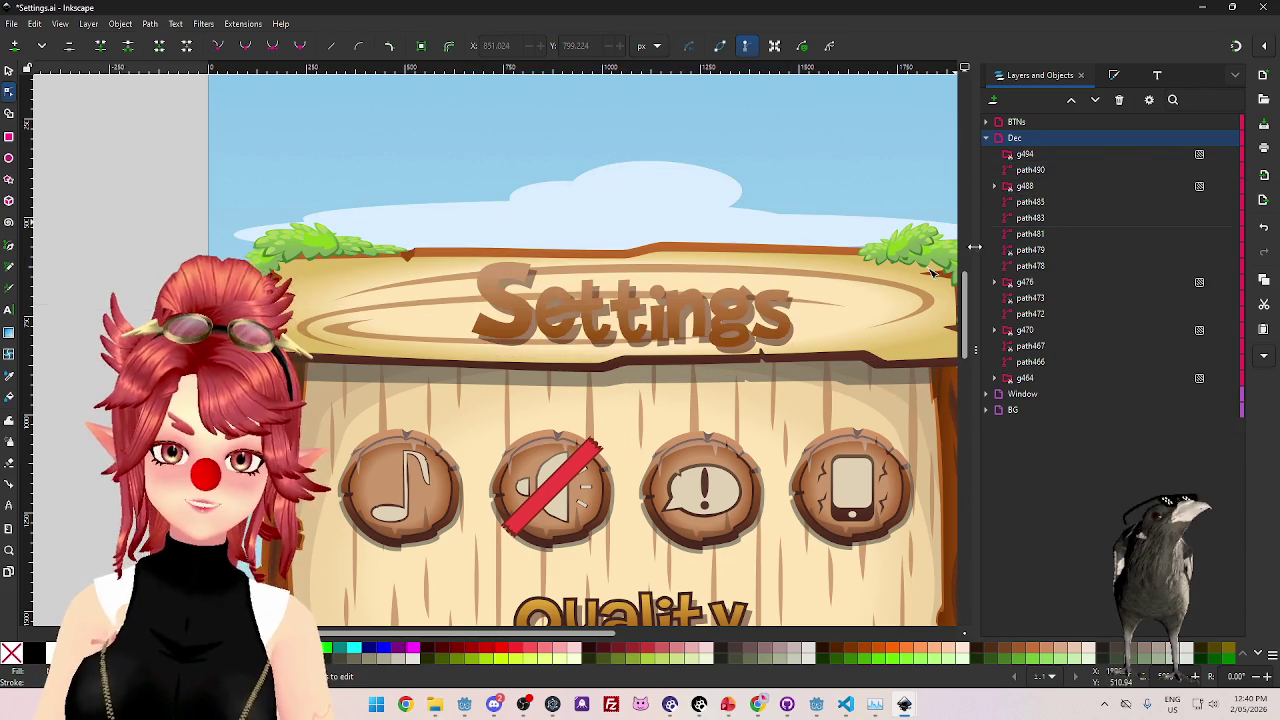
{"action": "left_click", "coordinate": [688, 303]}
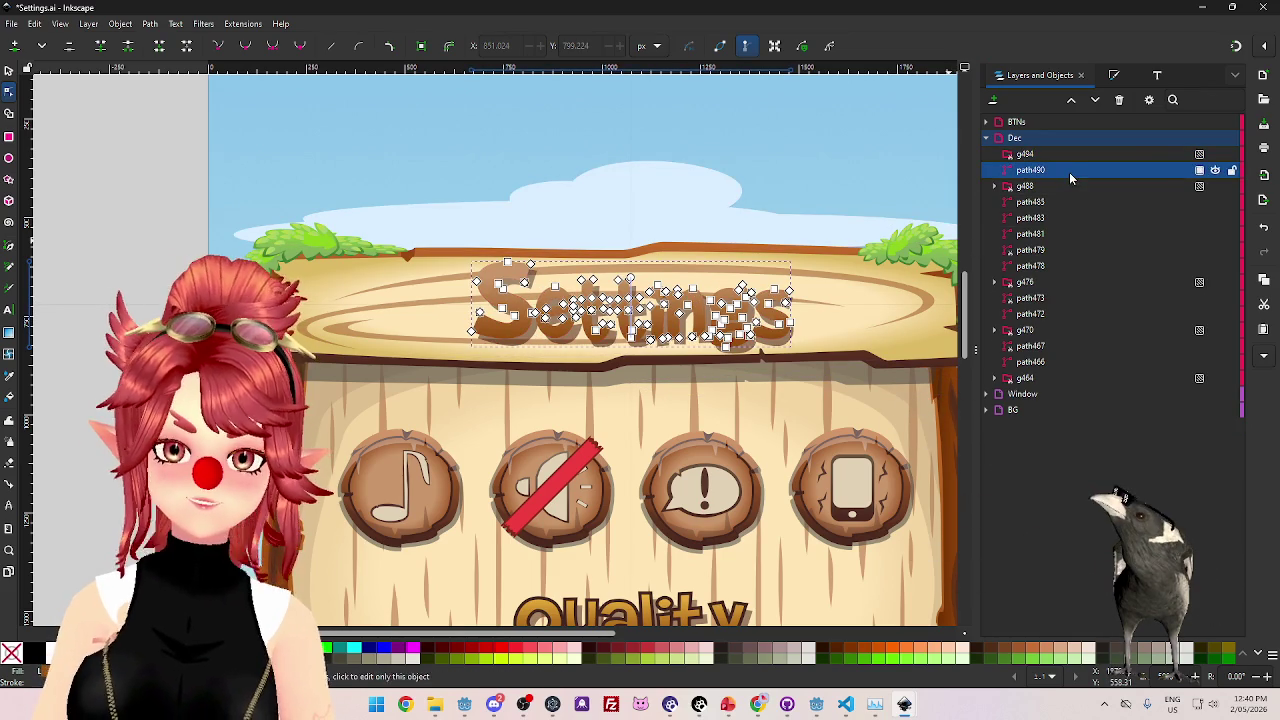
{"action": "key", "text": "Delete"}
{"action": "left_click", "coordinate": [650, 310]}
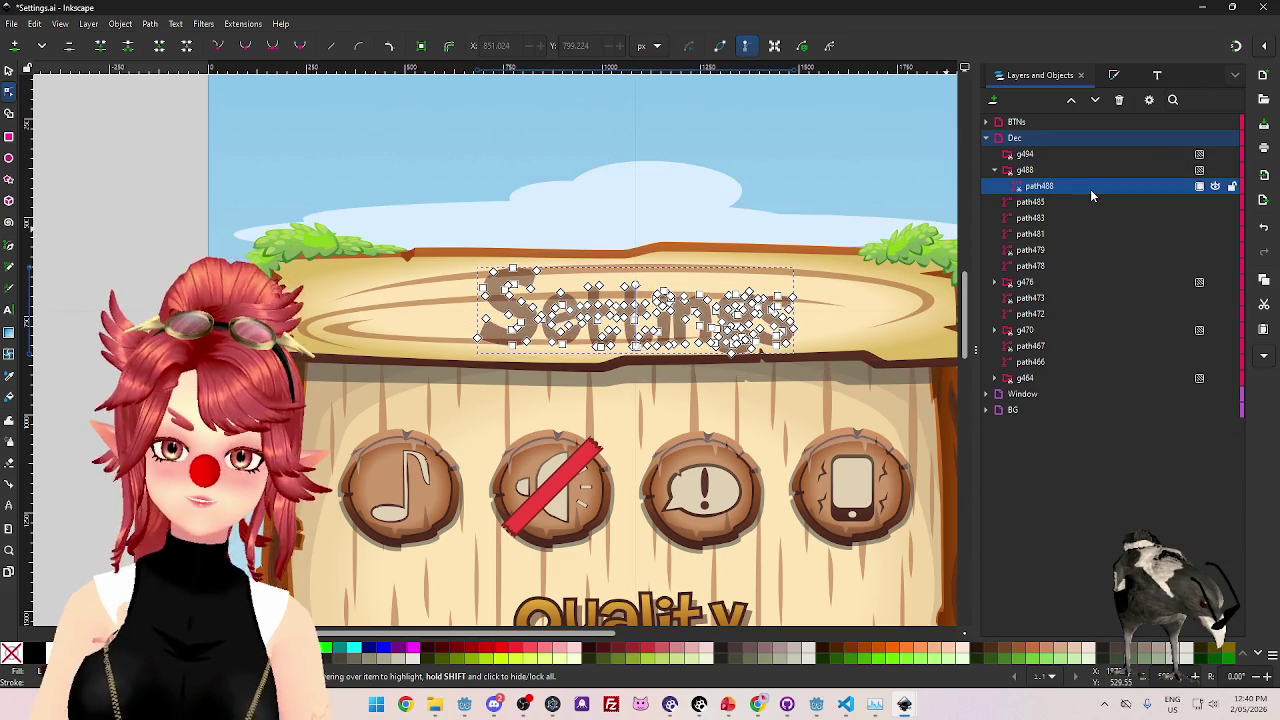
{"action": "key", "text": "Delete"}
{"action": "left_click", "coordinate": [1073, 170]}
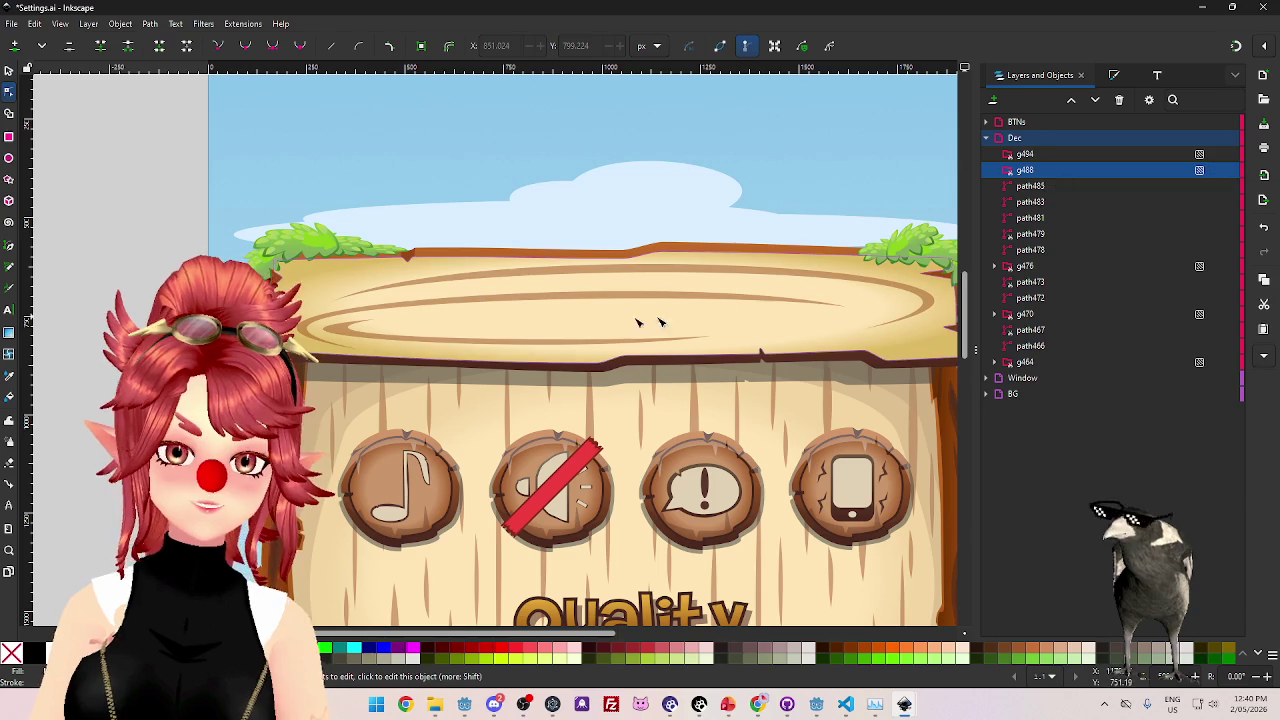
- Delete the BG layer along with its background image
{"action": "scroll", "coordinate": [486, 400], "scroll_direction": "down", "scroll_amount": 3}
{"action": "scroll", "coordinate": [486, 410], "scroll_direction": "up", "scroll_amount": 3}
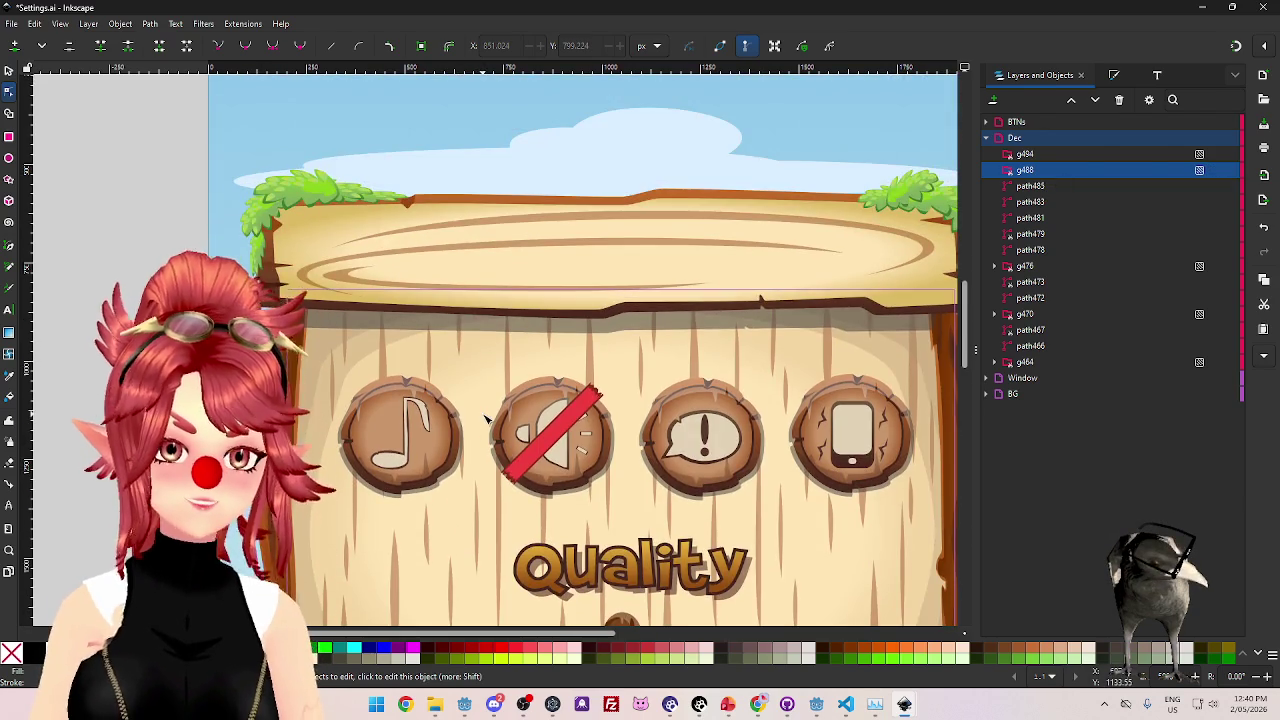
{"action": "scroll", "coordinate": [487, 415], "scroll_direction": "down", "scroll_amount": 5, "text": "ctrl"}
{"action": "scroll", "coordinate": [487, 414], "scroll_direction": "up", "scroll_amount": 2, "text": "ctrl"}
{"action": "left_click", "coordinate": [538, 545]}
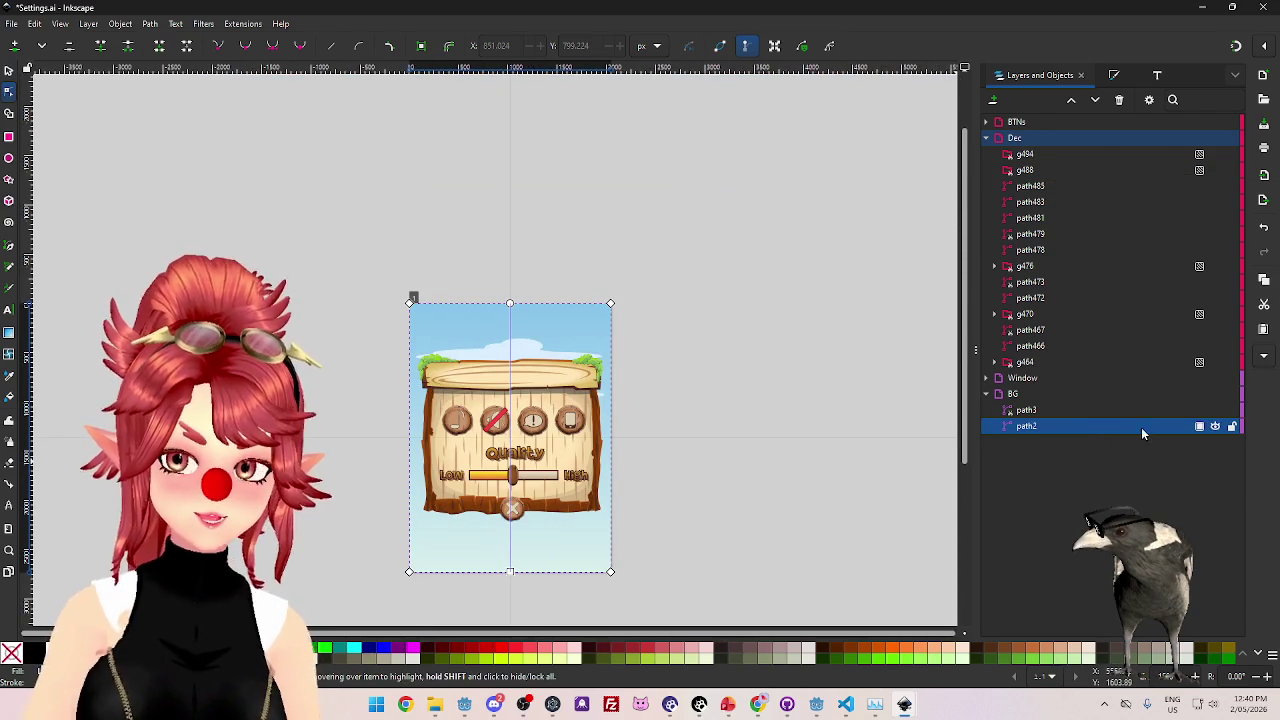
{"action": "left_click", "coordinate": [1030, 395]}
{"action": "key", "text": "Delete"}
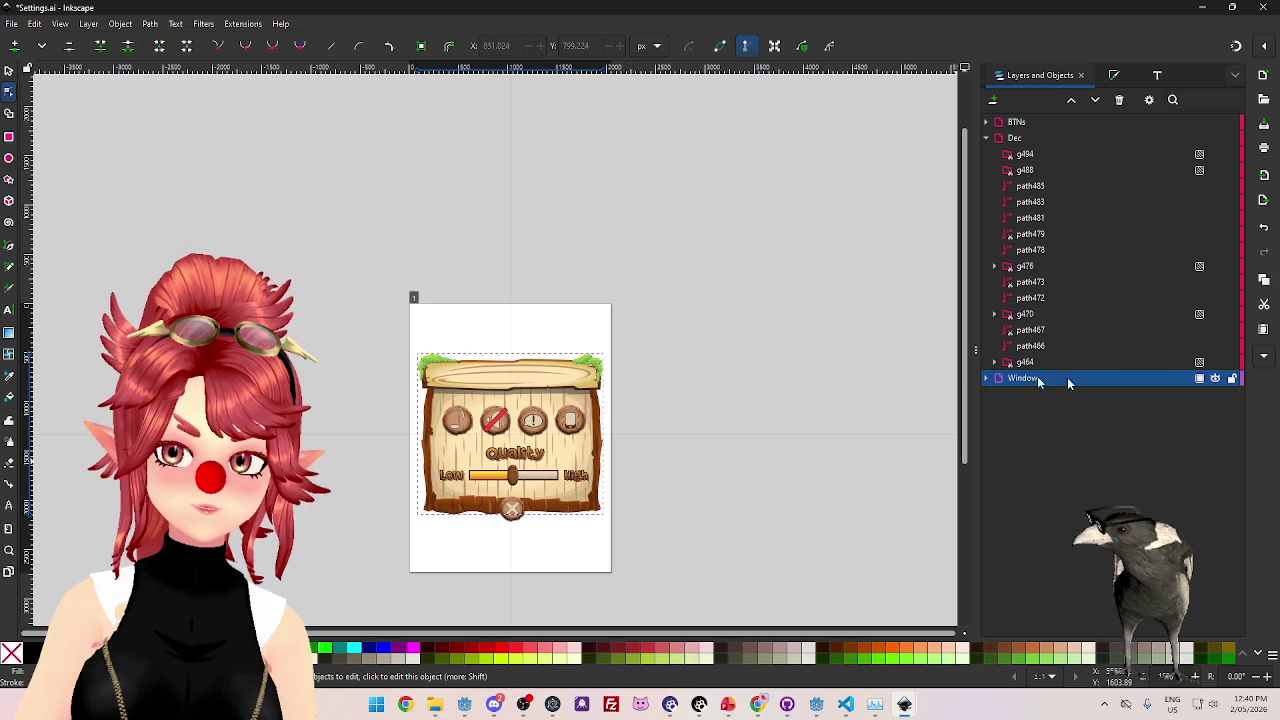
- Preview the Window layer's visibility, then delete path466, path467 and path472 from Dec
{"action": "double_click", "coordinate": [1216, 378]}
{"action": "left_click", "coordinate": [1216, 378]}
{"action": "left_click", "coordinate": [1216, 378]}
{"action": "left_click", "coordinate": [1043, 366]}
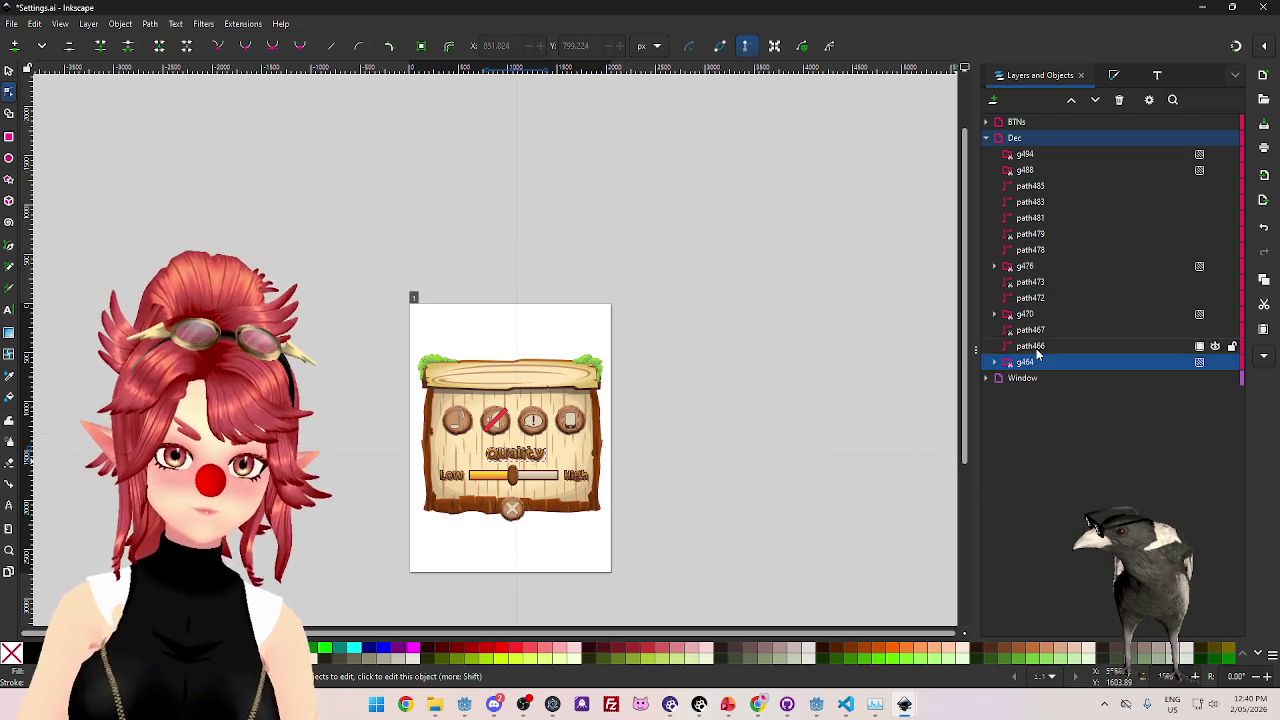
{"action": "left_click", "coordinate": [1037, 348]}
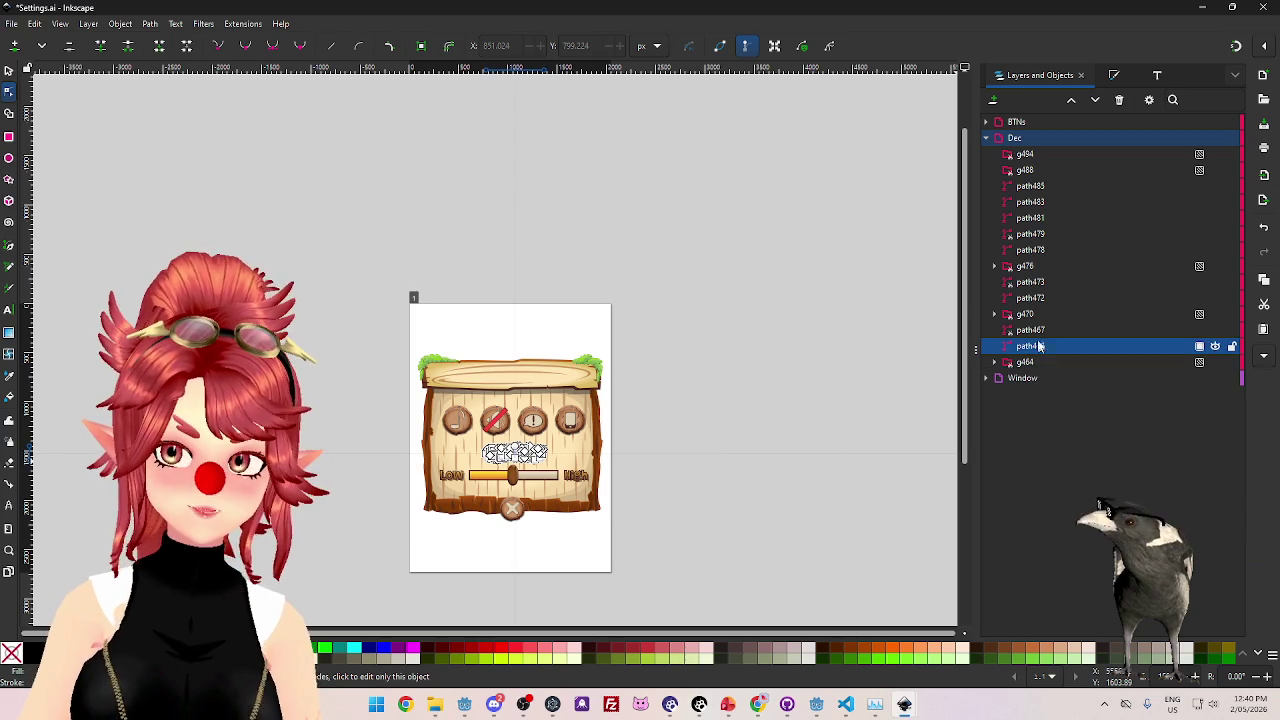
{"action": "key", "text": "Delete"}
{"action": "key", "text": "Delete"}
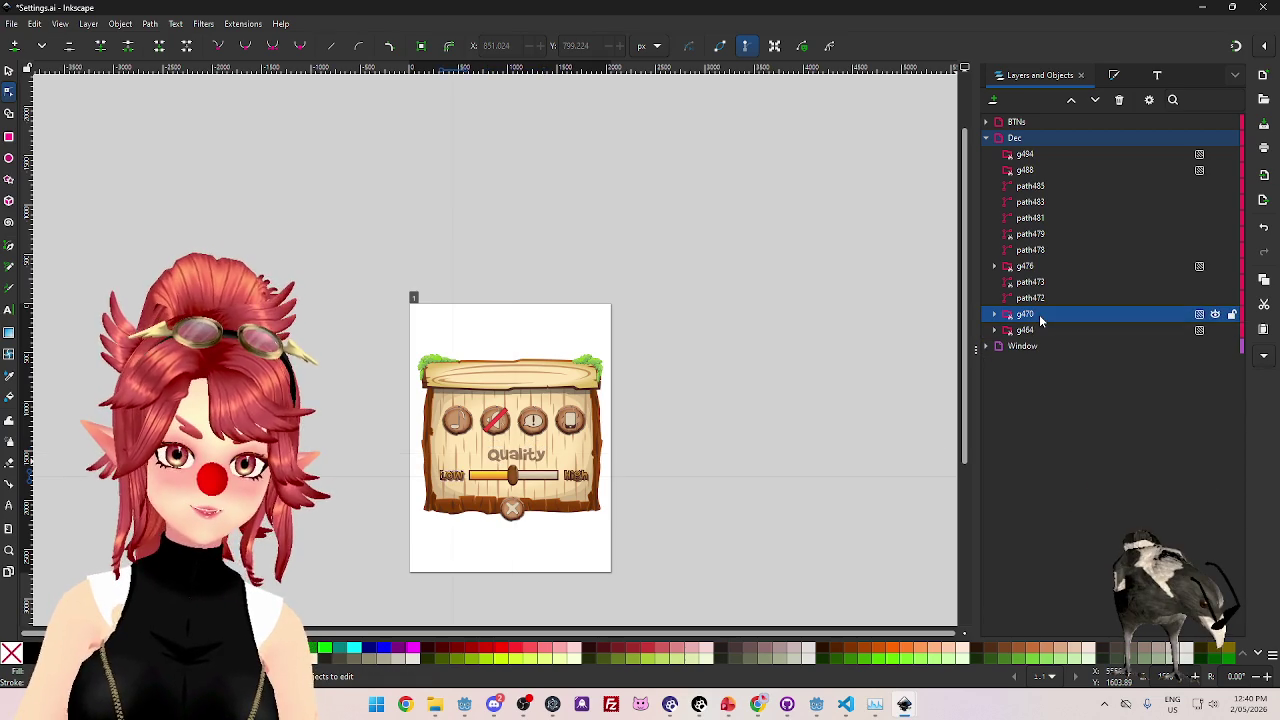
{"action": "left_click", "coordinate": [1041, 300]}
{"action": "key", "text": "Delete"}
{"action": "key", "text": "Delete"}
- Delete path473 and then the whole Dec layer
{"action": "left_click", "coordinate": [1048, 267]}
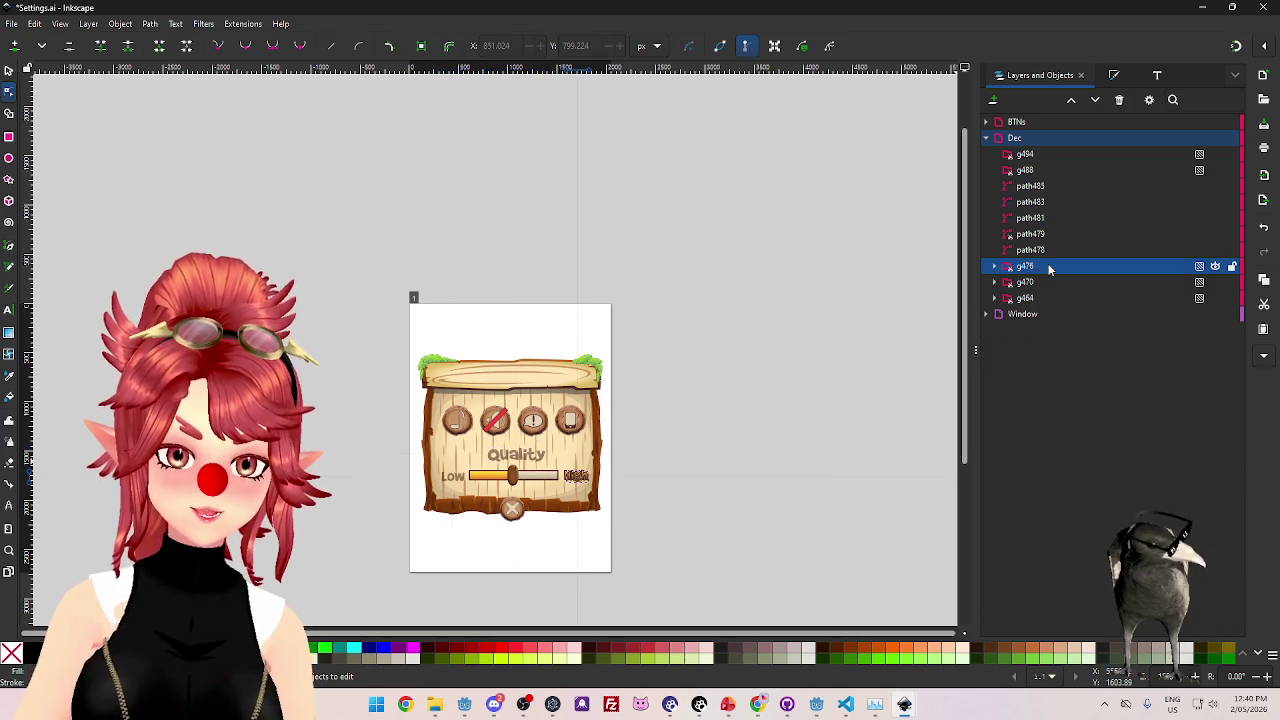
{"action": "left_click", "coordinate": [1038, 155]}
{"action": "left_click", "coordinate": [1217, 138]}
{"action": "left_click", "coordinate": [1217, 138]}
{"action": "left_click", "coordinate": [1024, 139]}
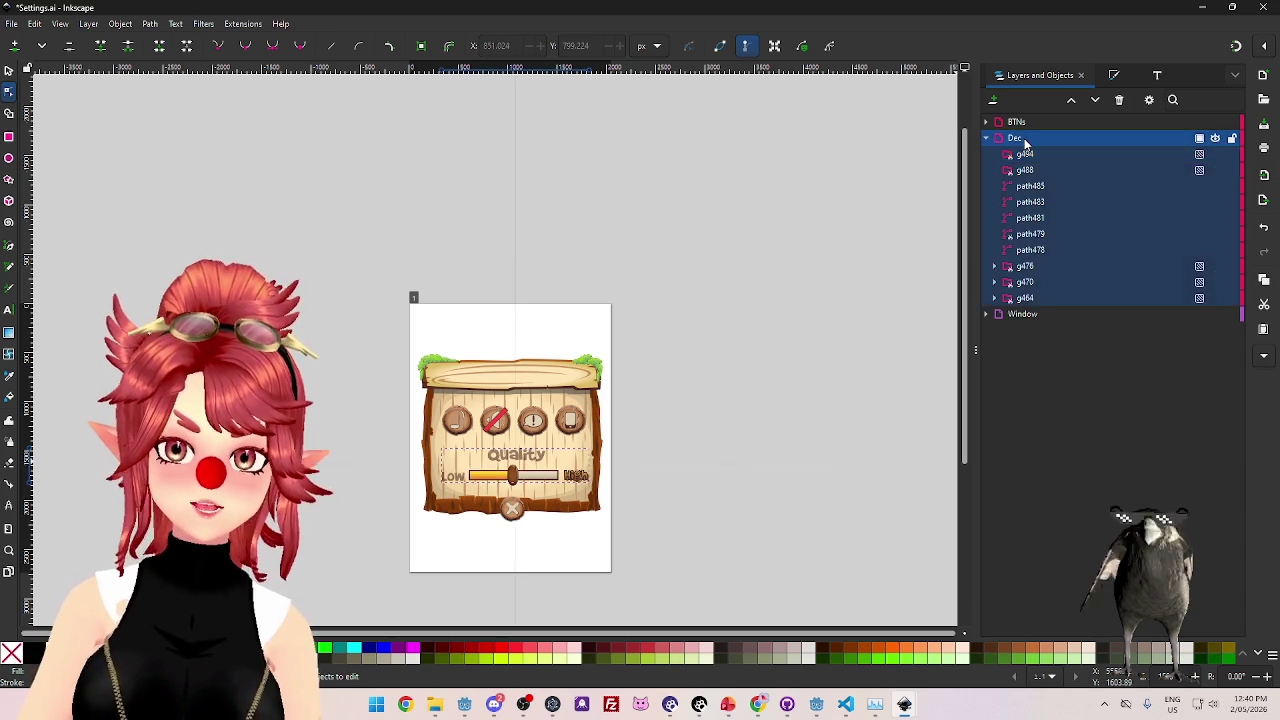
{"action": "key", "text": "Delete"}
- Preview the BTNs layer hidden, then delete it with its buttons
{"action": "left_click", "coordinate": [1015, 124]}
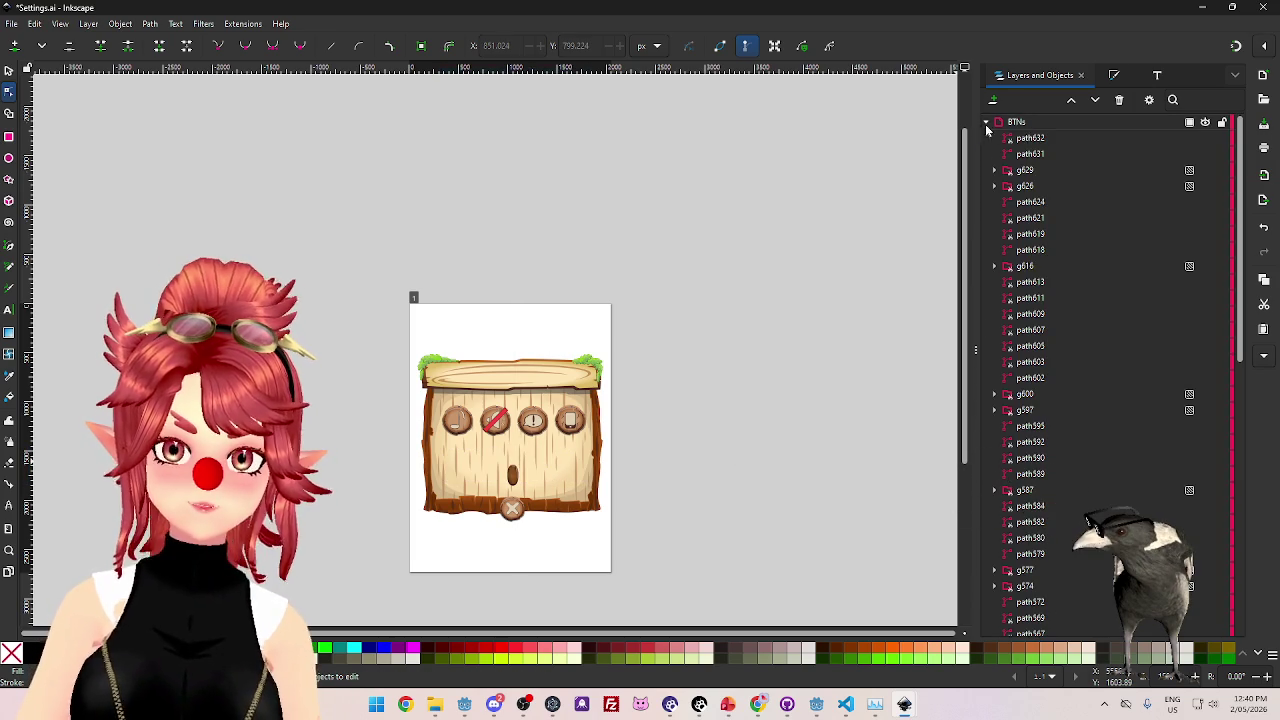
{"action": "left_click", "coordinate": [986, 122]}
{"action": "left_click", "coordinate": [1217, 123]}
{"action": "left_click", "coordinate": [1217, 123]}
{"action": "left_click", "coordinate": [1064, 124]}
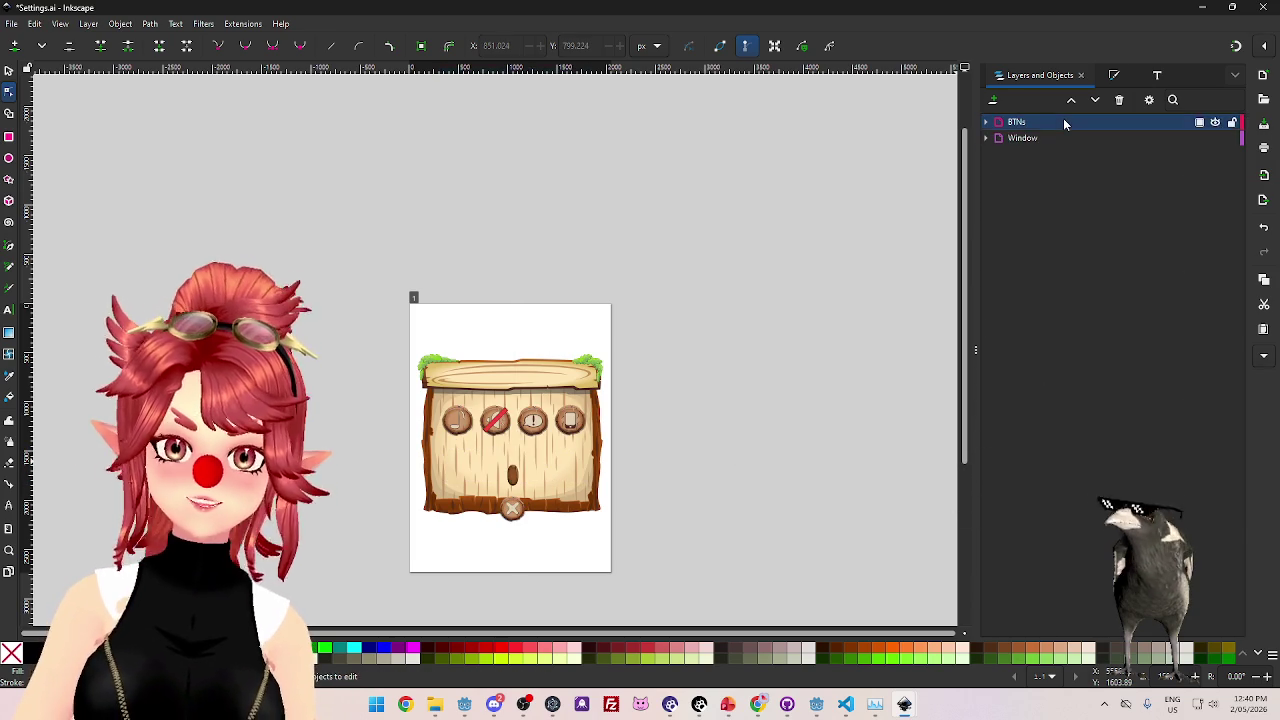
{"action": "key", "text": "Delete"}
- Expand the Window layer and inspect its individual paths and group g20
{"action": "left_click", "coordinate": [1029, 125]}
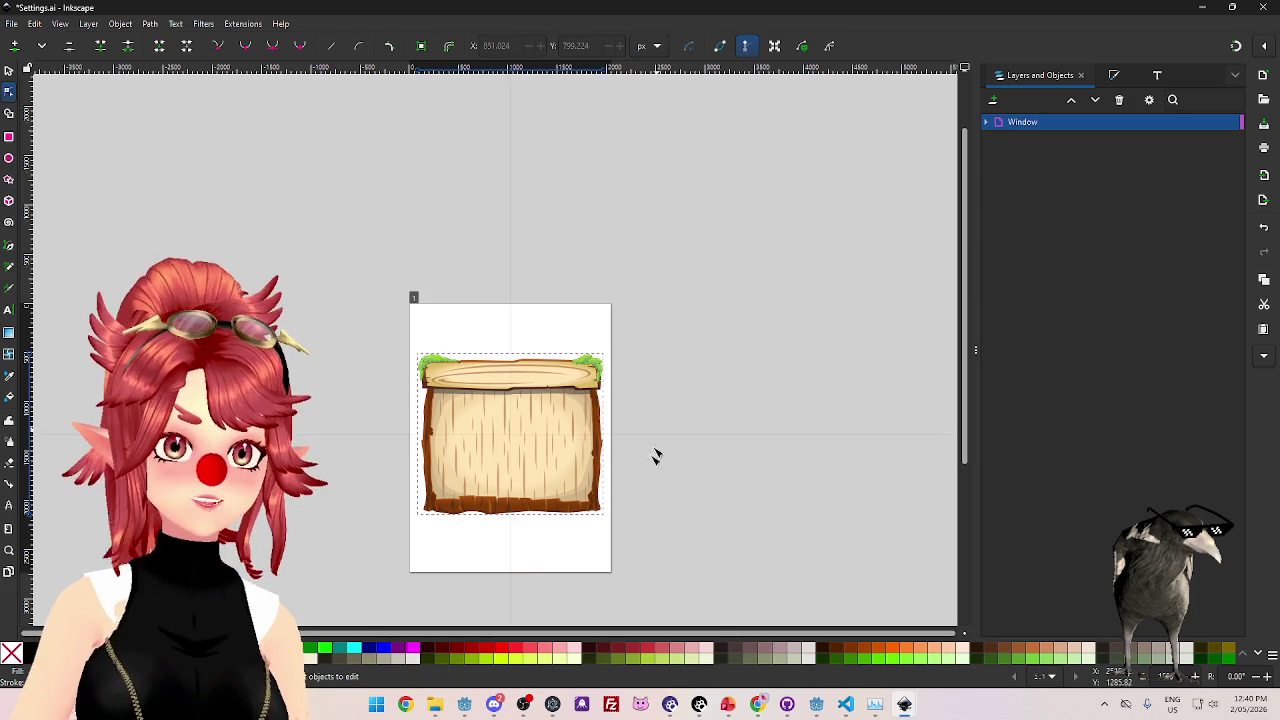
{"action": "scroll", "coordinate": [651, 490], "scroll_direction": "up", "scroll_amount": 1}
{"action": "scroll", "coordinate": [660, 453], "scroll_direction": "down", "scroll_amount": 2}
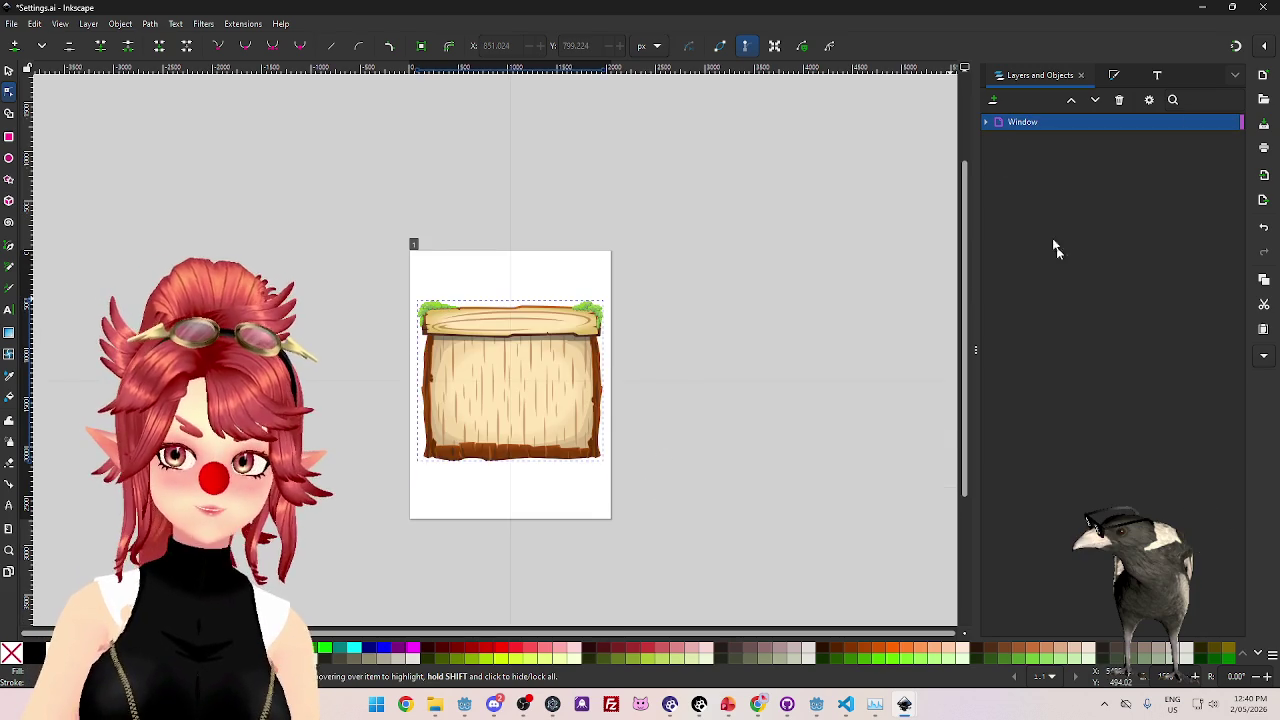
{"action": "left_click", "coordinate": [986, 122]}
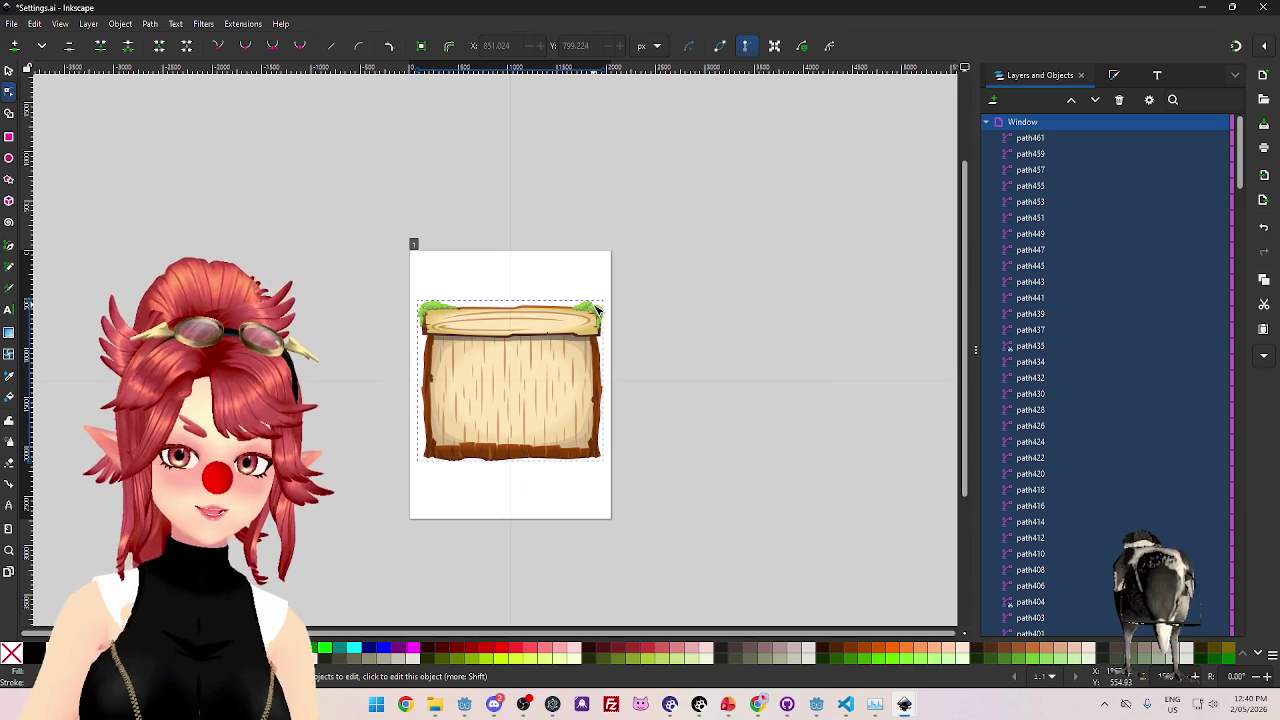
{"action": "left_click", "coordinate": [1022, 138]}
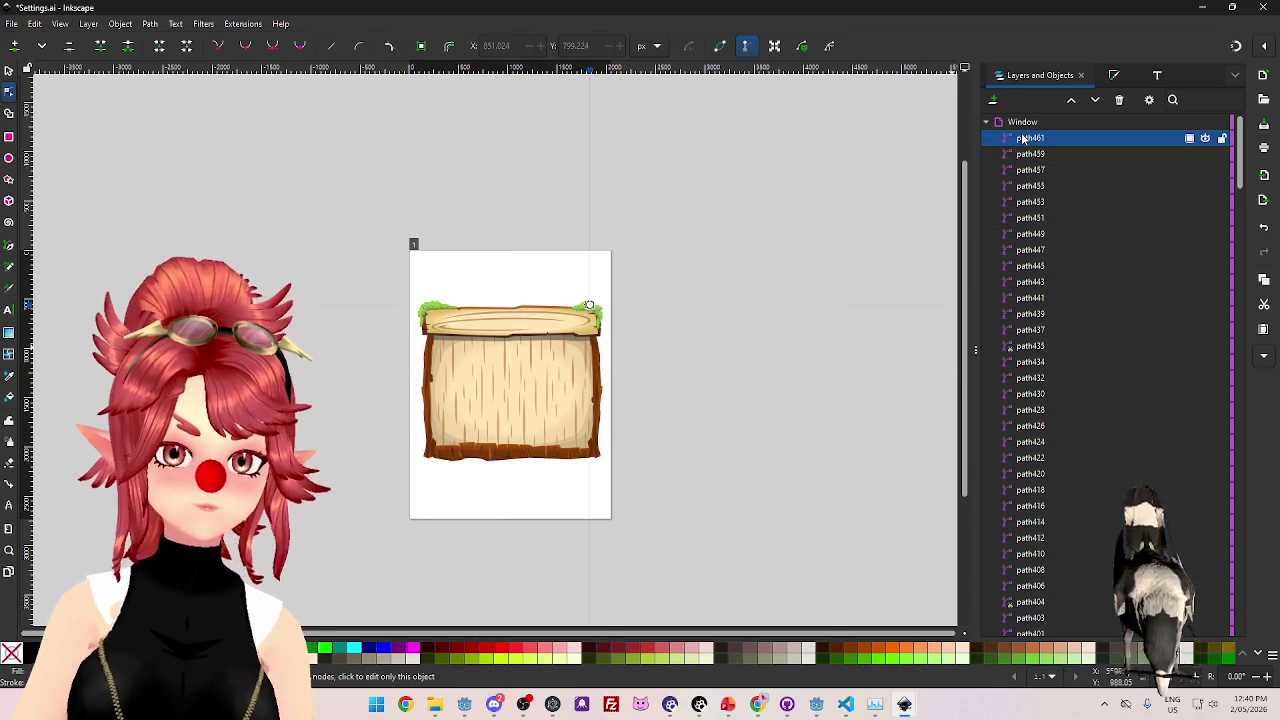
{"action": "left_click", "coordinate": [1048, 169]}
{"action": "left_click", "coordinate": [1051, 217]}
{"action": "left_click", "coordinate": [1050, 297]}
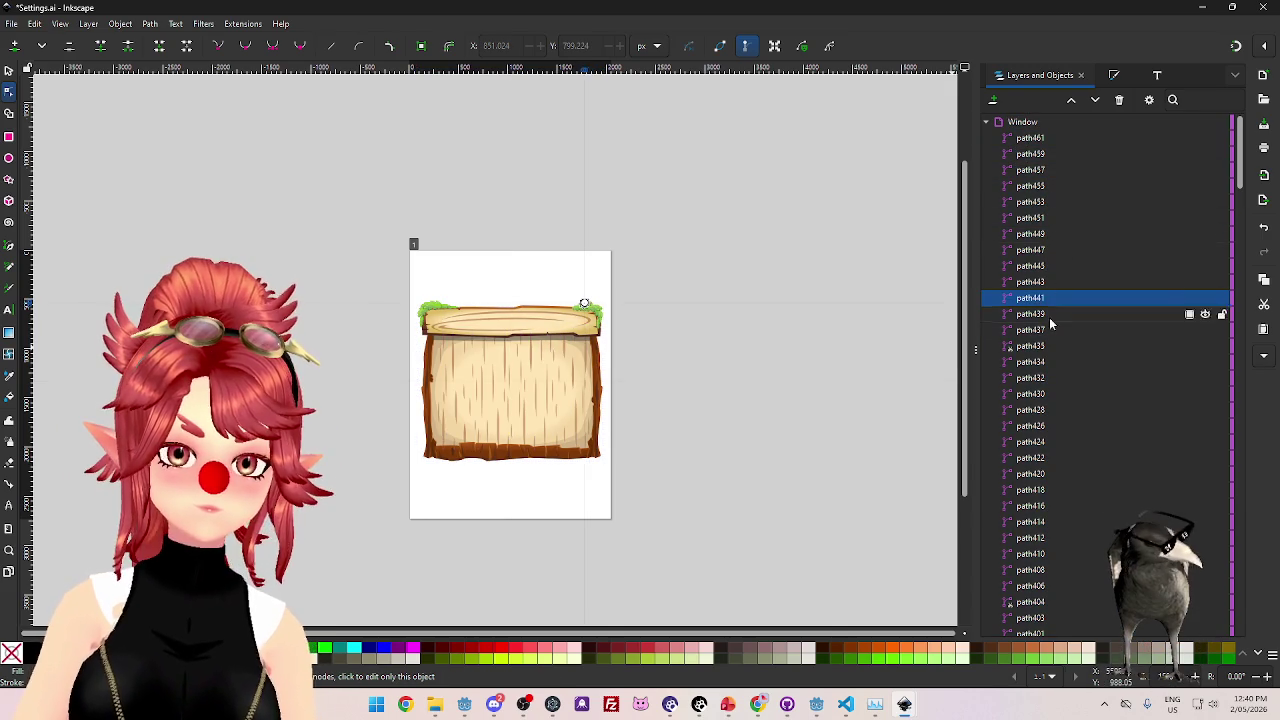
{"action": "left_click", "coordinate": [590, 458]}
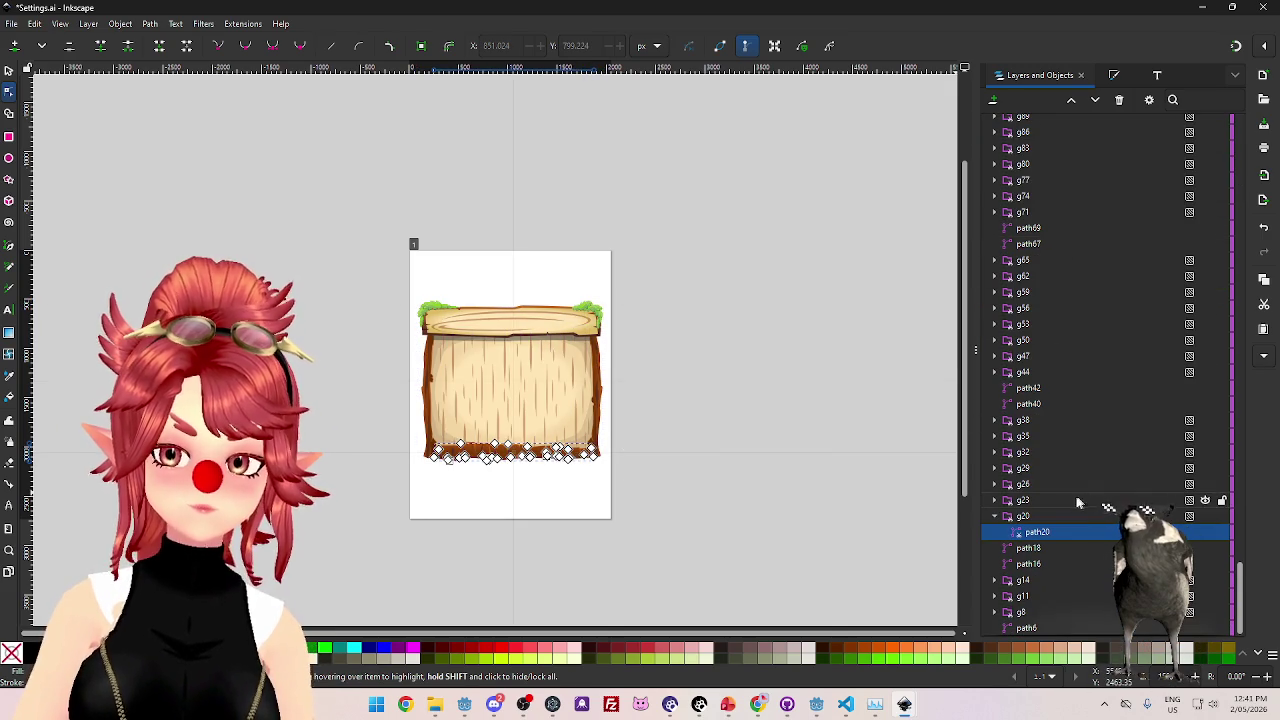
{"action": "left_click", "coordinate": [995, 518]}
{"action": "left_click", "coordinate": [1048, 533]}
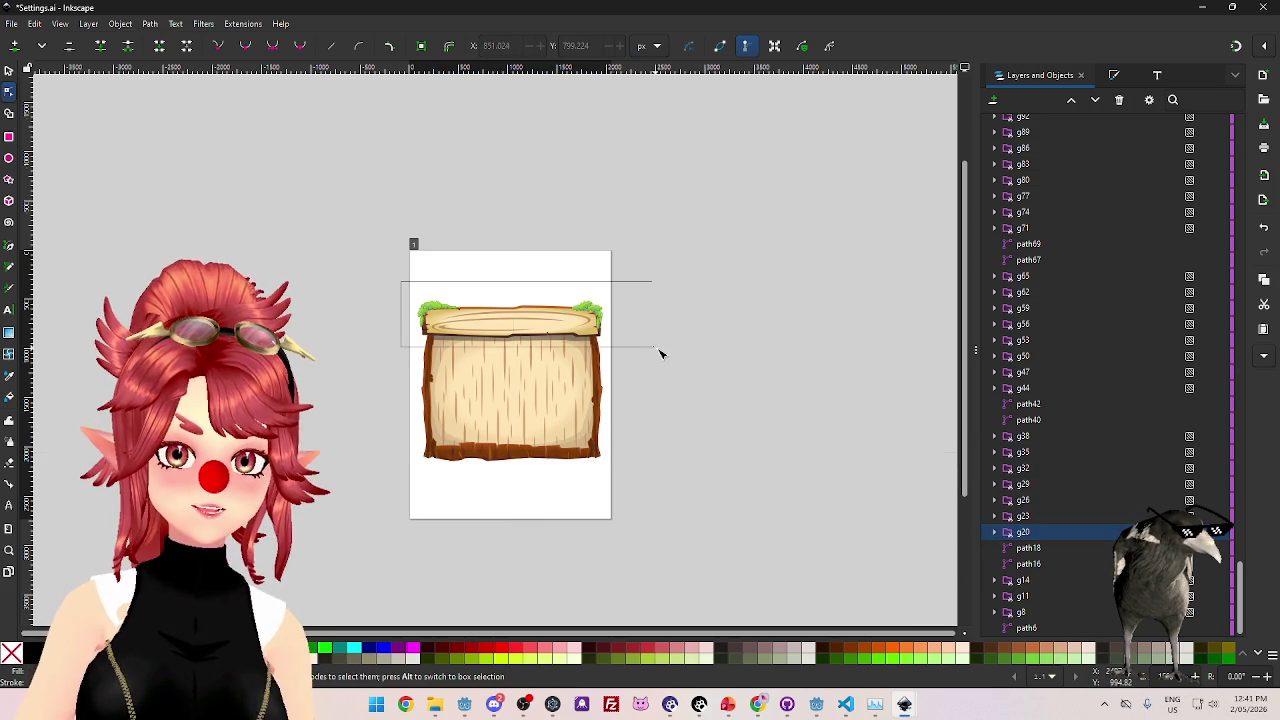
- Rubber-band select the sign's bottom decorations and delete them
{"action": "key", "text": "ctrl+a"}
{"action": "left_click_drag", "start_coordinate": [656, 424], "coordinate": [460, 490]}
{"action": "mouse_move", "coordinate": [651, 509]}
{"action": "left_mouse_down"}
{"action": "mouse_move", "coordinate": [374, 400]}
{"action": "mouse_move", "coordinate": [394, 400]}
{"action": "left_mouse_up"}
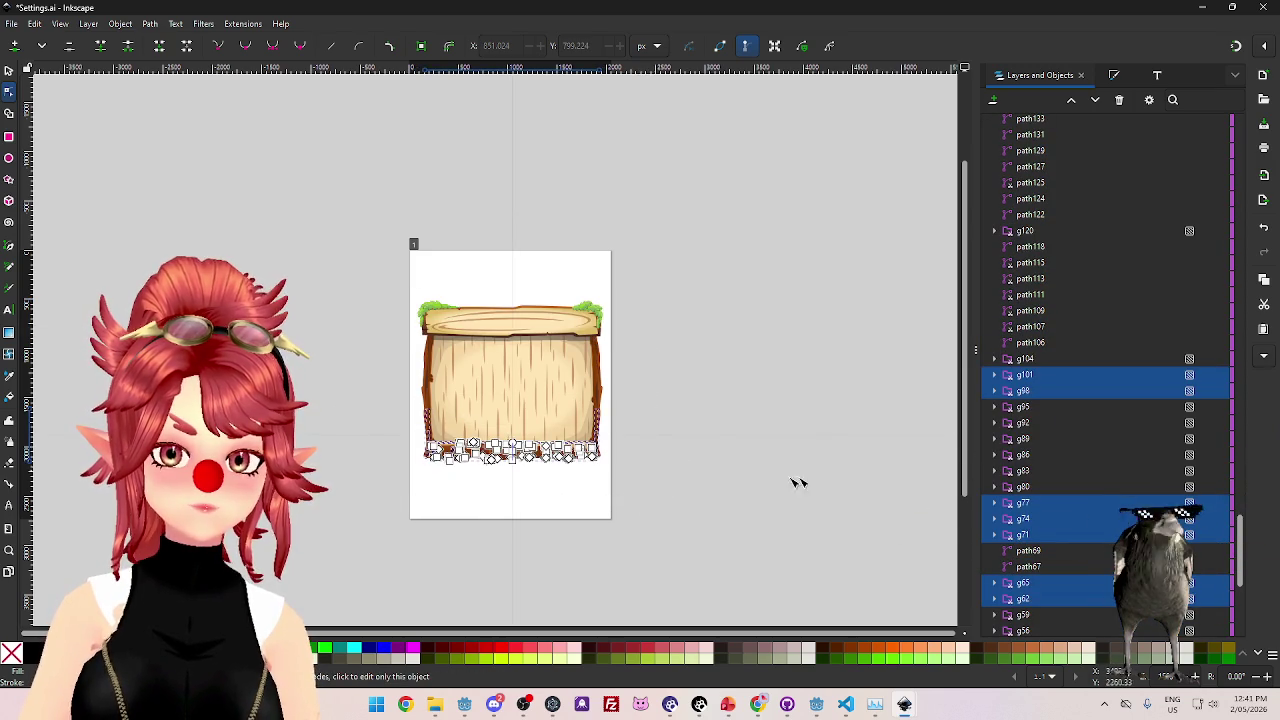
{"action": "key", "text": "Delete"}
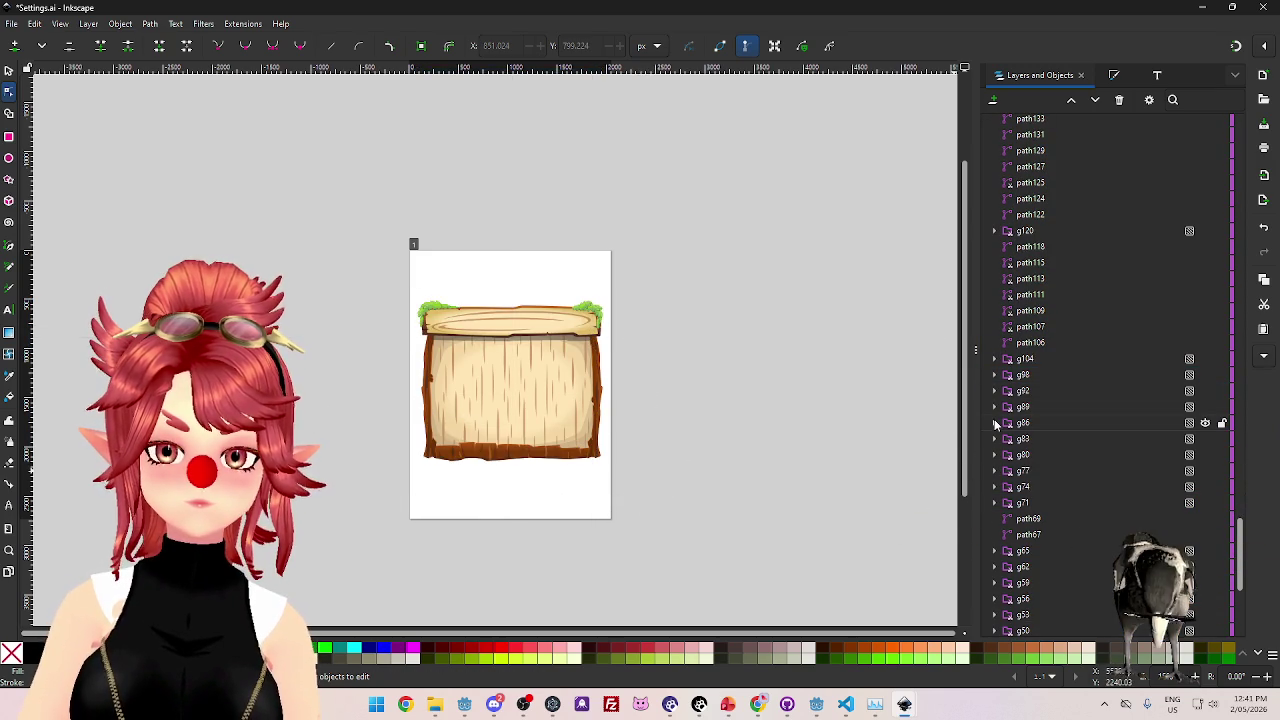
{"action": "left_click_drag", "start_coordinate": [691, 583], "coordinate": [314, 383]}
{"action": "scroll", "coordinate": [1118, 447], "scroll_direction": "down", "scroll_amount": 3}
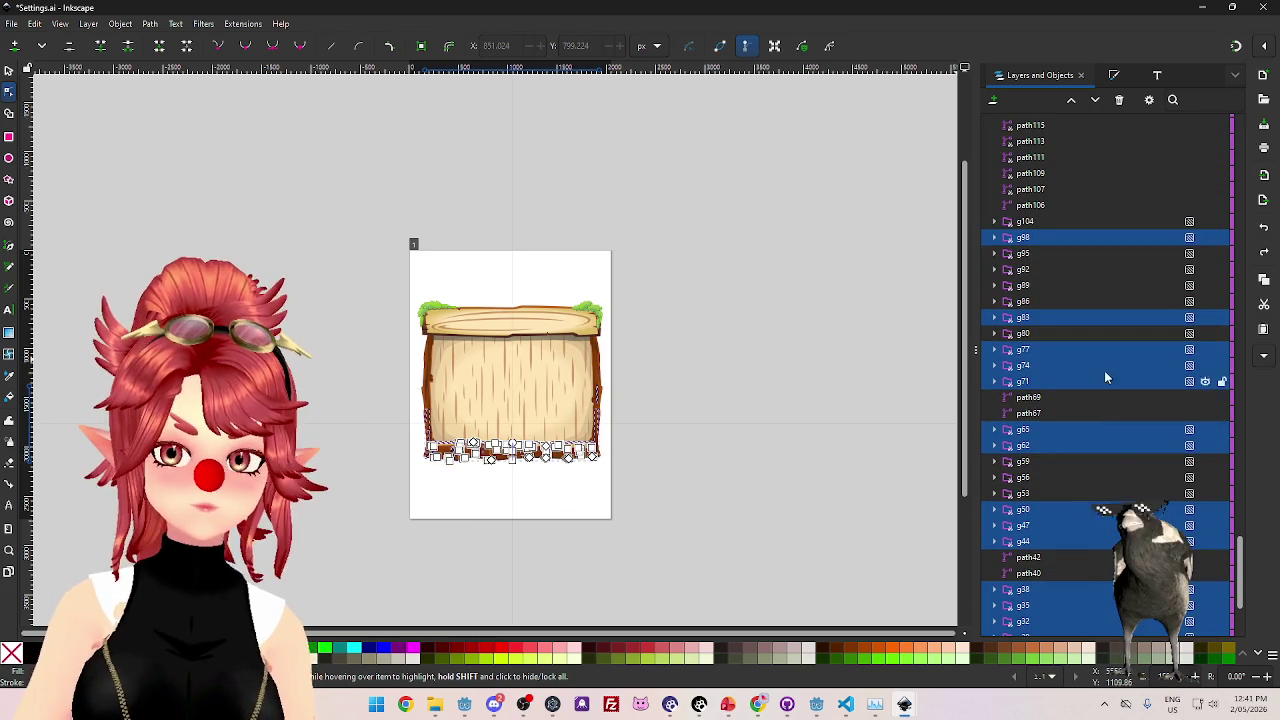
{"action": "scroll", "coordinate": [1106, 432], "scroll_direction": "up", "scroll_amount": 4}
{"action": "scroll", "coordinate": [1122, 473], "scroll_direction": "down", "scroll_amount": 3}
{"action": "scroll", "coordinate": [1122, 475], "scroll_direction": "down", "scroll_amount": 4}
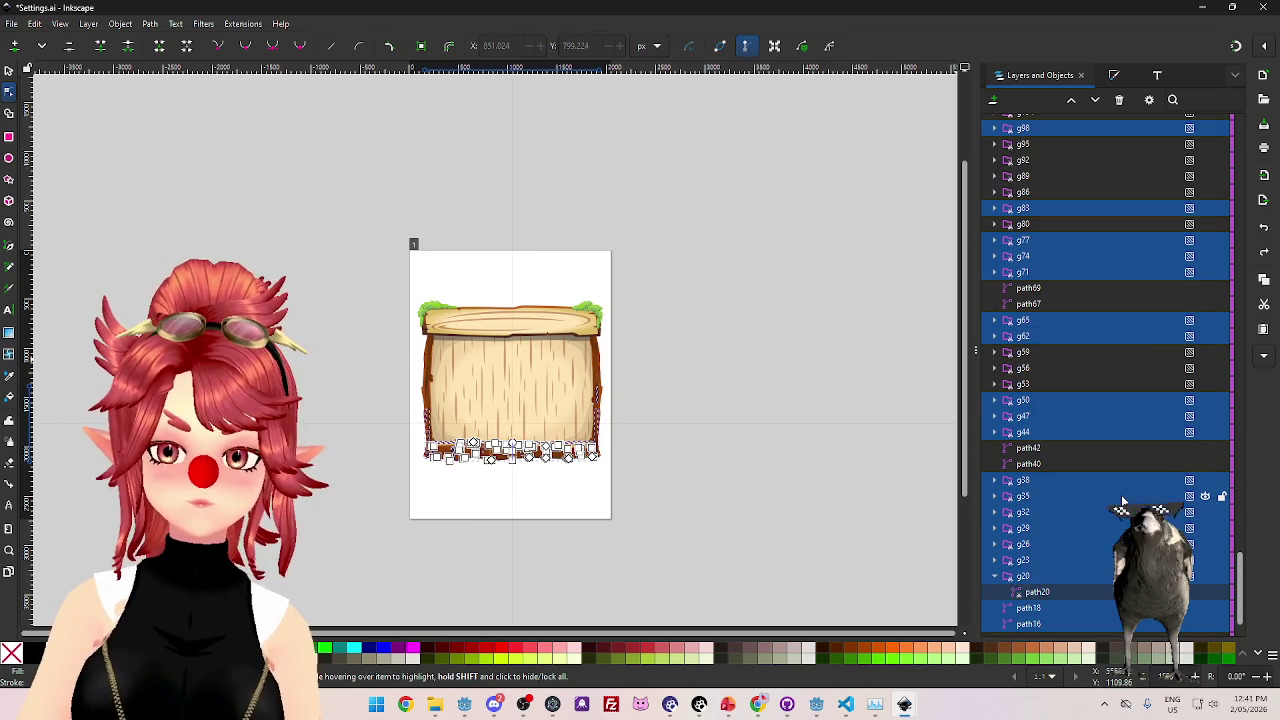
{"action": "left_click", "coordinate": [1122, 101]}
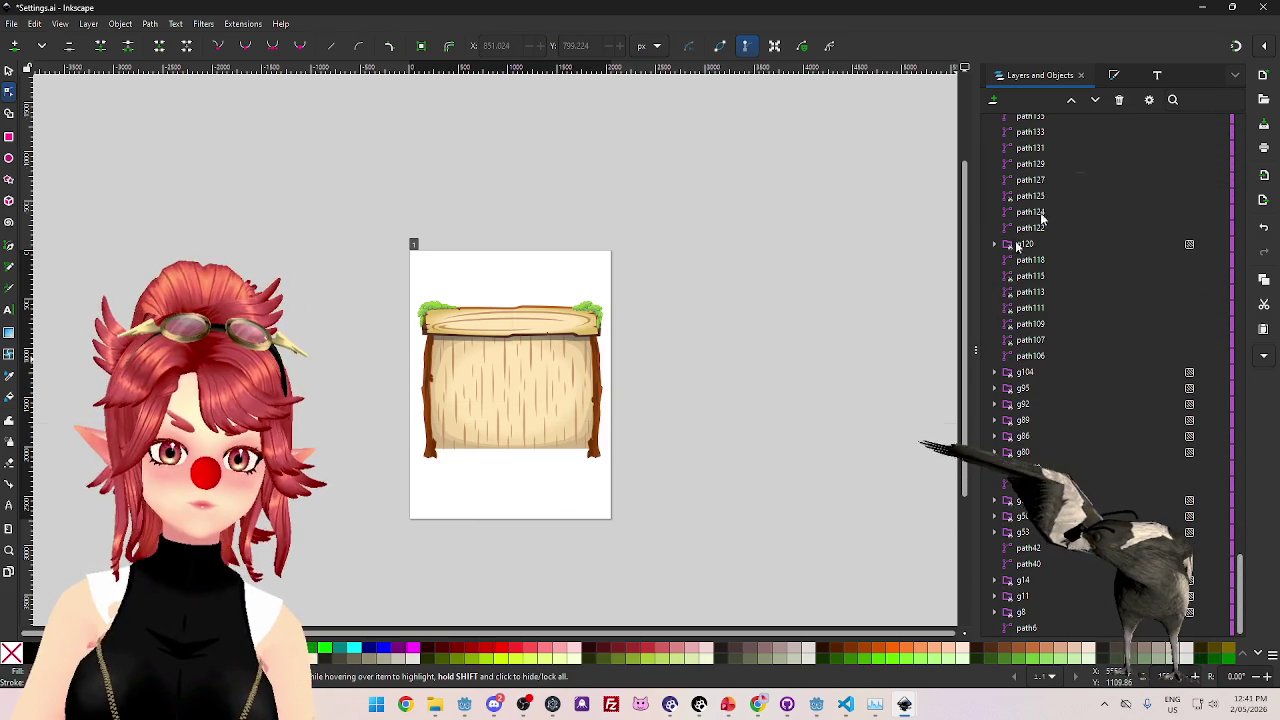
{"action": "left_click_drag", "start_coordinate": [692, 512], "coordinate": [385, 377]}
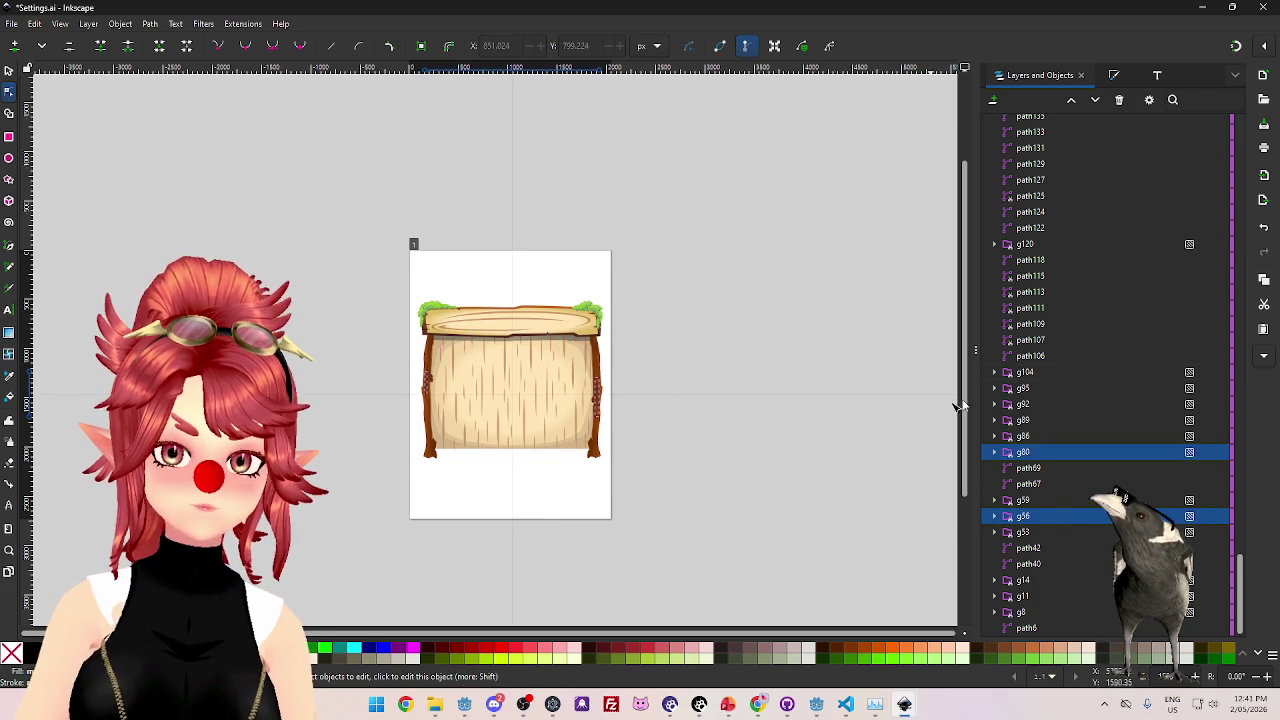
- Delete the board's grain streaks path8, beige fill path6 and path14
{"action": "left_click", "coordinate": [566, 412]}
{"action": "left_click", "coordinate": [1119, 101]}
{"action": "left_click", "coordinate": [571, 391]}
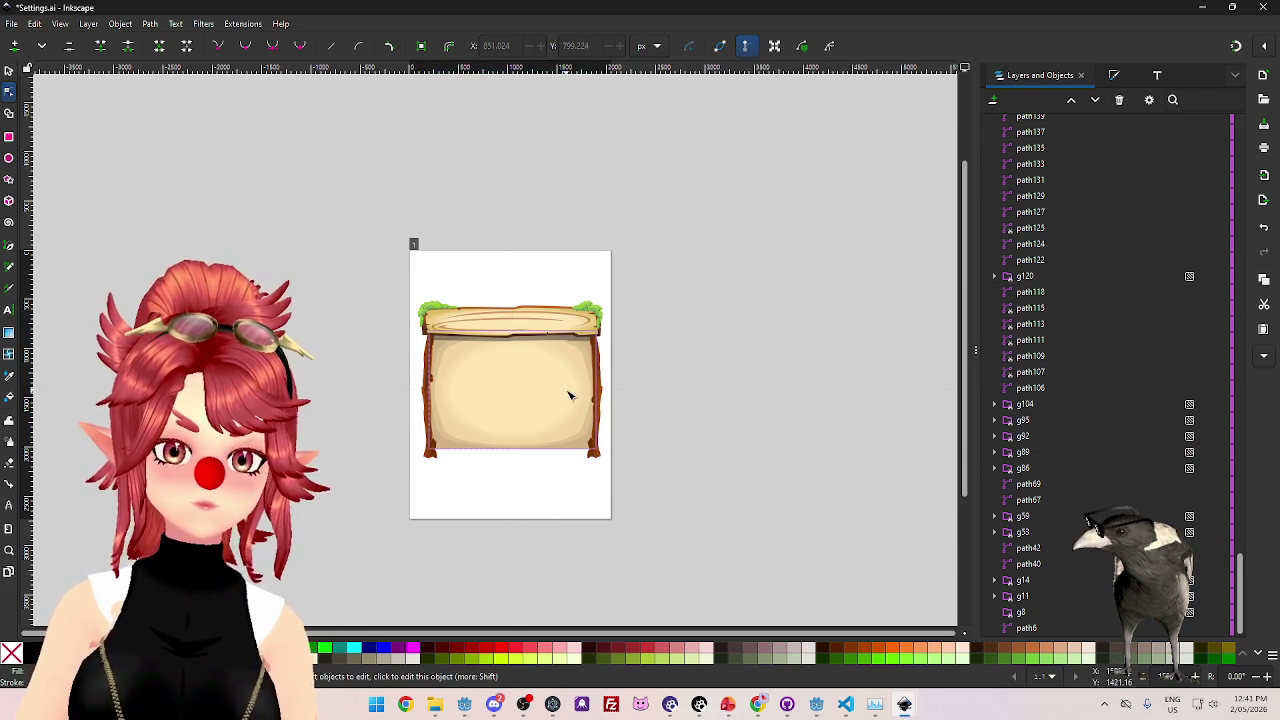
{"action": "left_click", "coordinate": [1119, 101]}
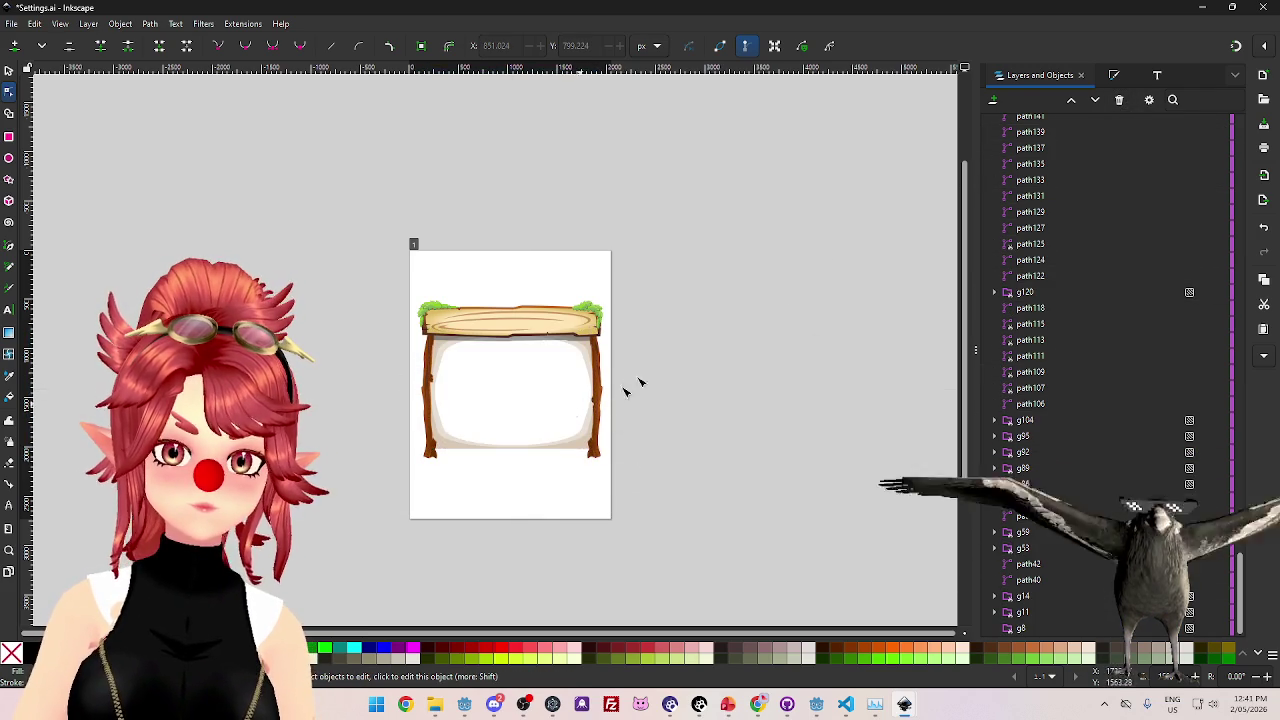
{"action": "left_click", "coordinate": [569, 448]}
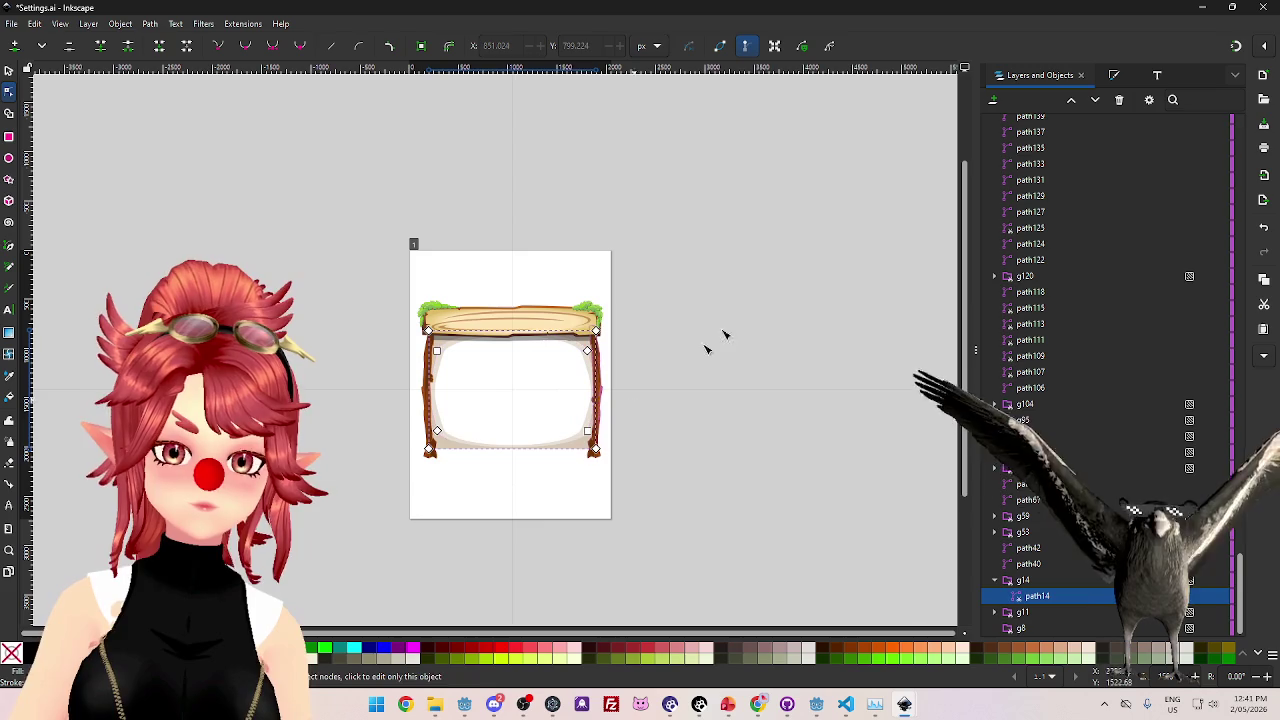
{"action": "left_click", "coordinate": [1120, 102]}
- Delete the side post paths path69, path42, path67 and path40
{"action": "left_click", "coordinate": [596, 400]}
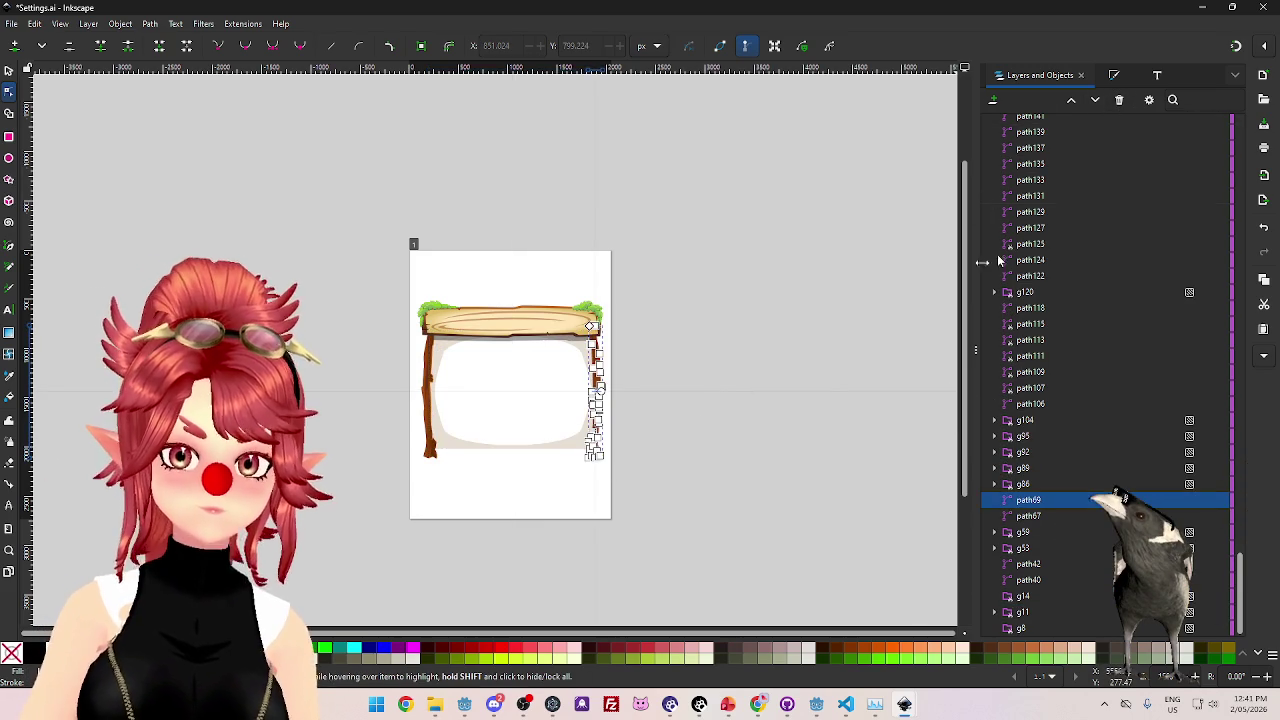
{"action": "left_click", "coordinate": [1119, 101]}
{"action": "left_click", "coordinate": [430, 440]}
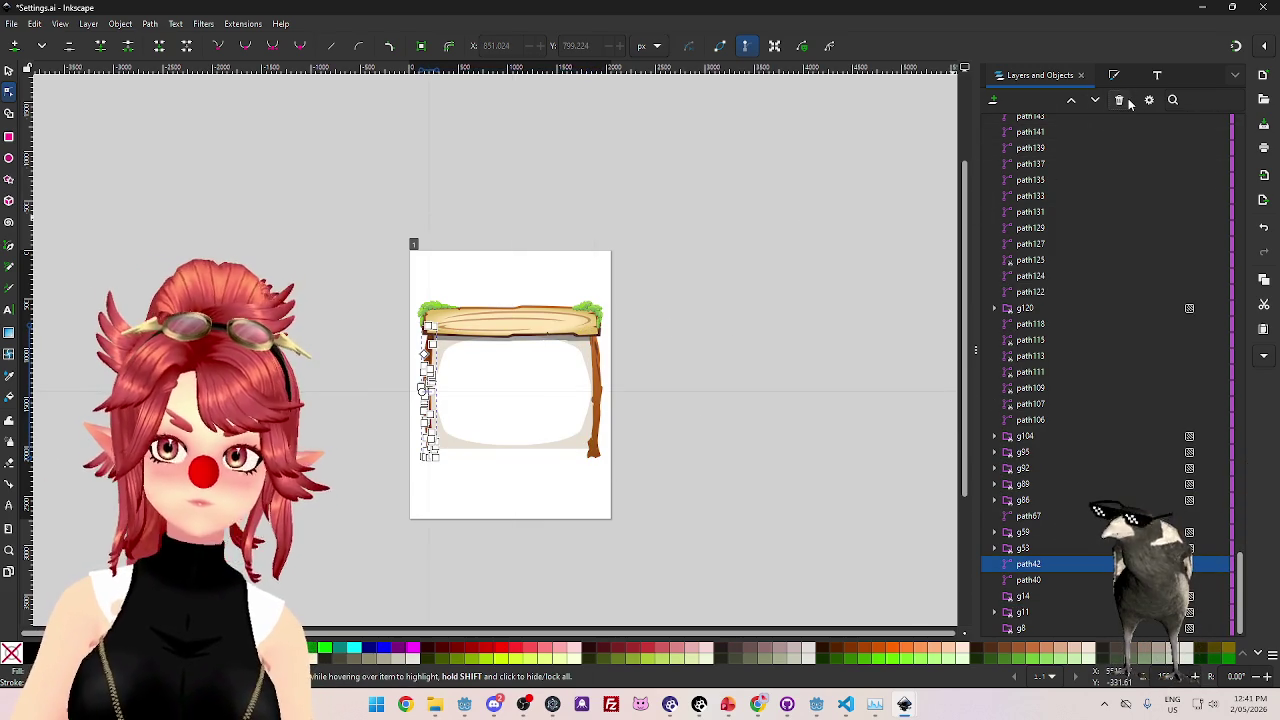
{"action": "left_click", "coordinate": [1120, 101]}
{"action": "left_click", "coordinate": [598, 420]}
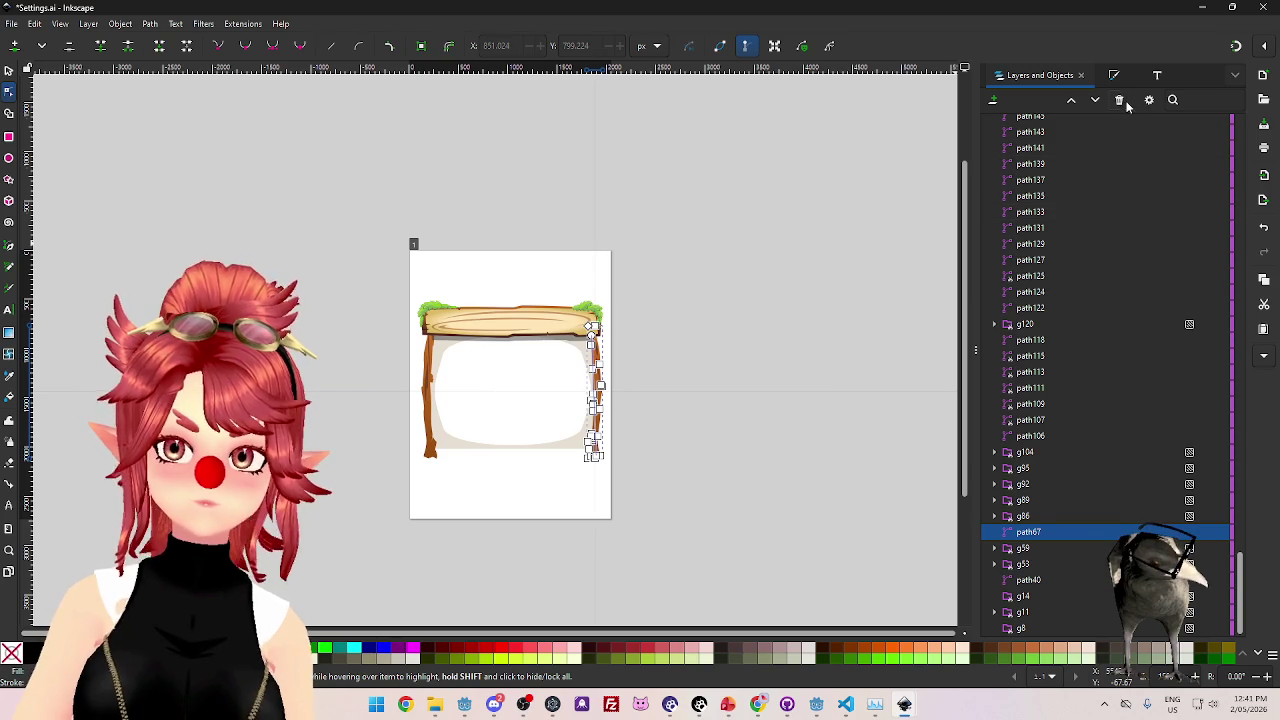
{"action": "left_click", "coordinate": [1120, 101]}
{"action": "left_click", "coordinate": [430, 440]}
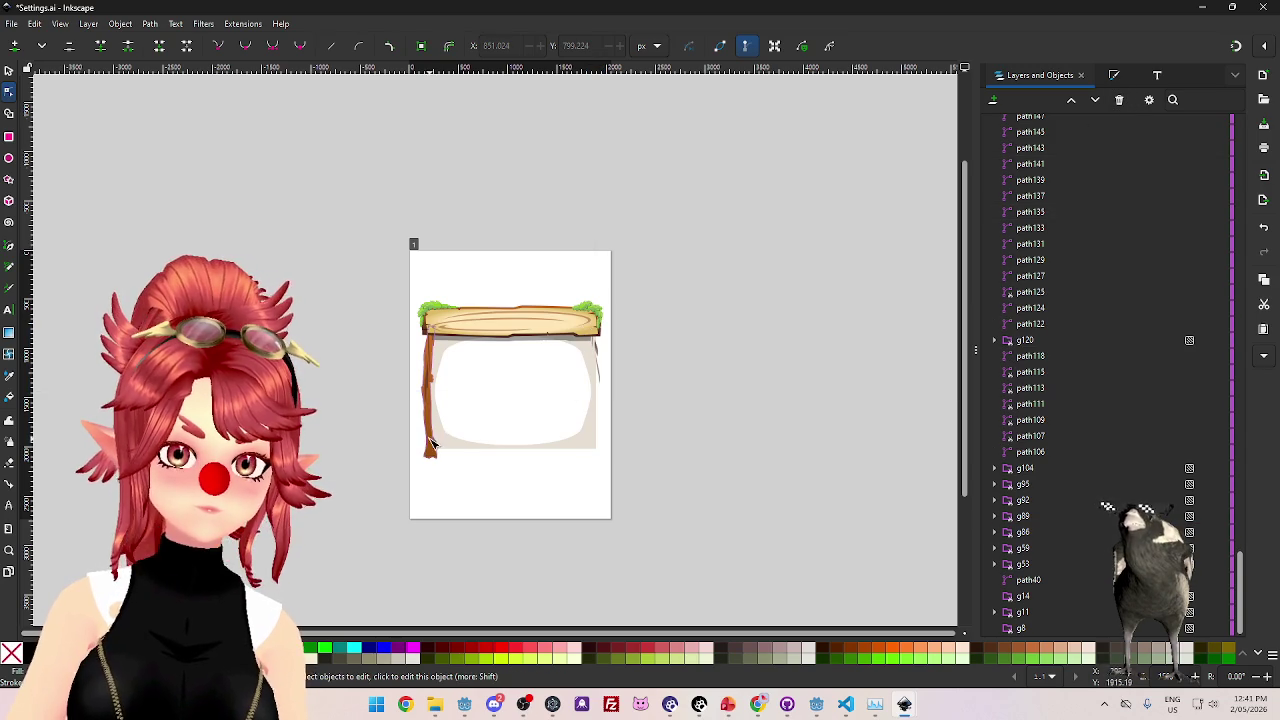
{"action": "left_click", "coordinate": [1125, 100]}
- Delete the white sign panel and the thin strokes path86 and path53
{"action": "left_click", "coordinate": [583, 445]}
{"action": "left_click", "coordinate": [1121, 103]}
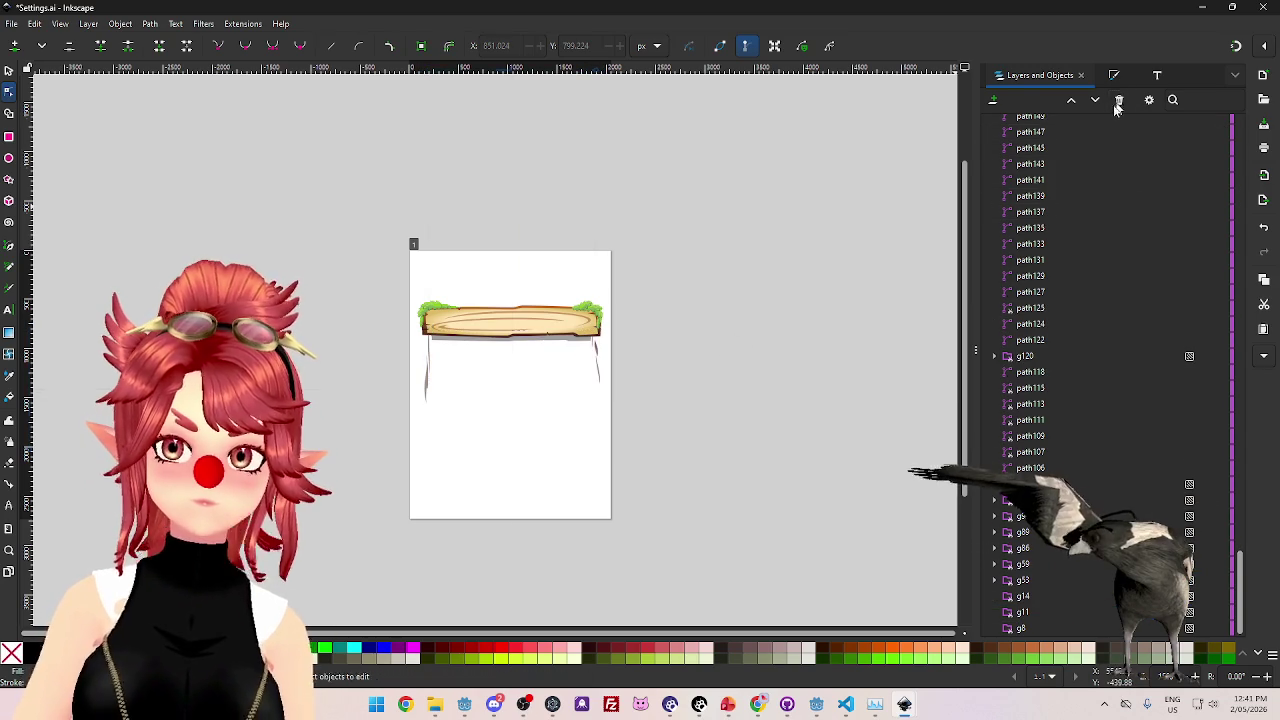
{"action": "left_click", "coordinate": [599, 378]}
{"action": "left_click", "coordinate": [1119, 103]}
{"action": "left_click", "coordinate": [427, 390]}
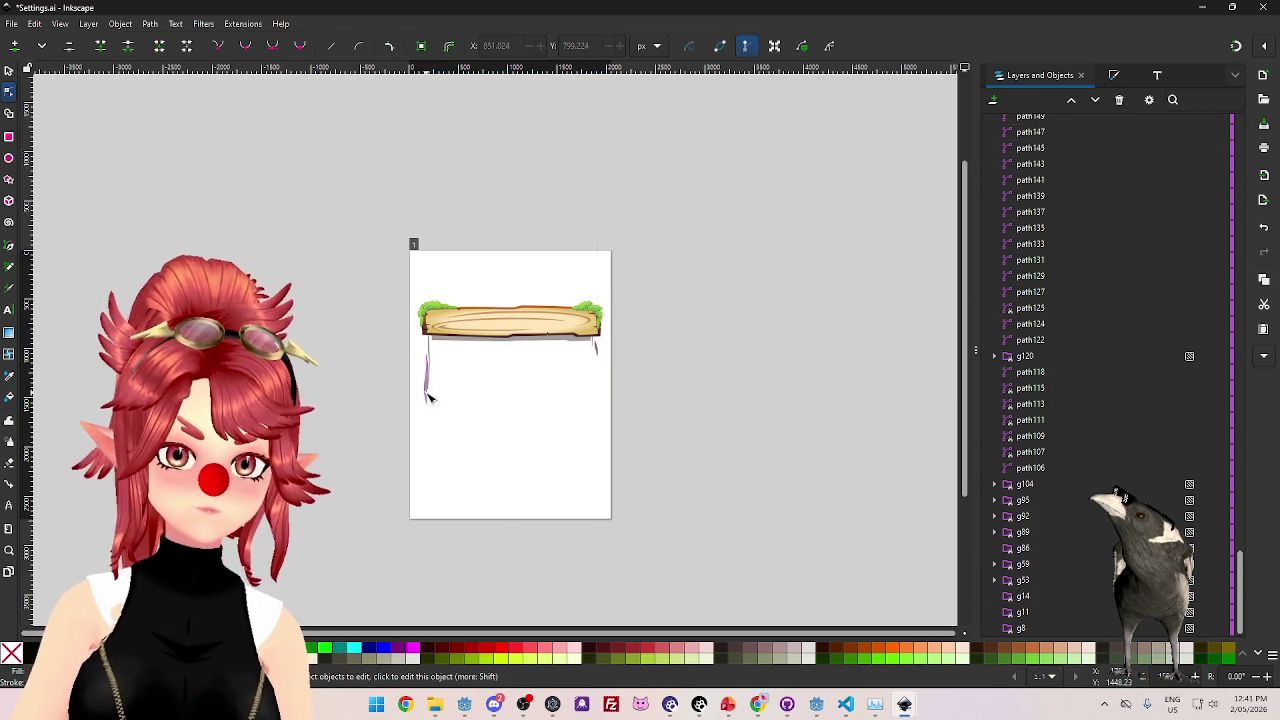
{"action": "left_click", "coordinate": [1121, 103]}
- Delete the remaining stray strokes path92, path59 and the last one on the right
{"action": "left_click", "coordinate": [596, 349]}
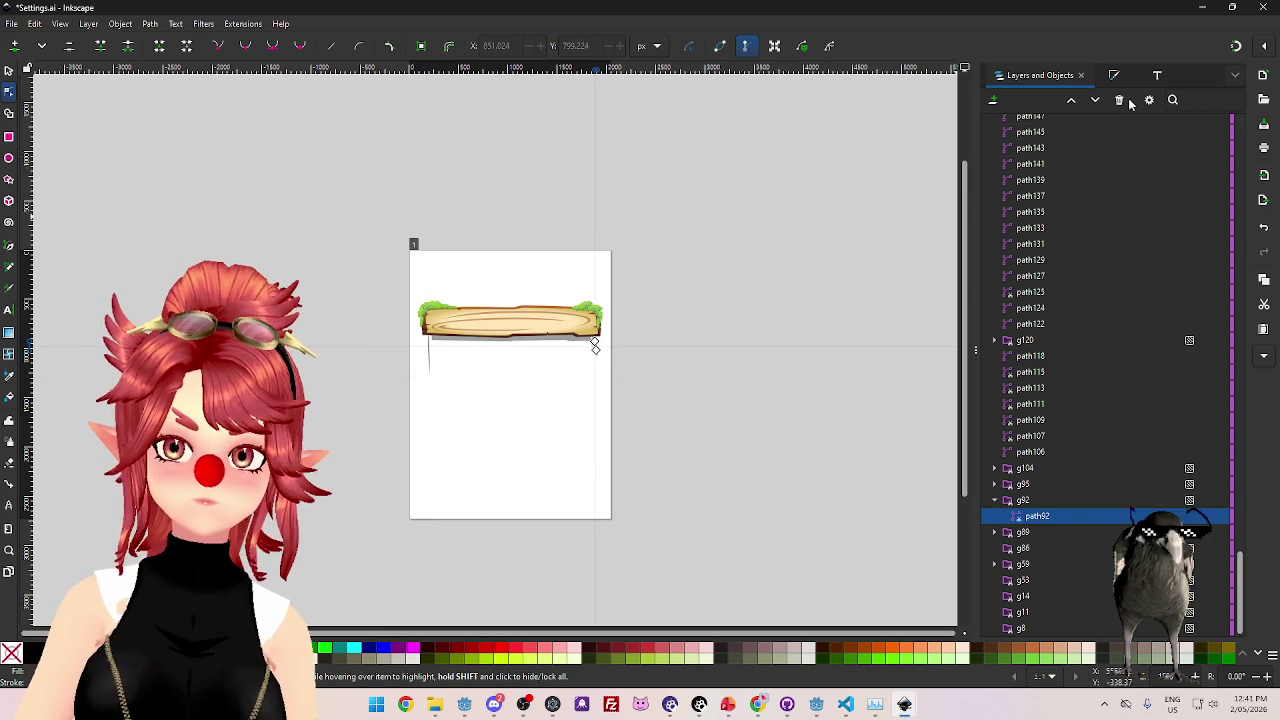
{"action": "left_click", "coordinate": [1120, 103]}
{"action": "left_click", "coordinate": [429, 365]}
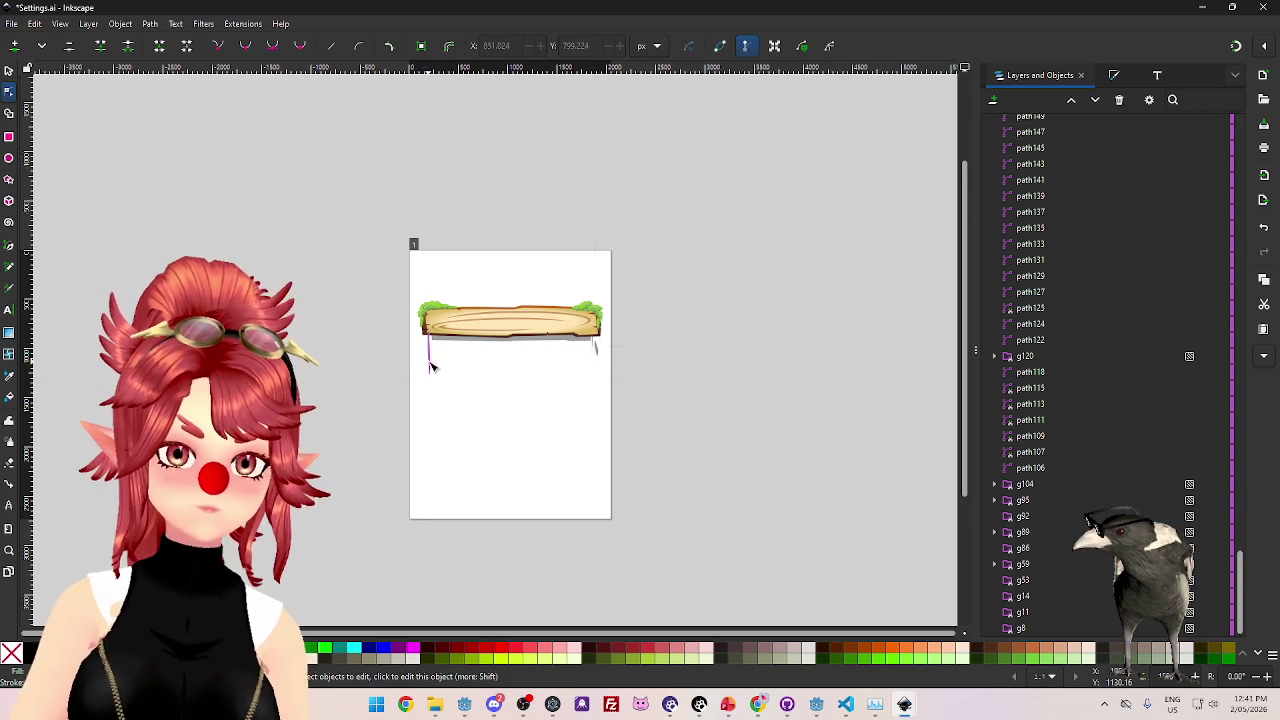
{"action": "left_click", "coordinate": [1119, 103]}
{"action": "left_click", "coordinate": [596, 349]}
{"action": "left_click", "coordinate": [1121, 103]}
{"action": "scroll", "coordinate": [680, 360], "scroll_direction": "up", "scroll_amount": 5}
{"action": "scroll", "coordinate": [645, 362], "scroll_direction": "down", "scroll_amount": 5}
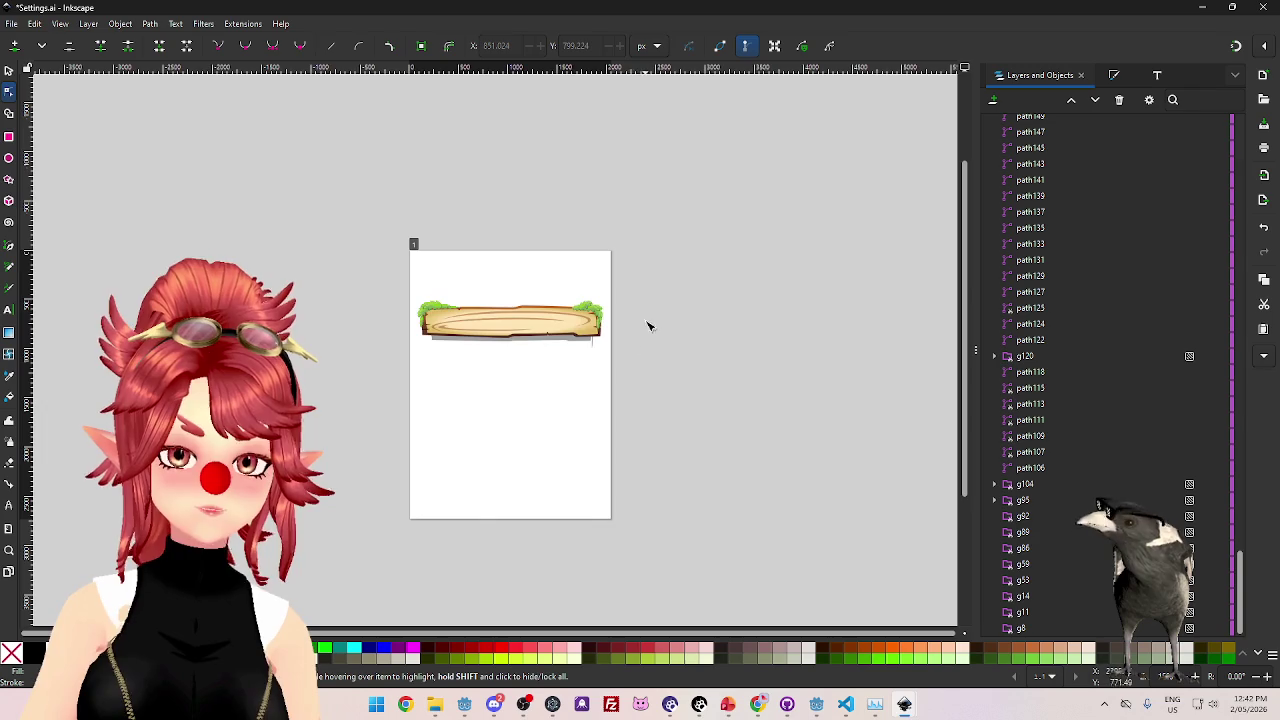
- Delete the thin line beneath the plank
{"action": "scroll", "coordinate": [651, 346], "scroll_direction": "up", "scroll_amount": 3, "text": "ctrl"}
{"action": "left_click", "coordinate": [488, 348]}
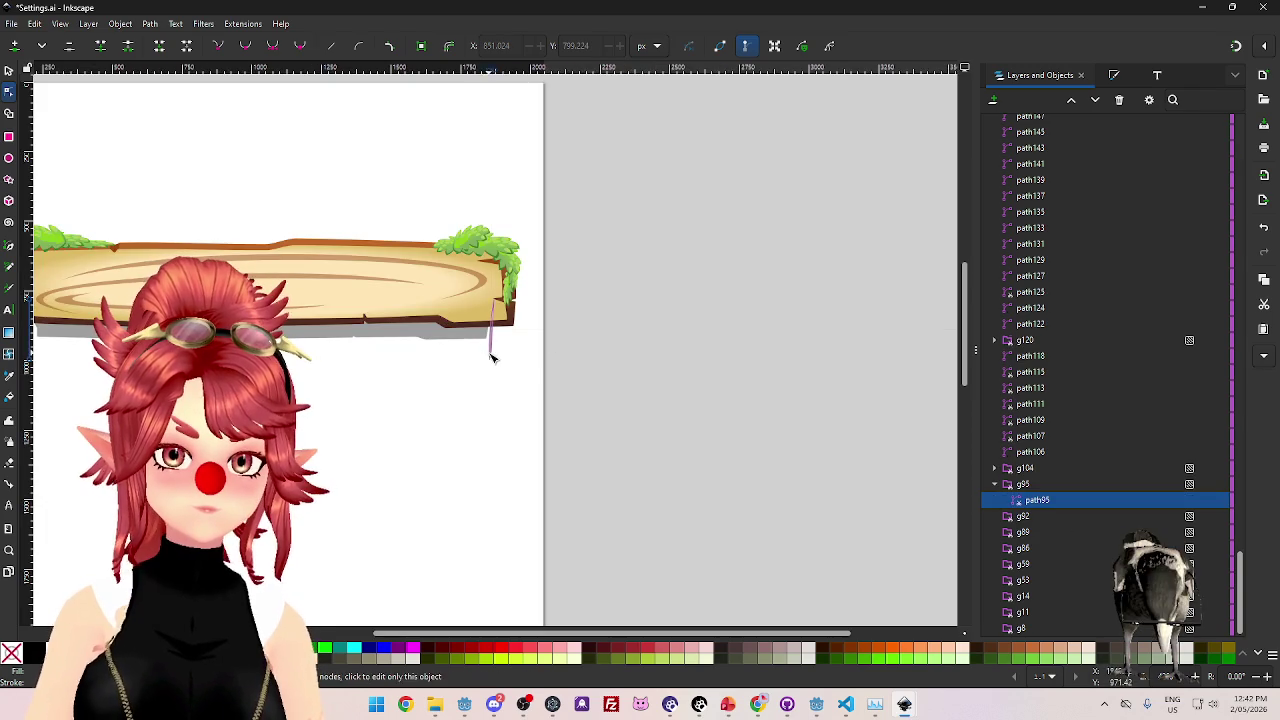
{"action": "left_click", "coordinate": [1119, 103]}
- Select all the plank's pieces and open the Export panel, set to Page at 2048 × 2731 px
{"action": "scroll", "coordinate": [576, 412], "scroll_direction": "down", "scroll_amount": 3, "text": "ctrl"}
{"action": "scroll", "coordinate": [576, 412], "scroll_direction": "up", "scroll_amount": 2, "text": "ctrl"}
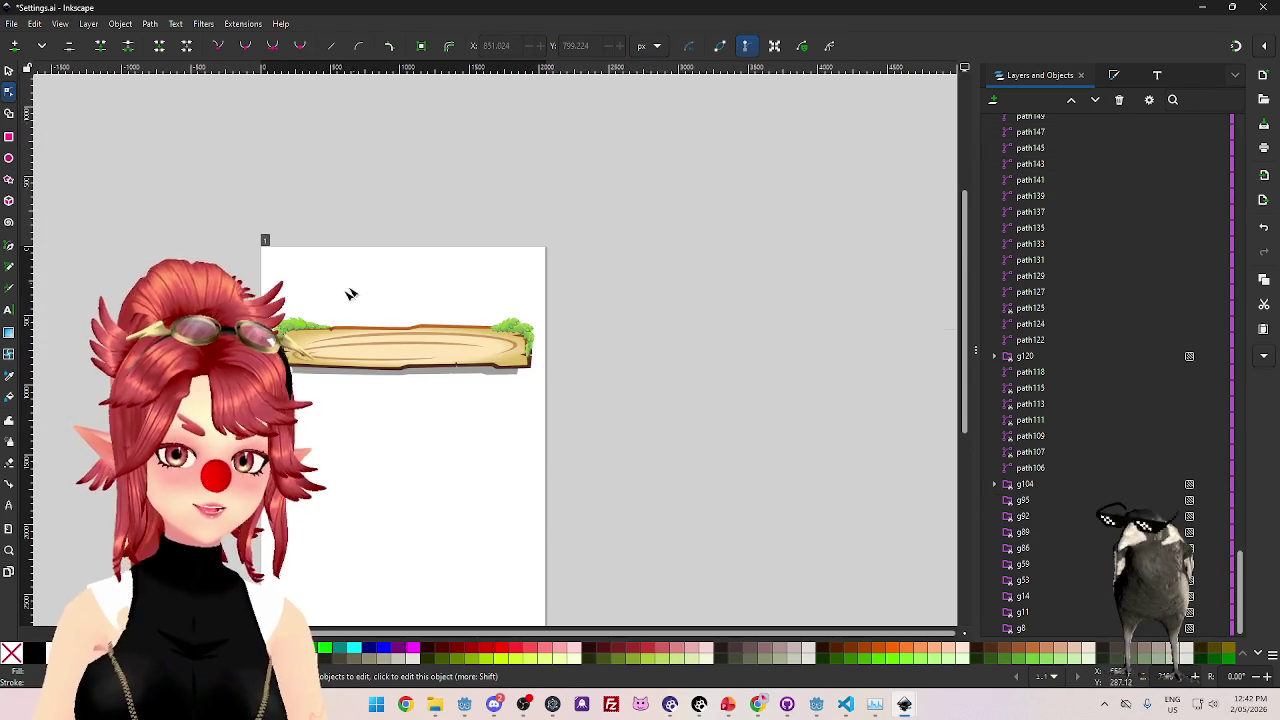
{"action": "scroll", "coordinate": [1049, 421], "scroll_direction": "up", "scroll_amount": 15}
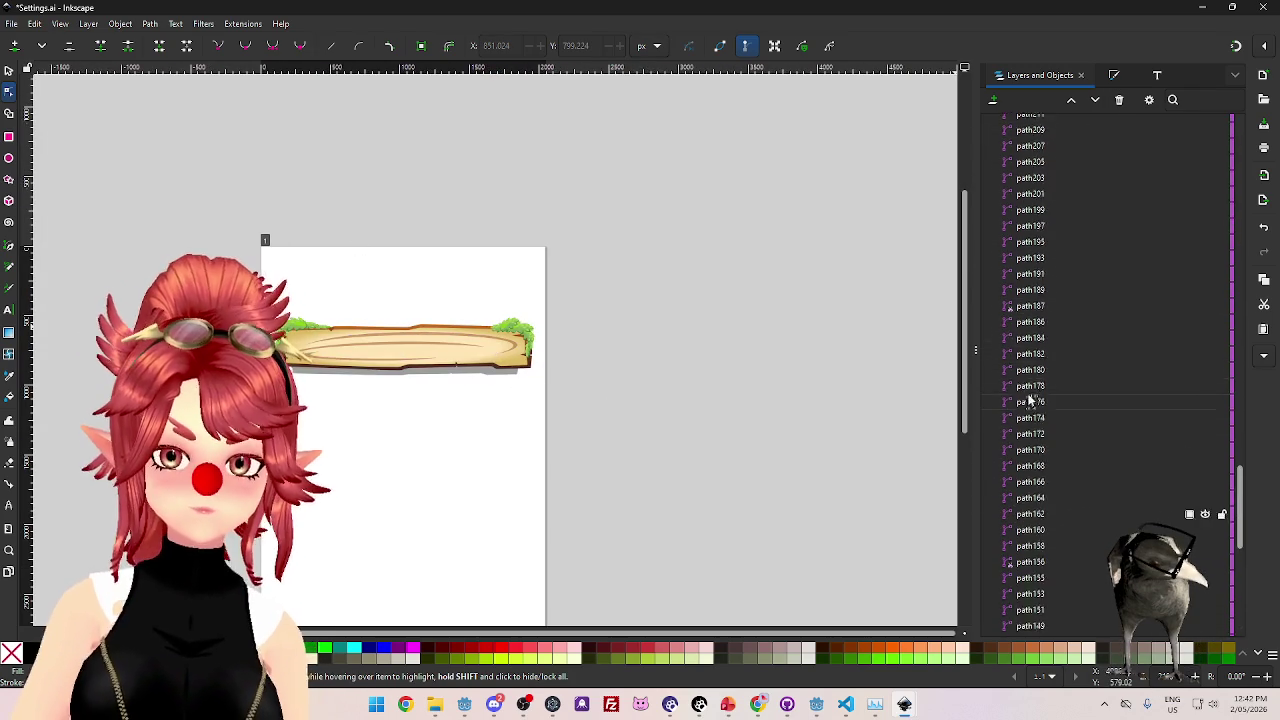
{"action": "scroll", "coordinate": [1049, 421], "scroll_direction": "up", "scroll_amount": 3}
{"action": "mouse_move", "coordinate": [263, 263]}
{"action": "left_mouse_down"}
{"action": "mouse_move", "coordinate": [640, 397]}
{"action": "mouse_move", "coordinate": [682, 428]}
{"action": "left_mouse_up"}
{"action": "left_click", "coordinate": [12, 23]}
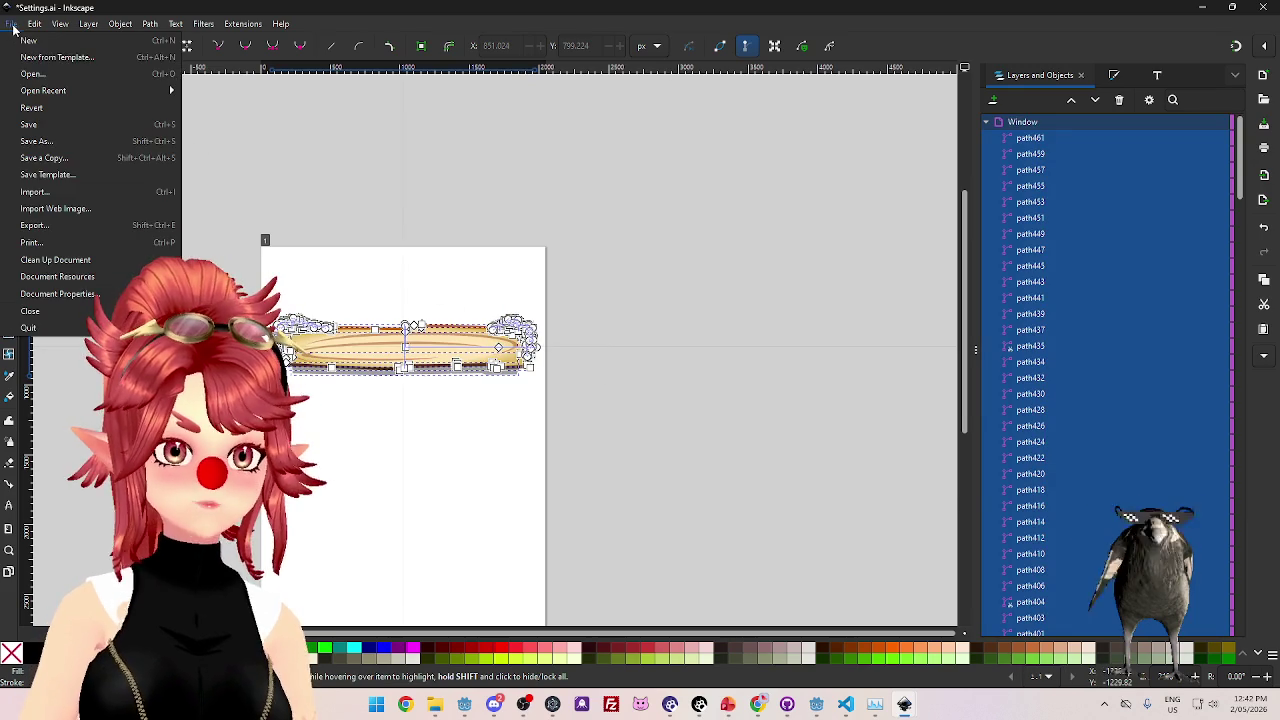
{"action": "left_click", "coordinate": [45, 229]}
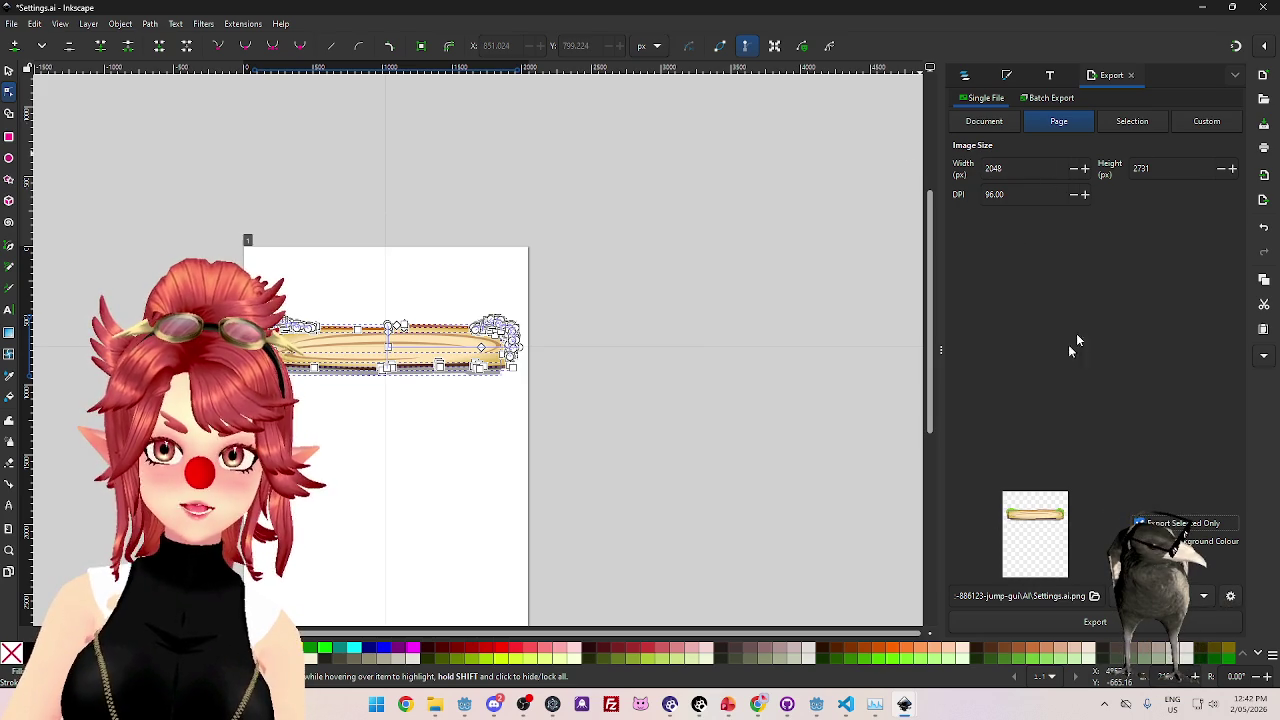
{"action": "scroll", "coordinate": [786, 414], "scroll_direction": "down", "scroll_amount": 3}
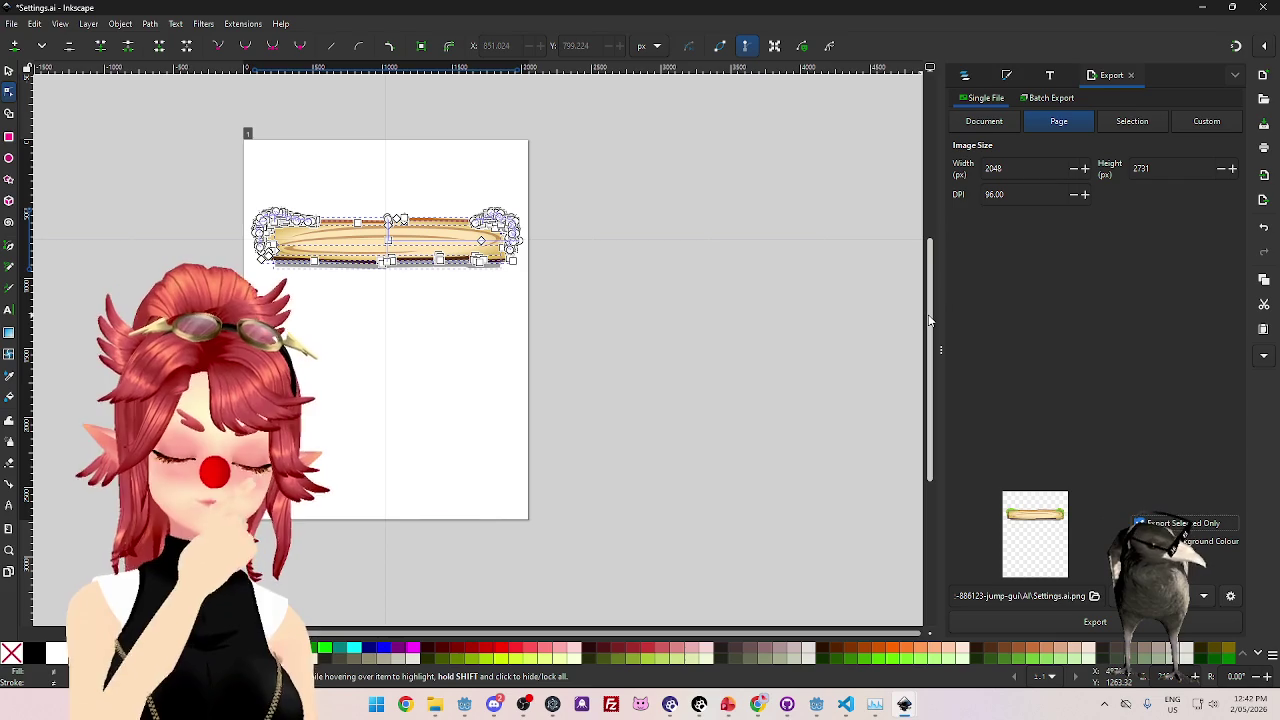
{"action": "left_click", "coordinate": [686, 327]}
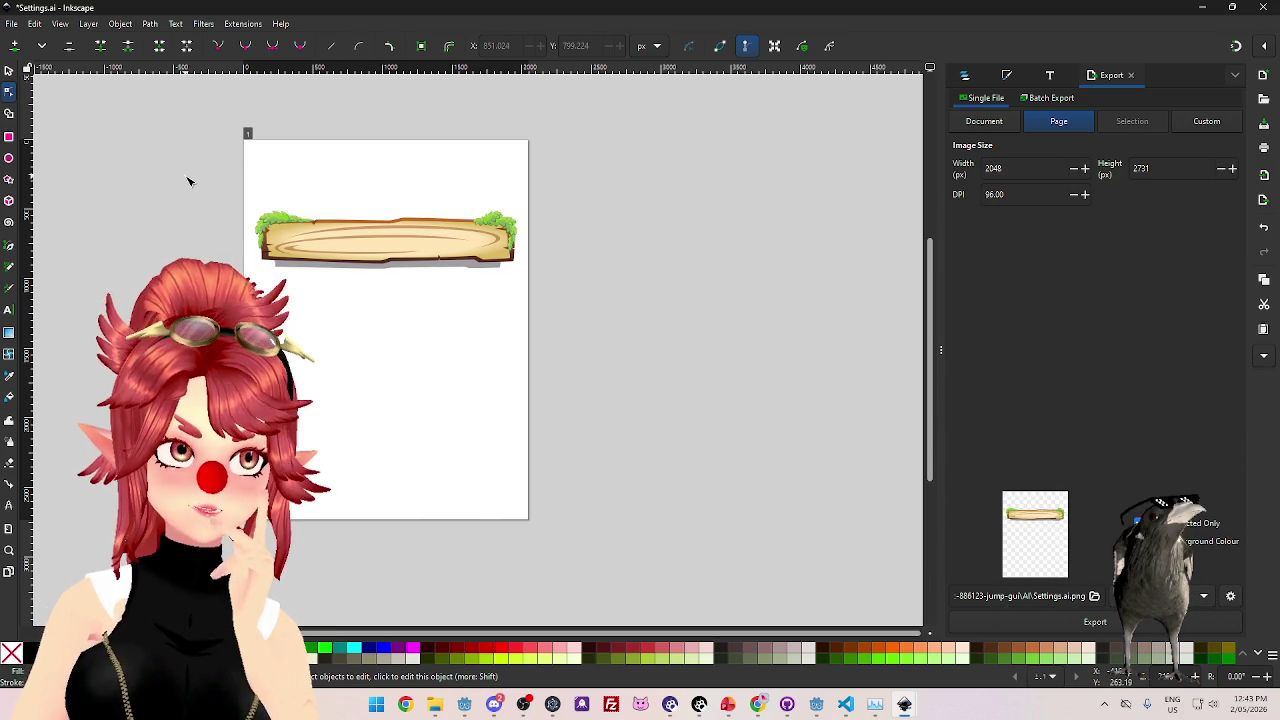
{"action": "mouse_move", "coordinate": [186, 177]}
{"action": "left_mouse_down"}
{"action": "mouse_move", "coordinate": [621, 284]}
{"action": "mouse_move", "coordinate": [644, 326]}
{"action": "left_mouse_up"}
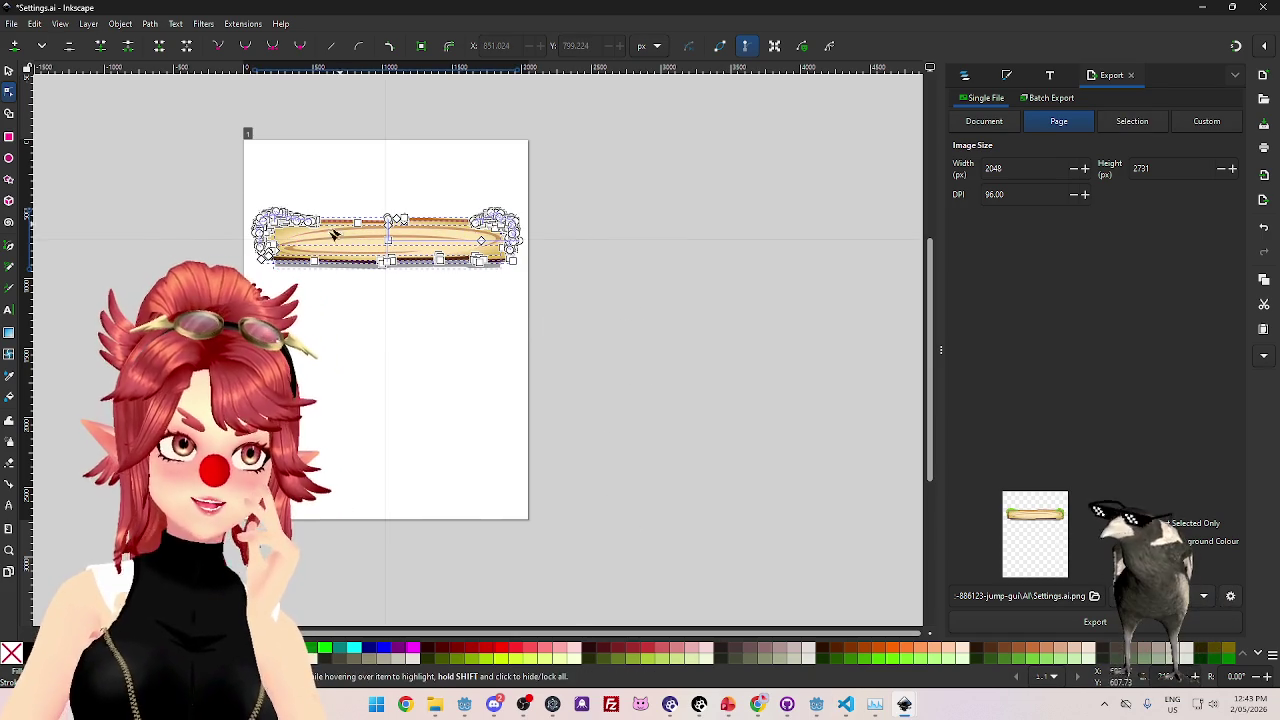
{"action": "key", "text": "Escape"}
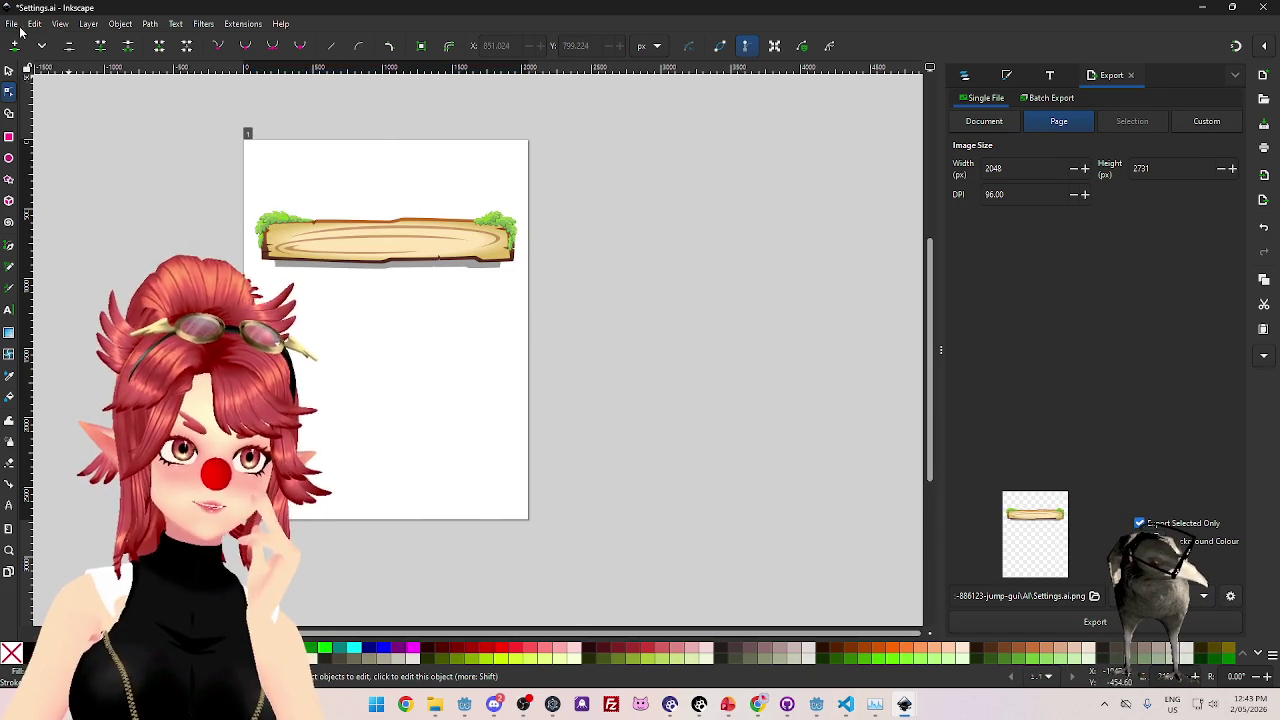
{"action": "left_click", "coordinate": [35, 24]}
{"action": "left_click", "coordinate": [593, 371]}
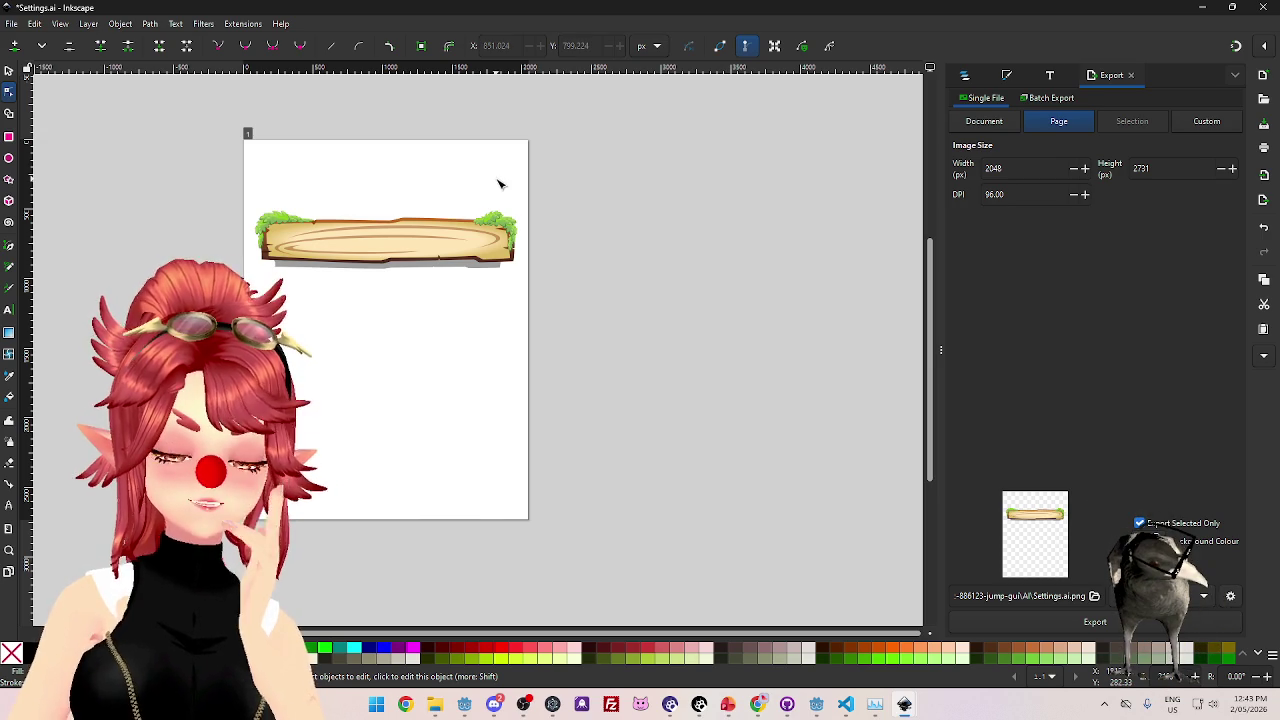
- Preview the exported BG.png in the GUI folder of File Explorer
{"action": "left_click", "coordinate": [435, 704]}
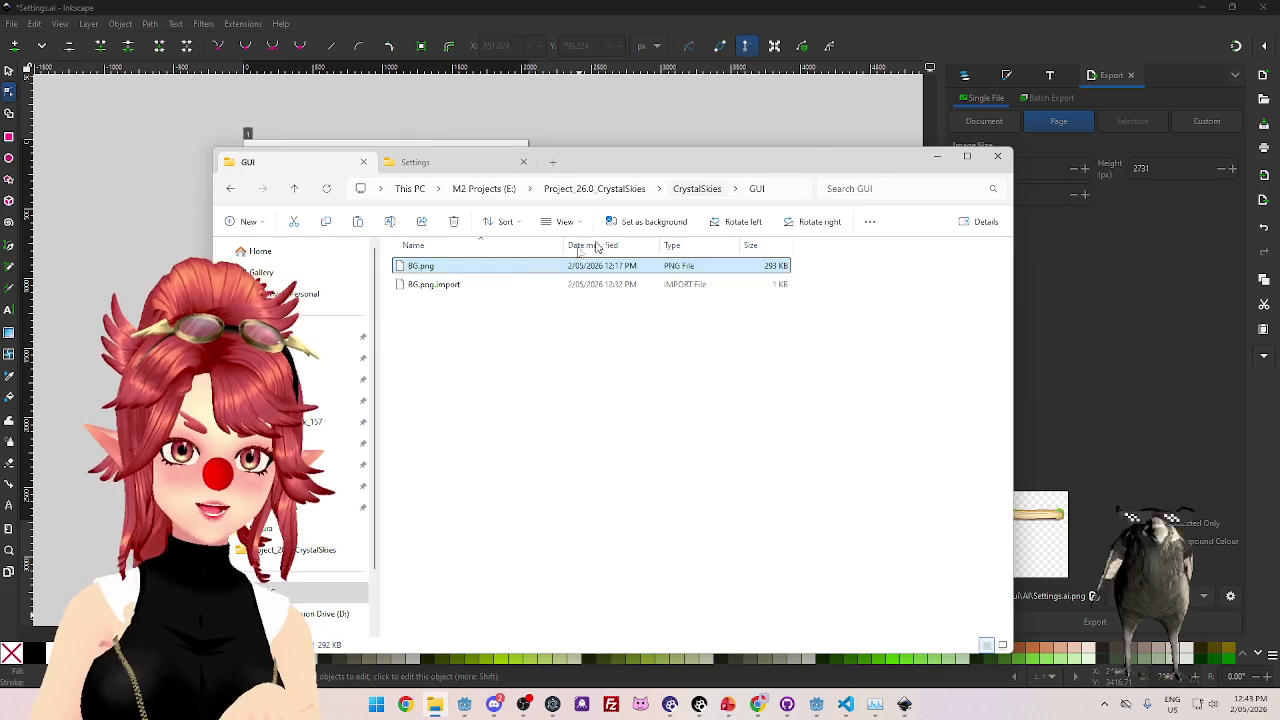
{"action": "left_click", "coordinate": [697, 188]}
{"action": "double_click", "coordinate": [471, 286]}
{"action": "double_click", "coordinate": [430, 273]}
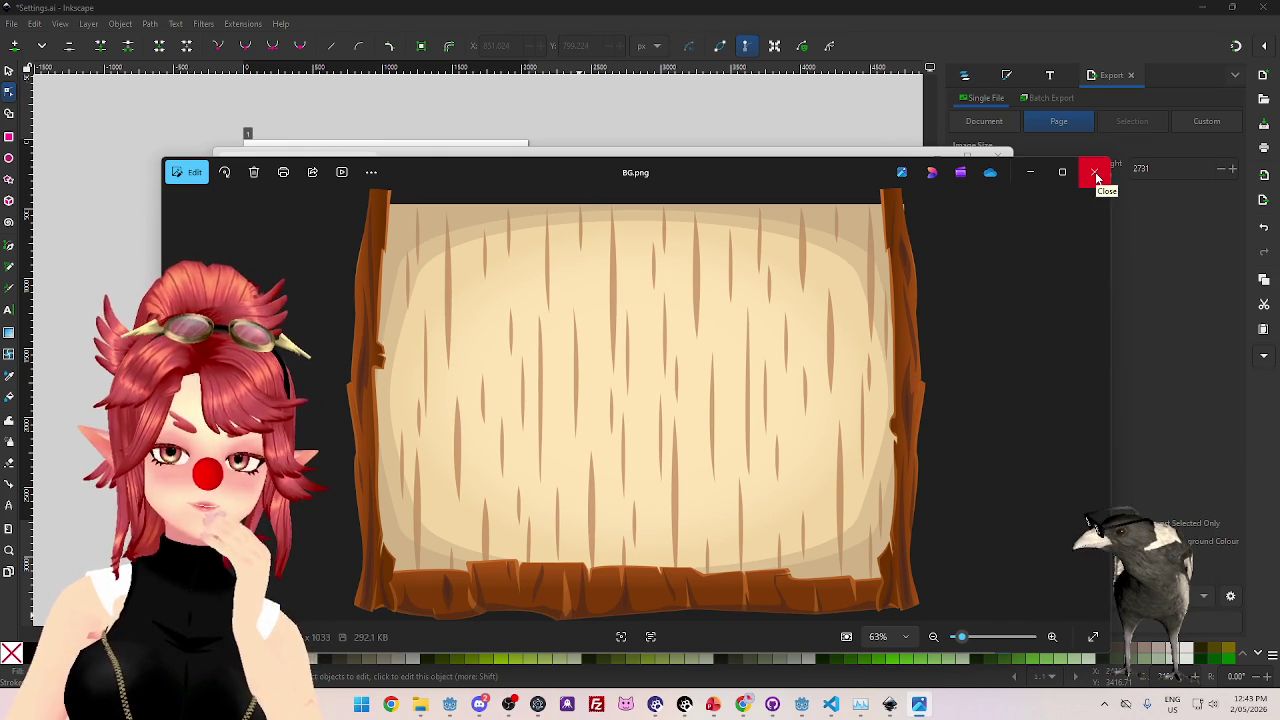
{"action": "left_click", "coordinate": [1097, 177]}
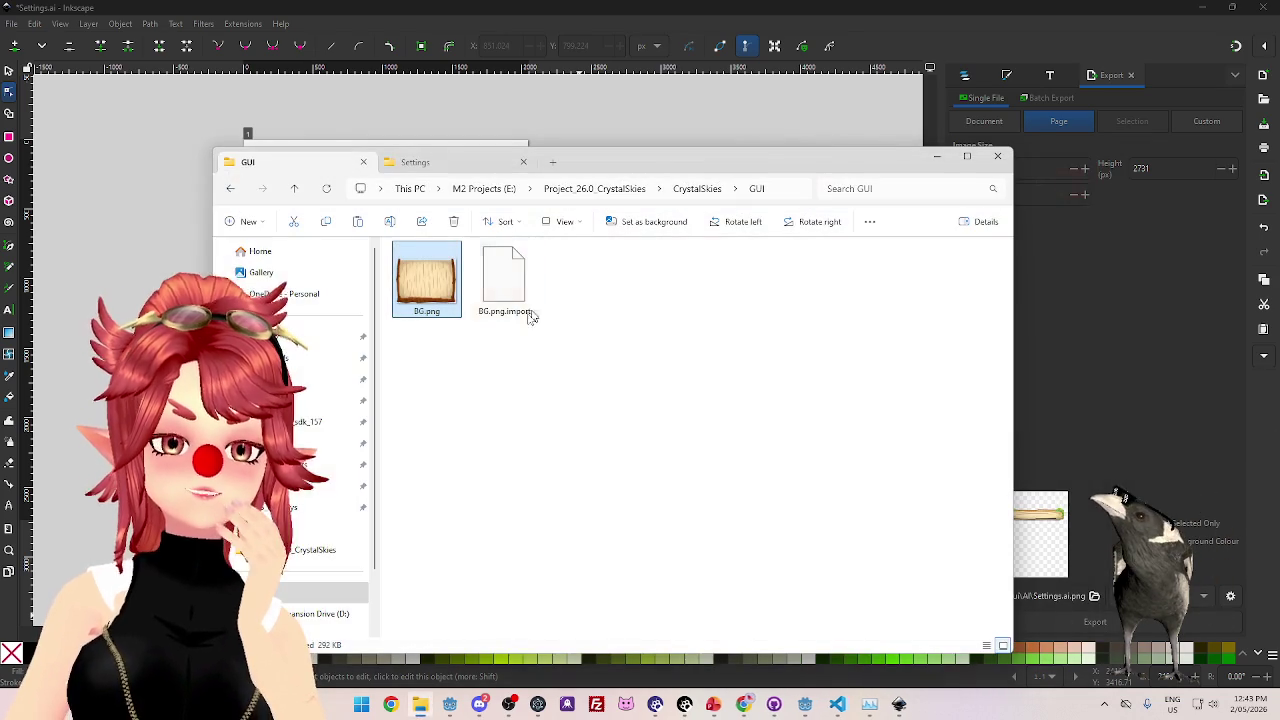
- Check Header.png in the Settings asset folder, then return to Inkscape
{"action": "left_click", "coordinate": [697, 189]}
{"action": "left_click", "coordinate": [405, 162]}
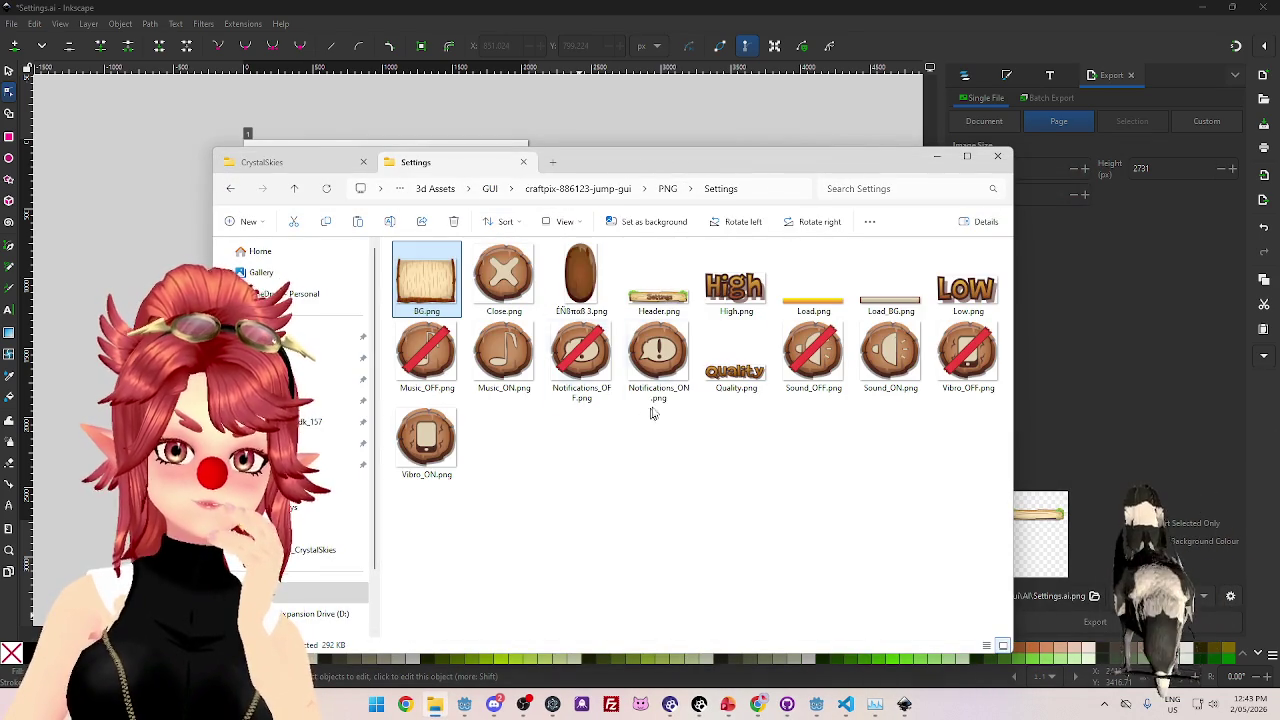
{"action": "left_click", "coordinate": [645, 297]}
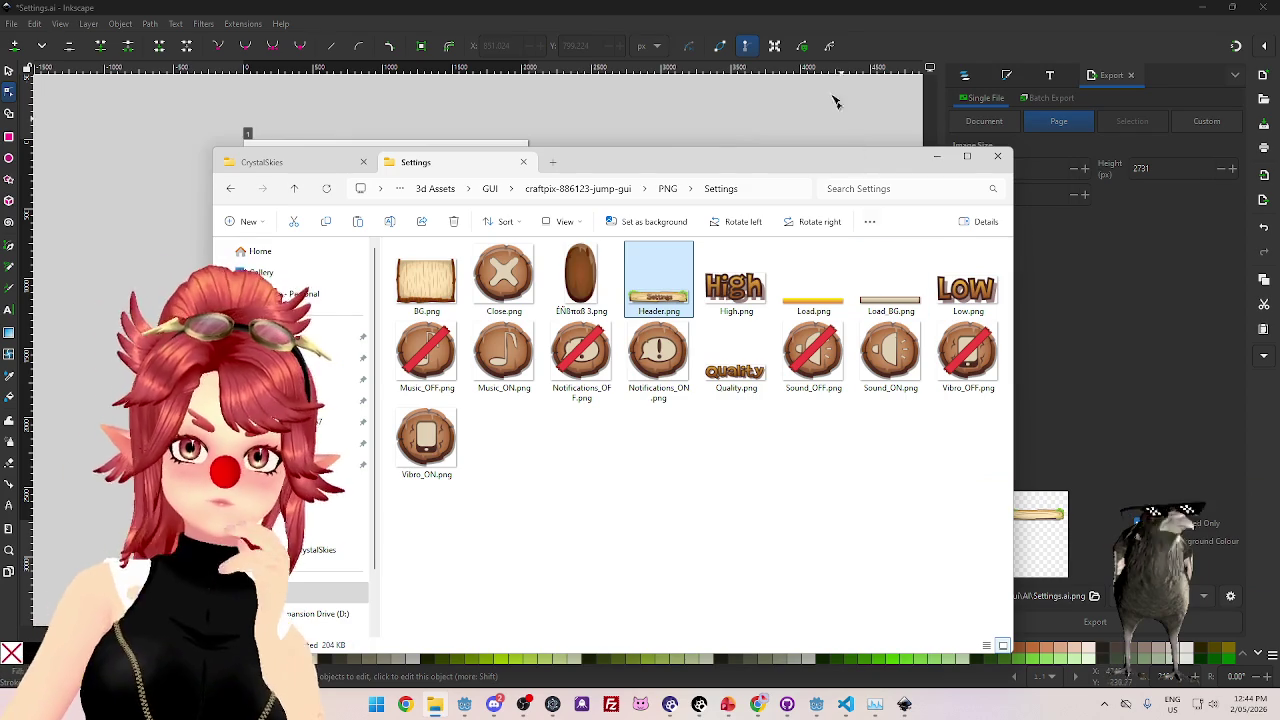
{"action": "left_click", "coordinate": [843, 120]}
{"action": "left_click", "coordinate": [35, 24]}
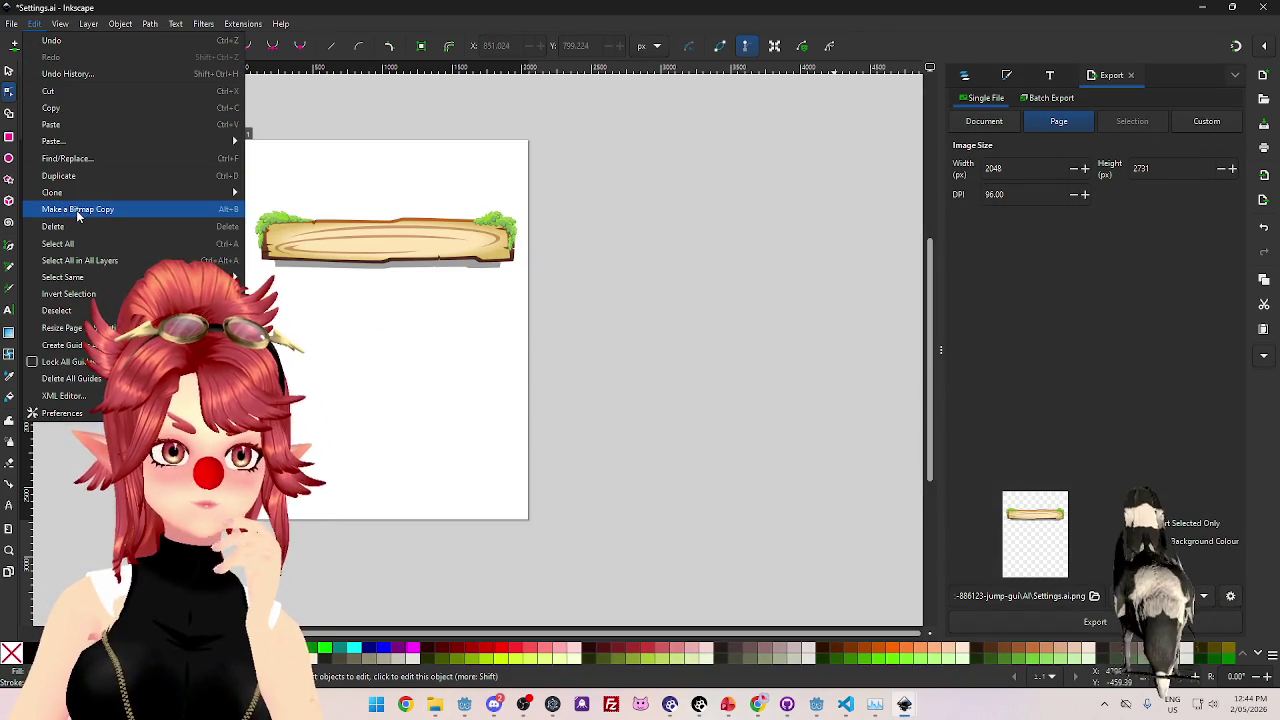
- Reopen Settings.ai, accepting the default PDF import settings
{"action": "left_click", "coordinate": [590, 240]}
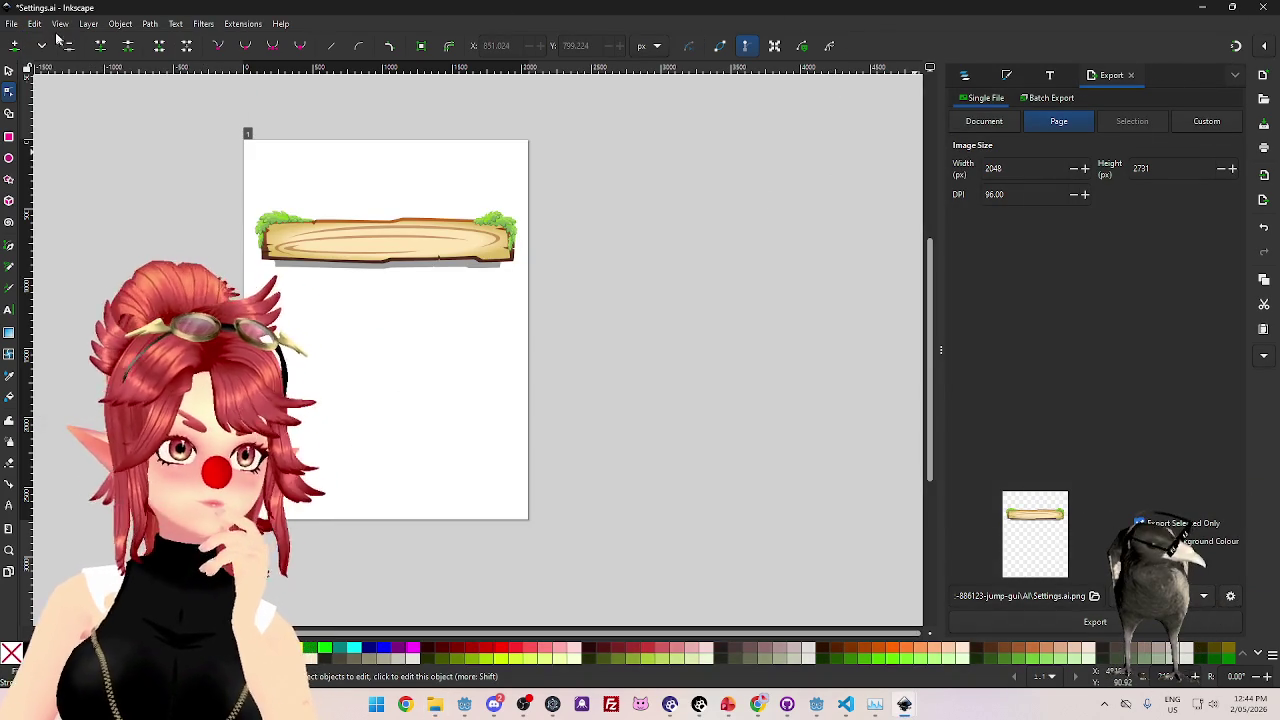
{"action": "left_click", "coordinate": [12, 24]}
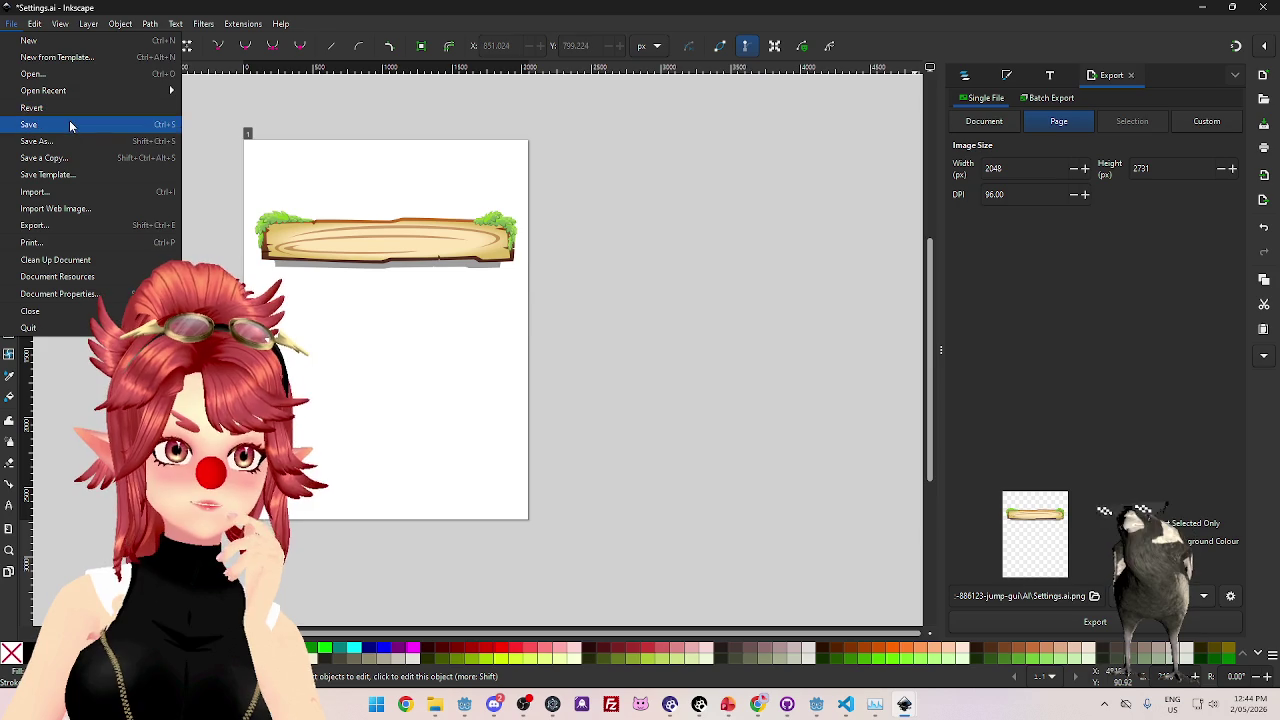
{"action": "left_click", "coordinate": [56, 74]}
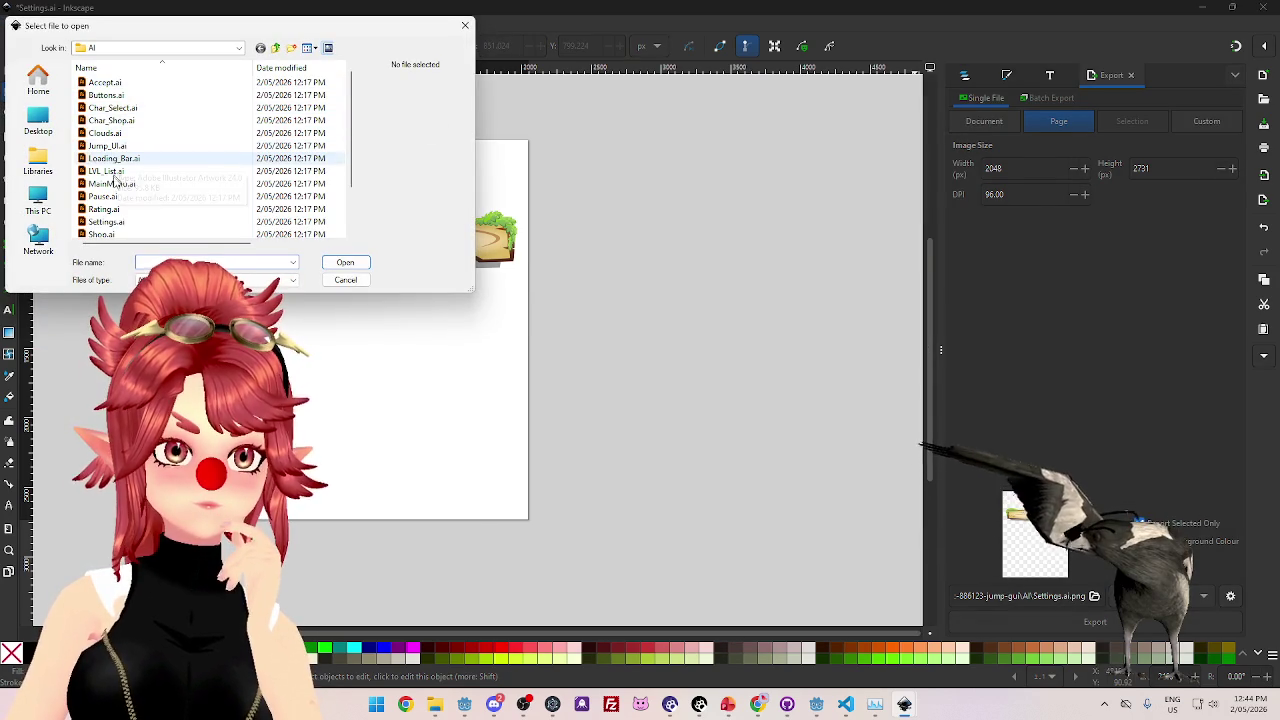
{"action": "left_click", "coordinate": [105, 221]}
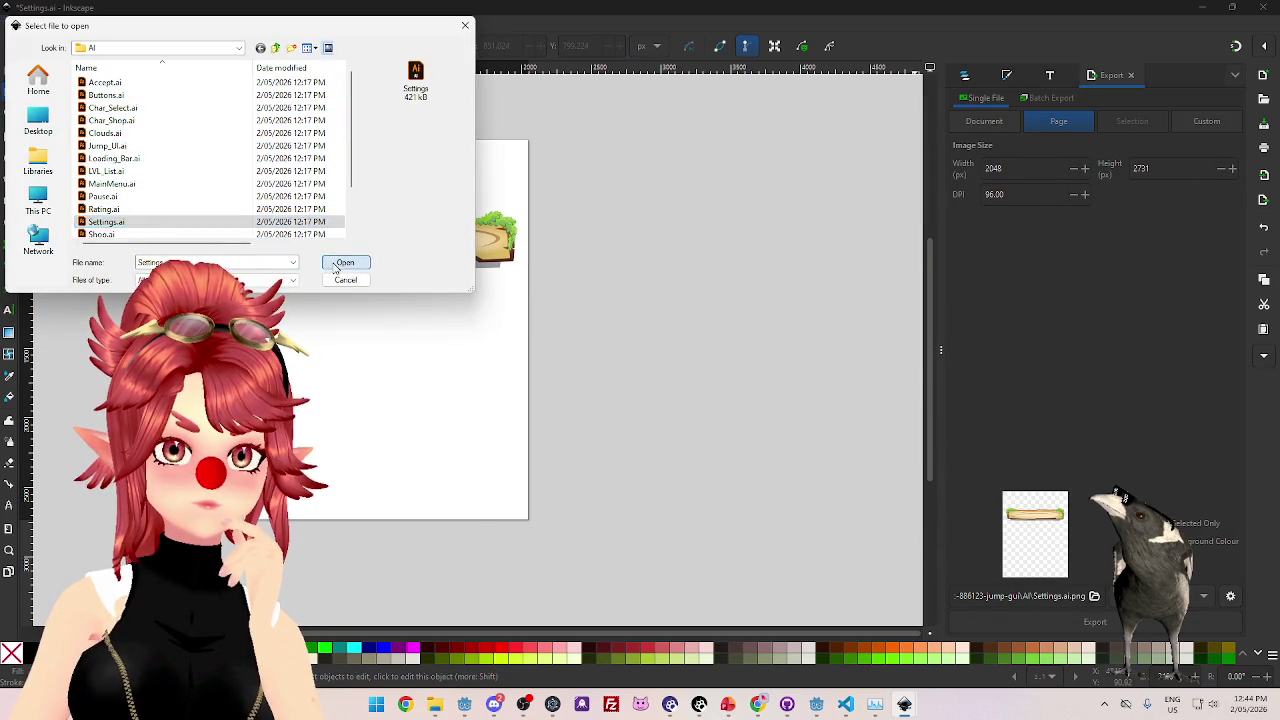
{"action": "left_click", "coordinate": [335, 265]}
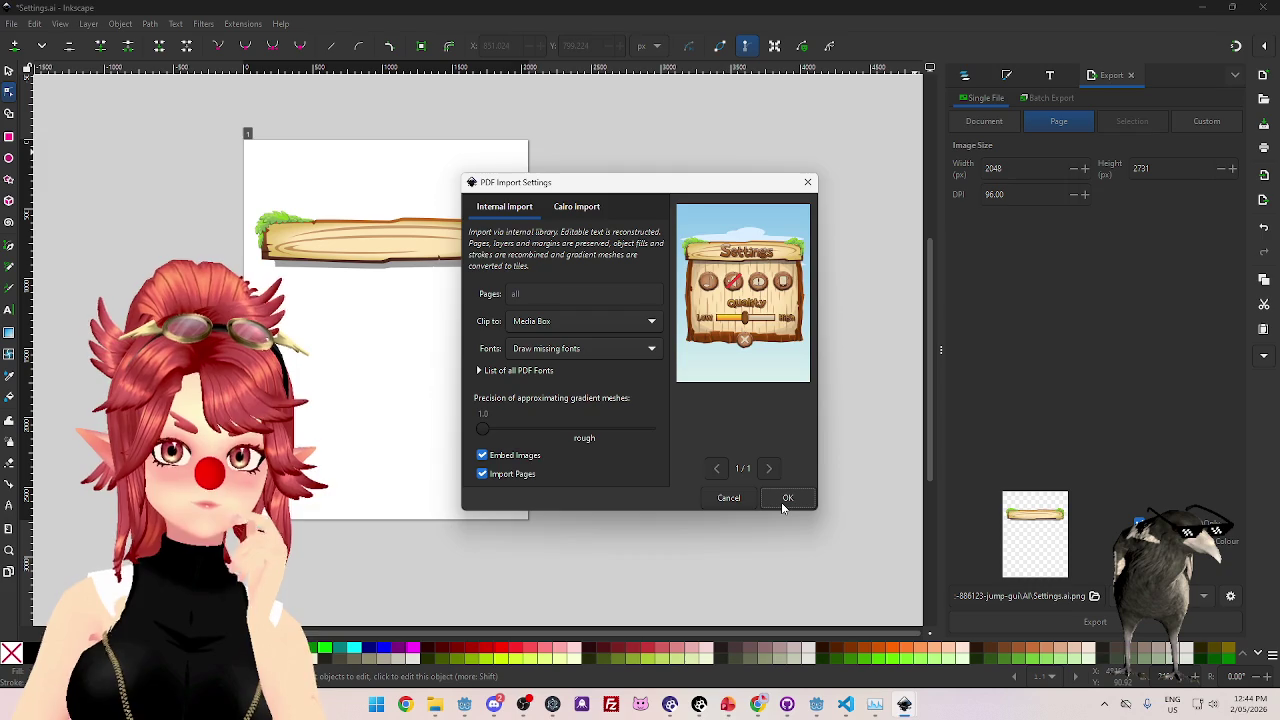
{"action": "left_click", "coordinate": [781, 502]}
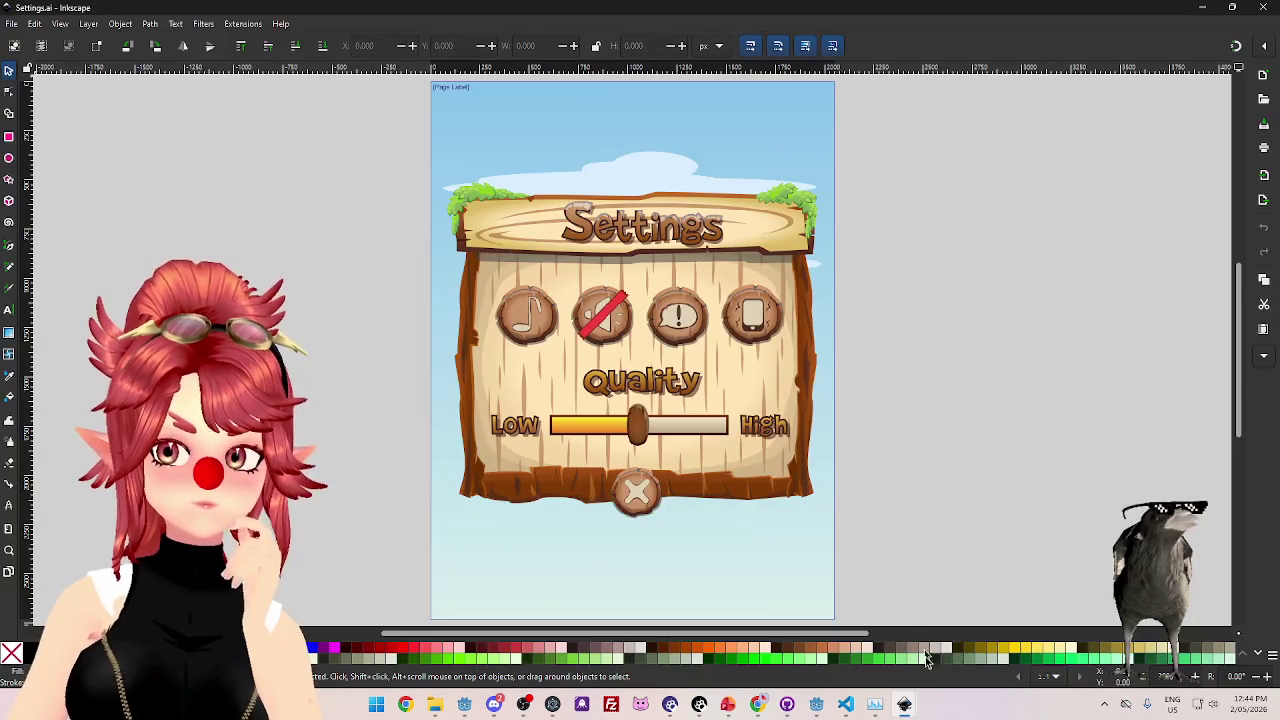
- Close the edited plank-only window, dismissing its save prompt, and select the BG layer in Layers
{"action": "mouse_move", "coordinate": [904, 704]}
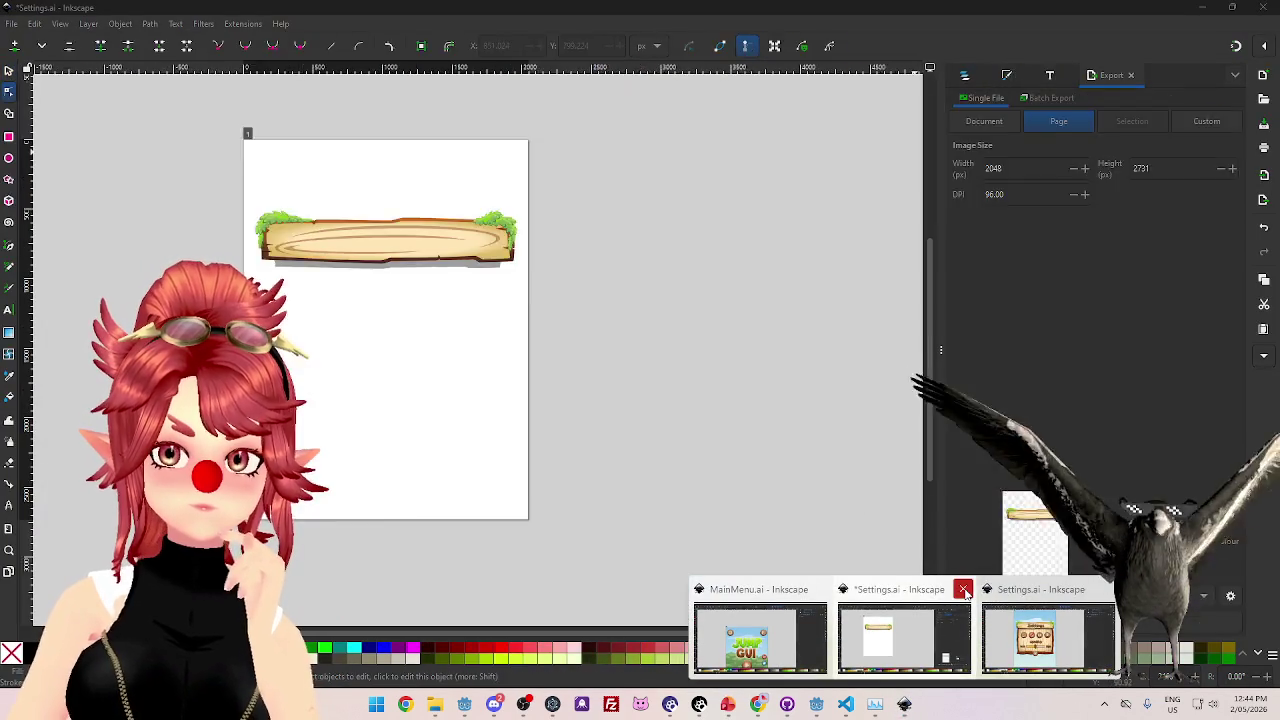
{"action": "left_click", "coordinate": [963, 590]}
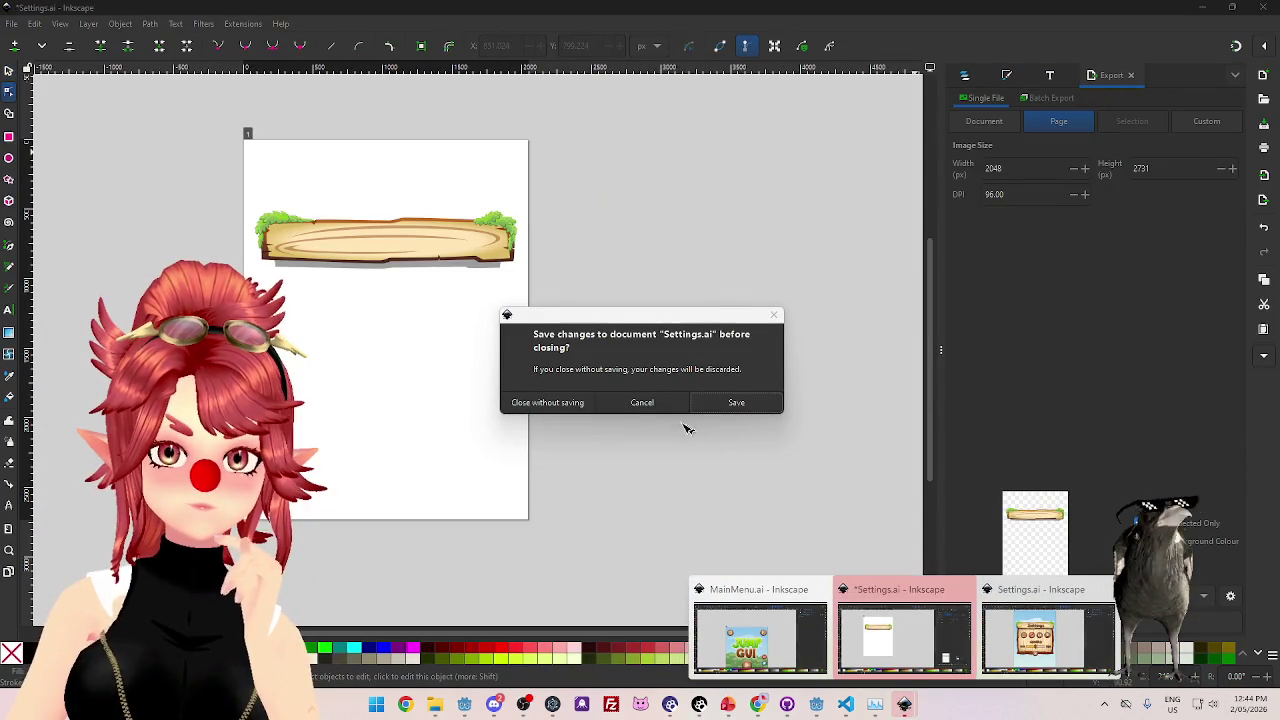
{"action": "left_click", "coordinate": [570, 400]}
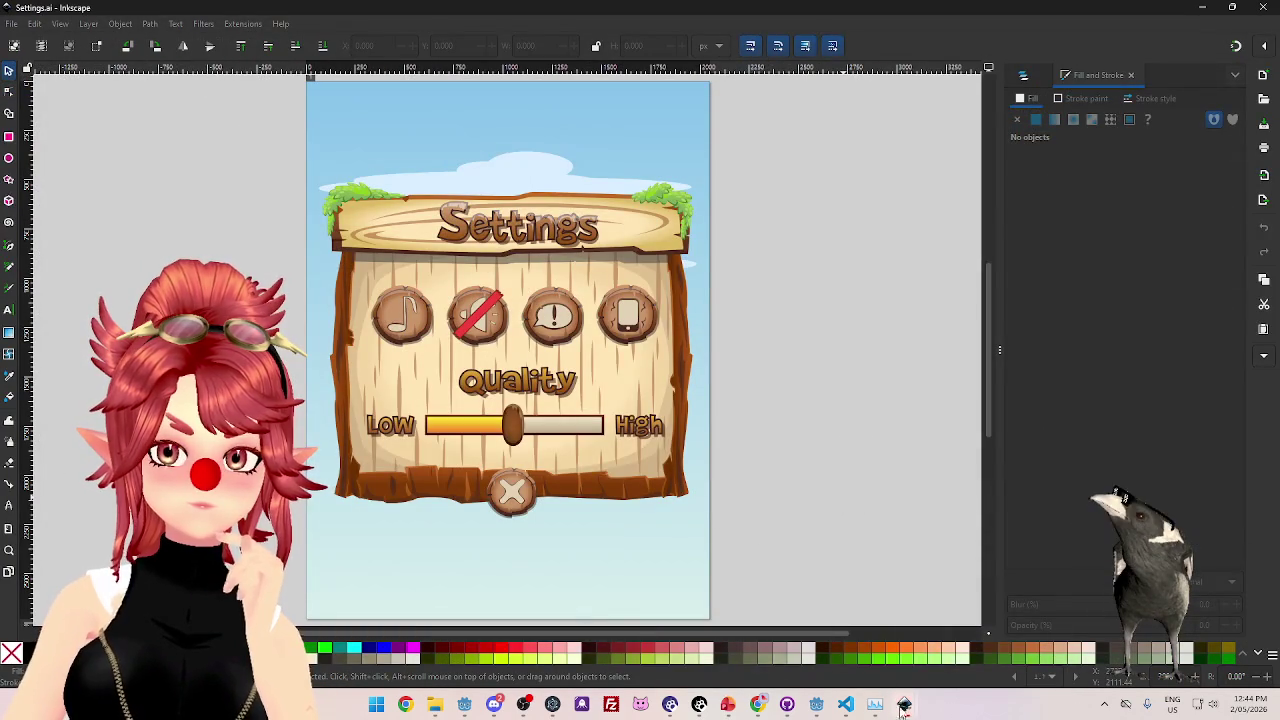
{"action": "mouse_move", "coordinate": [904, 704]}
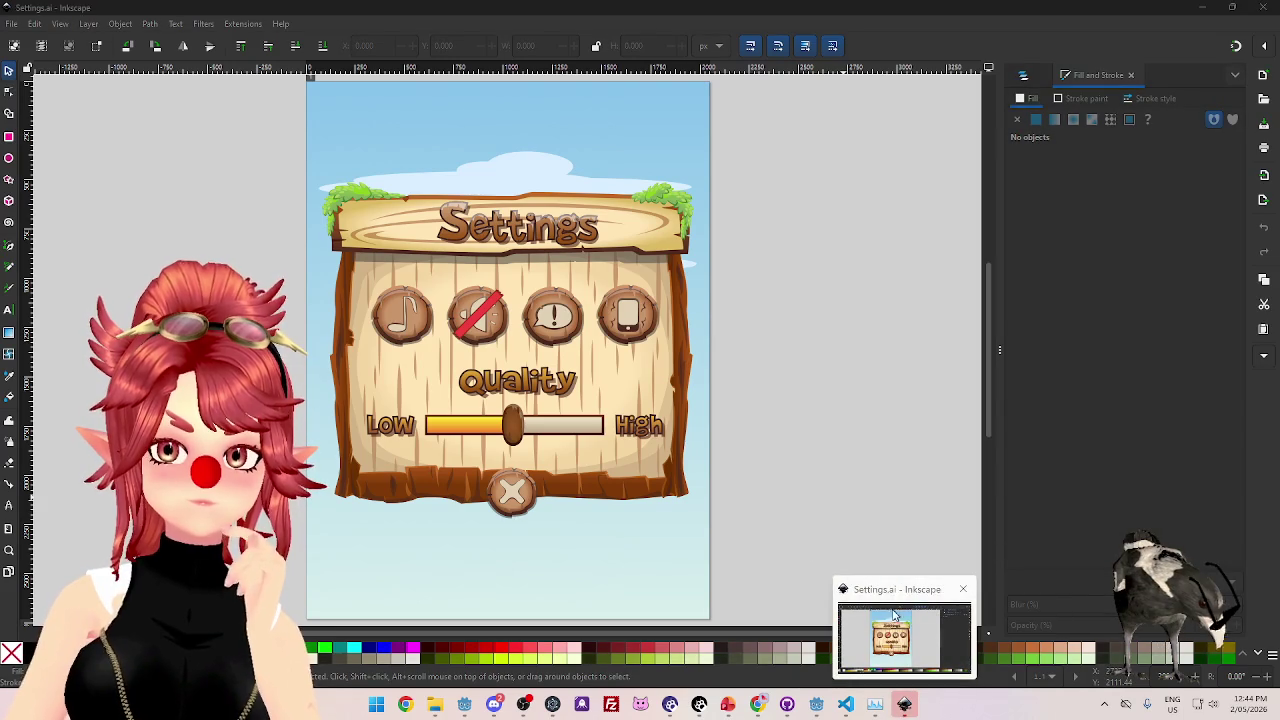
{"action": "left_click", "coordinate": [1033, 202]}
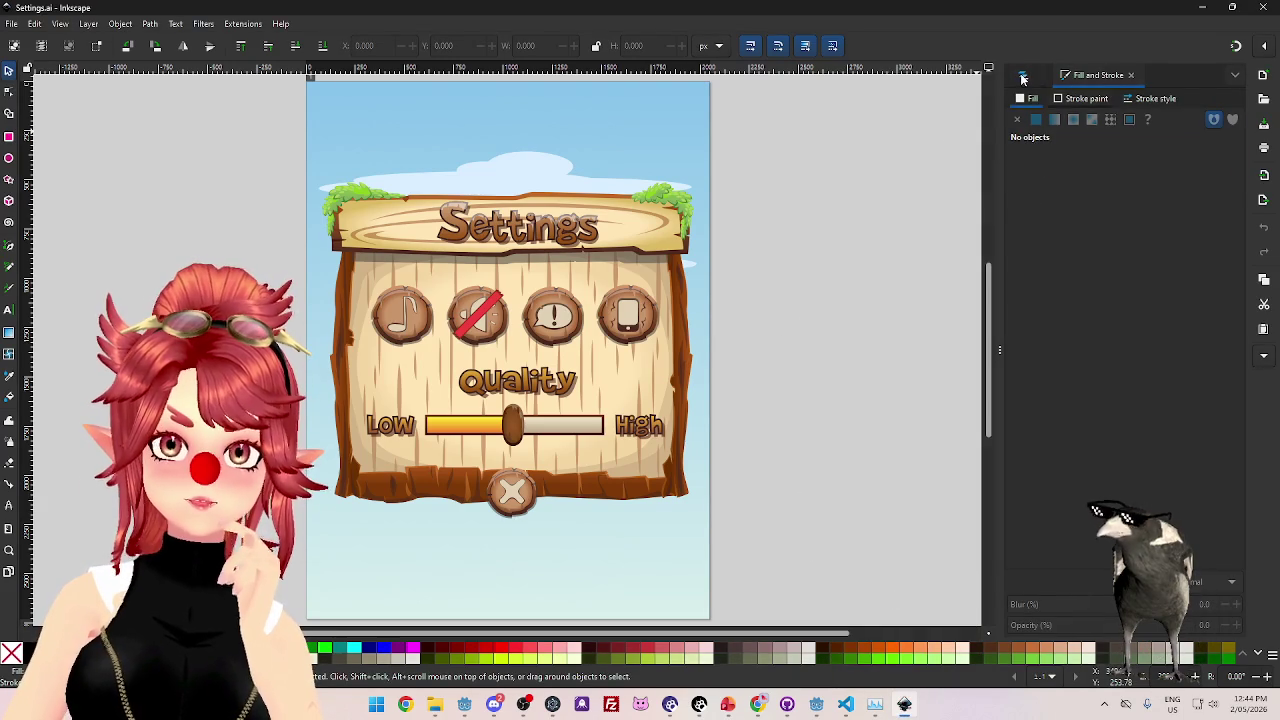
{"action": "left_click", "coordinate": [1022, 76]}
{"action": "left_click", "coordinate": [1037, 172]}
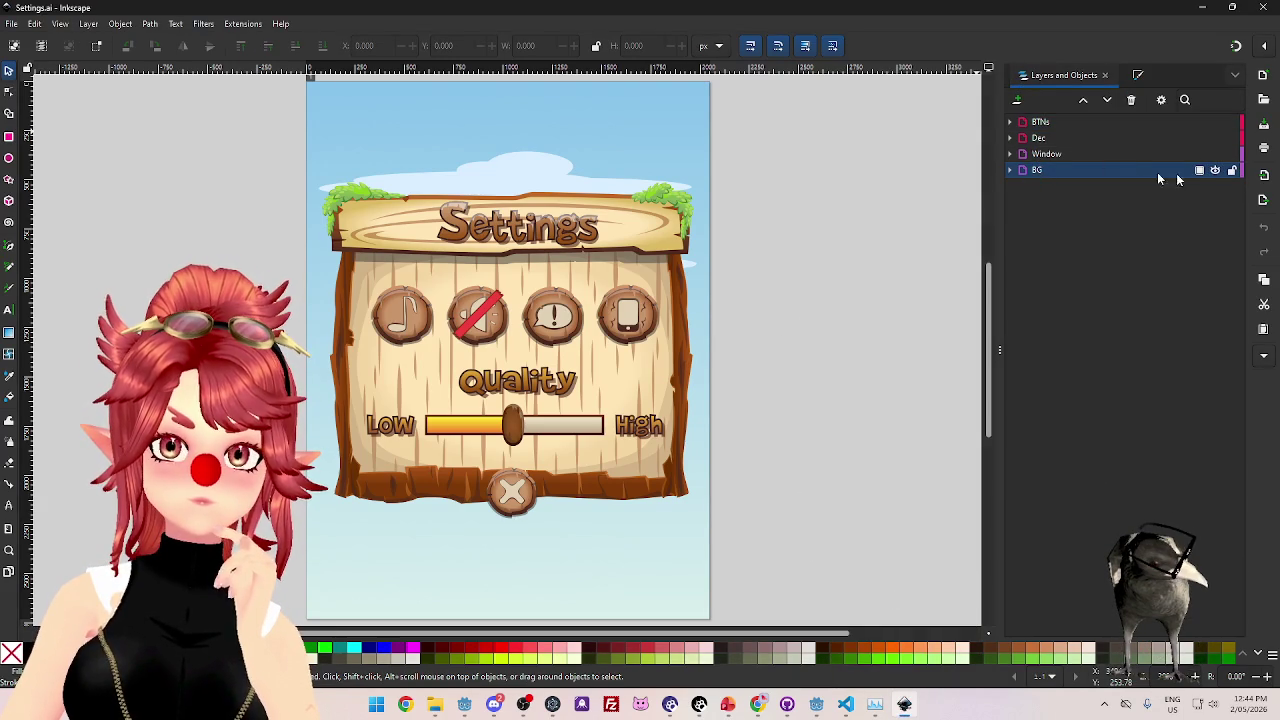
- Delete the BG, Dec and BTNs layers, keeping only the Window layer's blank wooden panel
{"action": "double_click", "coordinate": [1216, 171]}
{"action": "left_click", "coordinate": [1145, 177]}
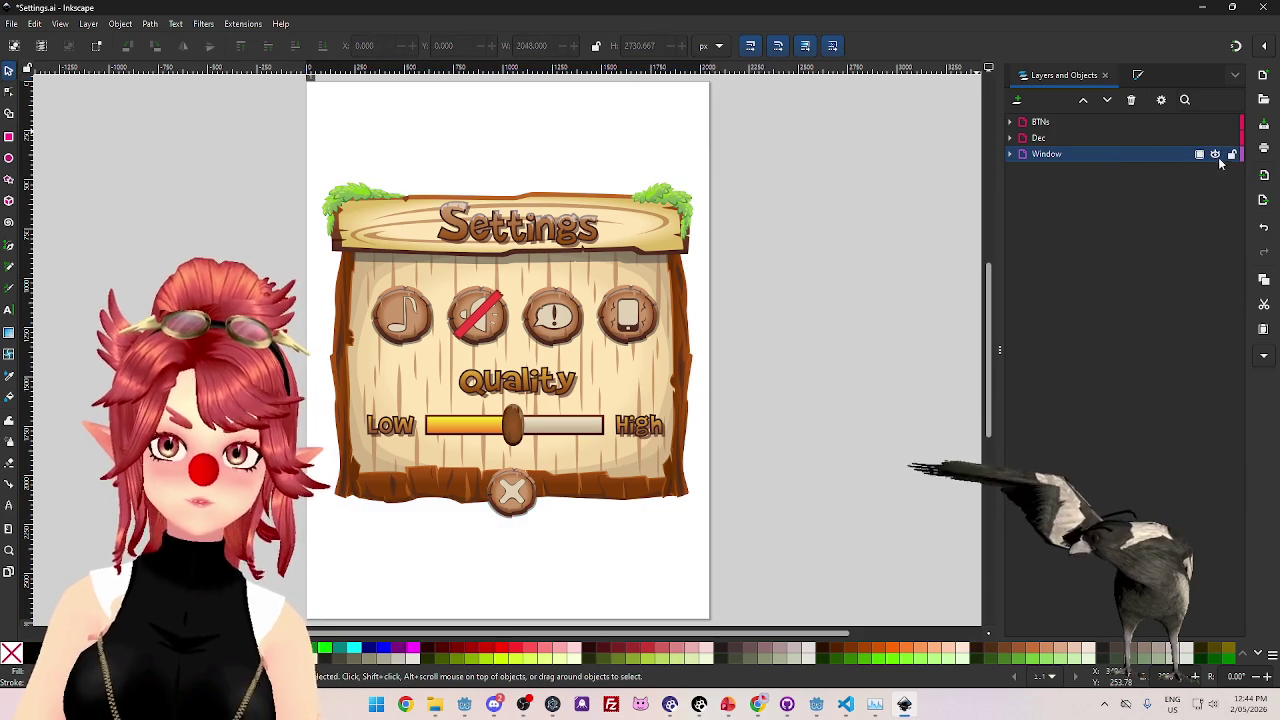
{"action": "left_click", "coordinate": [1215, 153]}
{"action": "left_click", "coordinate": [1215, 153]}
{"action": "left_click", "coordinate": [1184, 136]}
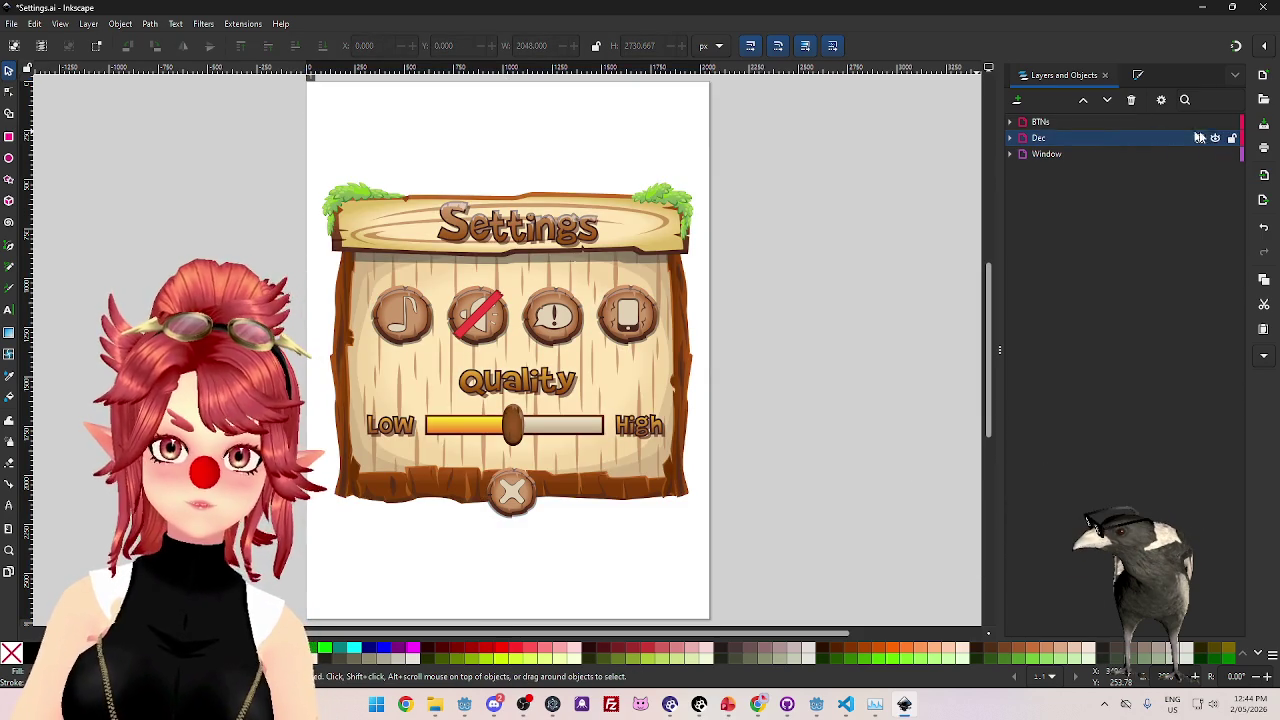
{"action": "left_click", "coordinate": [1215, 138]}
{"action": "left_click", "coordinate": [1215, 138]}
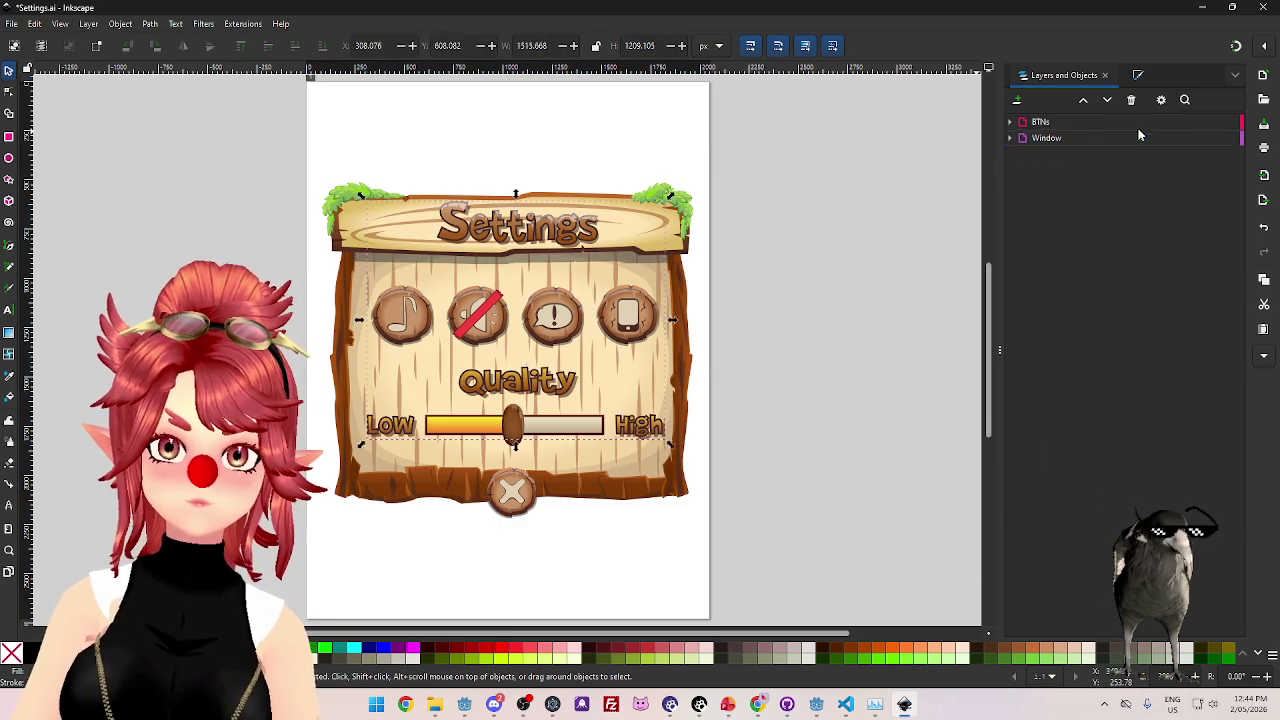
{"action": "key", "text": "Delete"}
{"action": "key", "text": "Delete"}
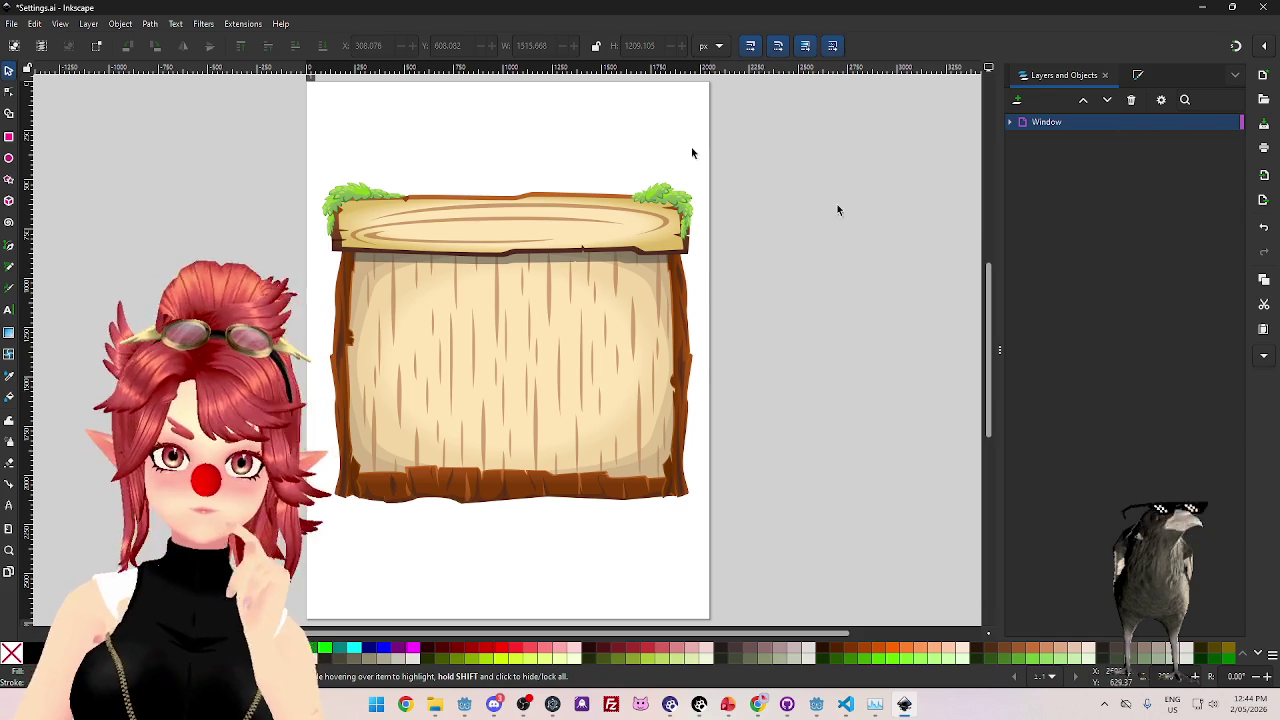
{"action": "left_click", "coordinate": [11, 23]}
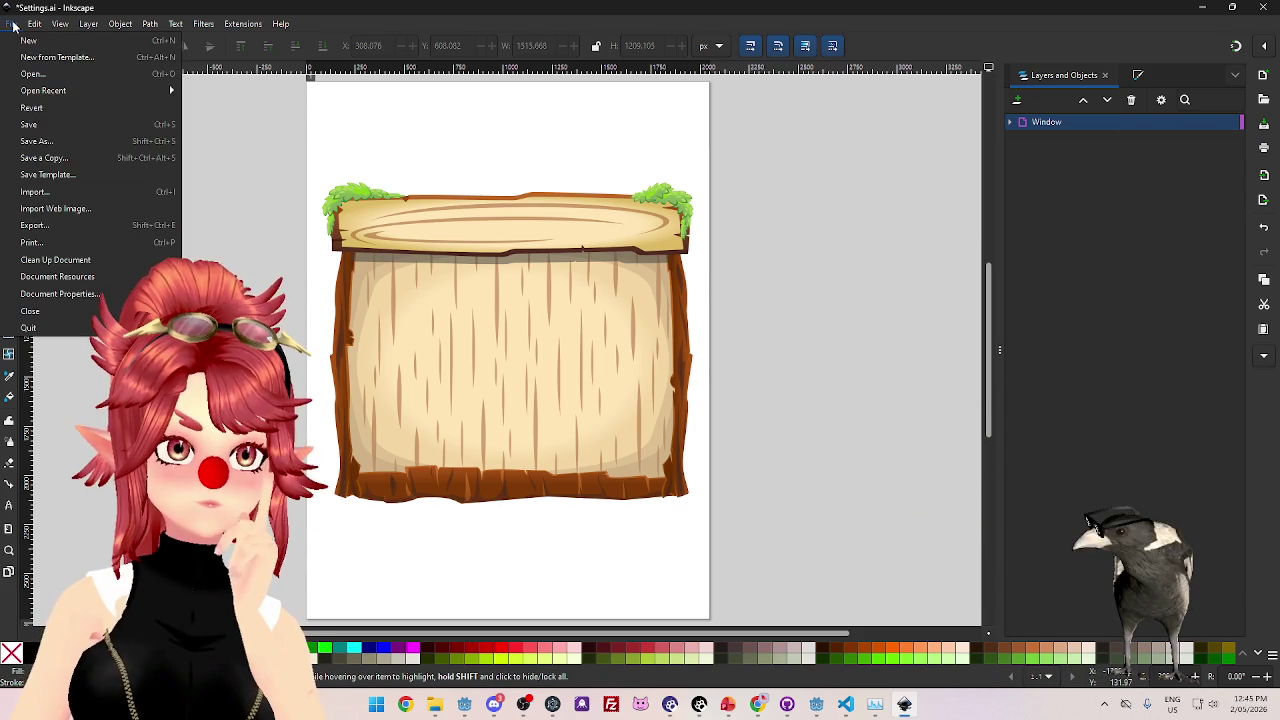
{"action": "left_click", "coordinate": [831, 431]}
{"action": "scroll", "coordinate": [794, 448], "scroll_direction": "down", "scroll_amount": 5}
{"action": "scroll", "coordinate": [787, 440], "scroll_direction": "up", "scroll_amount": 4}
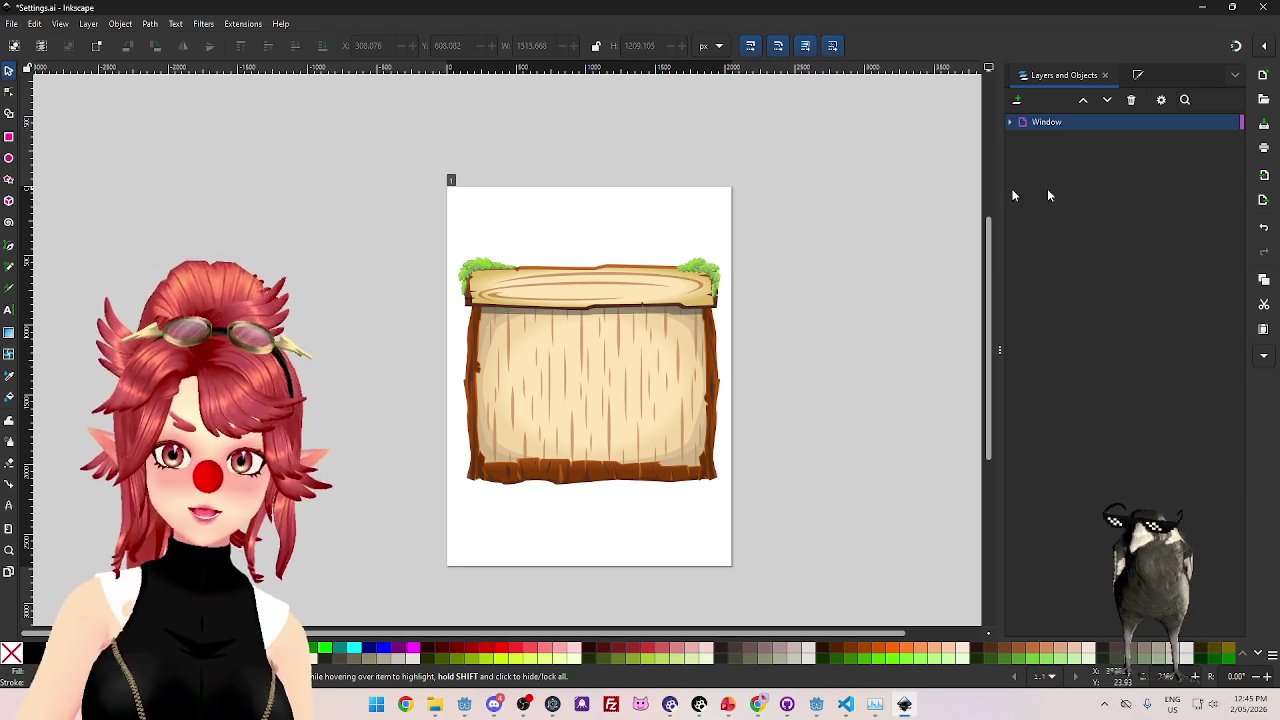
{"action": "left_click", "coordinate": [14, 24]}
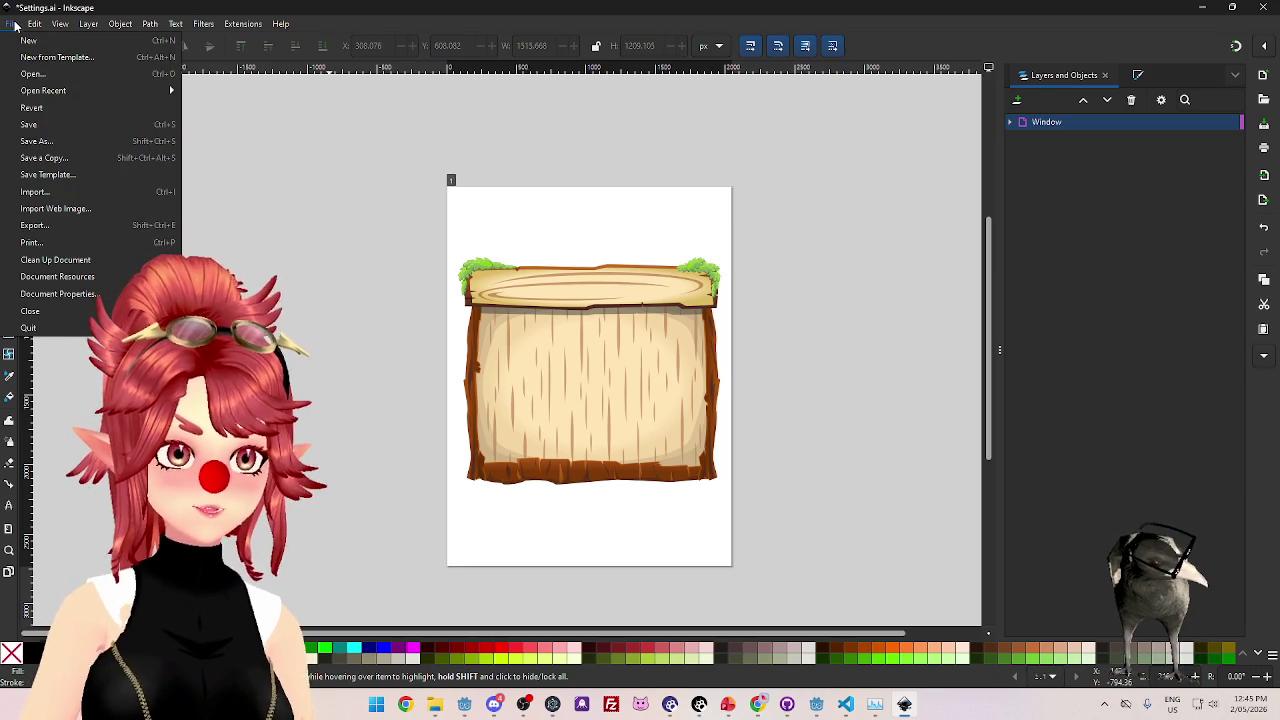
{"action": "mouse_move", "coordinate": [38, 27]}
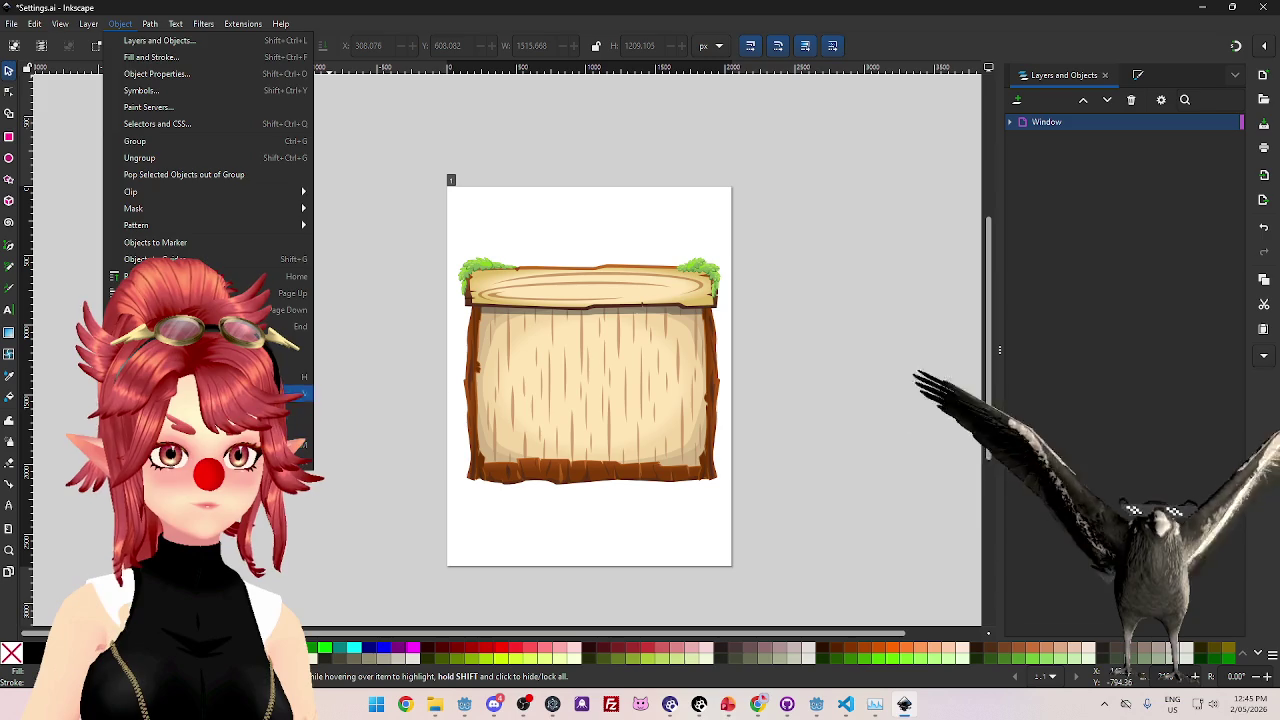
{"action": "mouse_move", "coordinate": [178, 26]}
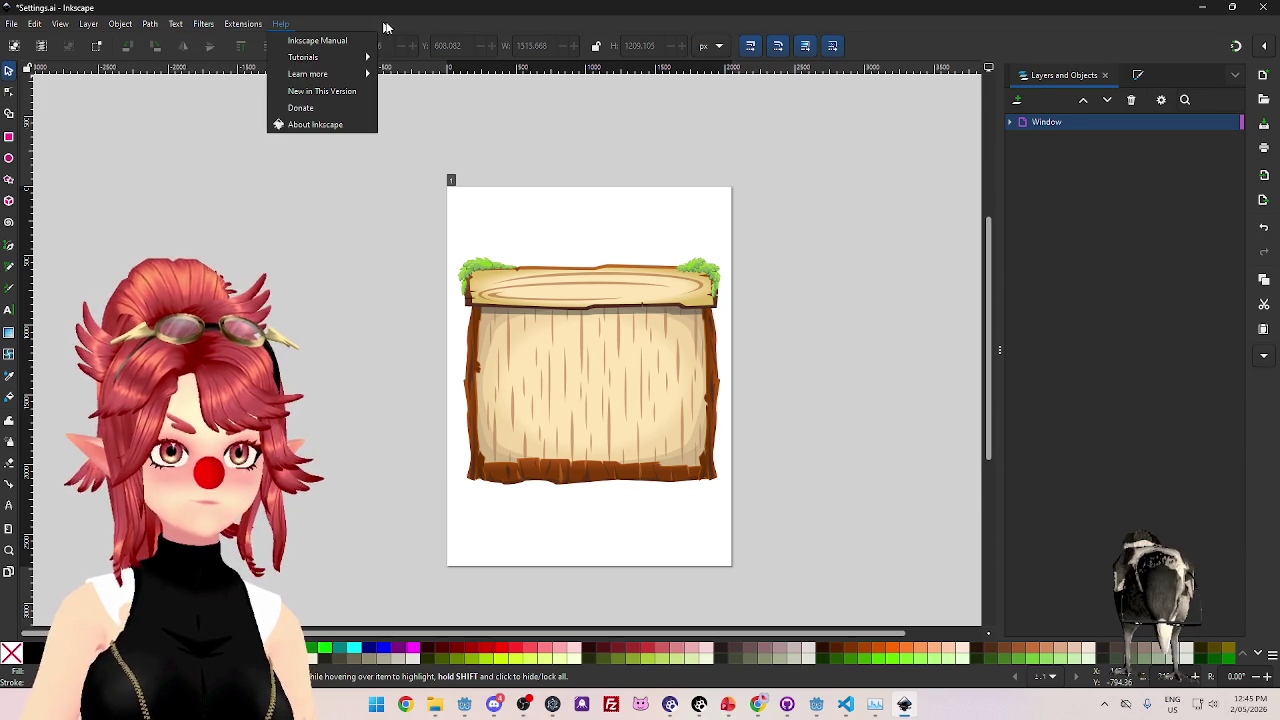
{"action": "left_click", "coordinate": [202, 54]}
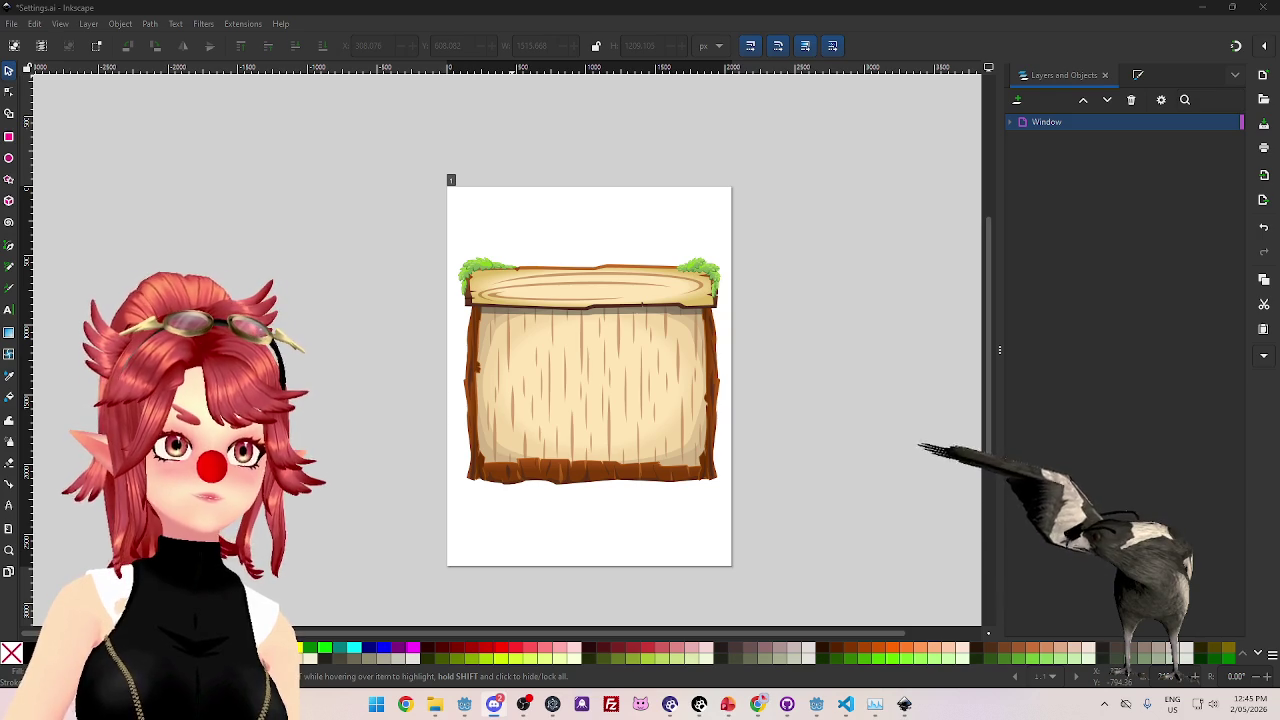
{"action": "key", "text": "alt+Tab"}
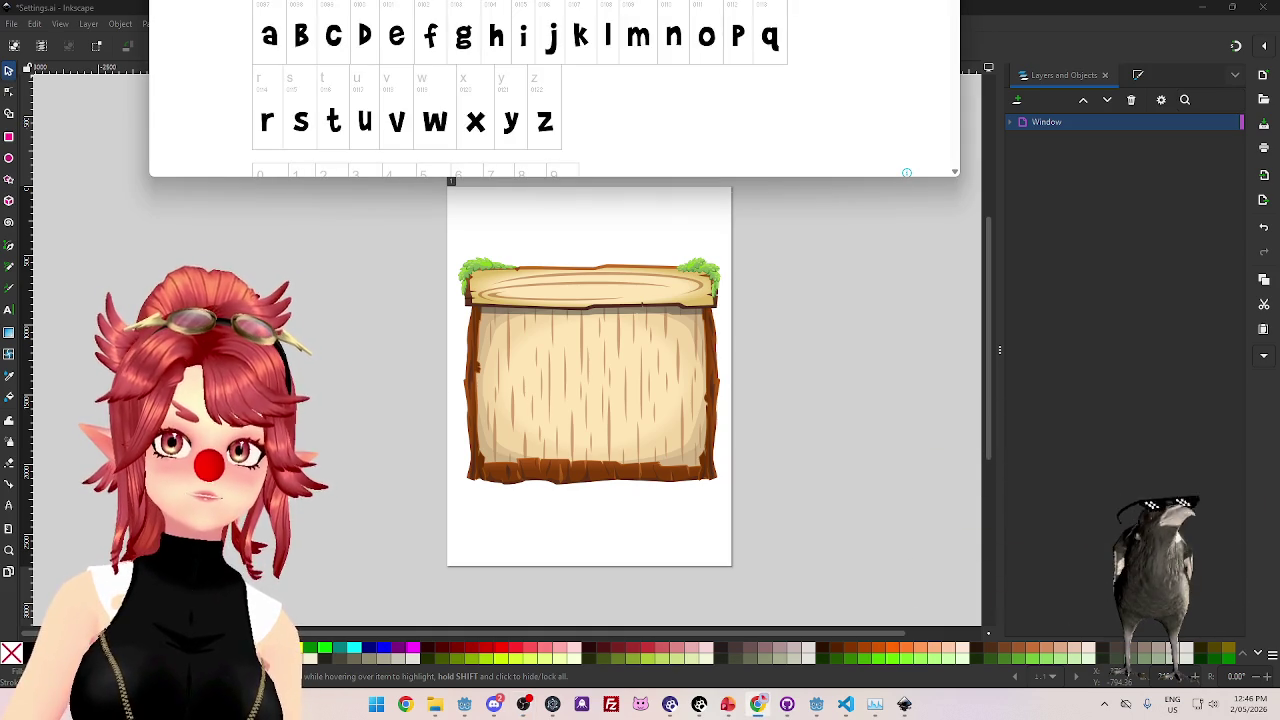
{"action": "scroll", "coordinate": [555, 90], "scroll_direction": "up", "scroll_amount": 10}
{"action": "left_click_drag", "start_coordinate": [876, 0], "coordinate": [879, 119]}
{"action": "left_click", "coordinate": [1042, 6]}
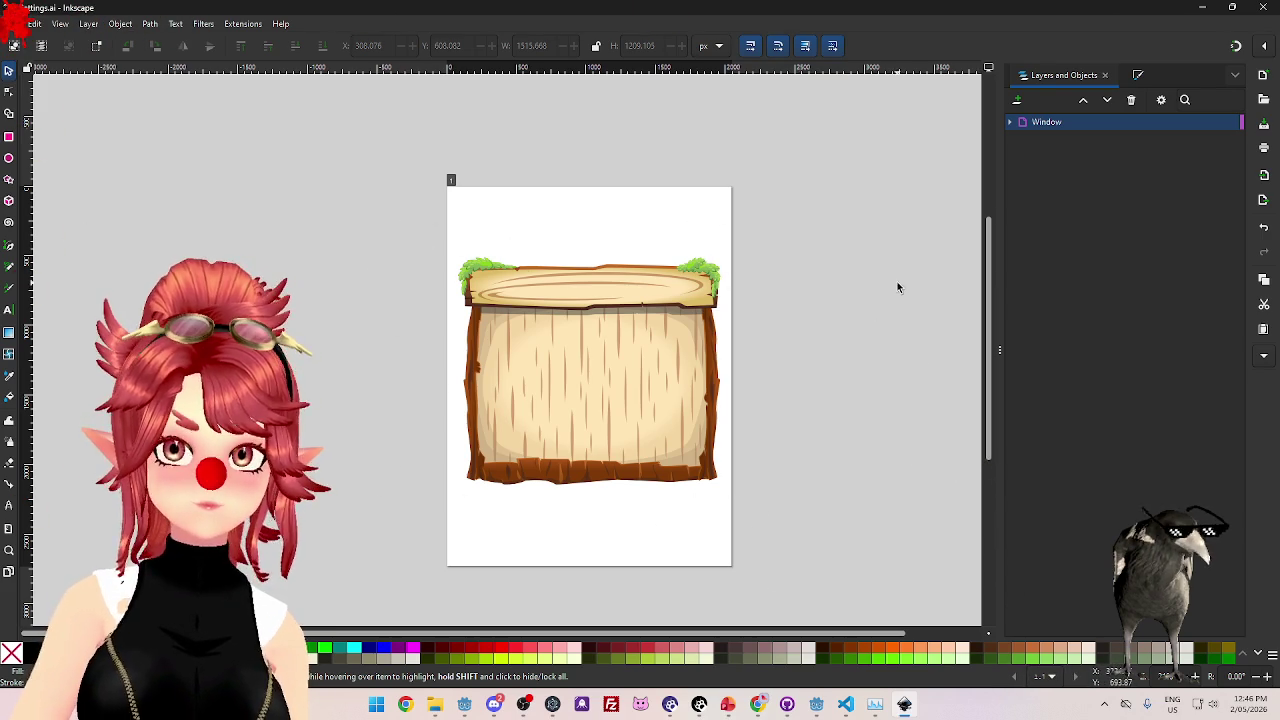
{"action": "mouse_move", "coordinate": [990, 287]}
{"action": "left_mouse_down"}
{"action": "mouse_move", "coordinate": [988, 329]}
{"action": "mouse_move", "coordinate": [988, 285]}
{"action": "mouse_move", "coordinate": [988, 305]}
{"action": "left_mouse_up"}
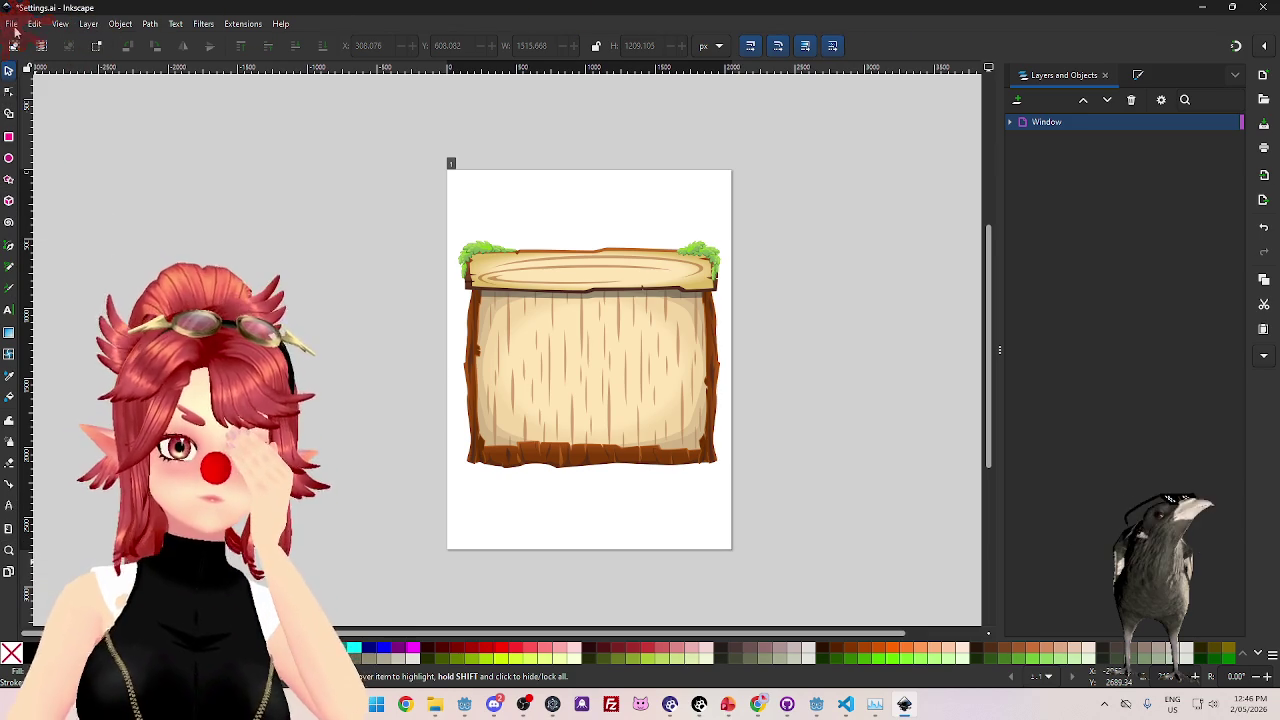
- Set the page height to 2400 px in Document Properties and expand the Viewbox section
{"action": "left_click", "coordinate": [30, 23]}
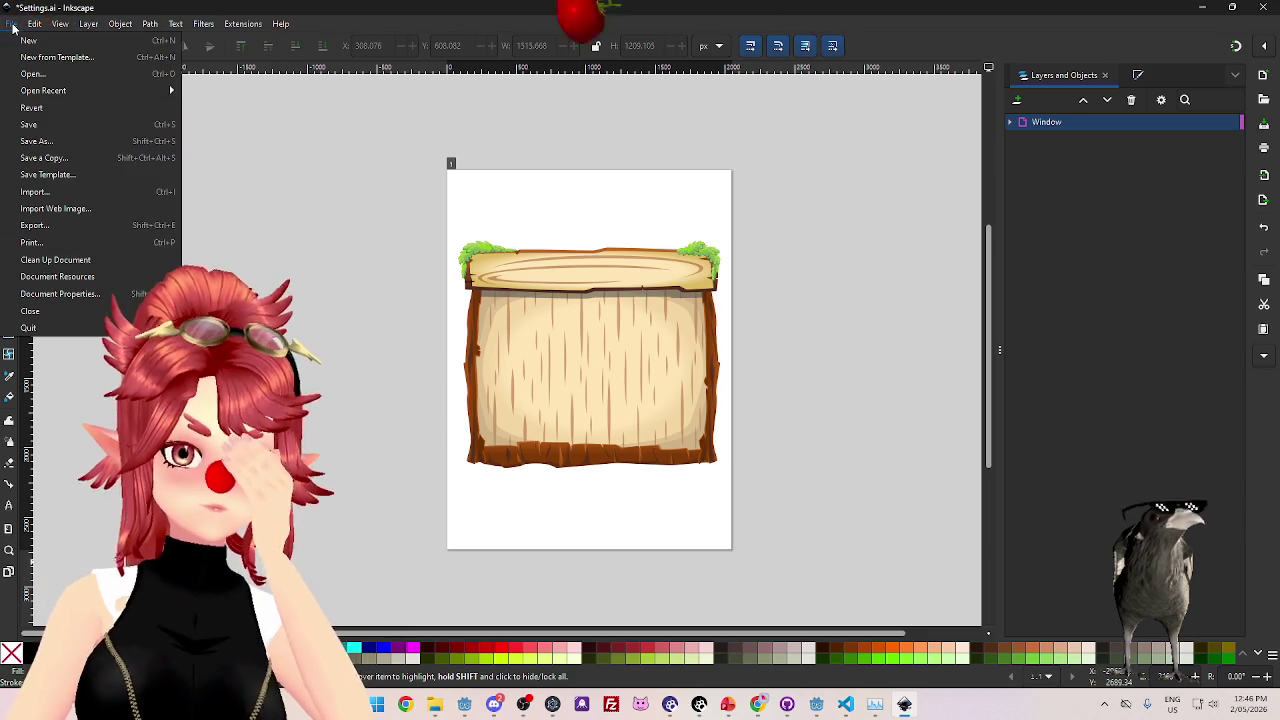
{"action": "left_click", "coordinate": [90, 293]}
{"action": "left_click_drag", "start_coordinate": [613, 133], "coordinate": [967, 134]}
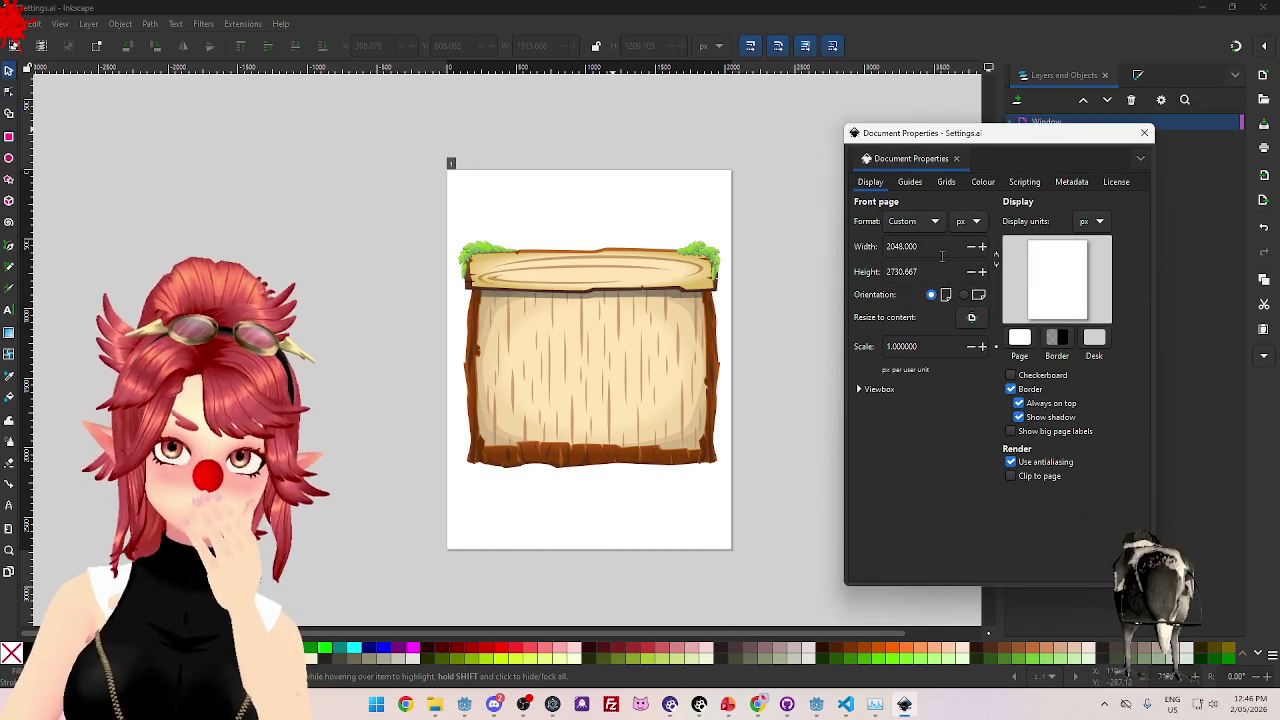
{"action": "left_click", "coordinate": [889, 271]}
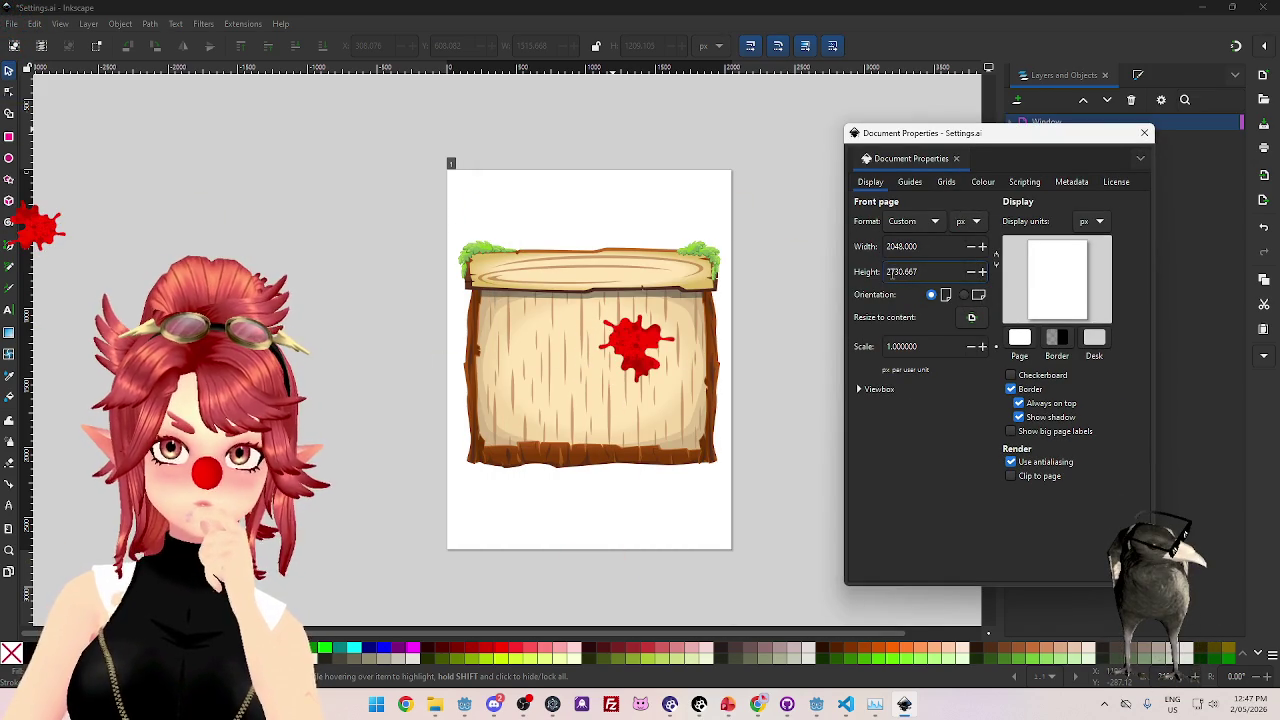
{"action": "type", "text": "2400"}
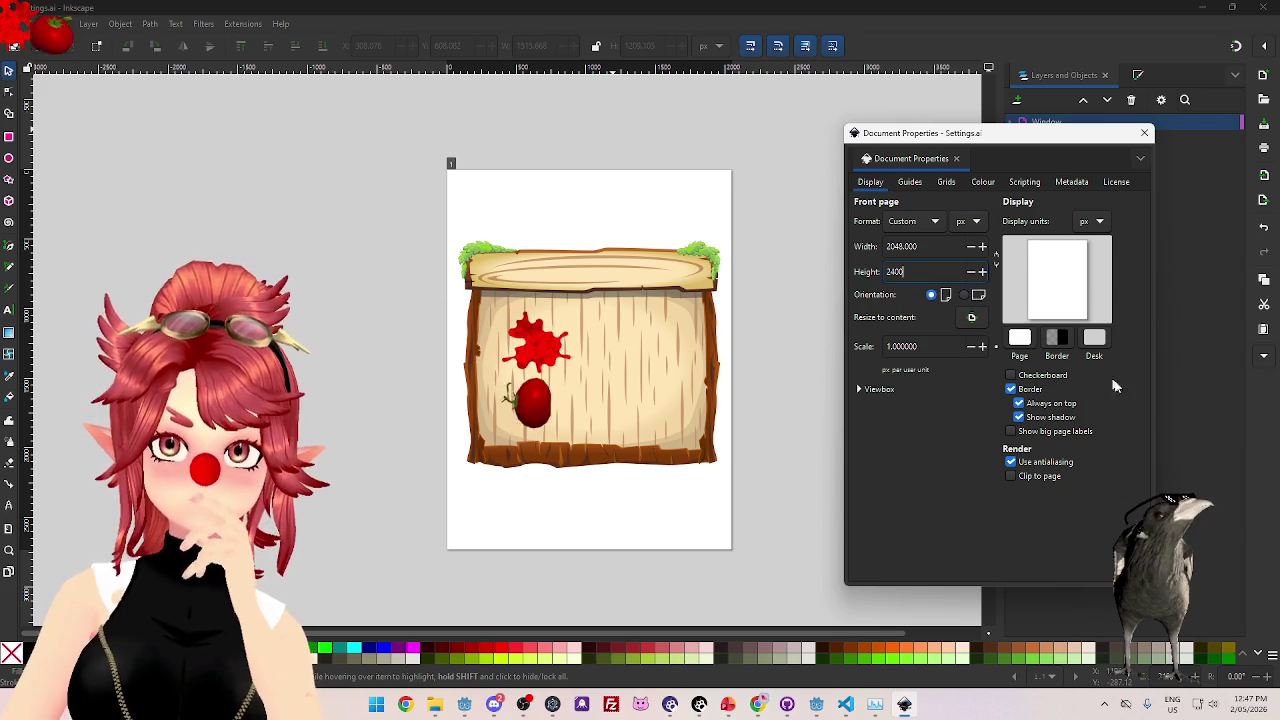
{"action": "key", "text": "Return"}
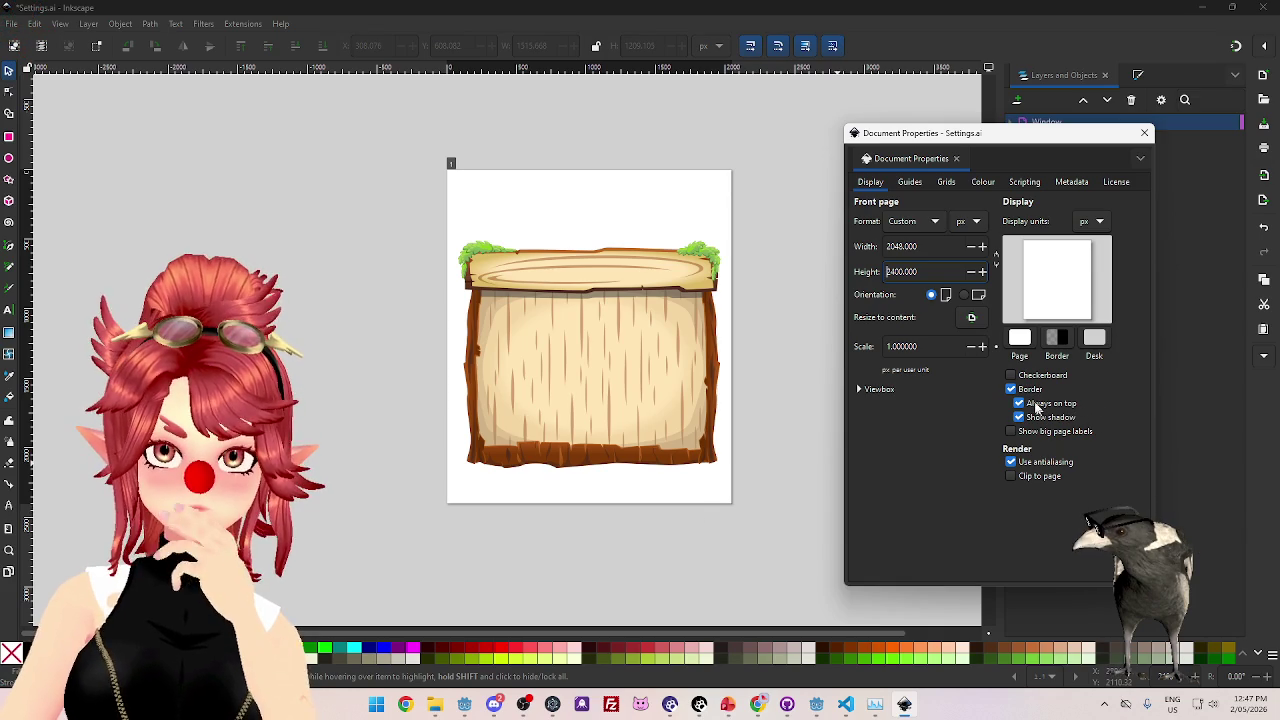
{"action": "left_click", "coordinate": [858, 389]}
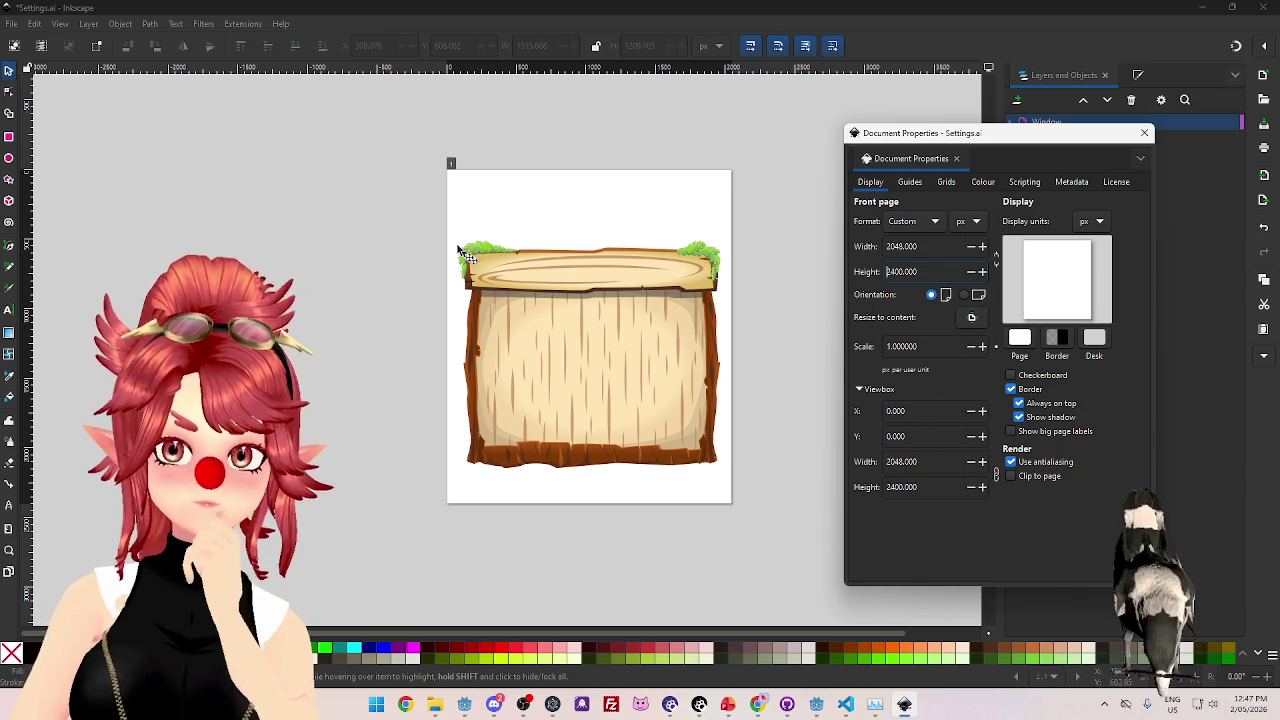
- Try stretching and moving the wooden sign toward the page top, undoing both changes
{"action": "key", "text": "ctrl+a"}
{"action": "left_click_drag", "start_coordinate": [769, 510], "coordinate": [338, 149]}
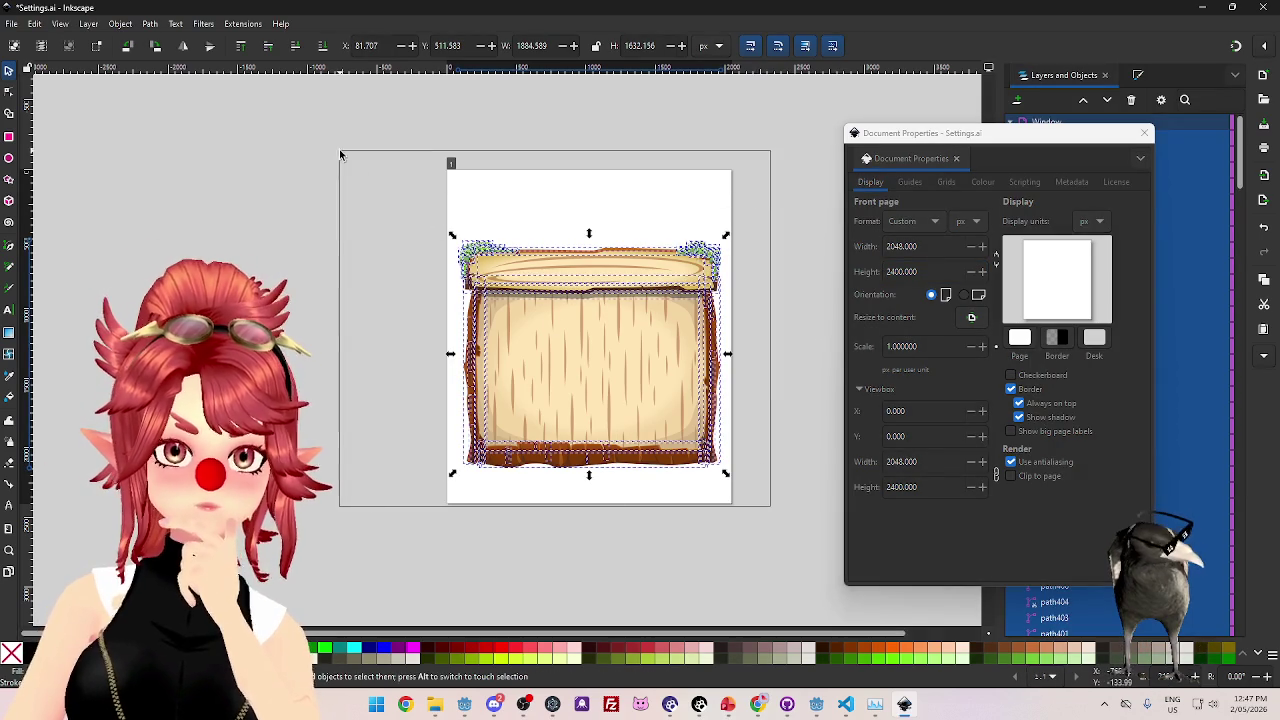
{"action": "mouse_move", "coordinate": [589, 234]}
{"action": "left_mouse_down"}
{"action": "mouse_move", "coordinate": [591, 206]}
{"action": "mouse_move", "coordinate": [591, 263]}
{"action": "mouse_move", "coordinate": [609, 181]}
{"action": "left_mouse_up"}
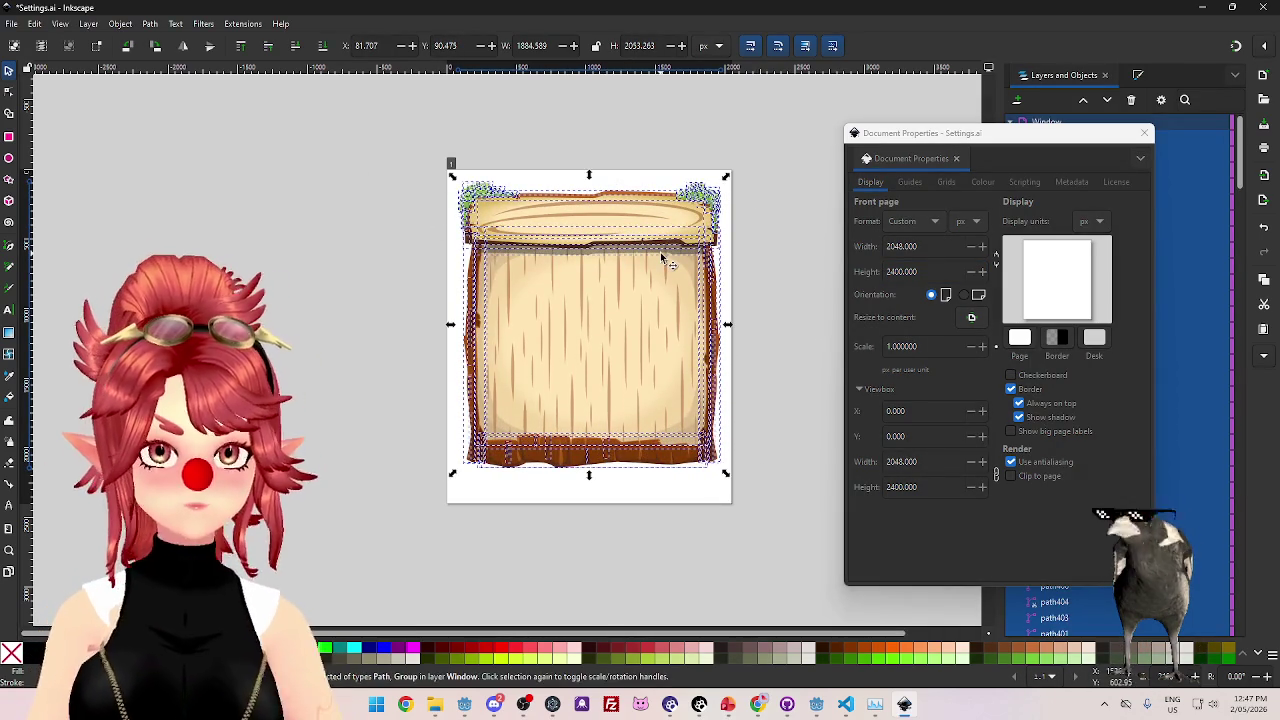
{"action": "key", "text": "ctrl+z"}
{"action": "left_click_drag", "start_coordinate": [384, 174], "coordinate": [778, 550]}
{"action": "left_click_drag", "start_coordinate": [643, 380], "coordinate": [635, 318]}
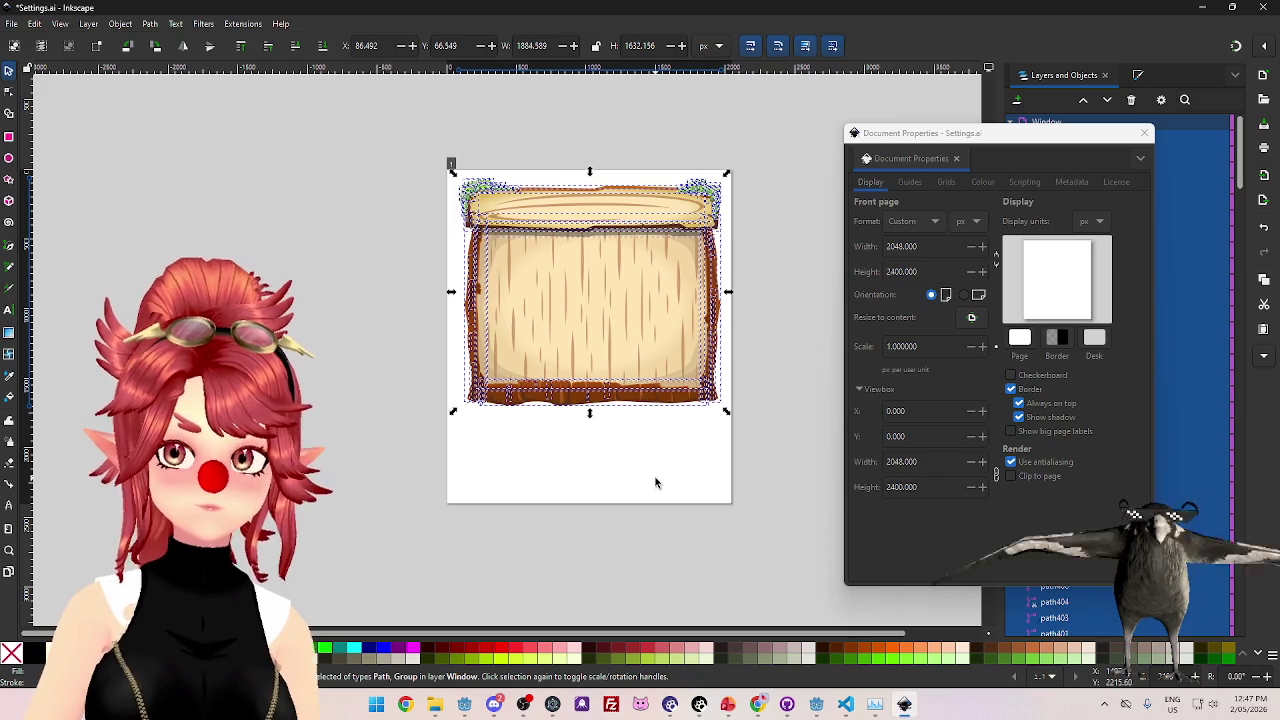
{"action": "left_click", "coordinate": [654, 478]}
{"action": "key", "text": "ctrl+z"}
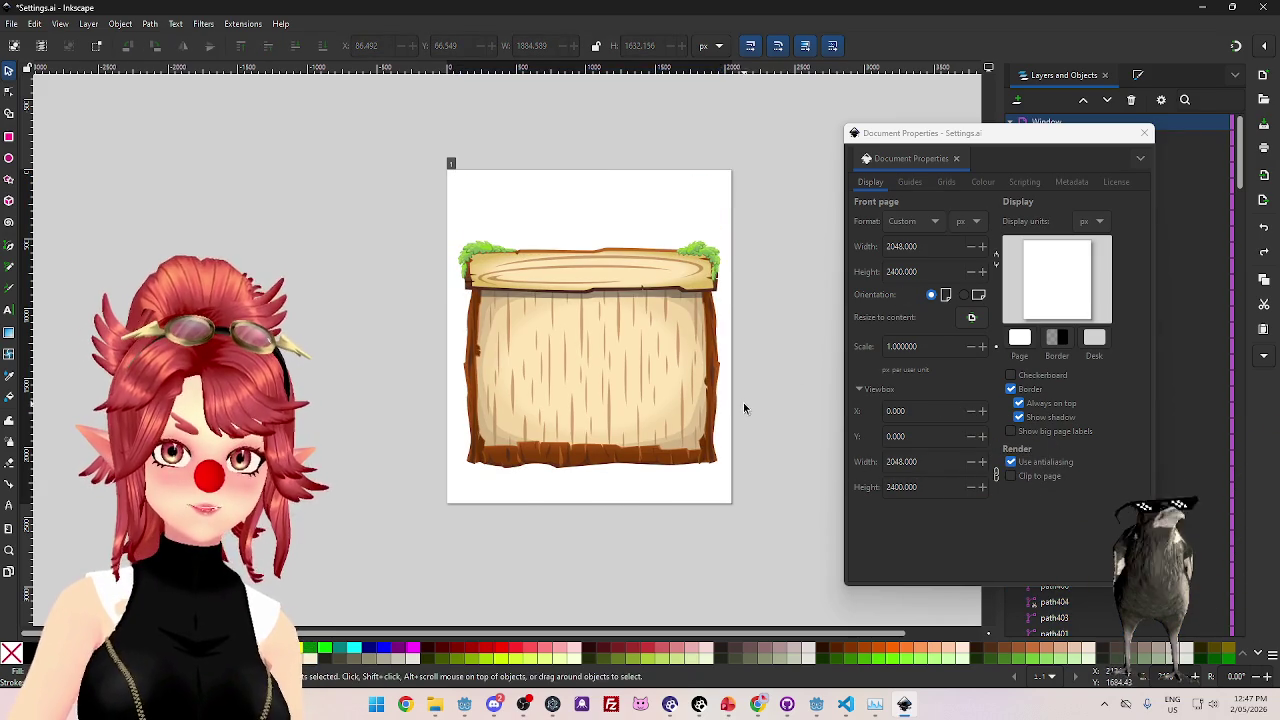
- Restore the 2730.667 page height, close Document Properties and select the whole sign
{"action": "key", "text": "ctrl+z"}
{"action": "left_click", "coordinate": [1140, 135]}
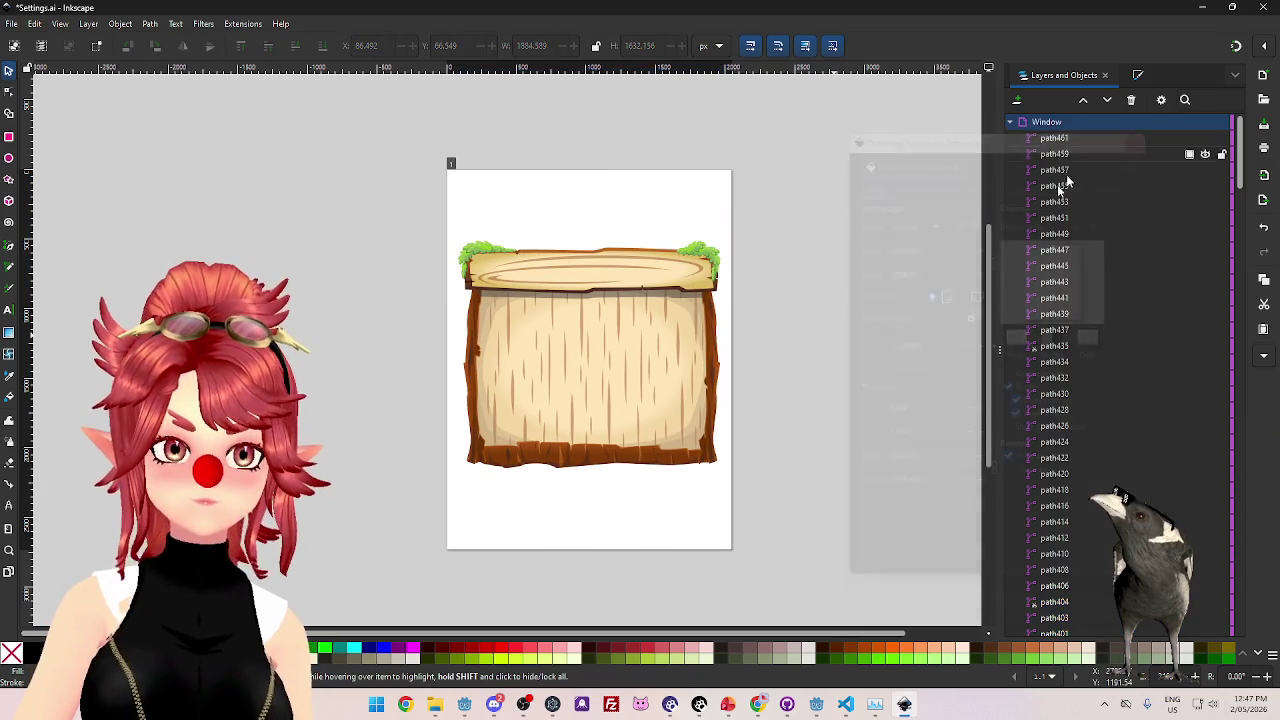
{"action": "left_click_drag", "start_coordinate": [394, 194], "coordinate": [780, 490]}
- Set the export to the selected sign at 1885 × 1632 px, 96 DPI, and choose a save location
{"action": "left_click", "coordinate": [12, 24]}
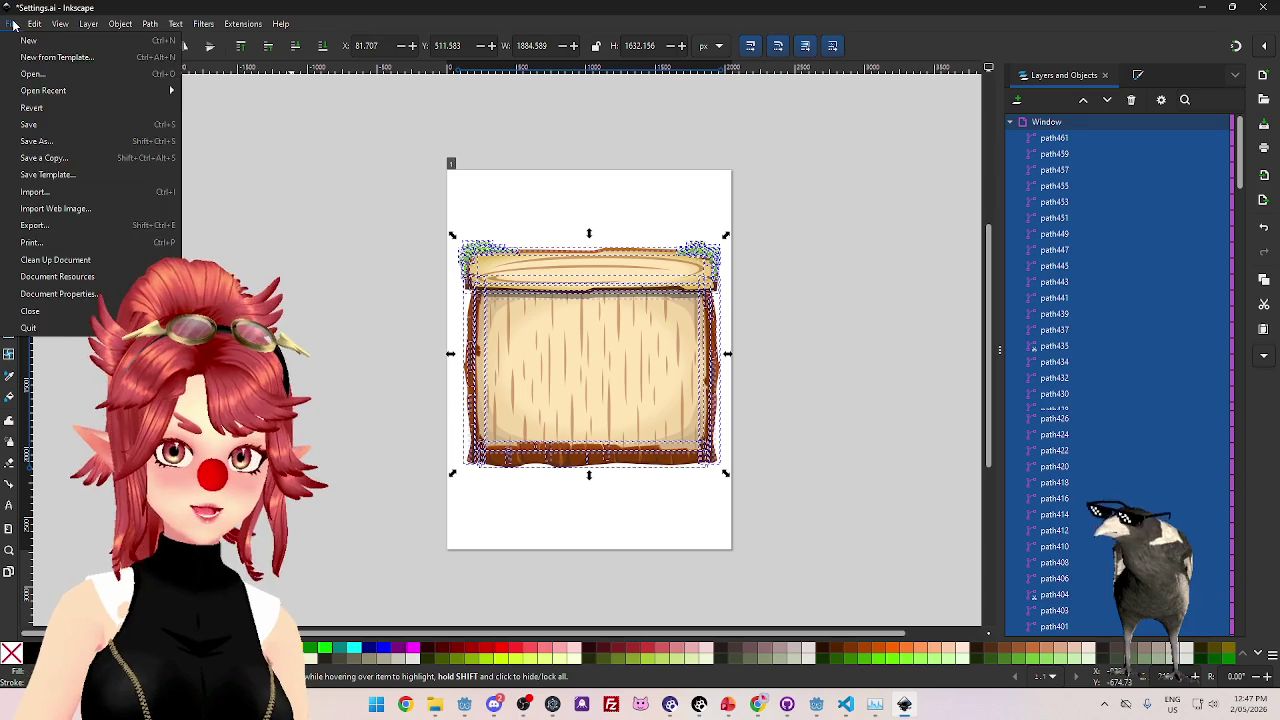
{"action": "left_click", "coordinate": [40, 225]}
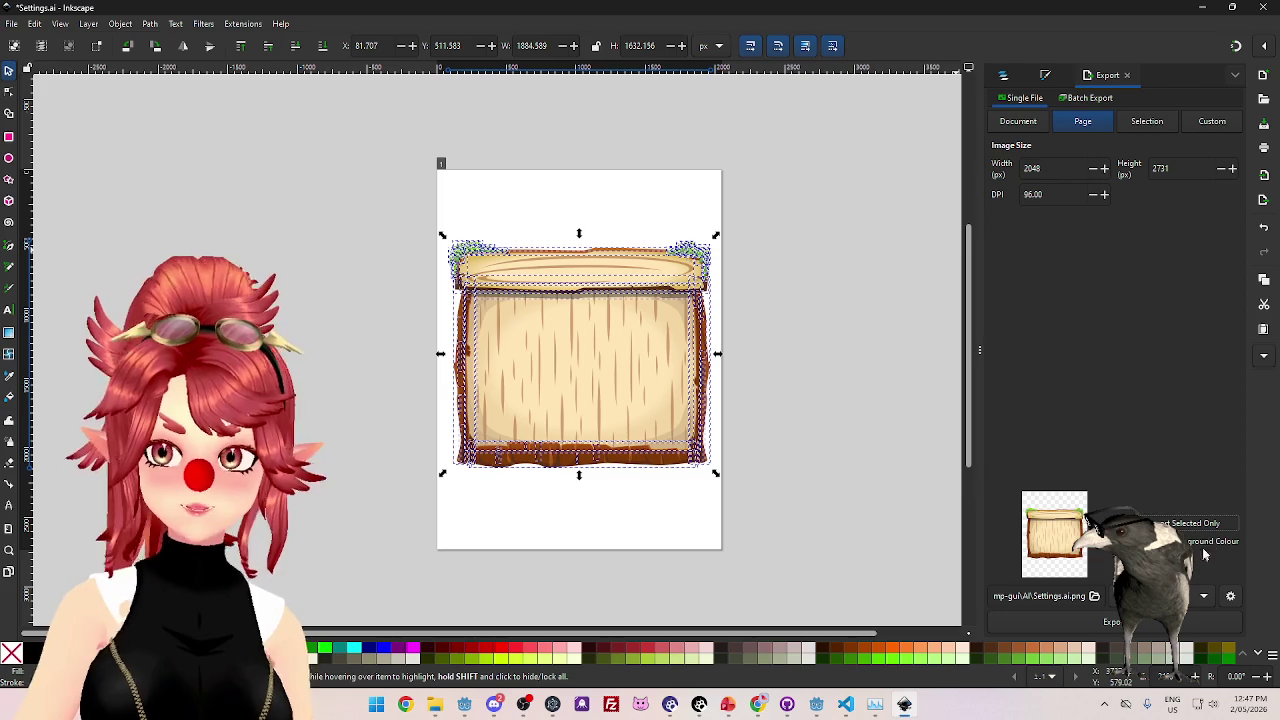
{"action": "left_click", "coordinate": [1160, 541]}
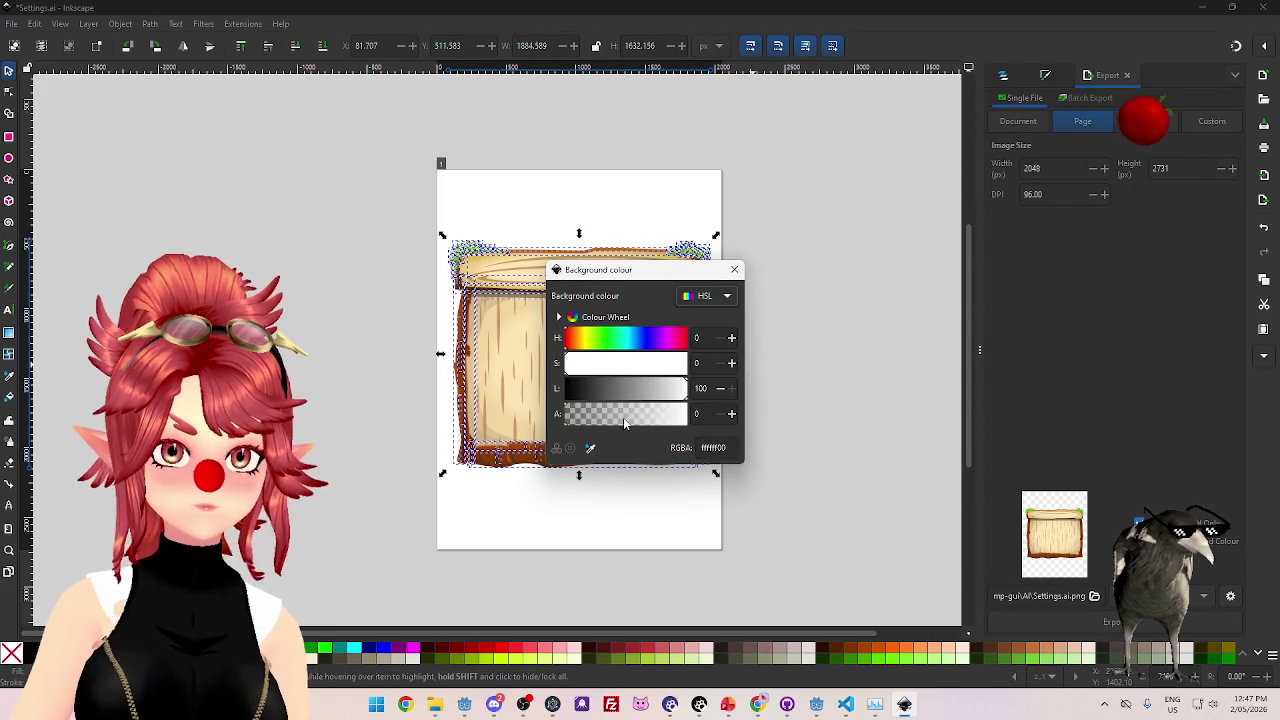
{"action": "left_click", "coordinate": [735, 271]}
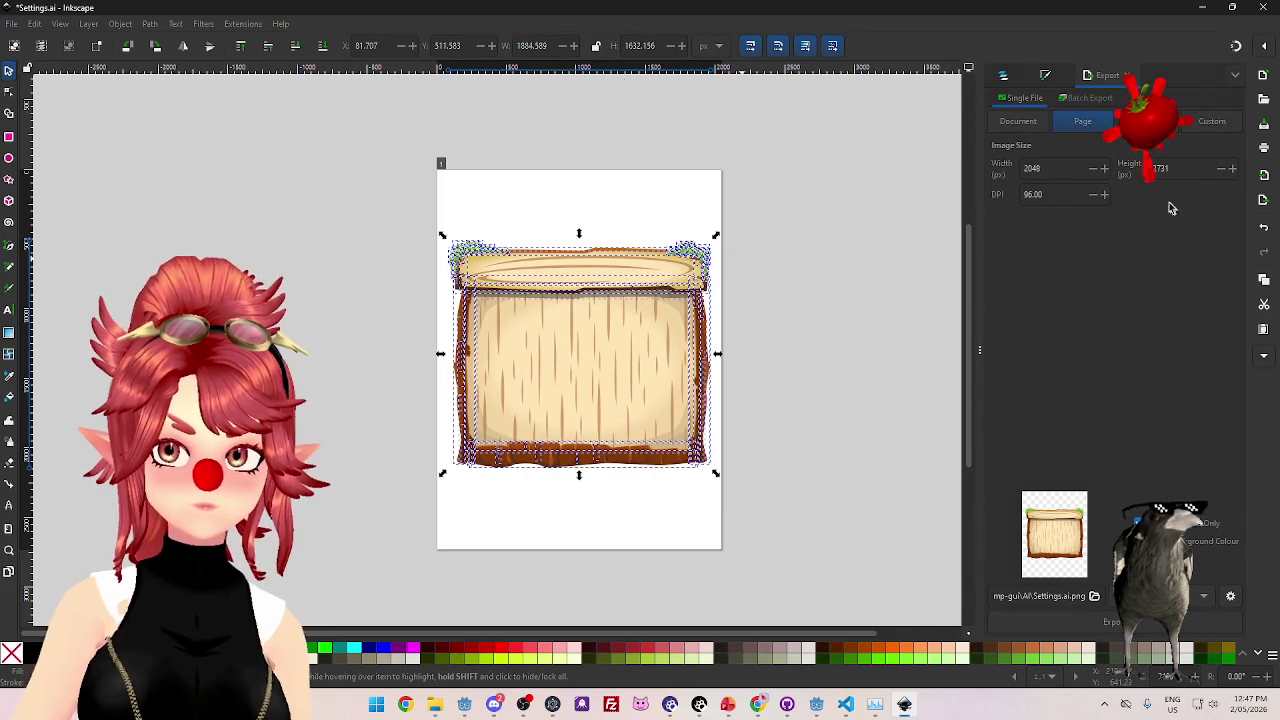
{"action": "left_click", "coordinate": [1147, 121]}
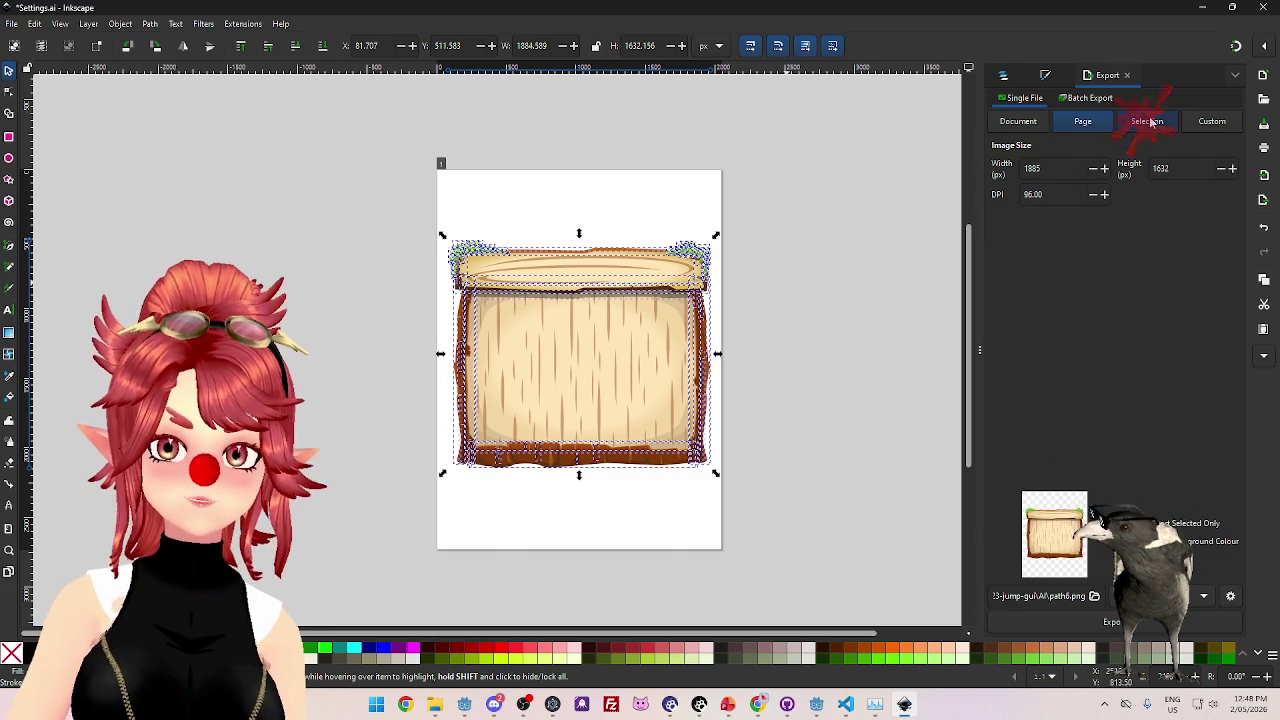
{"action": "left_click", "coordinate": [1092, 124]}
{"action": "left_click", "coordinate": [1147, 124]}
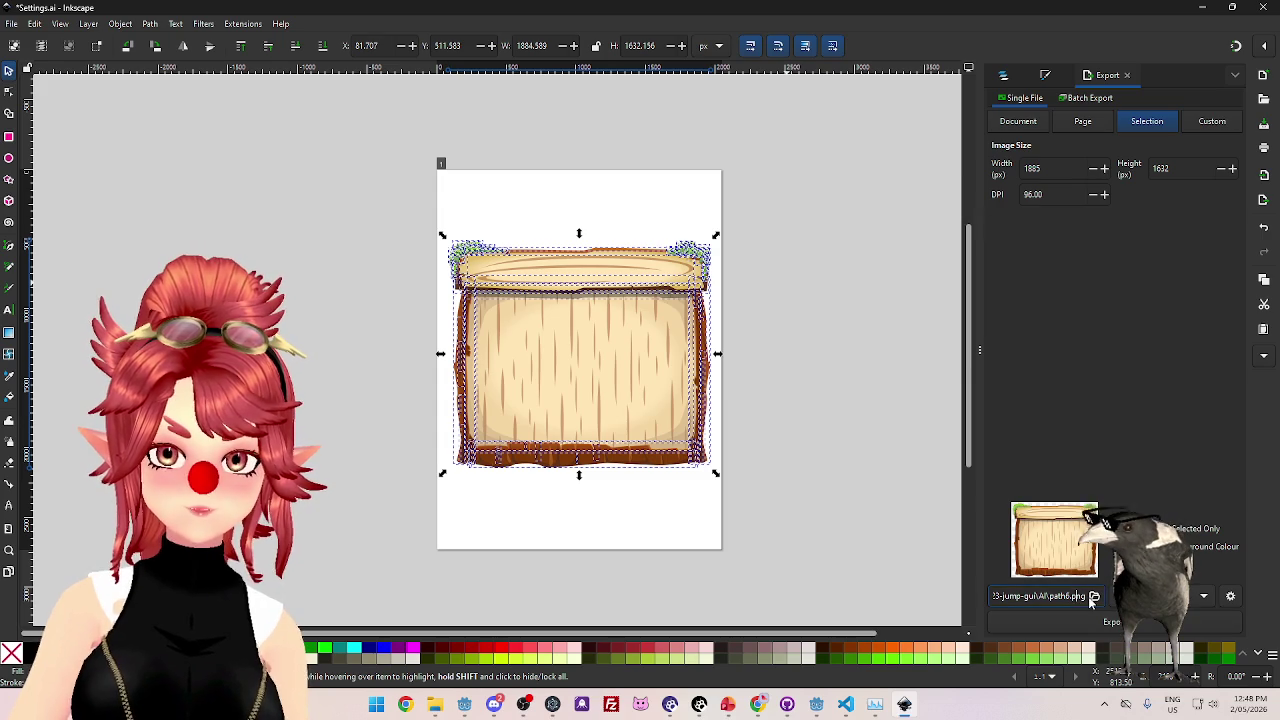
{"action": "left_click", "coordinate": [1094, 597]}
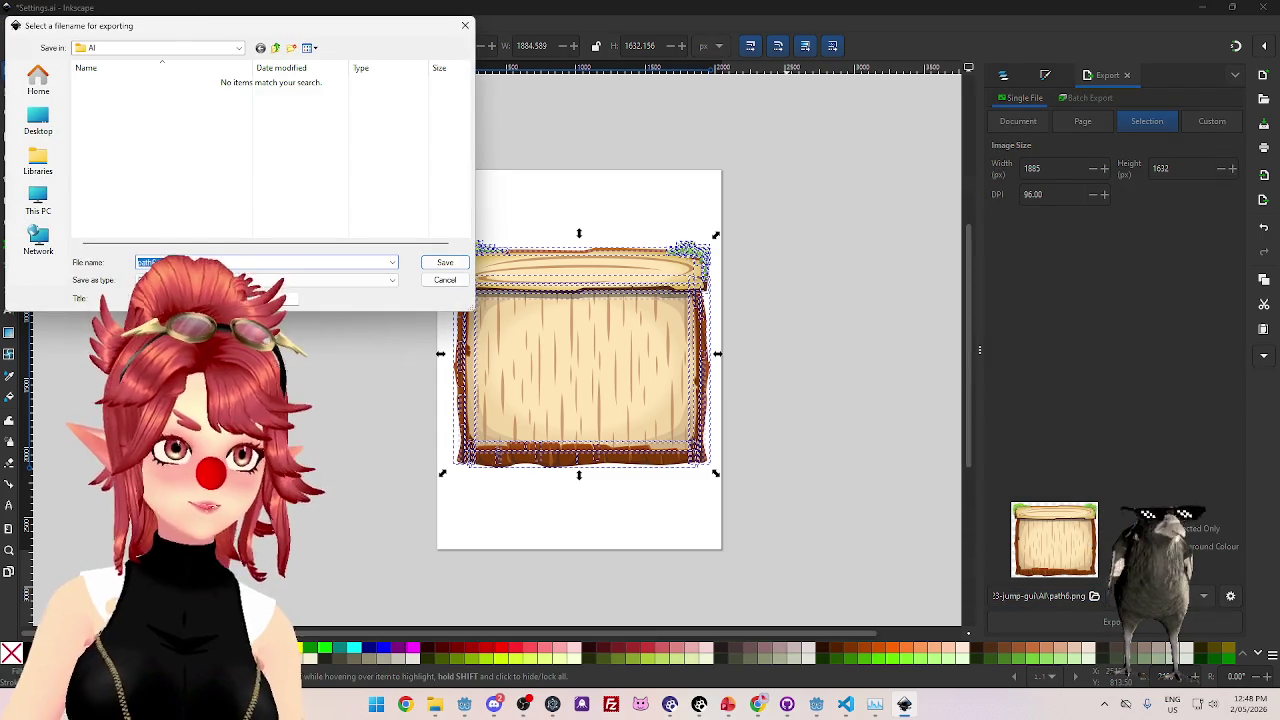
- Navigate the save dialog to E:\Project_26.0_CrystalSkies\CrystalSkies\GUI
{"action": "left_click_drag", "start_coordinate": [180, 26], "coordinate": [292, 45]}
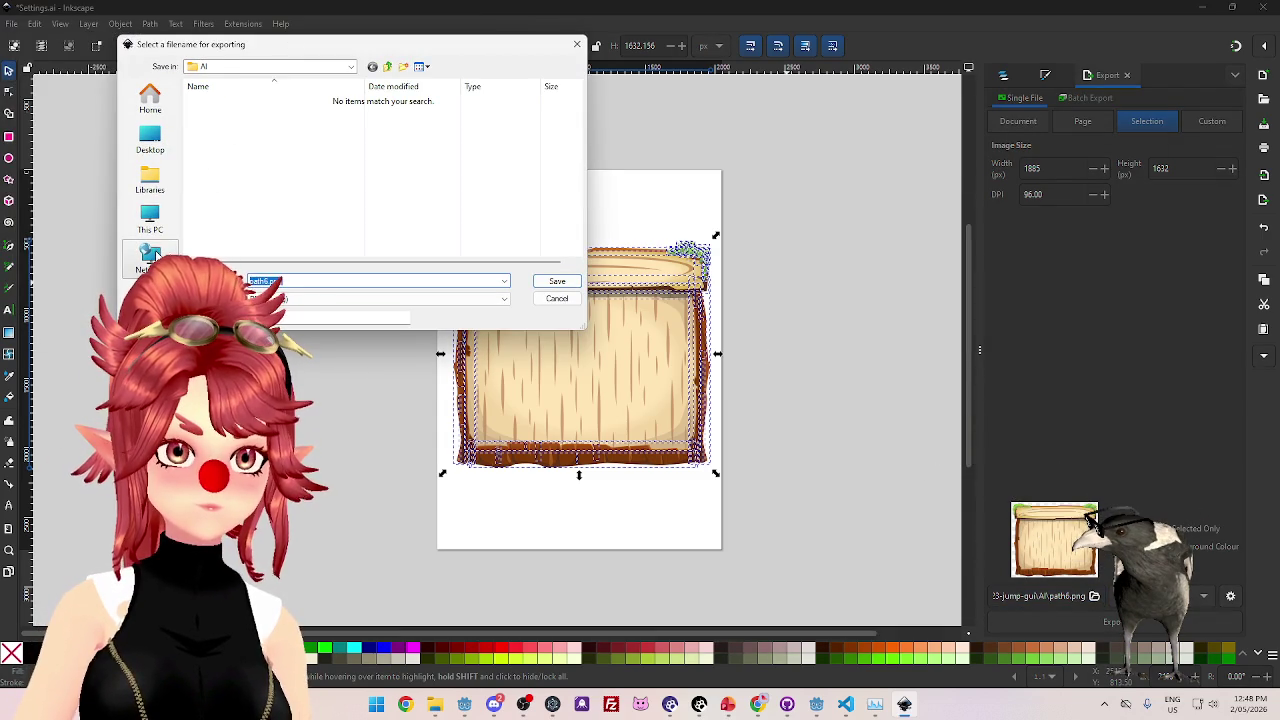
{"action": "left_click", "coordinate": [165, 218]}
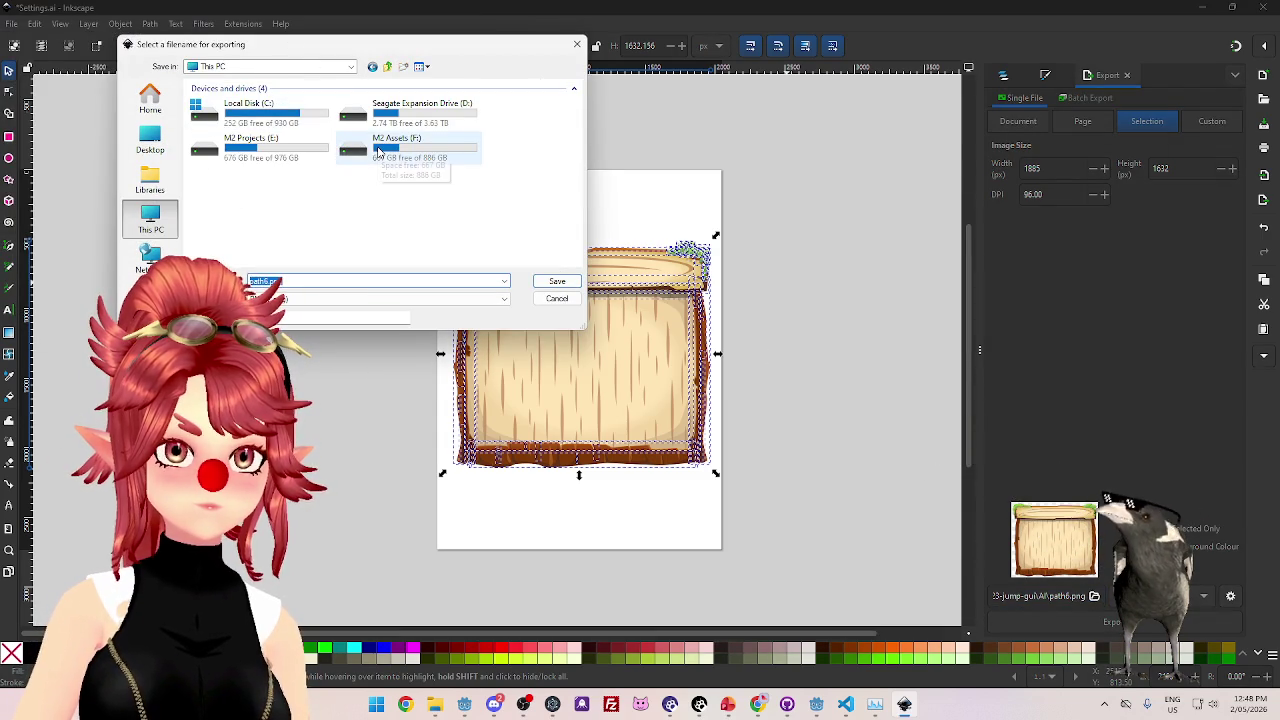
{"action": "double_click", "coordinate": [378, 150]}
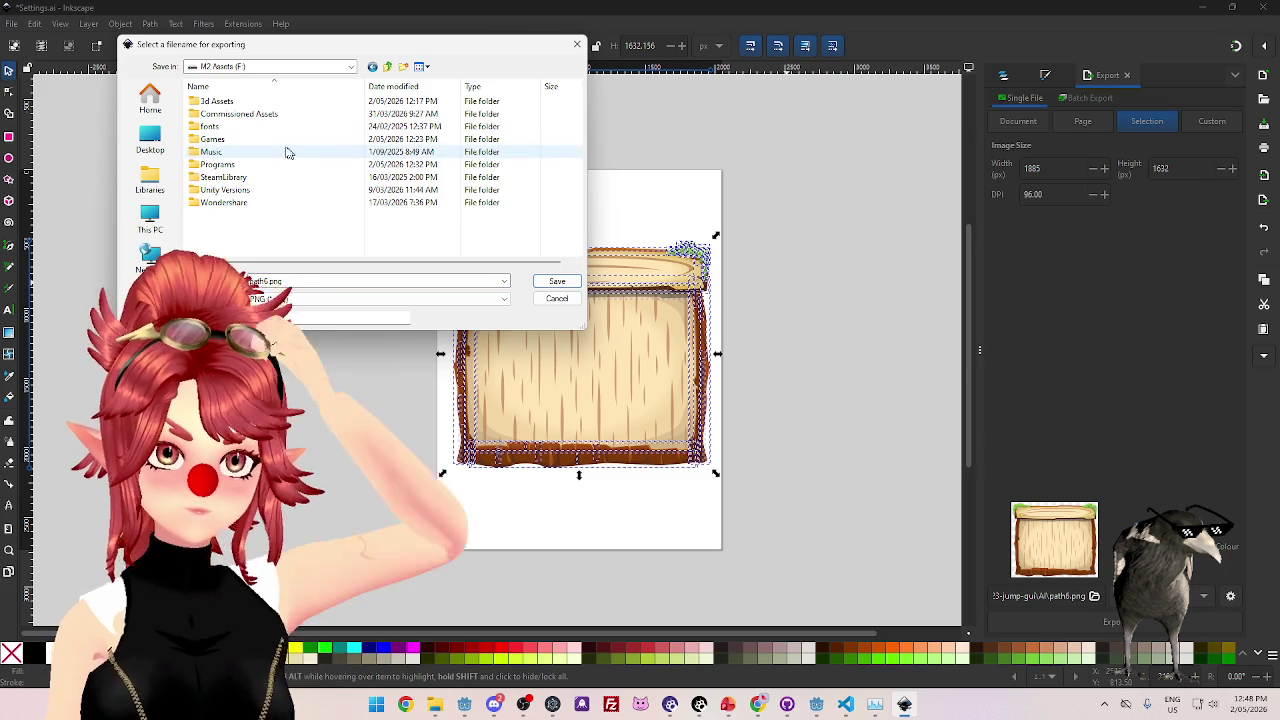
{"action": "left_click", "coordinate": [147, 230]}
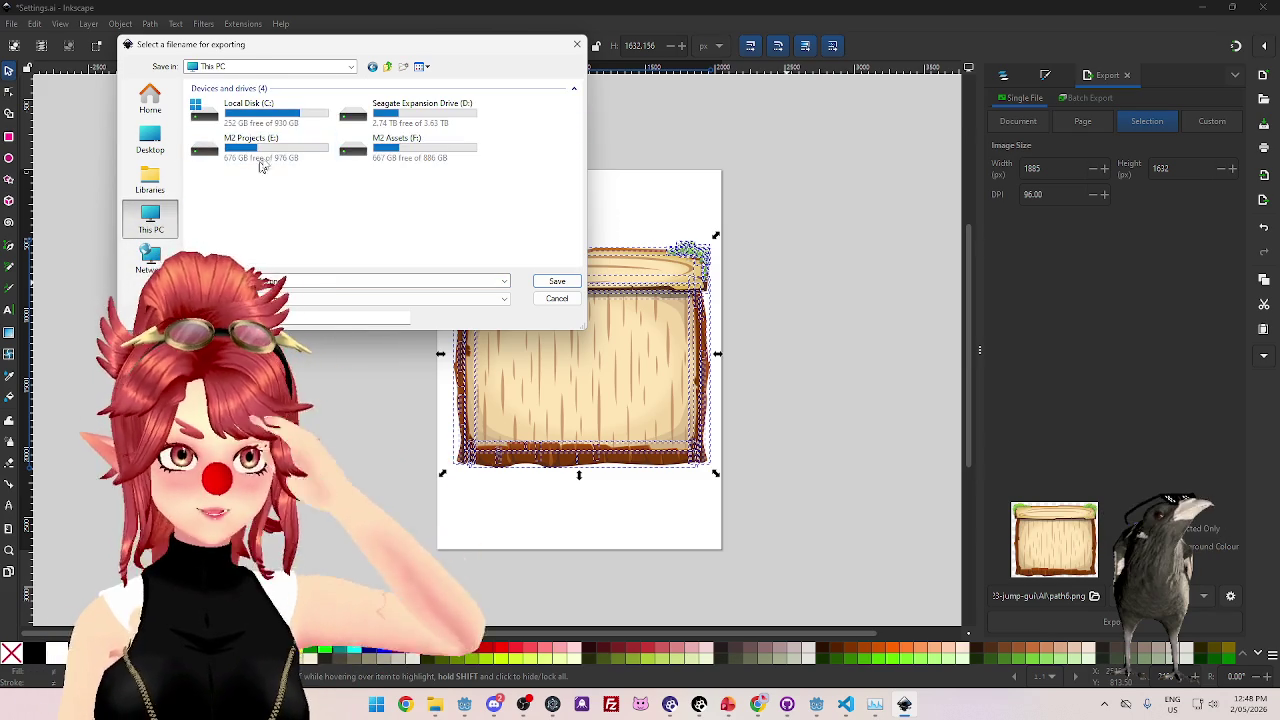
{"action": "left_click", "coordinate": [278, 148]}
{"action": "double_click", "coordinate": [278, 148]}
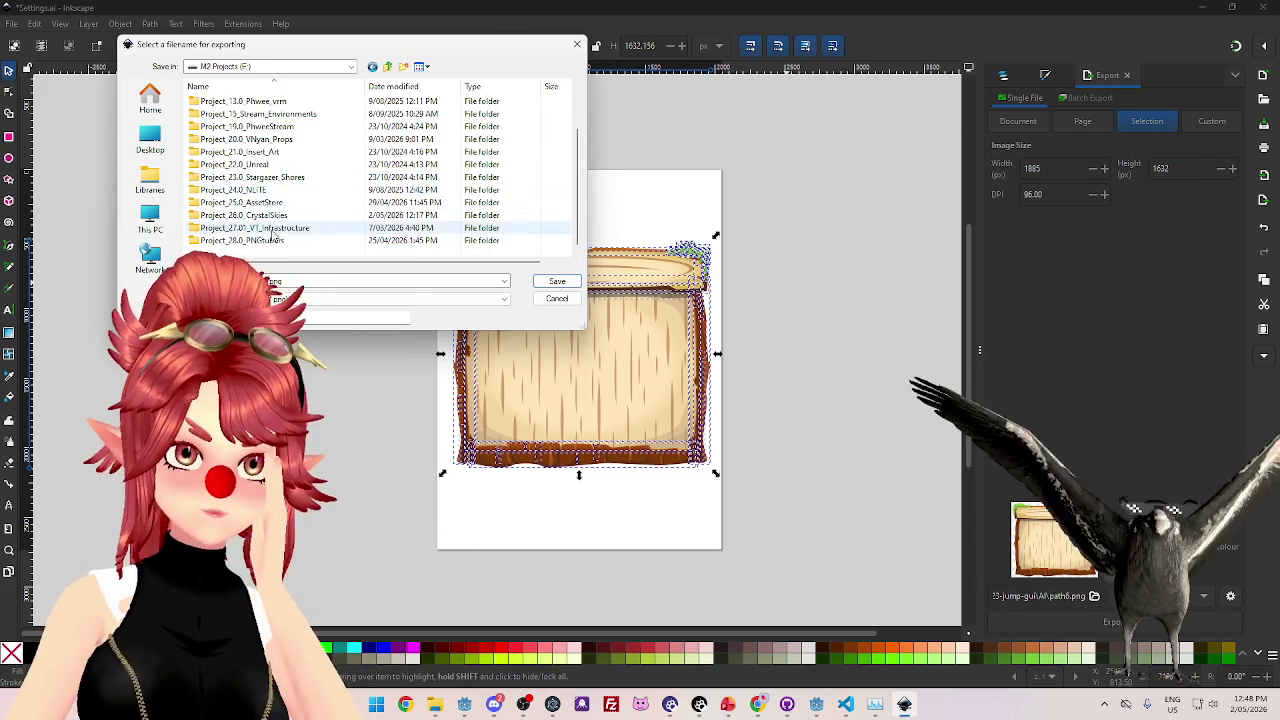
{"action": "double_click", "coordinate": [260, 221]}
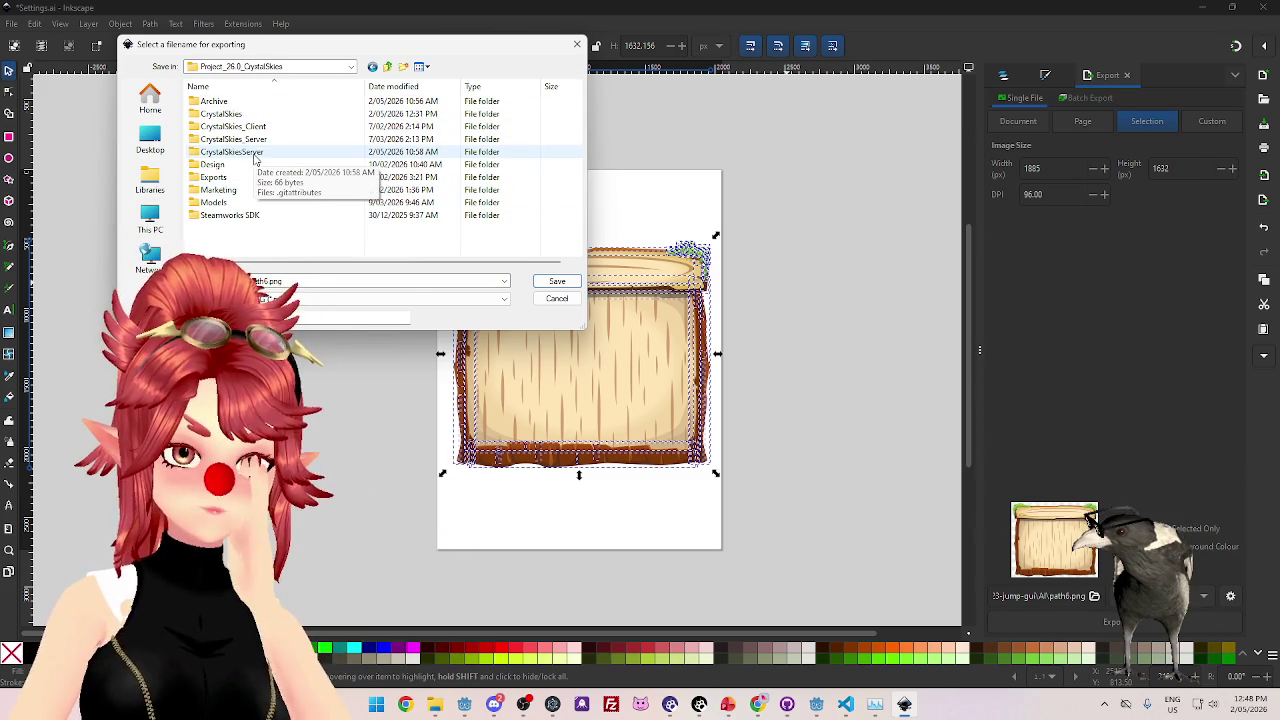
{"action": "double_click", "coordinate": [247, 114]}
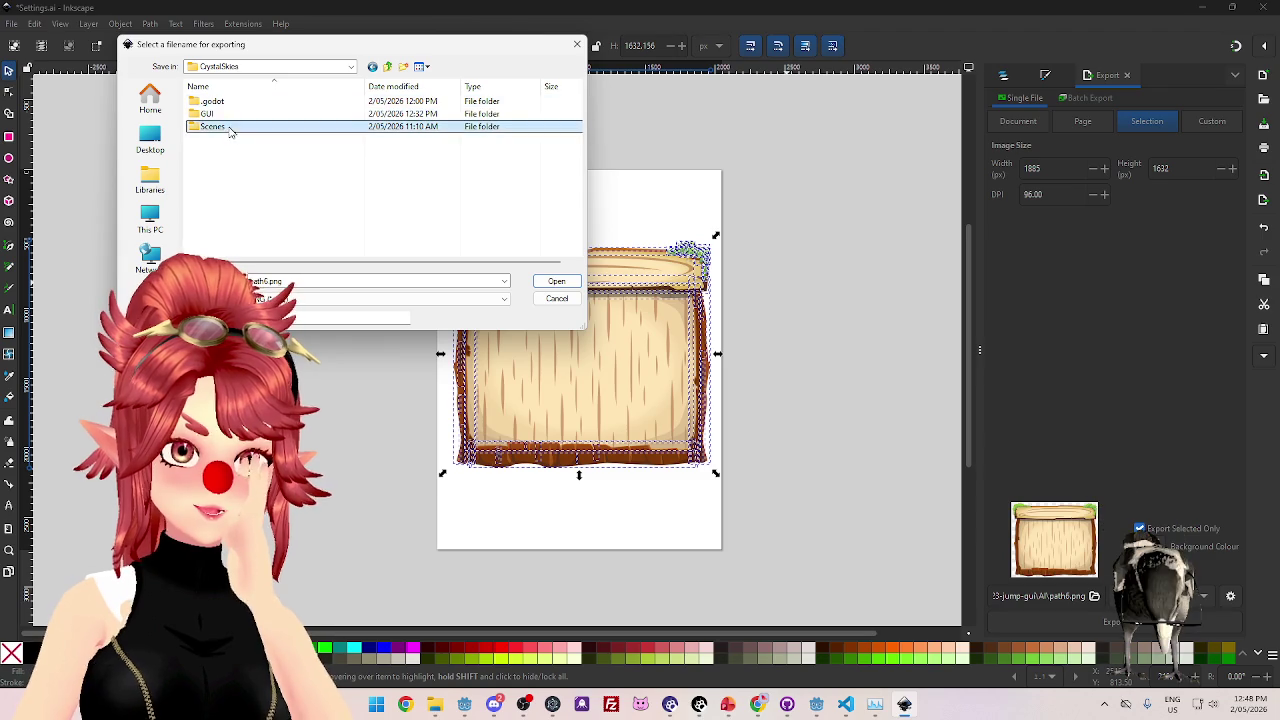
{"action": "double_click", "coordinate": [230, 128]}
{"action": "left_click", "coordinate": [390, 68]}
{"action": "double_click", "coordinate": [214, 103]}
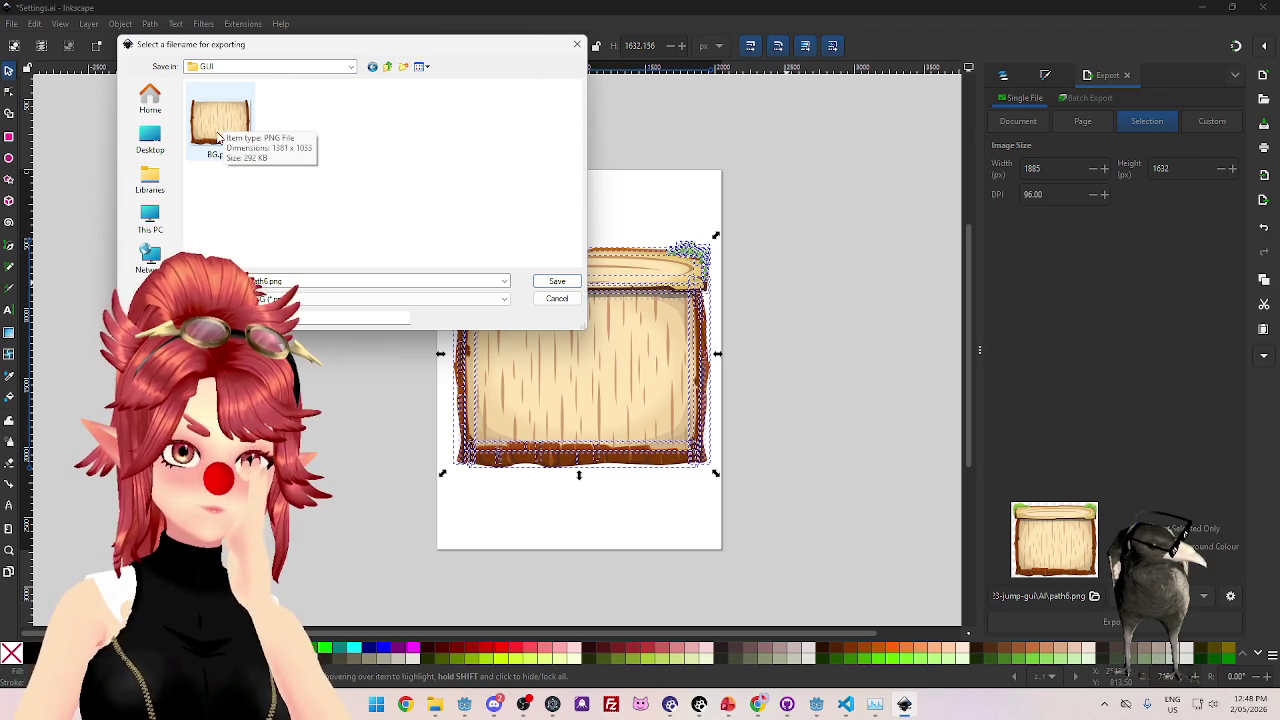
- Export the sign over the existing BG.png, replacing it
{"action": "left_click", "coordinate": [218, 138]}
{"action": "left_click", "coordinate": [557, 281]}
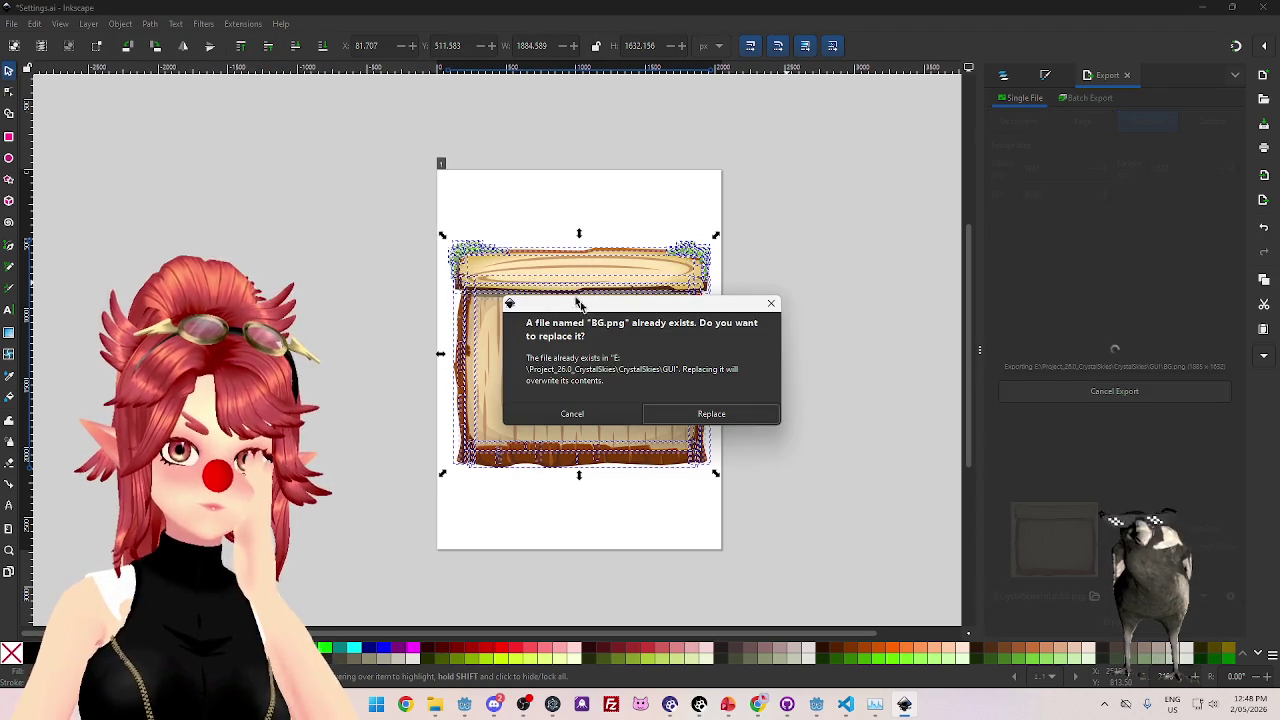
{"action": "left_click", "coordinate": [680, 415]}
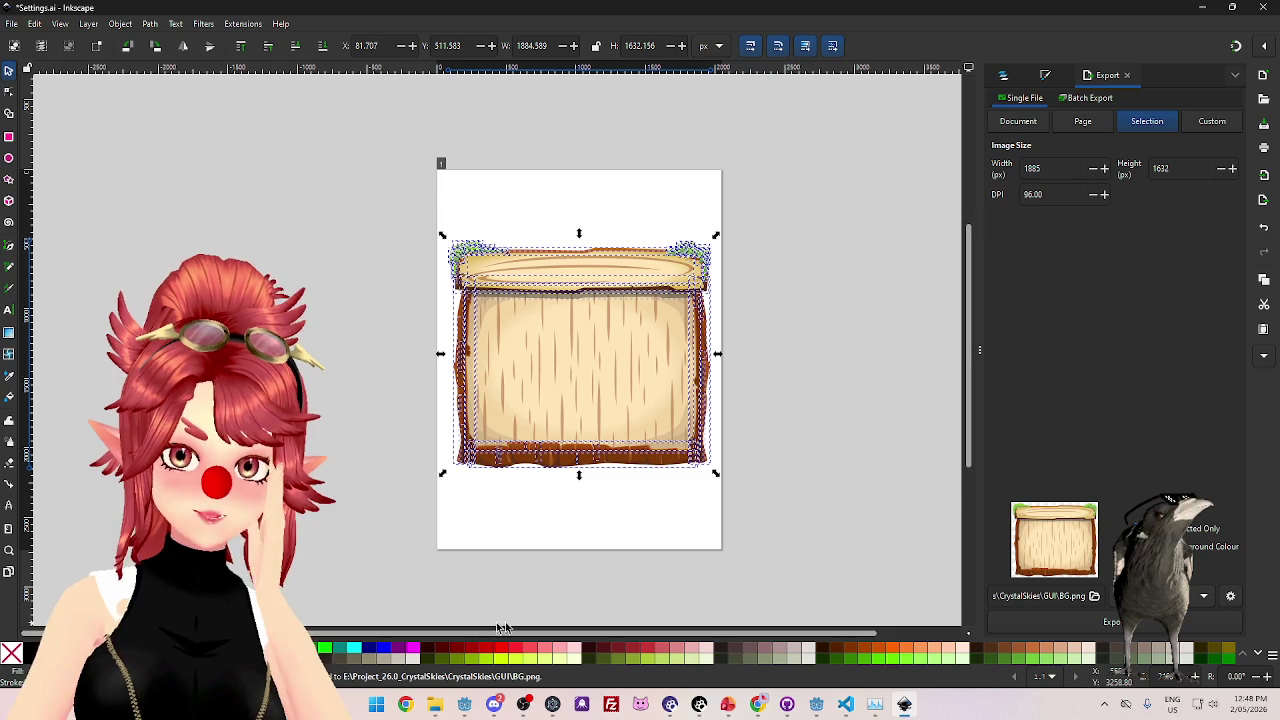
{"action": "key", "text": "alt+Tab"}
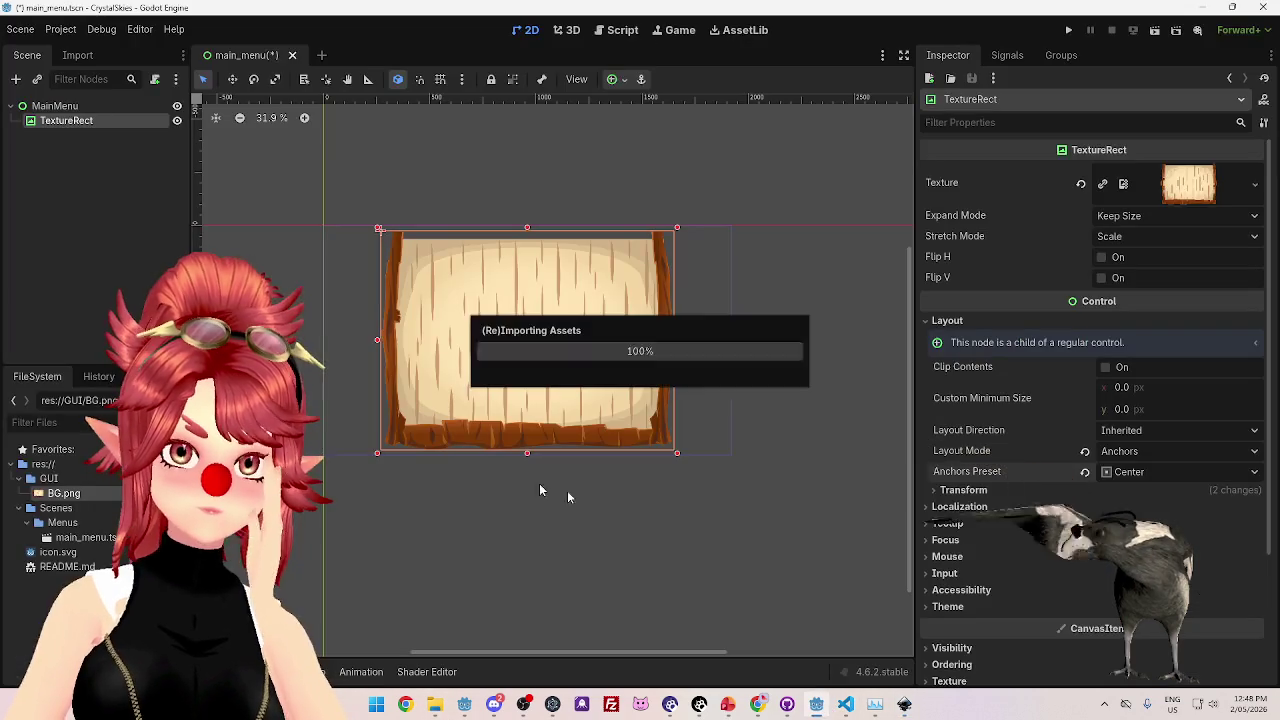
- Rename BG.png in the FileSystem dock to MenuBG.png
{"action": "left_click", "coordinate": [64, 494]}
{"action": "right_click", "coordinate": [57, 493]}
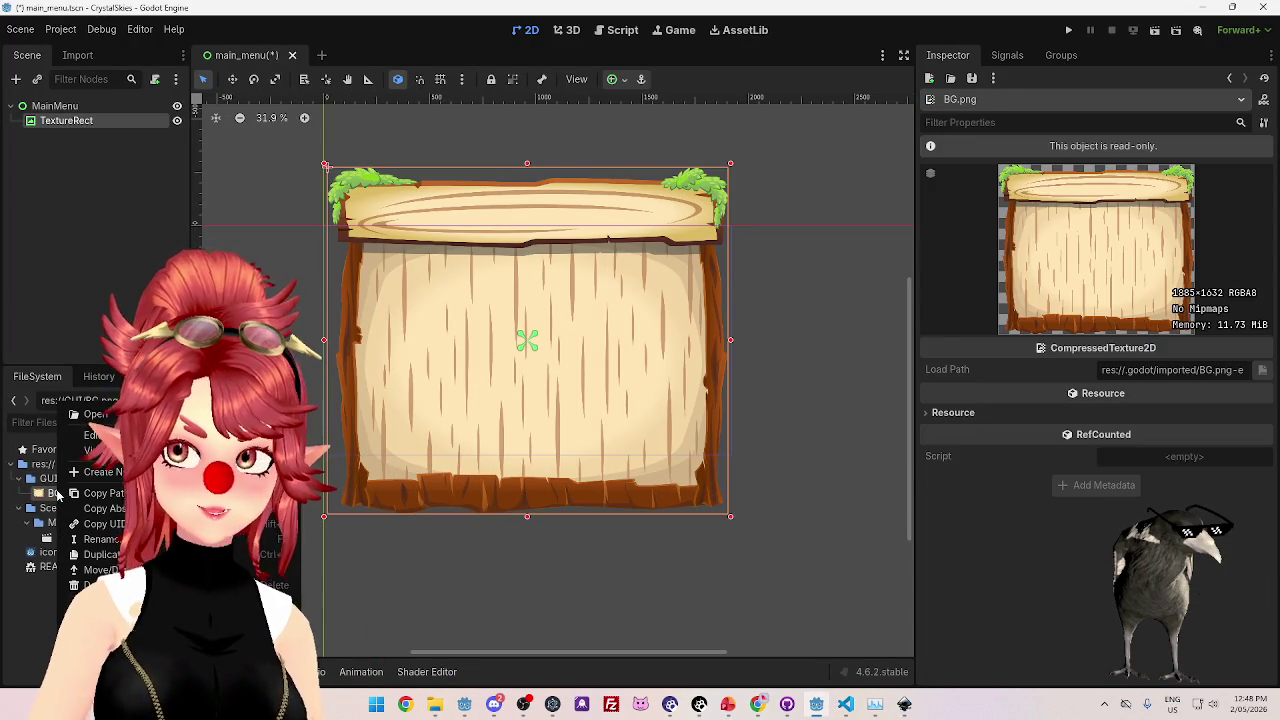
{"action": "left_click", "coordinate": [100, 539]}
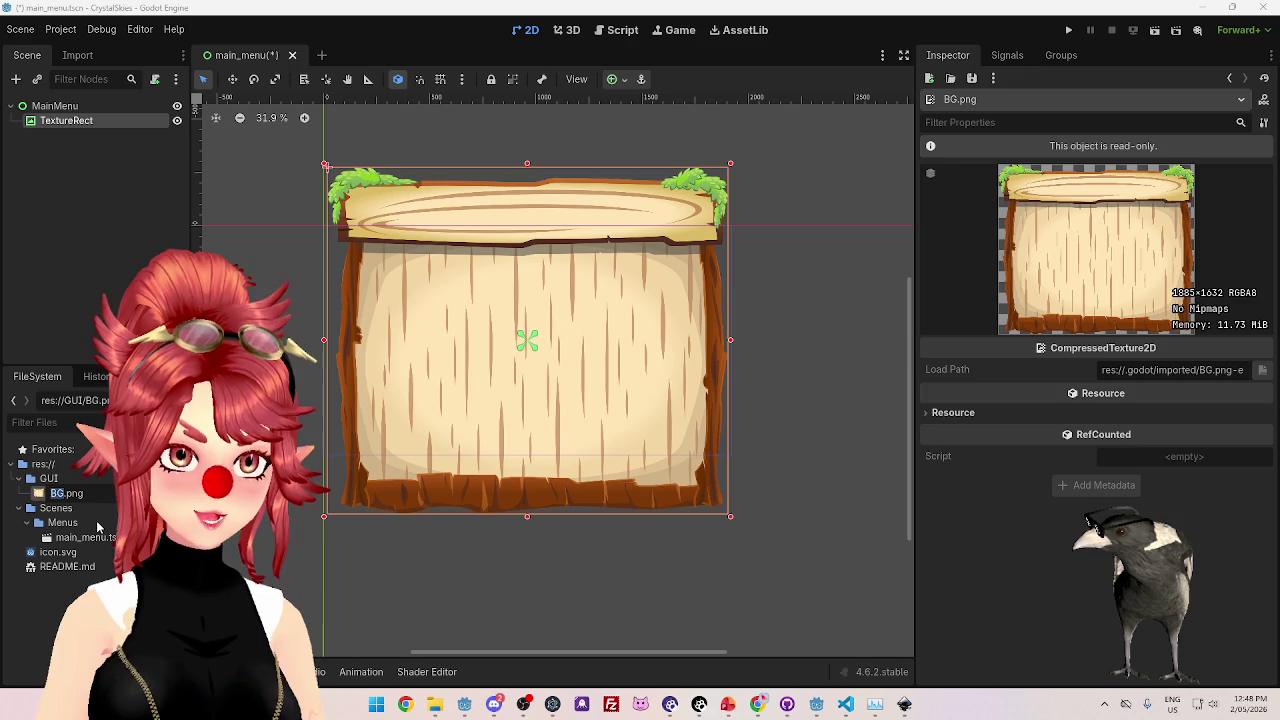
{"action": "type", "text": "Menu"}
{"action": "key", "text": "Return"}
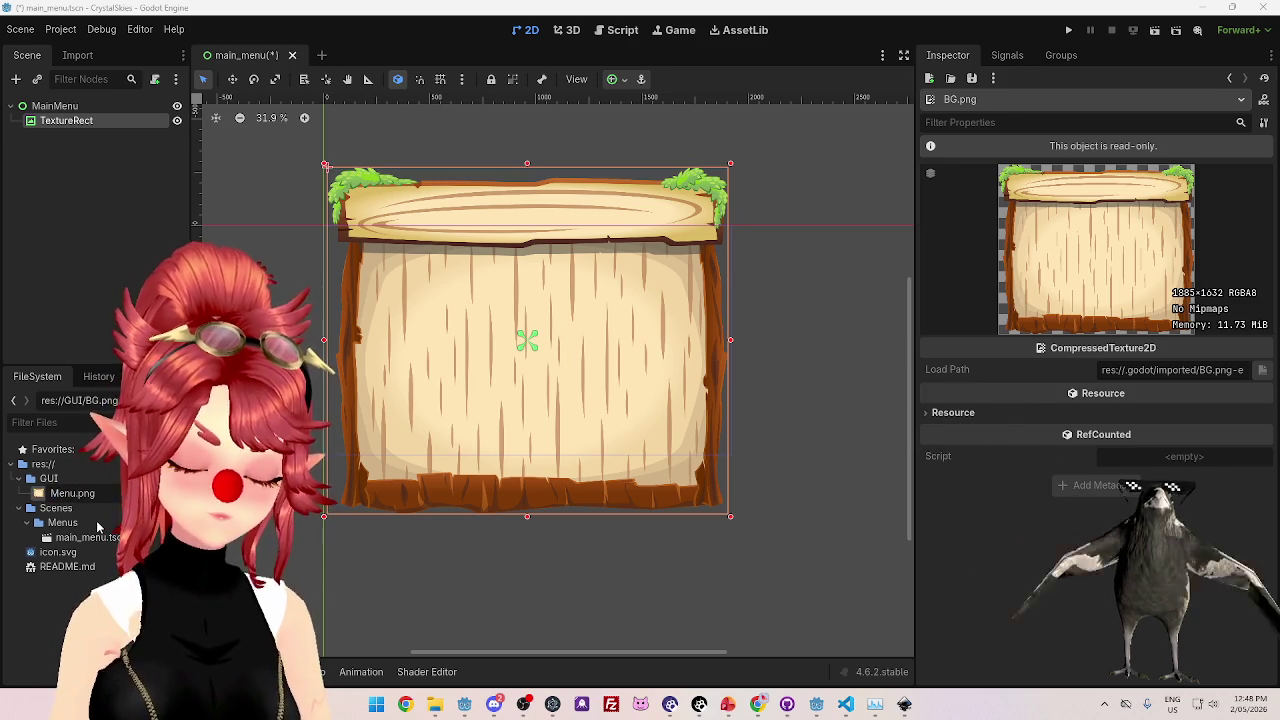
{"action": "type", "text": "BG"}
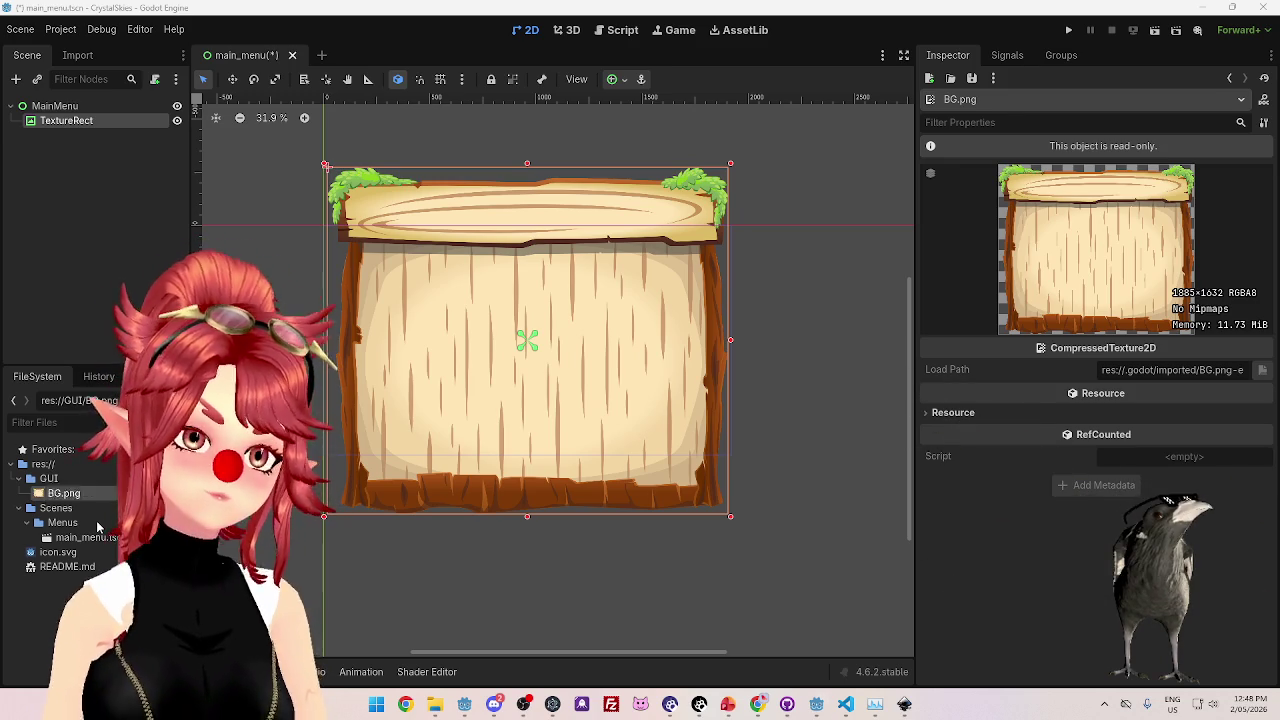
{"action": "key", "text": "Return"}
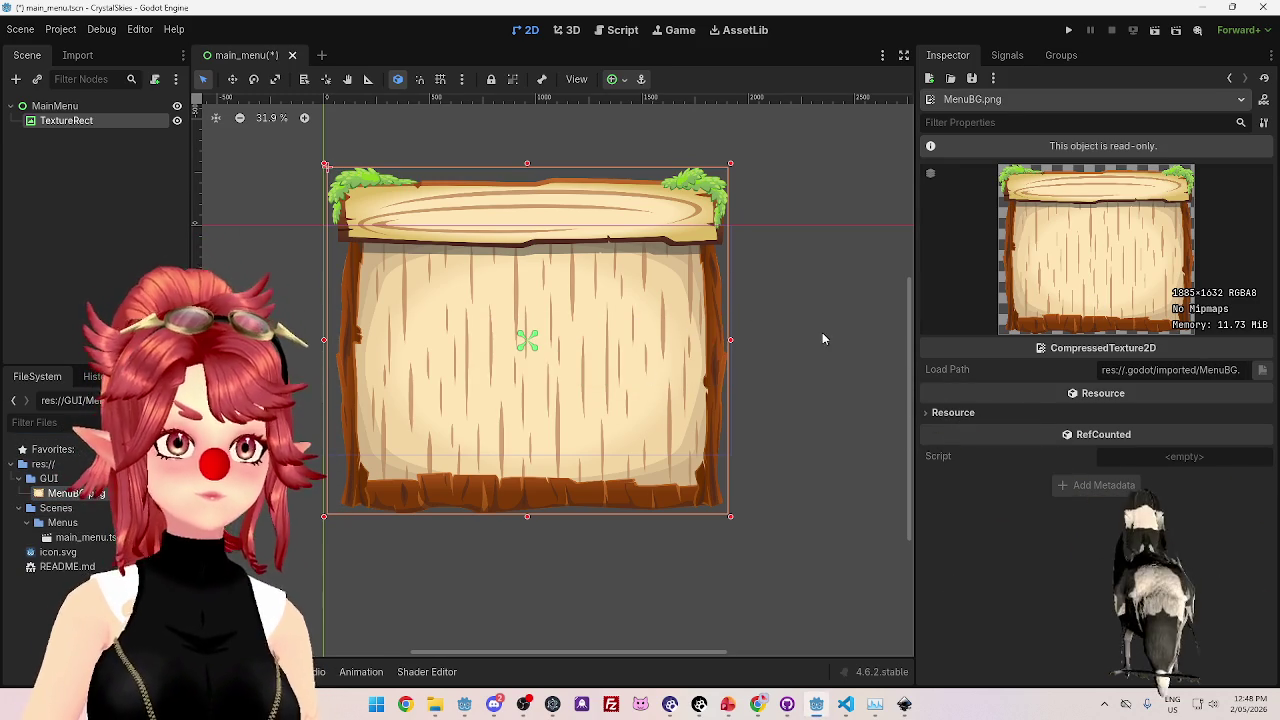
- Shrink the TextureRect to a Transform scale of 0.5
{"action": "left_click", "coordinate": [77, 122]}
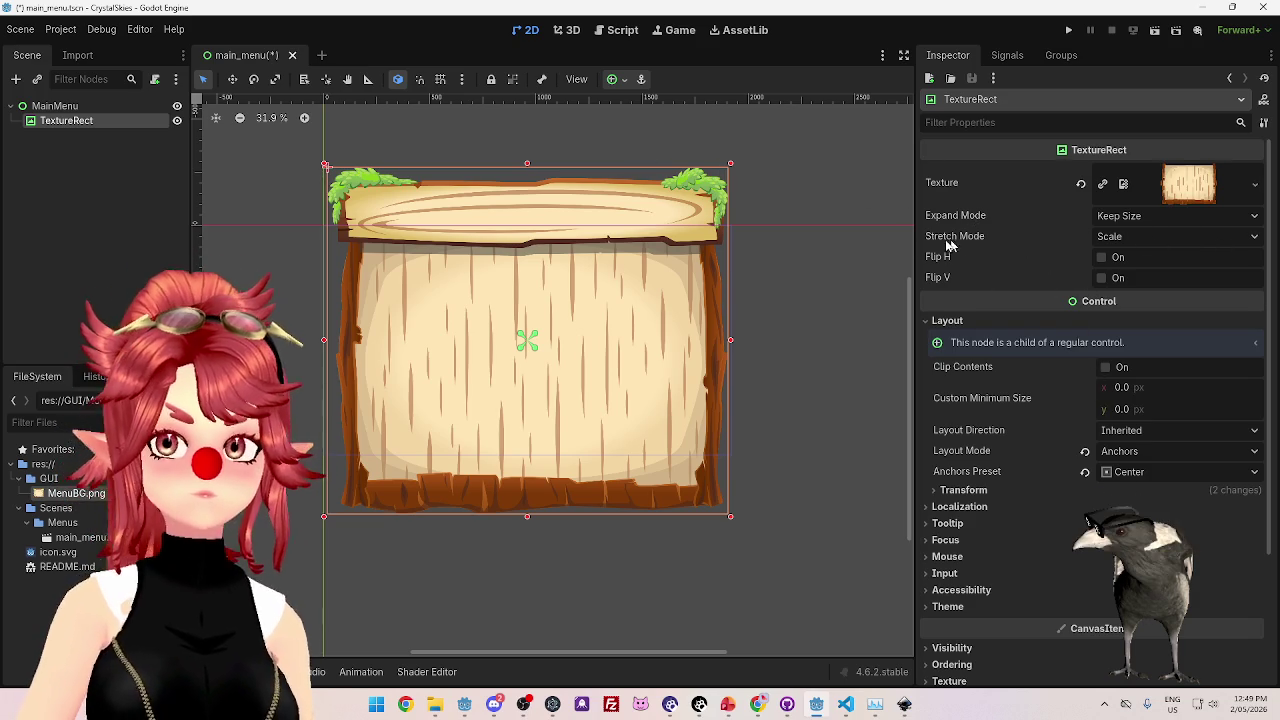
{"action": "scroll", "coordinate": [1100, 300], "scroll_direction": "down", "scroll_amount": 3}
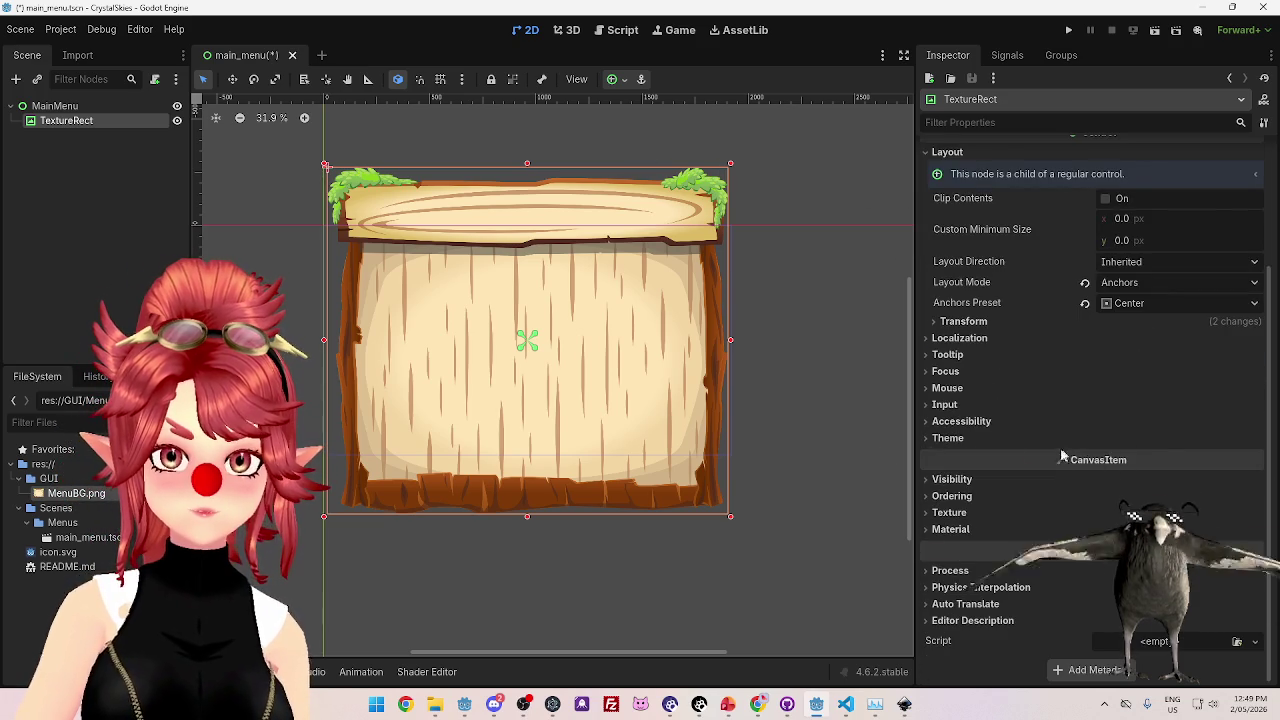
{"action": "scroll", "coordinate": [1065, 465], "scroll_direction": "up", "scroll_amount": 3}
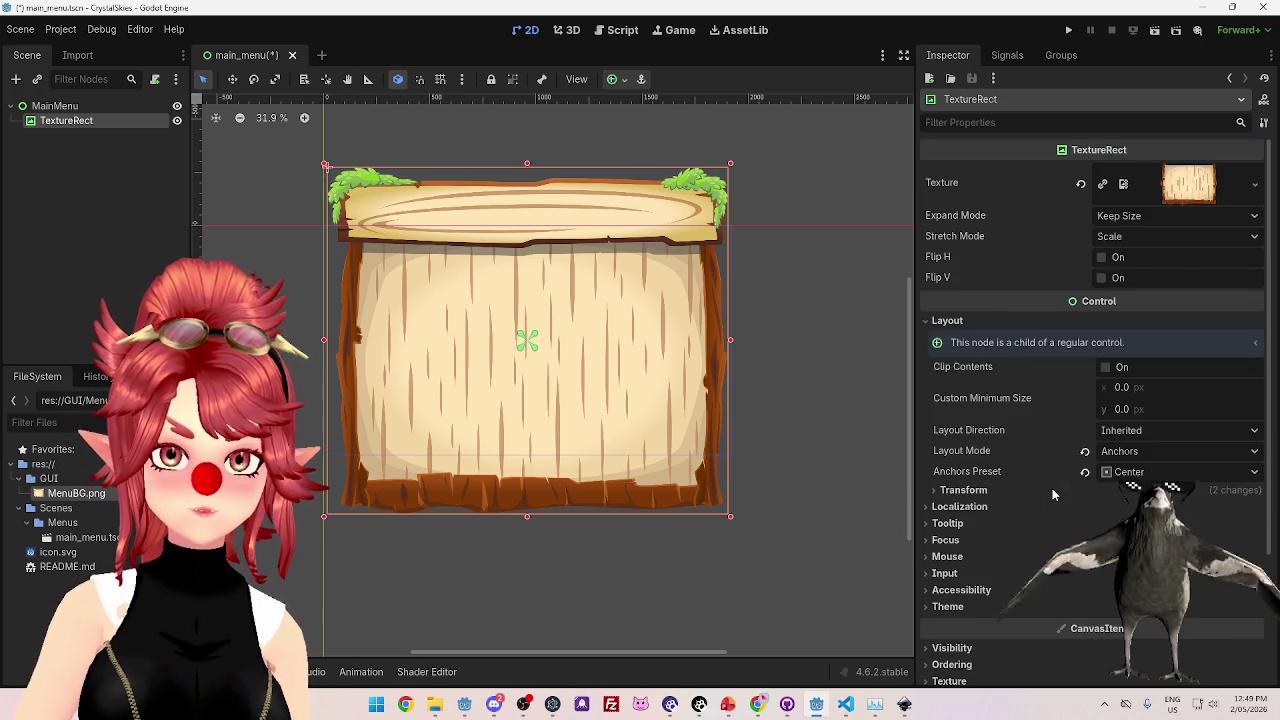
{"action": "left_click", "coordinate": [963, 490]}
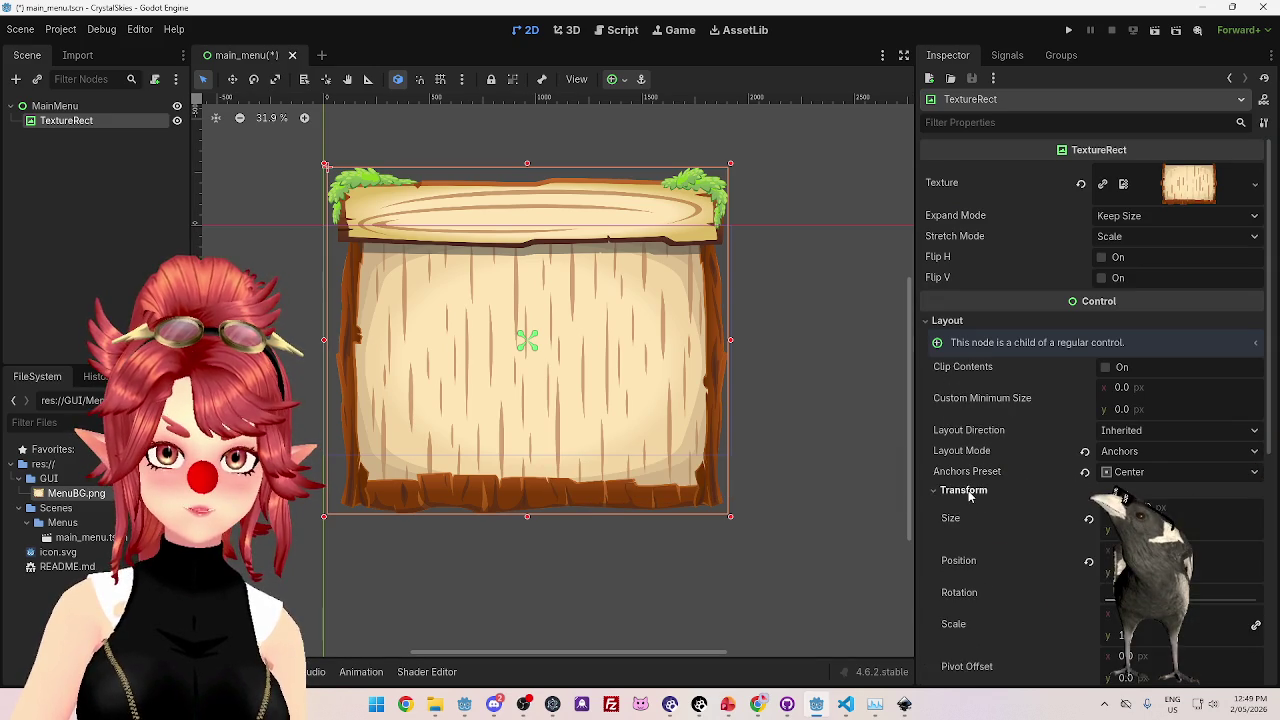
{"action": "scroll", "coordinate": [1028, 443], "scroll_direction": "down", "scroll_amount": 3}
{"action": "mouse_move", "coordinate": [1131, 412]}
{"action": "left_mouse_down"}
{"action": "mouse_move", "coordinate": [1044, 412]}
{"action": "mouse_move", "coordinate": [1076, 412]}
{"action": "mouse_move", "coordinate": [1050, 412]}
{"action": "mouse_move", "coordinate": [1045, 436]}
{"action": "left_mouse_up"}
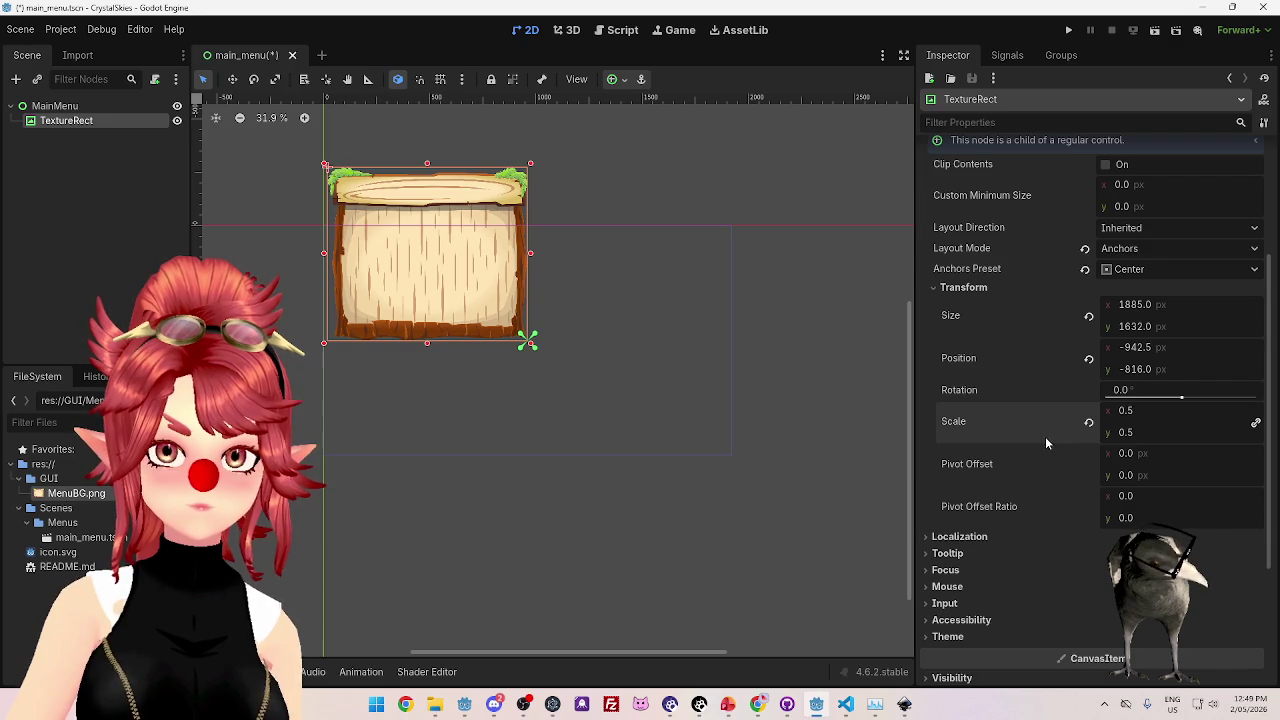
- Set the TextureRect's anchors preset to Center, after briefly trying Center Bottom
{"action": "left_click", "coordinate": [1150, 269]}
{"action": "left_click", "coordinate": [1155, 452]}
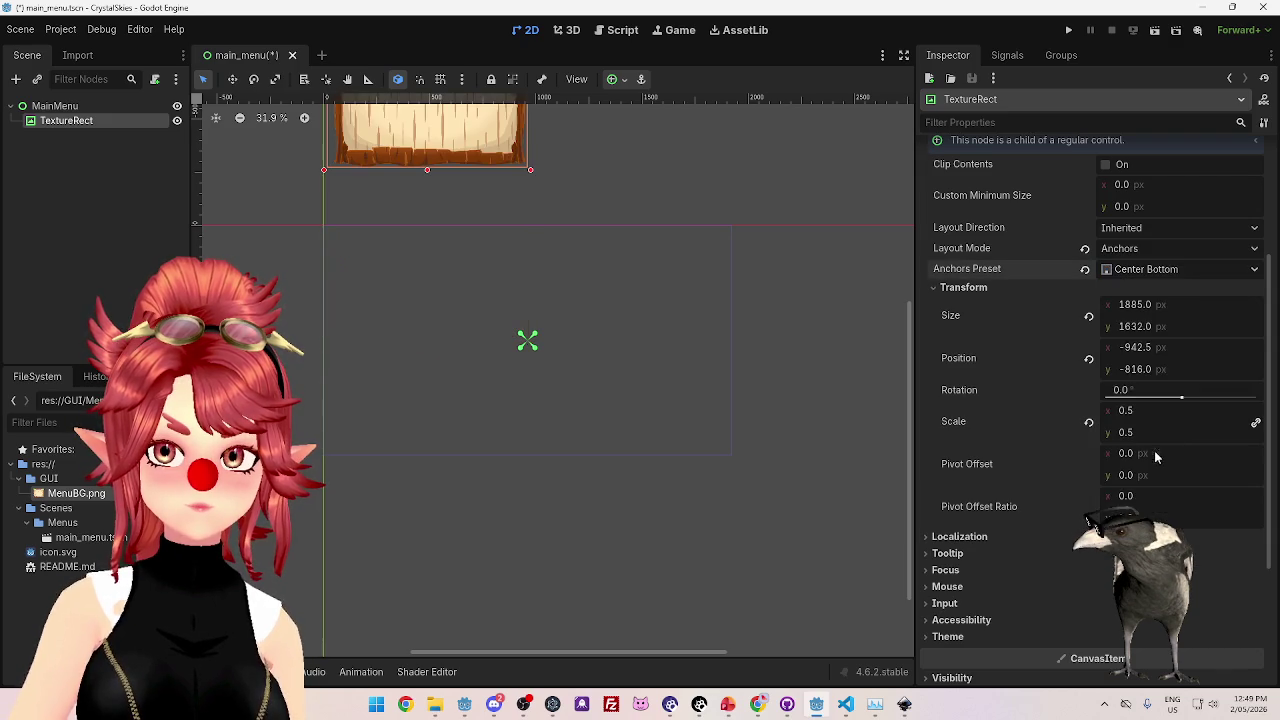
{"action": "left_click", "coordinate": [1150, 269]}
{"action": "left_click", "coordinate": [1145, 464]}
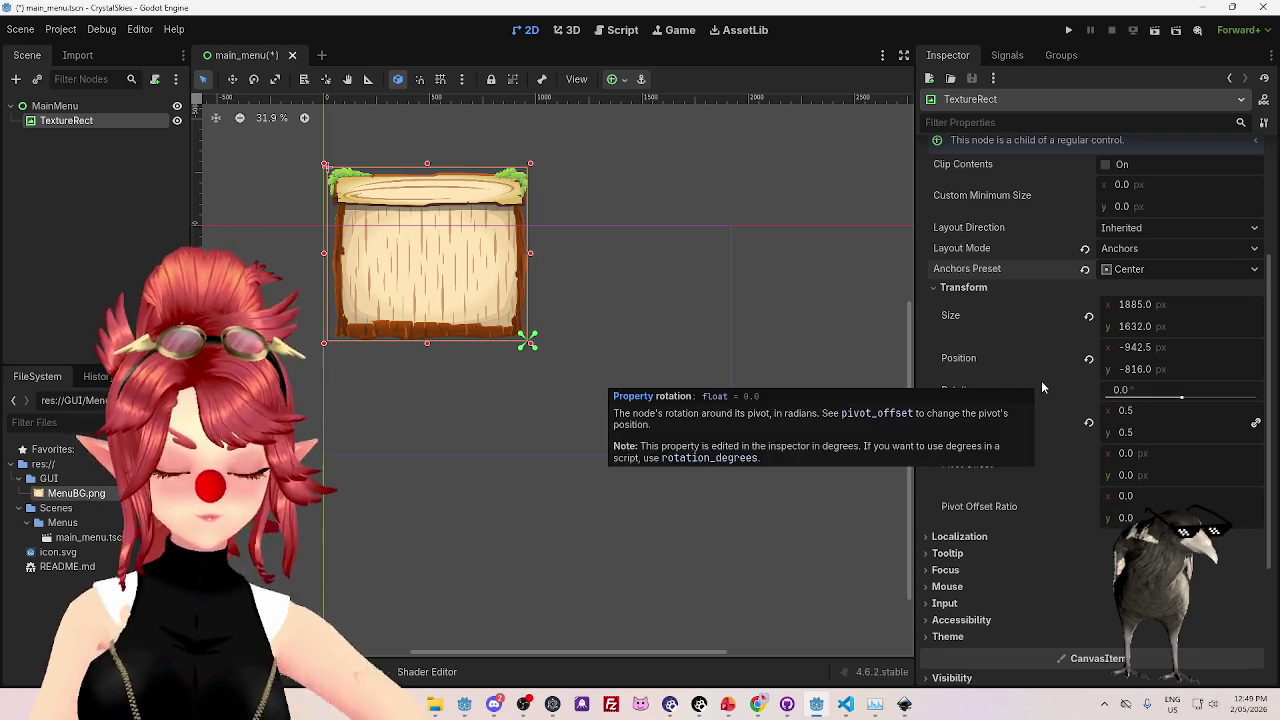
- Edit the TextureRect's width and texture fields, leaving the texture set to MenuBG.png
{"action": "scroll", "coordinate": [1232, 385], "scroll_direction": "up", "scroll_amount": 3}
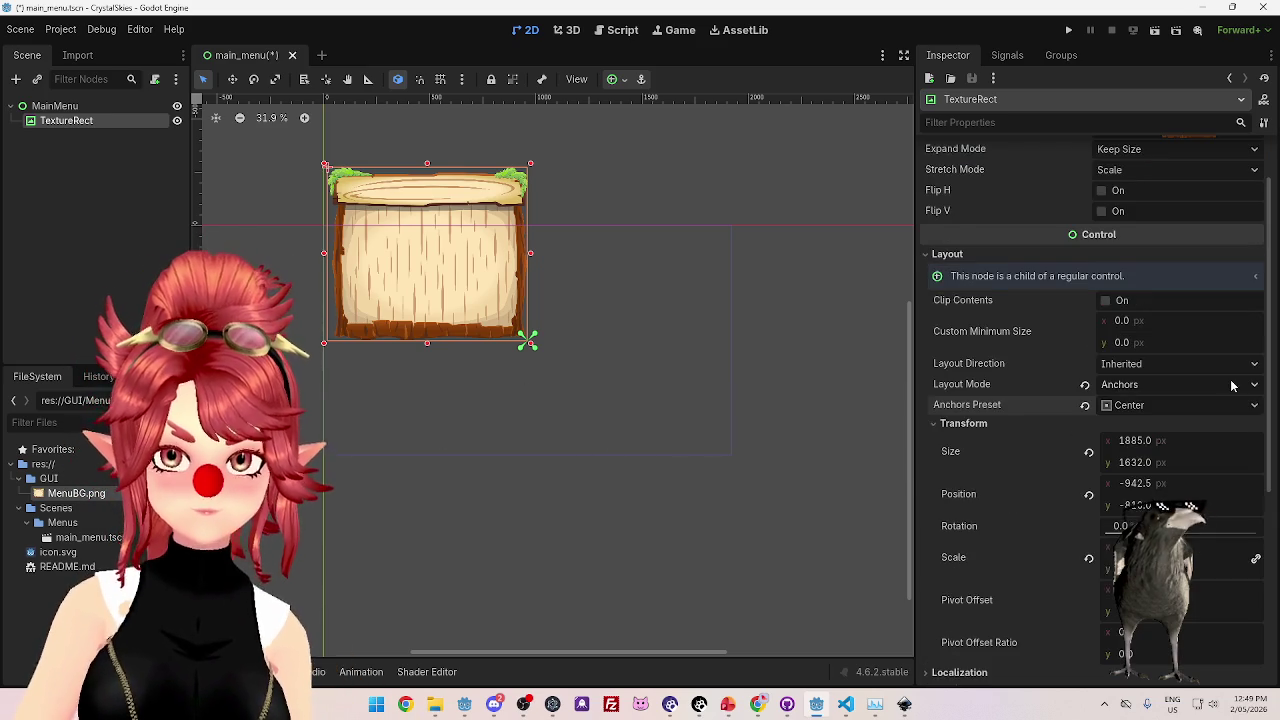
{"action": "scroll", "coordinate": [1145, 376], "scroll_direction": "up", "scroll_amount": 2}
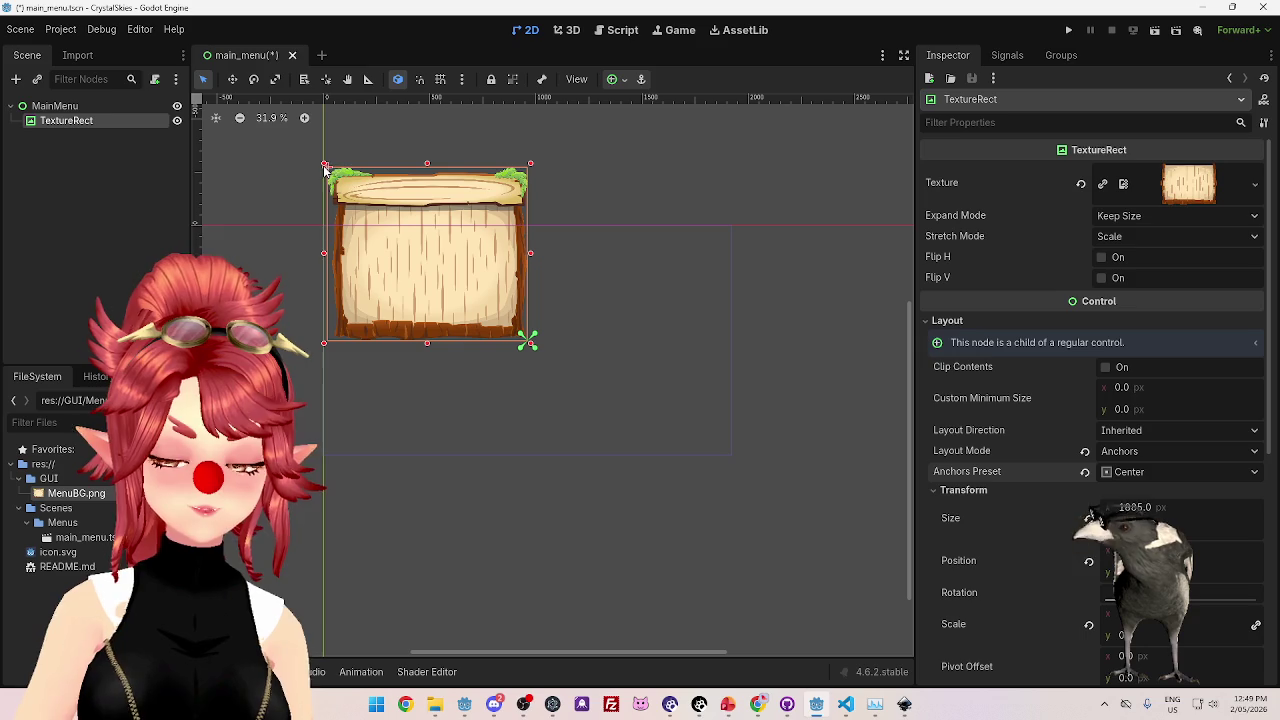
{"action": "scroll", "coordinate": [1013, 500], "scroll_direction": "down", "scroll_amount": 3}
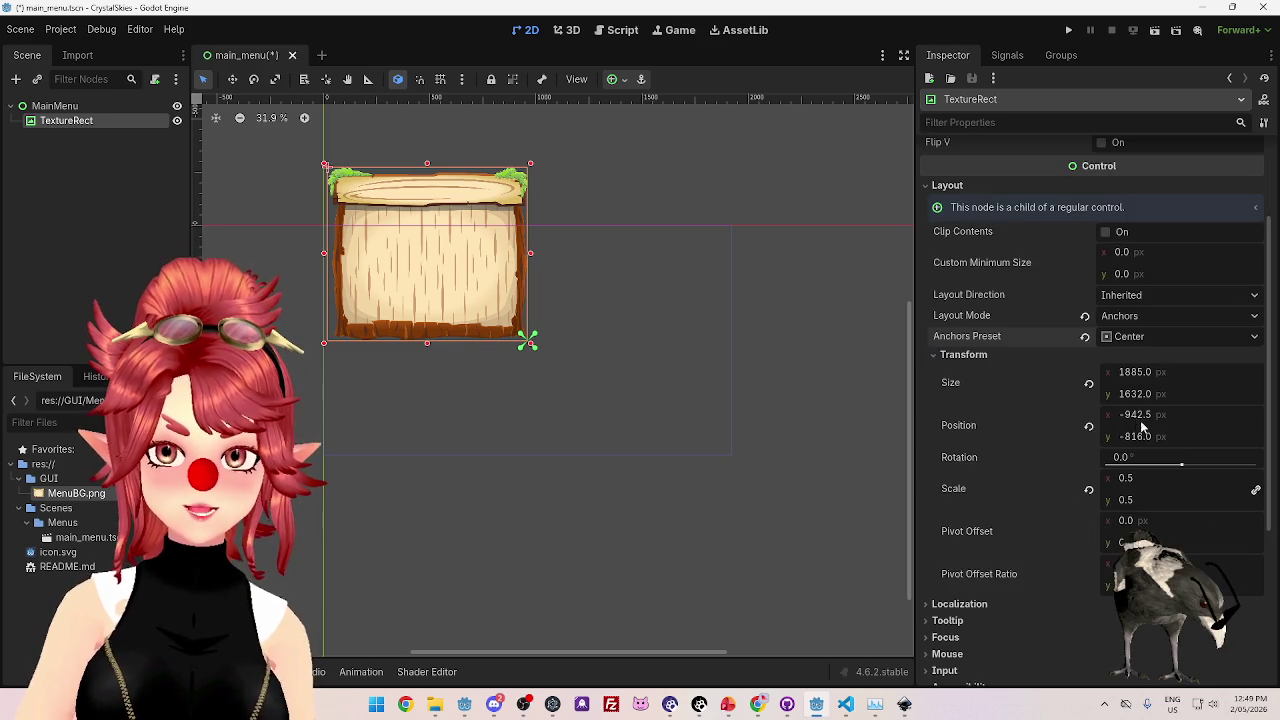
{"action": "left_click", "coordinate": [1147, 373]}
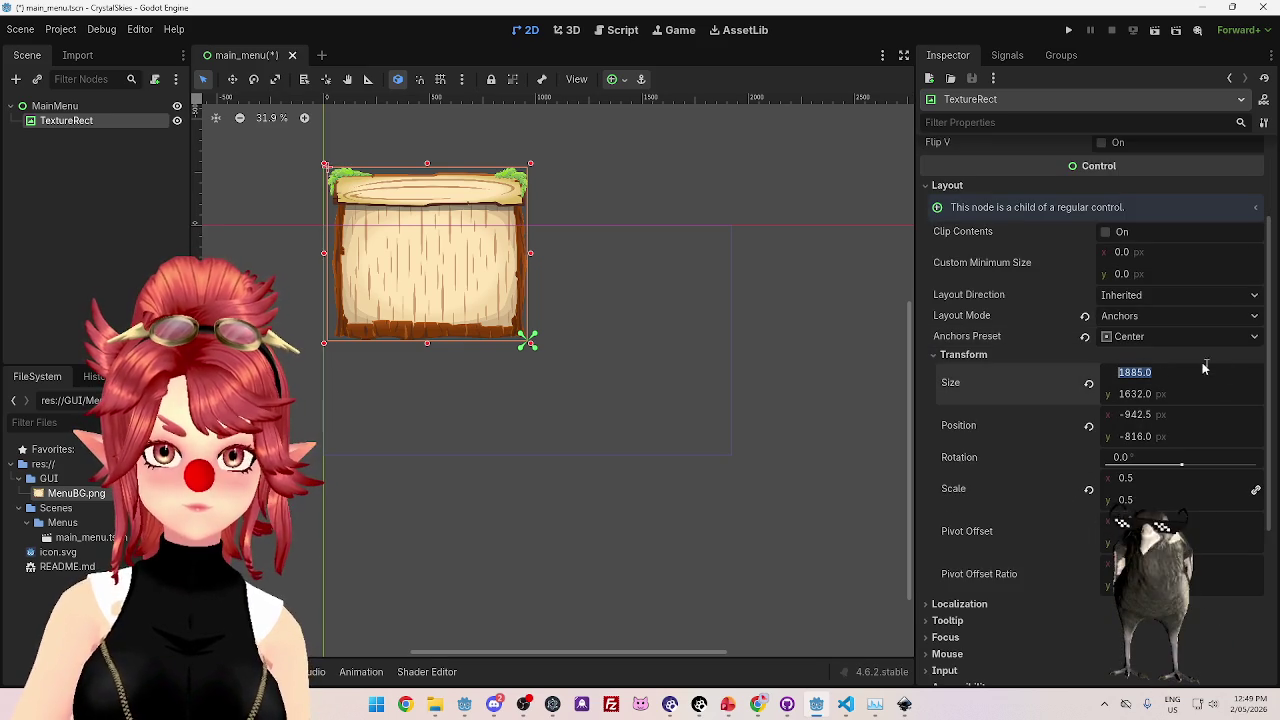
{"action": "scroll", "coordinate": [1094, 386], "scroll_direction": "up", "scroll_amount": 3}
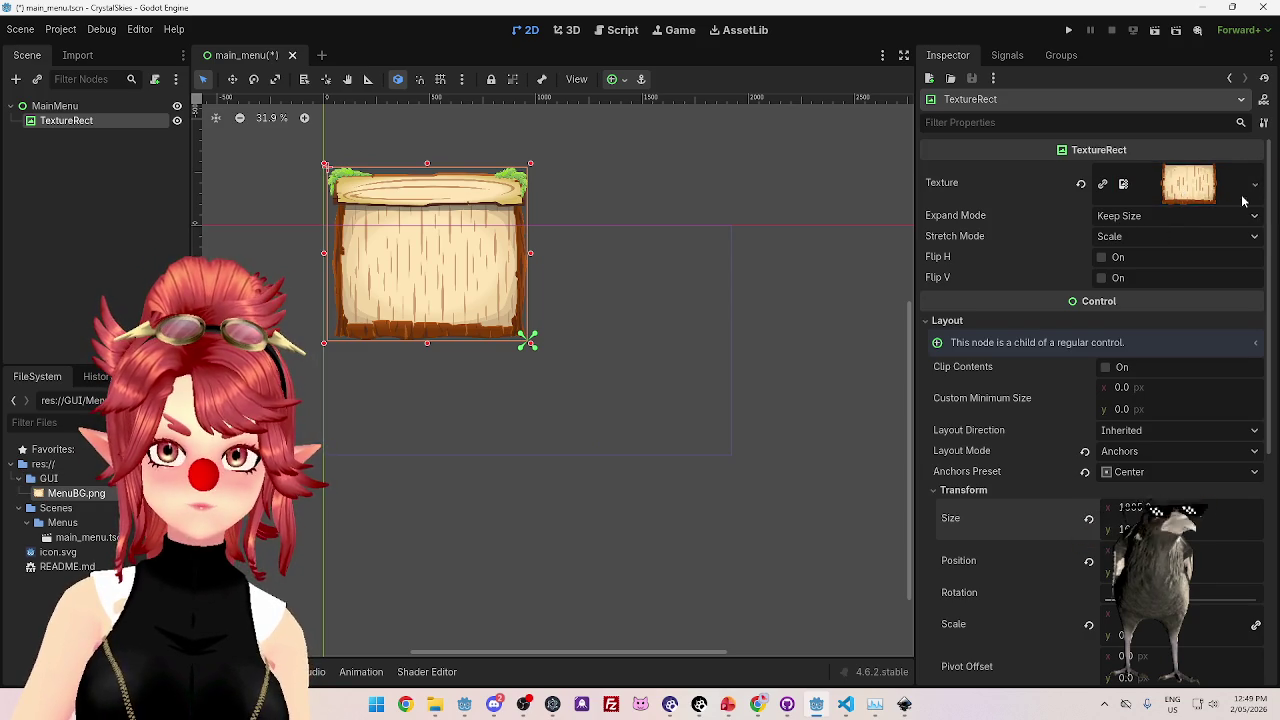
{"action": "left_click", "coordinate": [1081, 183]}
{"action": "mouse_move", "coordinate": [1077, 200]}
{"action": "left_mouse_down"}
{"action": "mouse_move", "coordinate": [767, 416]}
{"action": "mouse_move", "coordinate": [1168, 178]}
{"action": "left_mouse_up"}
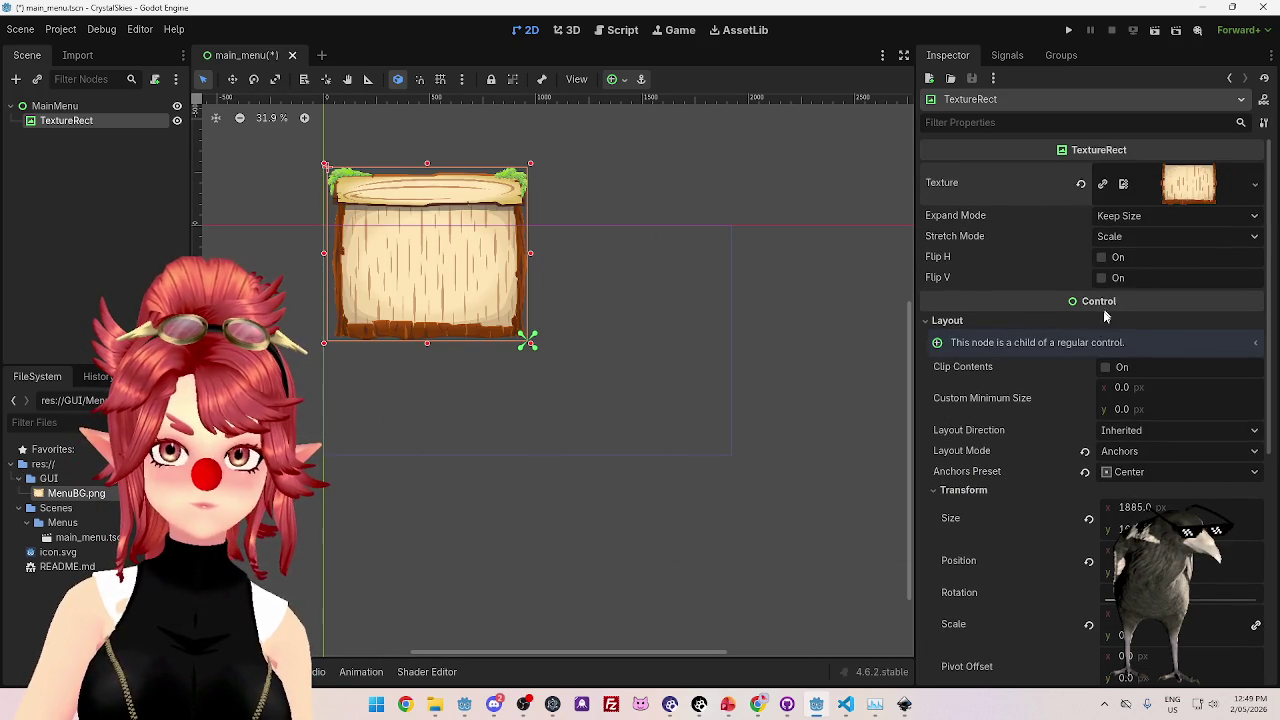
{"action": "scroll", "coordinate": [1101, 413], "scroll_direction": "down", "scroll_amount": 3}
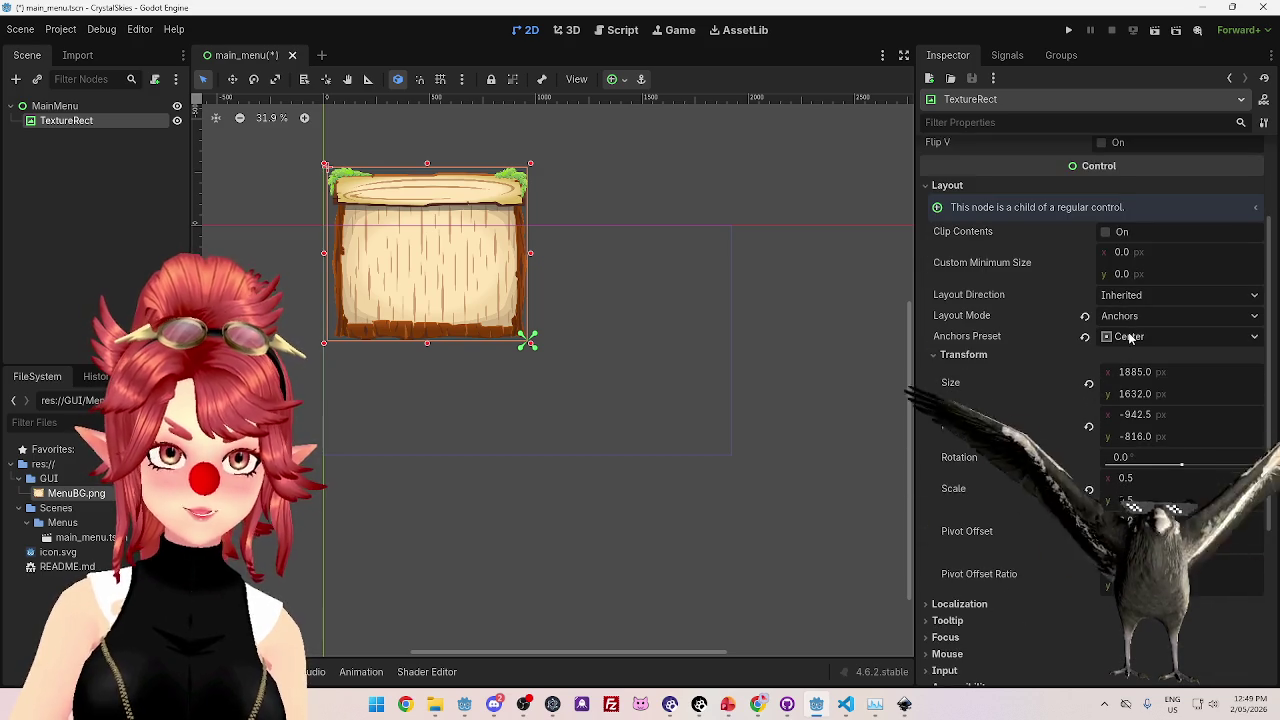
{"action": "scroll", "coordinate": [962, 388], "scroll_direction": "down", "scroll_amount": 1}
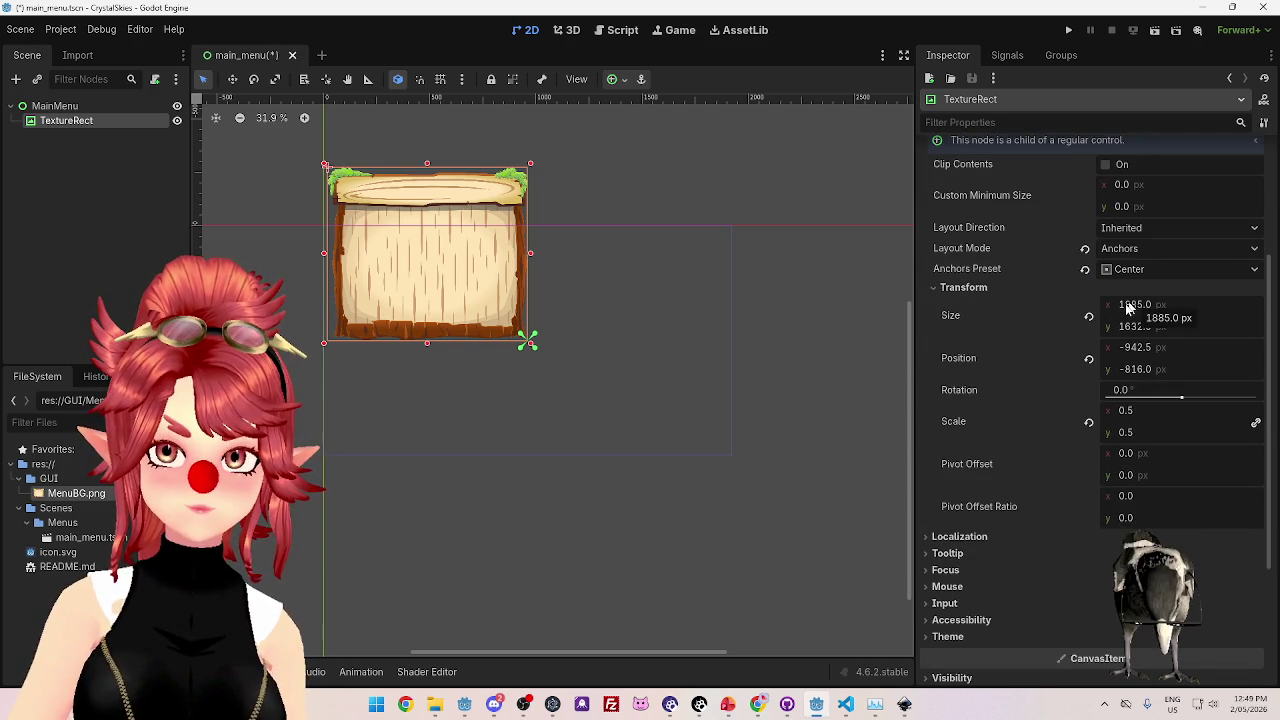
- Reset the TextureRect's position to 0, 0
{"action": "left_click", "coordinate": [1089, 358]}
{"action": "scroll", "coordinate": [1059, 357], "scroll_direction": "down", "scroll_amount": 2}
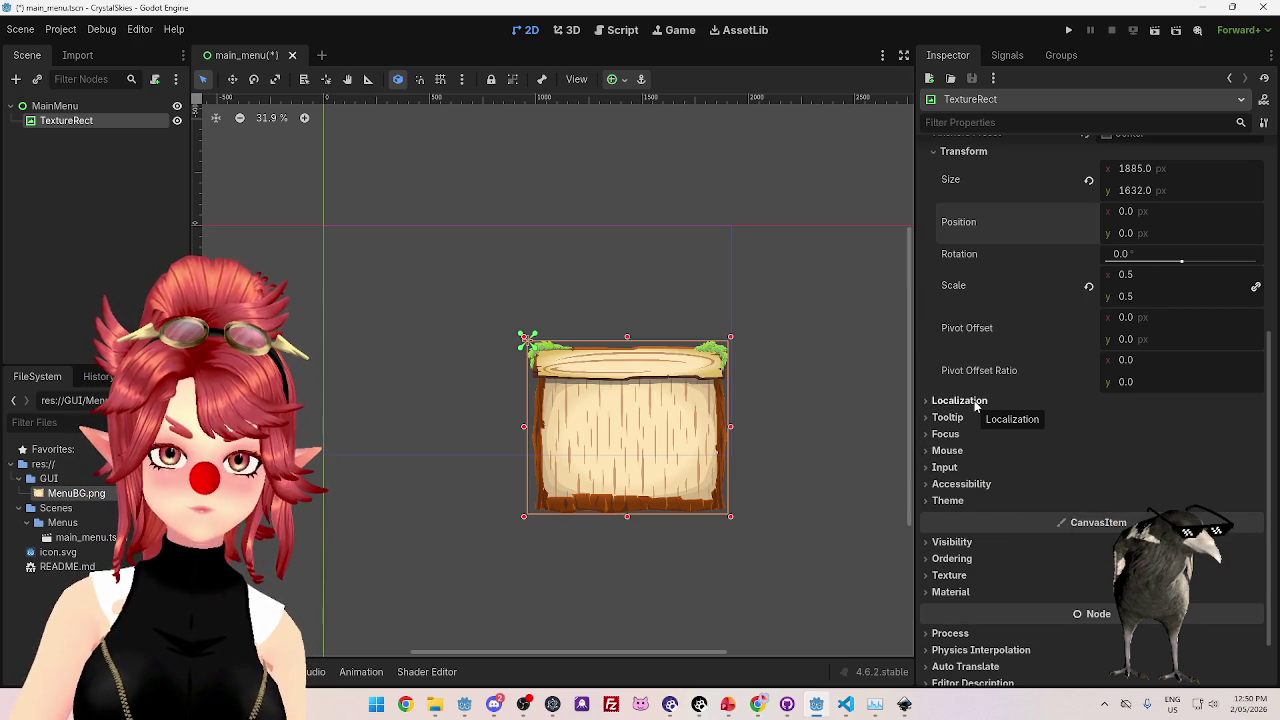
{"action": "scroll", "coordinate": [1008, 460], "scroll_direction": "down", "scroll_amount": 1}
{"action": "scroll", "coordinate": [1018, 486], "scroll_direction": "up", "scroll_amount": 5}
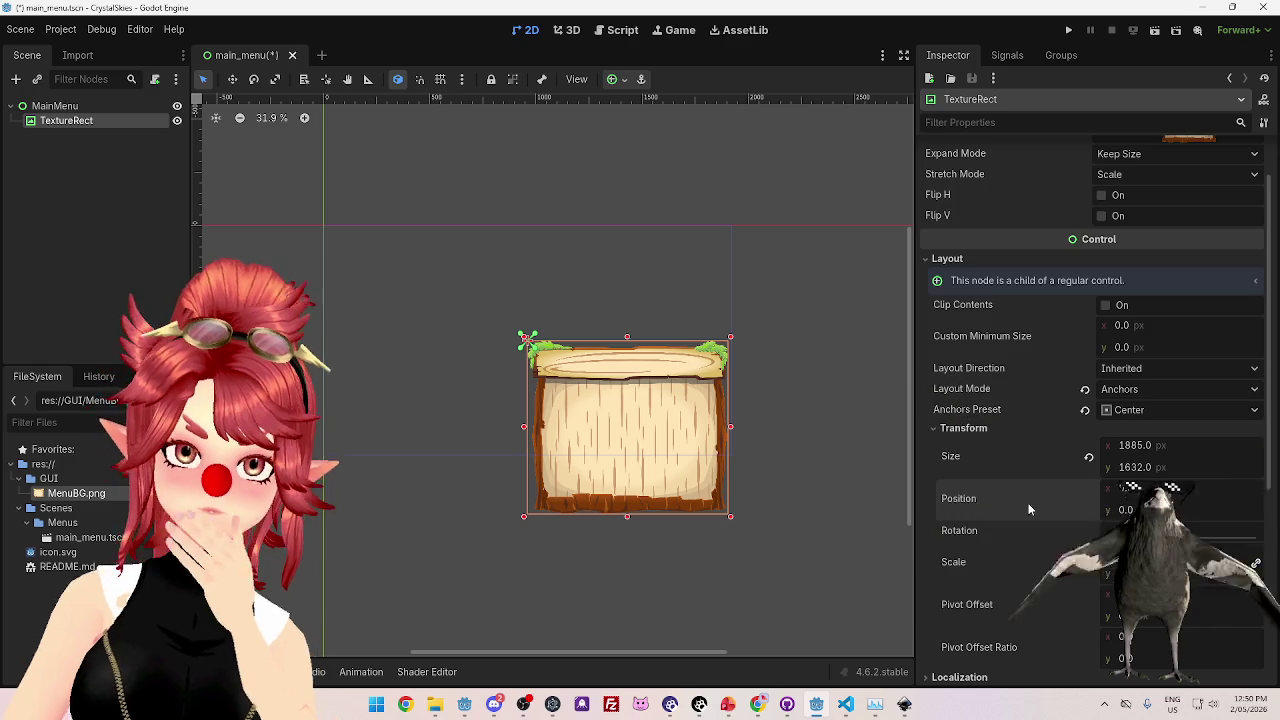
{"action": "scroll", "coordinate": [1028, 502], "scroll_direction": "down", "scroll_amount": 3}
{"action": "scroll", "coordinate": [1028, 500], "scroll_direction": "up", "scroll_amount": 2}
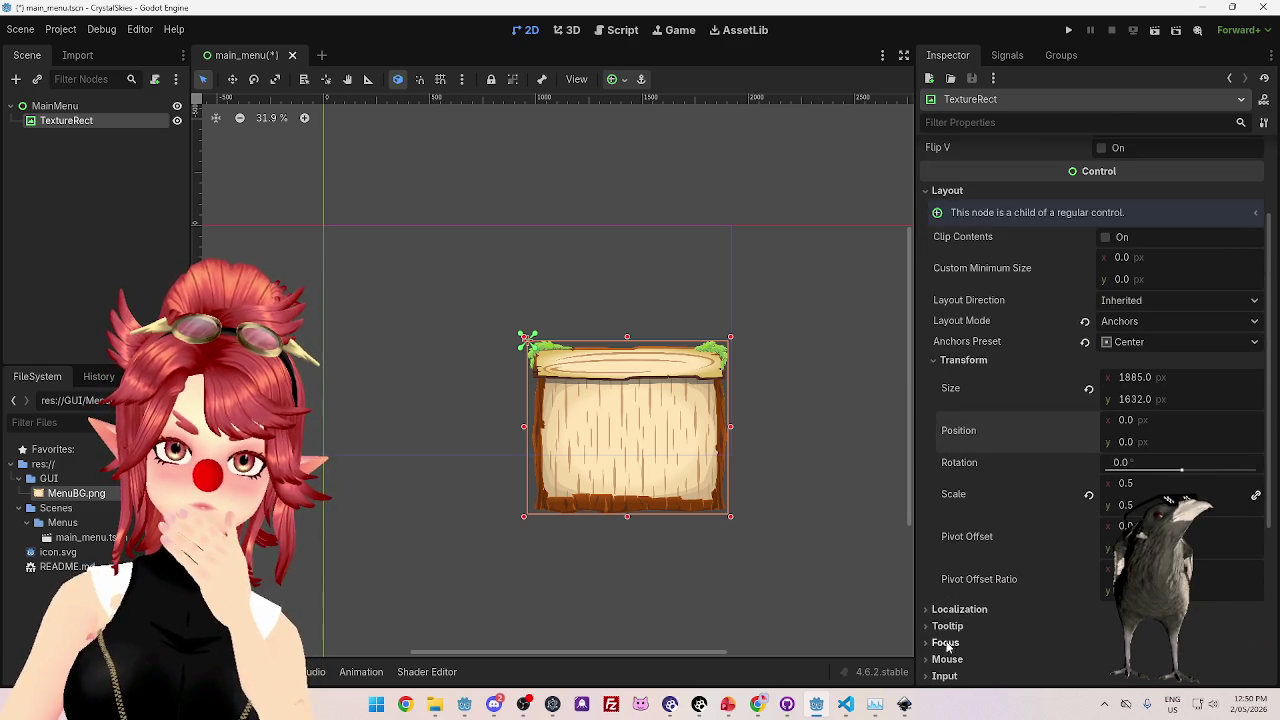
{"action": "scroll", "coordinate": [1026, 518], "scroll_direction": "up", "scroll_amount": 2}
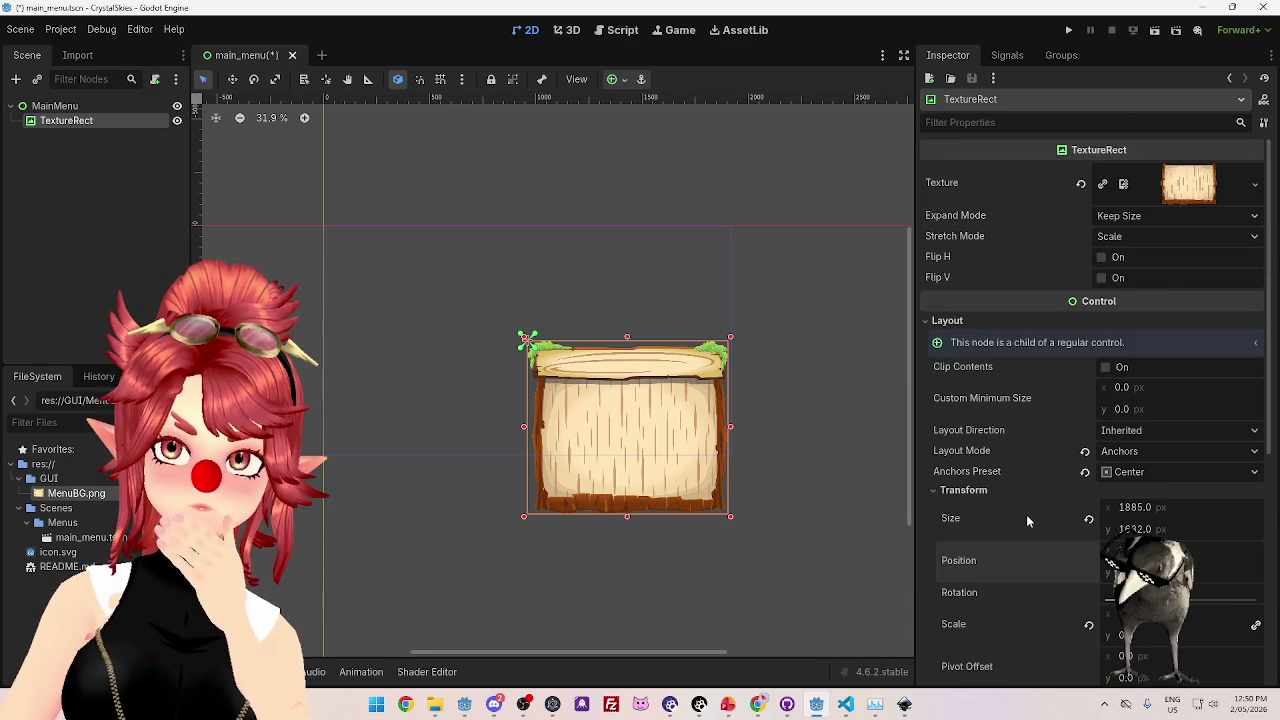
{"action": "scroll", "coordinate": [1060, 370], "scroll_direction": "down", "scroll_amount": 1}
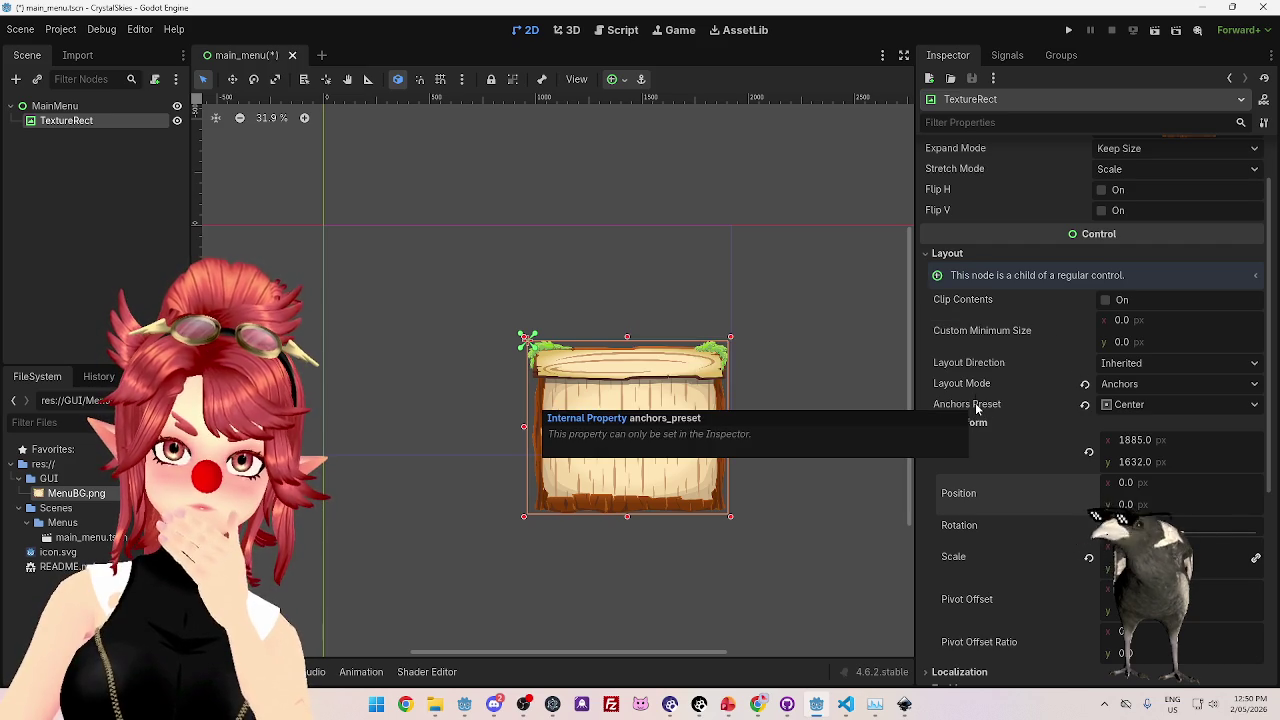
{"action": "scroll", "coordinate": [989, 397], "scroll_direction": "down", "scroll_amount": 2}
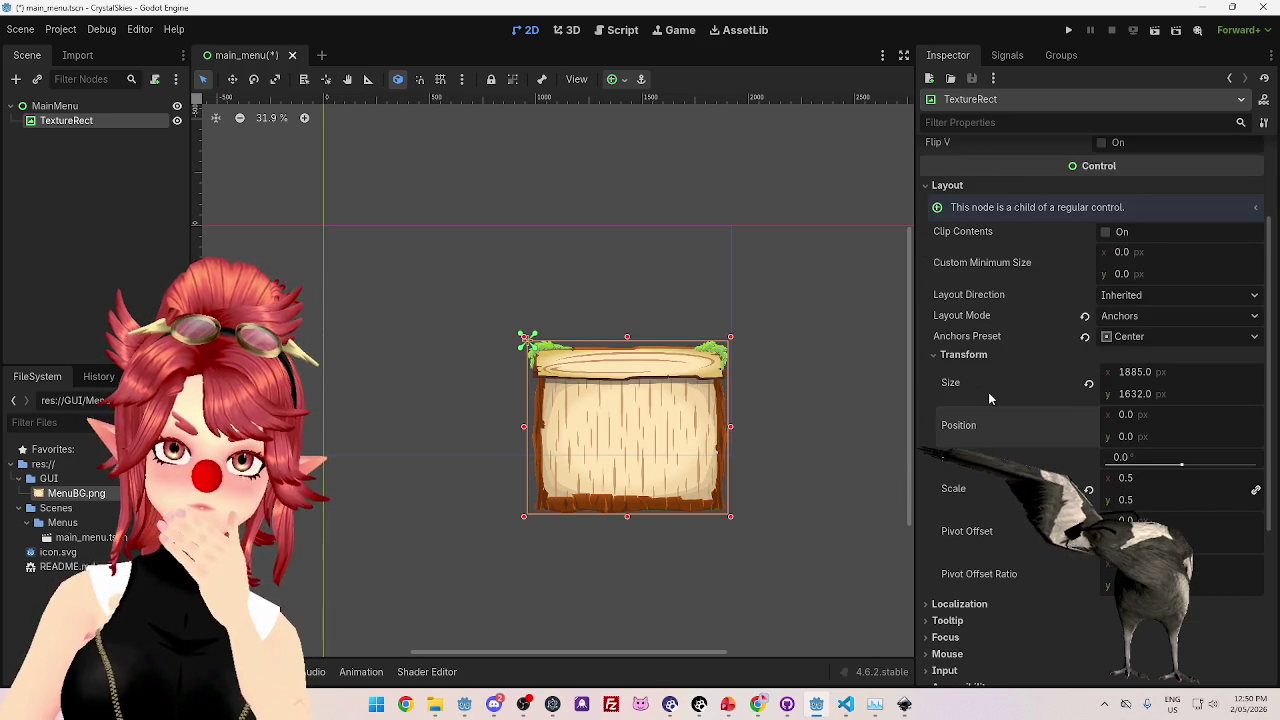
{"action": "scroll", "coordinate": [988, 395], "scroll_direction": "down", "scroll_amount": 2}
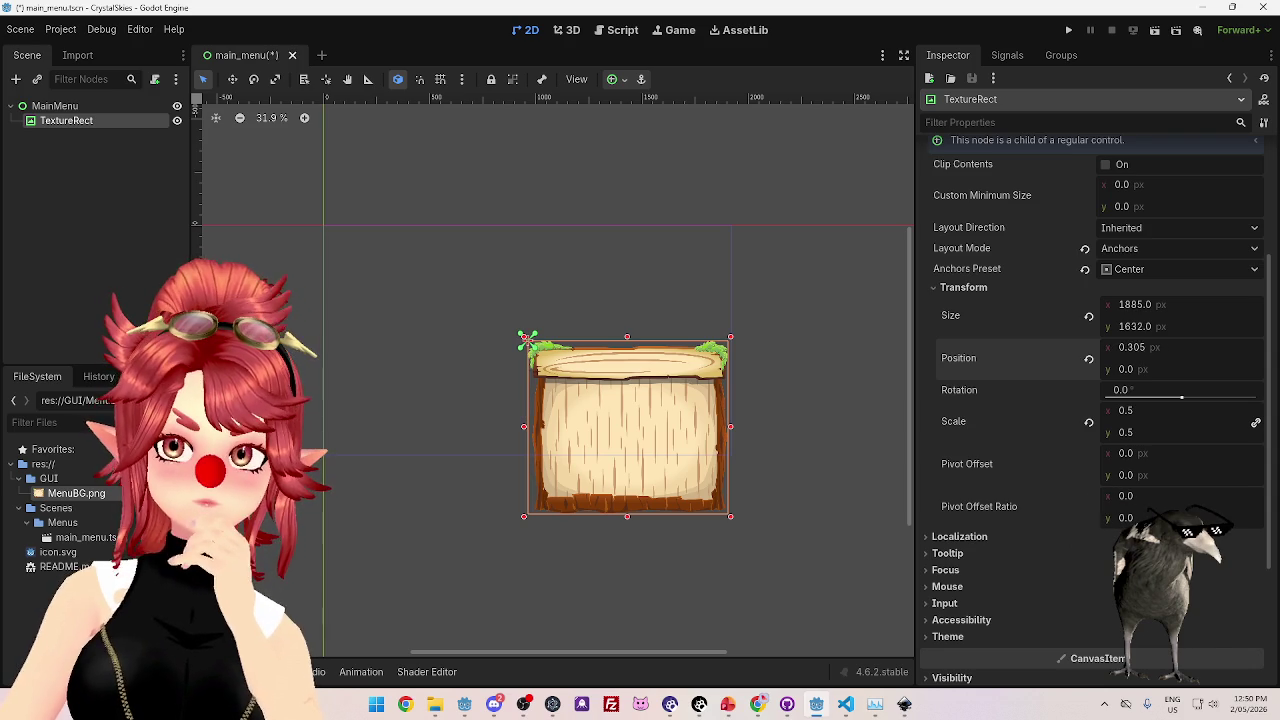
- Set Position x to negative half the image width, -942
{"action": "left_click_drag", "start_coordinate": [1128, 347], "coordinate": [1090, 347]}
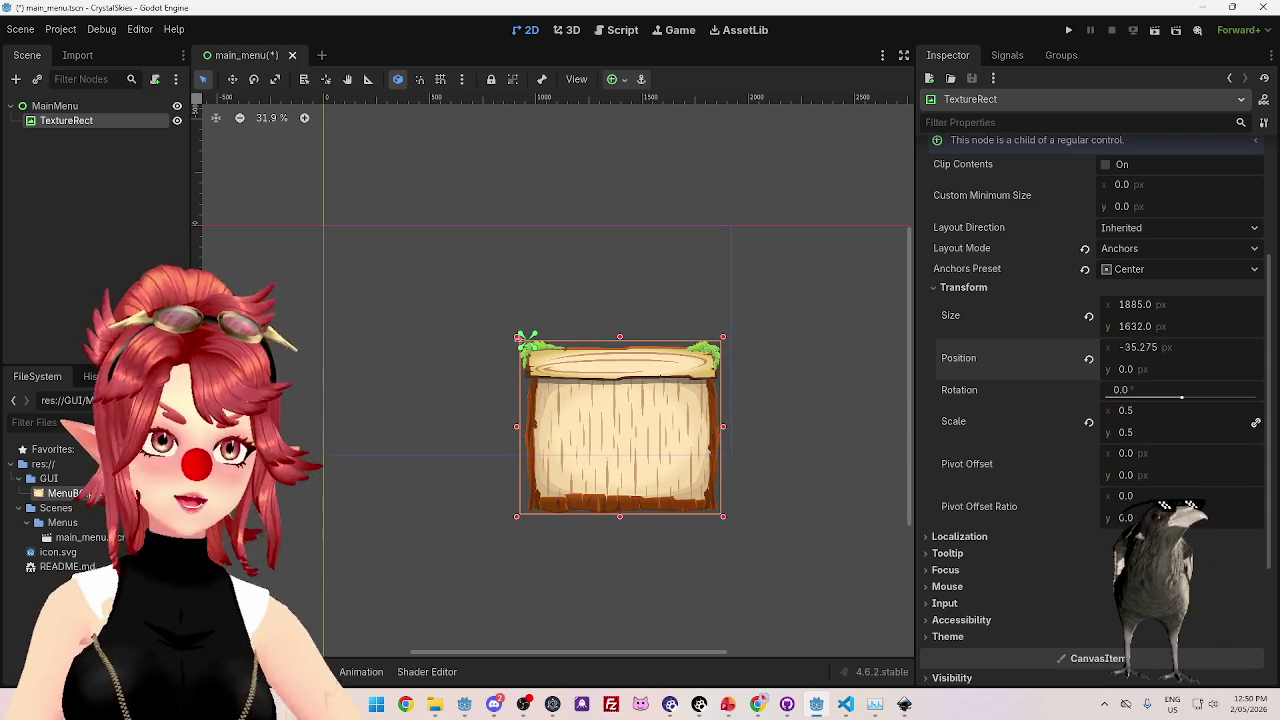
{"action": "left_click", "coordinate": [1148, 347]}
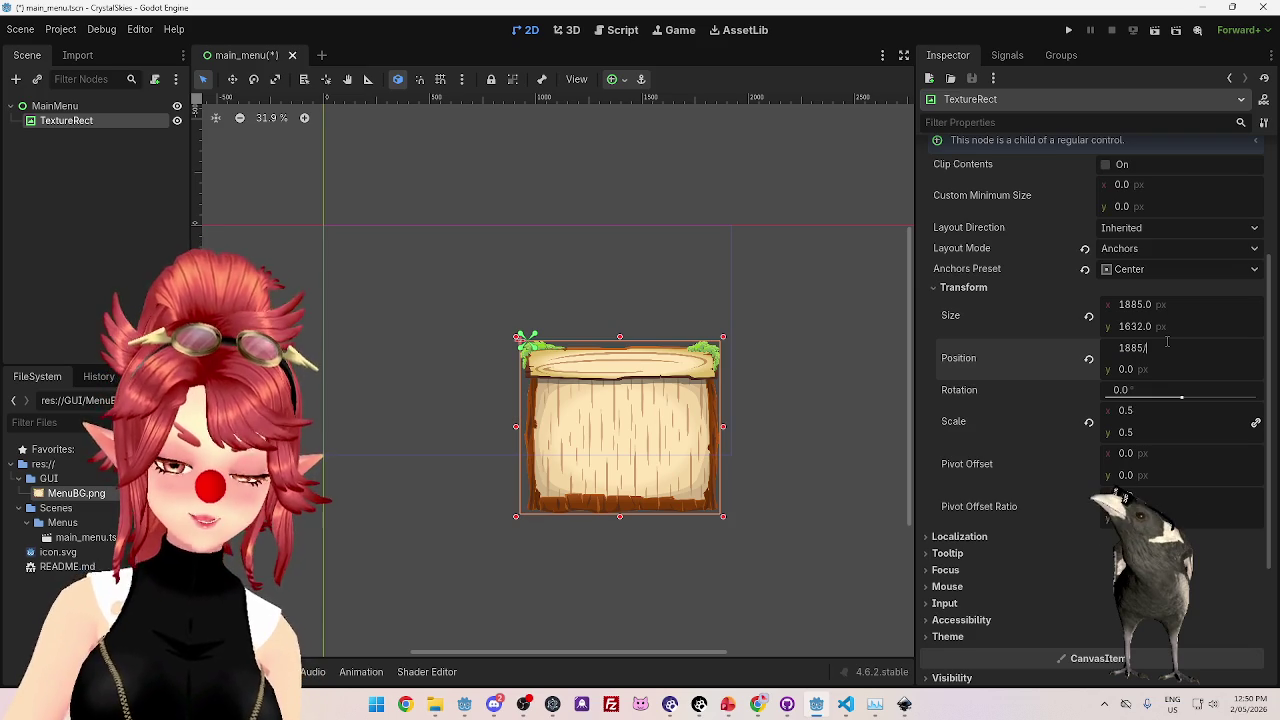
{"action": "type", "text": "2"}
{"action": "key", "text": "Return"}
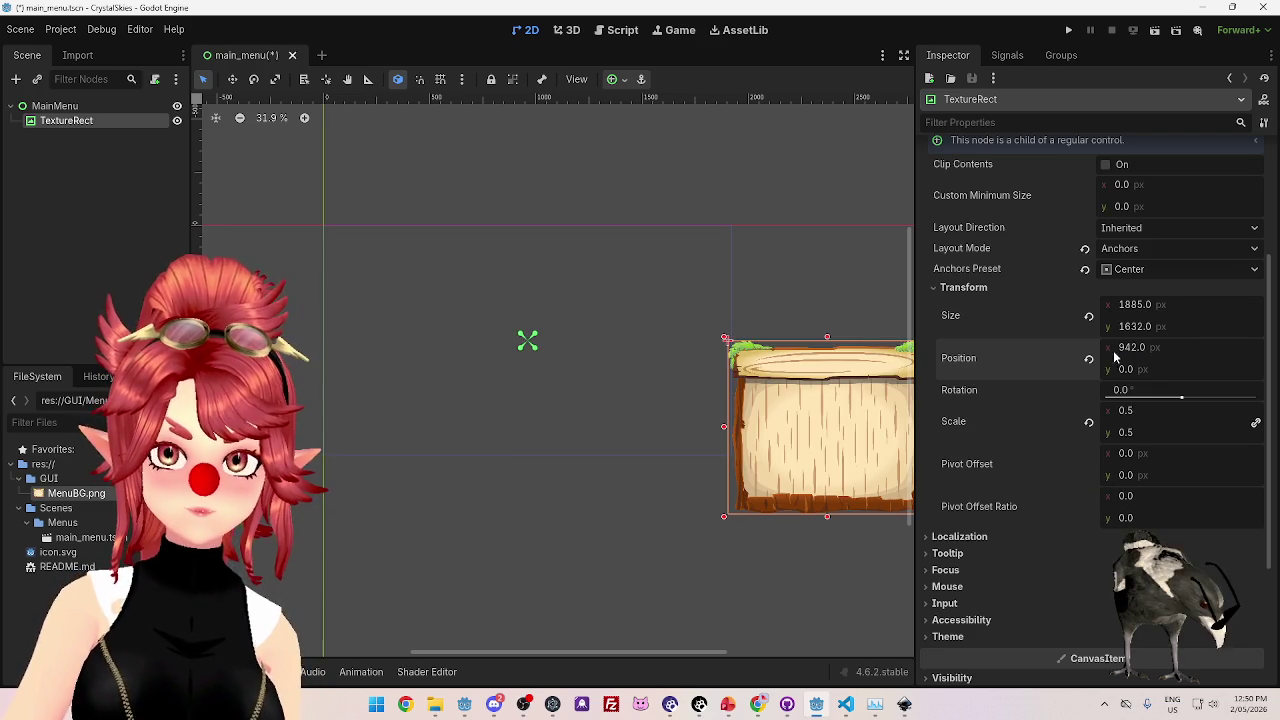
{"action": "left_click", "coordinate": [1130, 347]}
{"action": "key", "text": "Home"}
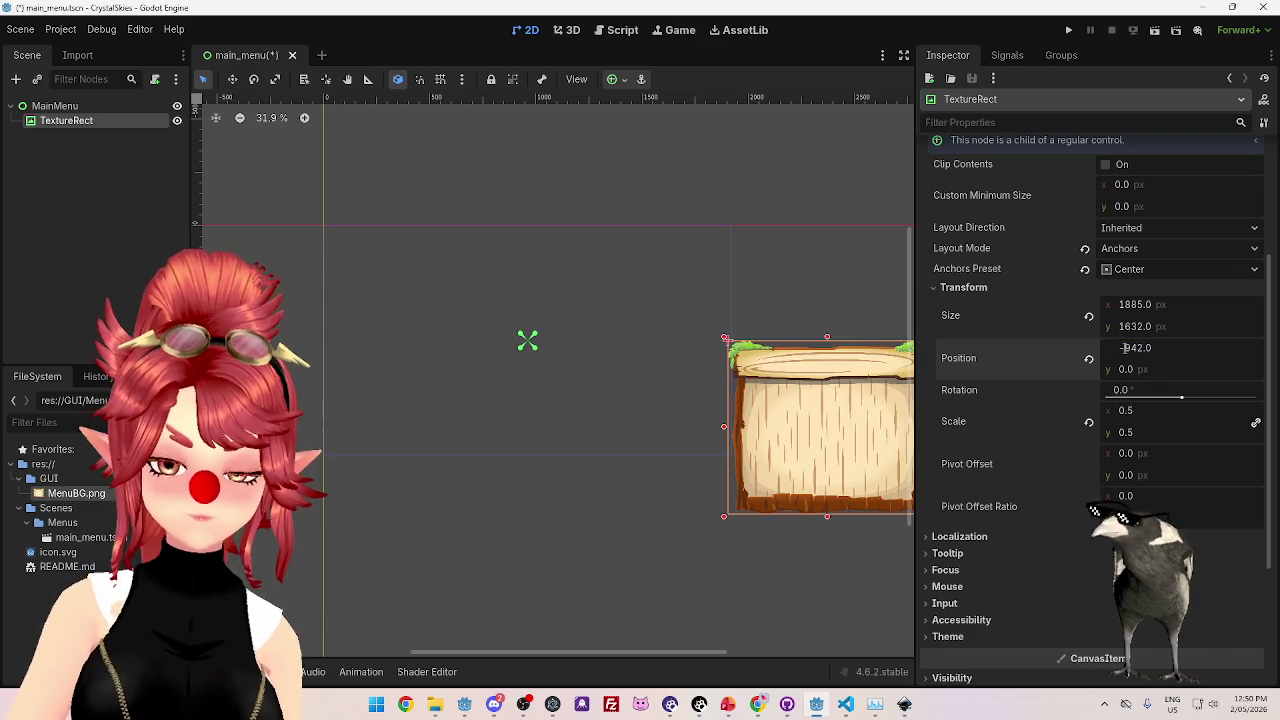
{"action": "type", "text": "-"}
{"action": "key", "text": "Return"}
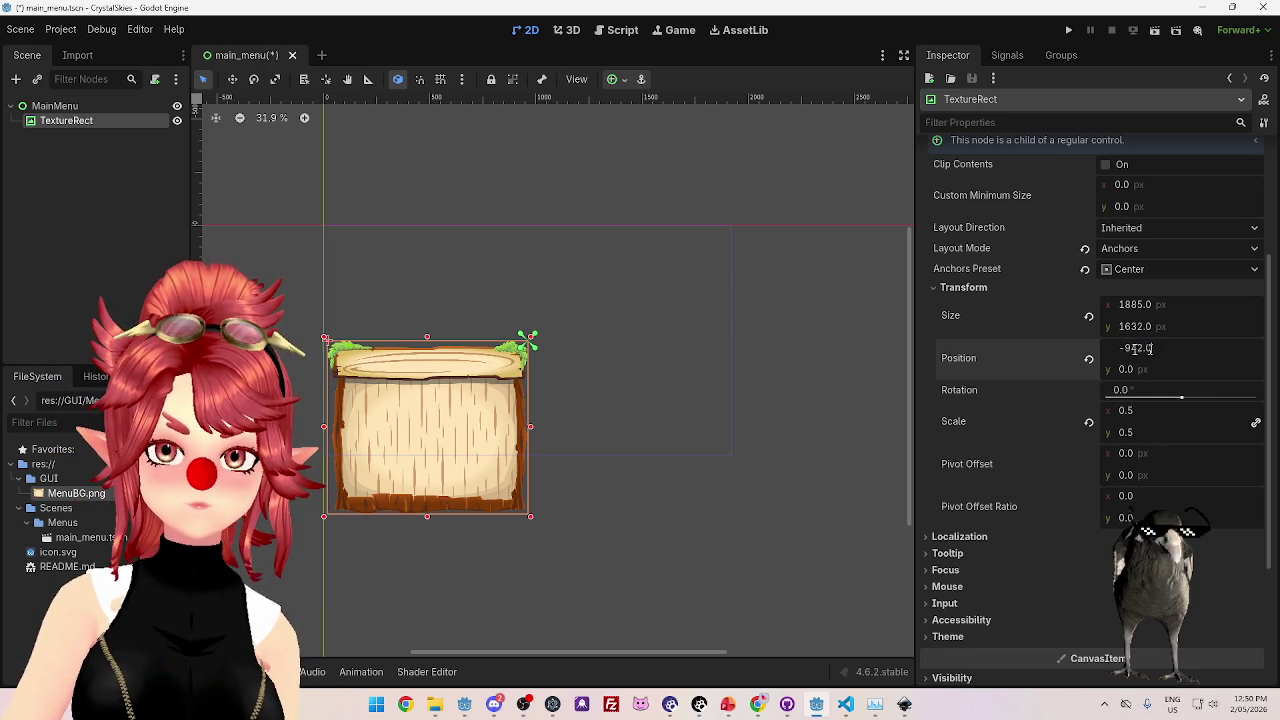
- Set Position to -1885/4 (-471) and -408, then reset it to 0, 0
{"action": "type", "text": "-188"}
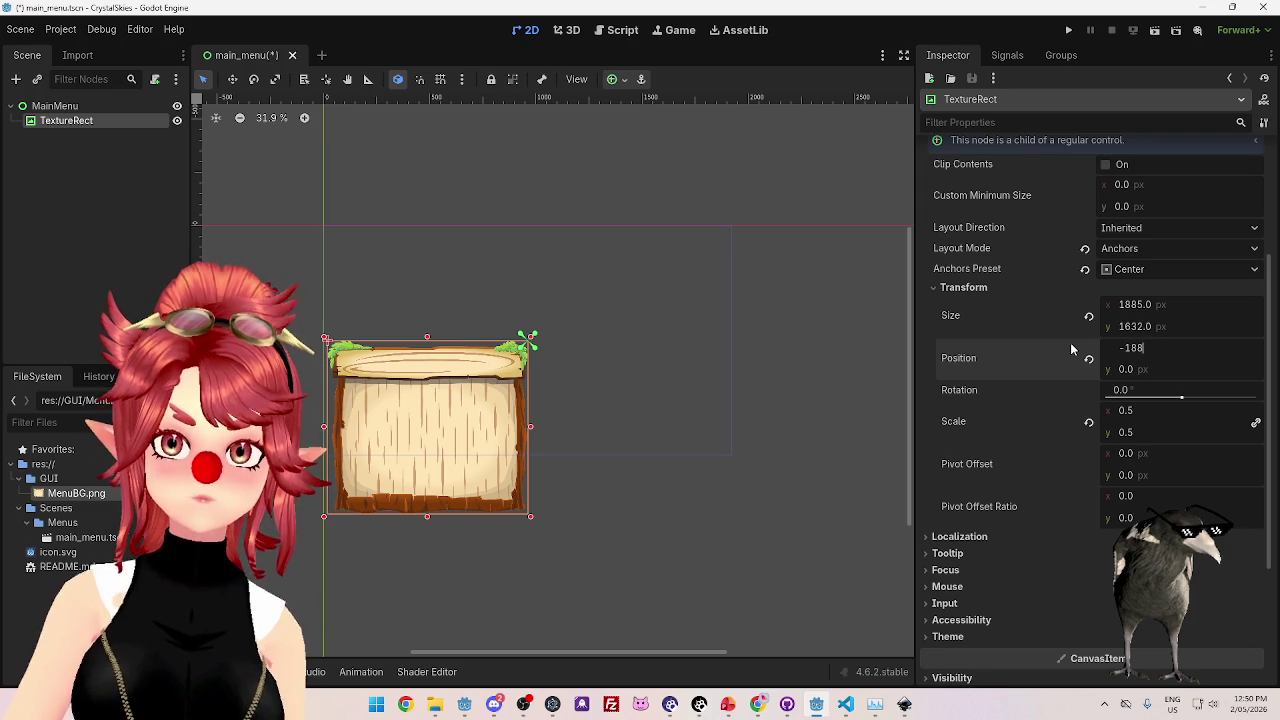
{"action": "type", "text": "5/4"}
{"action": "key", "text": "Return"}
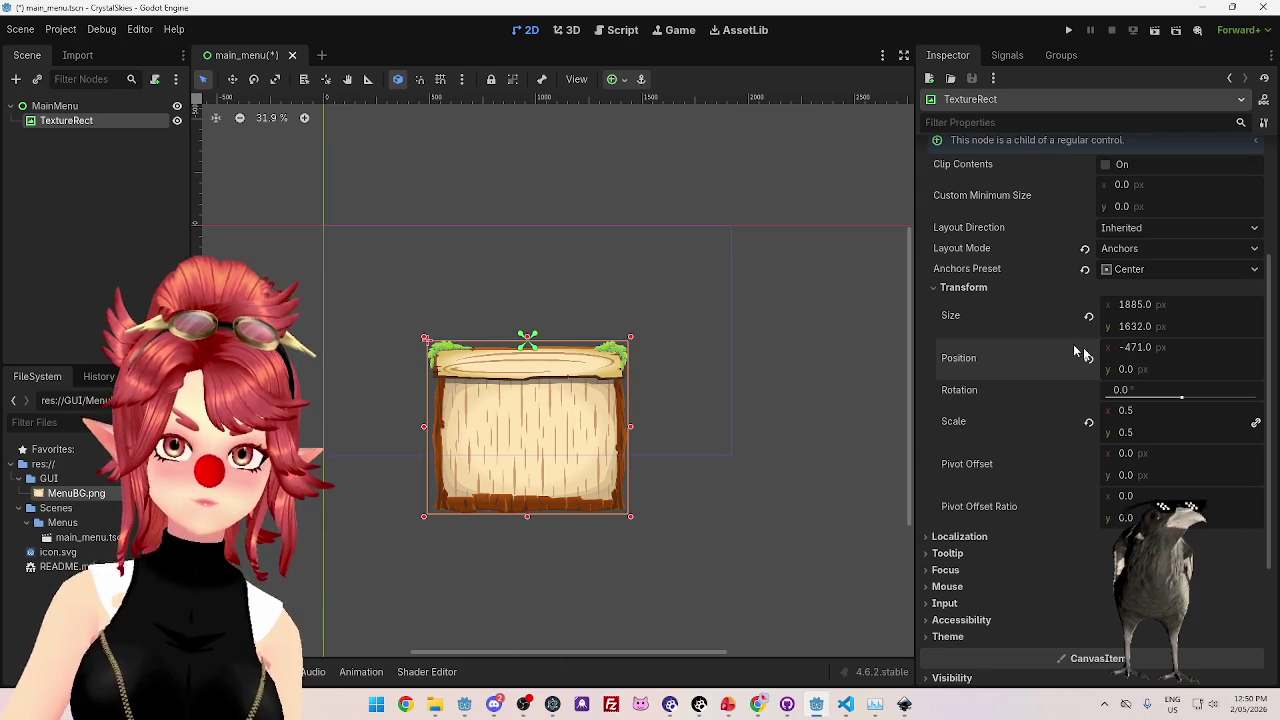
{"action": "left_click", "coordinate": [1158, 370]}
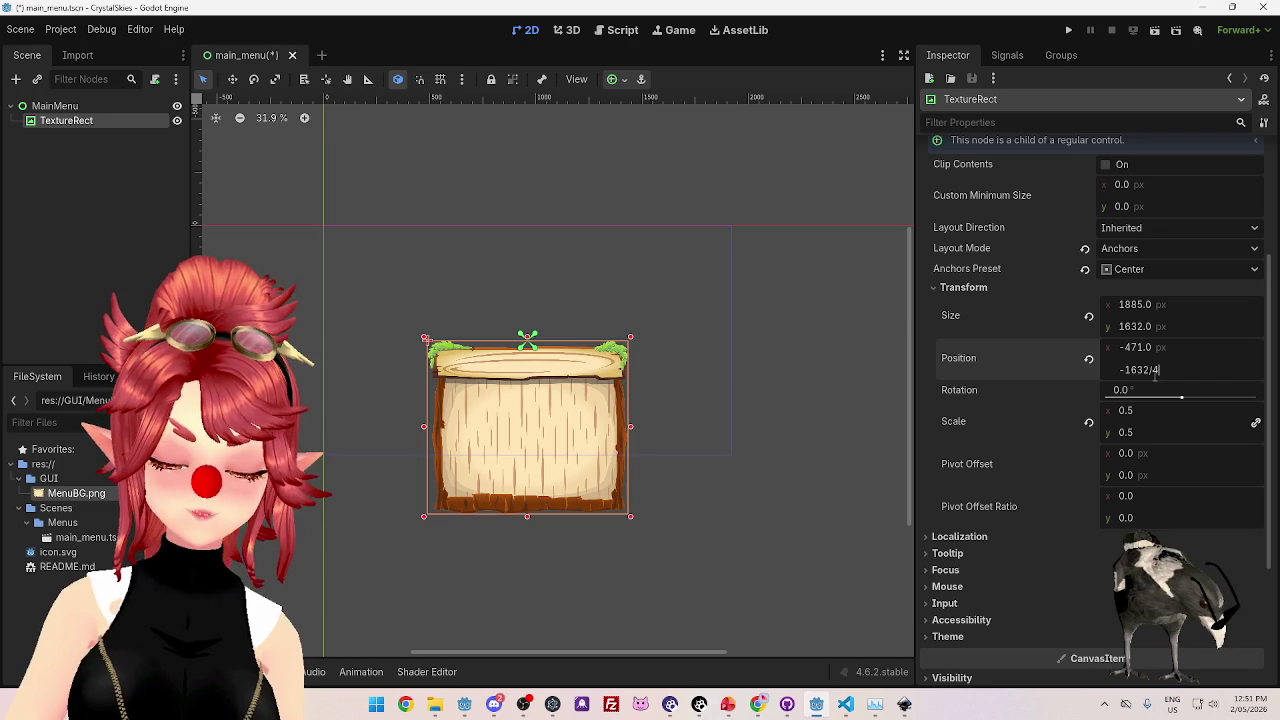
{"action": "type", "text": "4"}
{"action": "key", "text": "Return"}
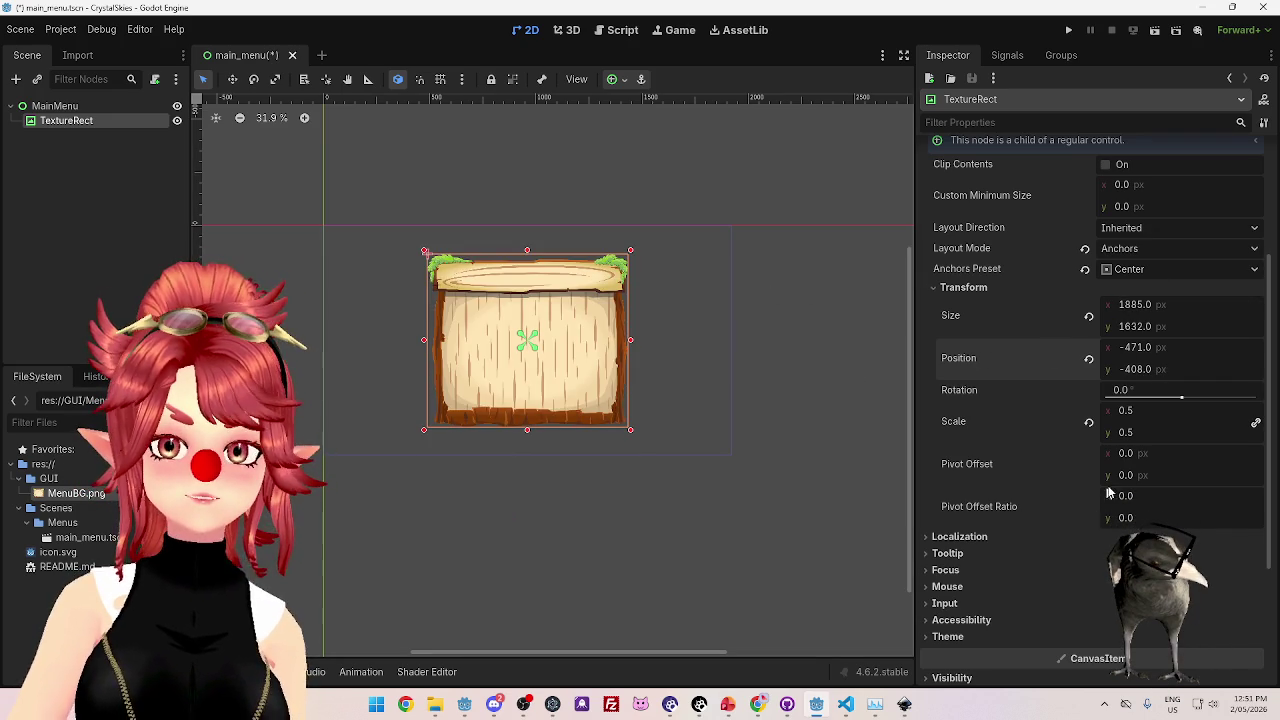
{"action": "left_click", "coordinate": [1089, 361]}
- Set the TextureRect's pivot offset to -942 horizontally and -816 vertically
{"action": "mouse_move", "coordinate": [1125, 453]}
{"action": "left_mouse_down"}
{"action": "mouse_move", "coordinate": [1095, 453]}
{"action": "mouse_move", "coordinate": [1127, 457]}
{"action": "left_mouse_up"}
{"action": "type", "text": "-1885/"}
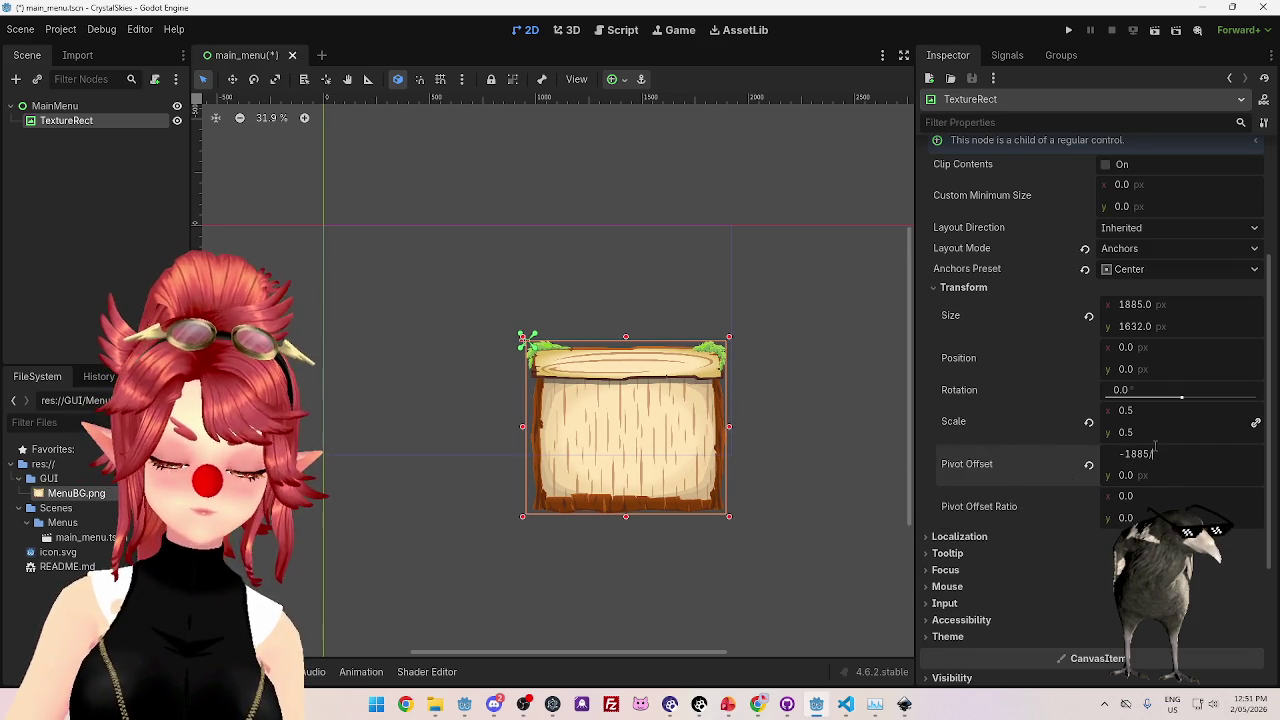
{"action": "type", "text": "2"}
{"action": "key", "text": "Return"}
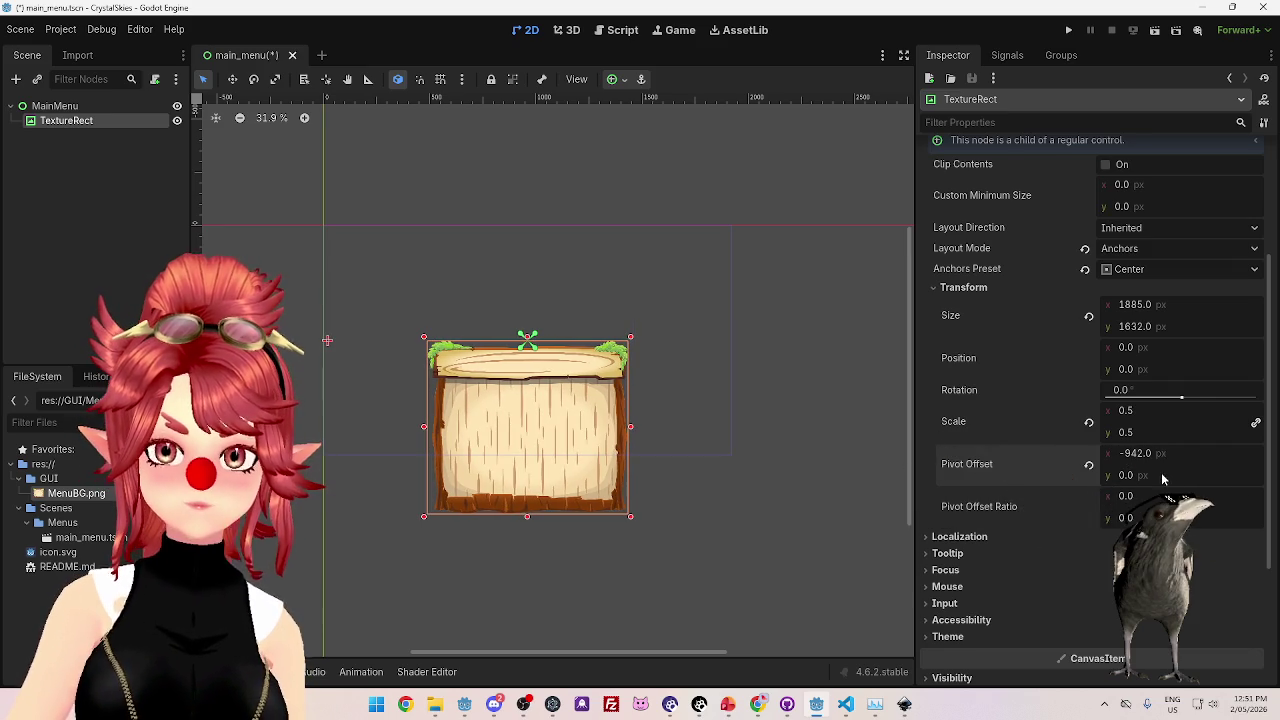
{"action": "type", "text": "-1"}
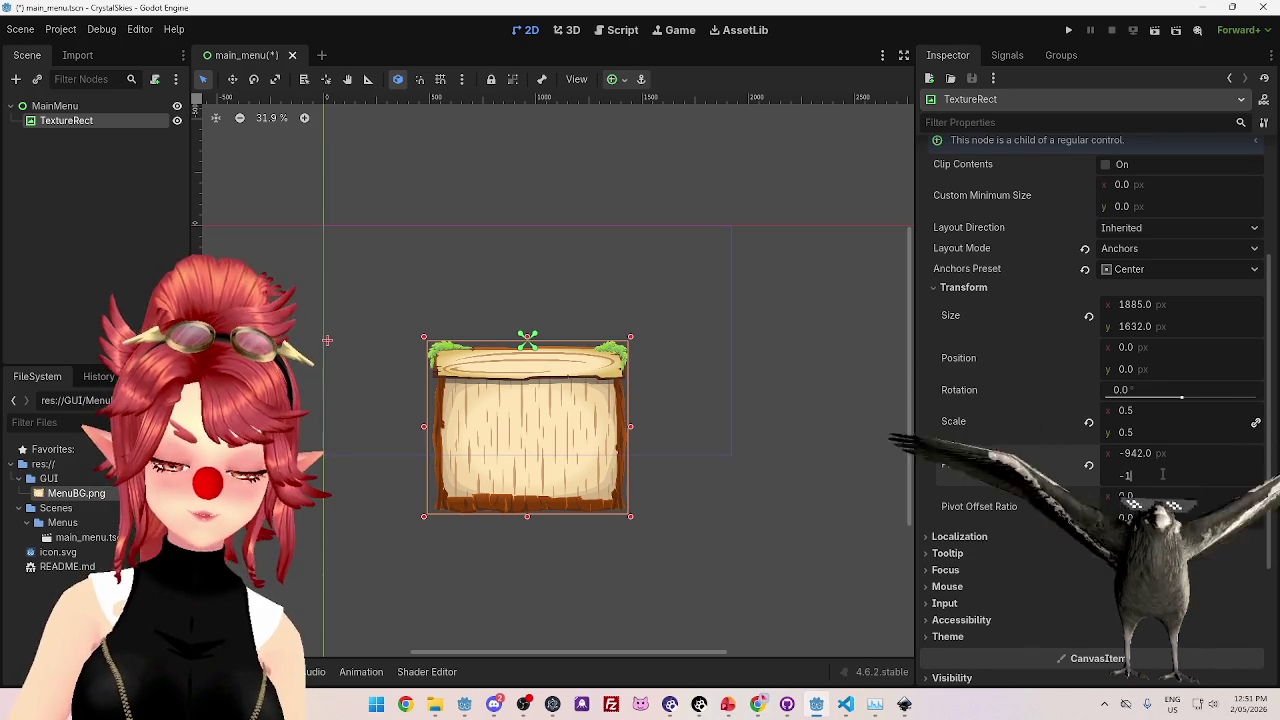
{"action": "type", "text": "62/"}
{"action": "key", "text": "Return"}
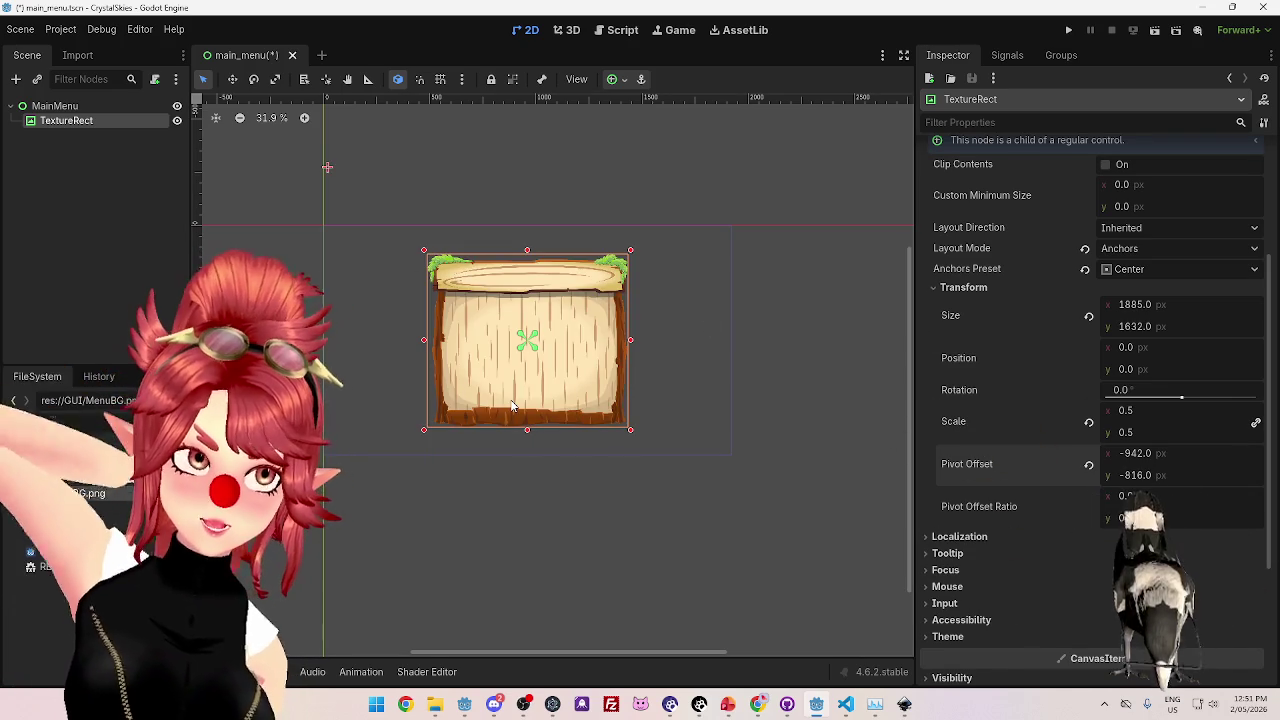
- Rename the TextureRect node to MenuBG
{"action": "double_click", "coordinate": [60, 121]}
{"action": "type", "text": "Me"}
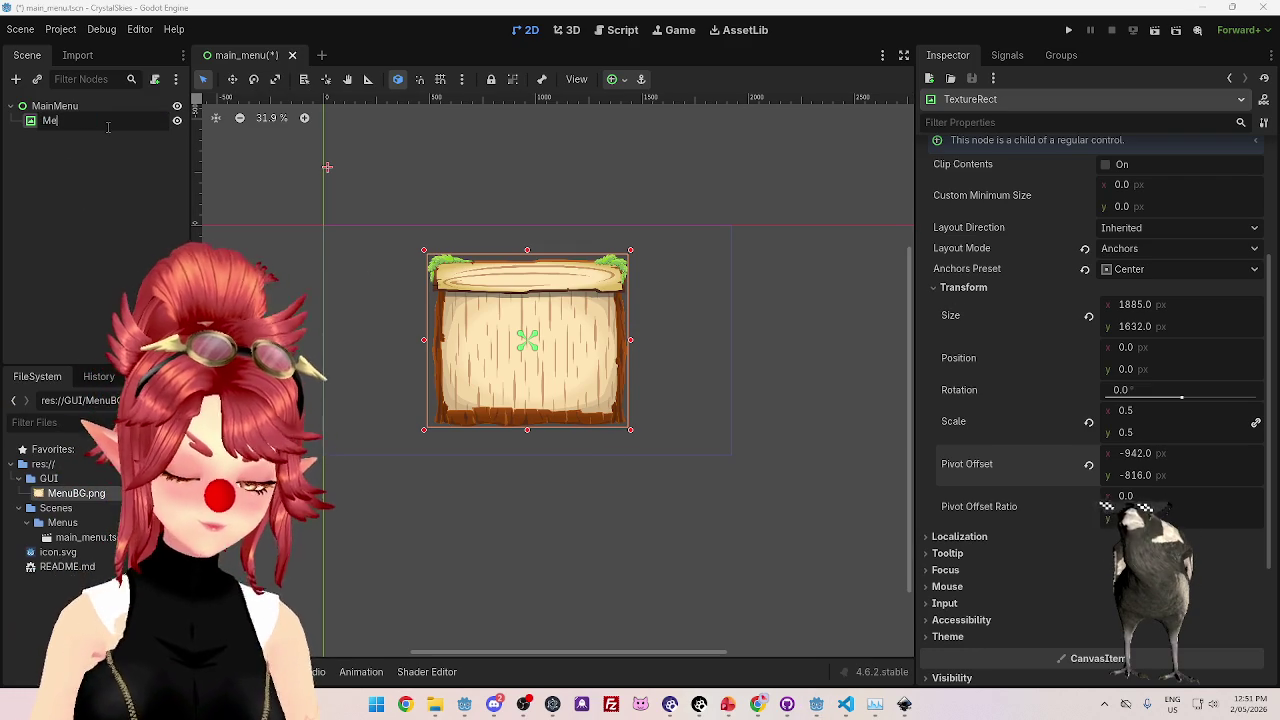
{"action": "key", "text": "Return"}
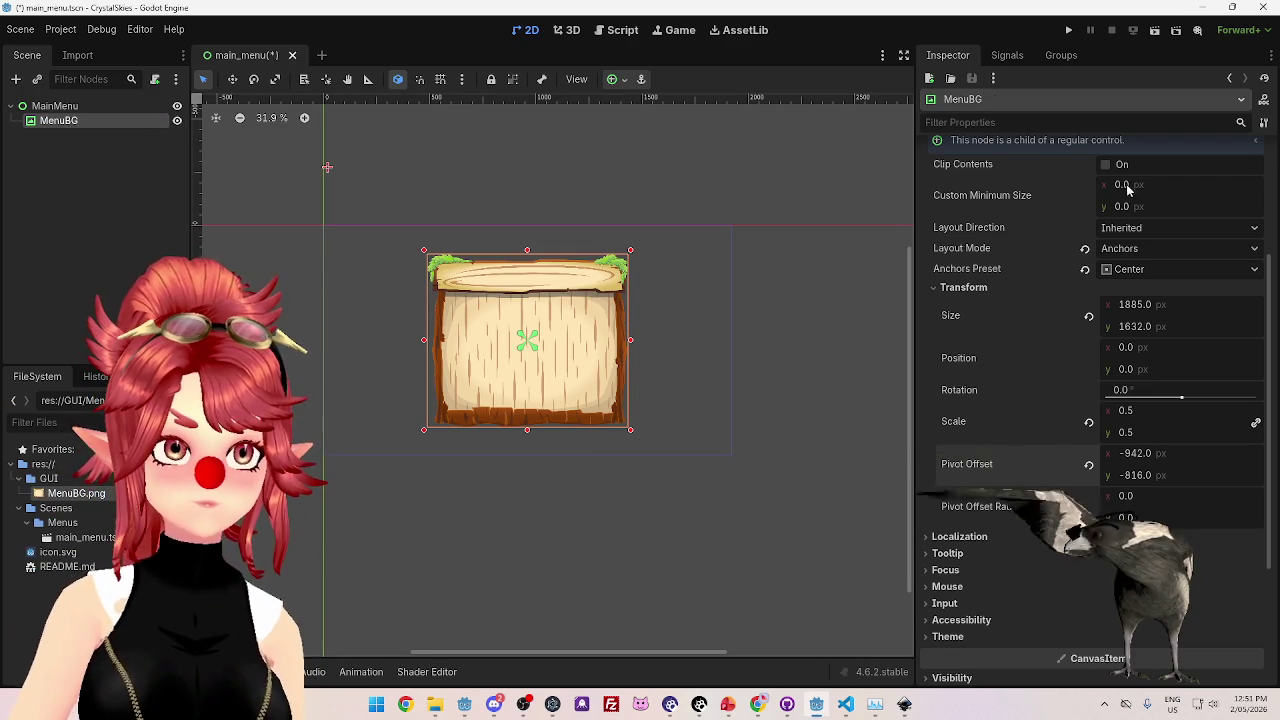
- Reset the pivot offset to 0, 0 and set pivot offset ratio x to -0.5
{"action": "left_click", "coordinate": [1089, 464]}
{"action": "left_click", "coordinate": [1143, 496]}
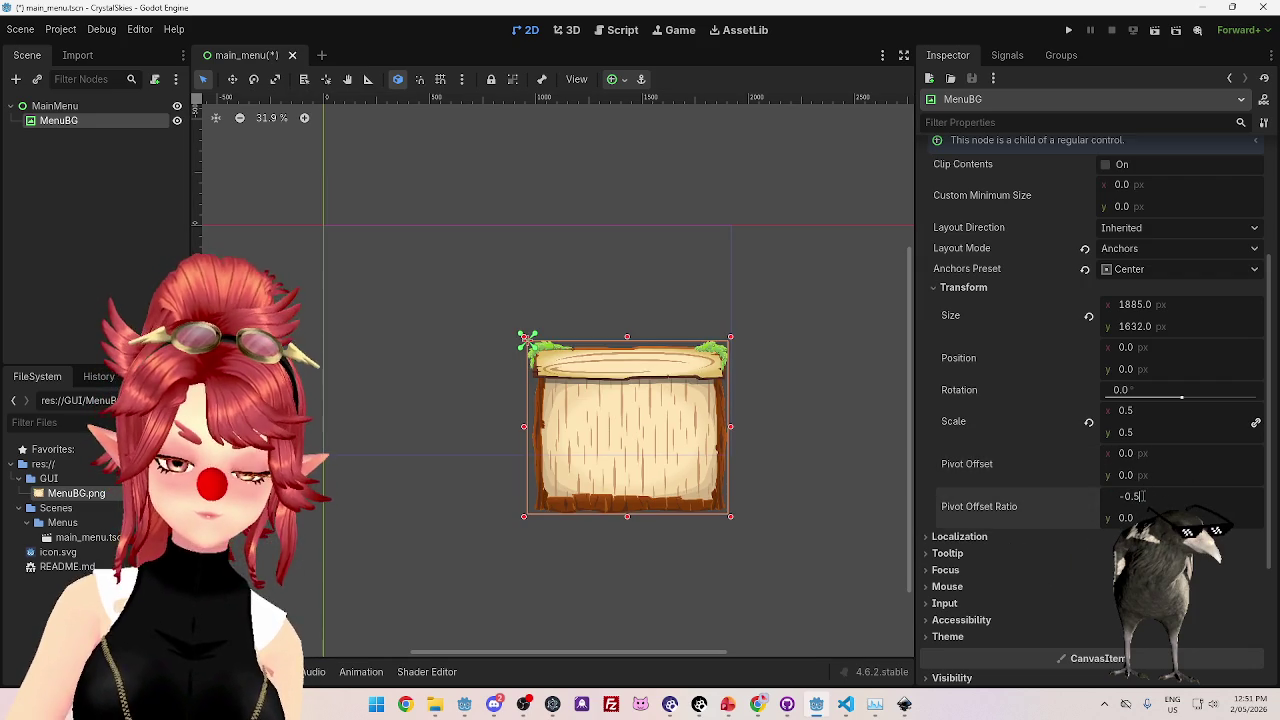
{"action": "key", "text": "Return"}
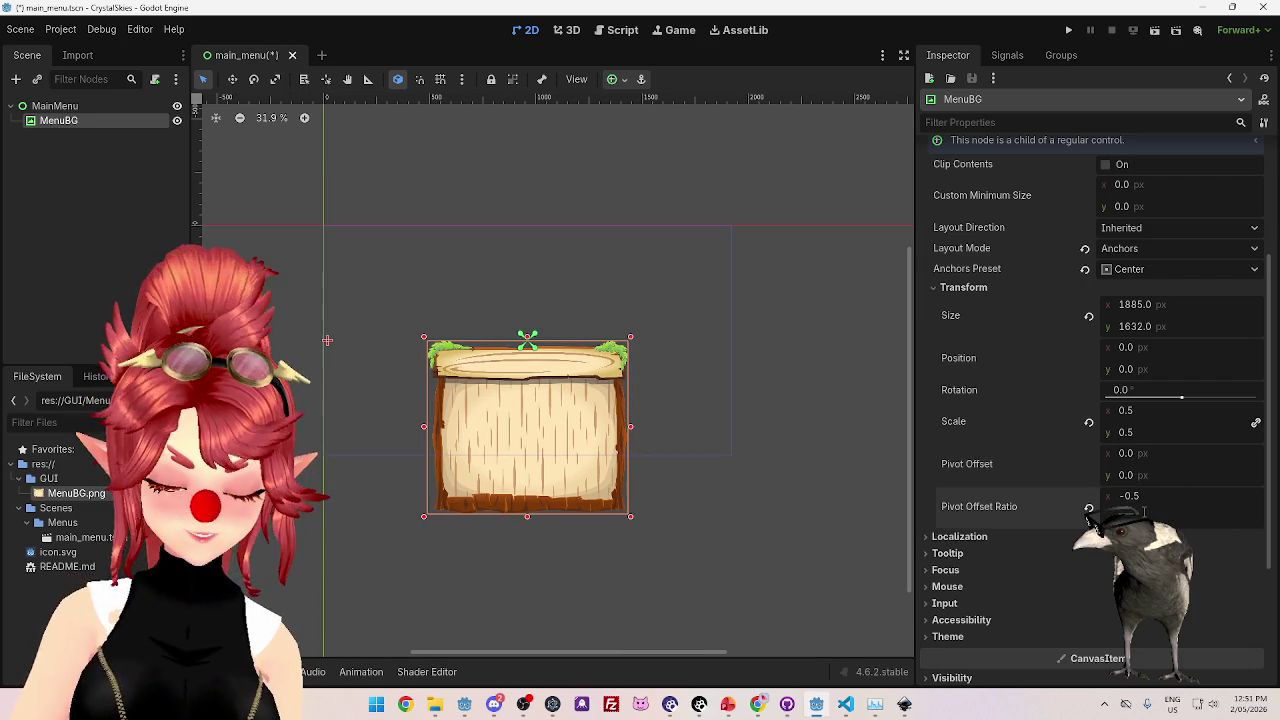